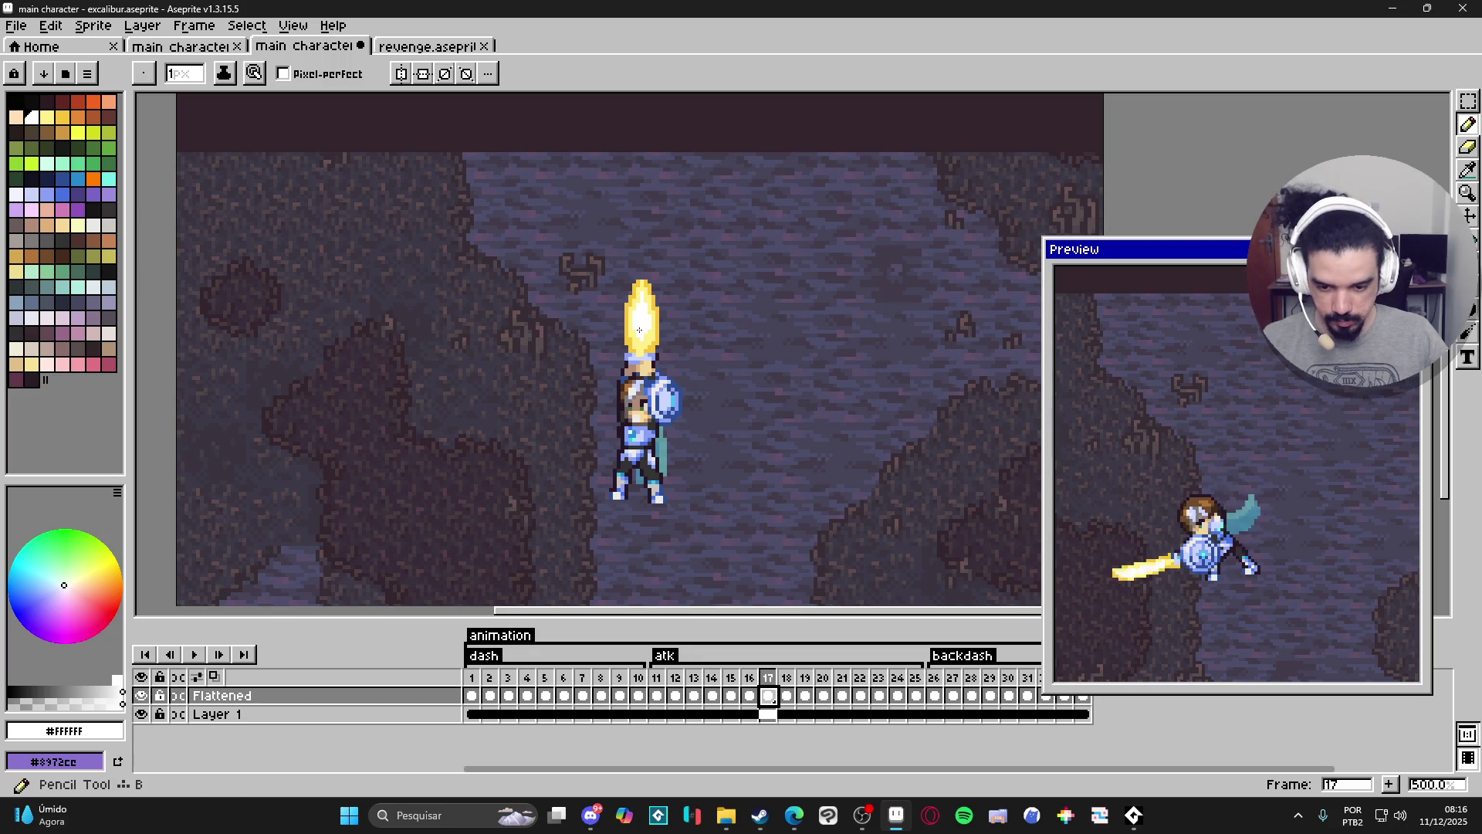
# Draw two straight white lines from the sword tip up to the canvas top on frame 17.
pyautogui.scroll(-1, 644, 293)
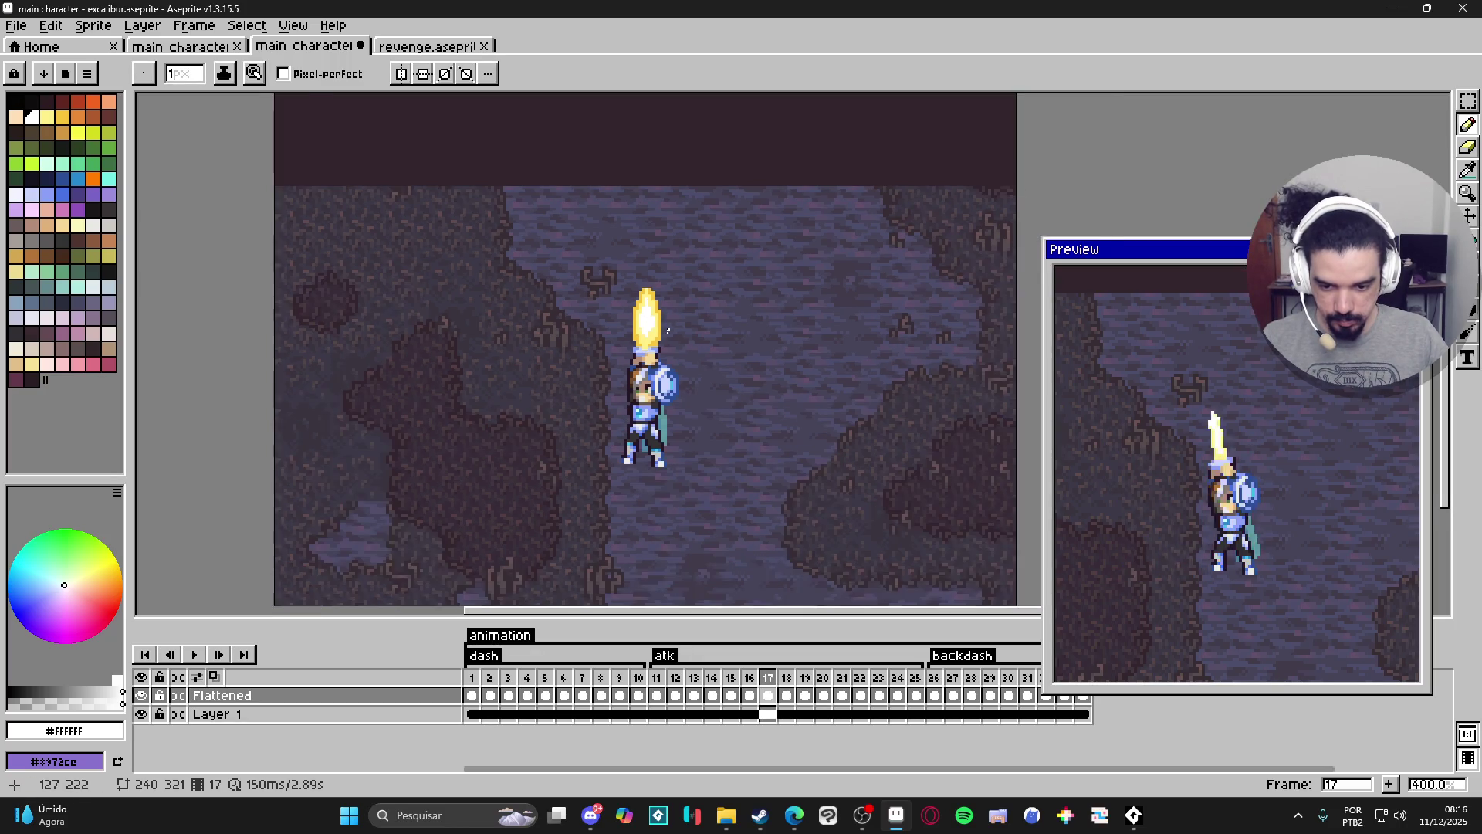
pyautogui.scroll(1, 664, 379)
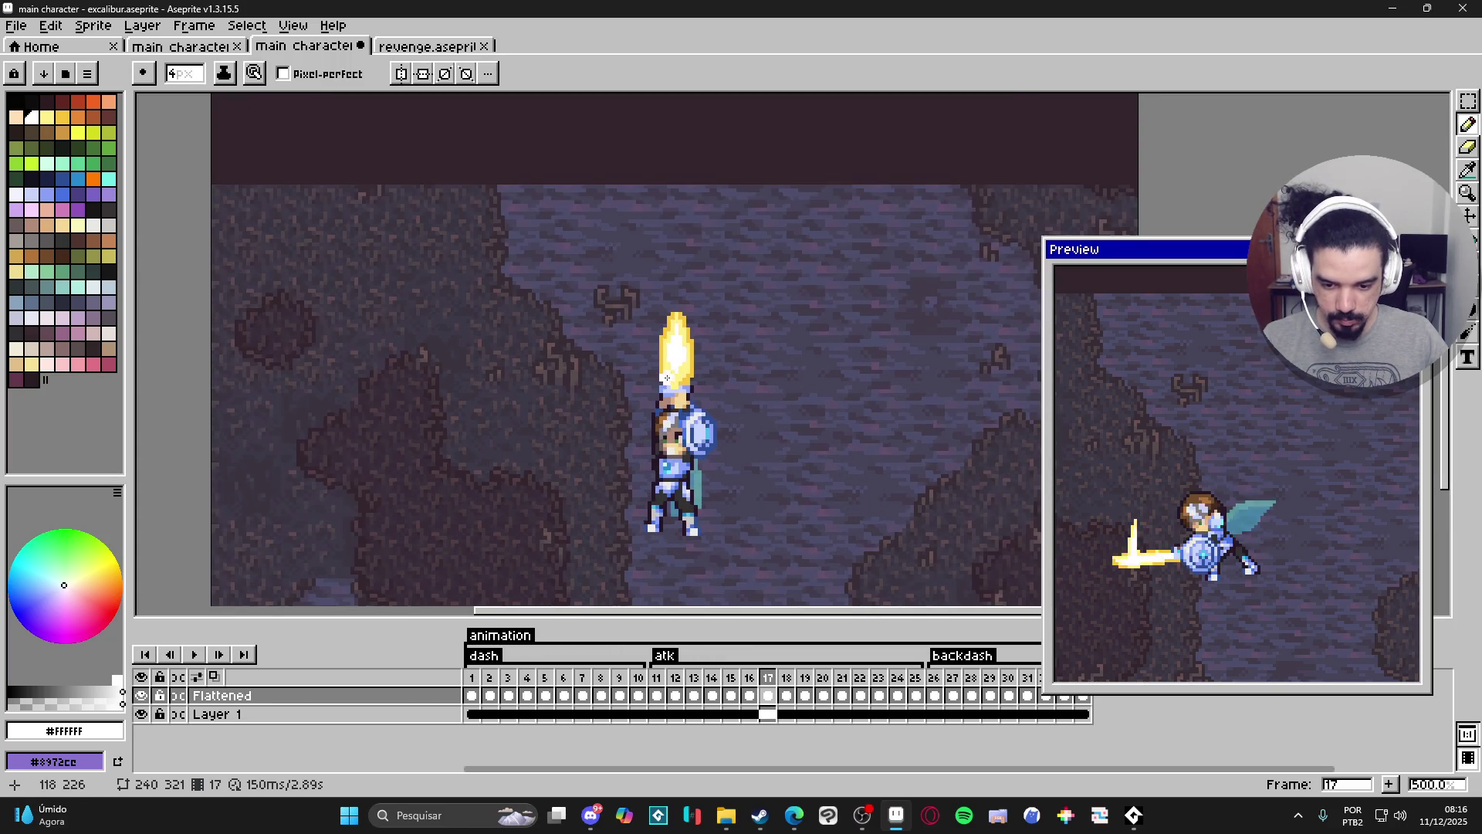
pyautogui.scroll(-2, 666, 379)
pyautogui.moveTo(664, 397); pyautogui.dragTo(662, 137)
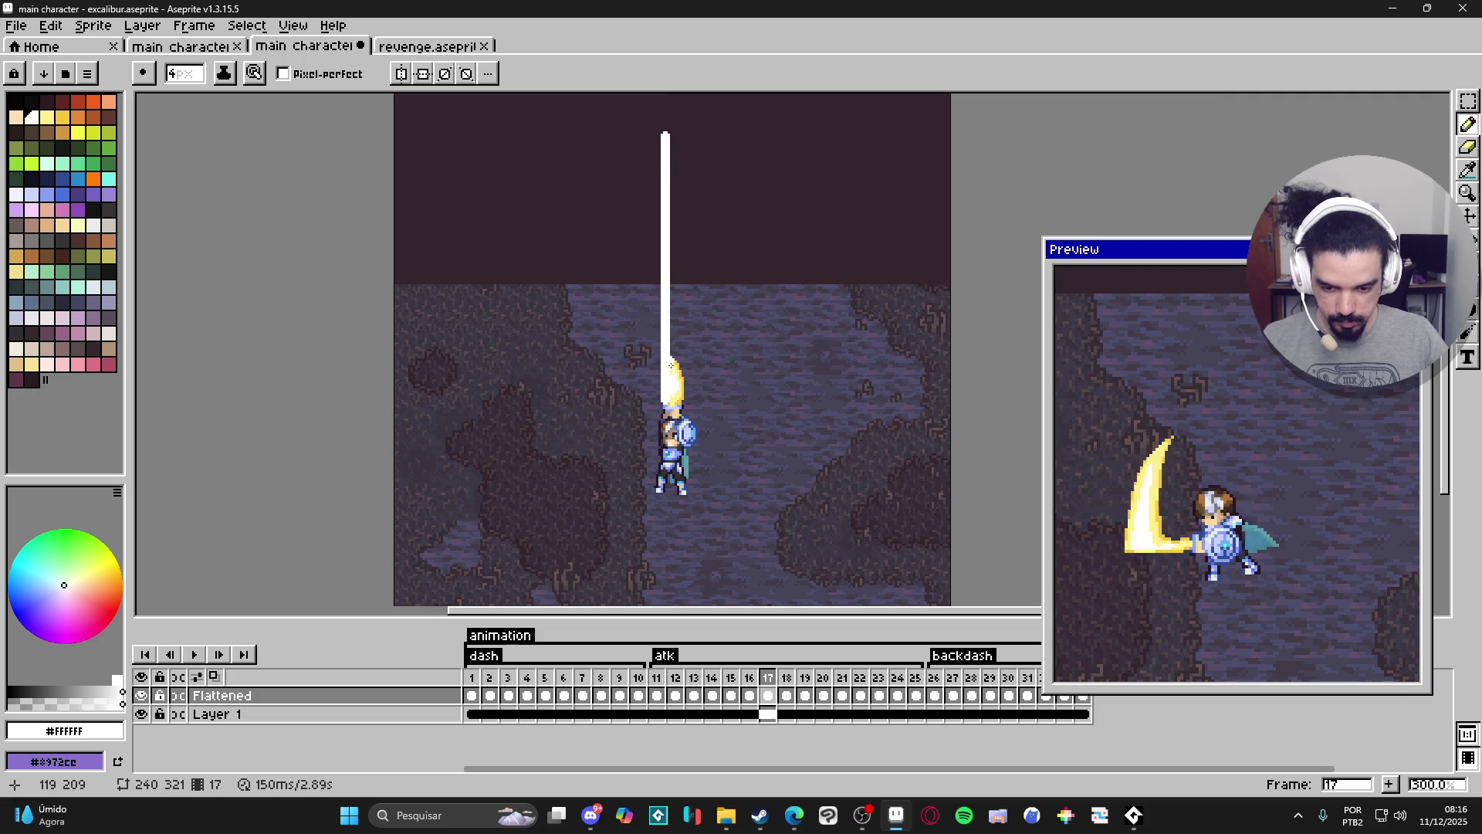
pyautogui.scroll(6, 690, 385)
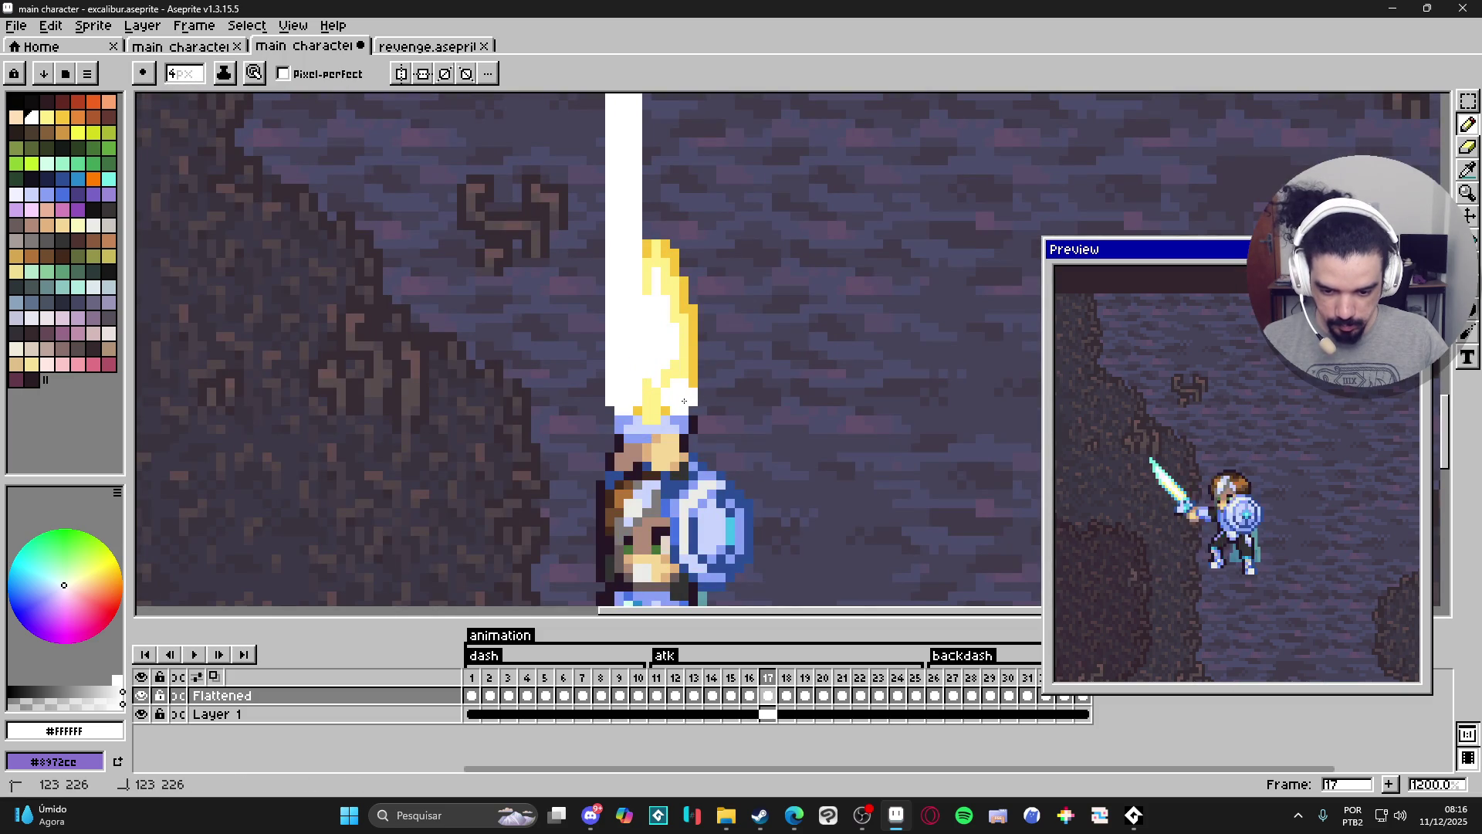
pyautogui.scroll(-3, 693, 410)
pyautogui.moveTo(693, 410)
pyautogui.mouseDown()
pyautogui.moveTo(692, 102)
pyautogui.moveTo(705, 335)
pyautogui.moveTo(699, 208)
pyautogui.mouseUp()
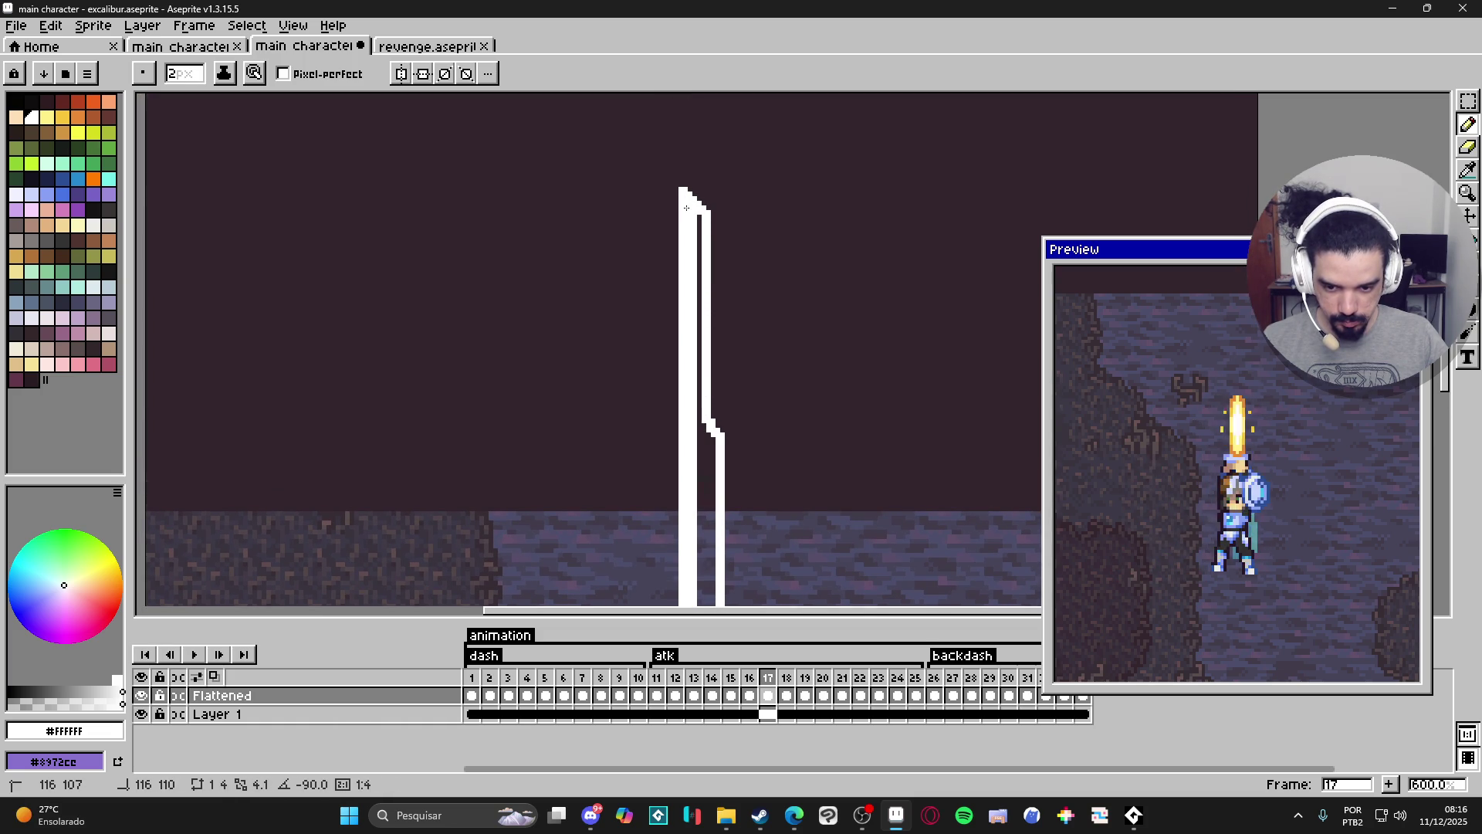
# Undo an accidental background fill and pencil the yellow pixels at the beam base white.
pyautogui.press('g')
pyautogui.click(736, 428)
pyautogui.hotkey('ctrl', 'z')
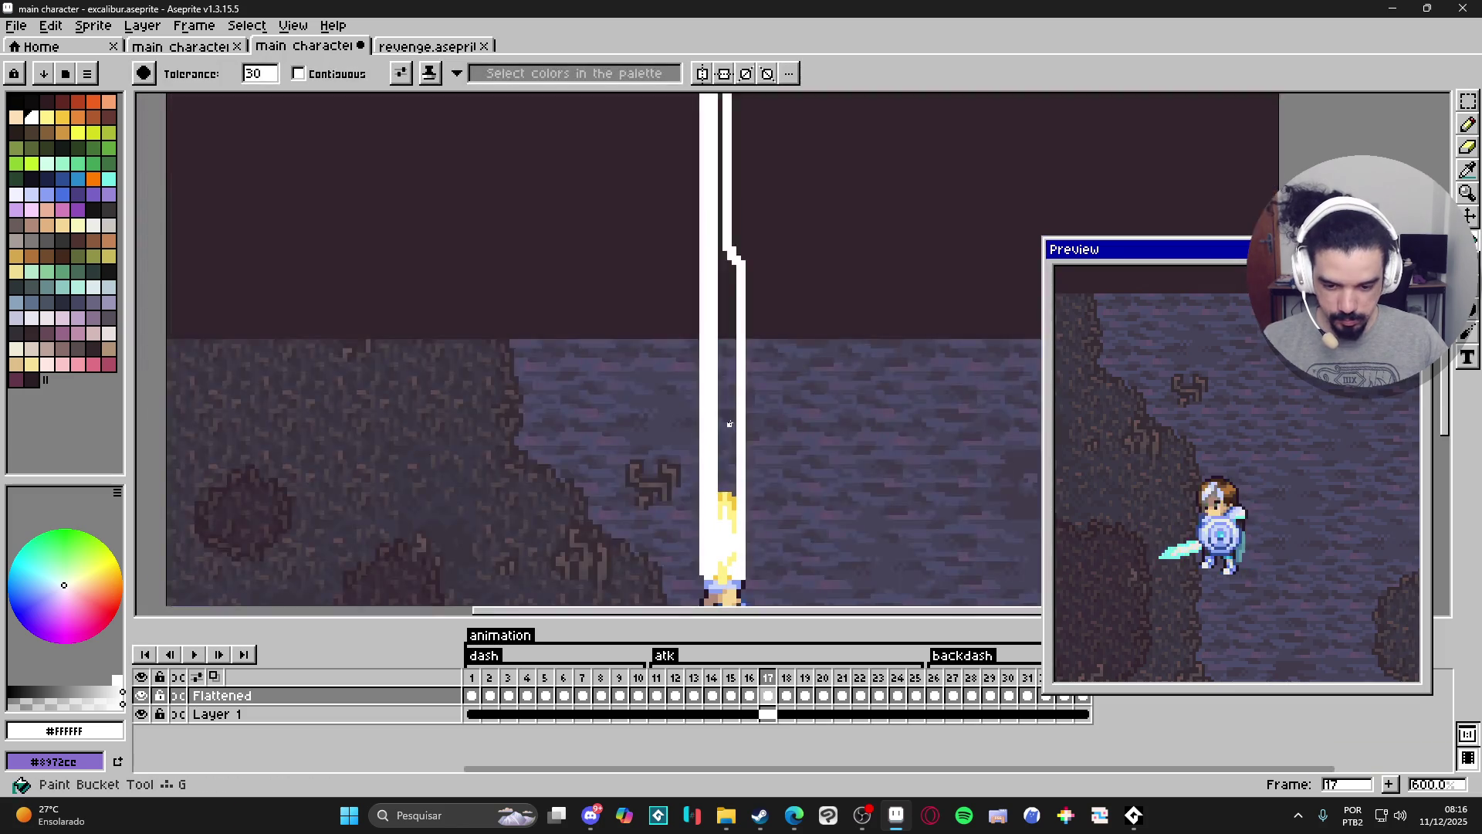
pyautogui.hotkey('ctrl', 'y')
pyautogui.hotkey('ctrl', 'z')
pyautogui.press('b')
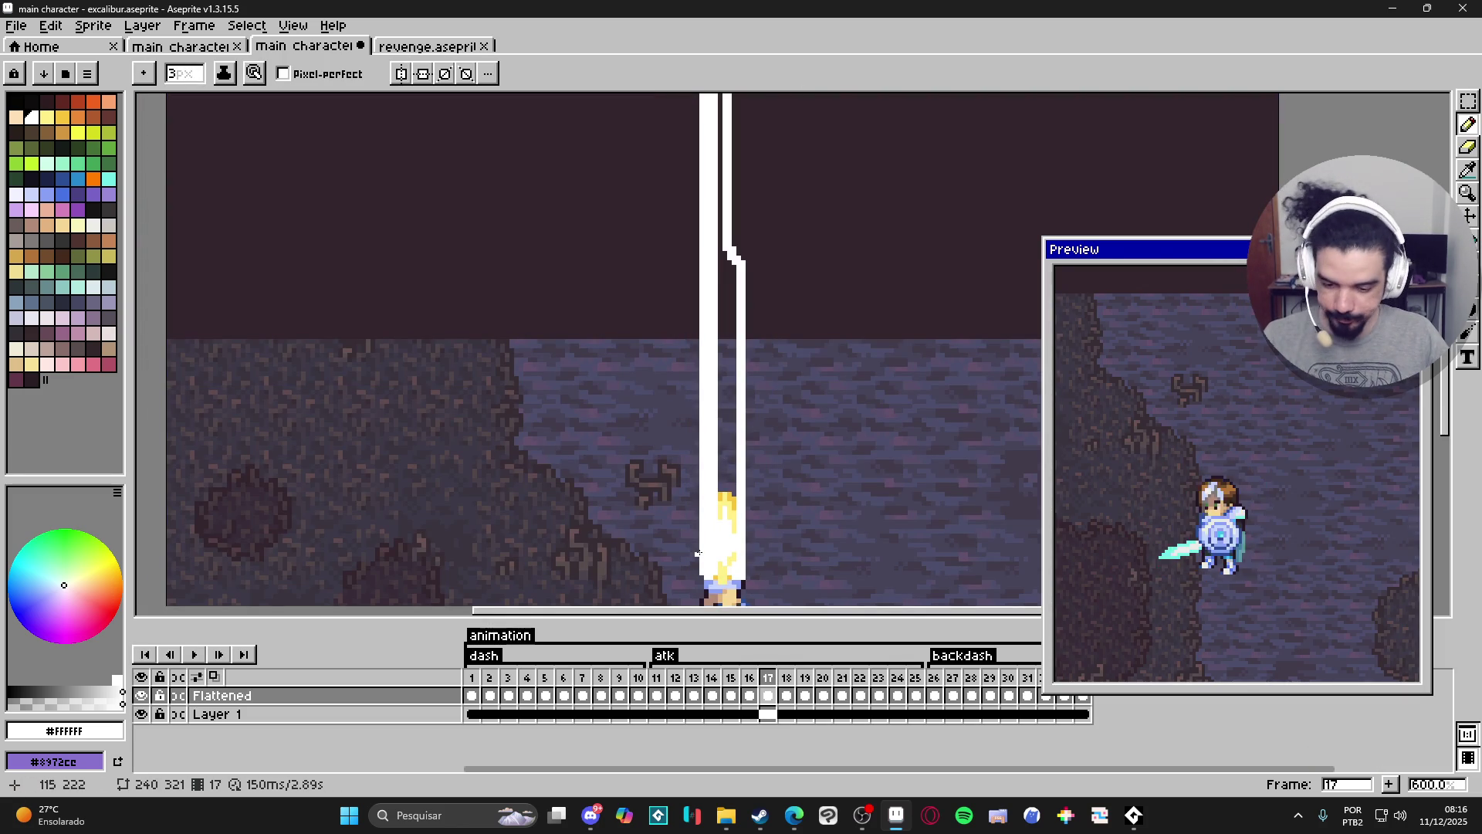
pyautogui.click(733, 572)
# Bucket-fill the gap between the strokes white with Contiguous on, and pencil over leftover yellow.
pyautogui.press('g')
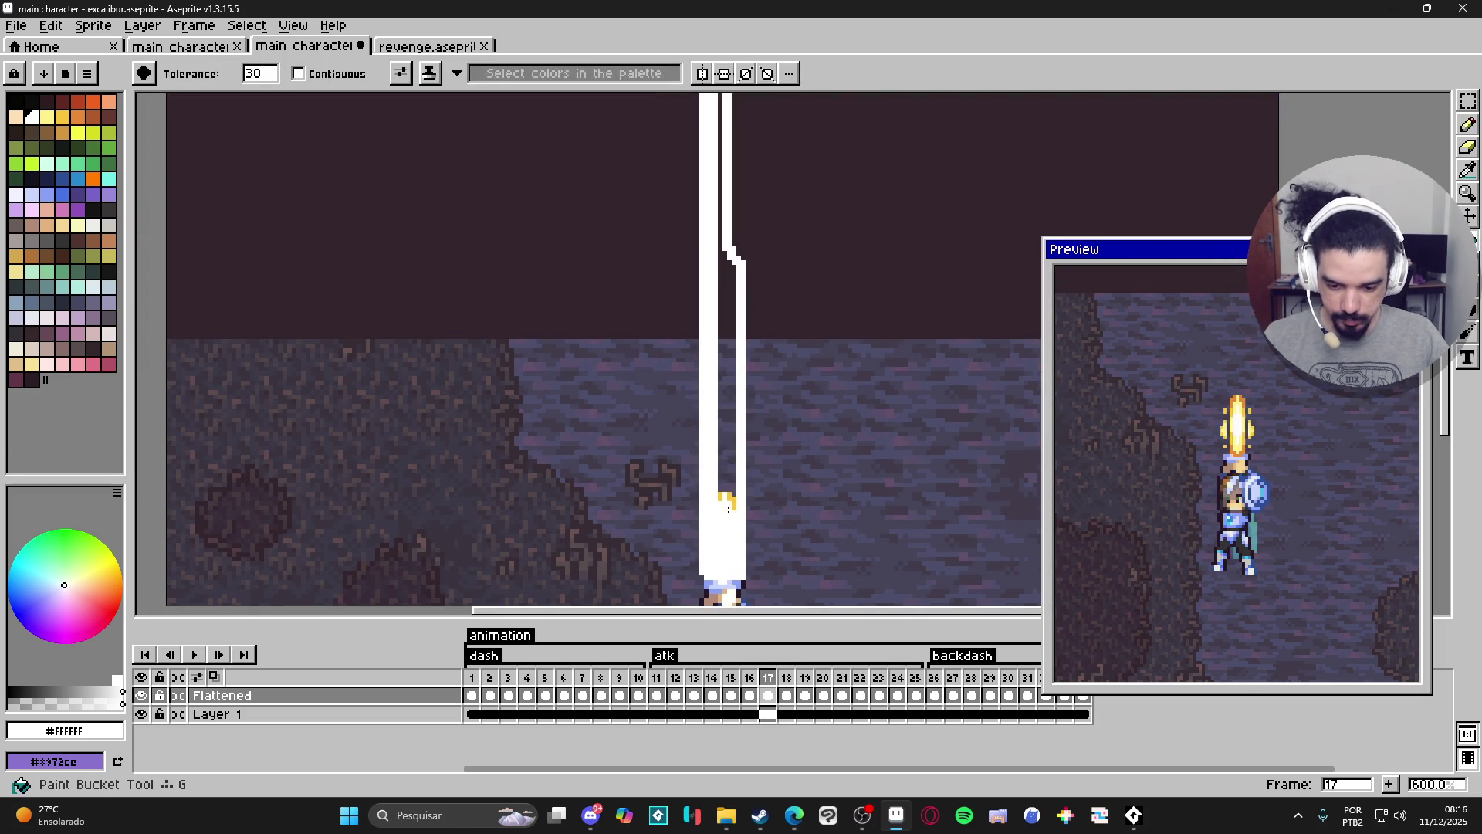
pyautogui.click(729, 469)
pyautogui.hotkey('ctrl', 'z')
pyautogui.click(316, 75)
pyautogui.click(728, 386)
pyautogui.press('b')
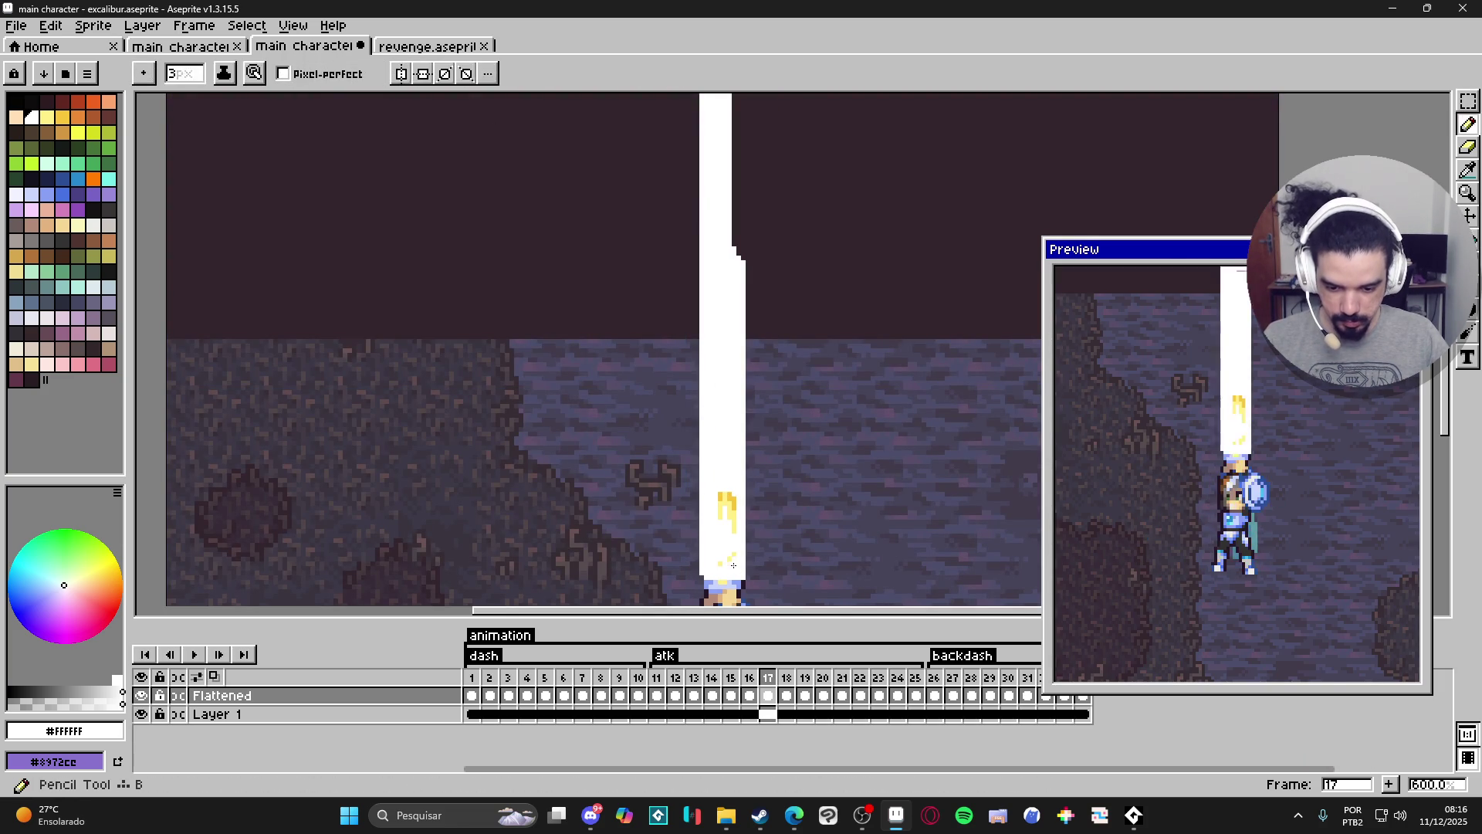
pyautogui.click(725, 506)
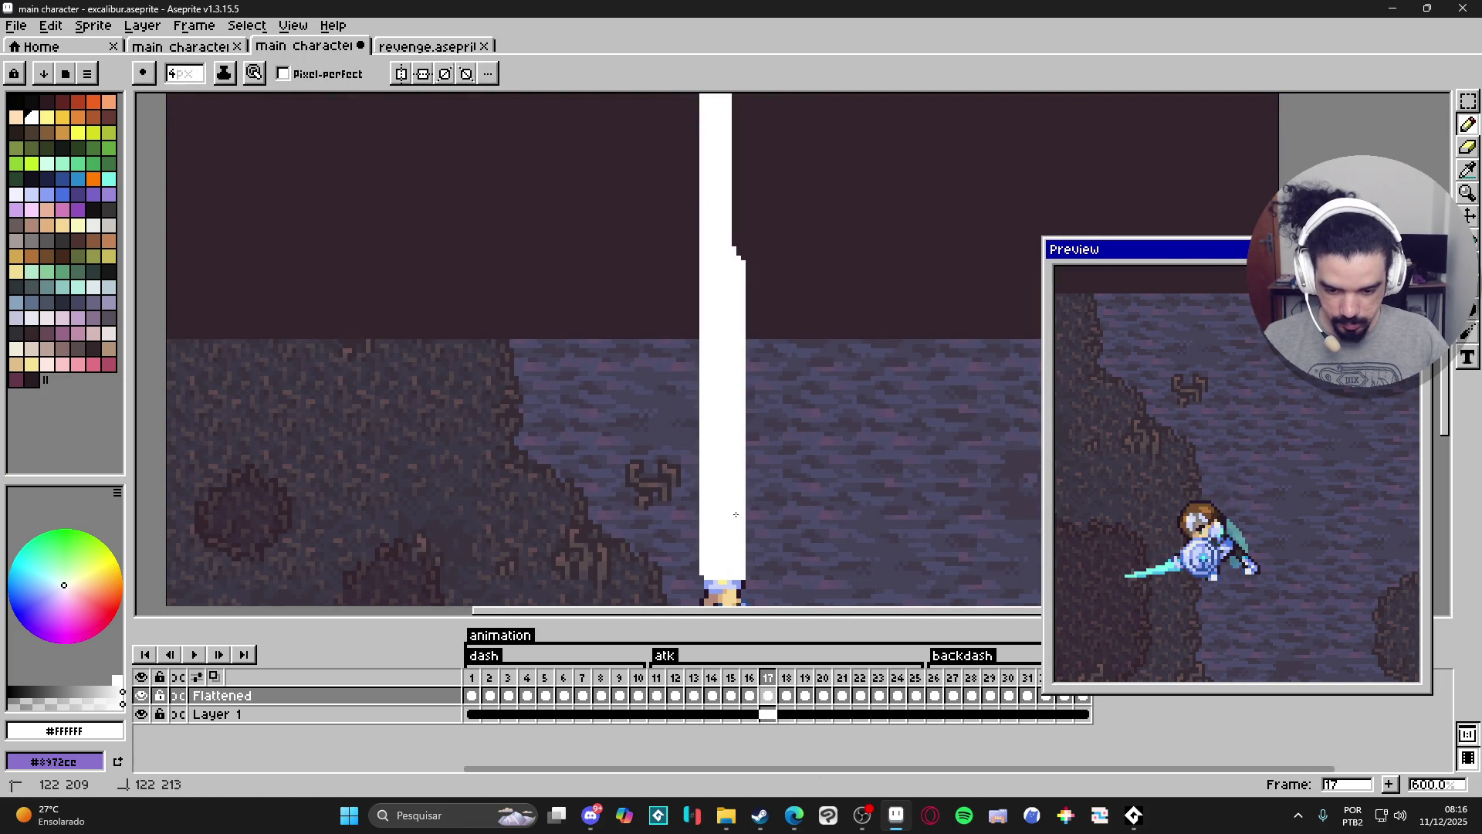
# Compare the beam against frame 16, then magic-wand select the white beam on frame 17.
pyautogui.scroll(-1, 735, 528)
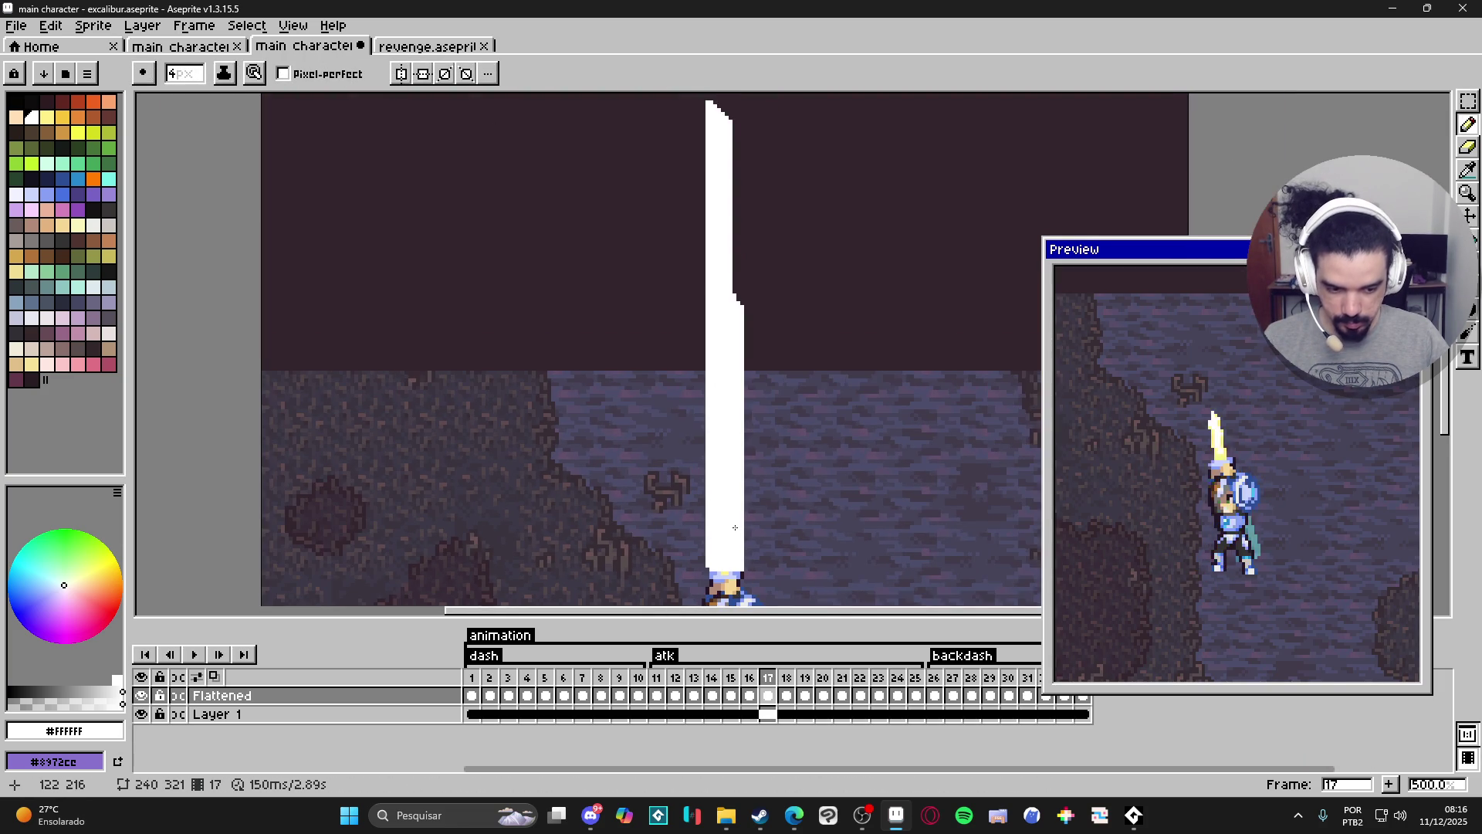
pyautogui.click(752, 677)
pyautogui.click(768, 677)
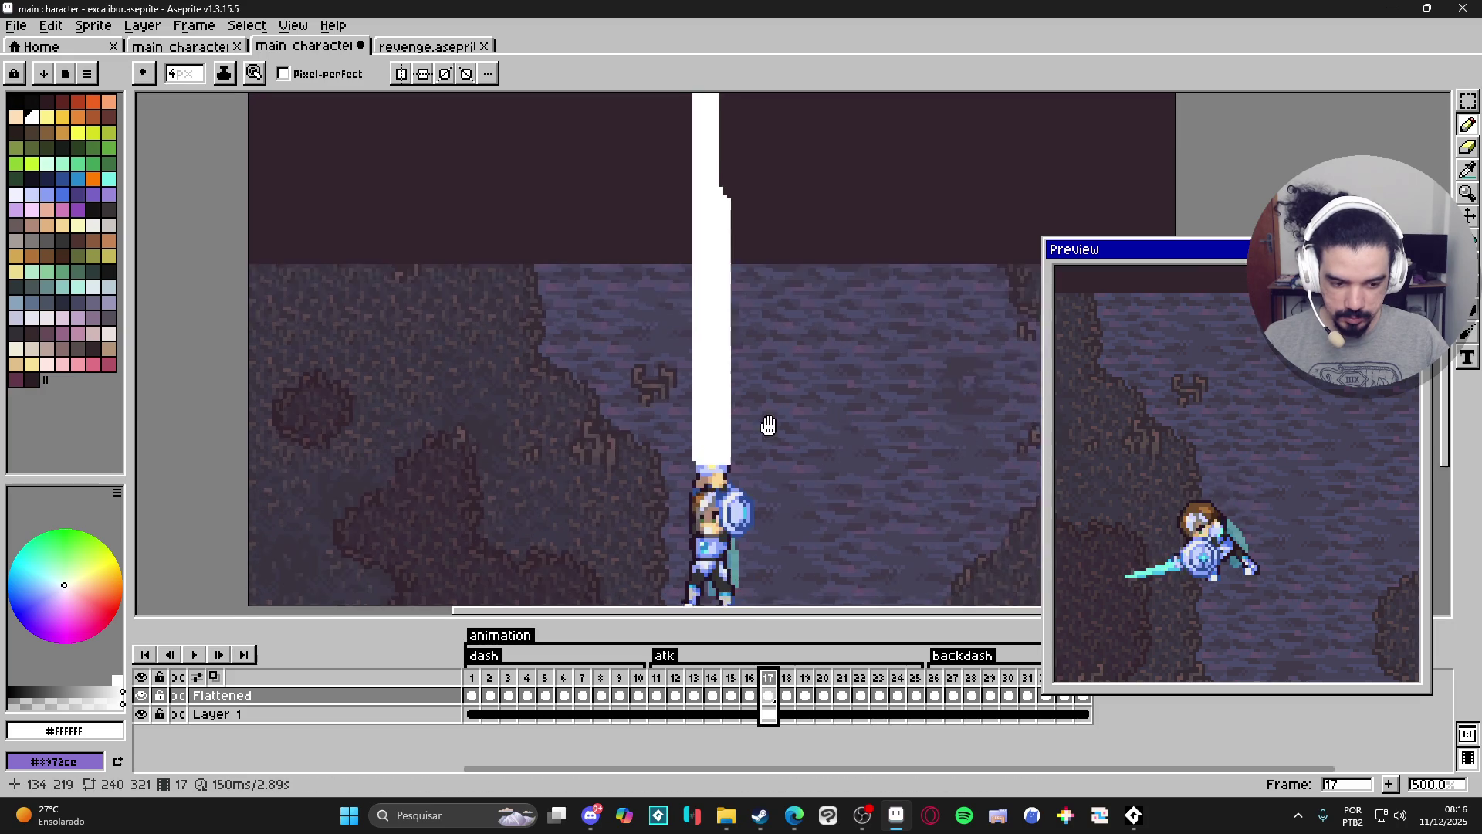
pyautogui.scroll(-1, 781, 470)
pyautogui.moveTo(780, 470); pyautogui.dragTo(782, 535)
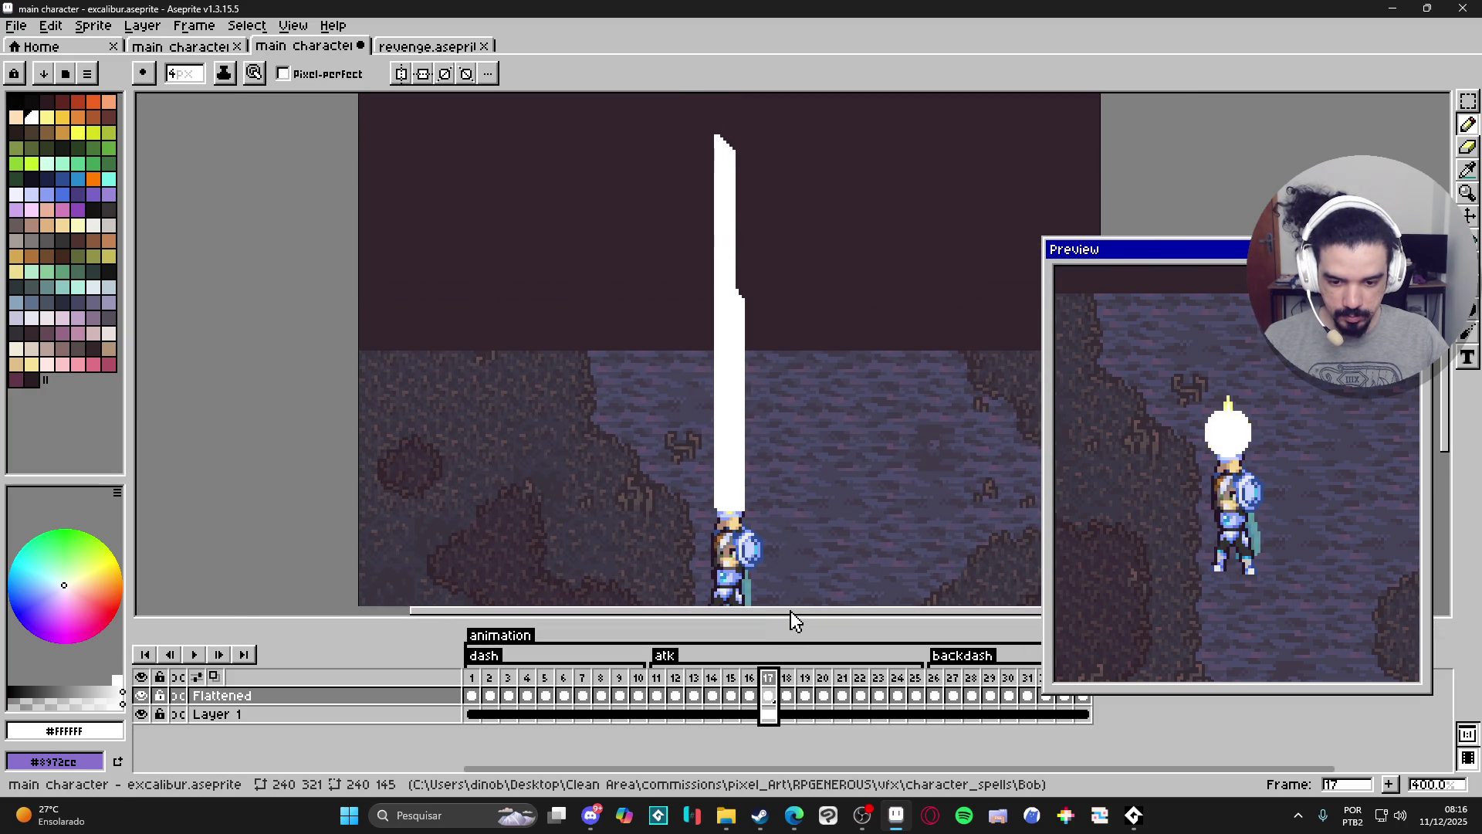
pyautogui.click(749, 678)
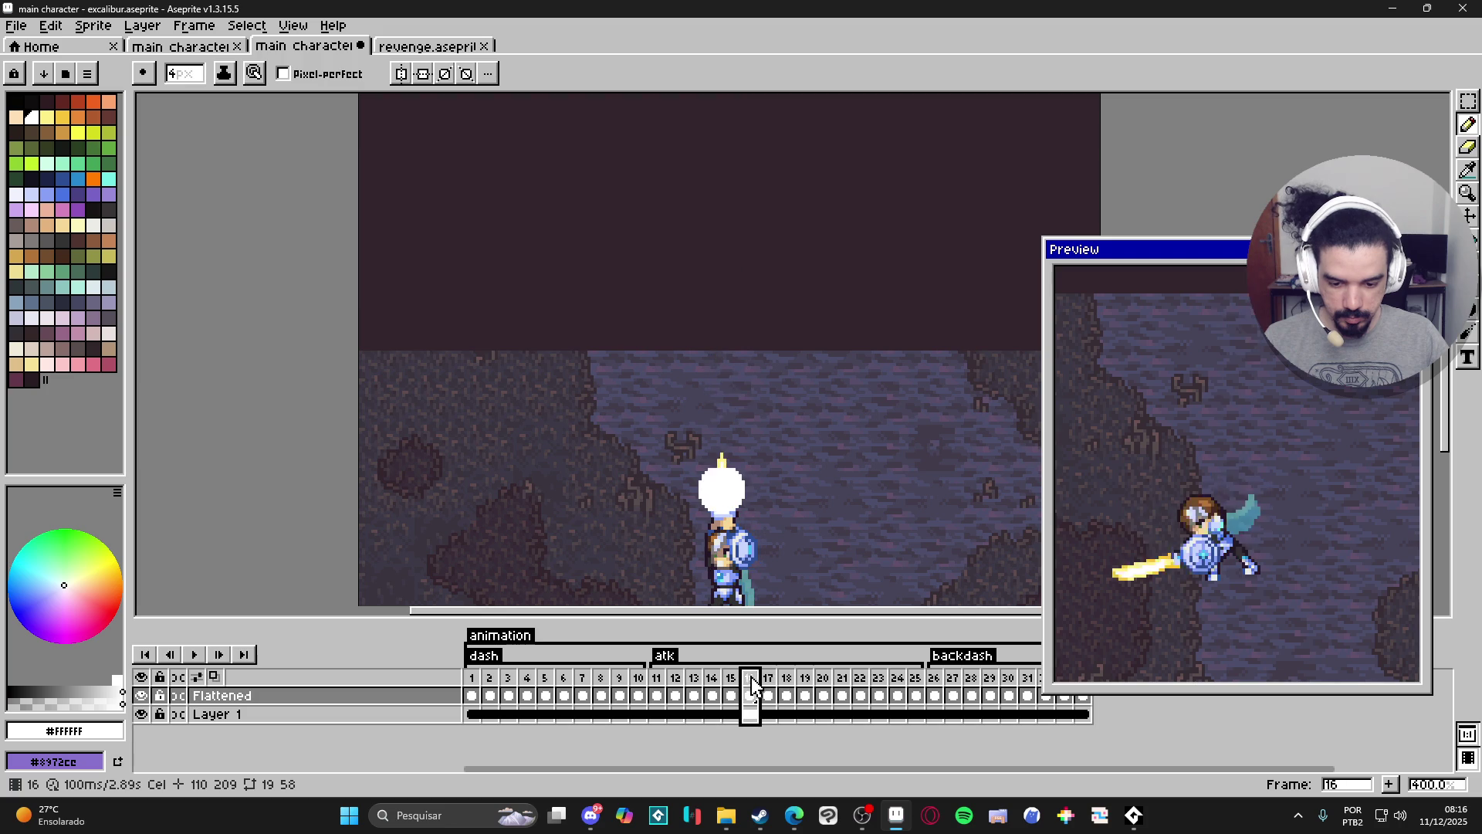
pyautogui.click(770, 677)
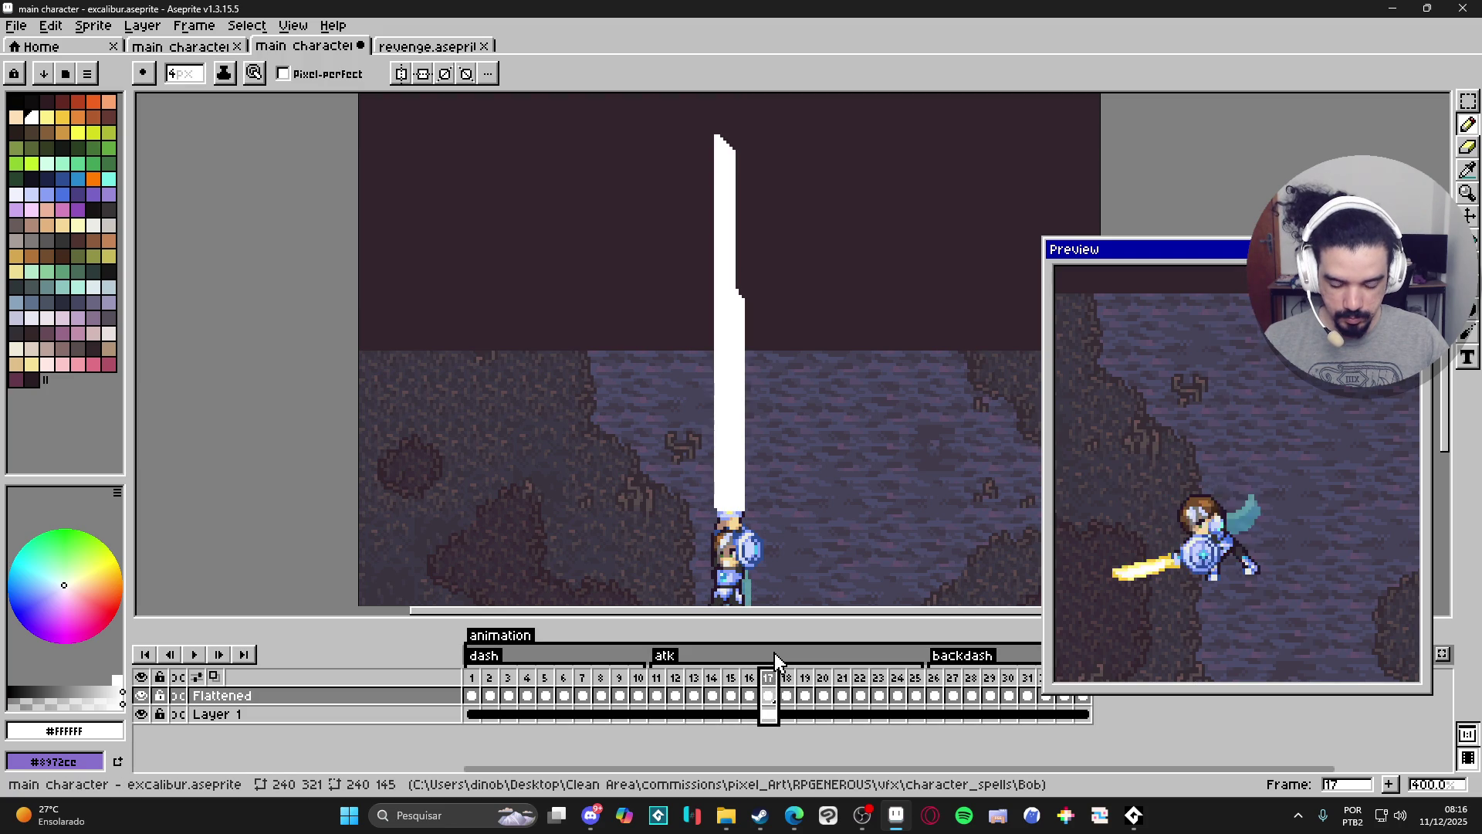
pyautogui.press('w')
pyautogui.click(728, 498)
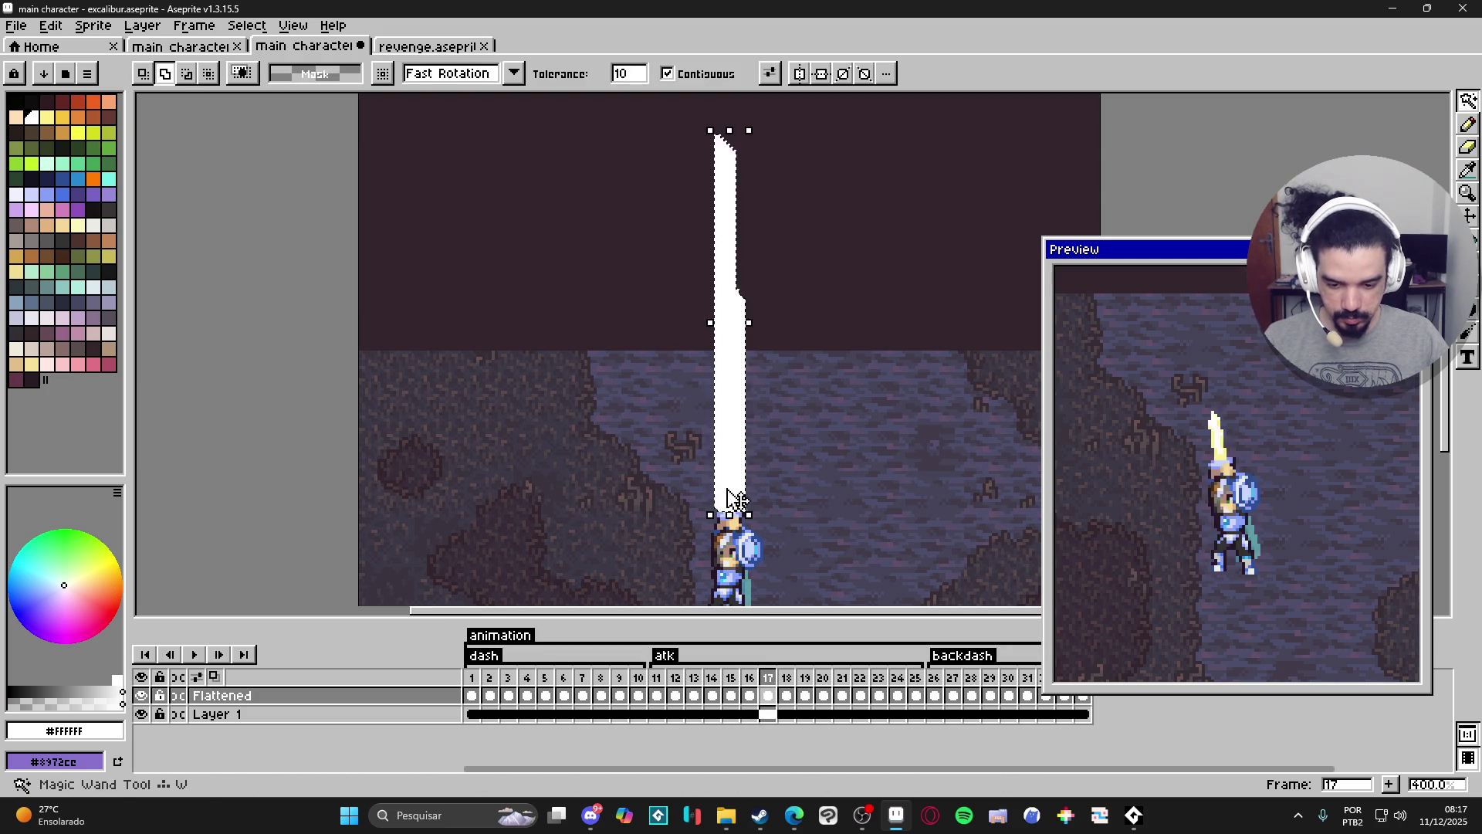
# Undo two stray pencil strokes and move the beam onto a new Layer 2, pasted in place.
pyautogui.hotkey('ctrl', 'z')
pyautogui.hotkey('ctrl', 'z')
pyautogui.hotkey('ctrl', 'z')
pyautogui.hotkey('ctrl', 'z')
pyautogui.hotkey('ctrl', 'z')
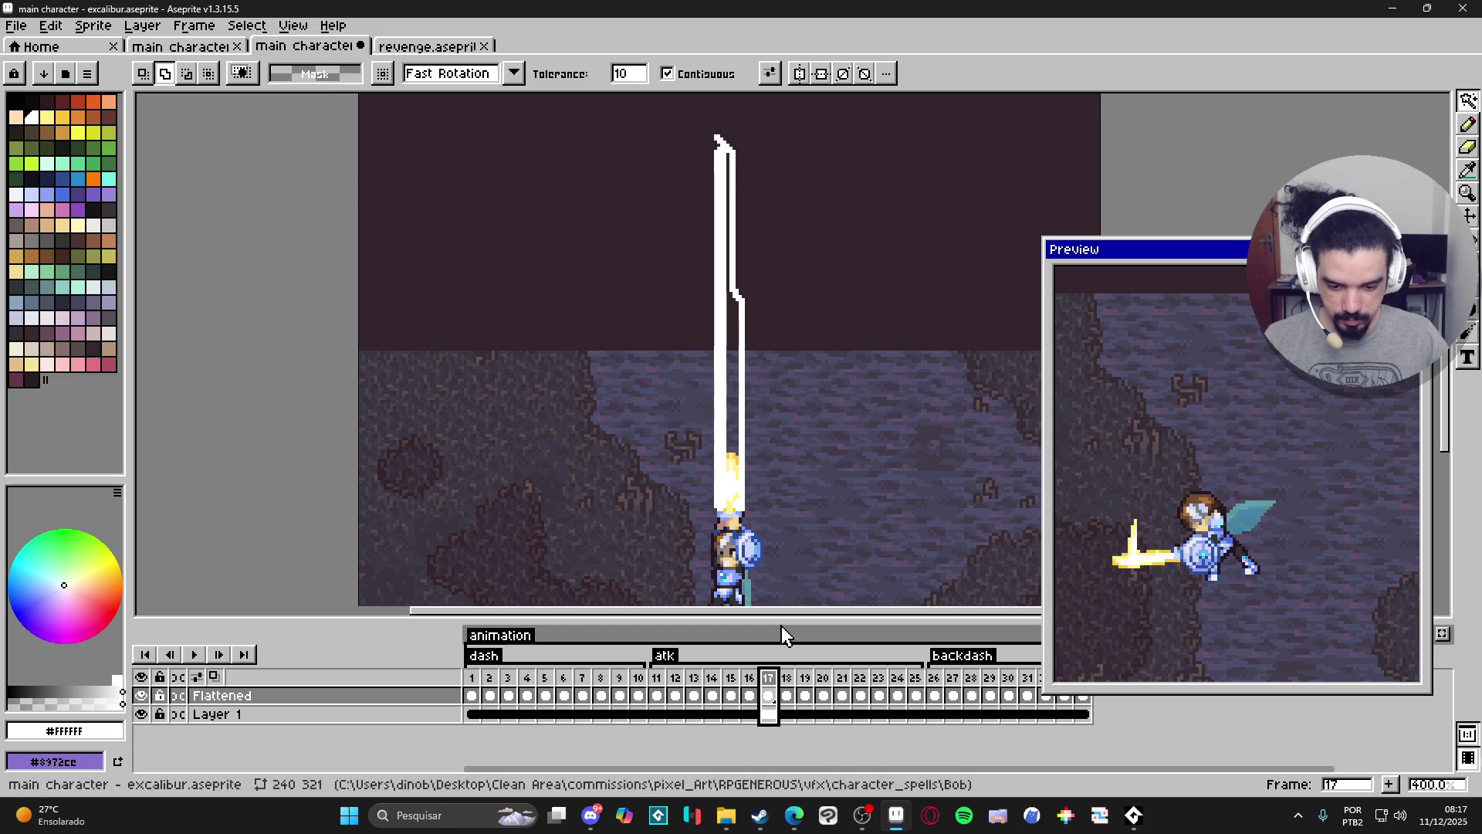
pyautogui.hotkey('ctrl', 'z')
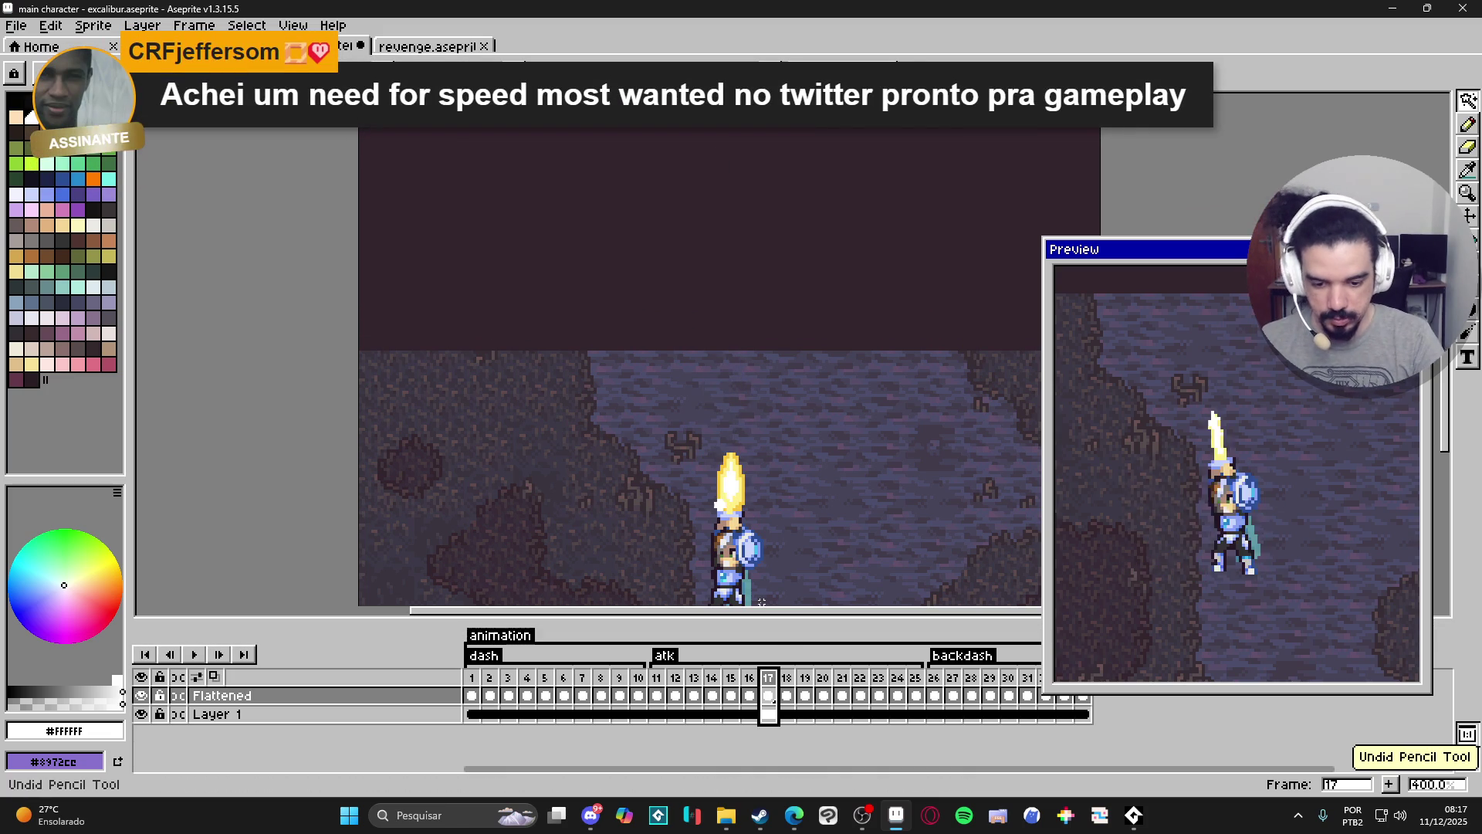
pyautogui.hotkey('shift', 'n')
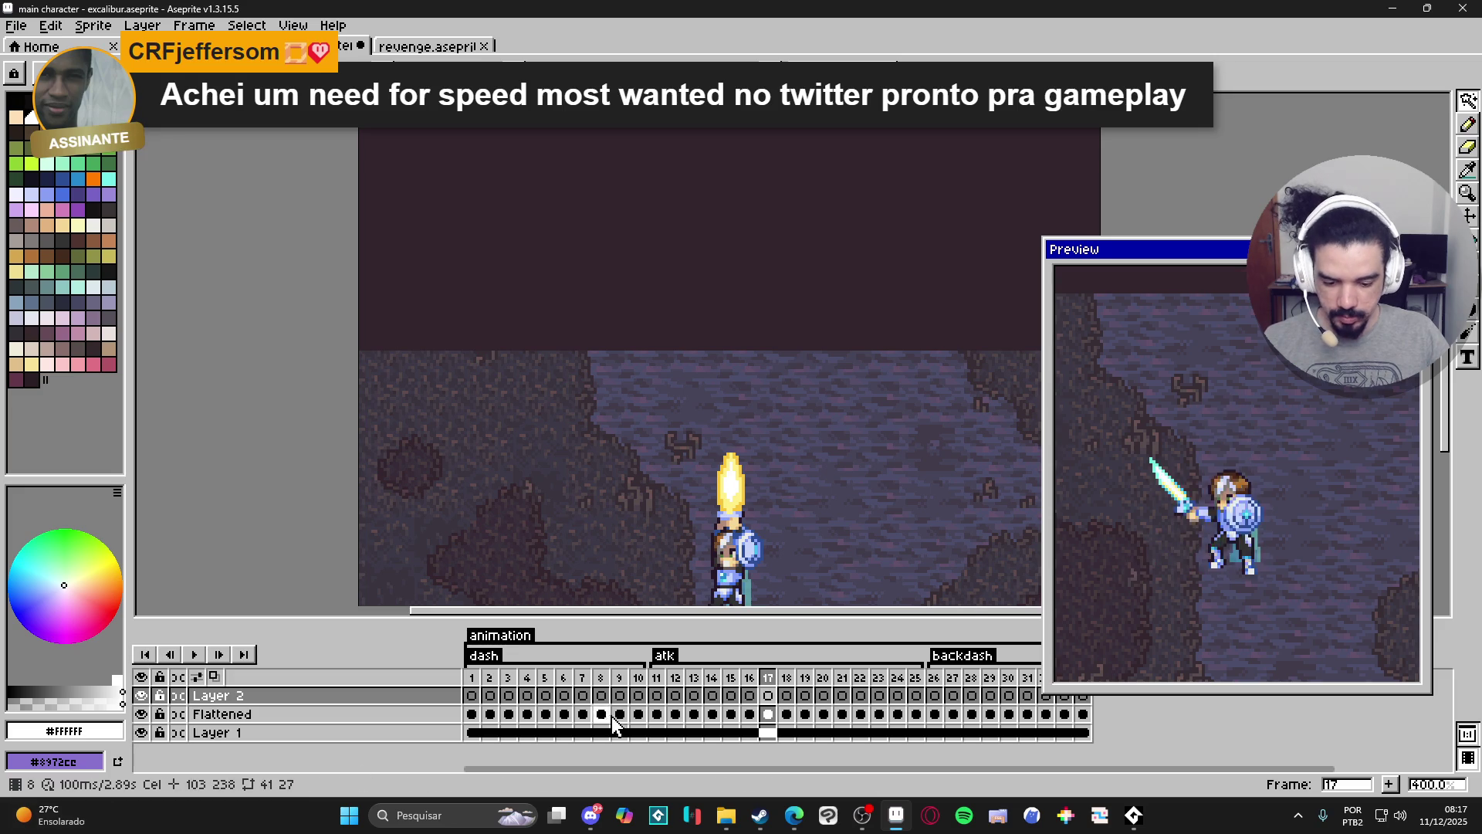
pyautogui.hotkey('ctrl', 'v')
pyautogui.press('Return')
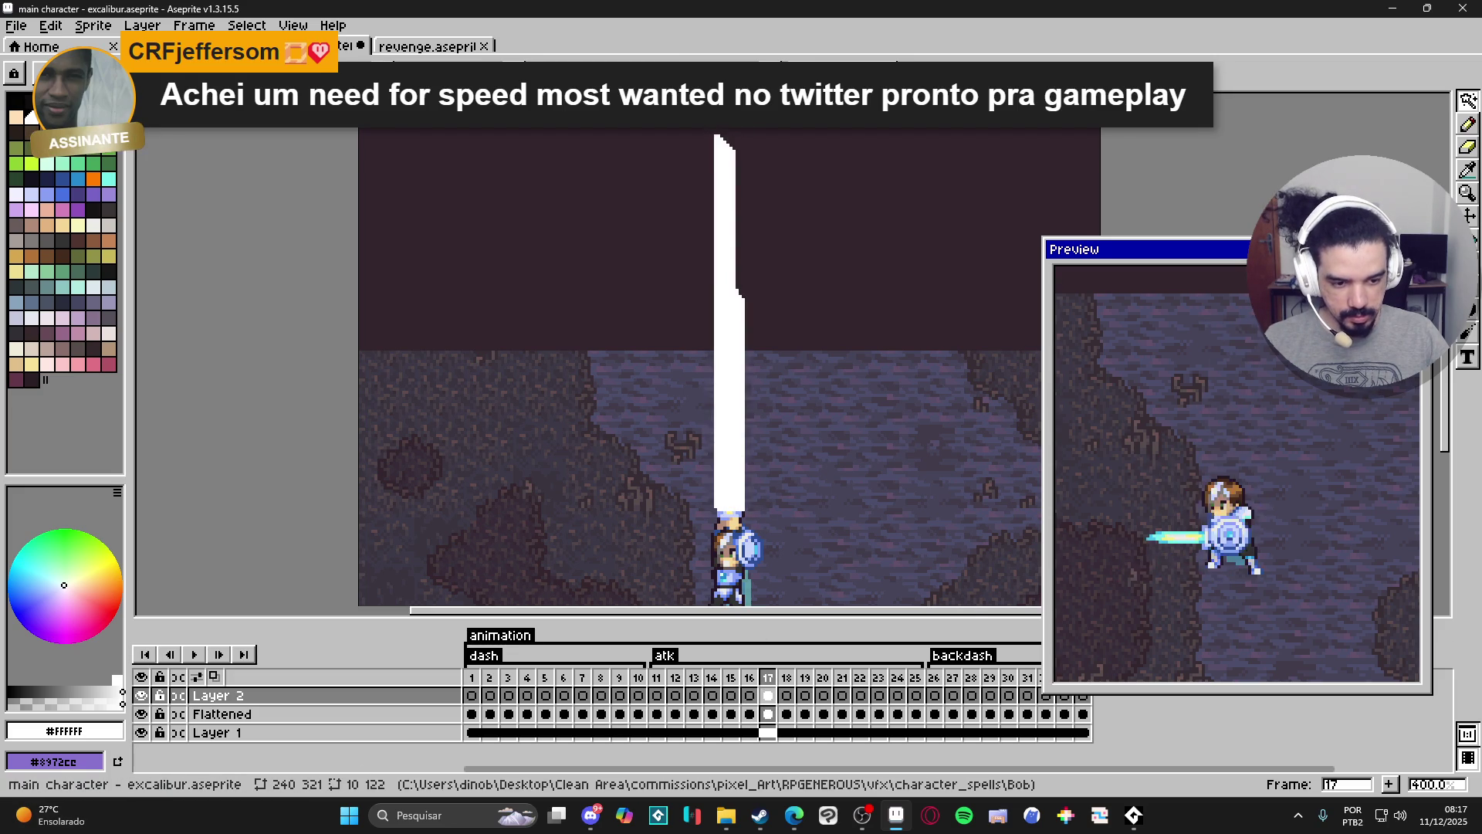
# Make the preview window taller, recentre the knight, and move to frame 18.
pyautogui.moveTo(1277, 239); pyautogui.dragTo(1277, 81)
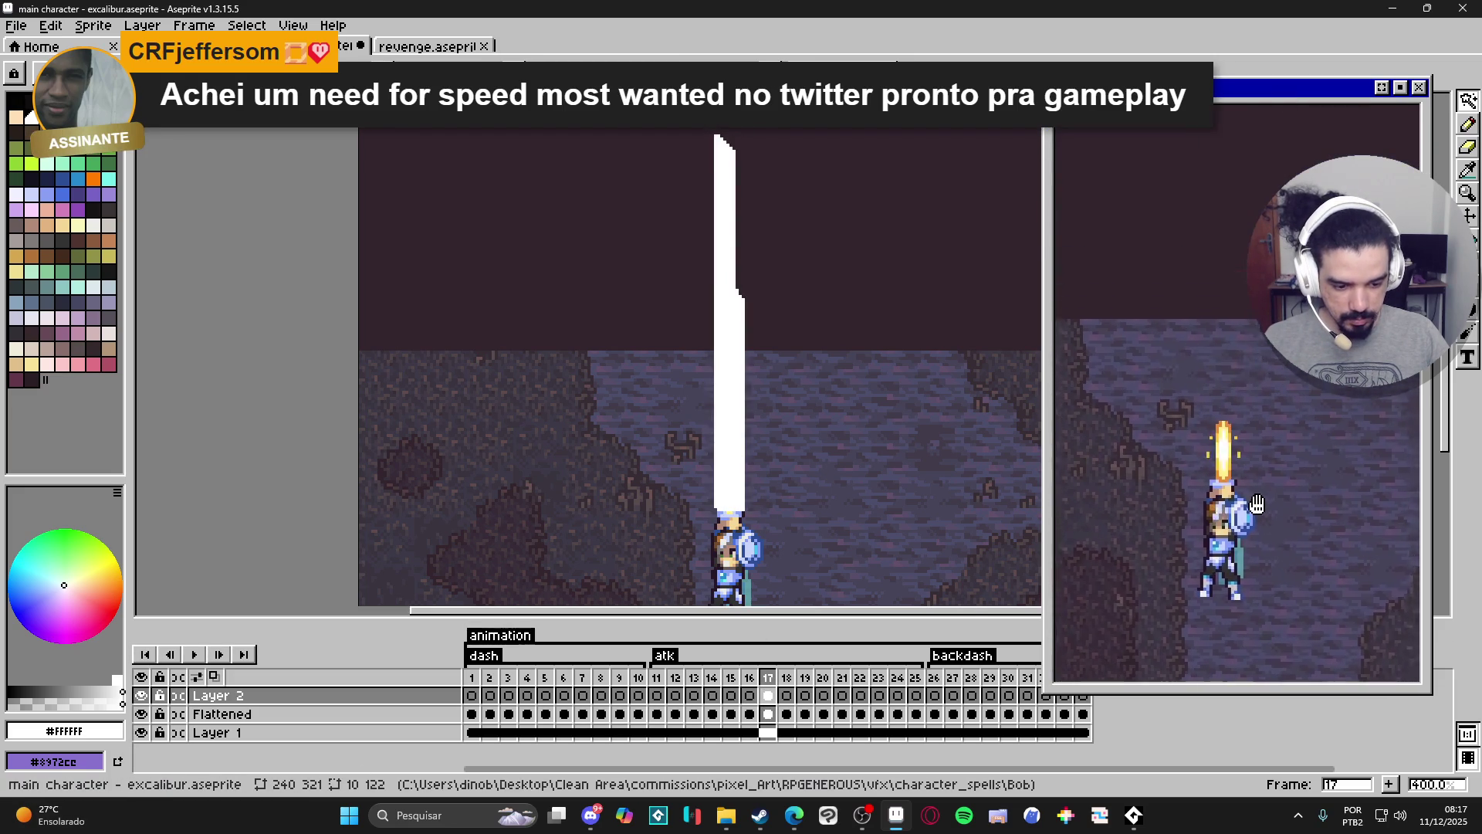
pyautogui.moveTo(756, 450)
pyautogui.mouseDown()
pyautogui.moveTo(764, 399)
pyautogui.moveTo(794, 409)
pyautogui.mouseUp()
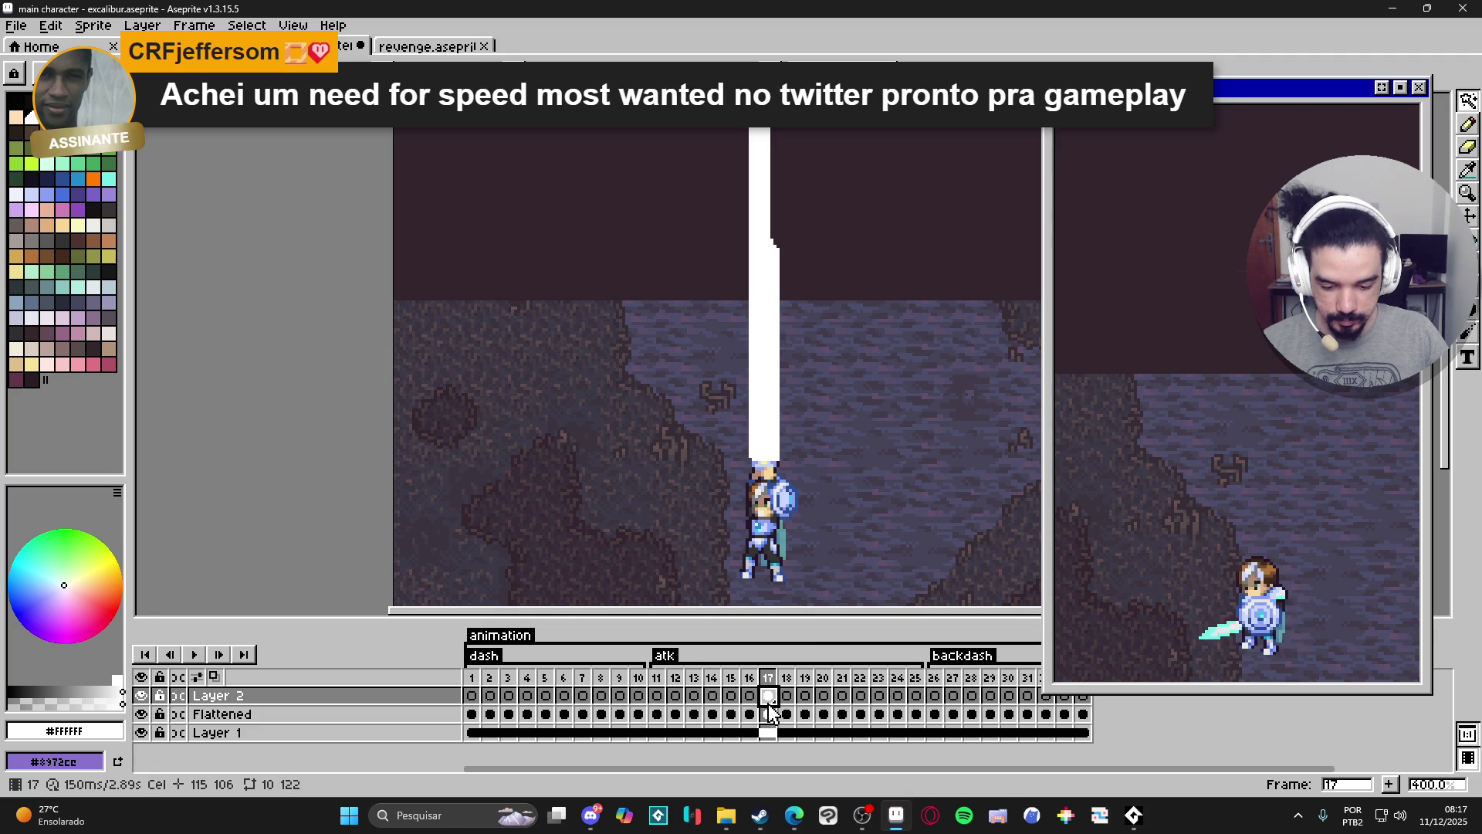
pyautogui.click(787, 712)
# Hide the Layer 1 background, enable onion skin, and draw a vertical white beam line on frame 18.
pyautogui.click(140, 732)
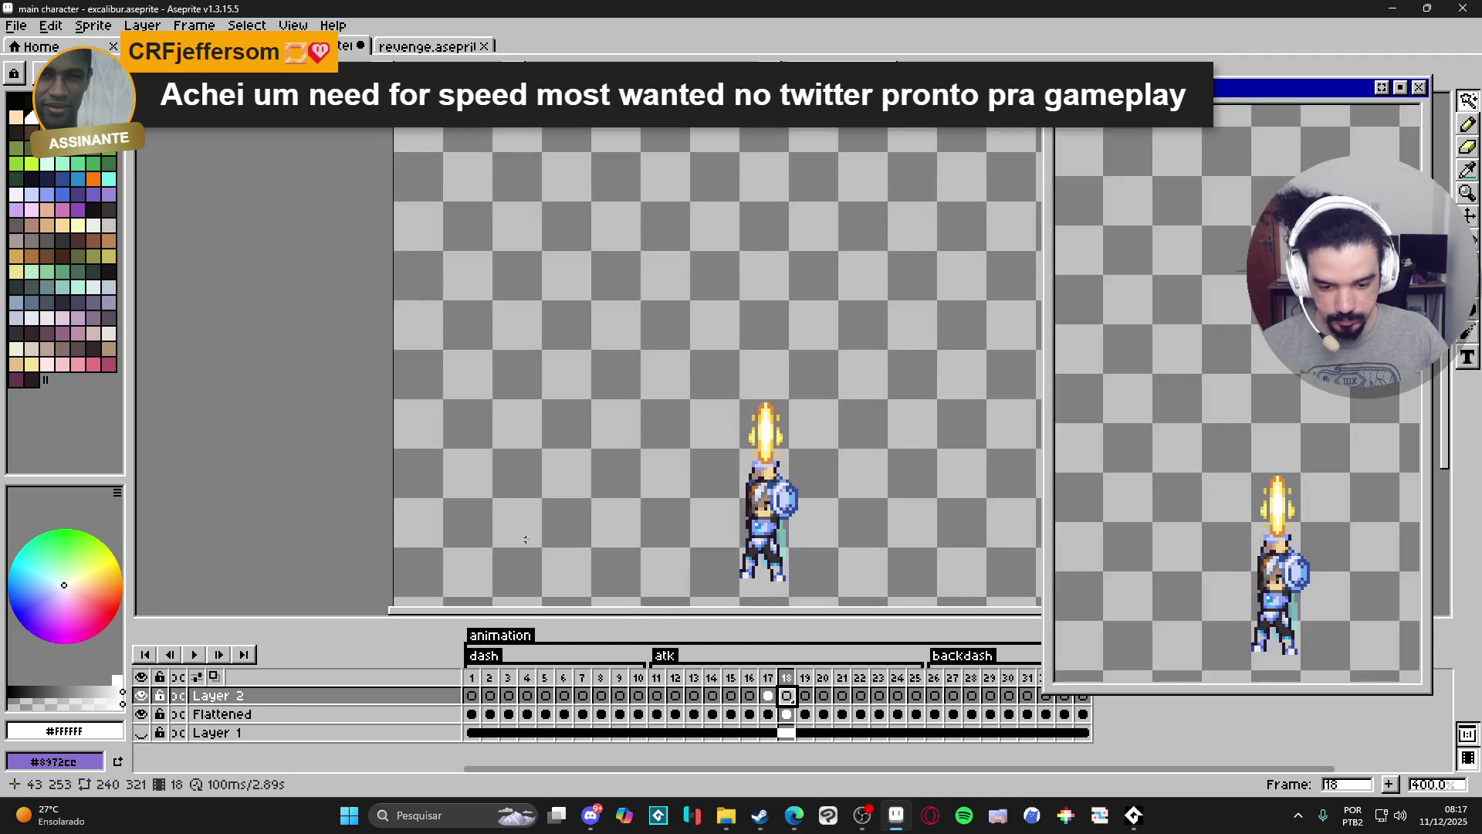
pyautogui.click(219, 678)
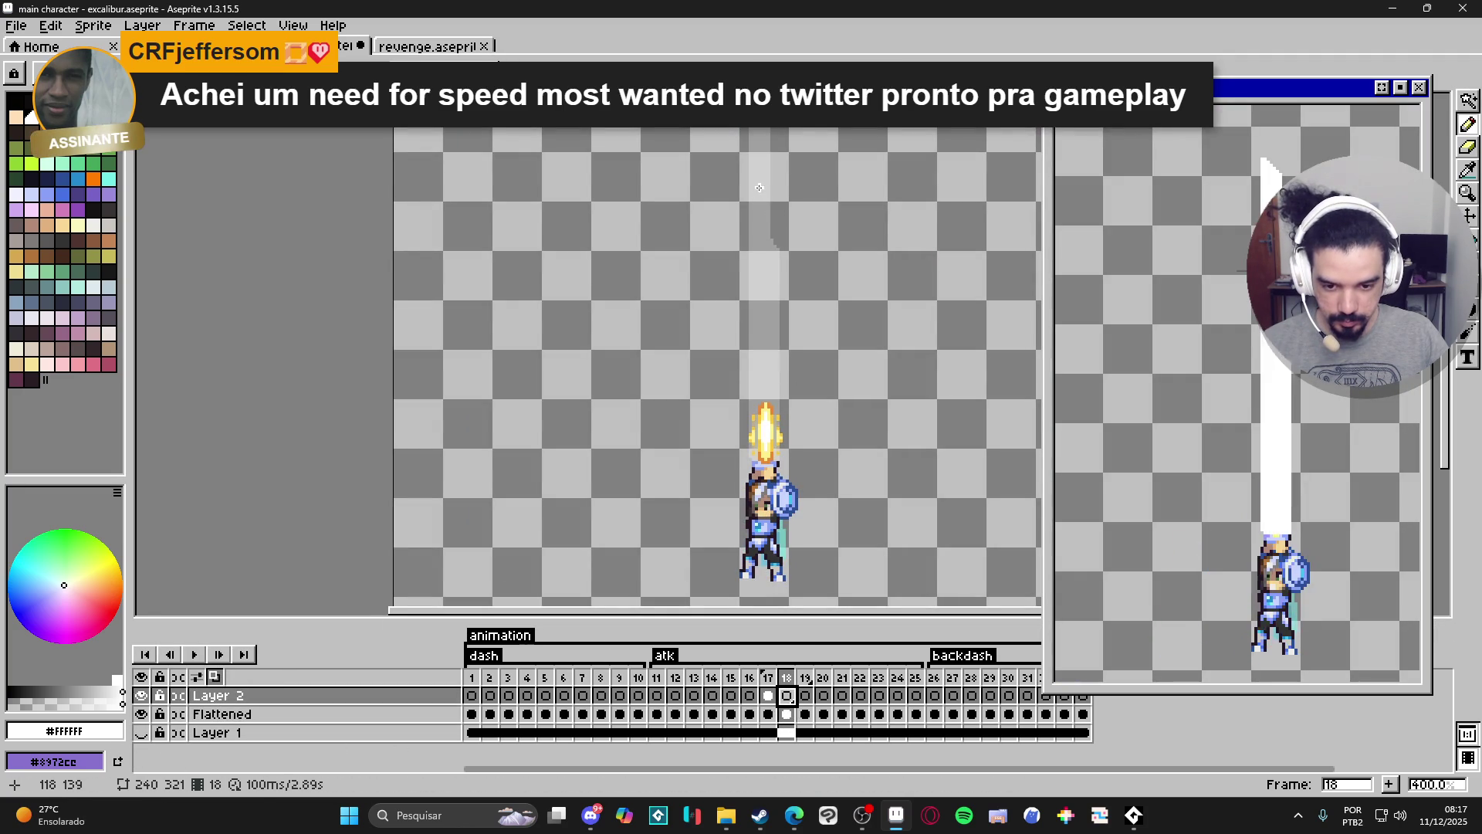
pyautogui.scroll(2, 762, 193)
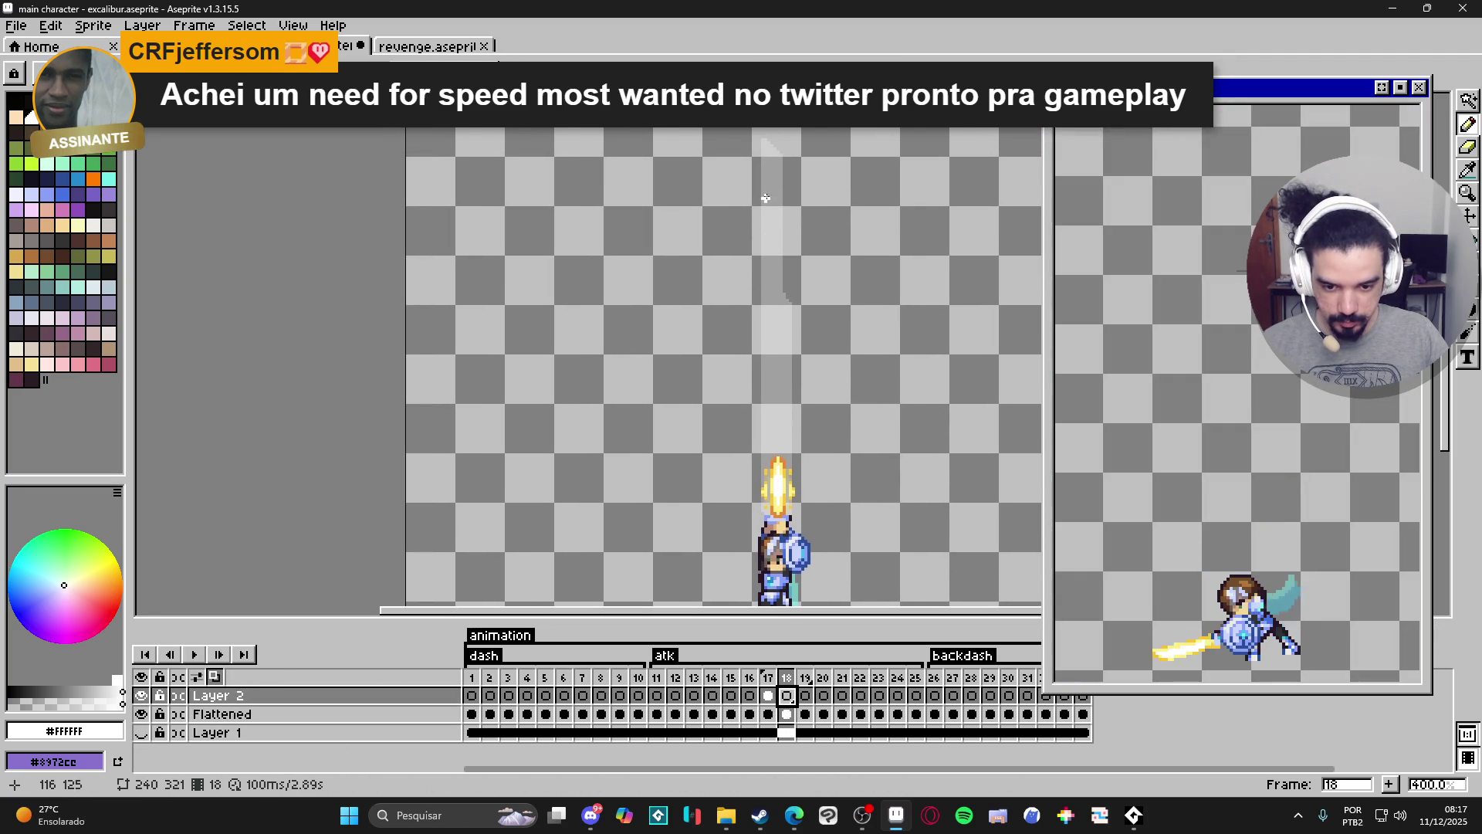
pyautogui.click(772, 150)
pyautogui.keyDown('shift'); pyautogui.click(772, 515); pyautogui.keyUp('shift')
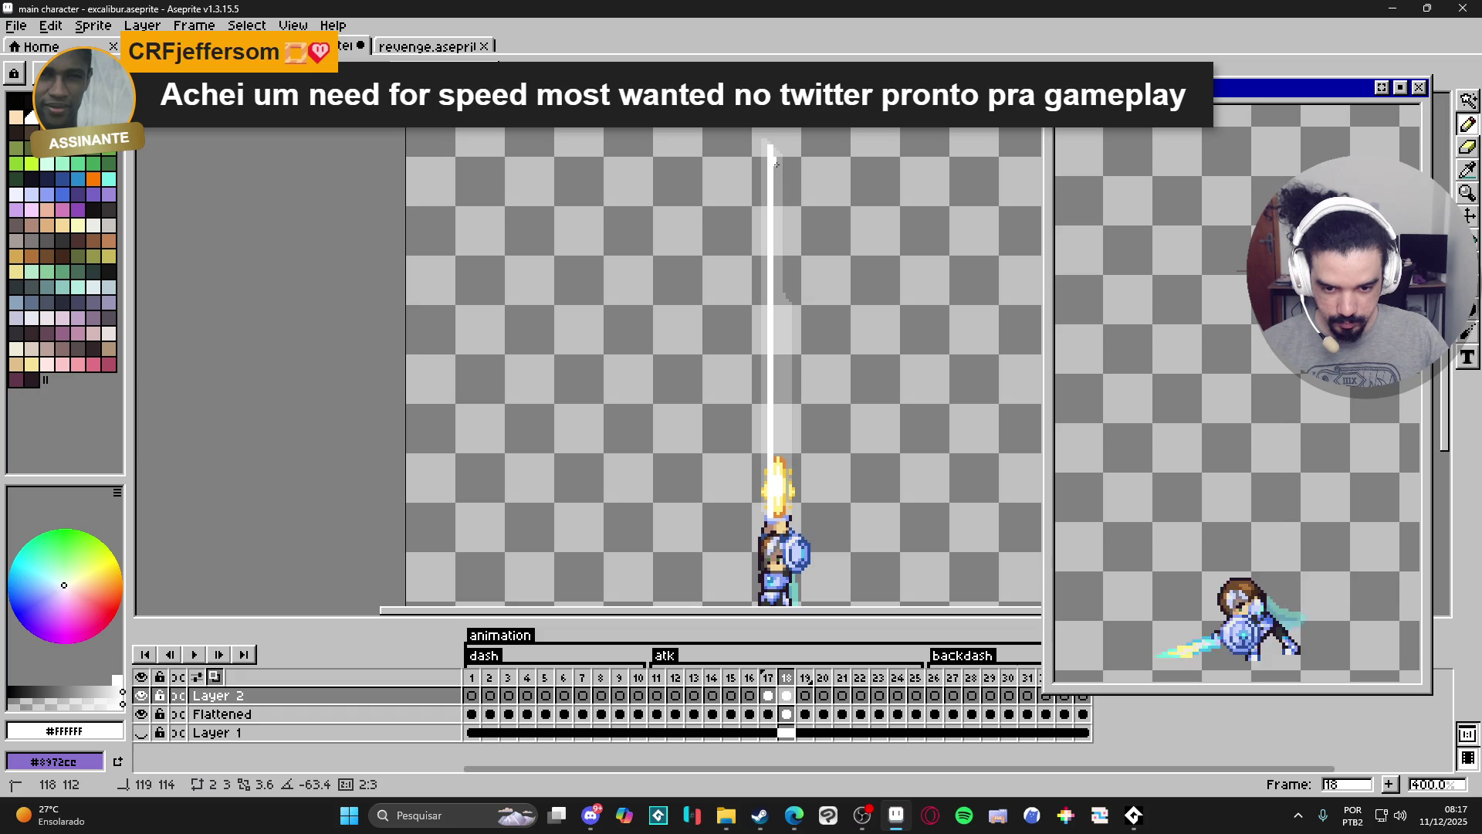
pyautogui.keyDown('shift'); pyautogui.click(776, 162); pyautogui.keyUp('shift')
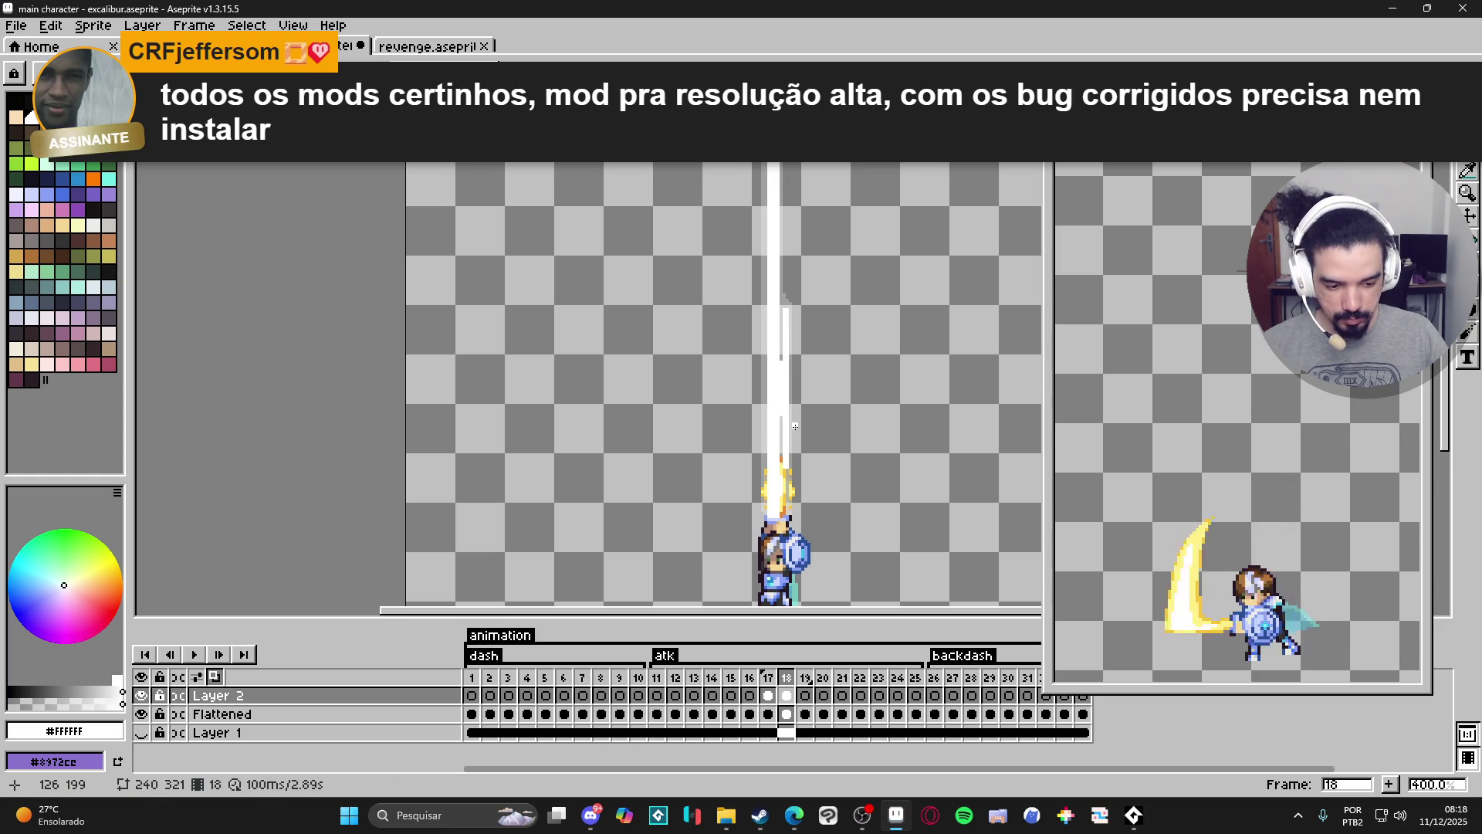
# Play frames 16–19 to check the beam, stopping on frame 18.
pyautogui.scroll(-1, 779, 517)
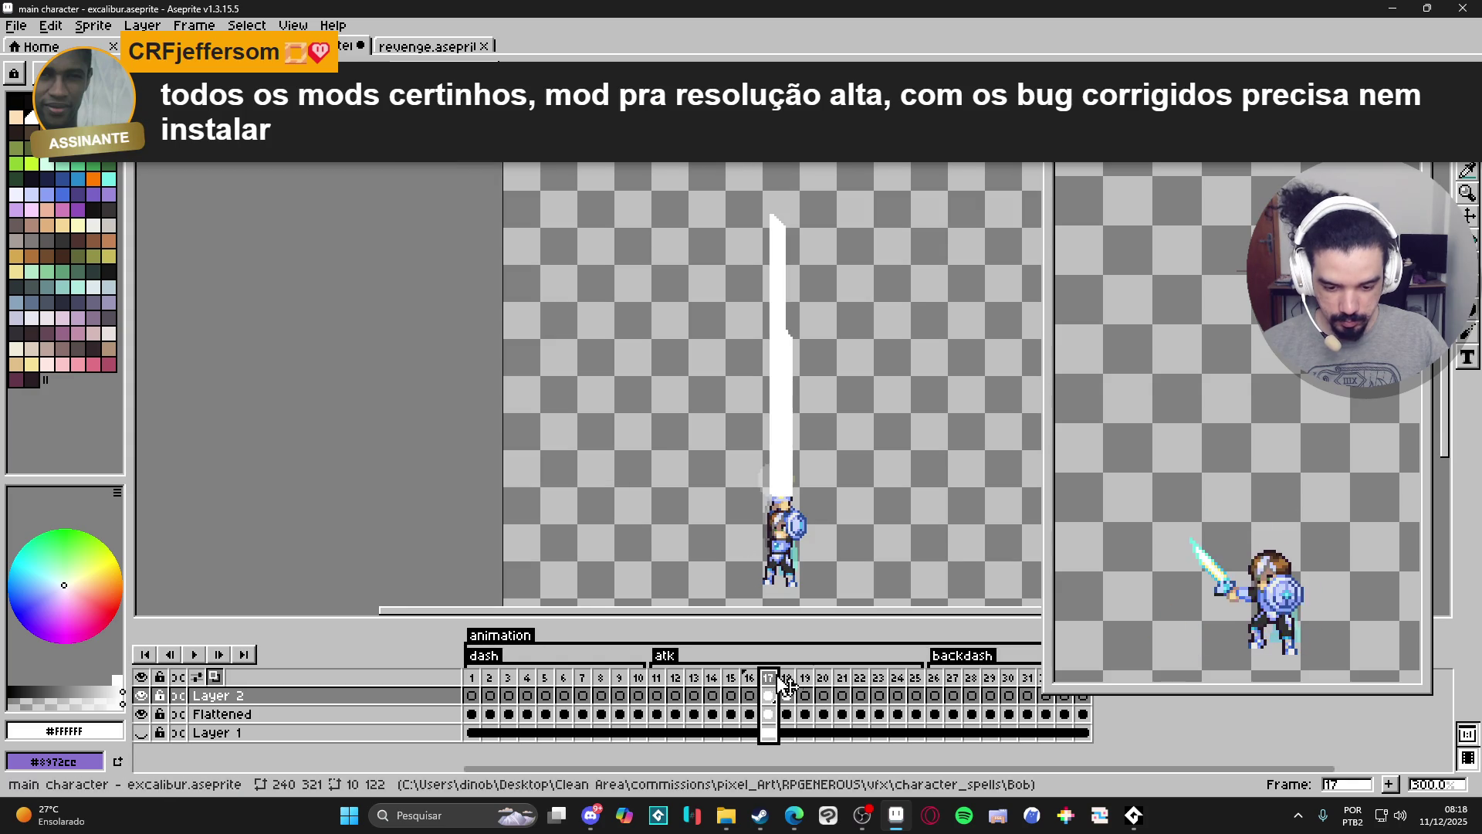
pyautogui.moveTo(749, 678); pyautogui.dragTo(809, 687)
pyautogui.press('Return')
pyautogui.click(786, 686)
pyautogui.click(788, 685)
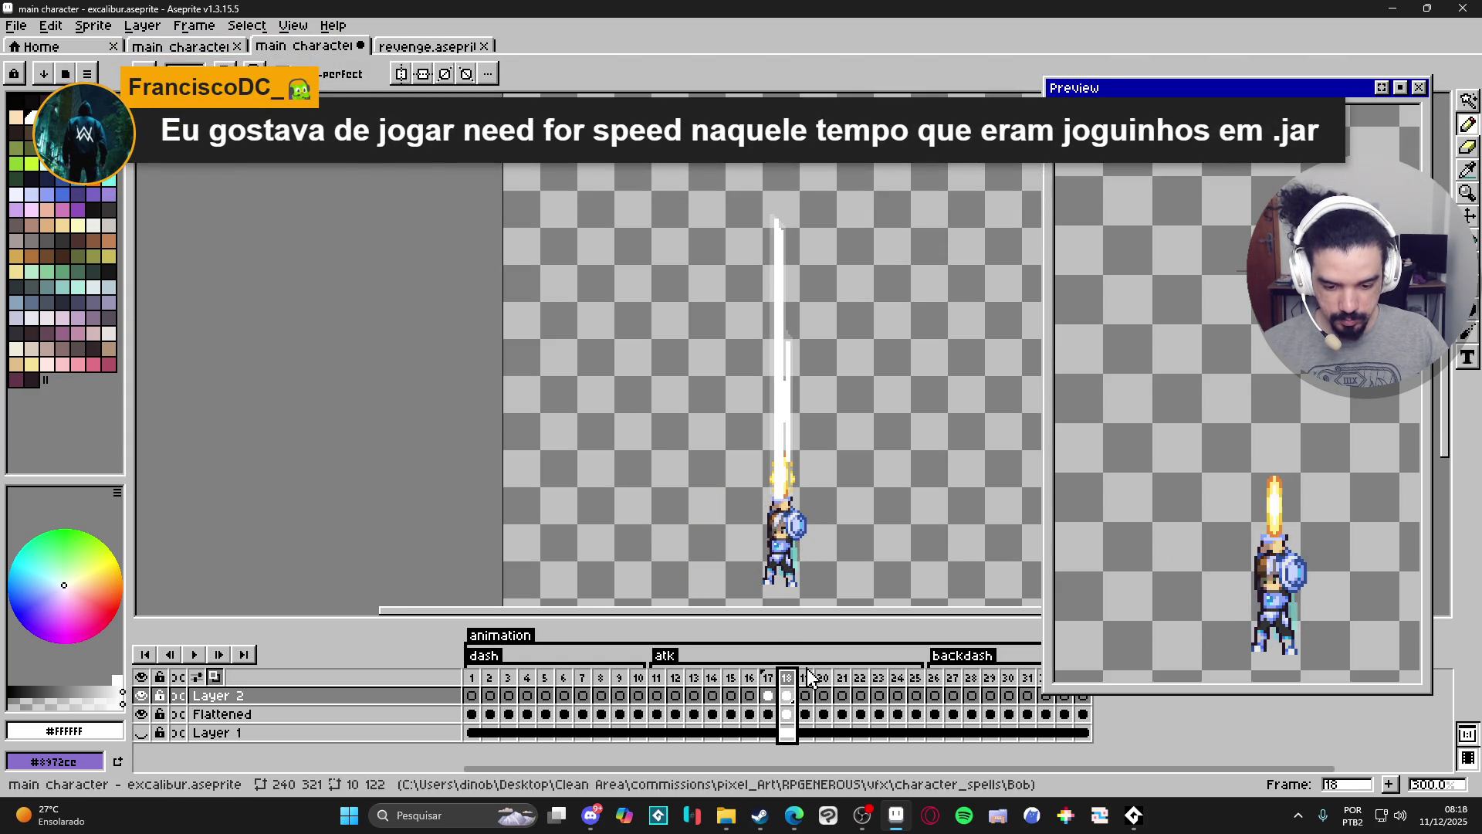
# Draw the long white vertical beam lines on frame 19, then select frames 16–19.
pyautogui.click(805, 713)
pyautogui.scroll(3, 761, 371)
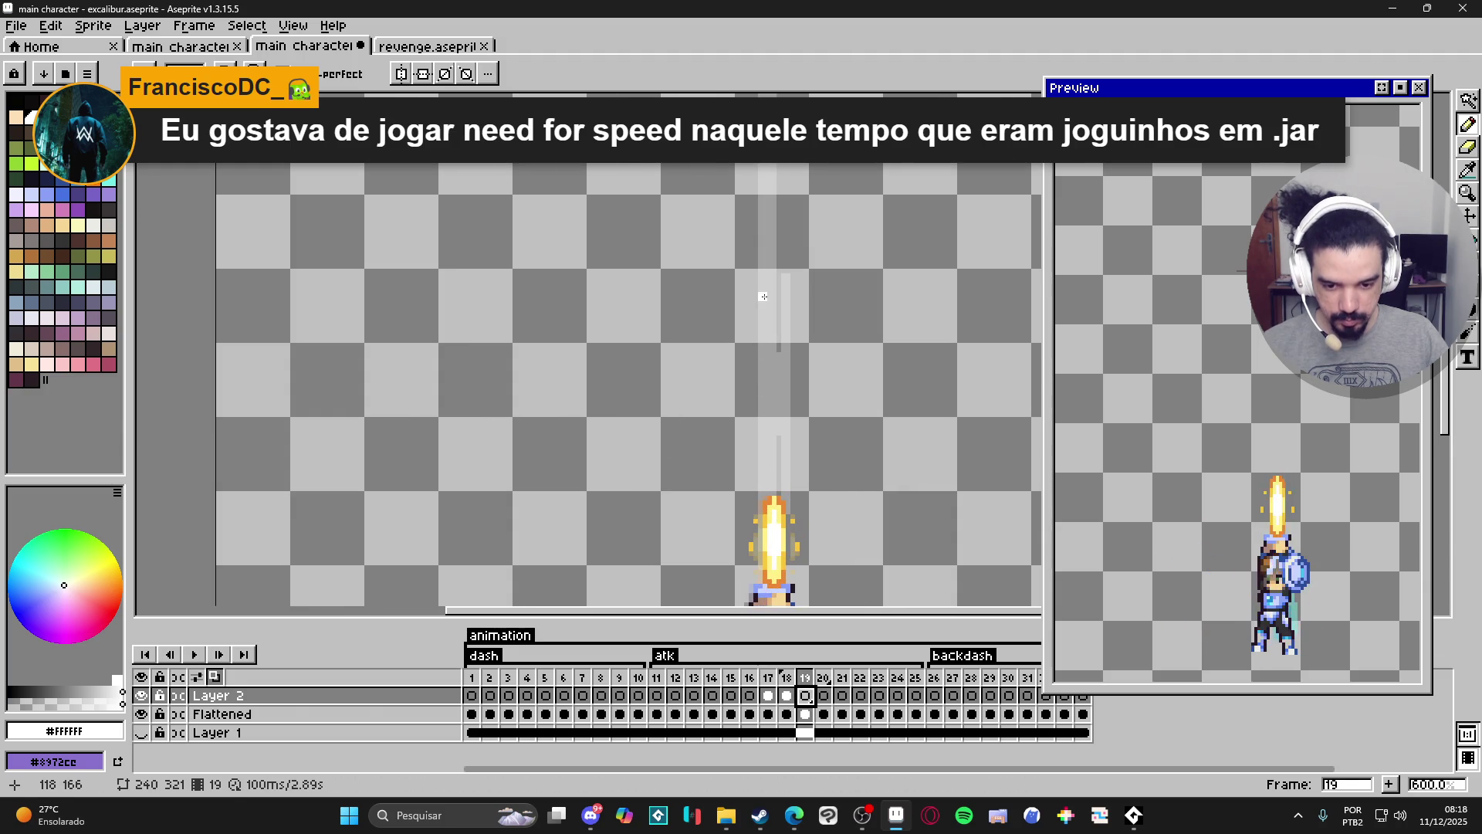
pyautogui.scroll(-1, 764, 296)
pyautogui.scroll(-1, 767, 177)
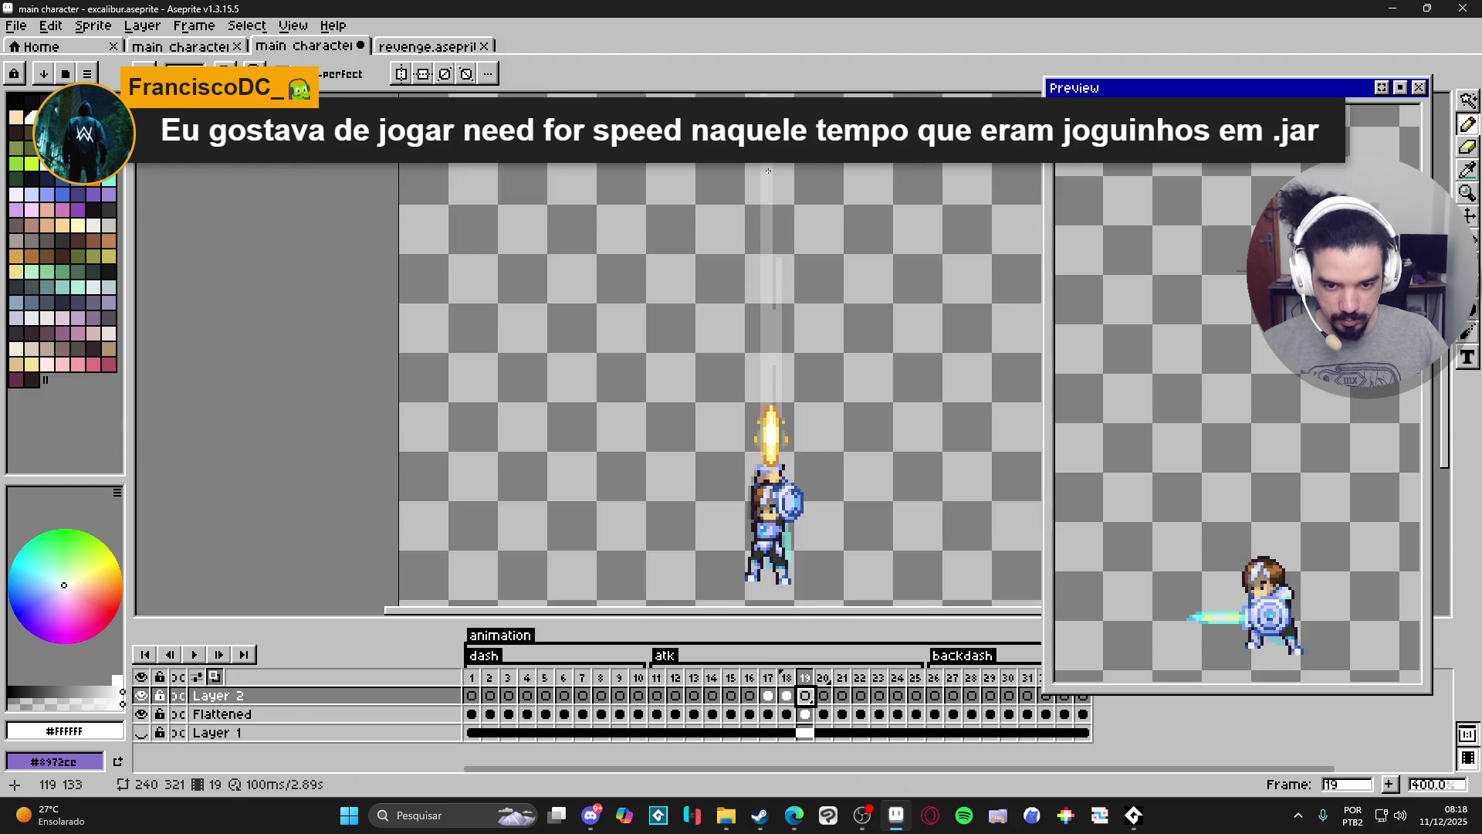
pyautogui.moveTo(769, 158); pyautogui.dragTo(769, 439)
pyautogui.moveTo(777, 325); pyautogui.dragTo(775, 348)
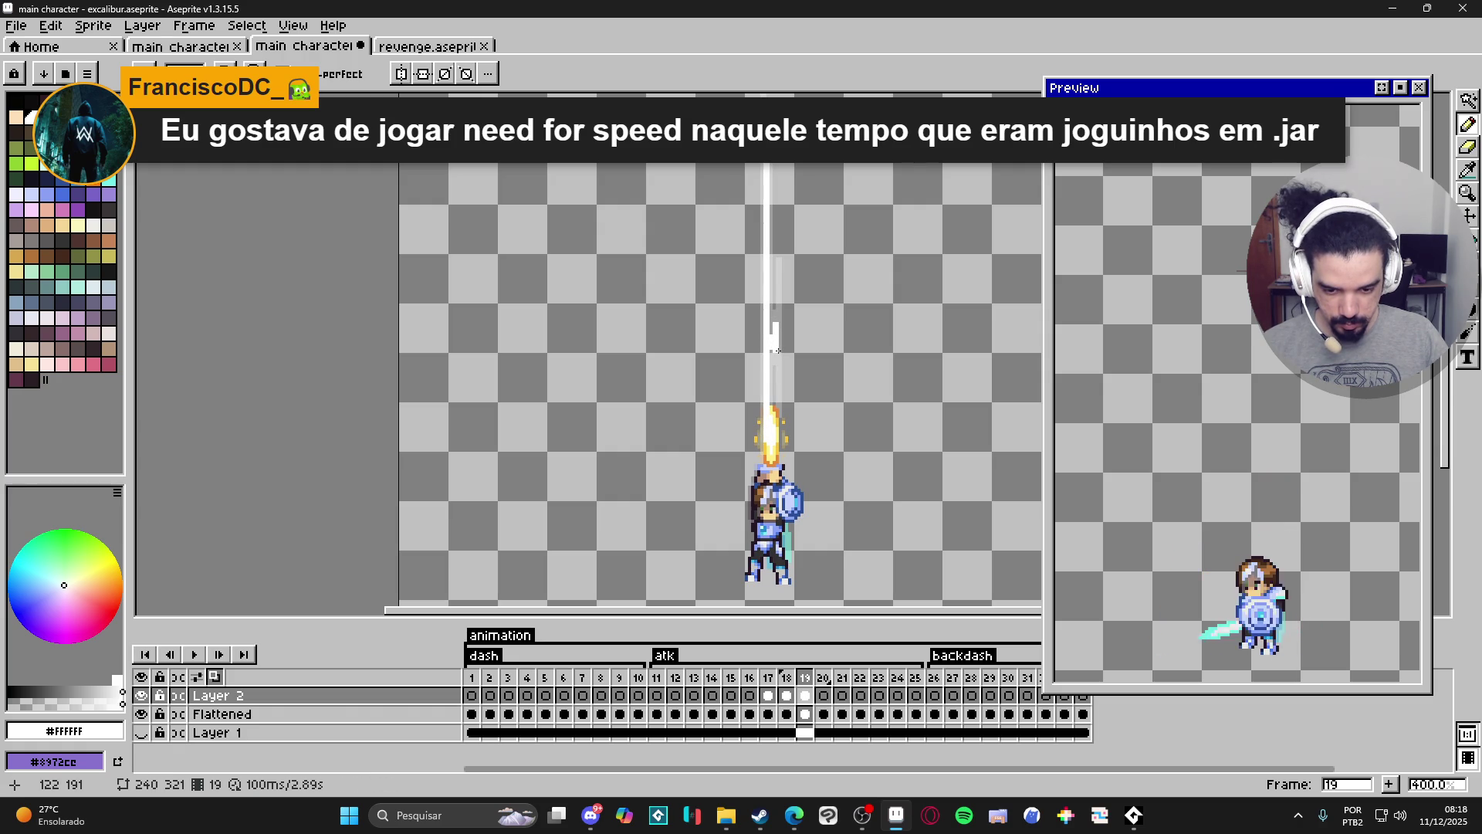
pyautogui.moveTo(776, 350); pyautogui.dragTo(776, 431)
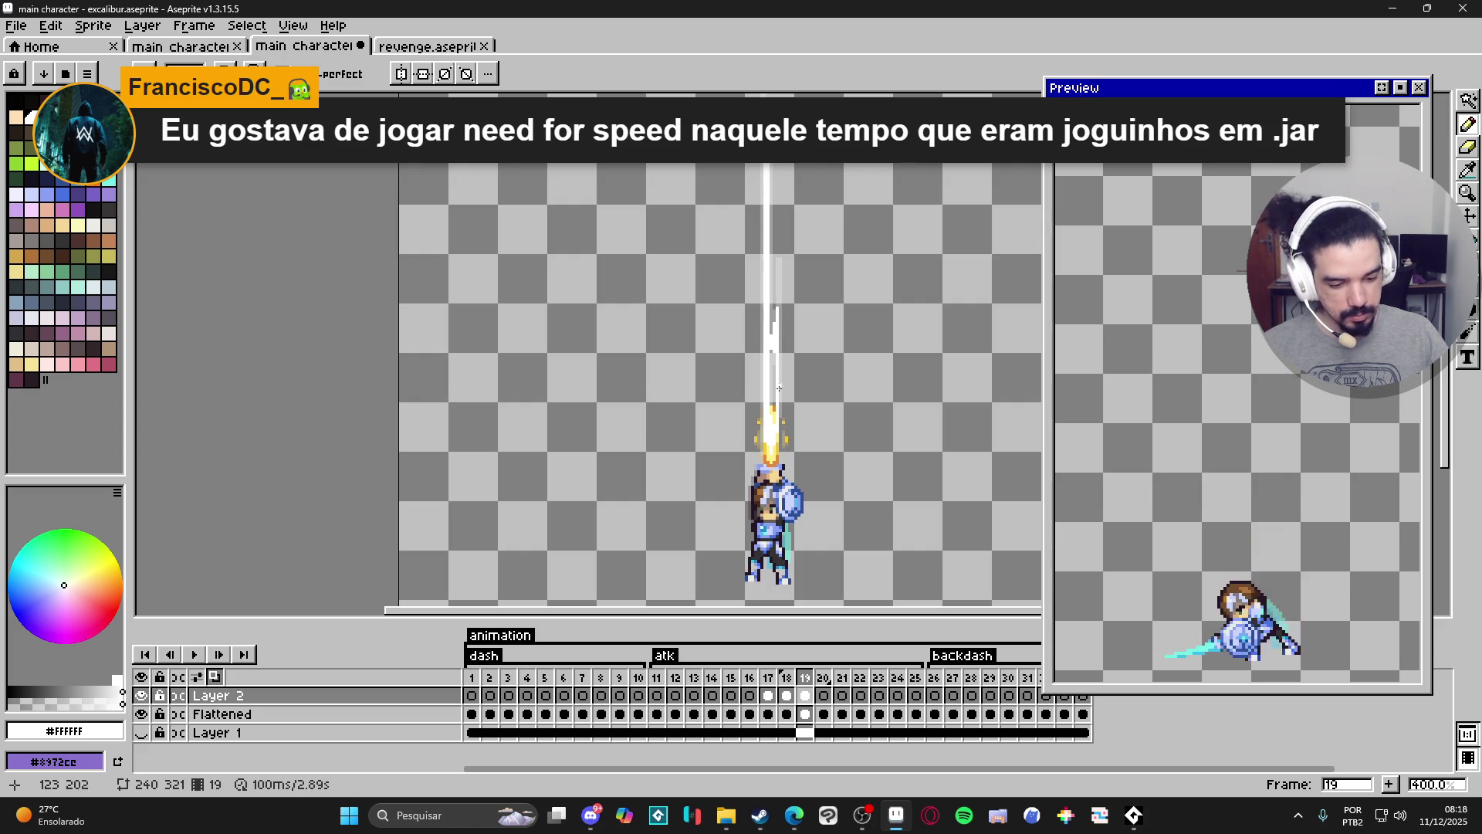
pyautogui.moveTo(749, 677); pyautogui.dragTo(794, 683)
# Set the duration of frames 16–18 to 50 ms in Frame Properties.
pyautogui.rightClick(794, 683)
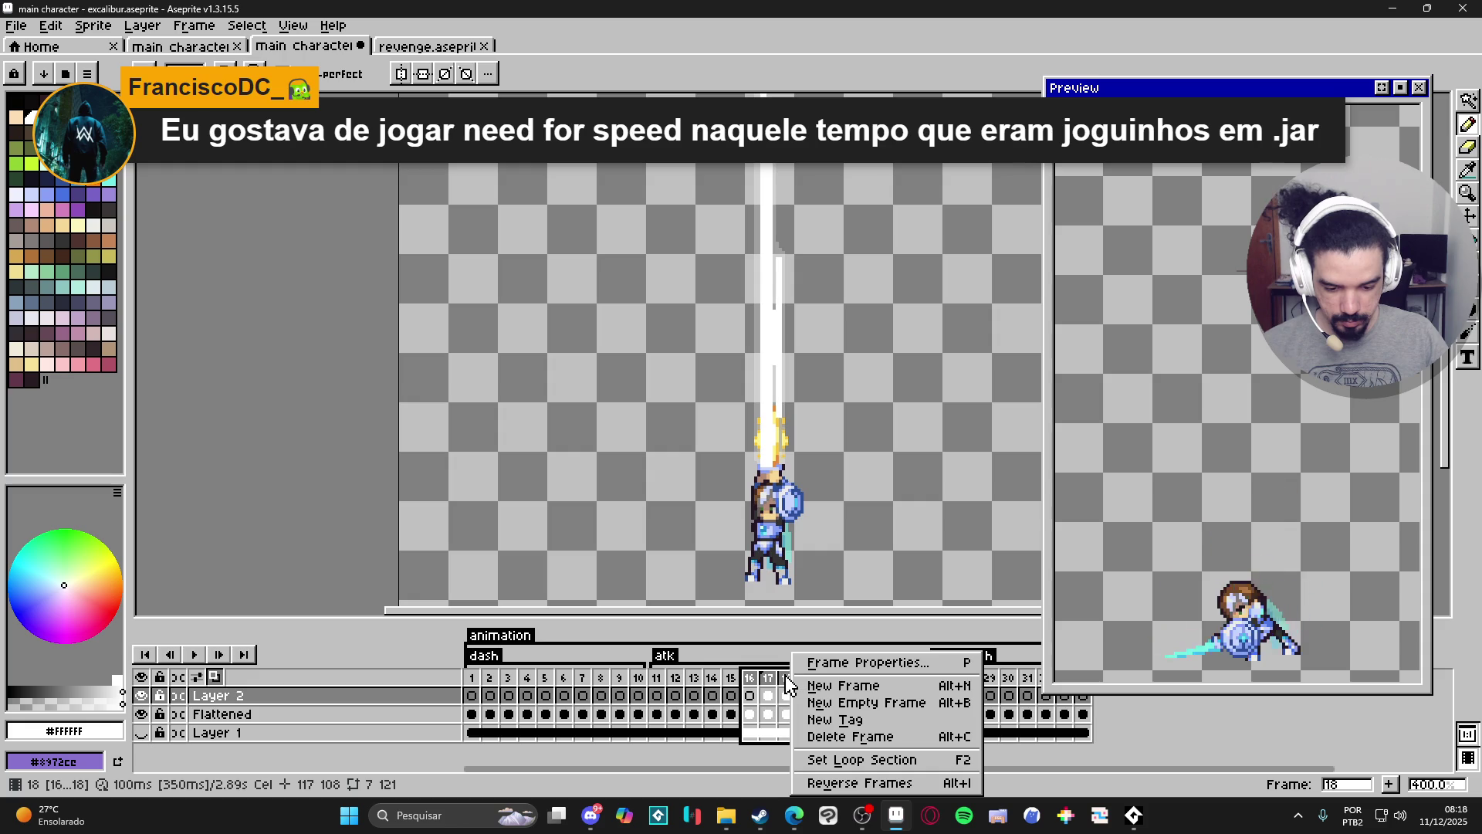
pyautogui.click(826, 662)
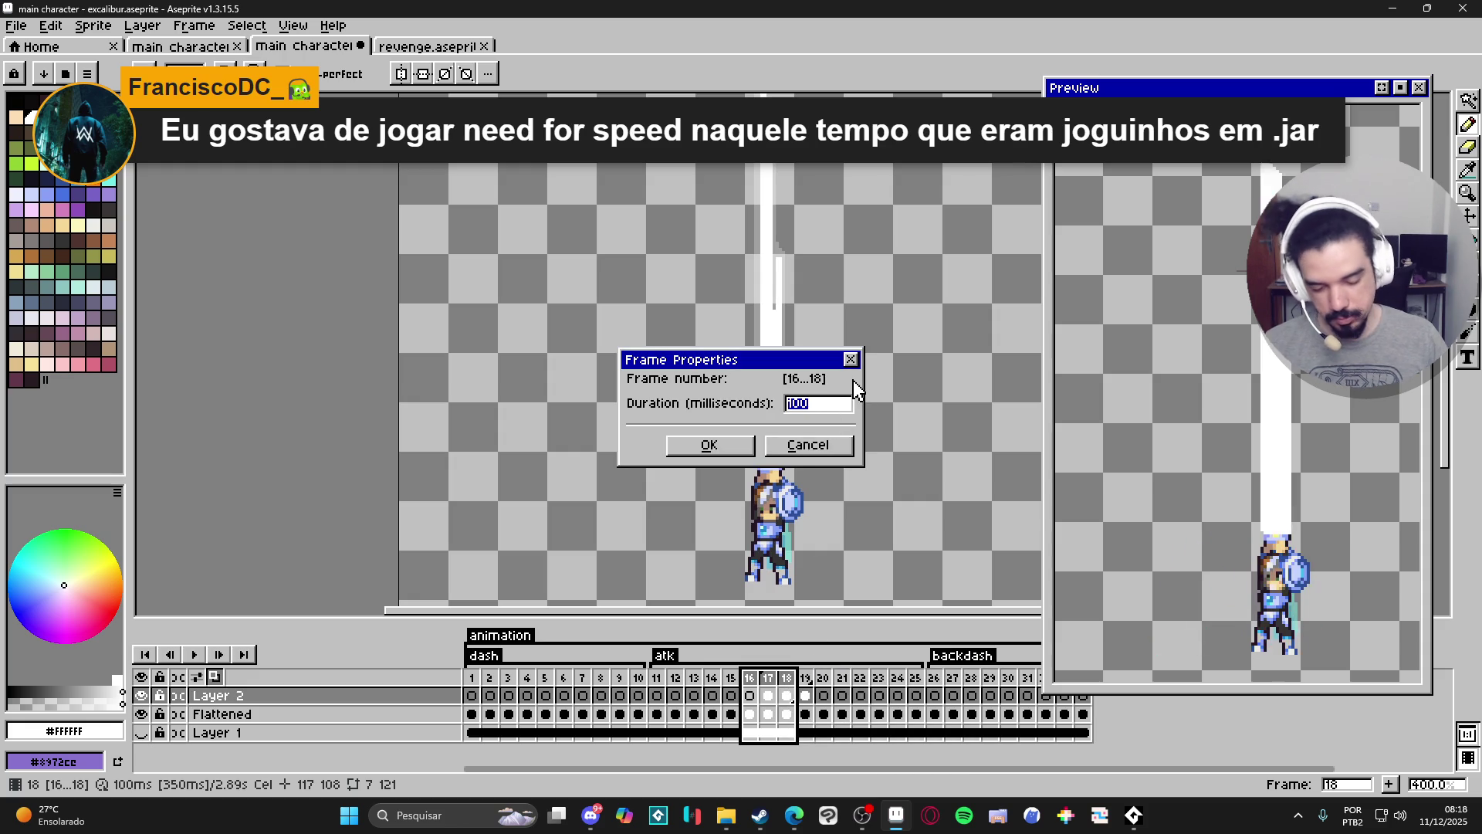
pyautogui.write('50')
pyautogui.press('Return')
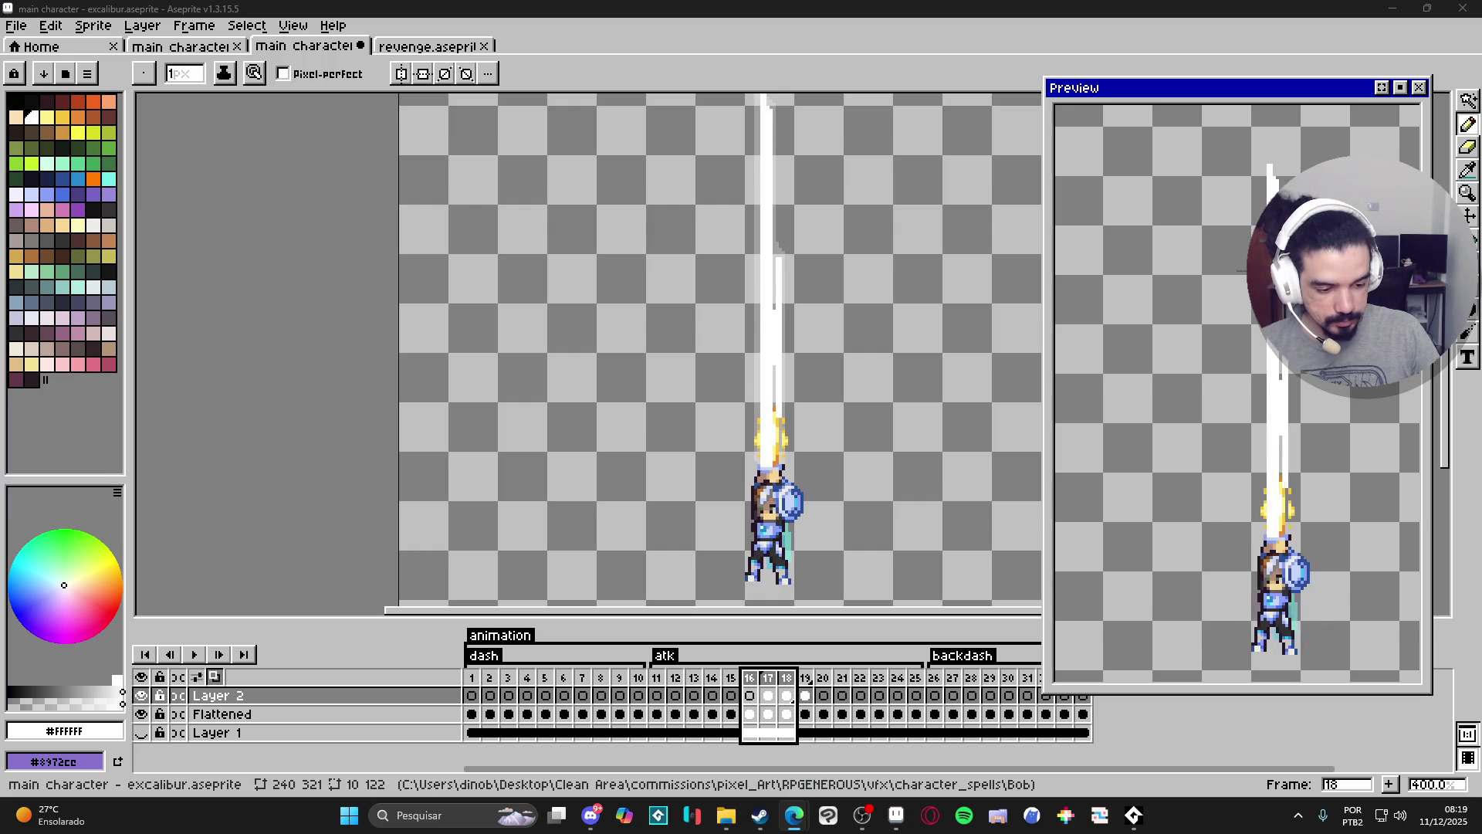
pyautogui.click(768, 696)
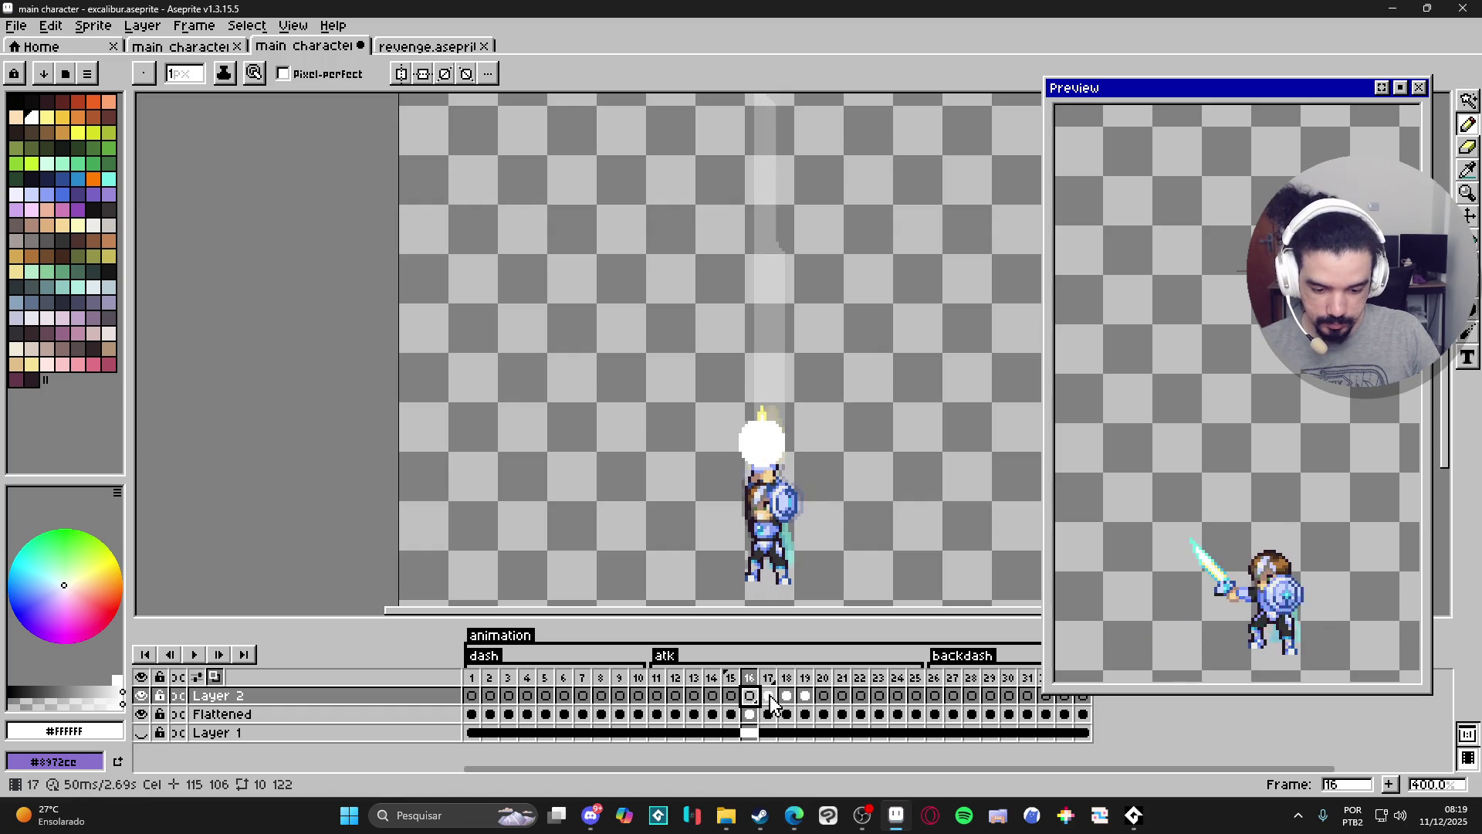
# Step through frames 18 and 19, then return to frame 17.
pyautogui.click(785, 698)
pyautogui.click(805, 696)
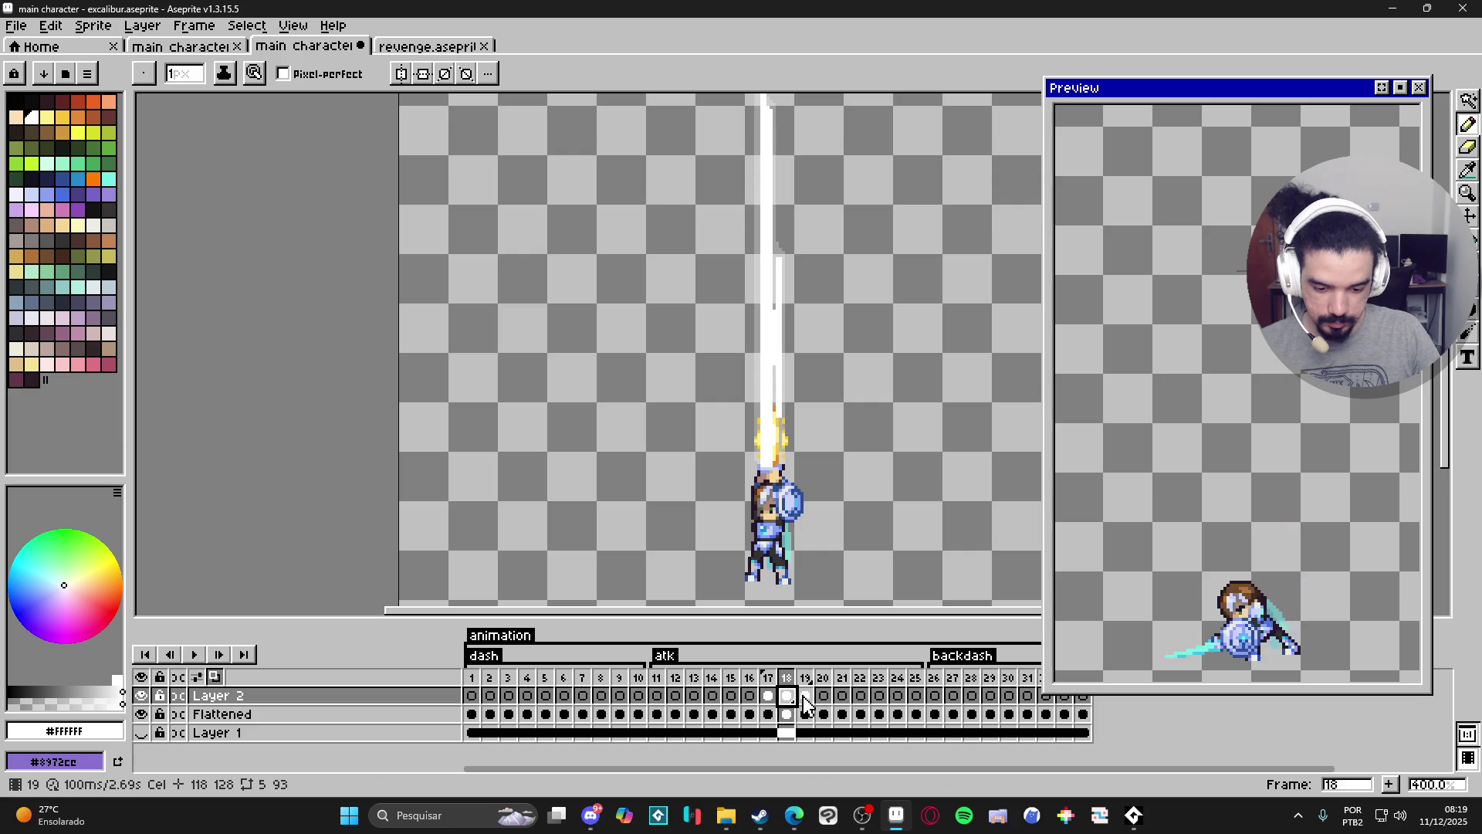
pyautogui.scroll(1, 795, 442)
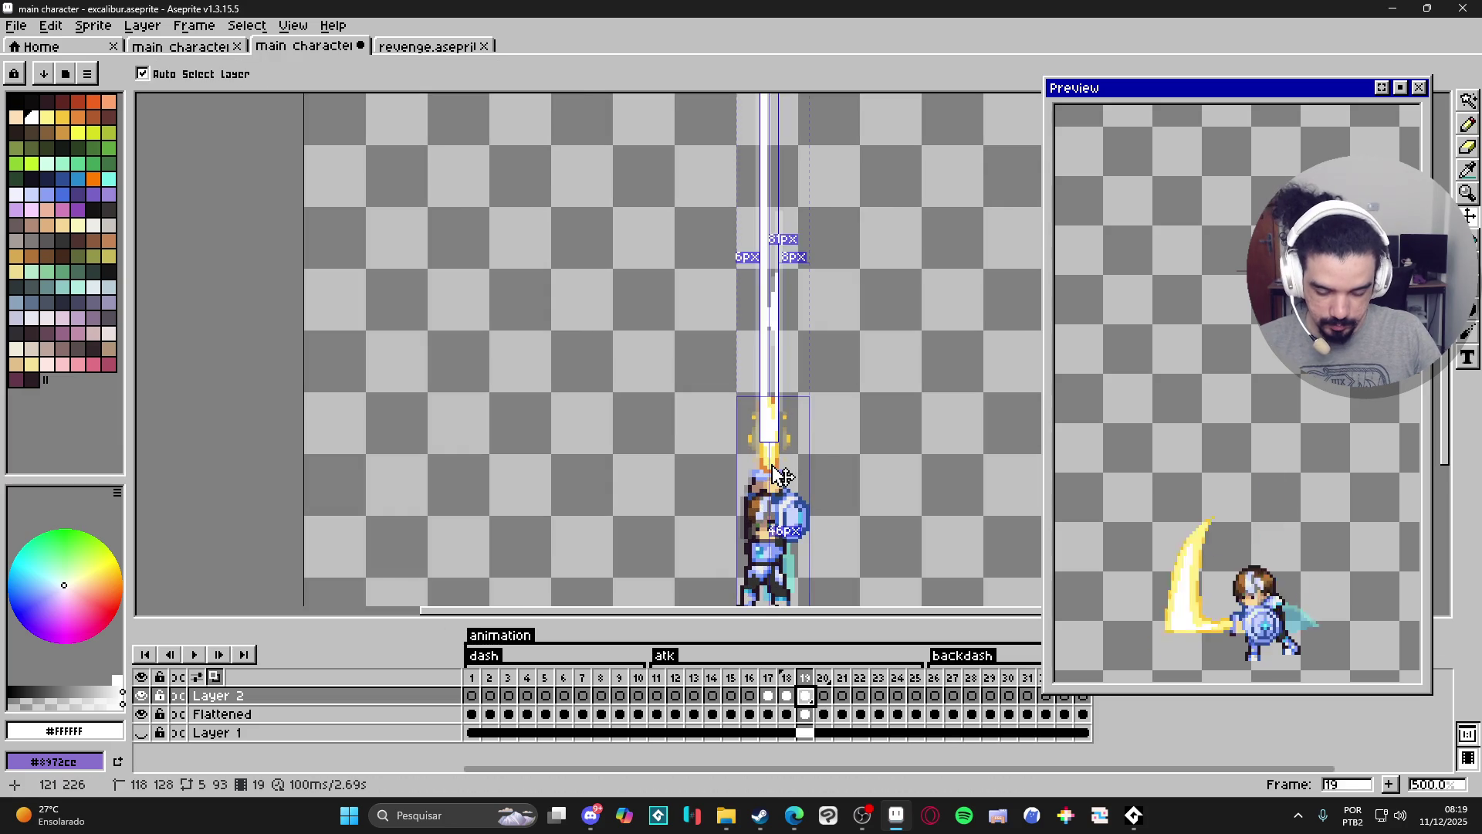
pyautogui.click(773, 694)
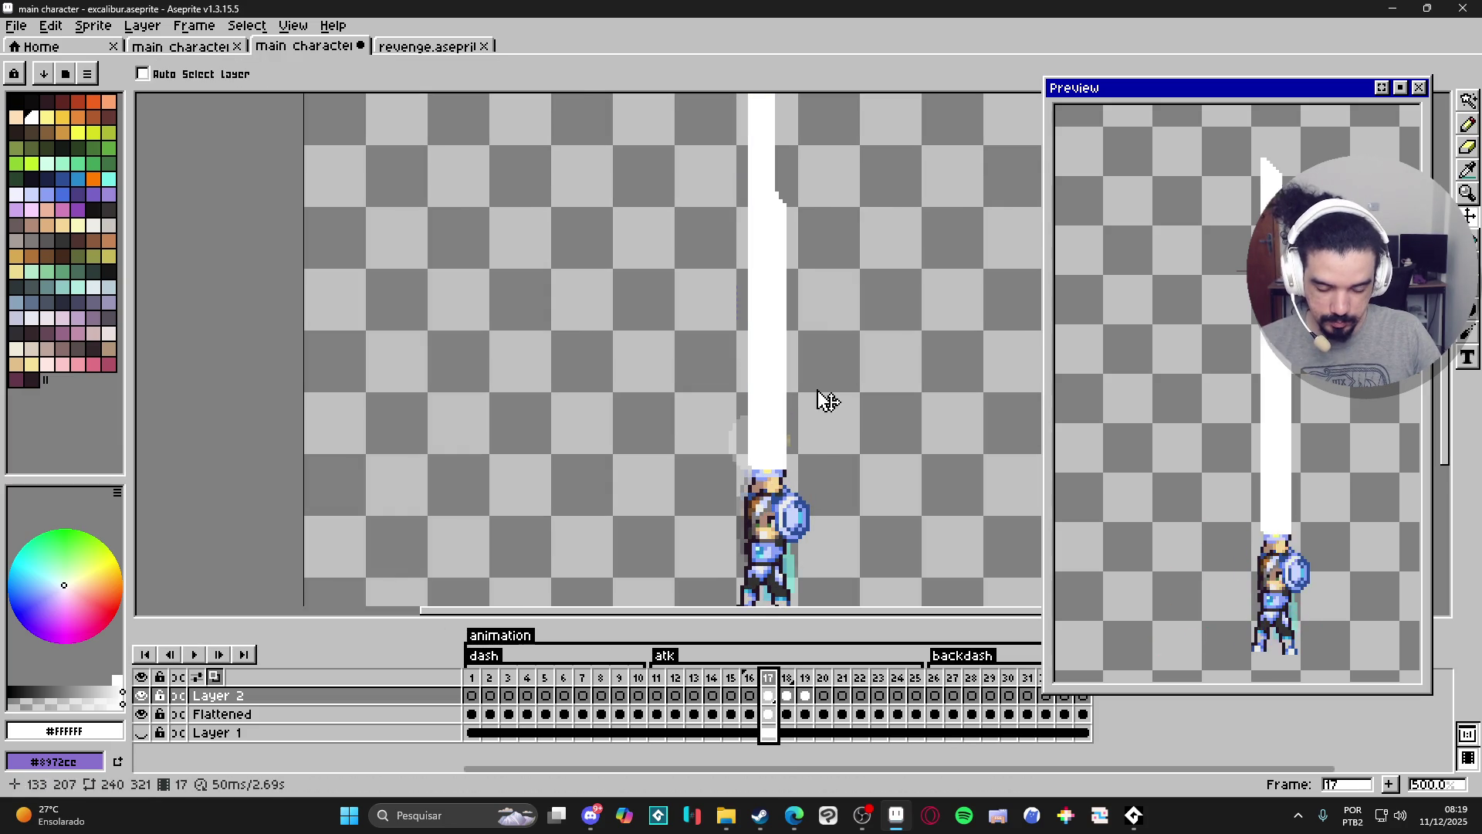
# Pencil a 1 px yellow line on the beam's left edge and a 2 px stripe down its right edge.
pyautogui.press('b')
pyautogui.scroll(-1, 771, 400)
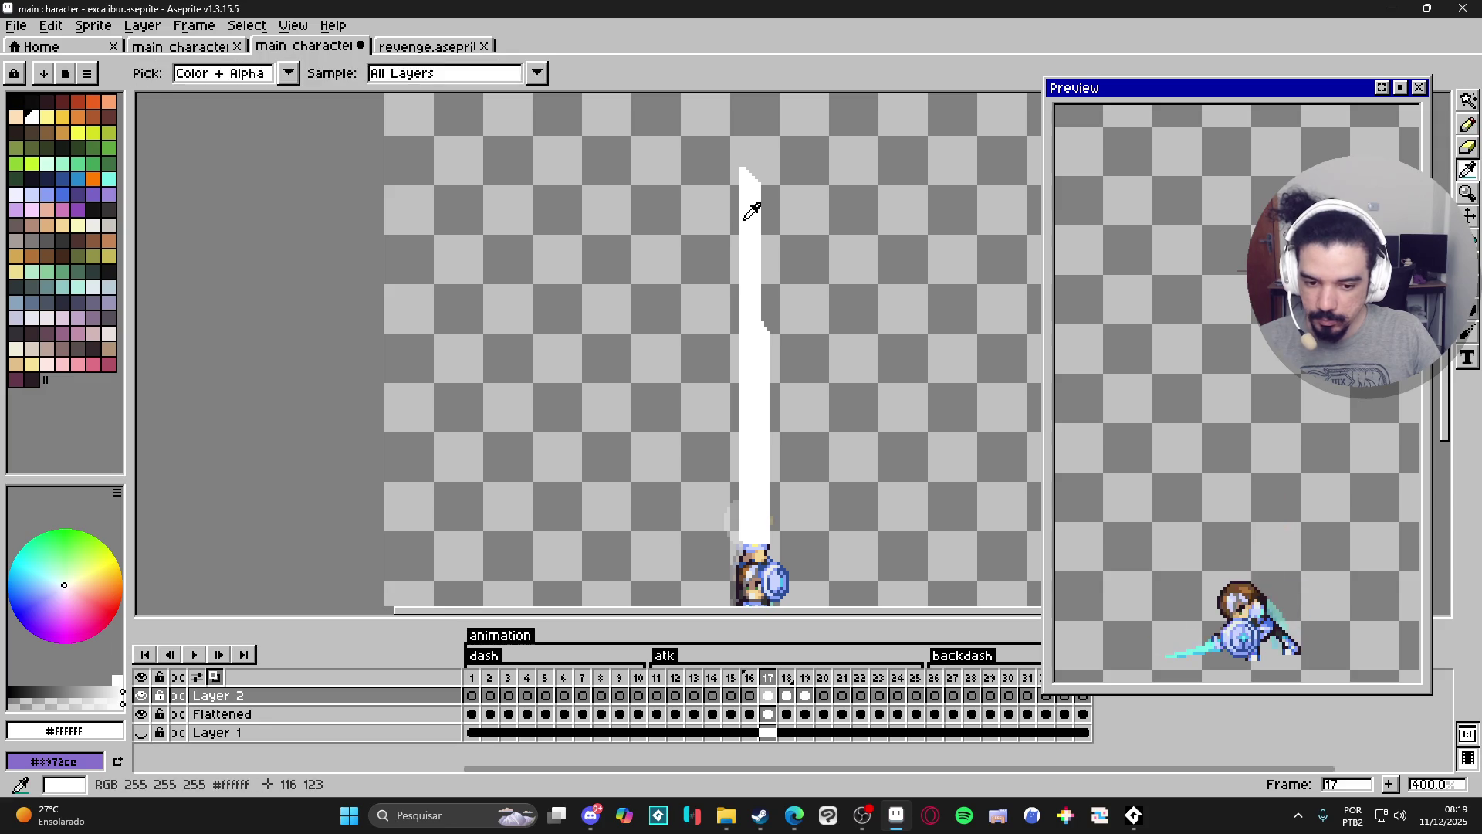
pyautogui.click(46, 117)
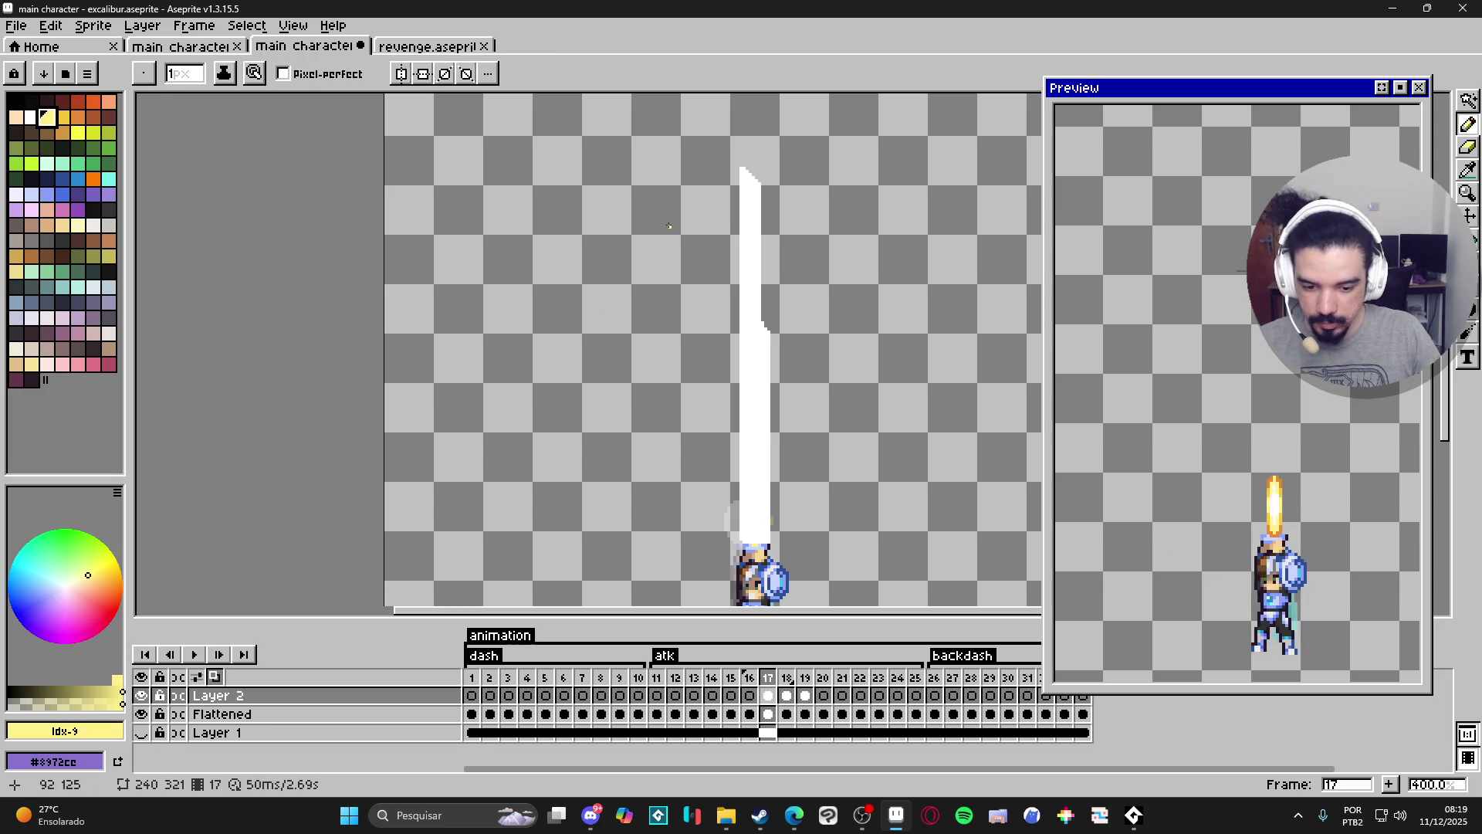
pyautogui.scroll(1, 745, 173)
pyautogui.scroll(1, 745, 172)
pyautogui.press('+')
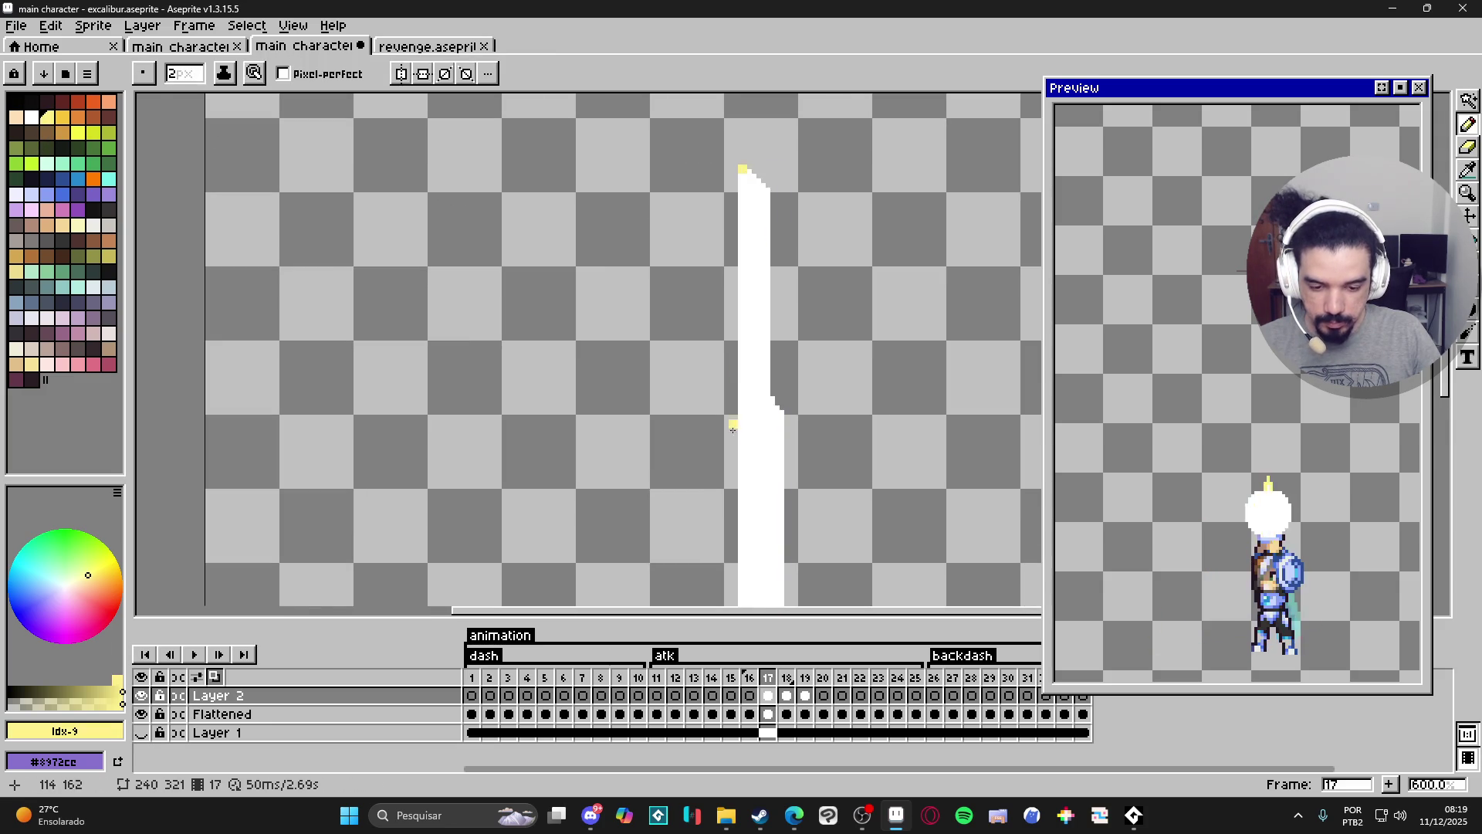
pyautogui.scroll(-1, 729, 347)
pyautogui.scroll(1, 718, 336)
pyautogui.press('-')
pyautogui.keyDown('shift'); pyautogui.click(726, 540); pyautogui.keyUp('shift')
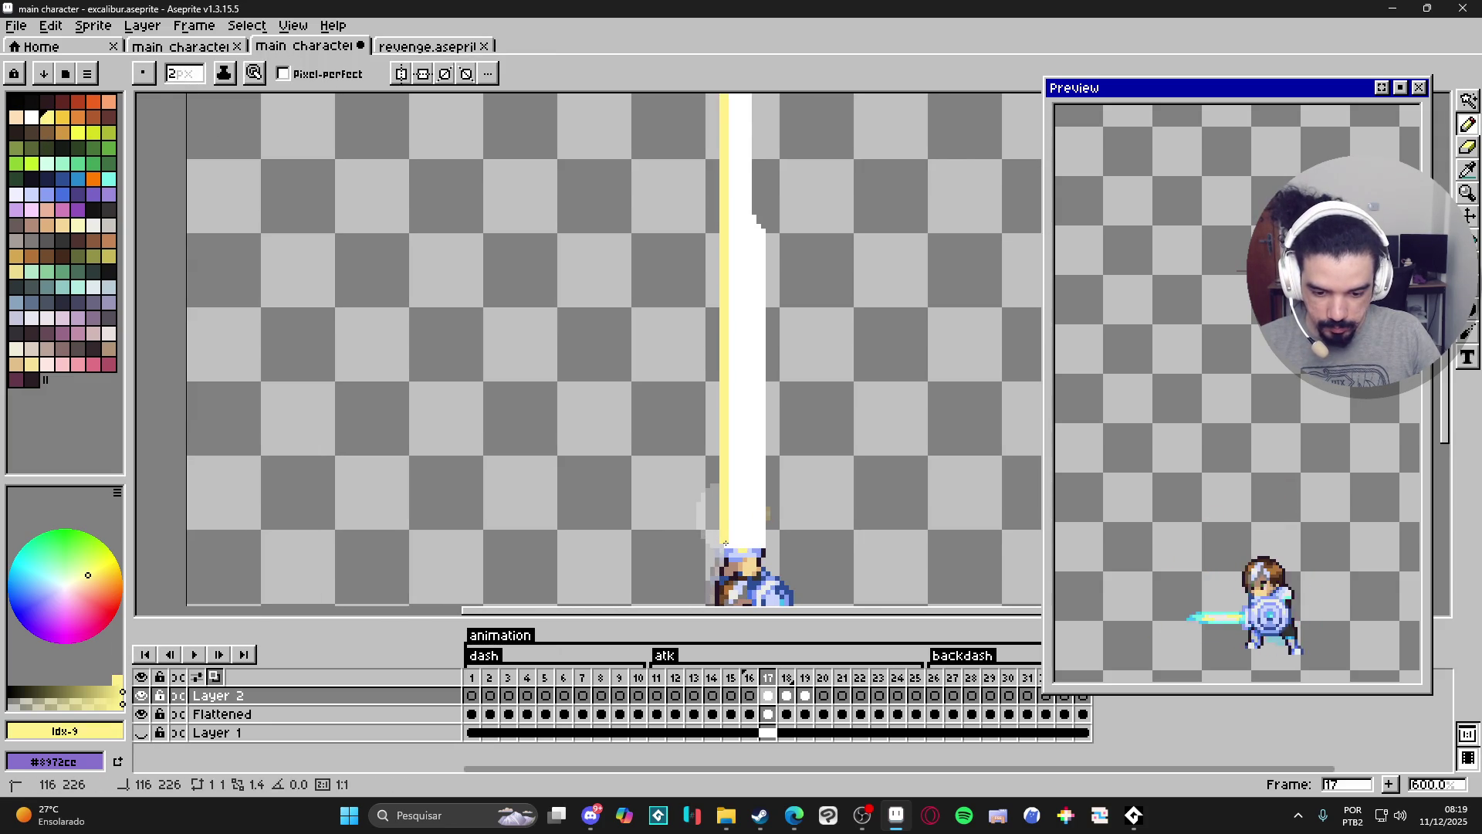
pyautogui.press('+')
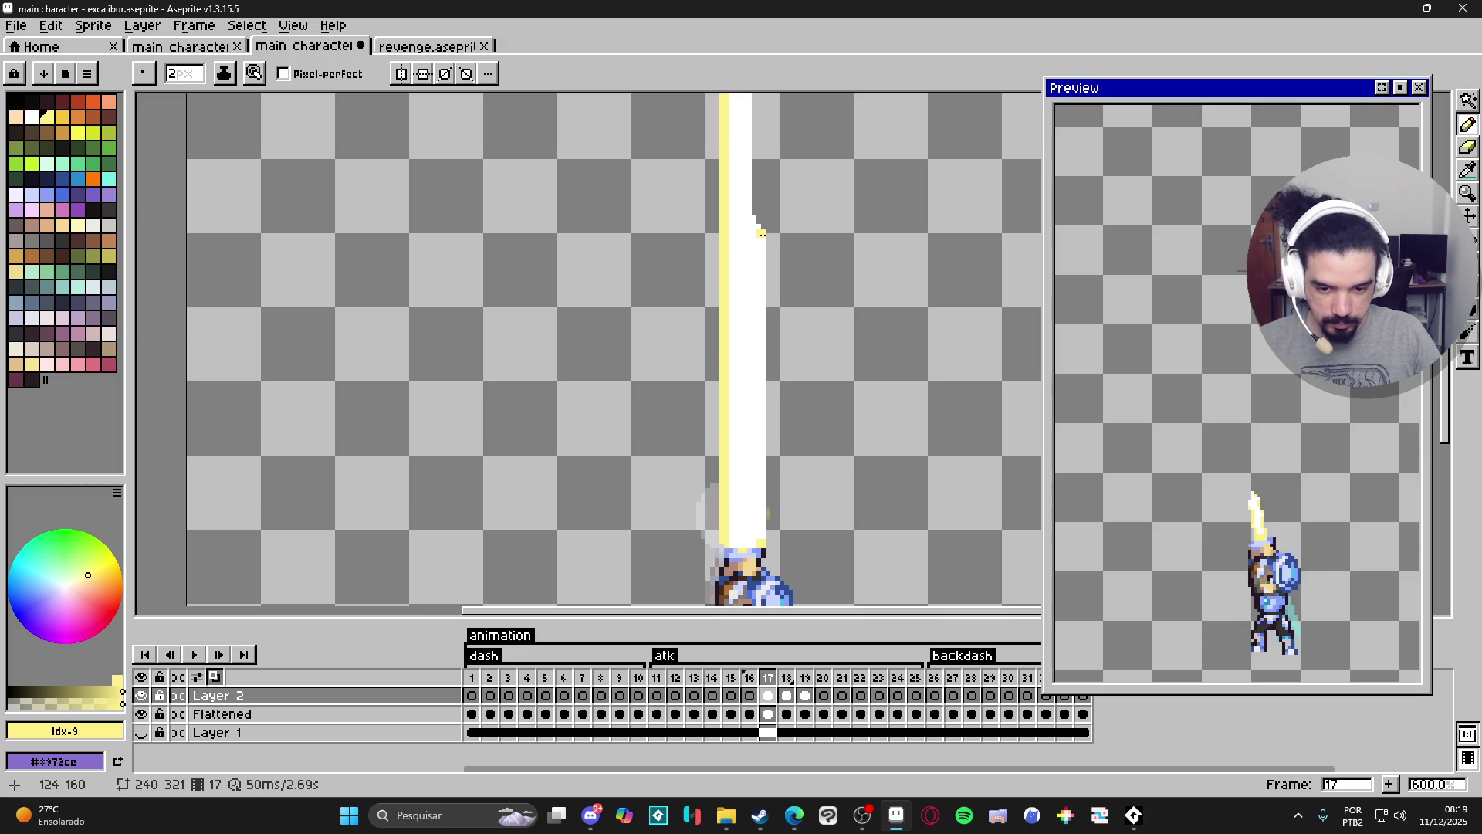
pyautogui.moveTo(763, 234); pyautogui.dragTo(762, 545)
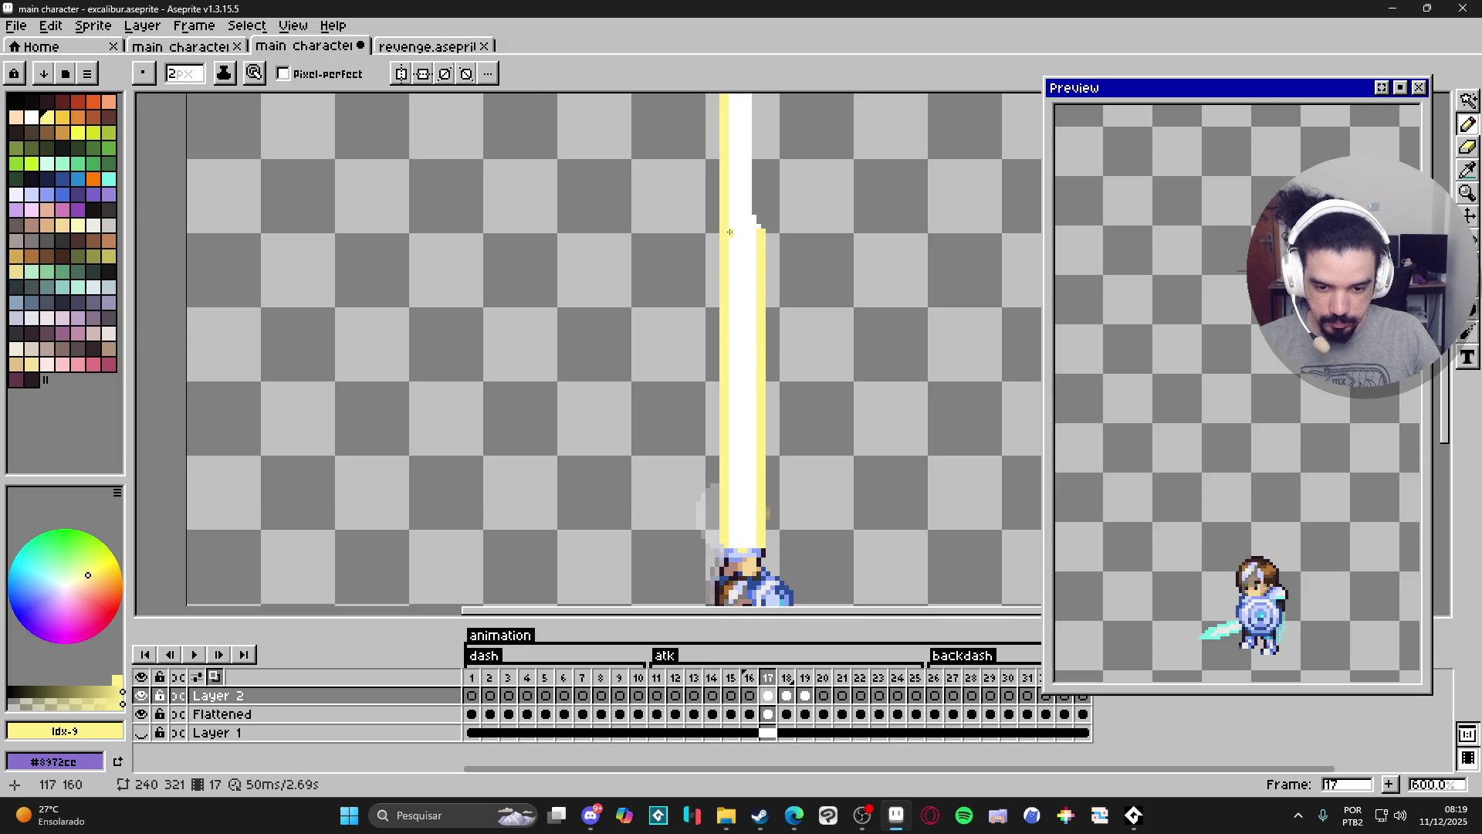
# Add yellow pixels along the beam's stepped top-right notch.
pyautogui.scroll(3, 723, 268)
pyautogui.click(742, 237)
pyautogui.click(731, 218)
pyautogui.click(718, 212)
pyautogui.press('-')
# Add yellow along the beam's diagonal top-right edge, then move to frame 18.
pyautogui.scroll(-3, 726, 216)
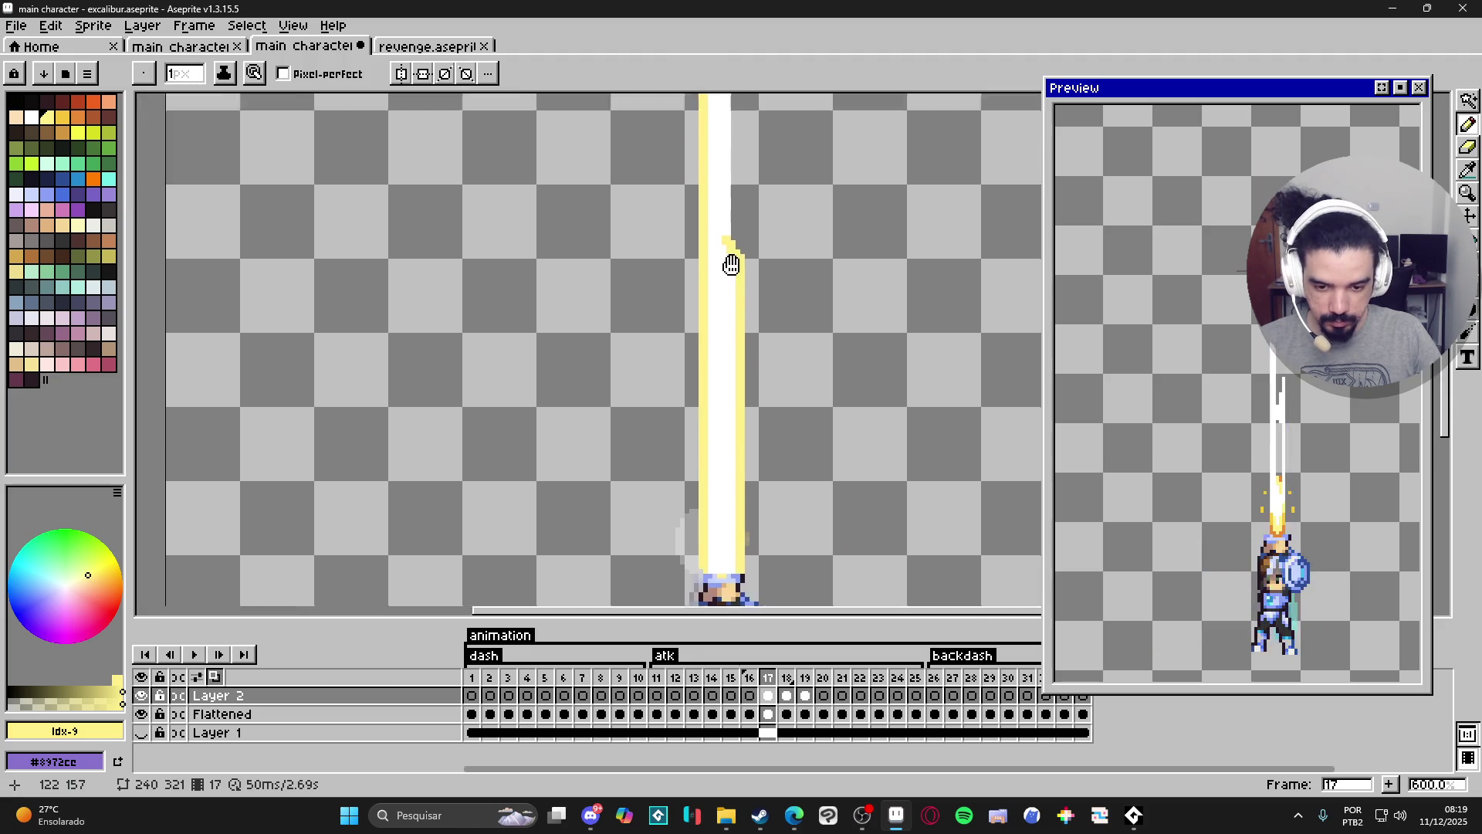
pyautogui.moveTo(726, 220); pyautogui.dragTo(728, 274)
pyautogui.scroll(1, 728, 273)
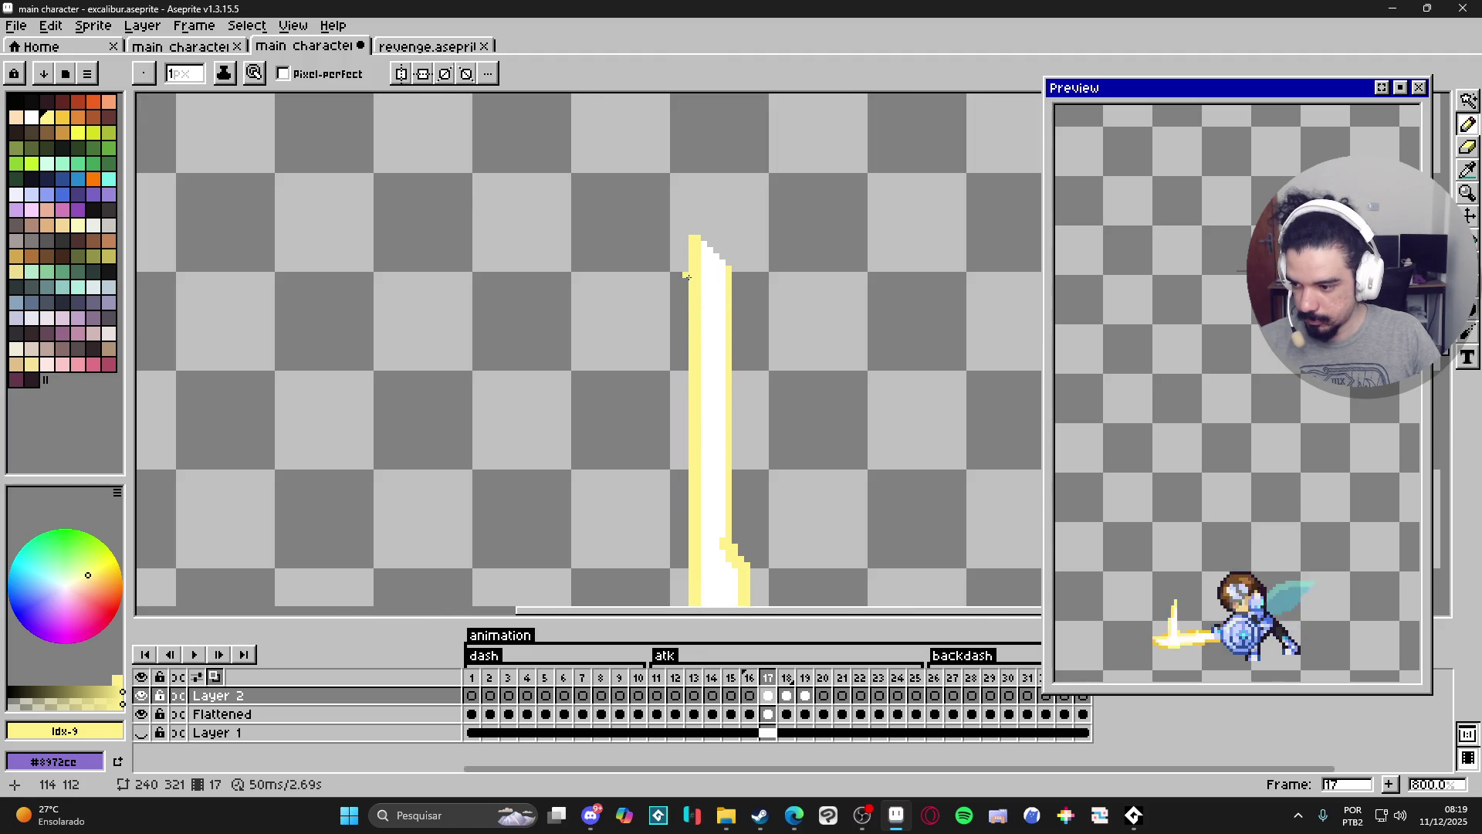
pyautogui.scroll(2, 728, 269)
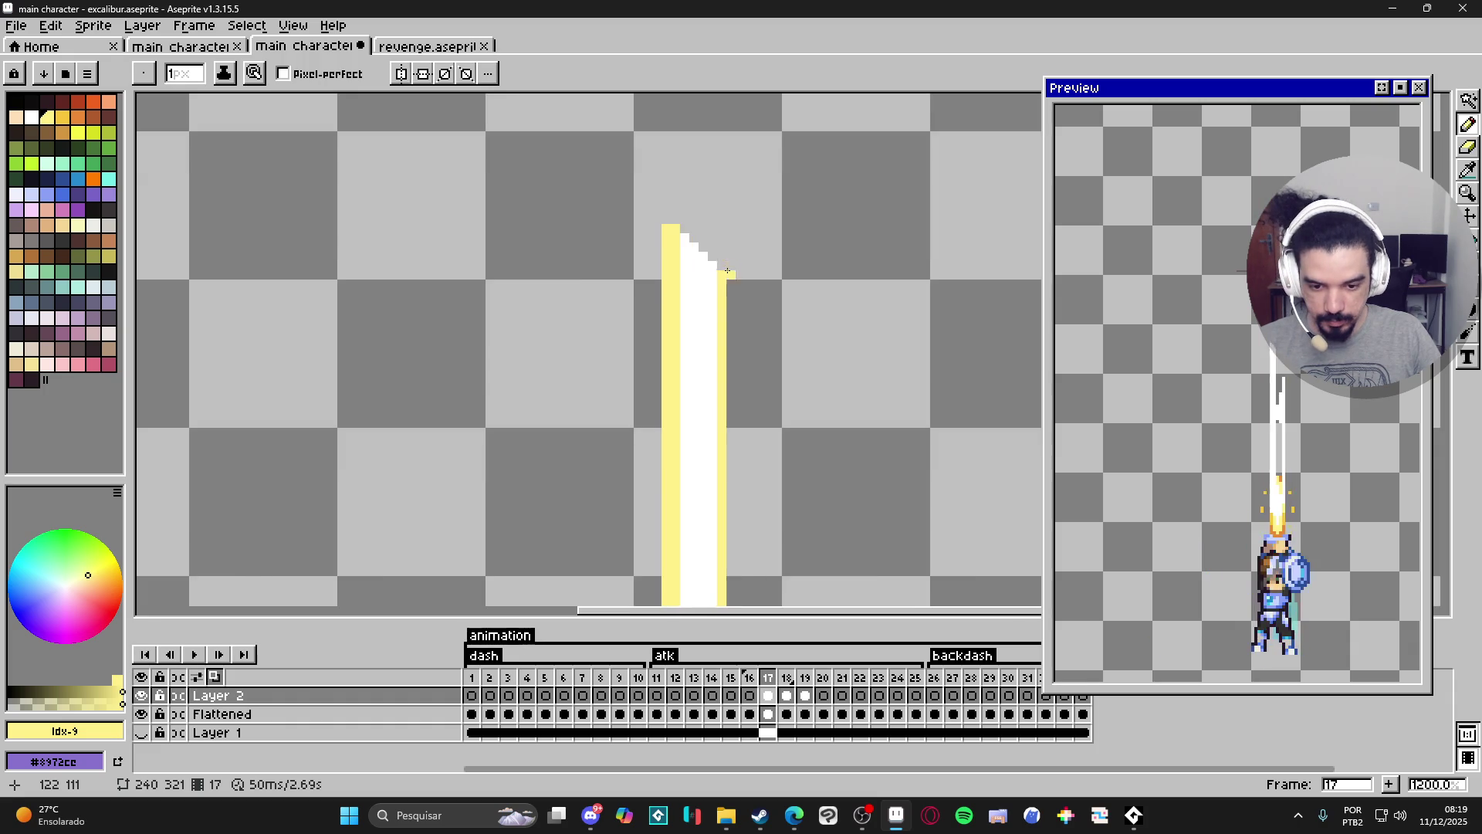
pyautogui.keyDown('shift'); pyautogui.click(712, 274); pyautogui.keyUp('shift')
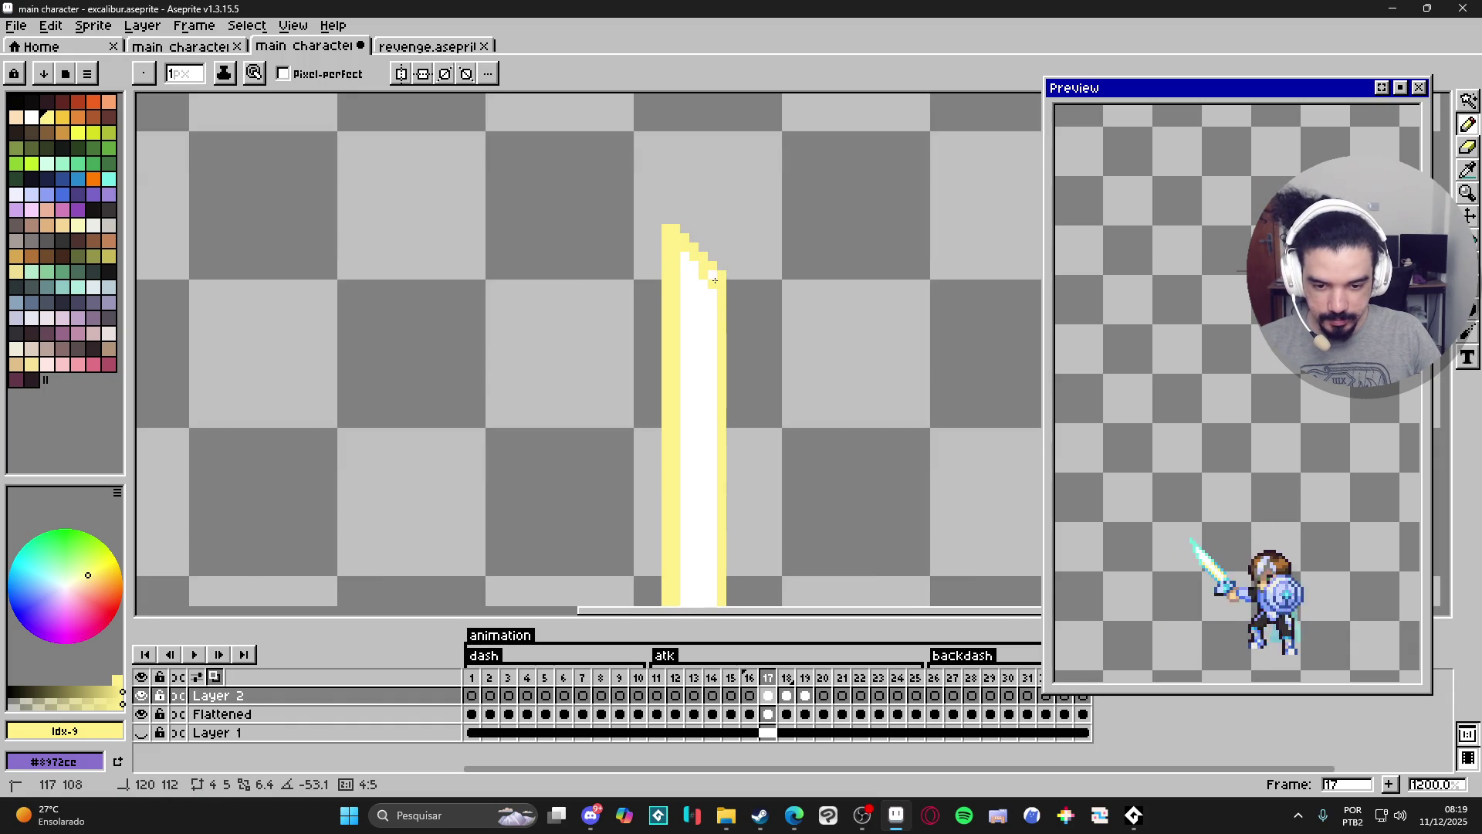
pyautogui.click(694, 274)
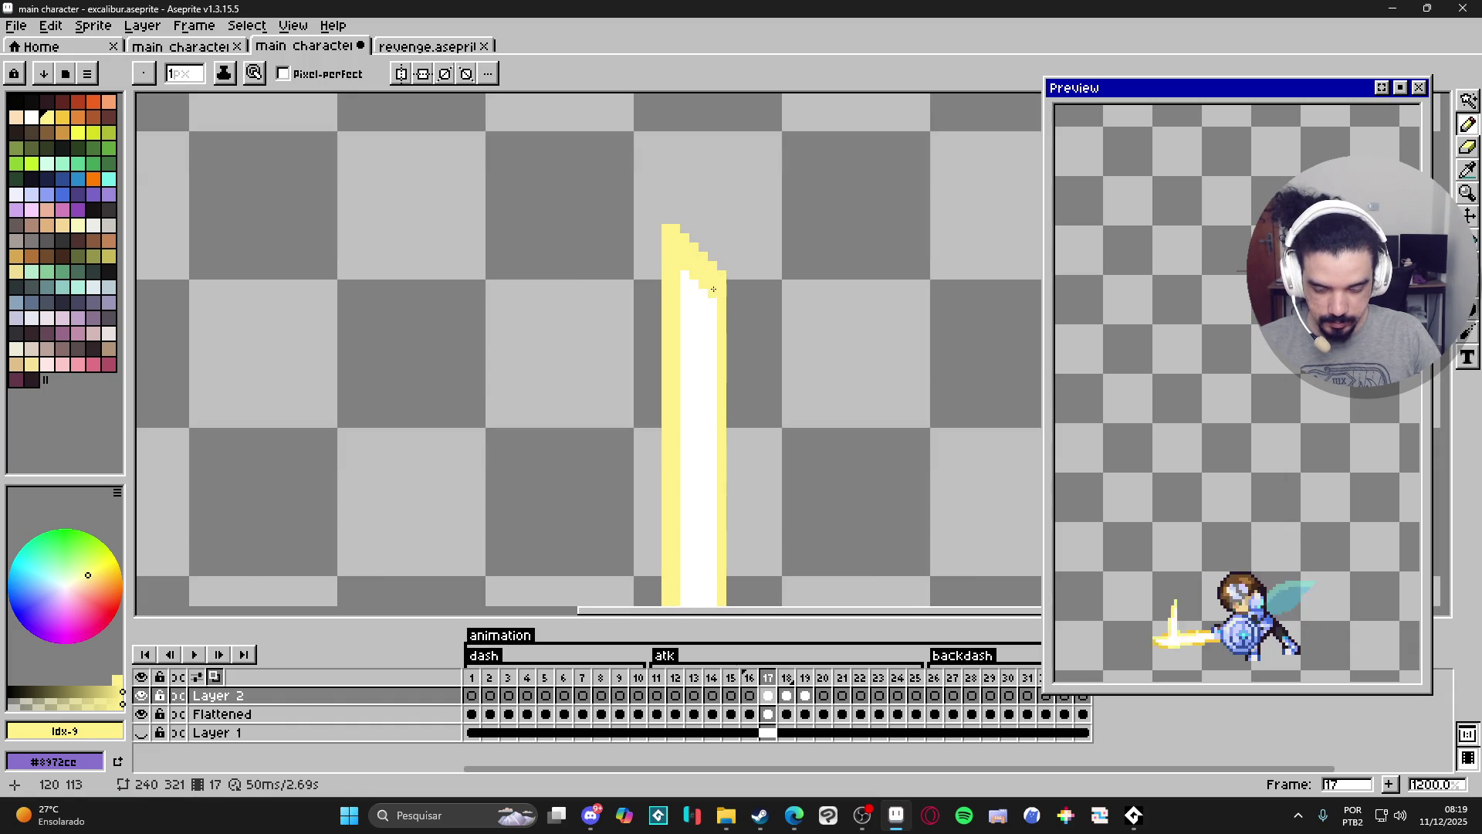
pyautogui.scroll(-5, 713, 289)
pyautogui.scroll(3, 706, 315)
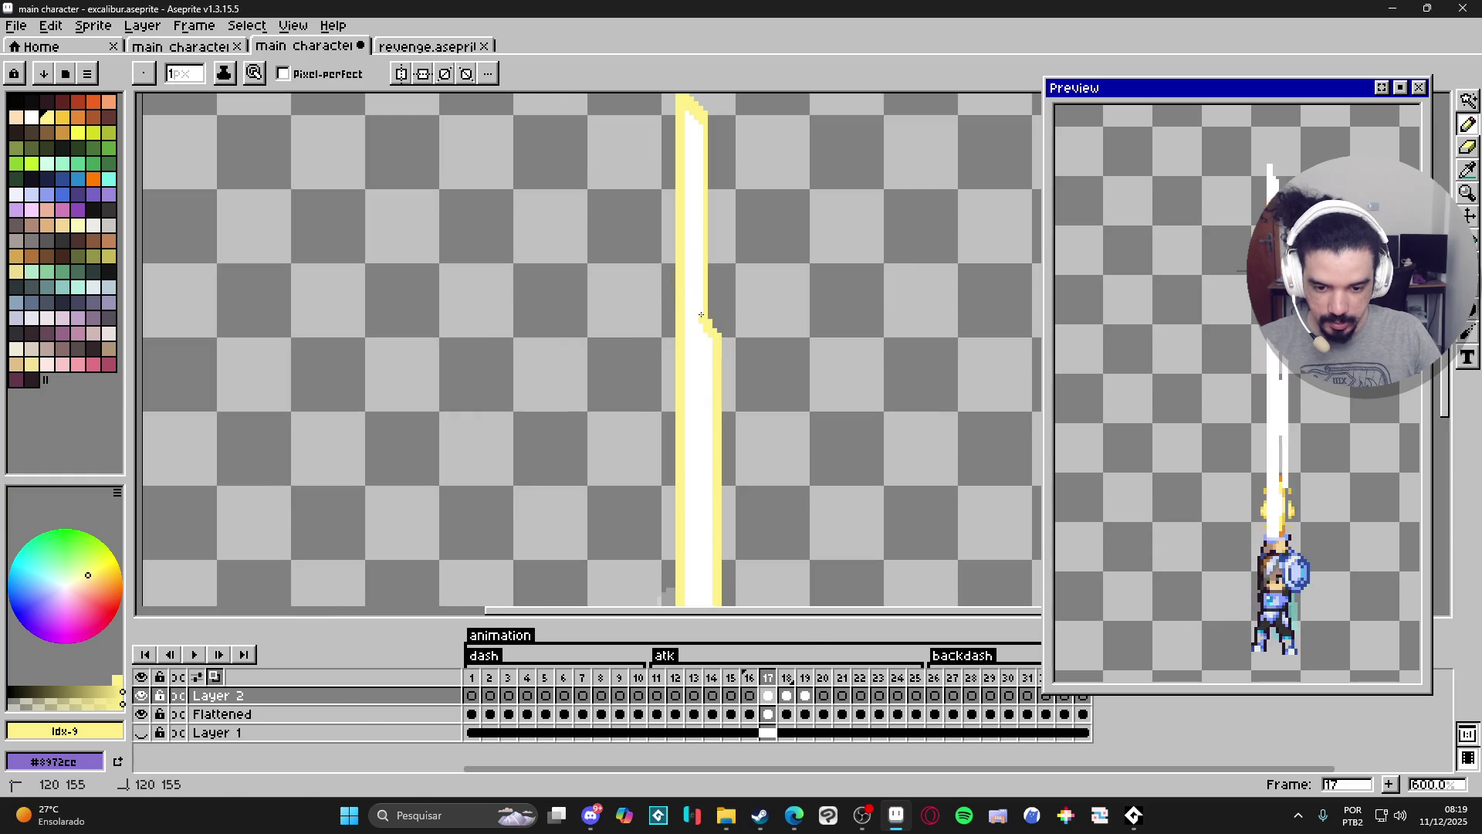
pyautogui.scroll(-1, 705, 335)
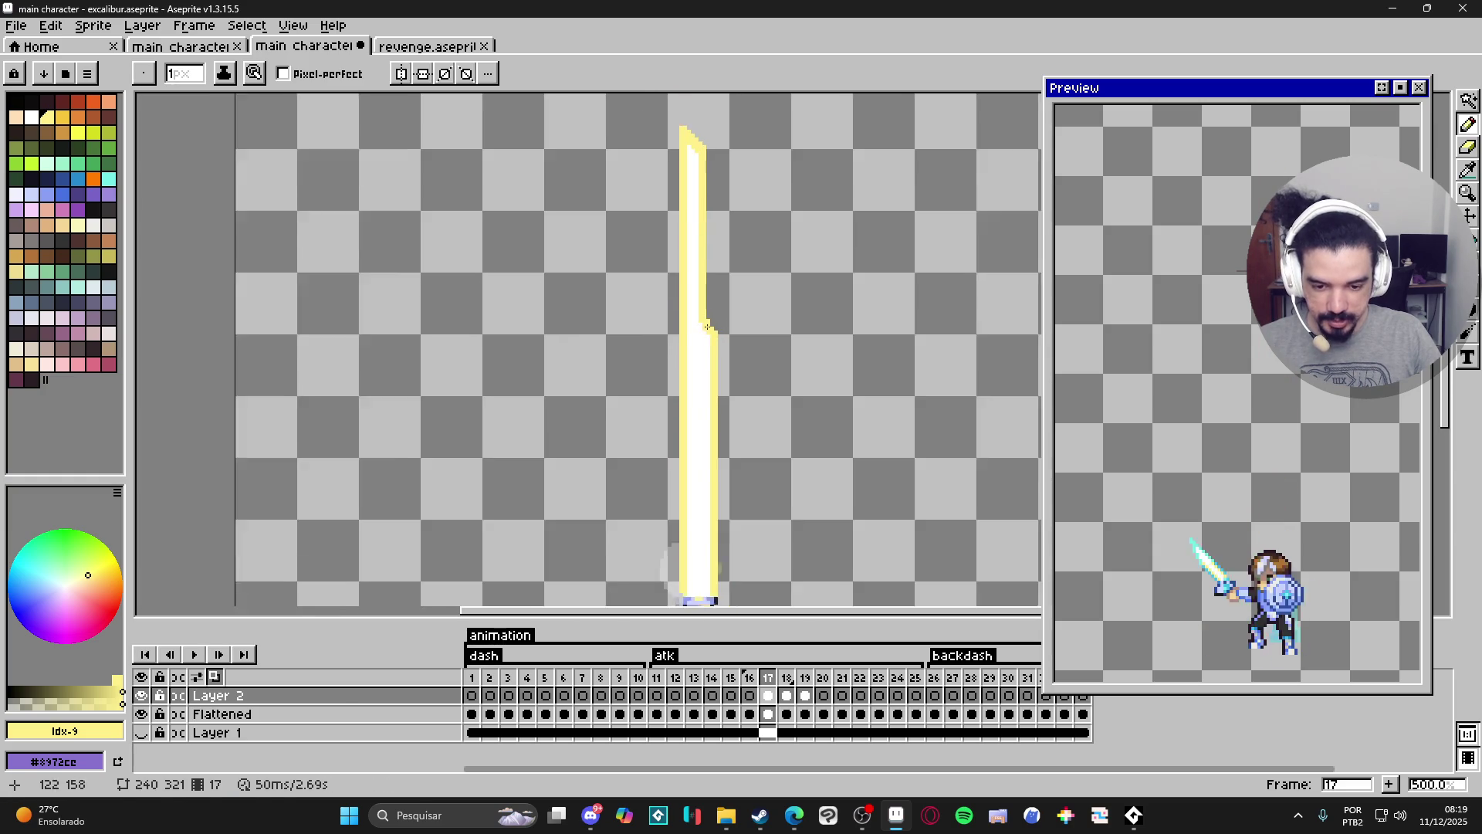
pyautogui.scroll(4, 706, 334)
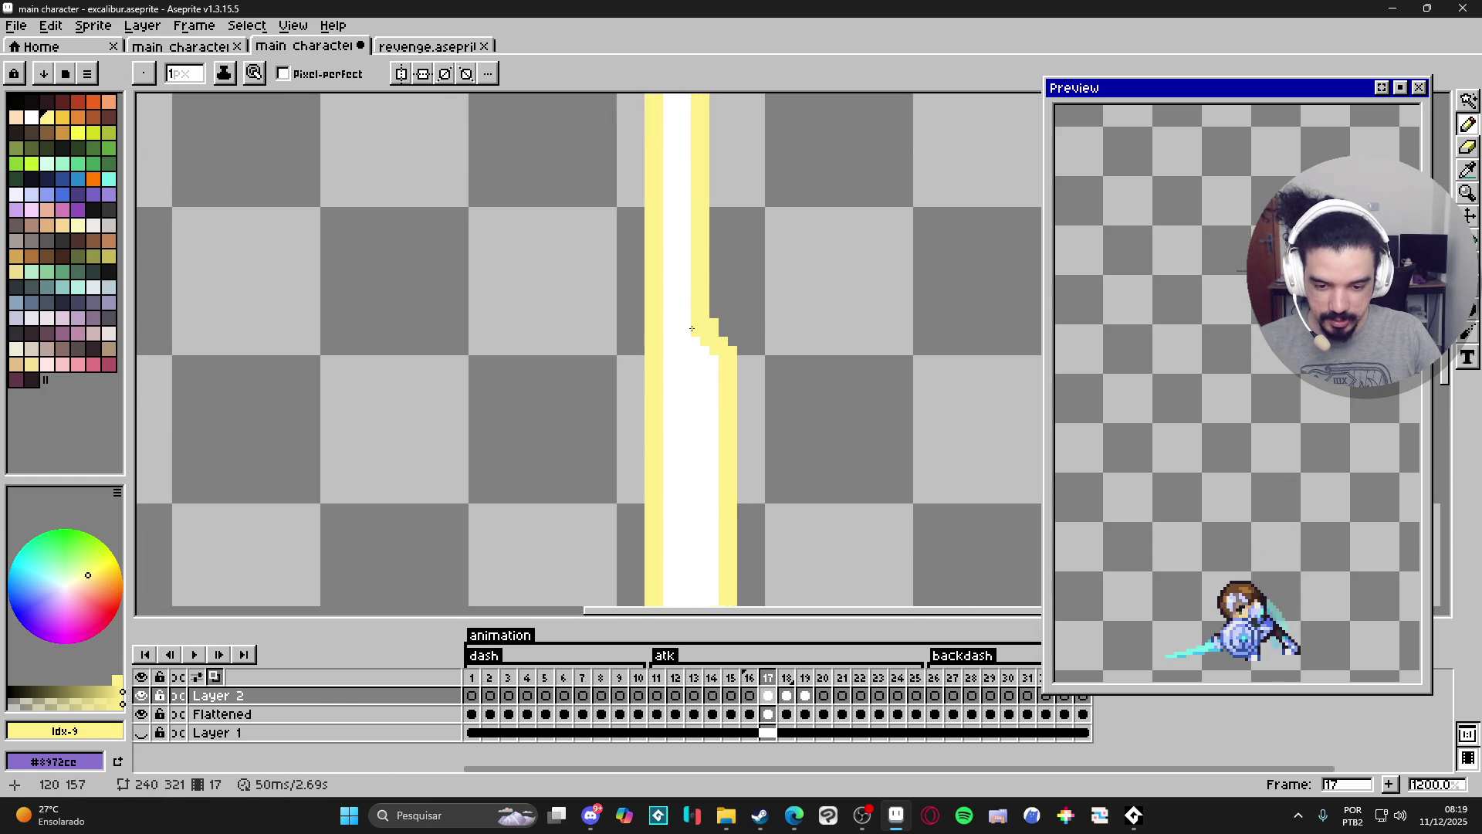
pyautogui.scroll(-4, 698, 329)
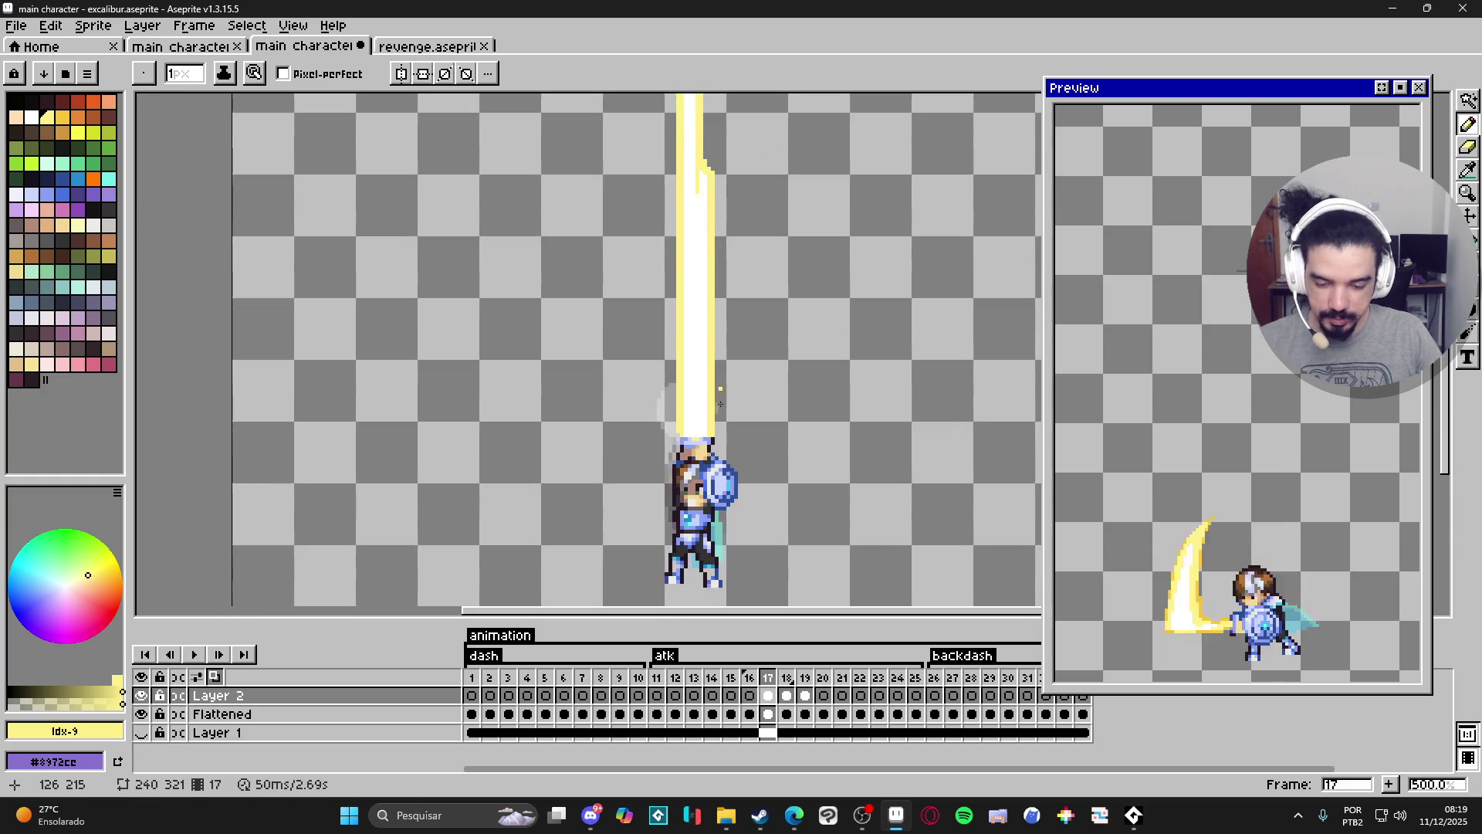
pyautogui.scroll(2, 699, 430)
pyautogui.scroll(-3, 705, 429)
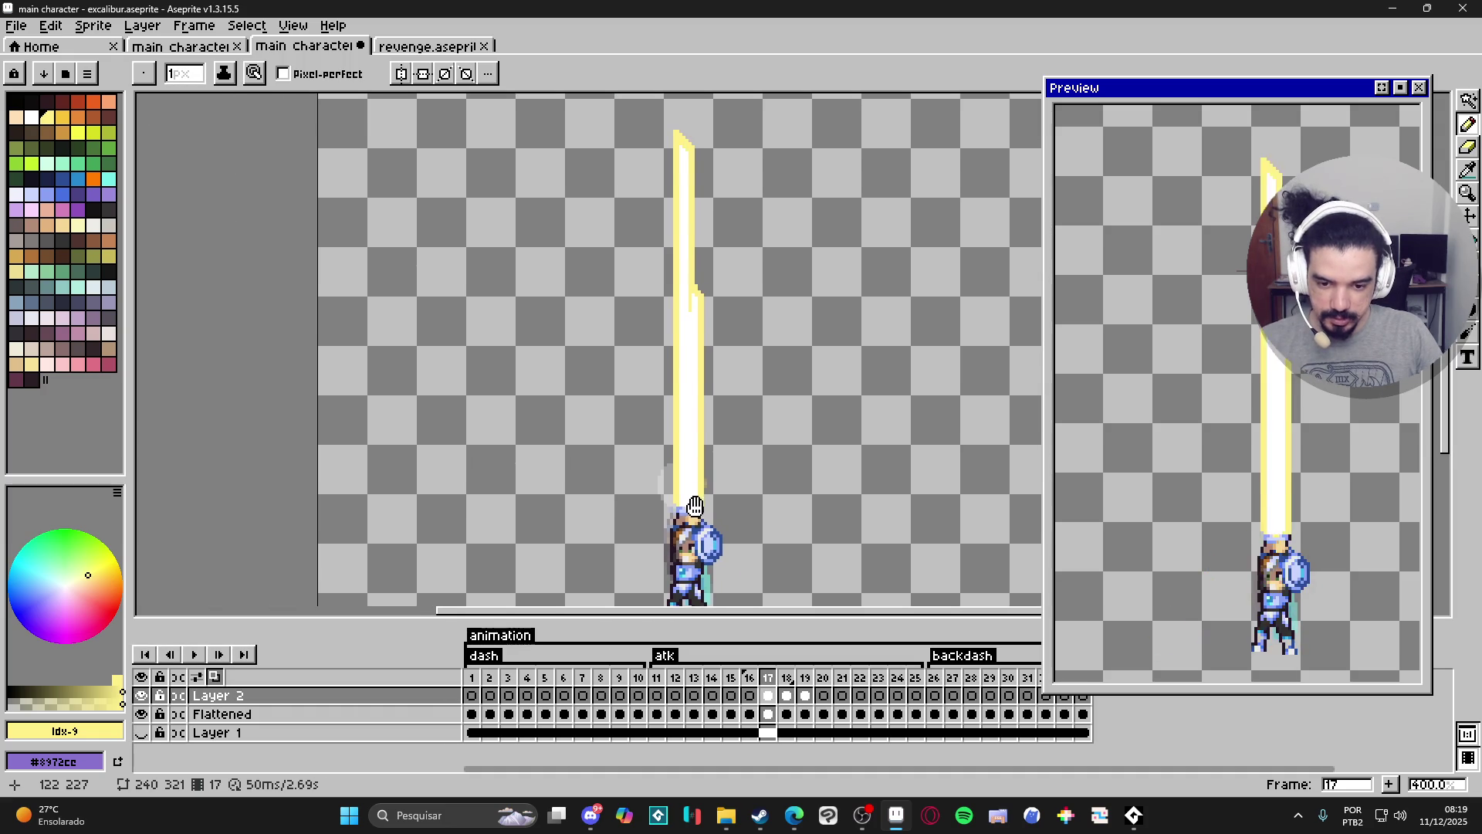
pyautogui.click(783, 701)
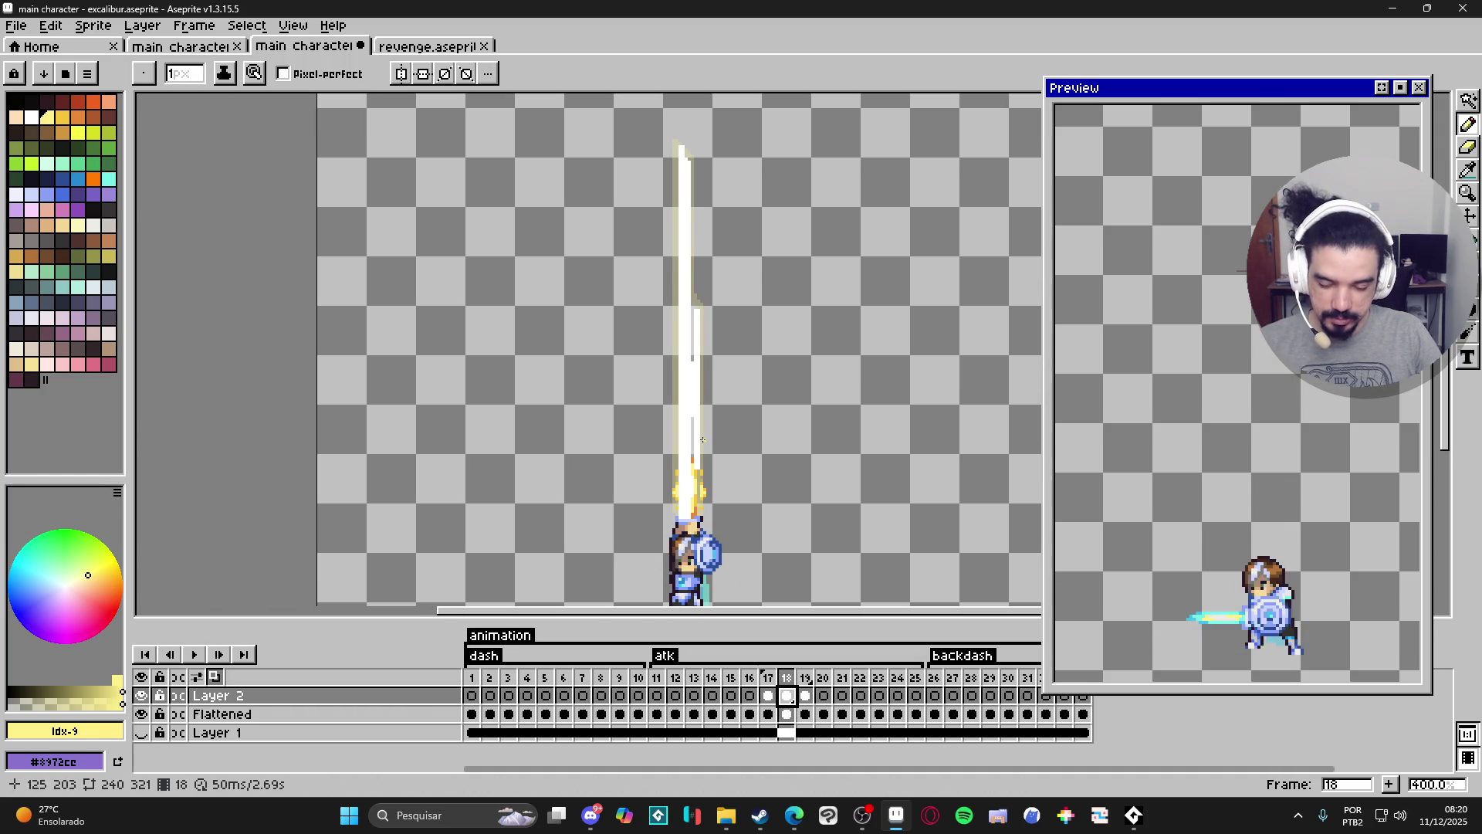
# Bucket-fill frame 18's white beam with yellow.
pyautogui.scroll(1, 683, 387)
pyautogui.press('g')
pyautogui.click(685, 394)
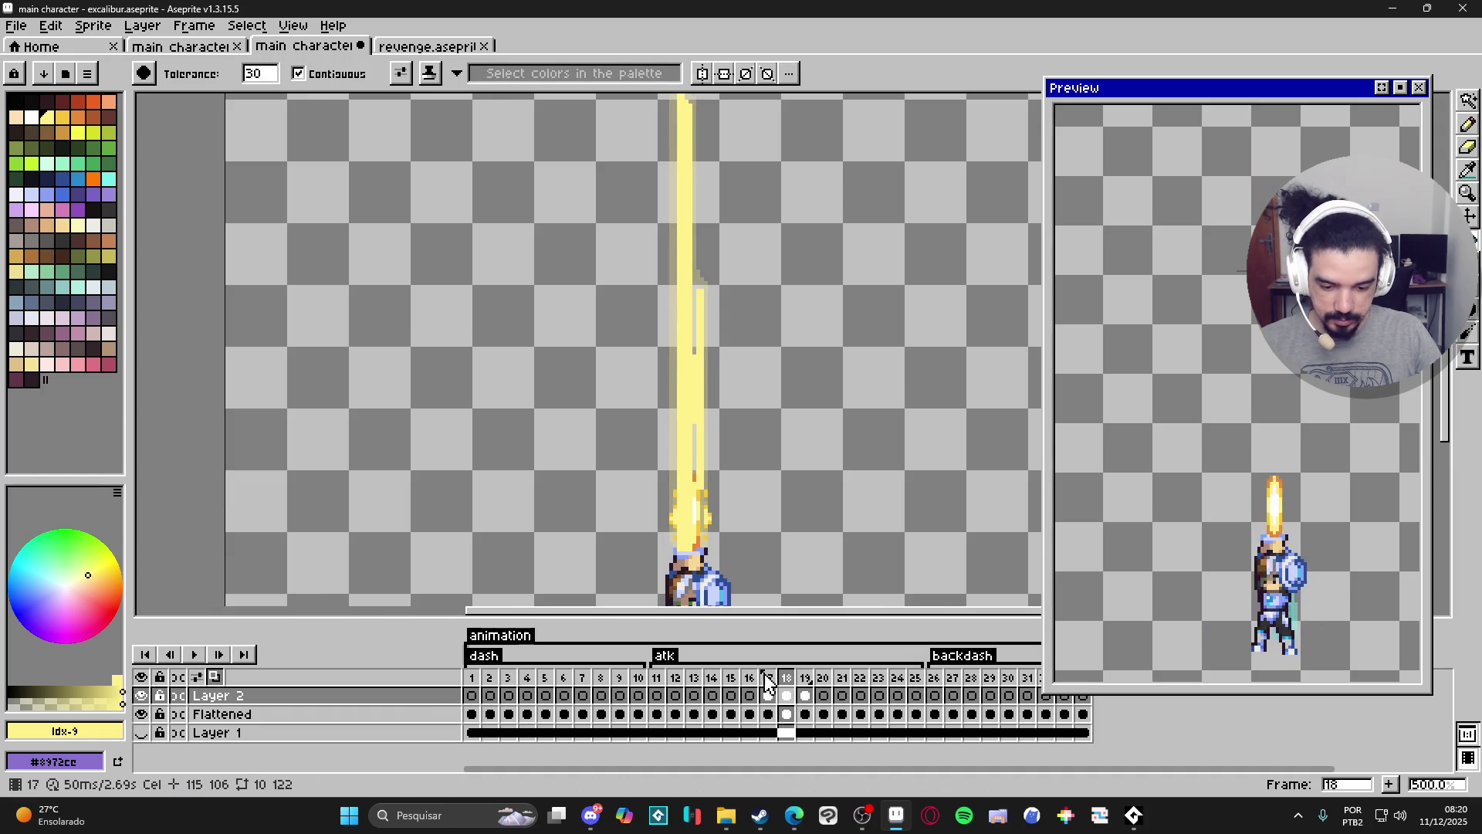
# Fill frame 19's beam with the next, deeper gold swatch, then go to frame 16.
pyautogui.click(805, 695)
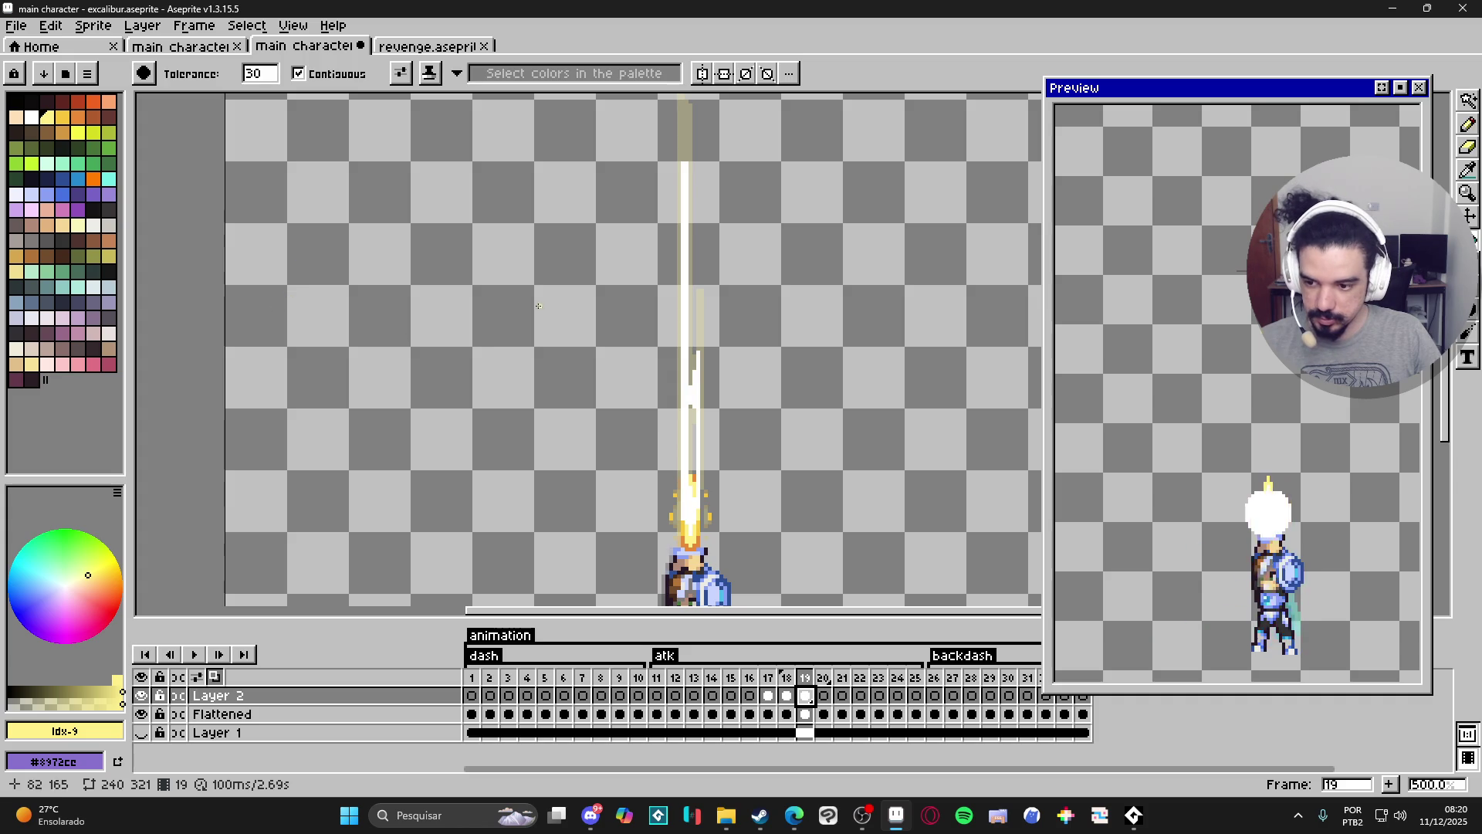
pyautogui.press(']')
pyautogui.click(683, 404)
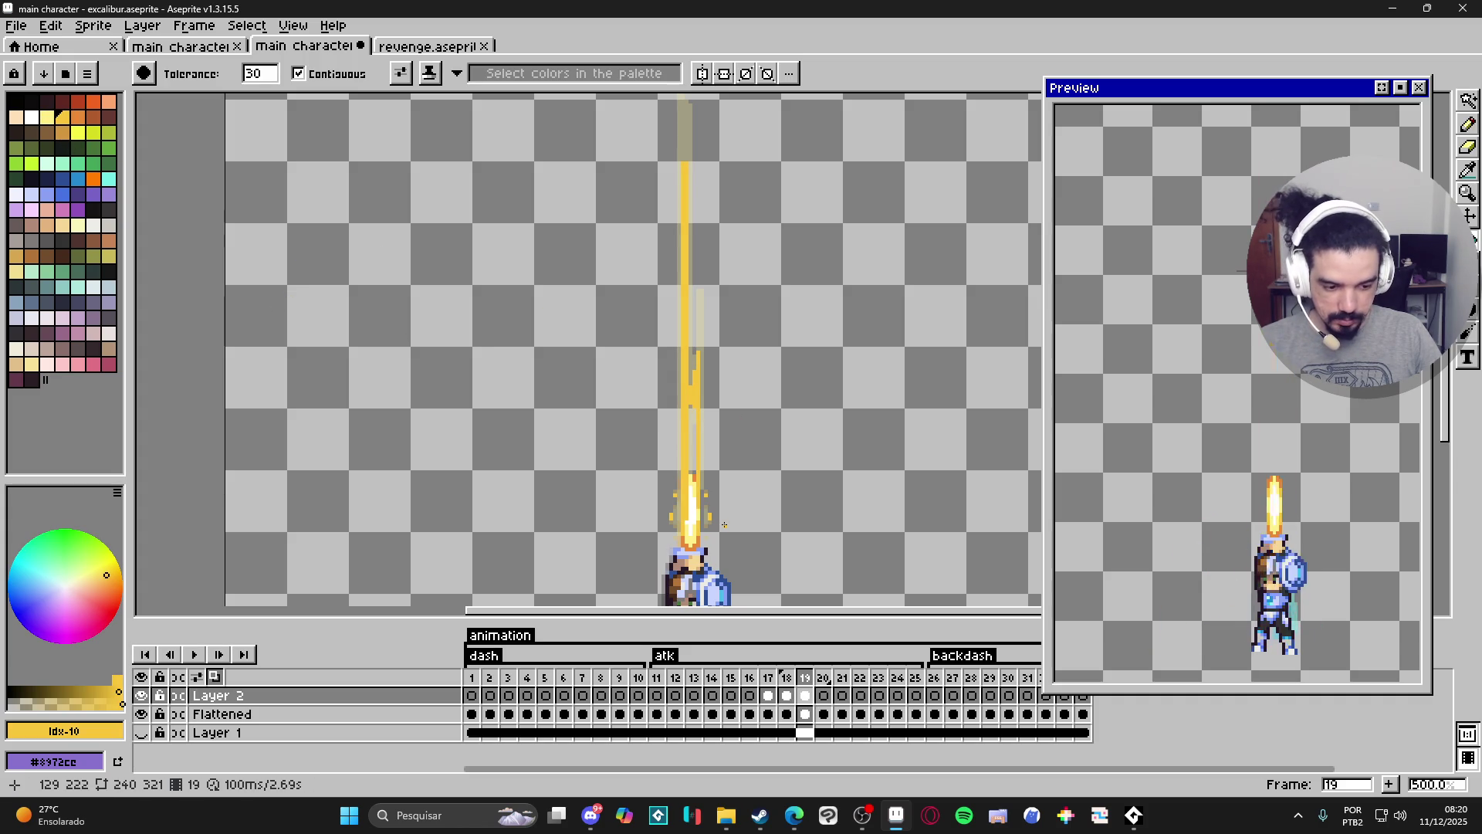
pyautogui.click(768, 695)
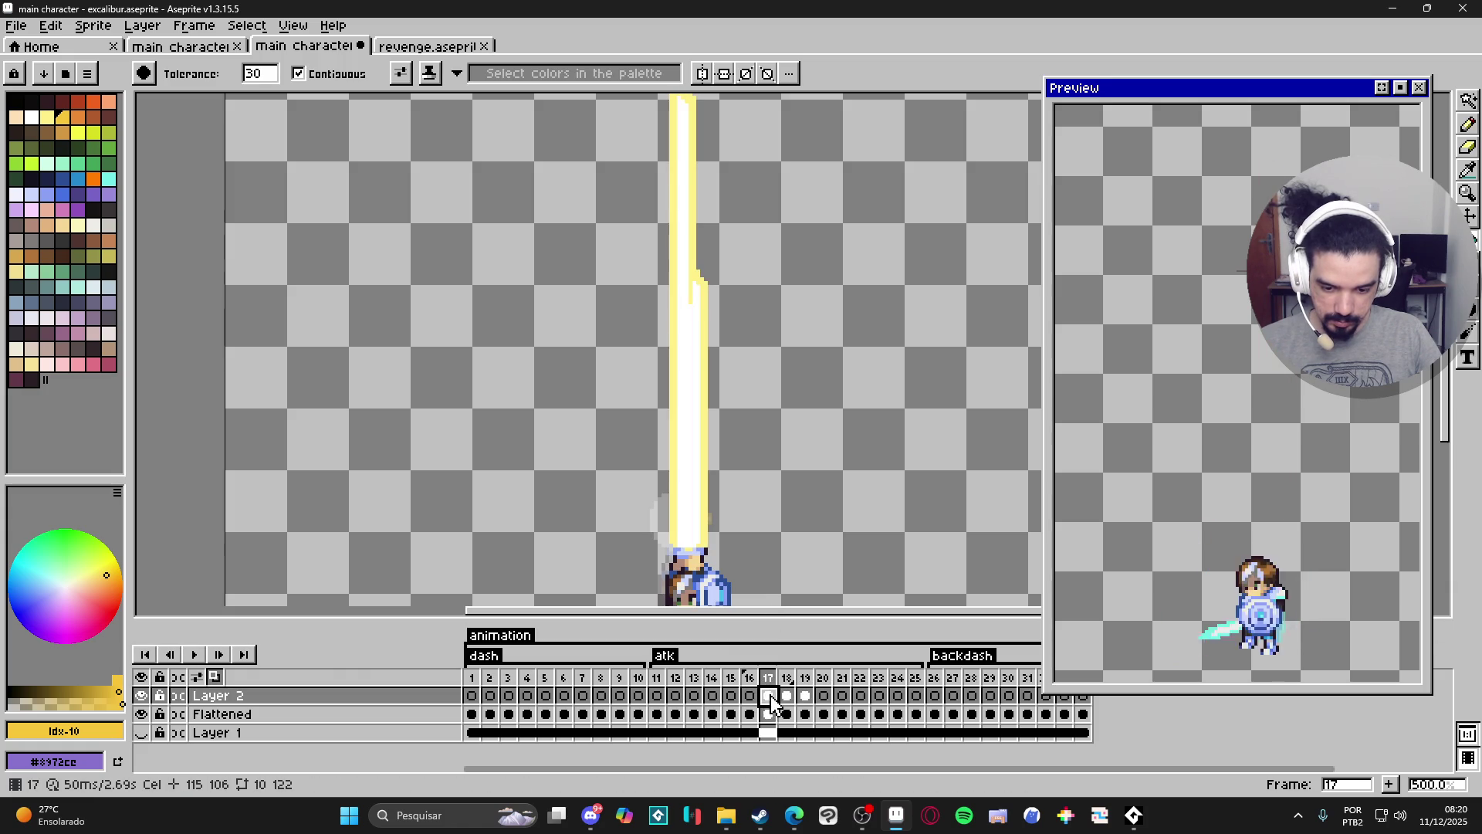
pyautogui.click(749, 696)
# Switch to the Pencil and dismiss the cel and frame properties dialogs without changes.
pyautogui.press('b')
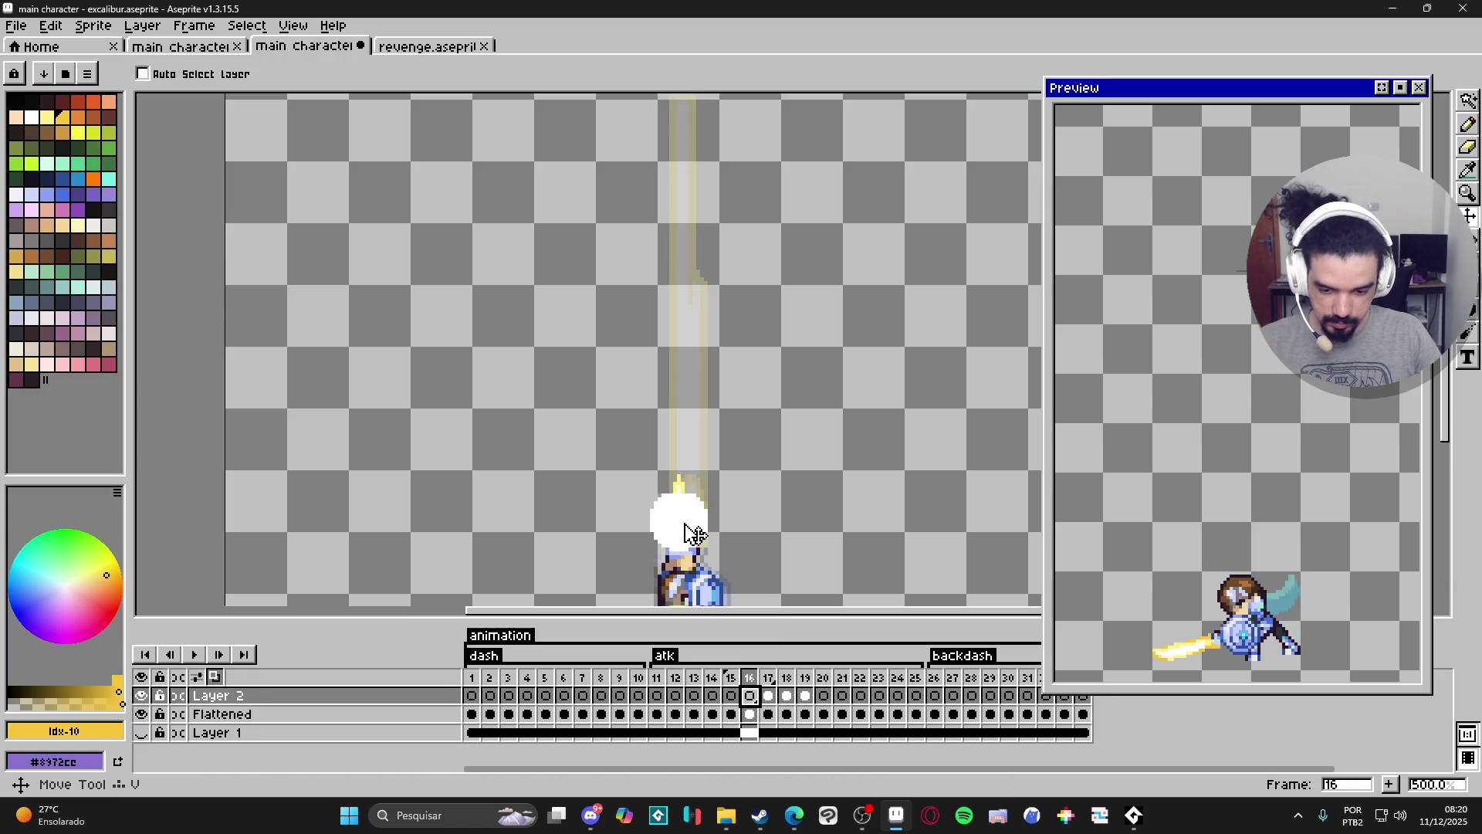
pyautogui.press('Down')
pyautogui.doubleClick(748, 696)
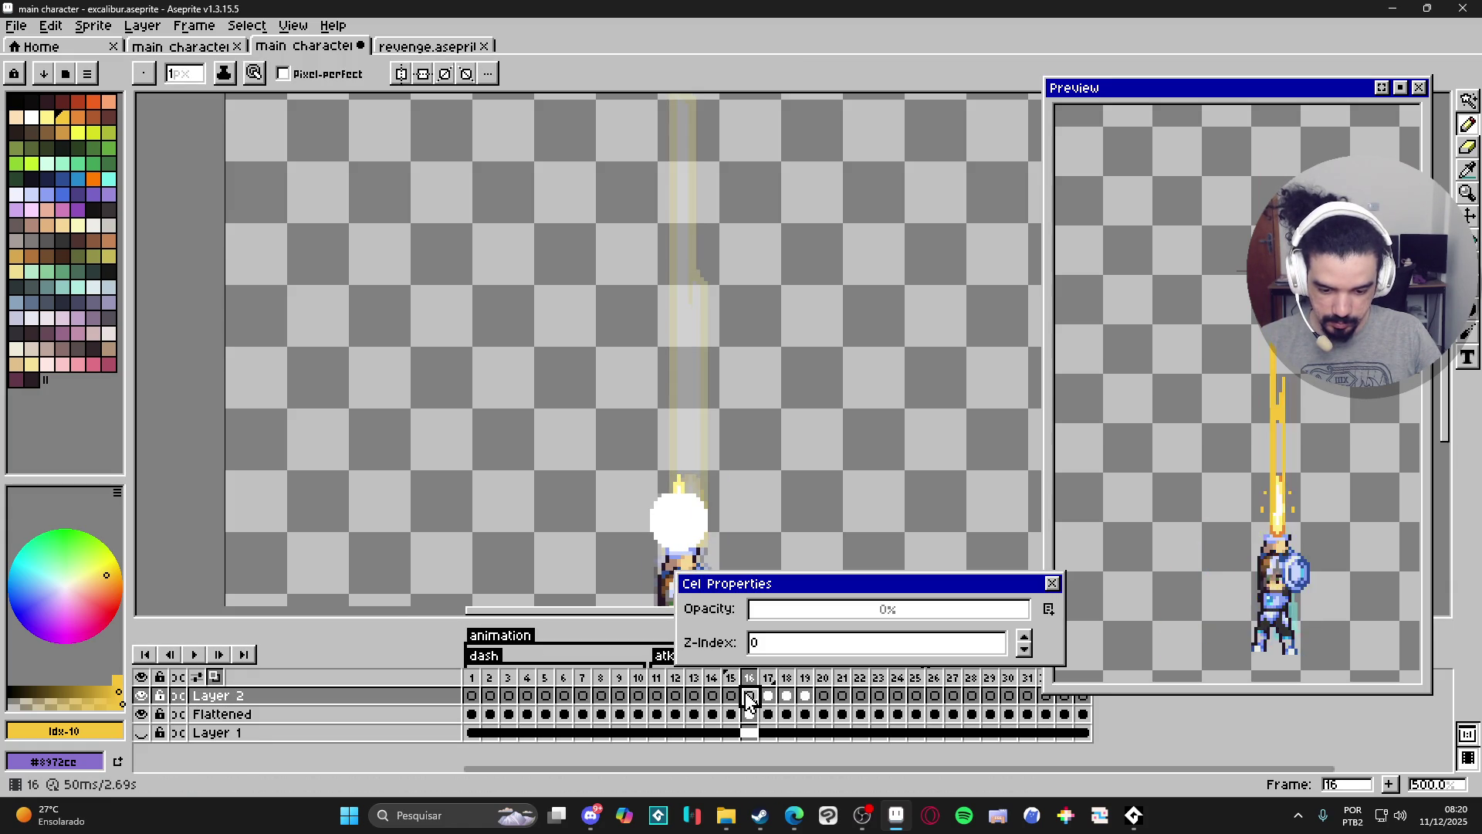
pyautogui.click(1053, 585)
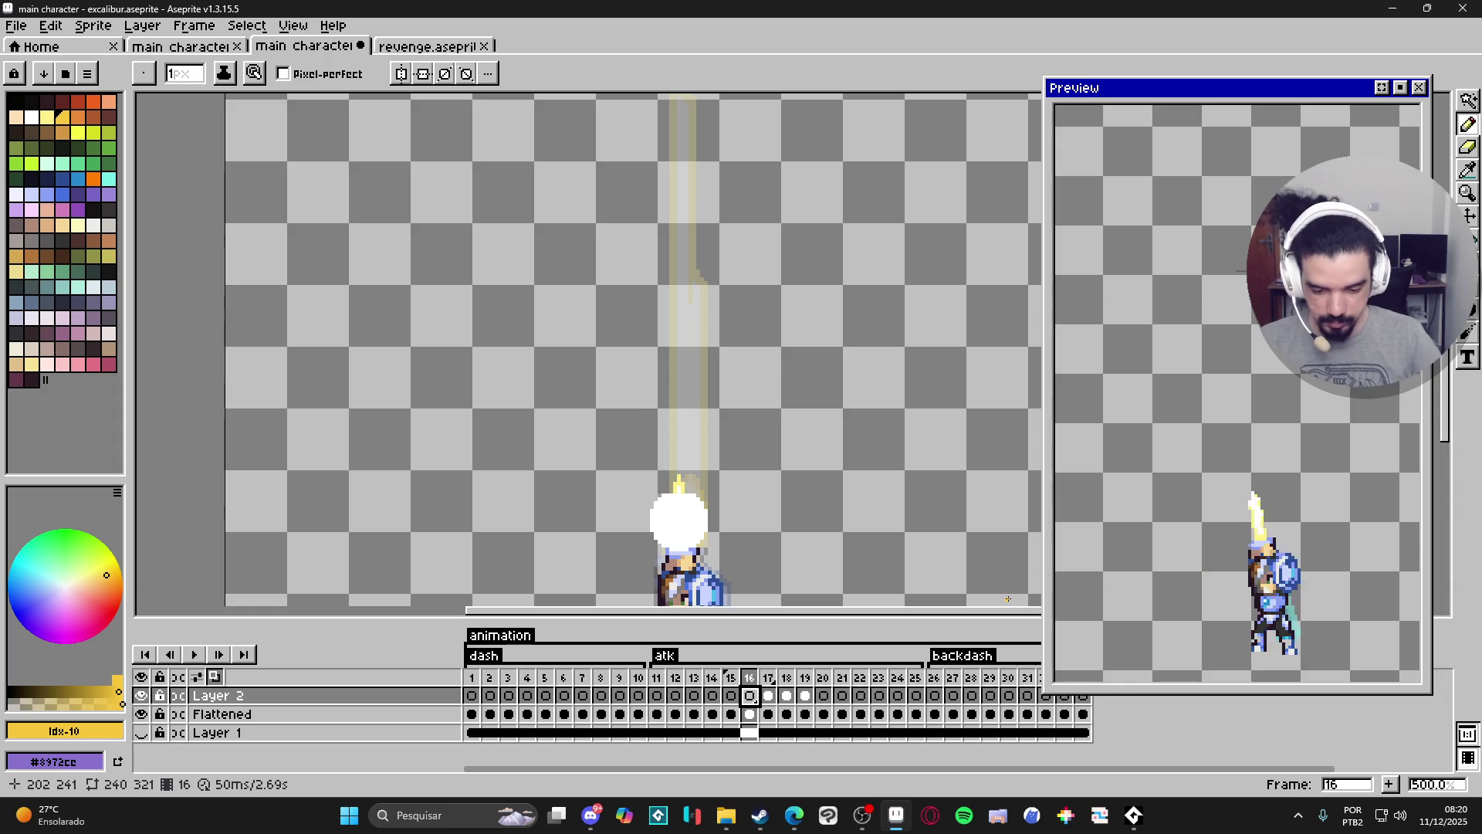
pyautogui.press('p')
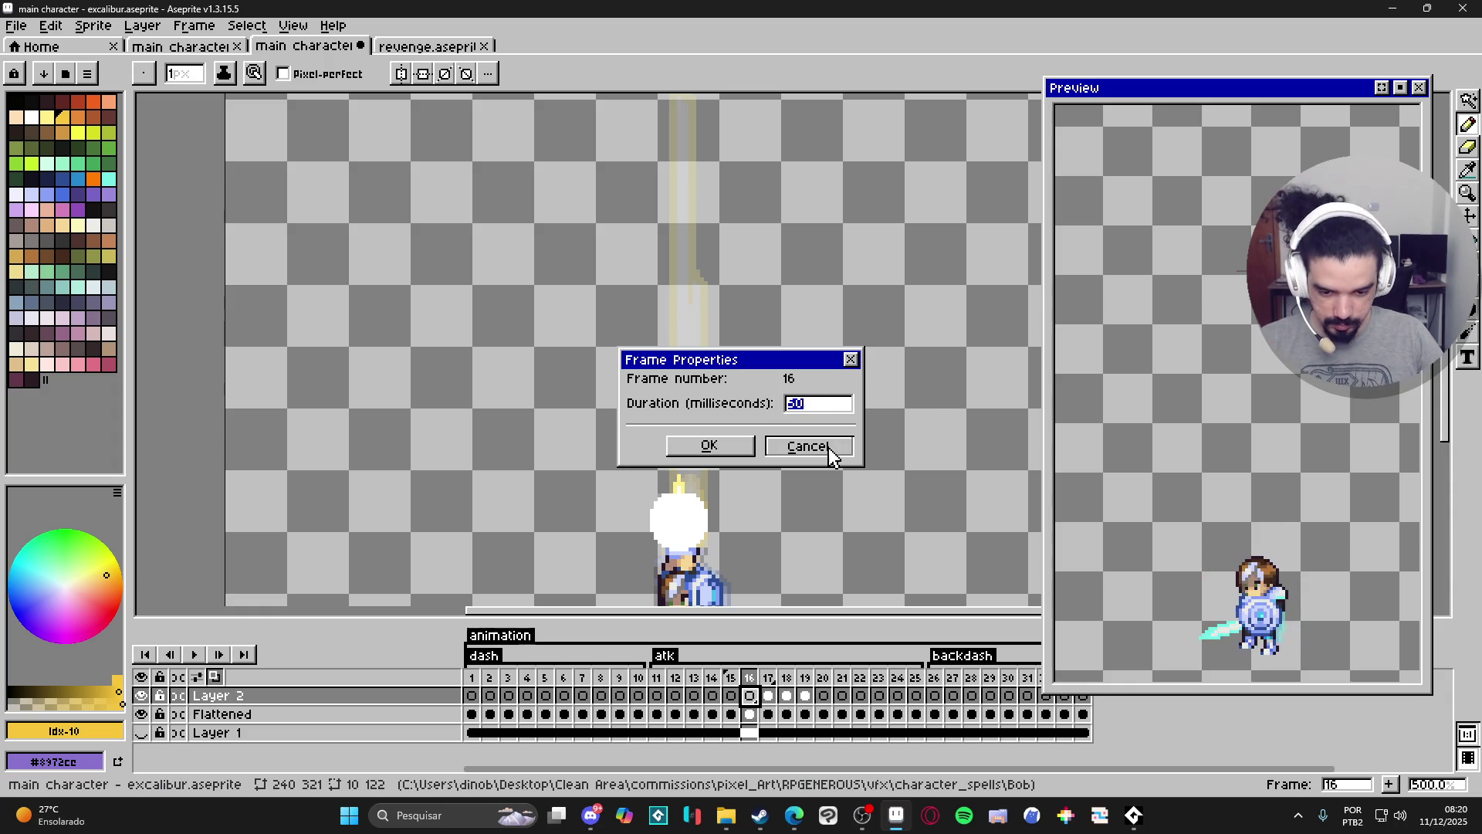
pyautogui.click(835, 445)
# Centre the symmetry axis on the beam and draw mirrored white side spikes on the glow.
pyautogui.scroll(3, 653, 524)
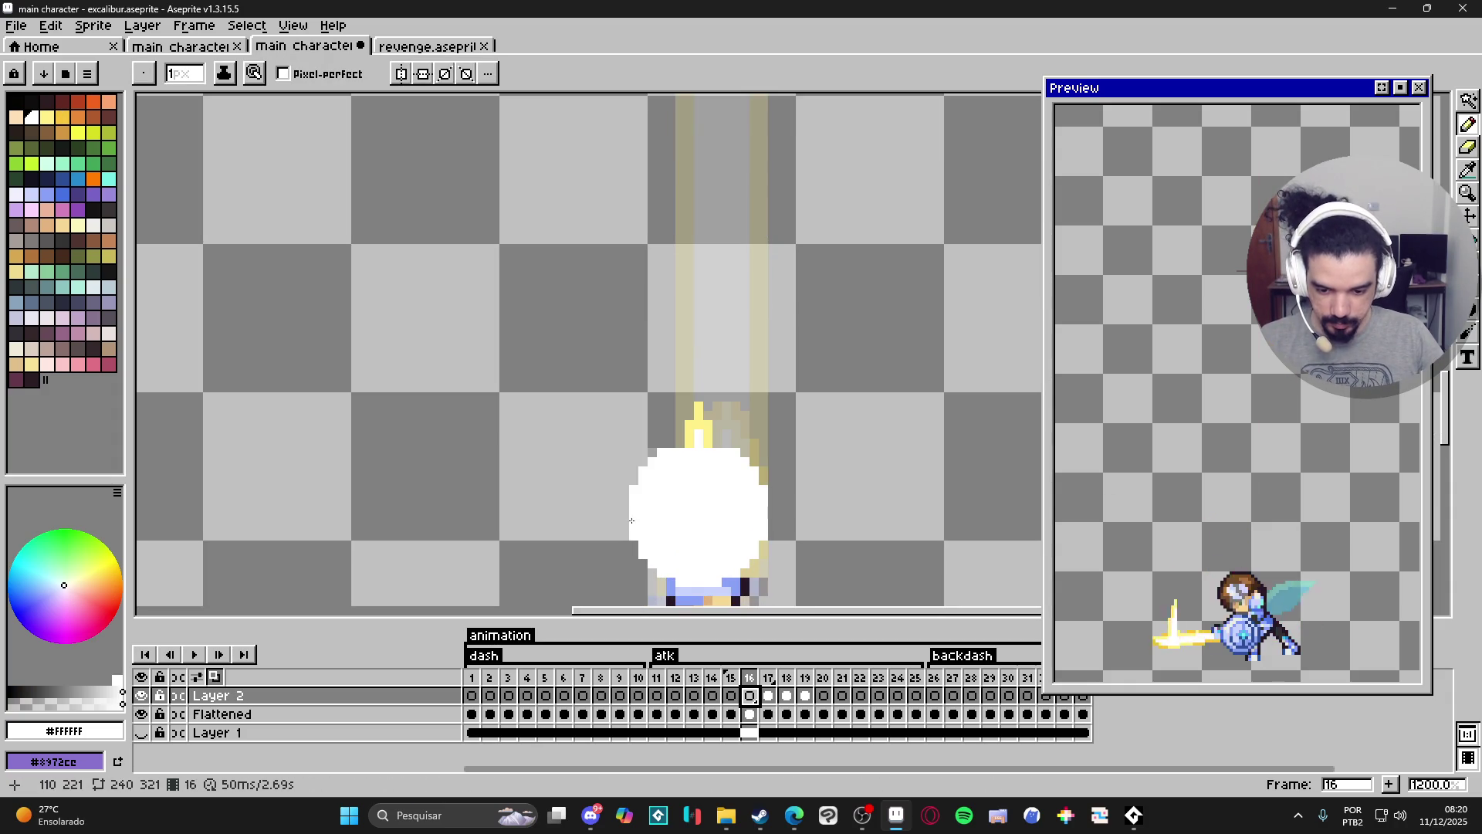
pyautogui.scroll(-4, 643, 240)
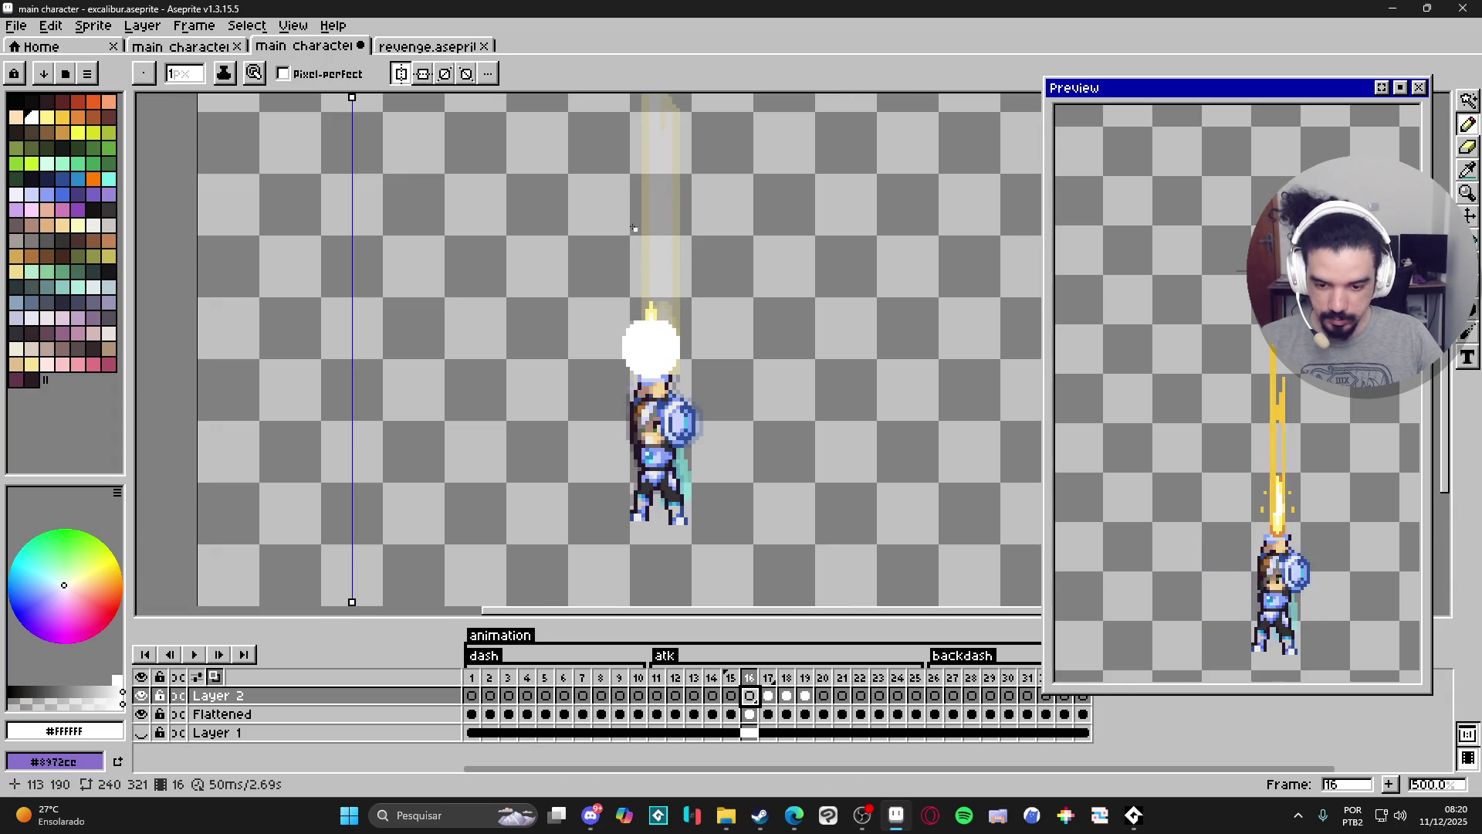
pyautogui.moveTo(352, 96); pyautogui.dragTo(649, 97)
pyautogui.scroll(4, 636, 319)
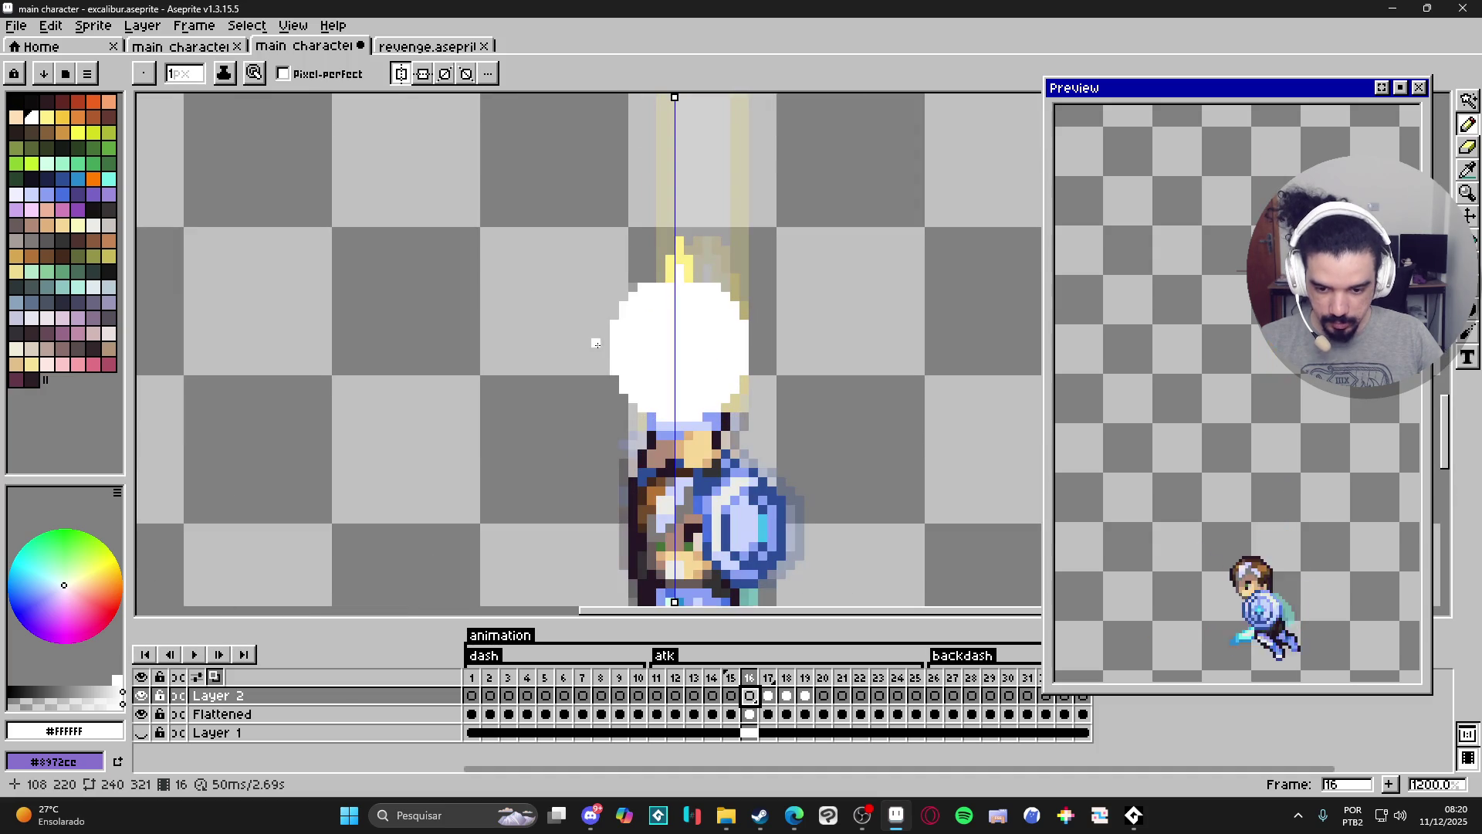
pyautogui.keyDown('shift'); pyautogui.click(603, 344); pyautogui.keyUp('shift')
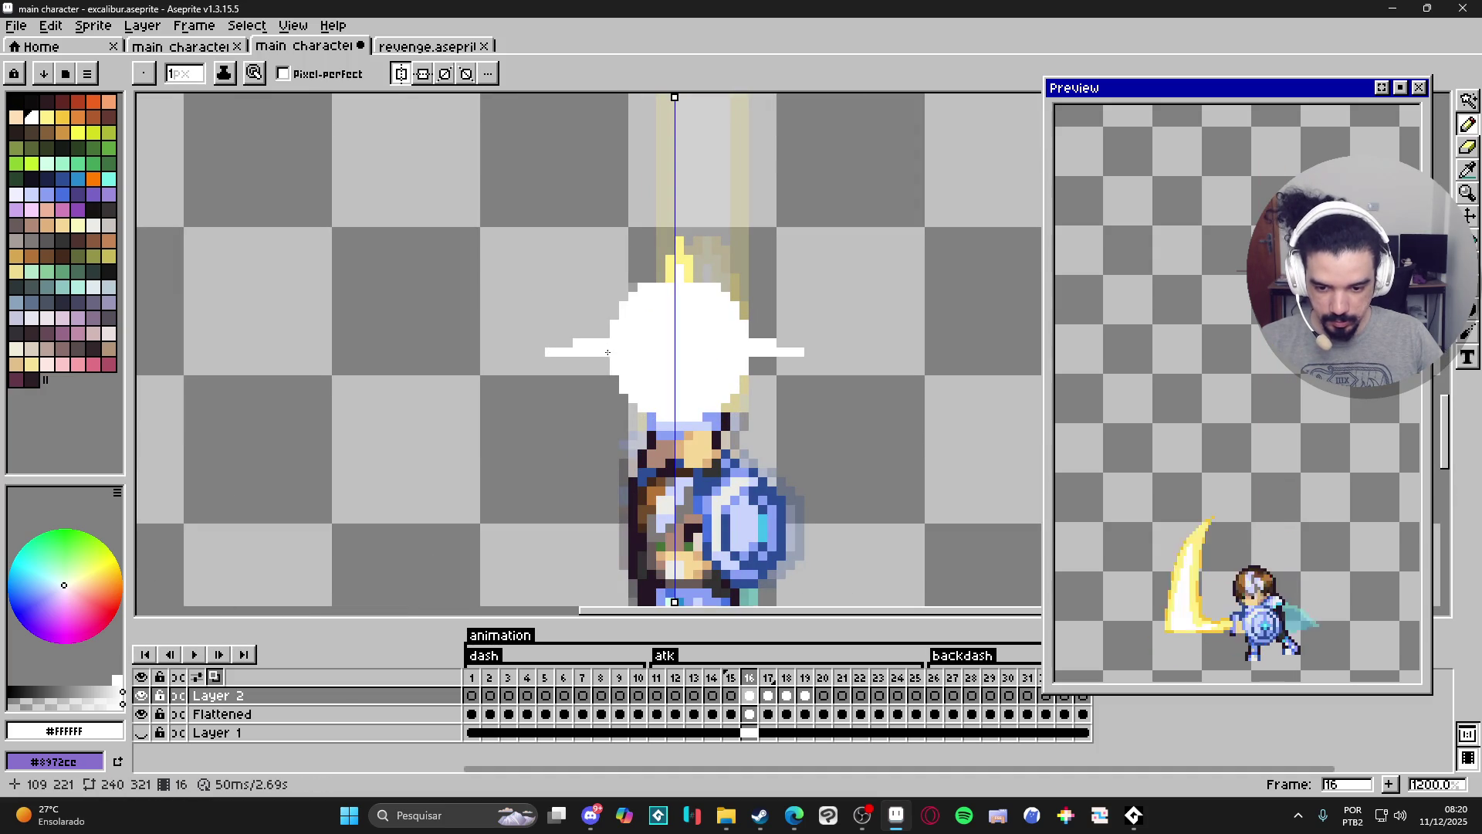
pyautogui.moveTo(575, 361); pyautogui.dragTo(609, 361)
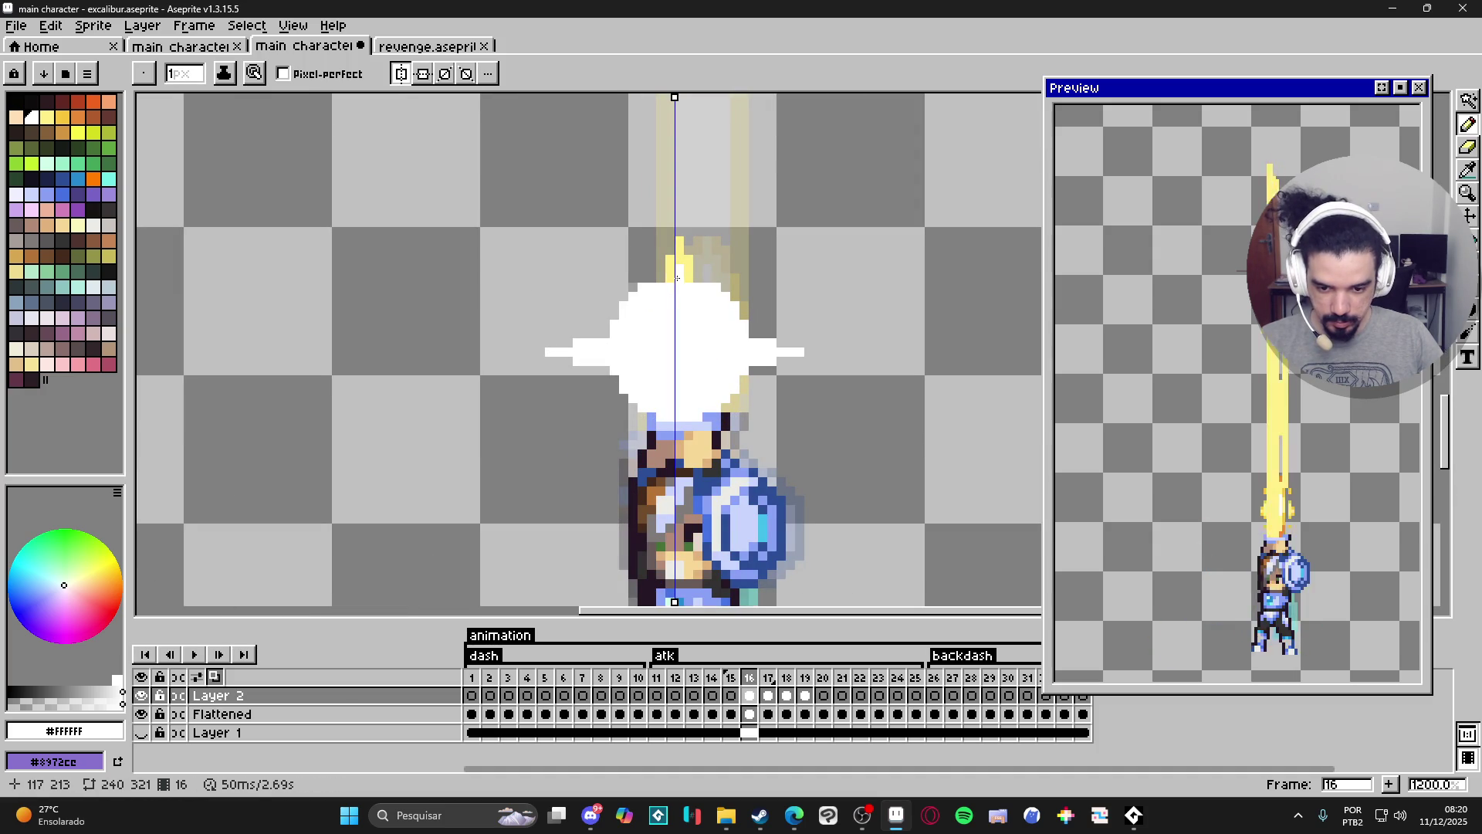
# Draw a white spike rising above the glow and undo a stray downward stroke.
pyautogui.click(680, 278)
pyautogui.keyDown('shift'); pyautogui.click(675, 206); pyautogui.keyUp('shift')
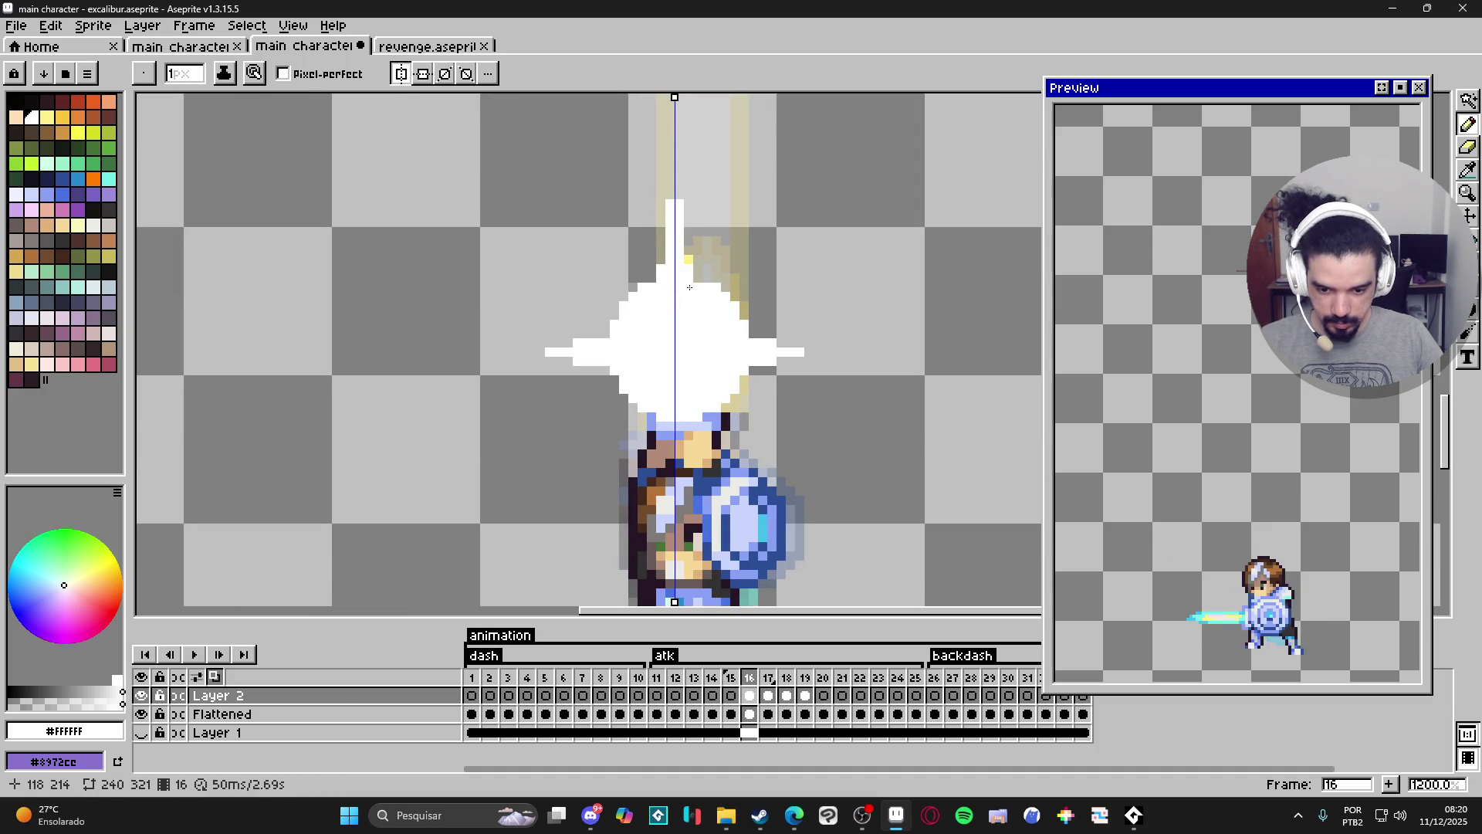
pyautogui.moveTo(676, 417); pyautogui.dragTo(679, 455)
pyautogui.hotkey('ctrl', 'z')
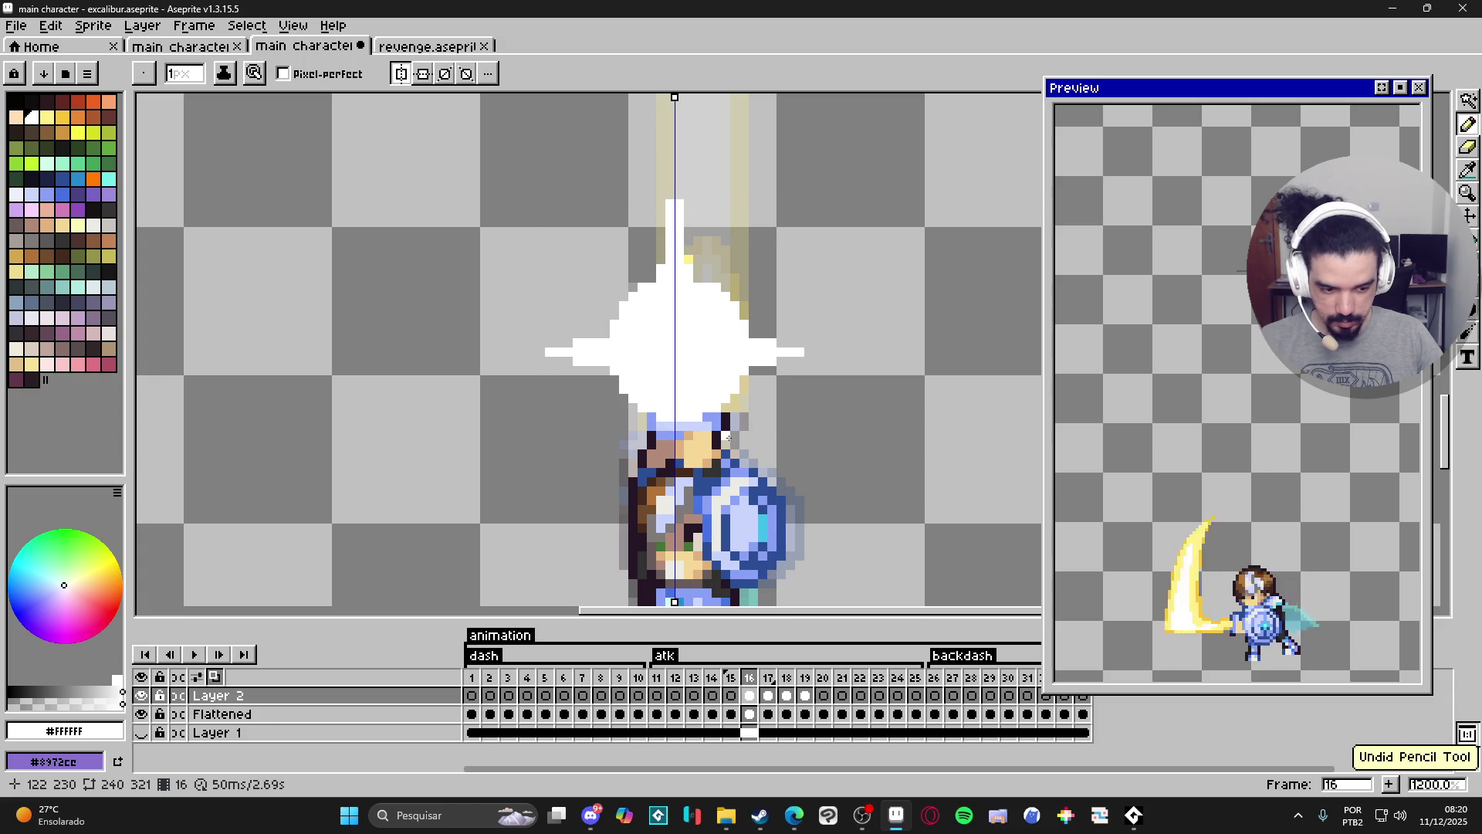
pyautogui.scroll(-2, 726, 406)
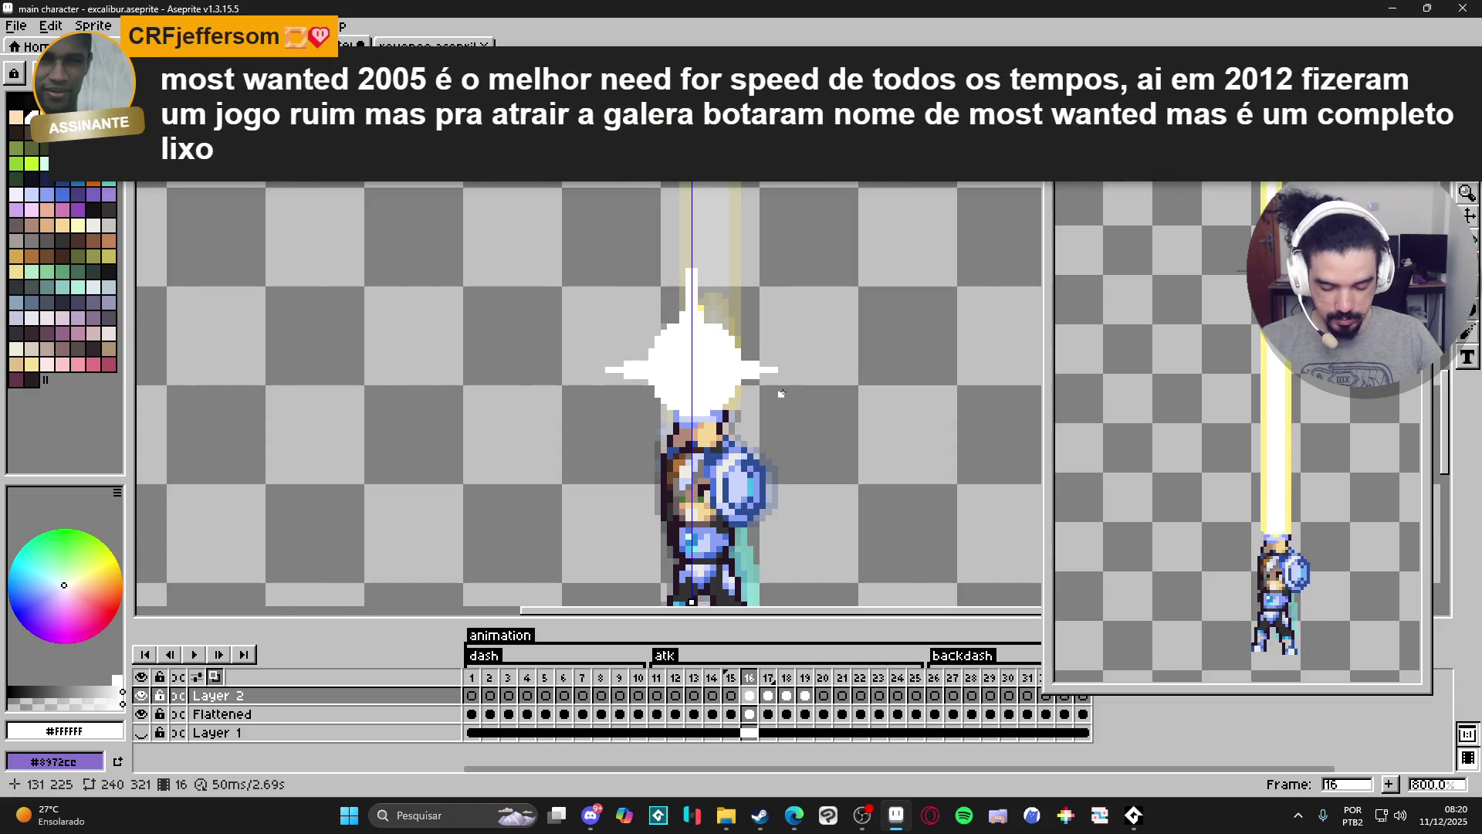
pyautogui.scroll(-2, 810, 399)
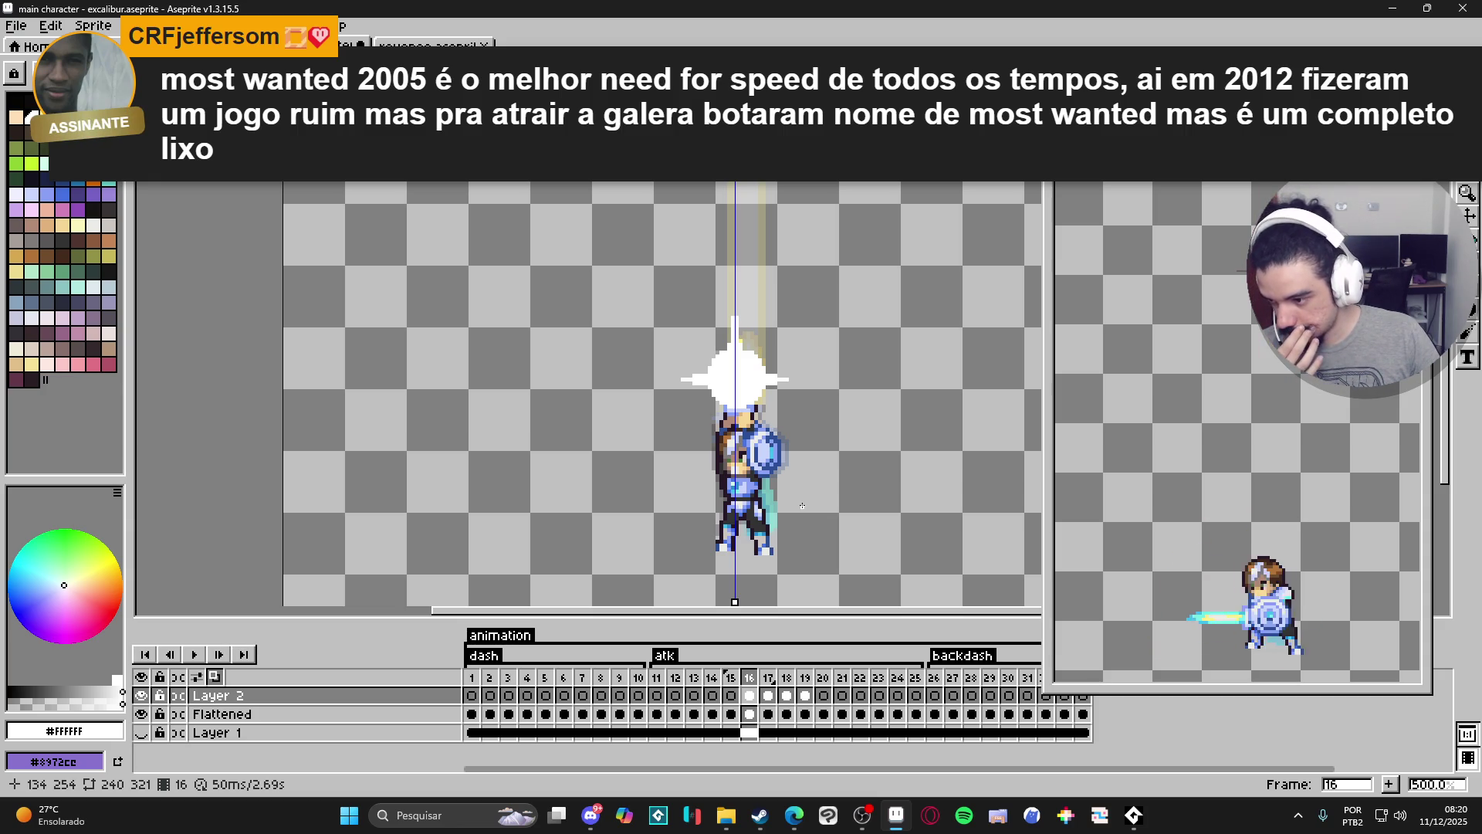
# On frame 19, add a new empty Layer 3, then return to the Flattened layer.
pyautogui.click(768, 696)
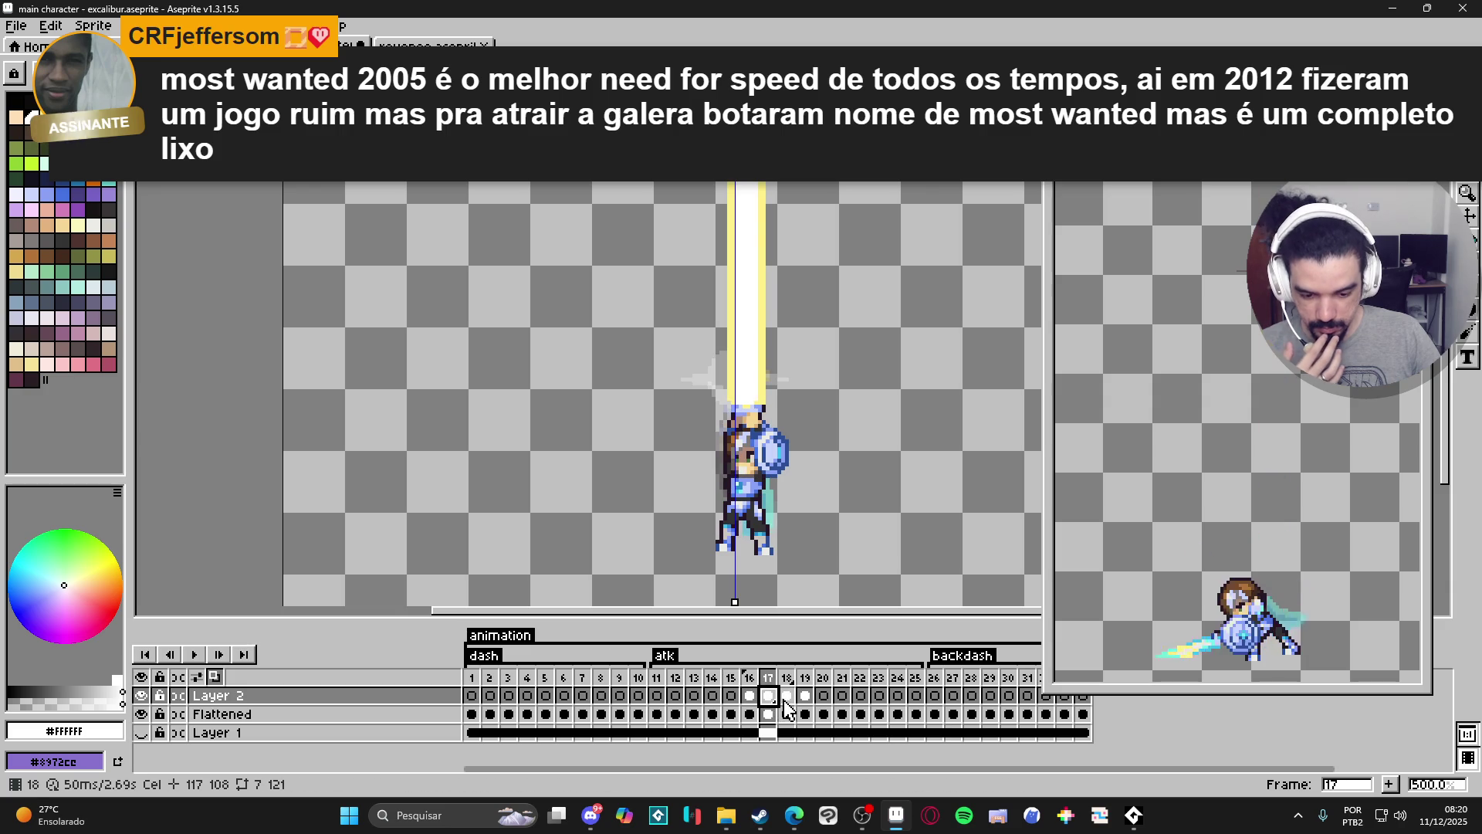
pyautogui.click(787, 698)
pyautogui.click(806, 699)
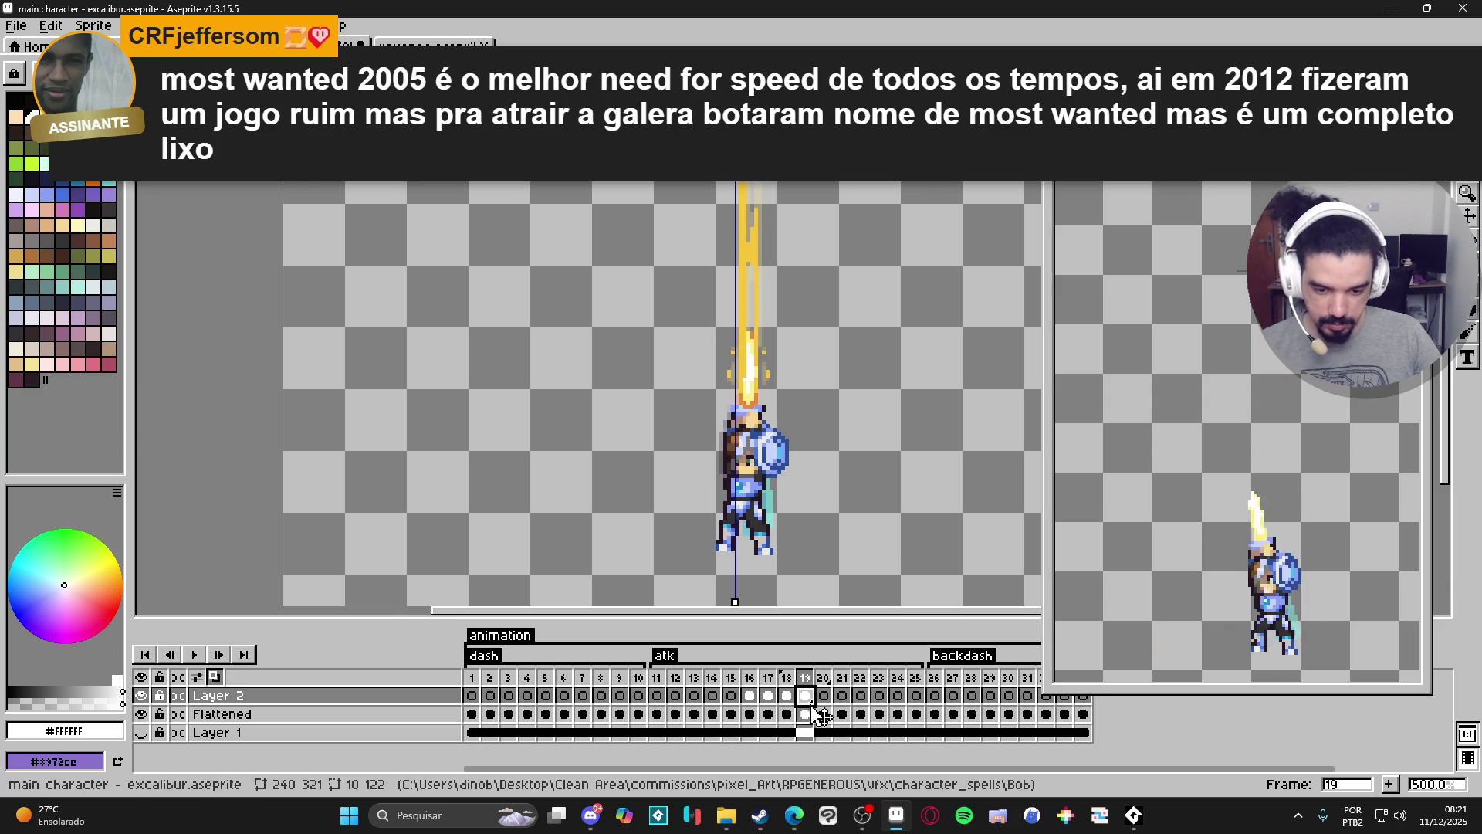
pyautogui.click(807, 715)
pyautogui.hotkey('shift', 'n')
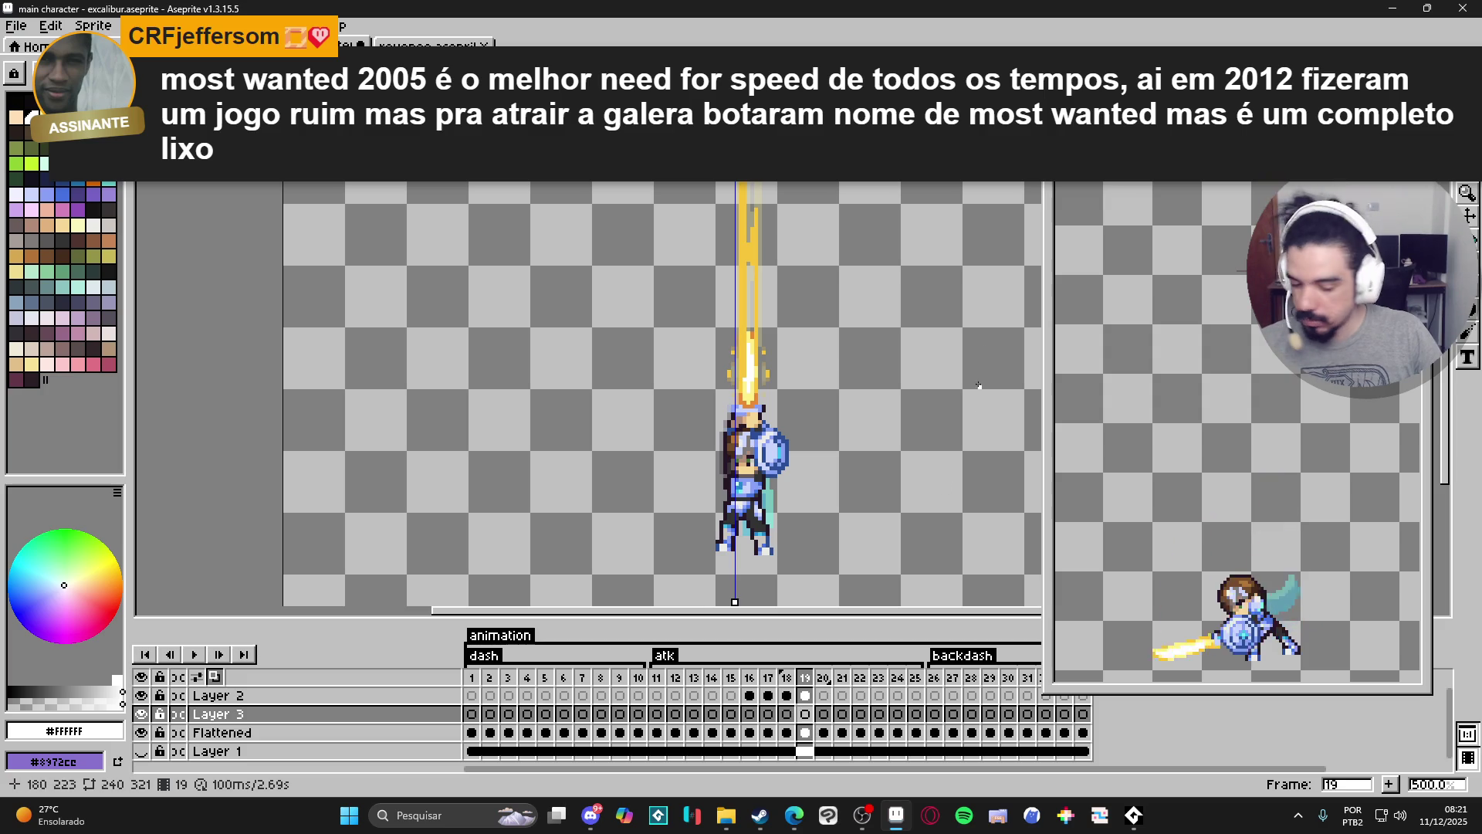
pyautogui.press('Down')
# Sample pale yellow #FFF089 from the beam and center the symmetry axis on the blade.
pyautogui.scroll(5, 760, 395)
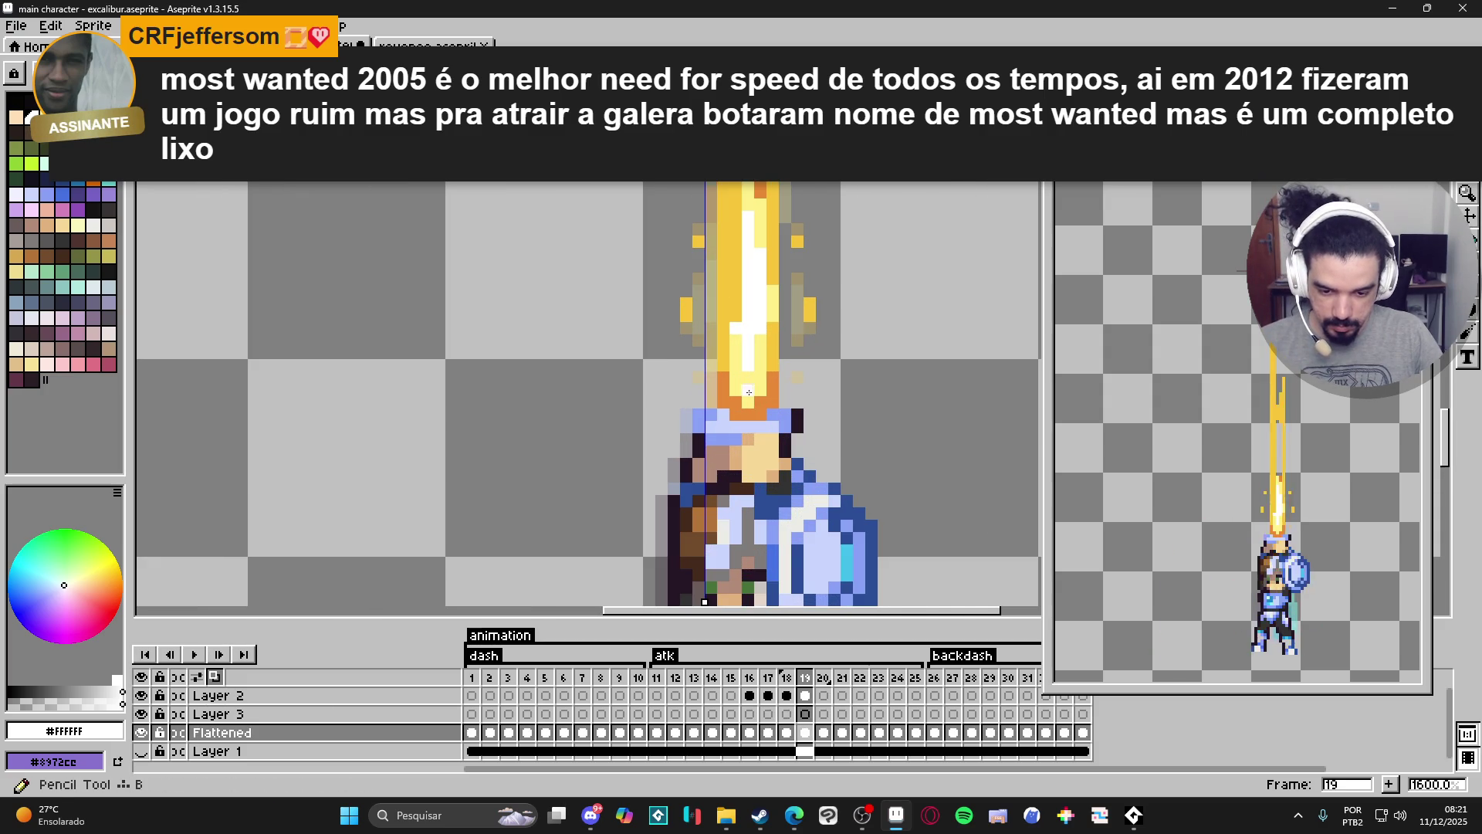
pyautogui.keyDown('alt'); pyautogui.click(760, 395); pyautogui.keyUp('alt')
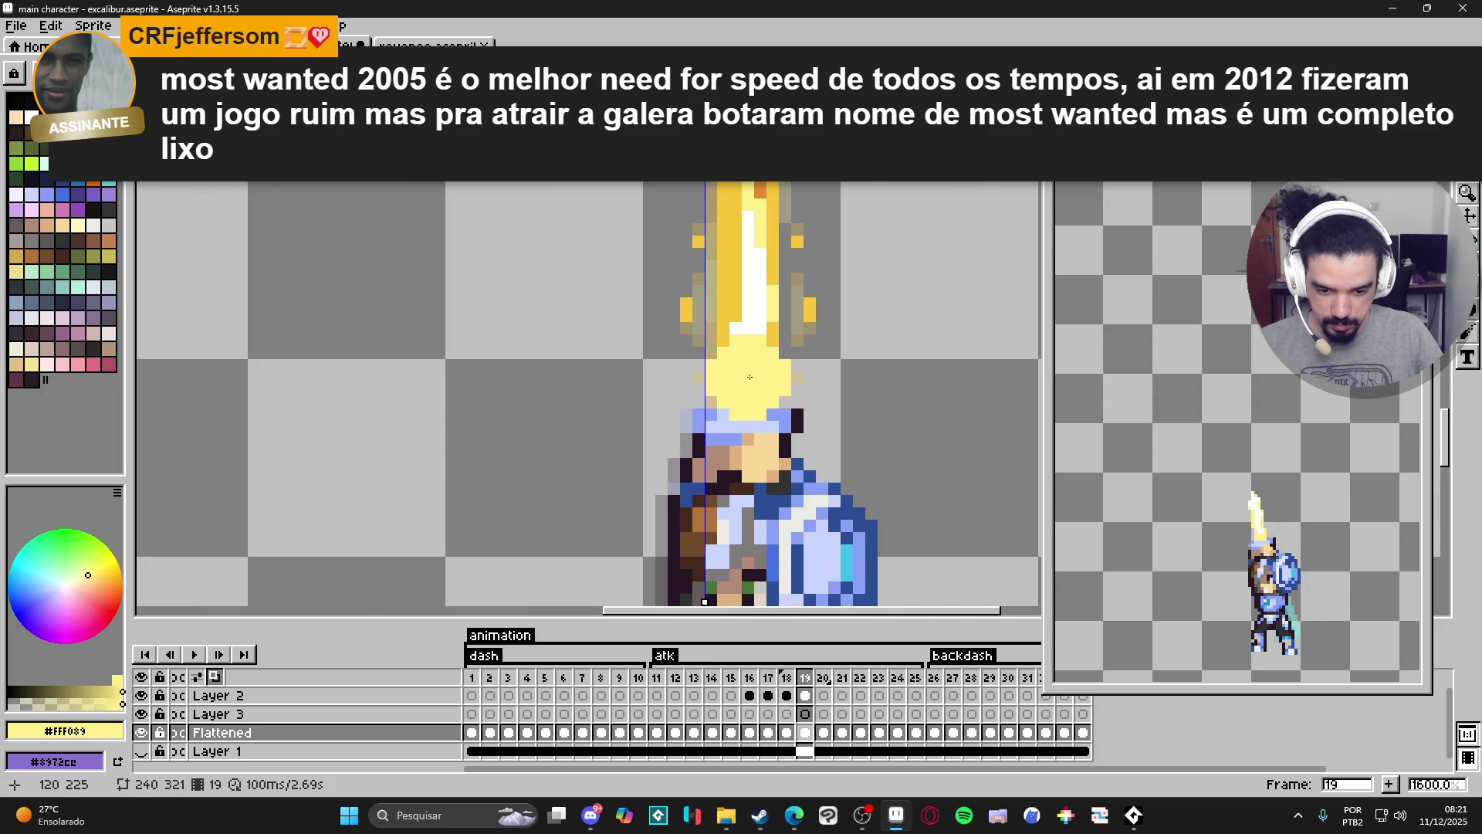
pyautogui.click(750, 378)
pyautogui.hotkey('ctrl', 'z')
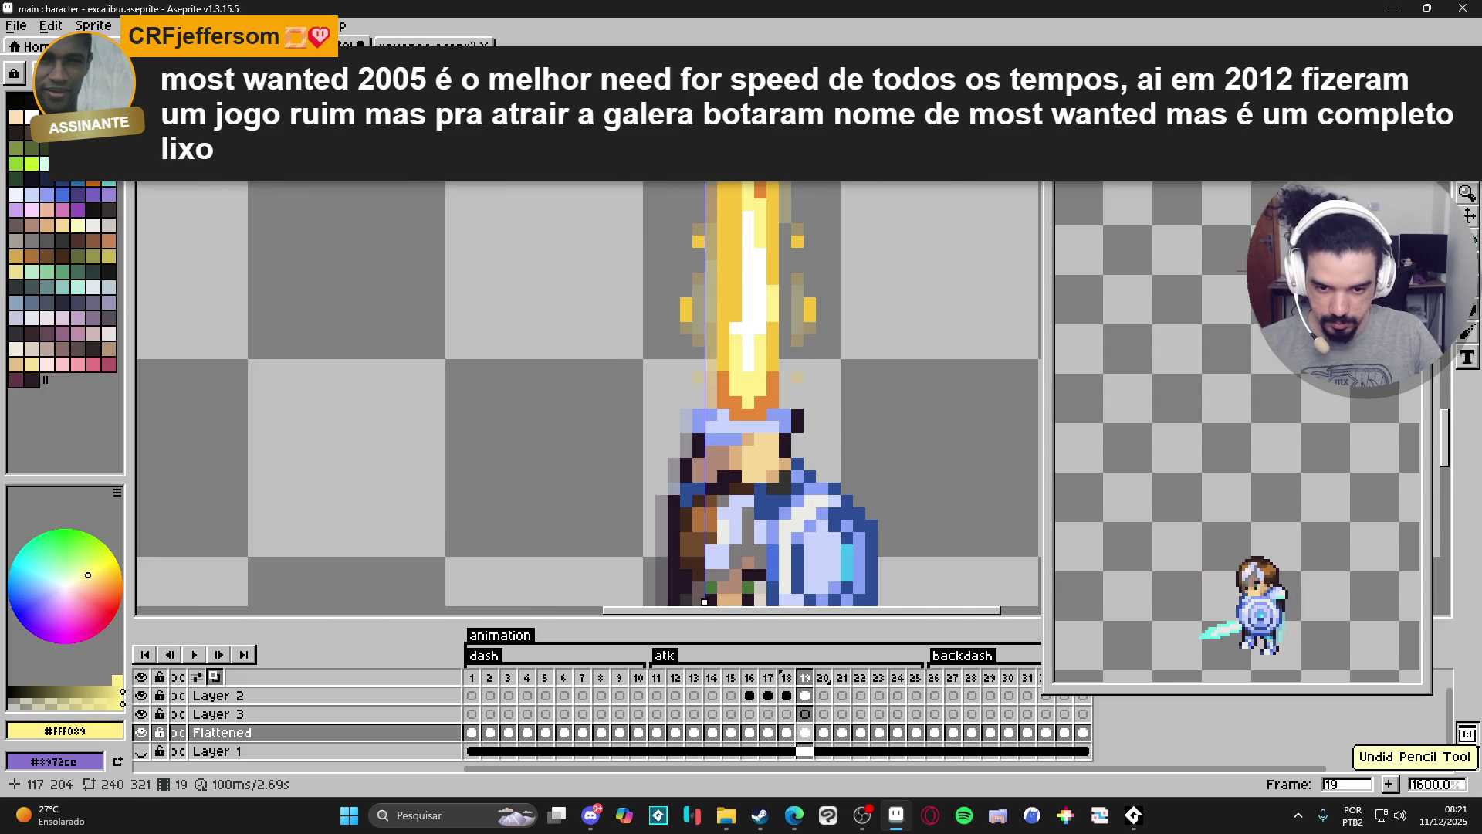
pyautogui.moveTo(707, 95); pyautogui.dragTo(748, 96)
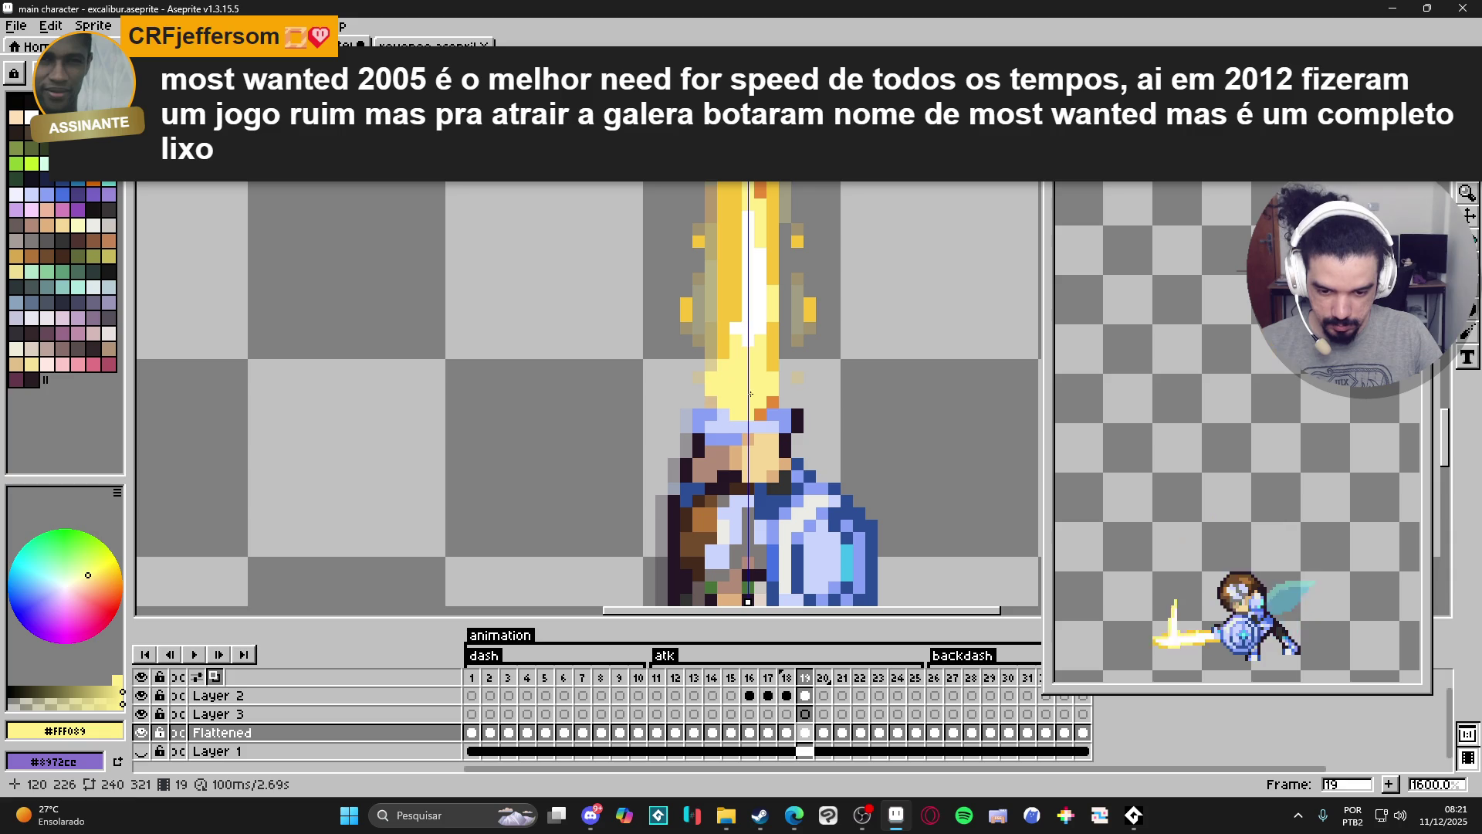
# Pencil mirrored pale-yellow pixels along the blade edges and around its base.
pyautogui.click(794, 393)
pyautogui.click(785, 346)
pyautogui.click(810, 366)
pyautogui.click(802, 402)
pyautogui.scroll(-1, 774, 417)
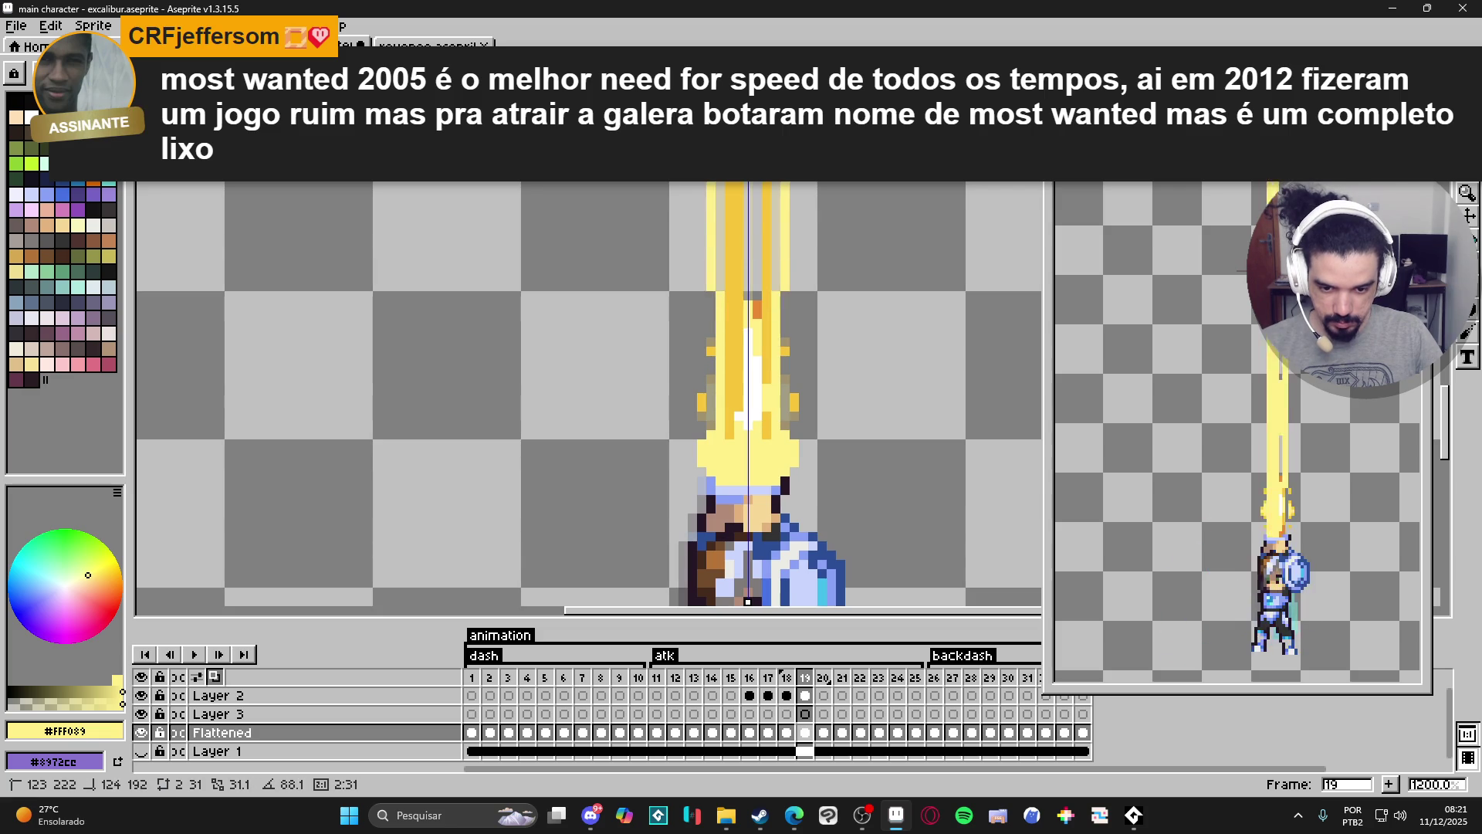
pyautogui.scroll(-3, 789, 254)
pyautogui.moveTo(789, 253); pyautogui.dragTo(784, 394)
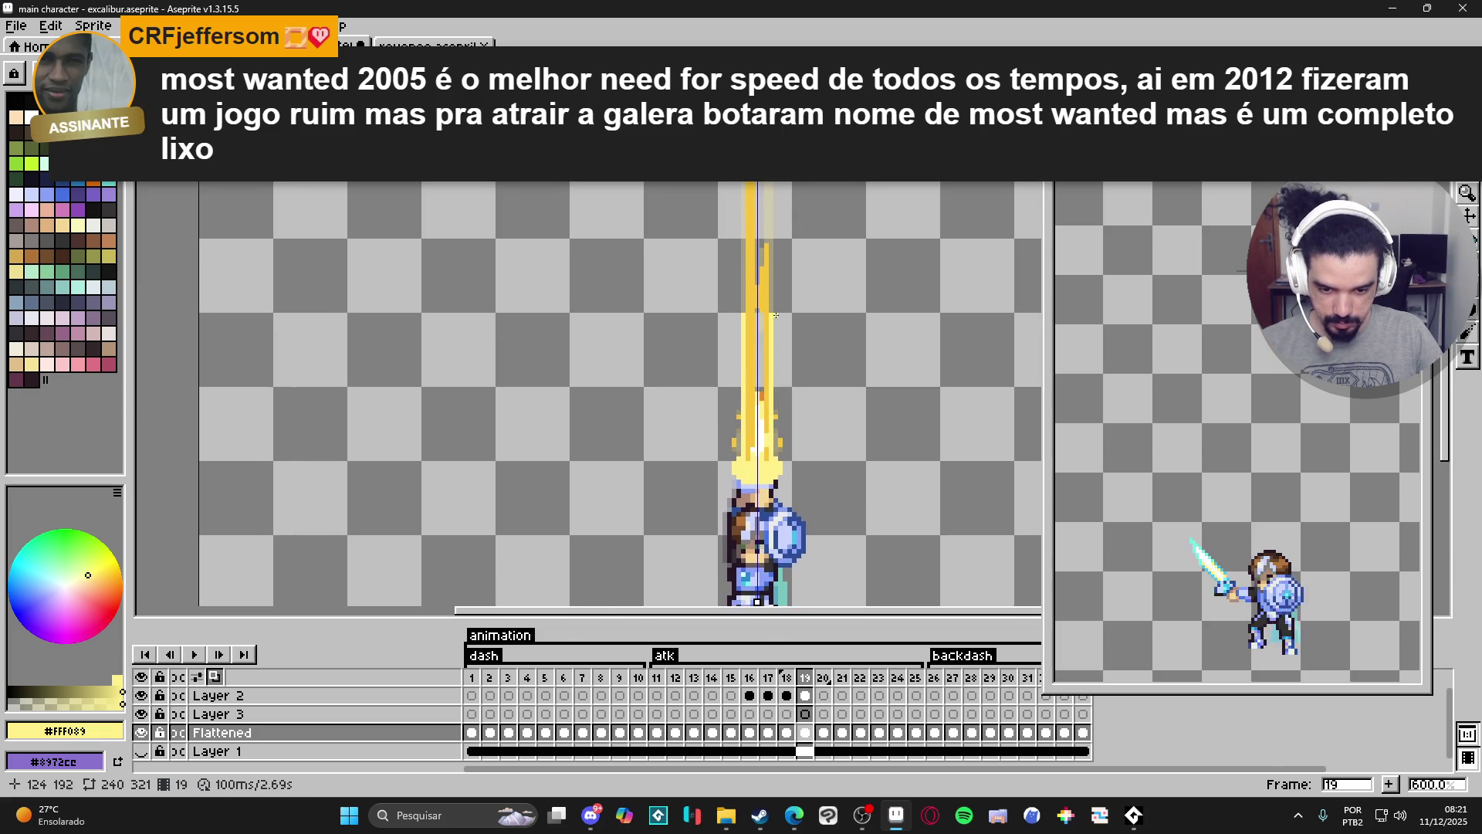
pyautogui.scroll(3, 775, 315)
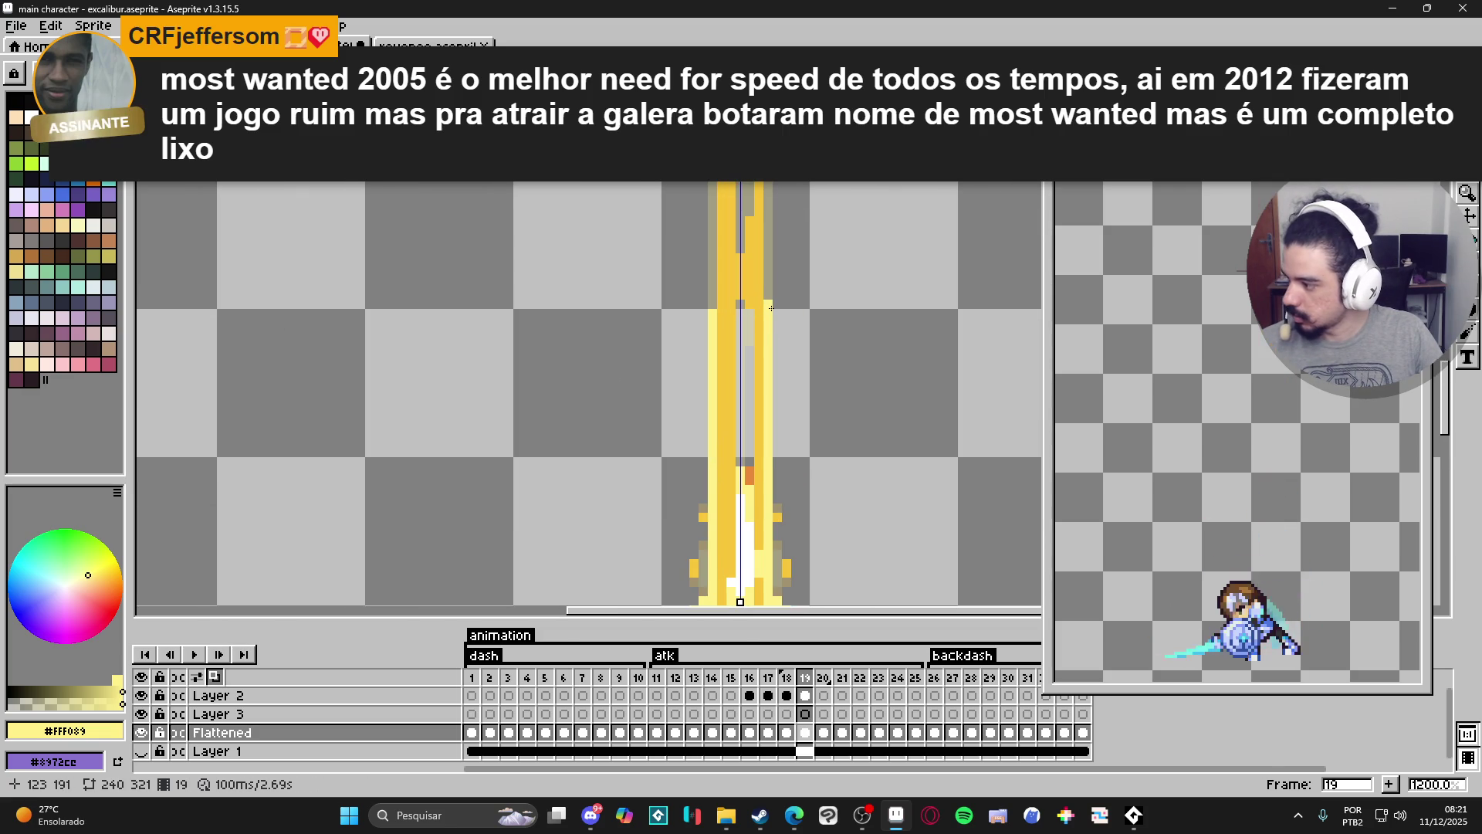
pyautogui.scroll(1, 771, 308)
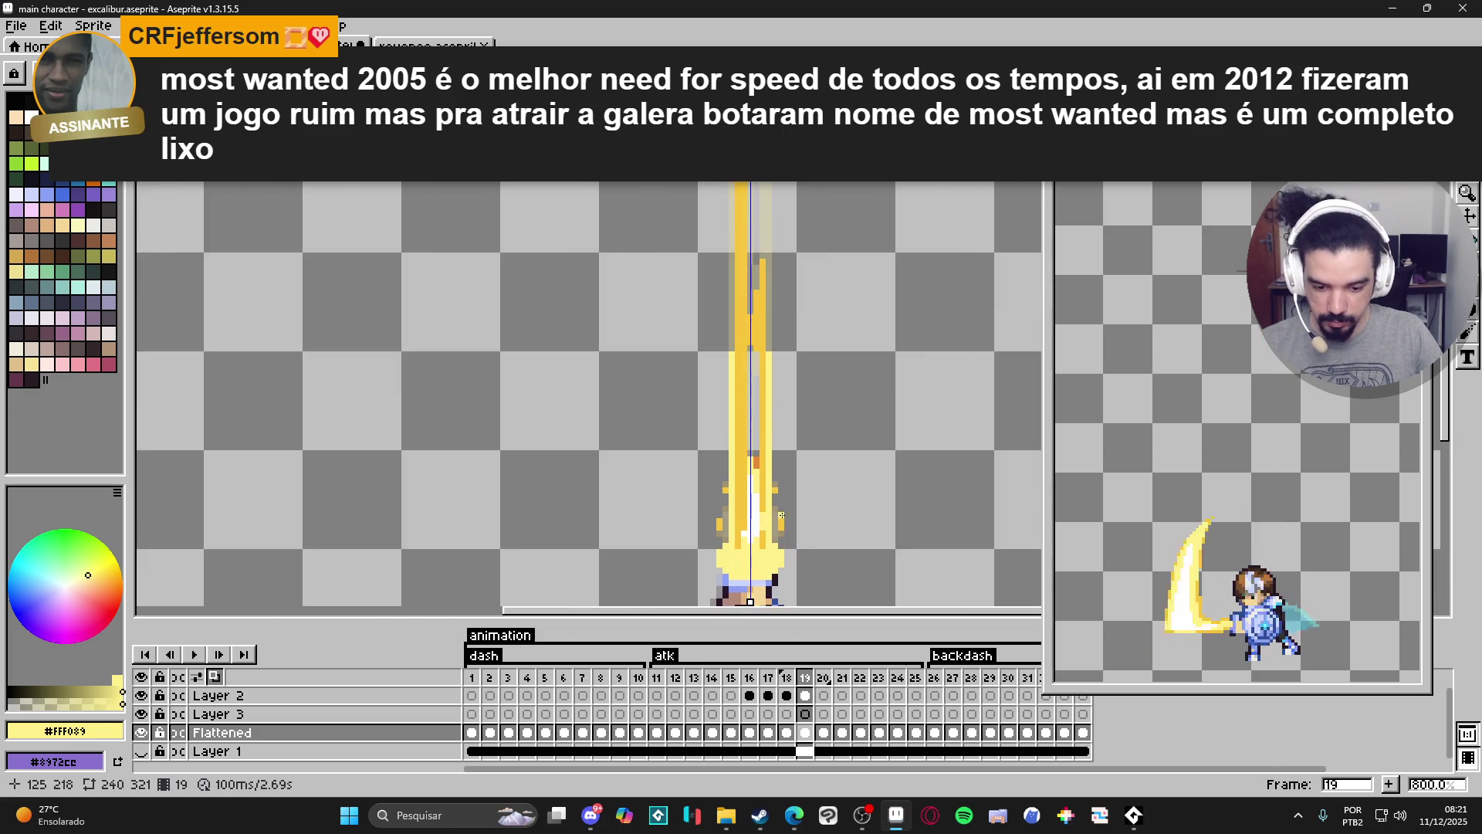
pyautogui.scroll(-3, 772, 386)
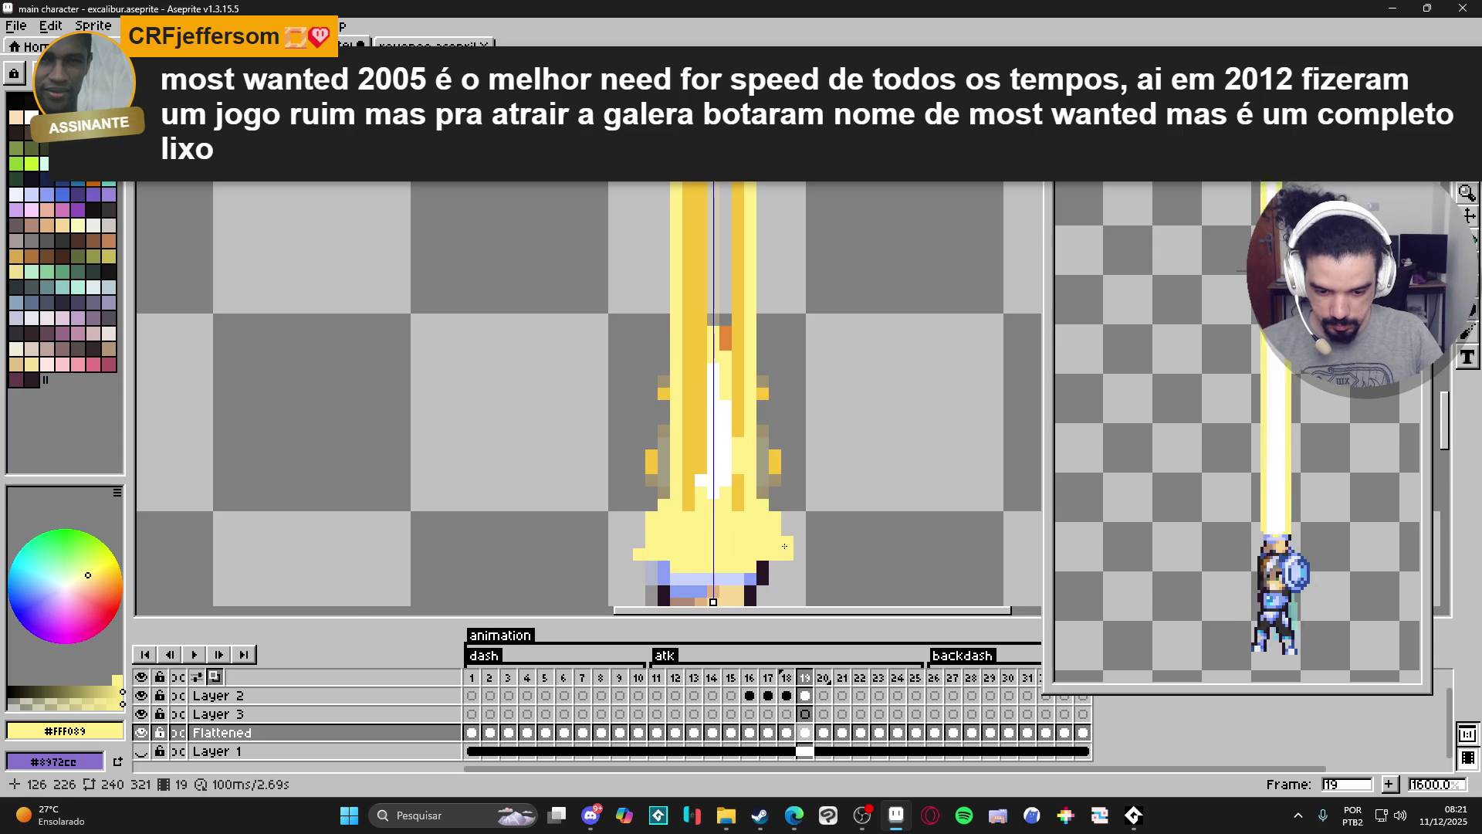
pyautogui.scroll(-4, 776, 514)
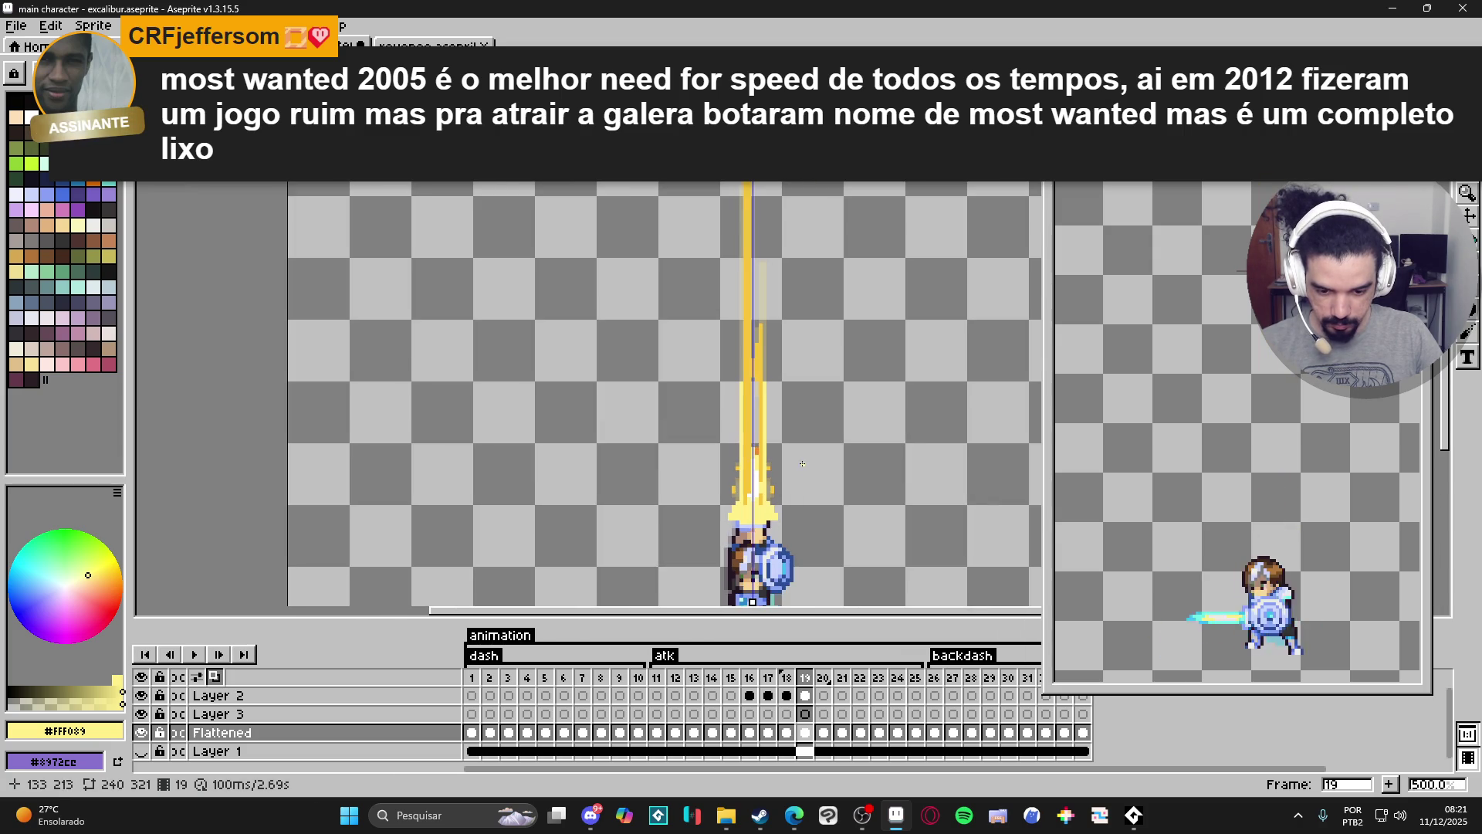
pyautogui.scroll(1, 768, 324)
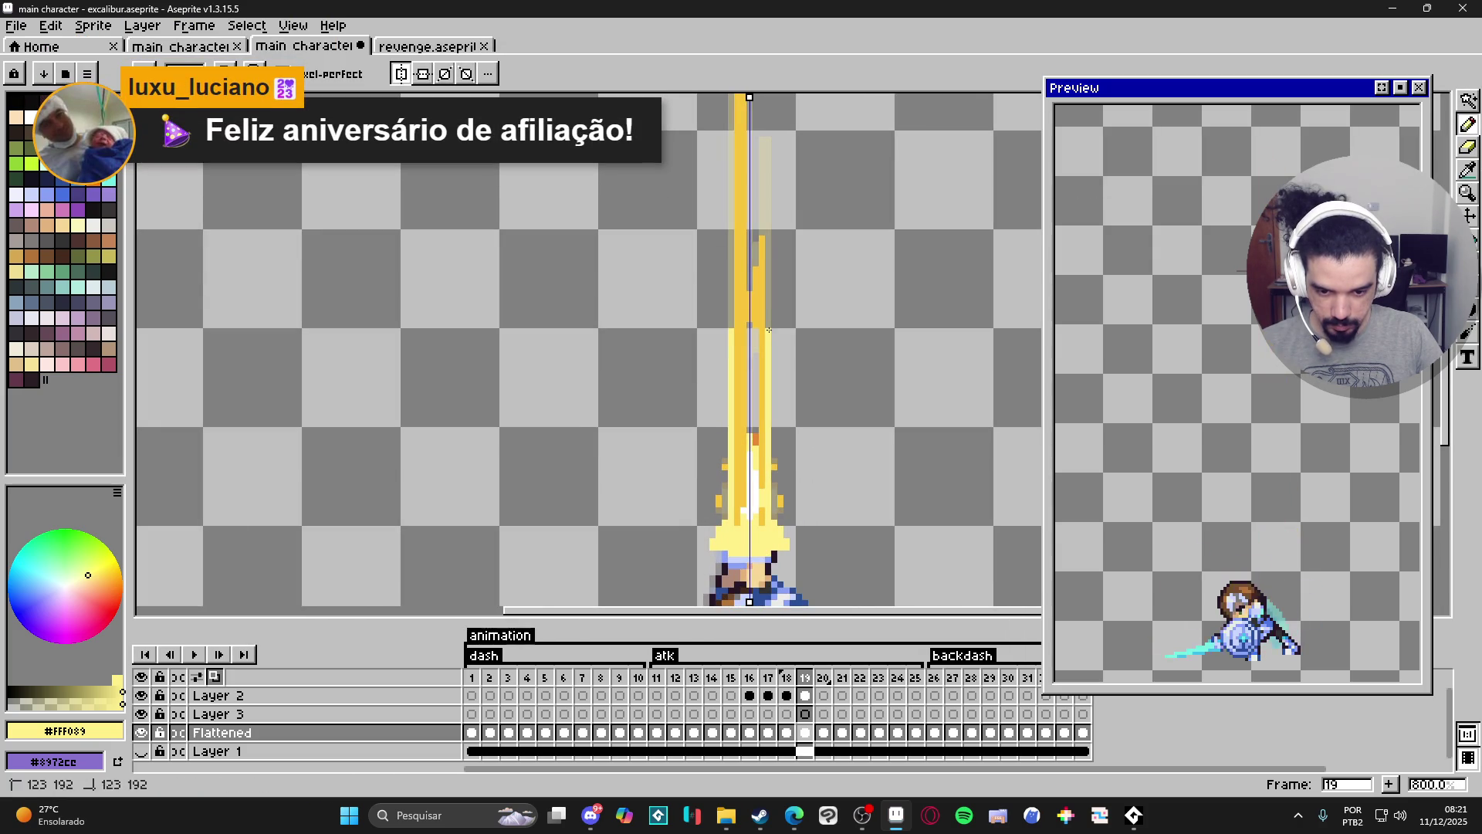
# Try a yellow flood fill, undo the accidental background fill, and keep the pencil.
pyautogui.press('g')
pyautogui.click(753, 360)
pyautogui.hotkey('ctrl', 'z')
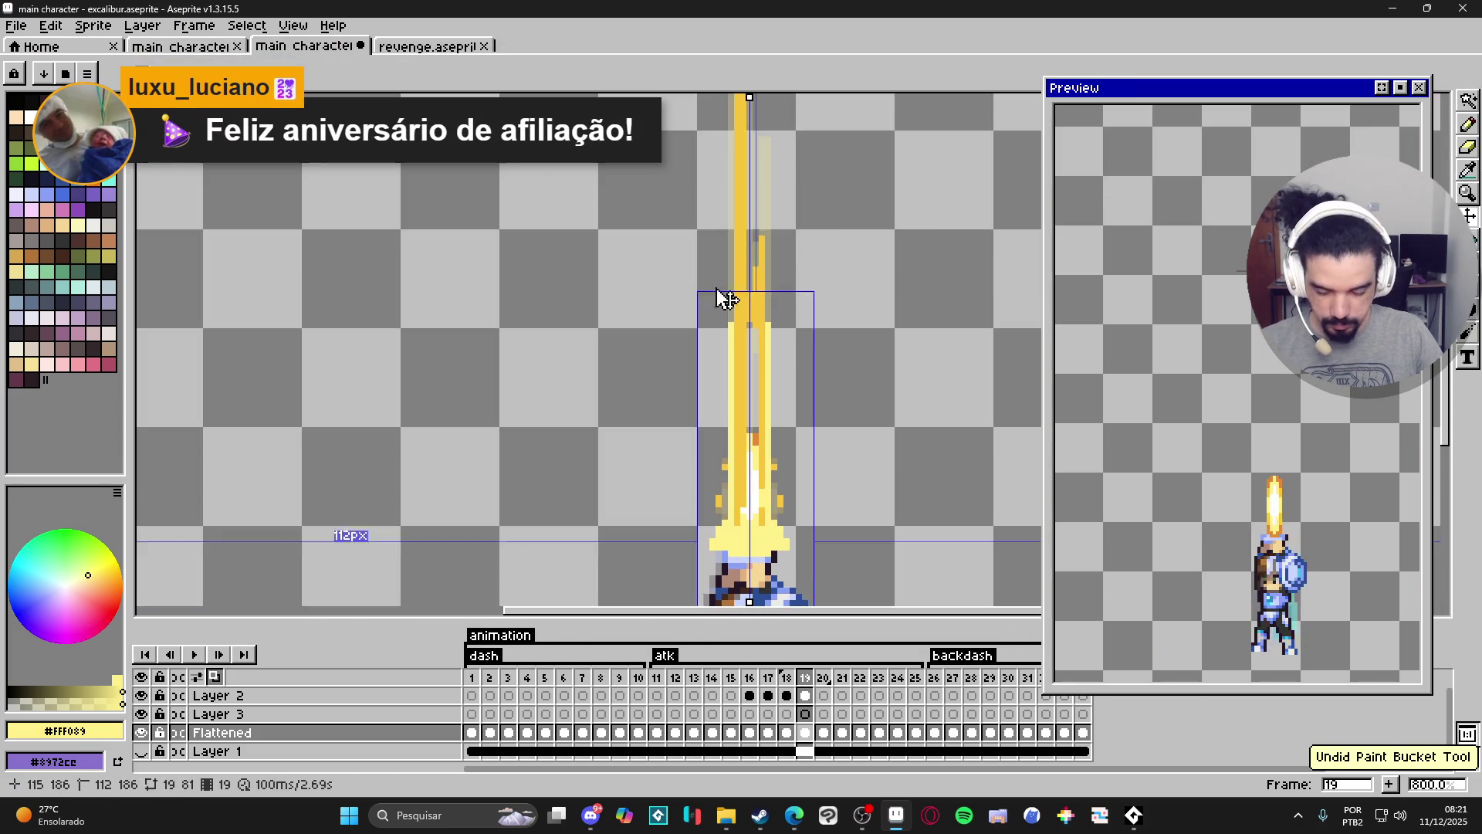
pyautogui.press('b')
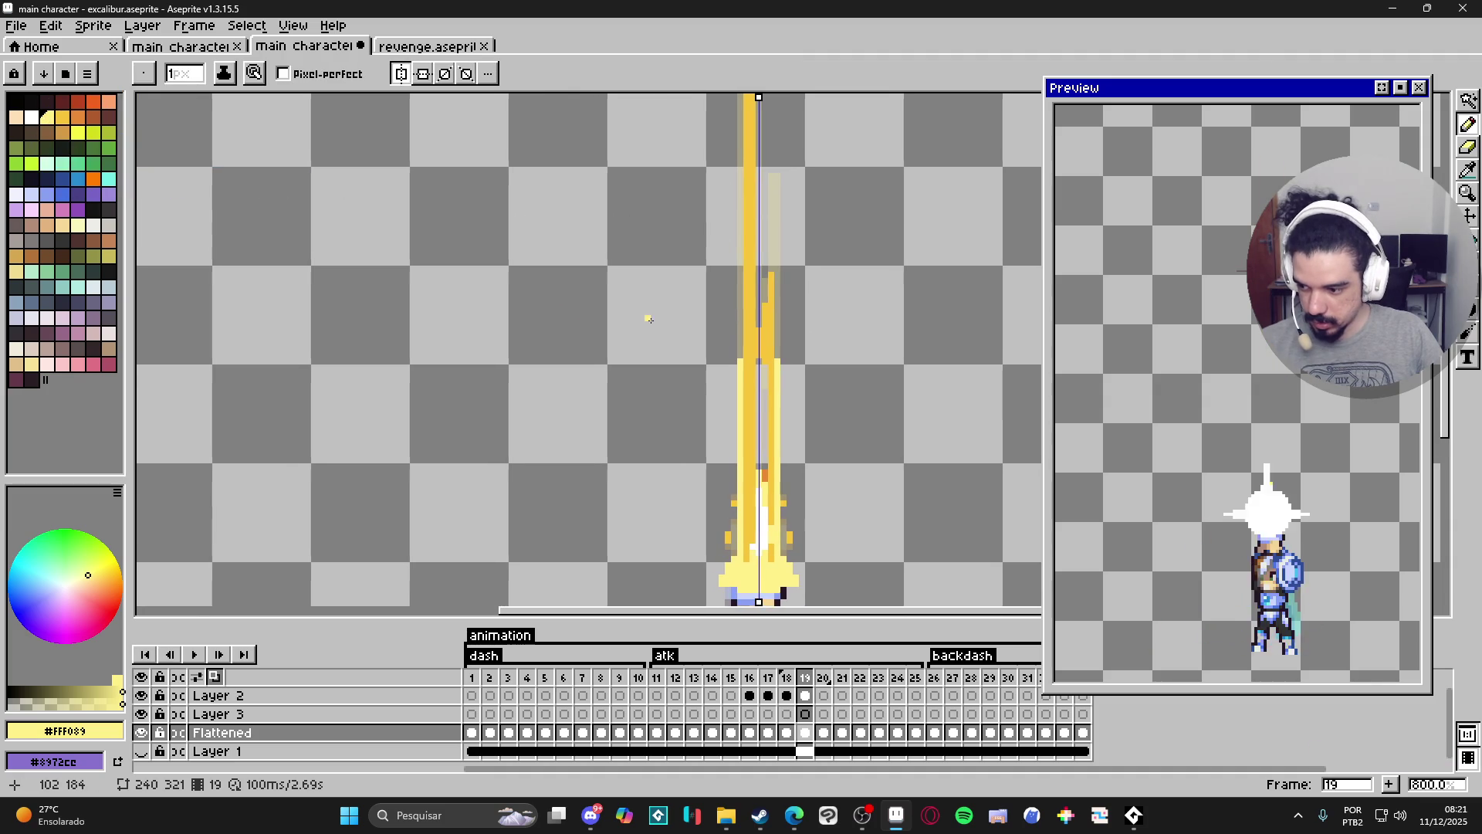
pyautogui.scroll(3, 699, 332)
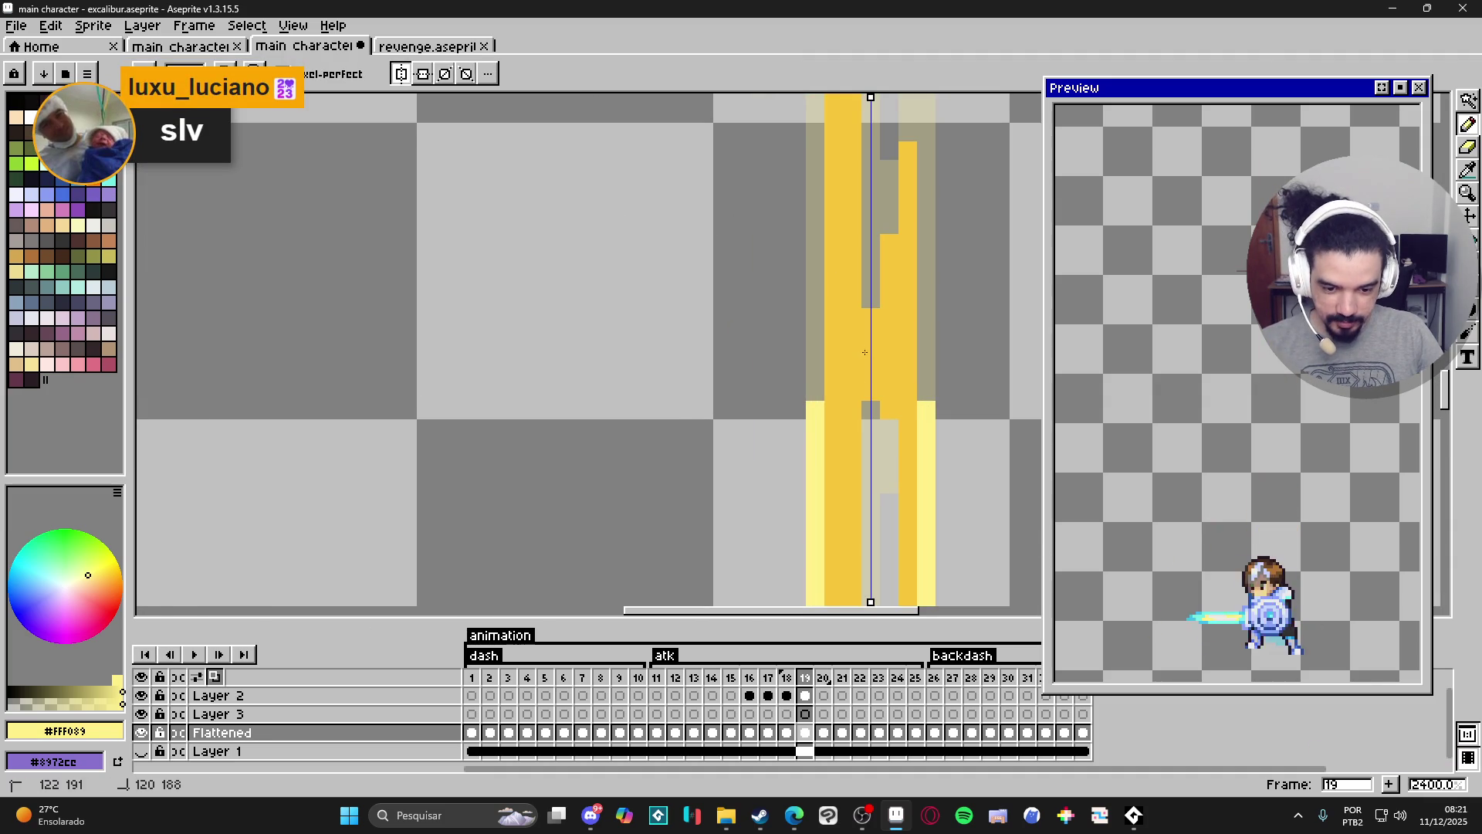
pyautogui.press('g')
pyautogui.scroll(-3, 822, 375)
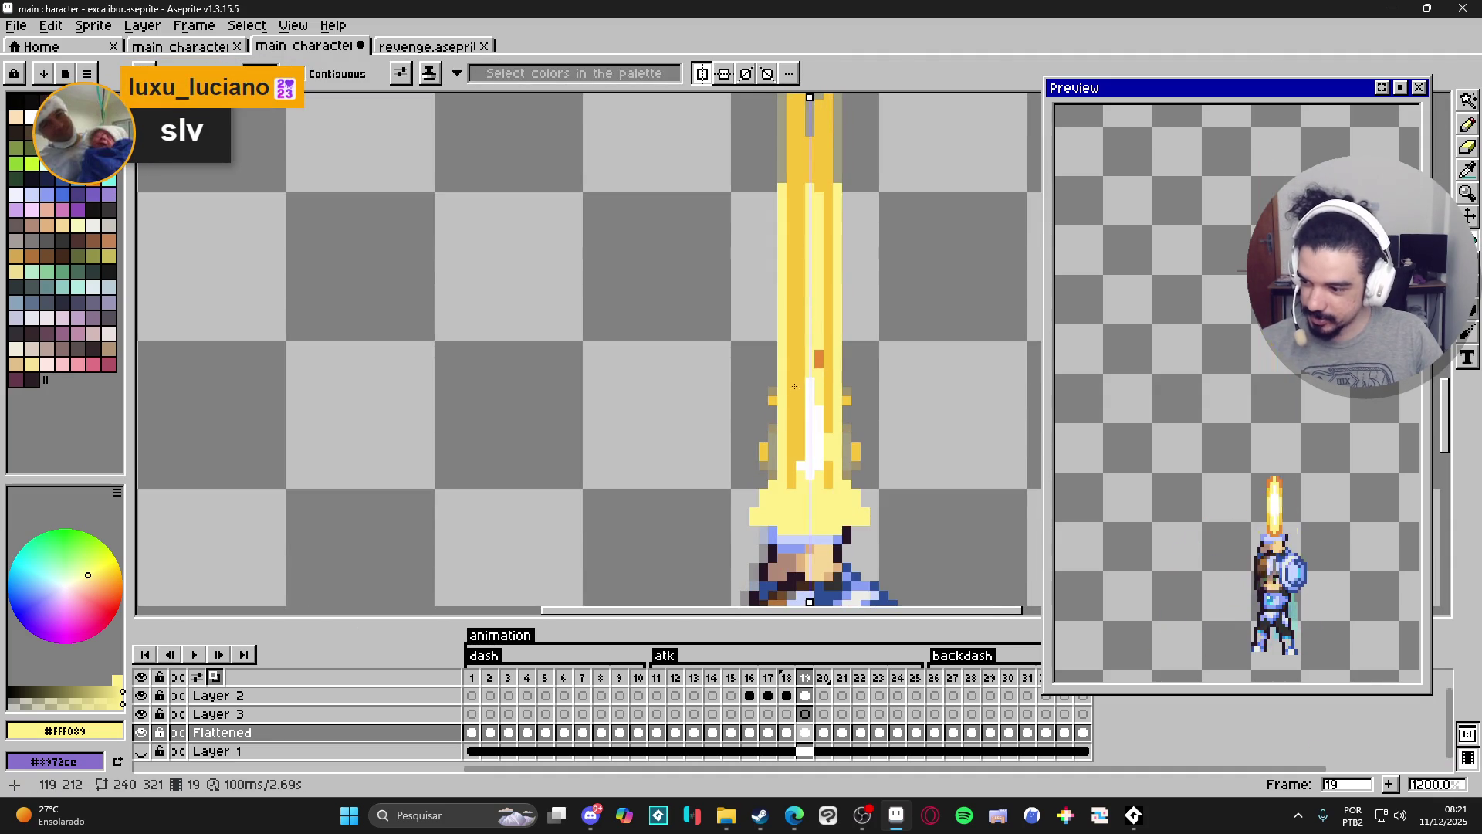
pyautogui.press('b')
pyautogui.scroll(-1, 777, 515)
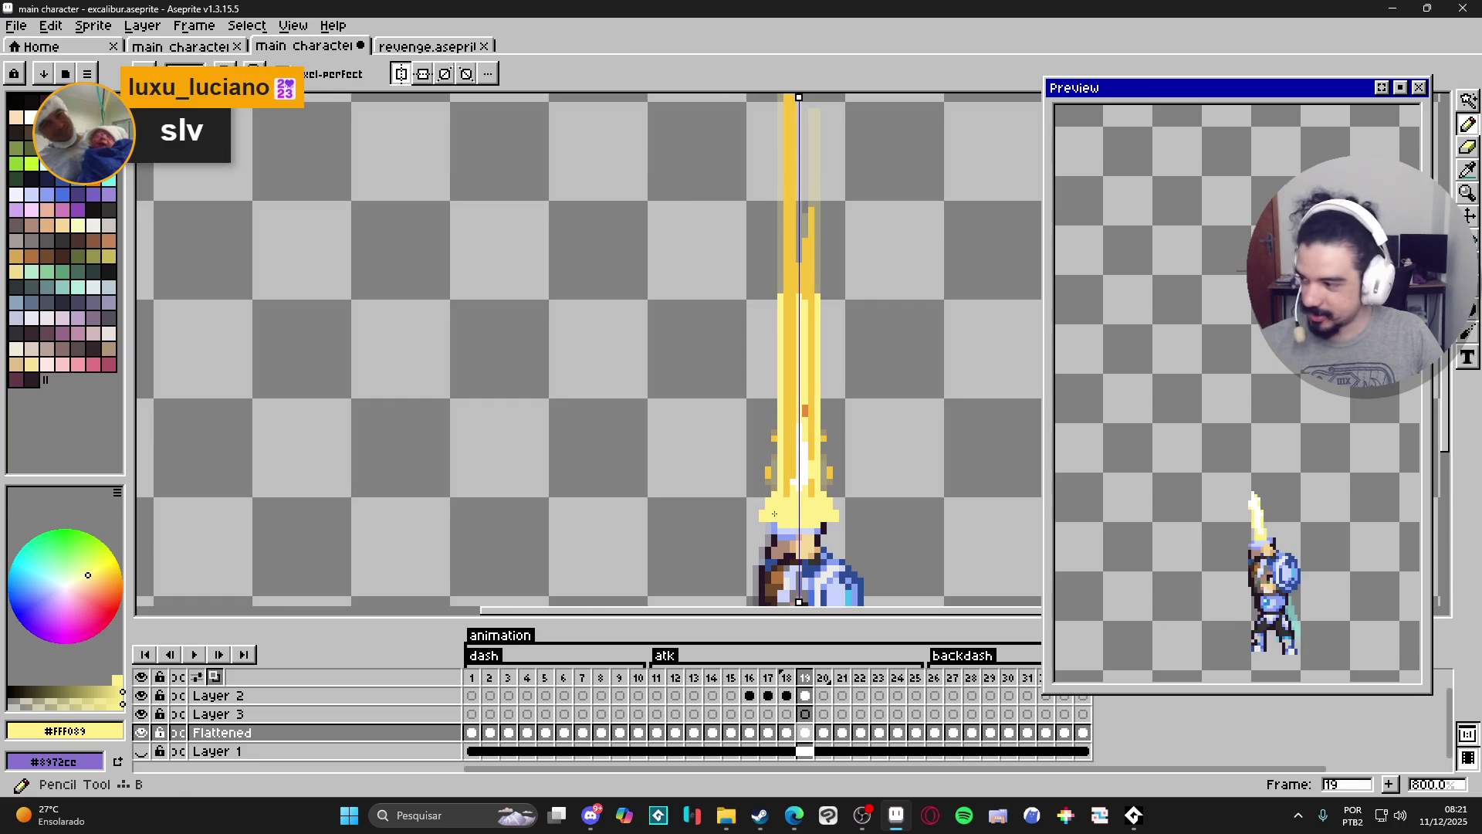
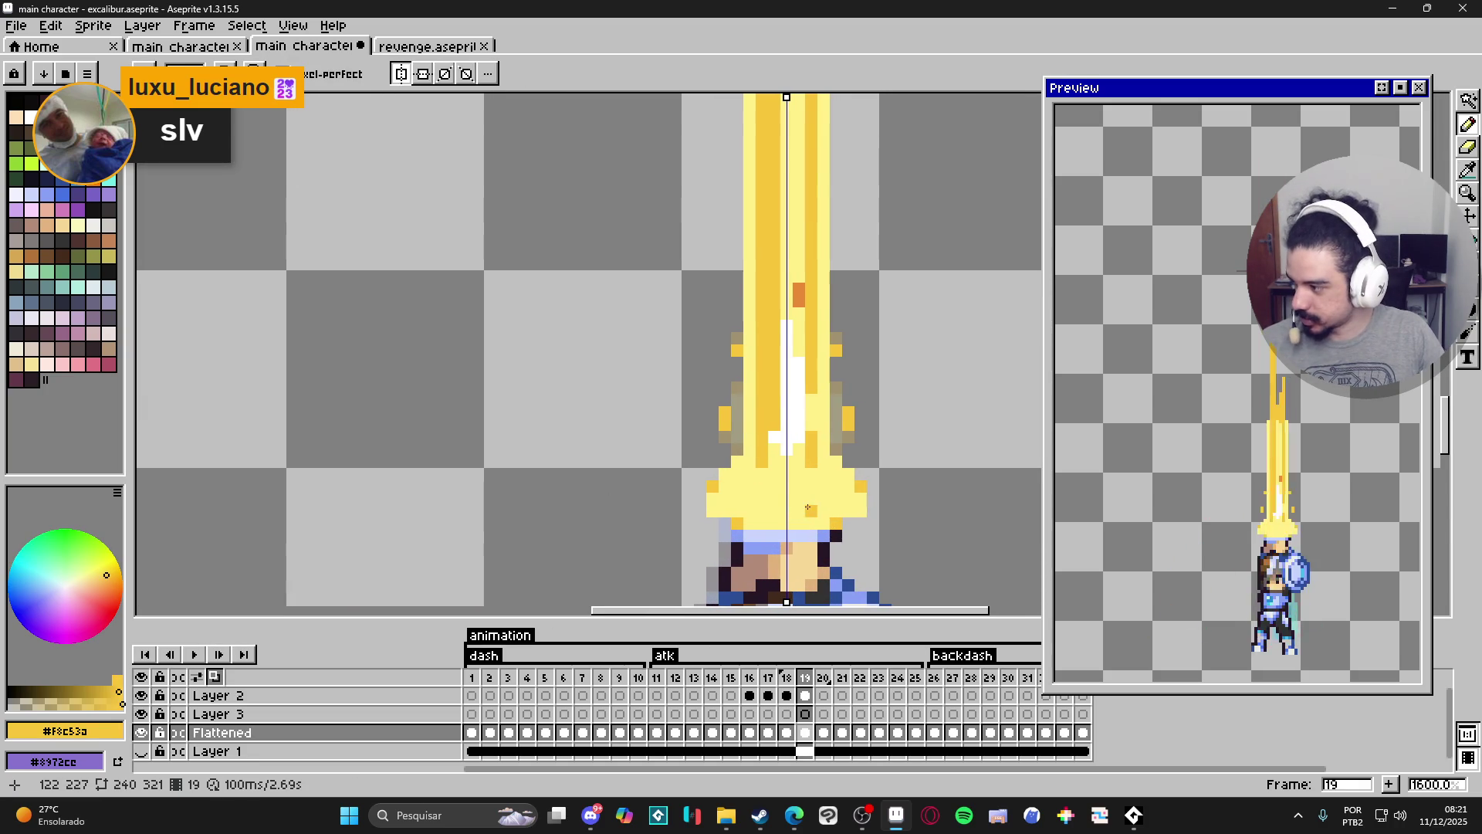
# Eyedrop white and pencil extra white pixels to widen the highlight on the sword guard and blade base.
pyautogui.scroll(-4, 809, 509)
pyautogui.scroll(4, 803, 478)
pyautogui.keyDown('alt'); pyautogui.click(801, 463); pyautogui.keyUp('alt')
pyautogui.click(798, 544)
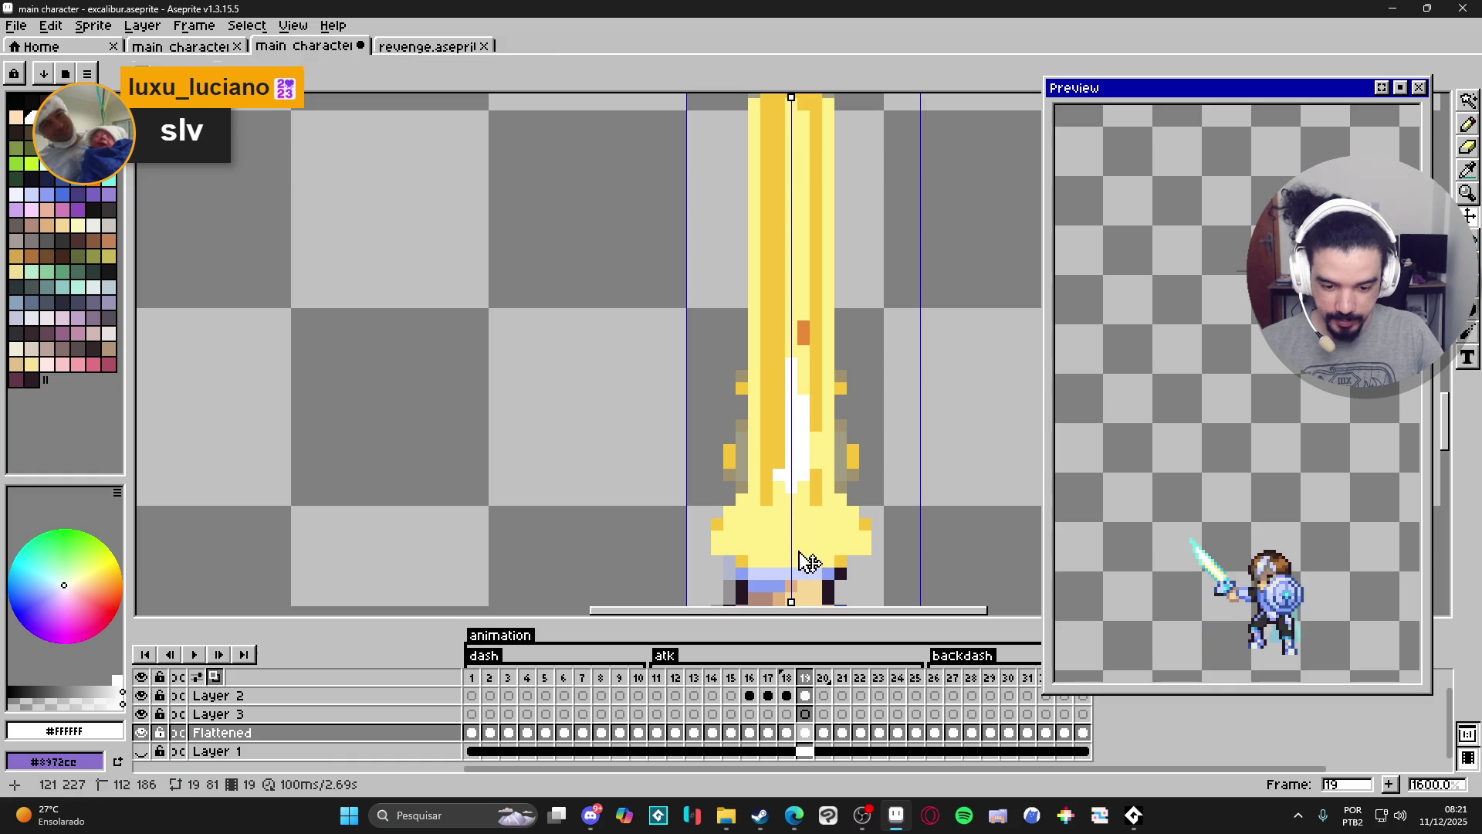
pyautogui.click(786, 556)
pyautogui.click(766, 554)
pyautogui.click(816, 554)
pyautogui.click(792, 532)
pyautogui.click(792, 511)
pyautogui.click(826, 559)
pyautogui.click(755, 554)
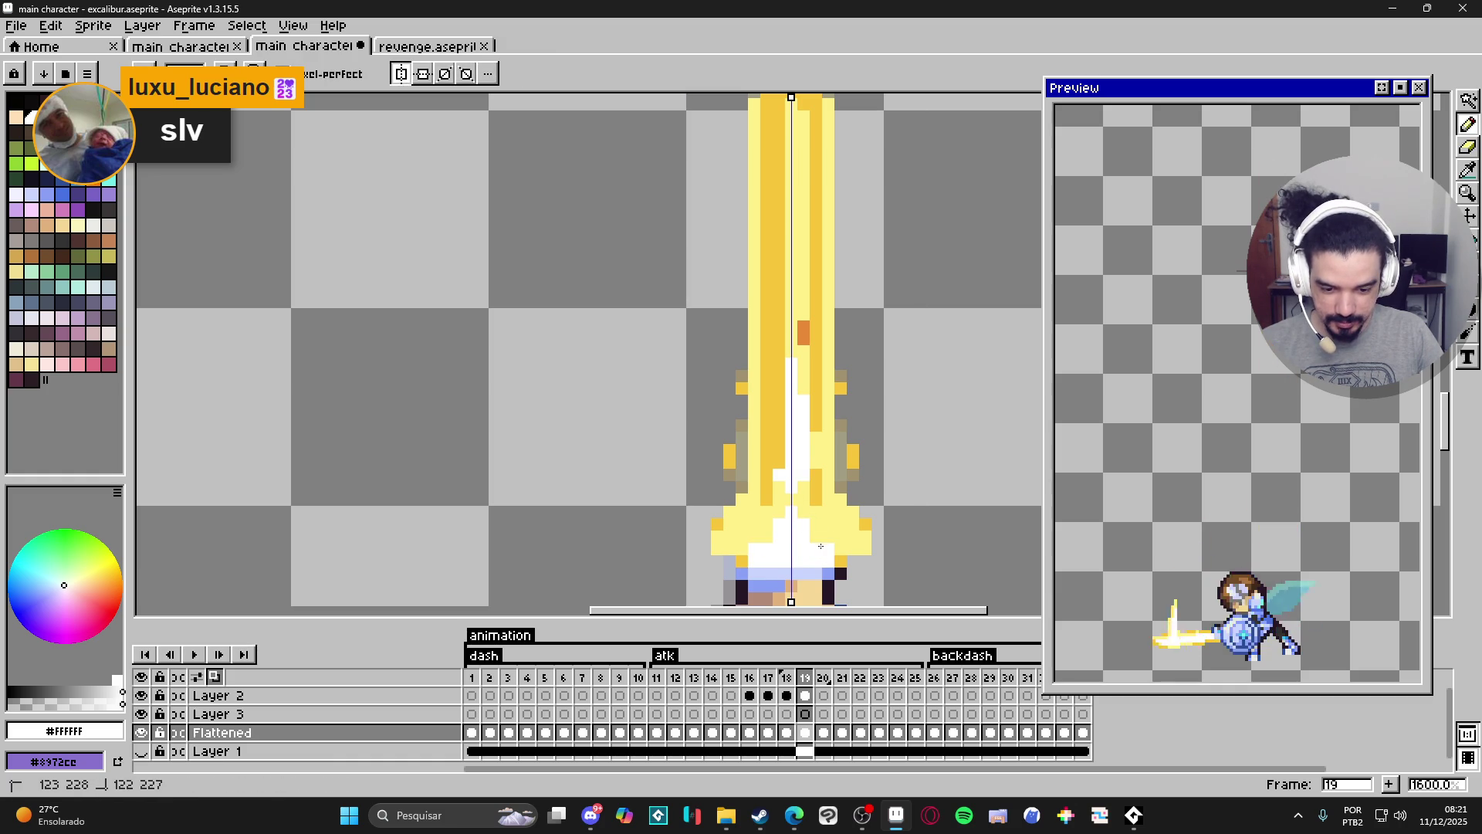
pyautogui.click(816, 528)
pyautogui.click(767, 525)
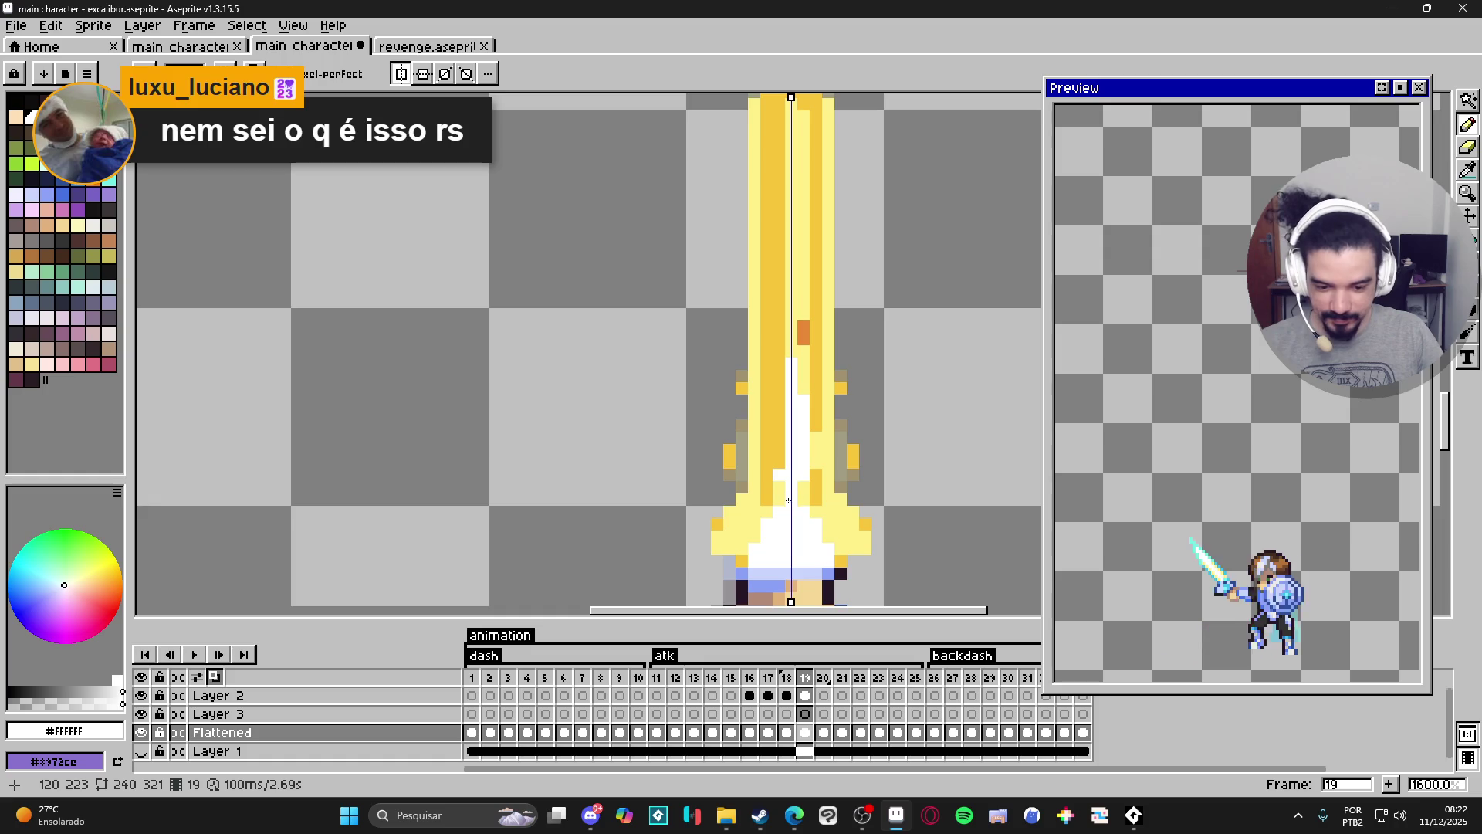
# Hide Layer 2's sword beam on frame 19 and return to the Flattened layer.
pyautogui.scroll(-4, 789, 500)
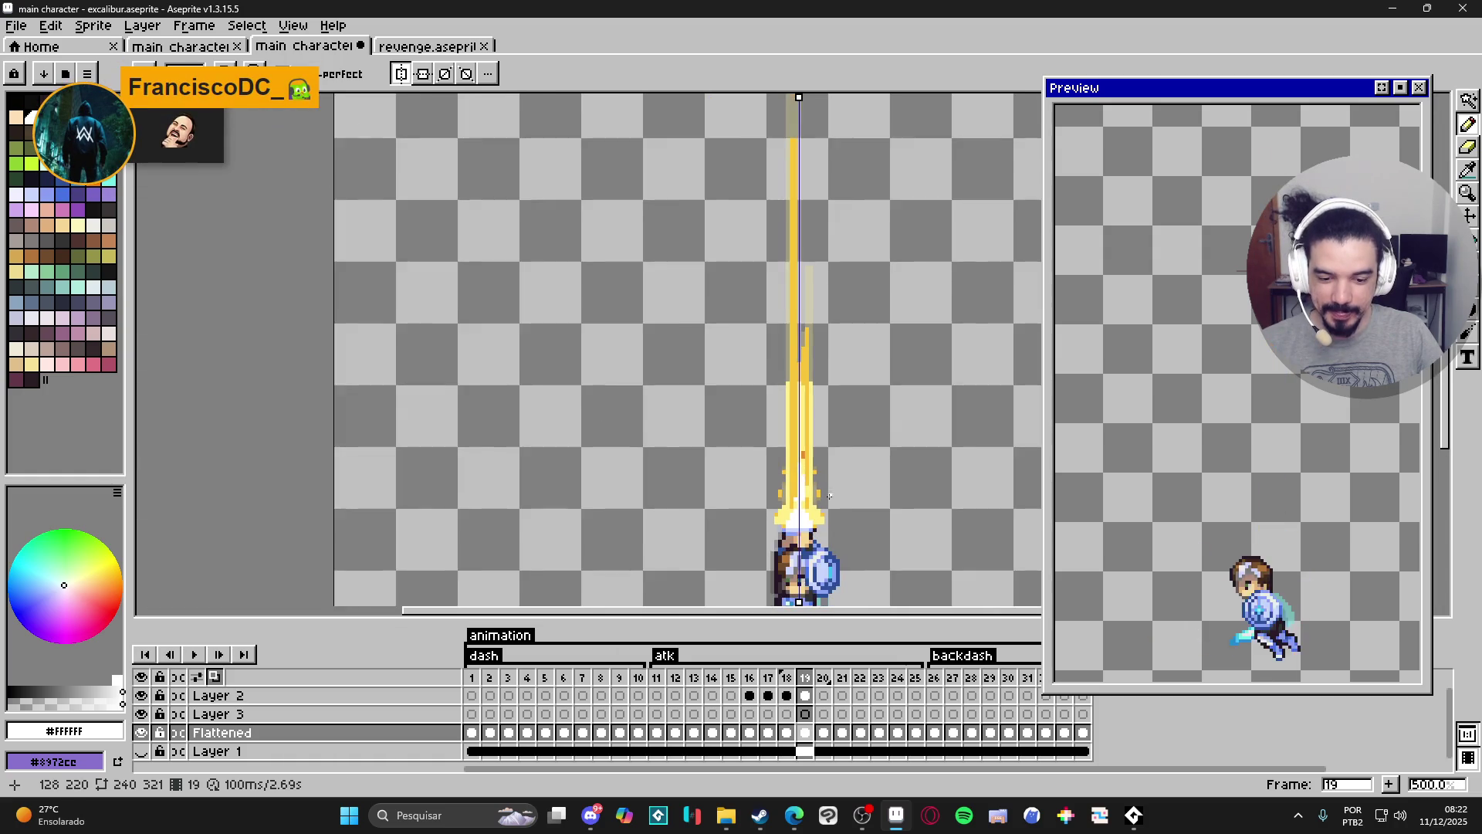
pyautogui.scroll(-1, 825, 481)
pyautogui.click(788, 696)
pyautogui.click(805, 695)
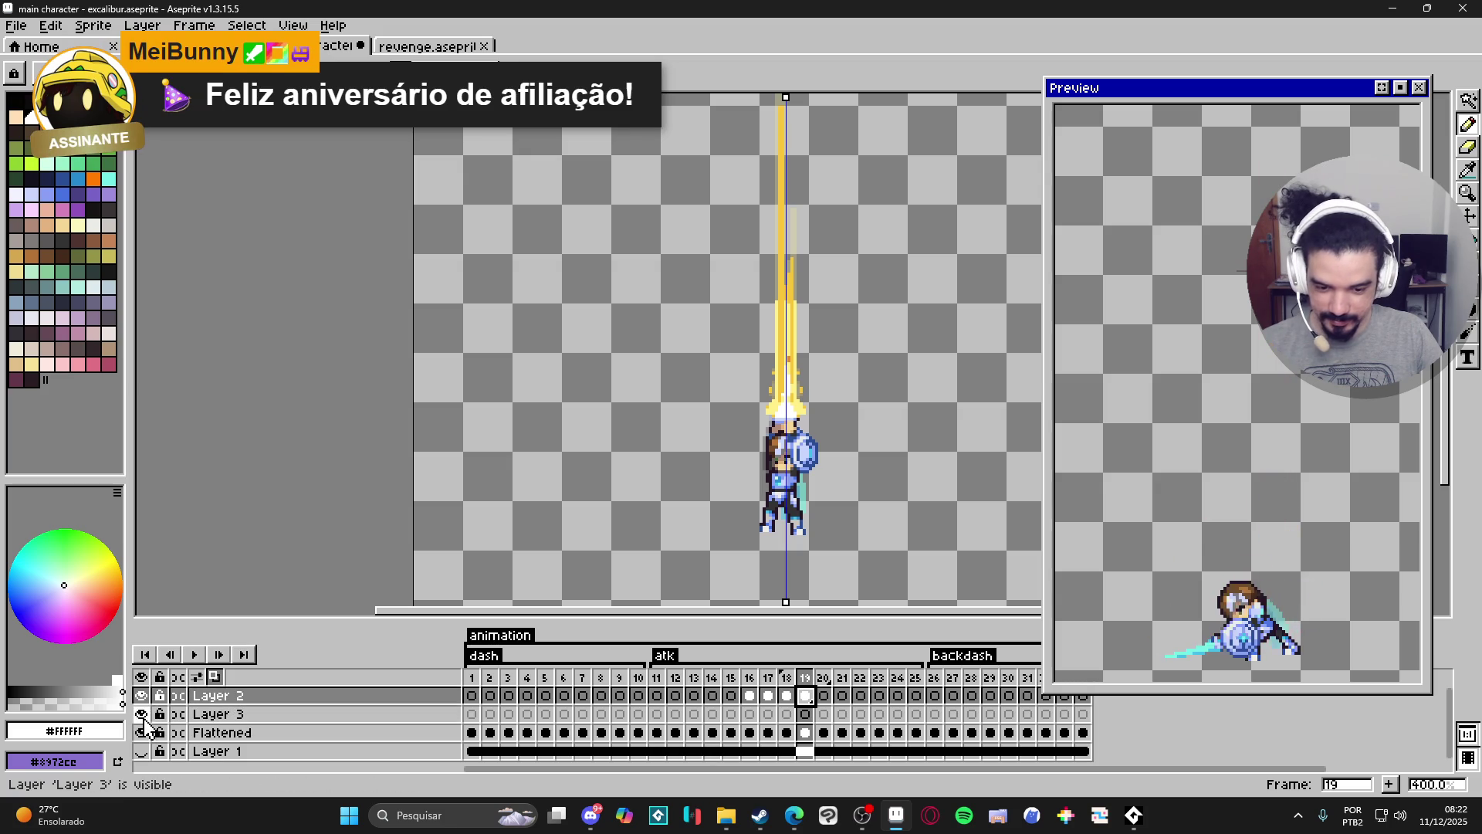
pyautogui.click(141, 695)
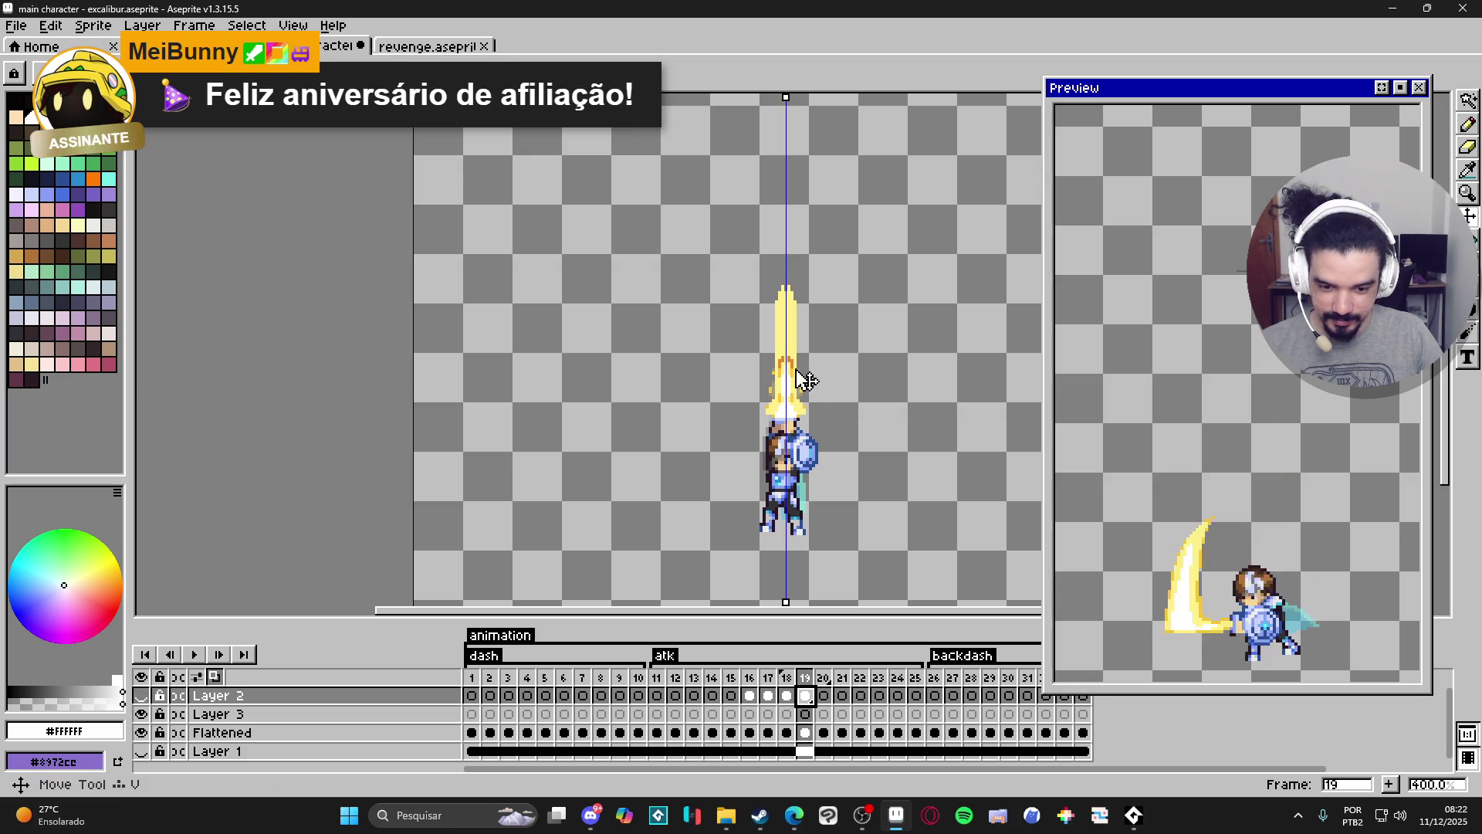
pyautogui.click(151, 731)
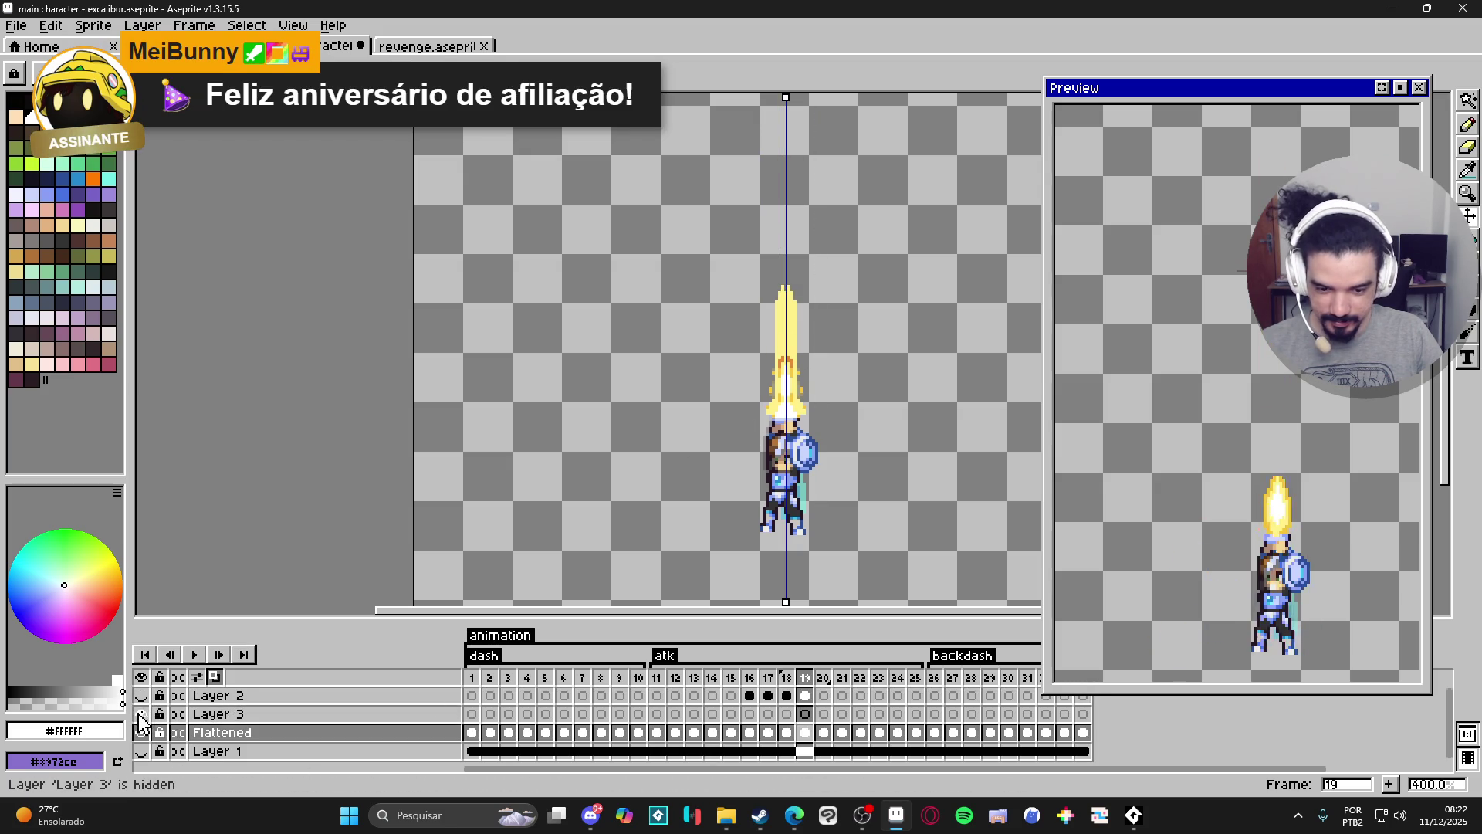
# Paint over the orange flecks in the flame with pale yellow #FFF089.
pyautogui.scroll(2, 793, 317)
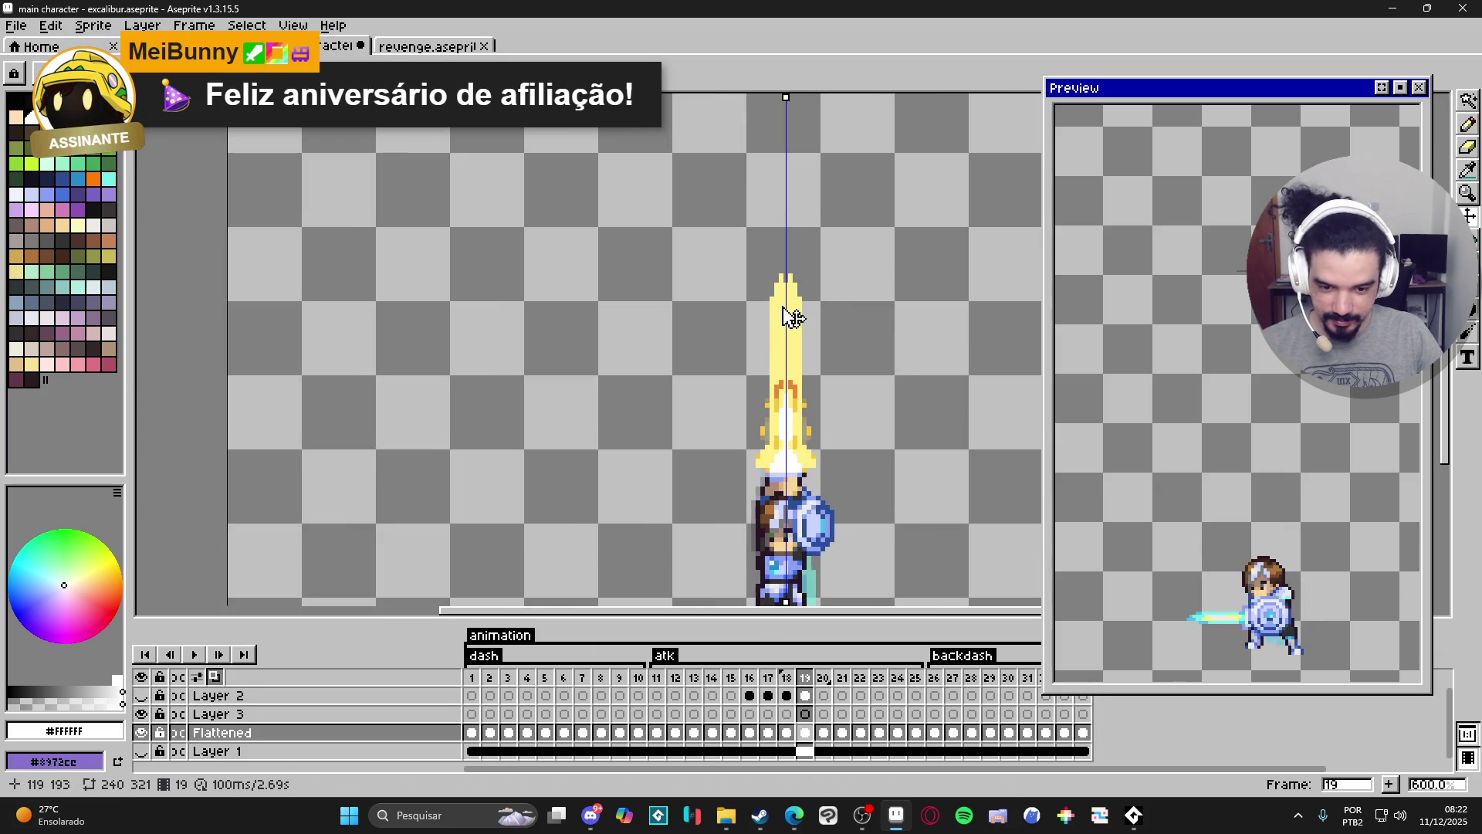
pyautogui.scroll(3, 788, 340)
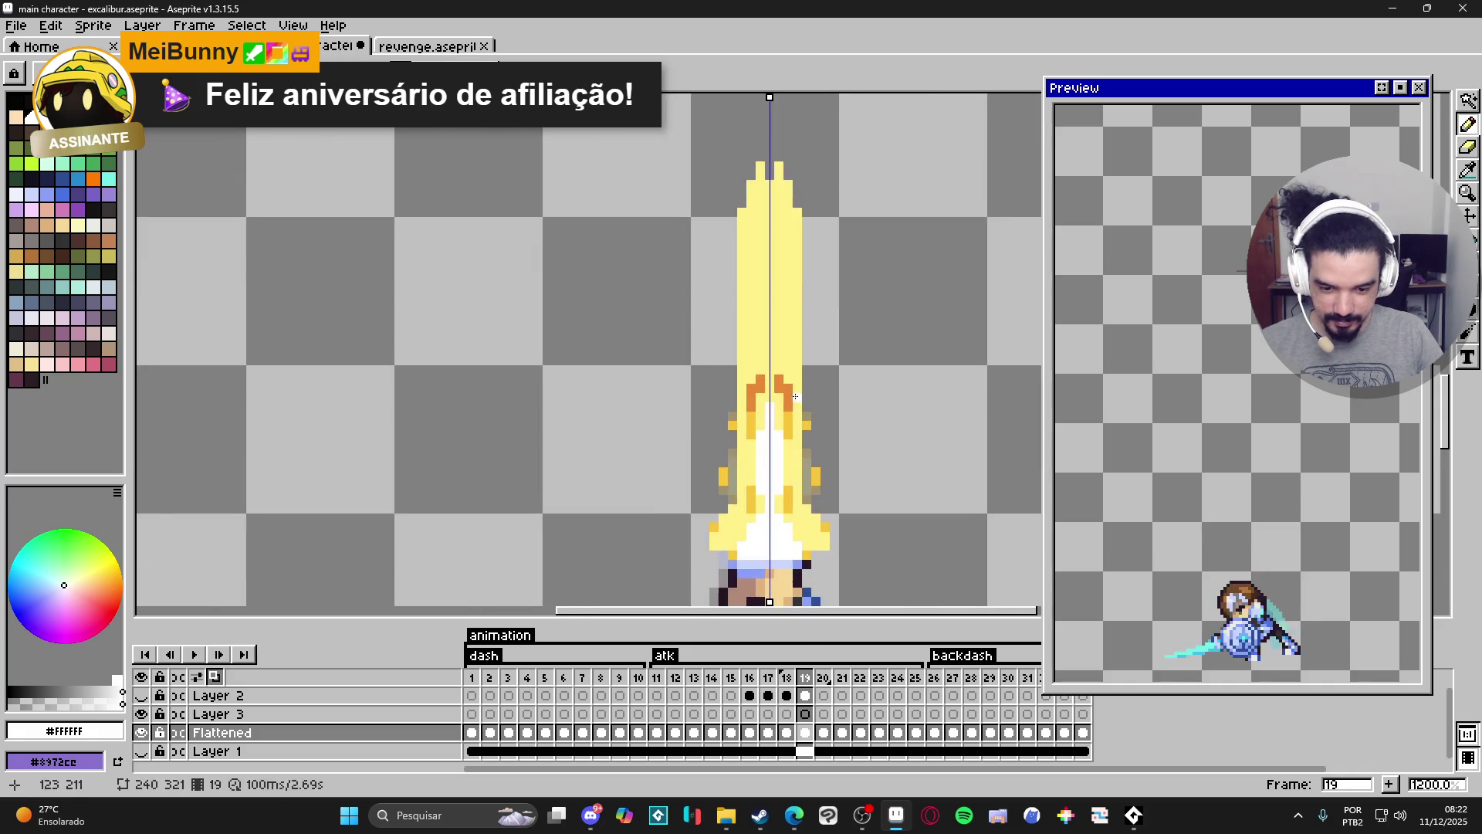
pyautogui.press('b')
pyautogui.keyDown('alt'); pyautogui.click(785, 390); pyautogui.keyUp('alt')
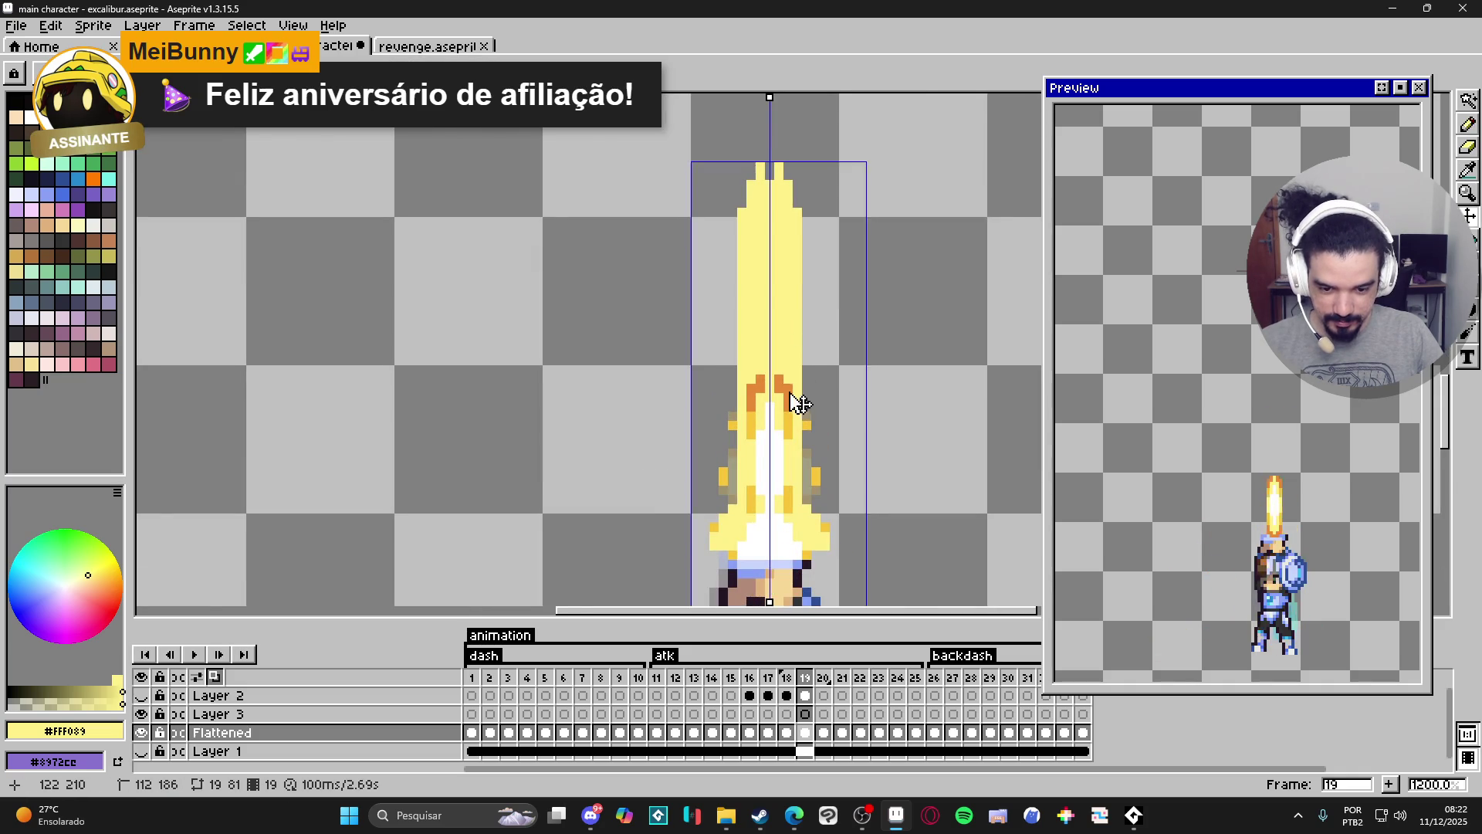
pyautogui.moveTo(794, 394); pyautogui.dragTo(797, 426)
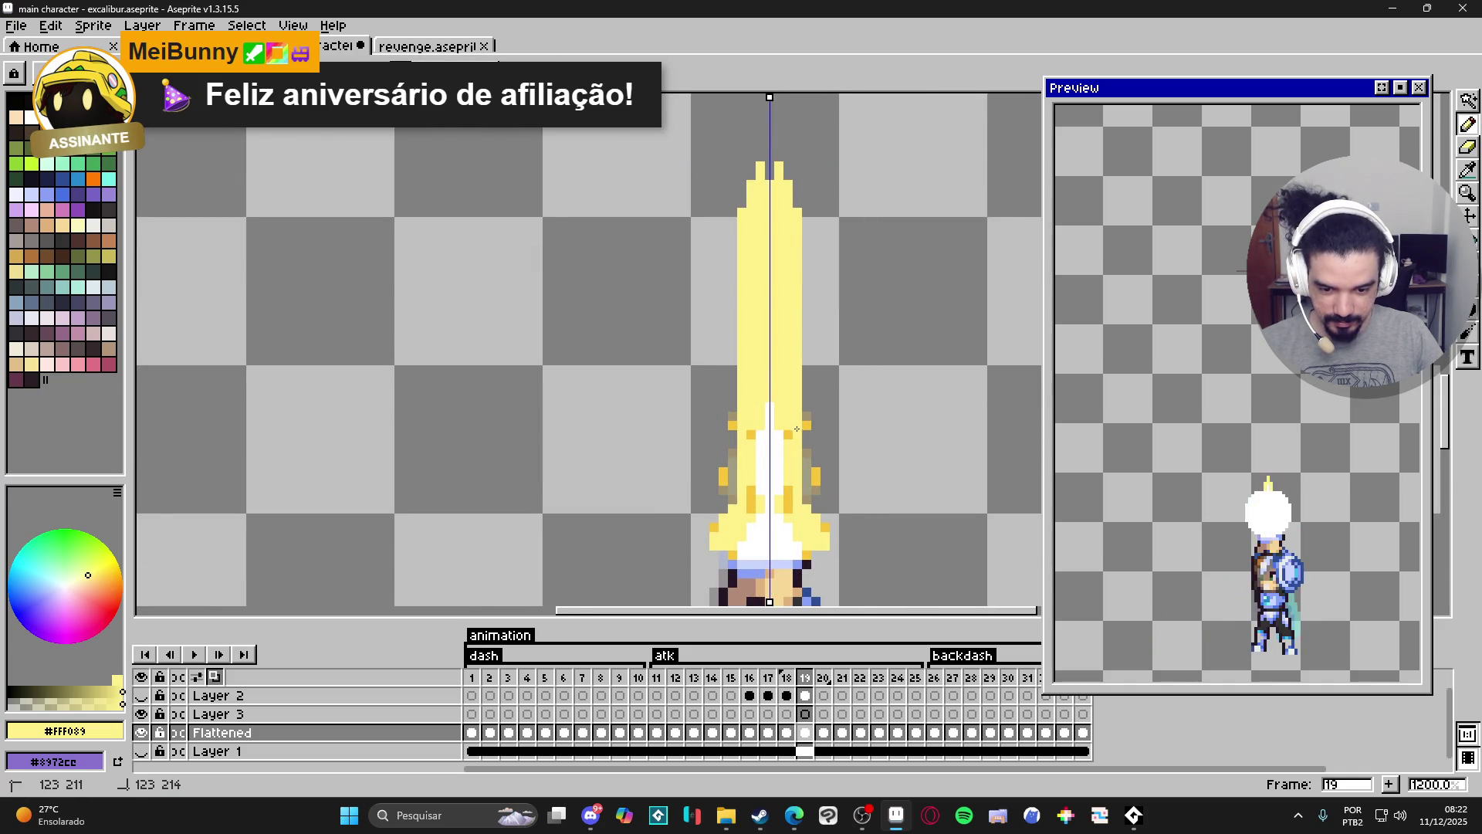
# Erase the stray specks on both sides of the flame with a small square eraser.
pyautogui.keyDown('alt'); pyautogui.click(786, 506); pyautogui.keyUp('alt')
pyautogui.press('e')
pyautogui.press('-')
pyautogui.press('-')
pyautogui.press('-')
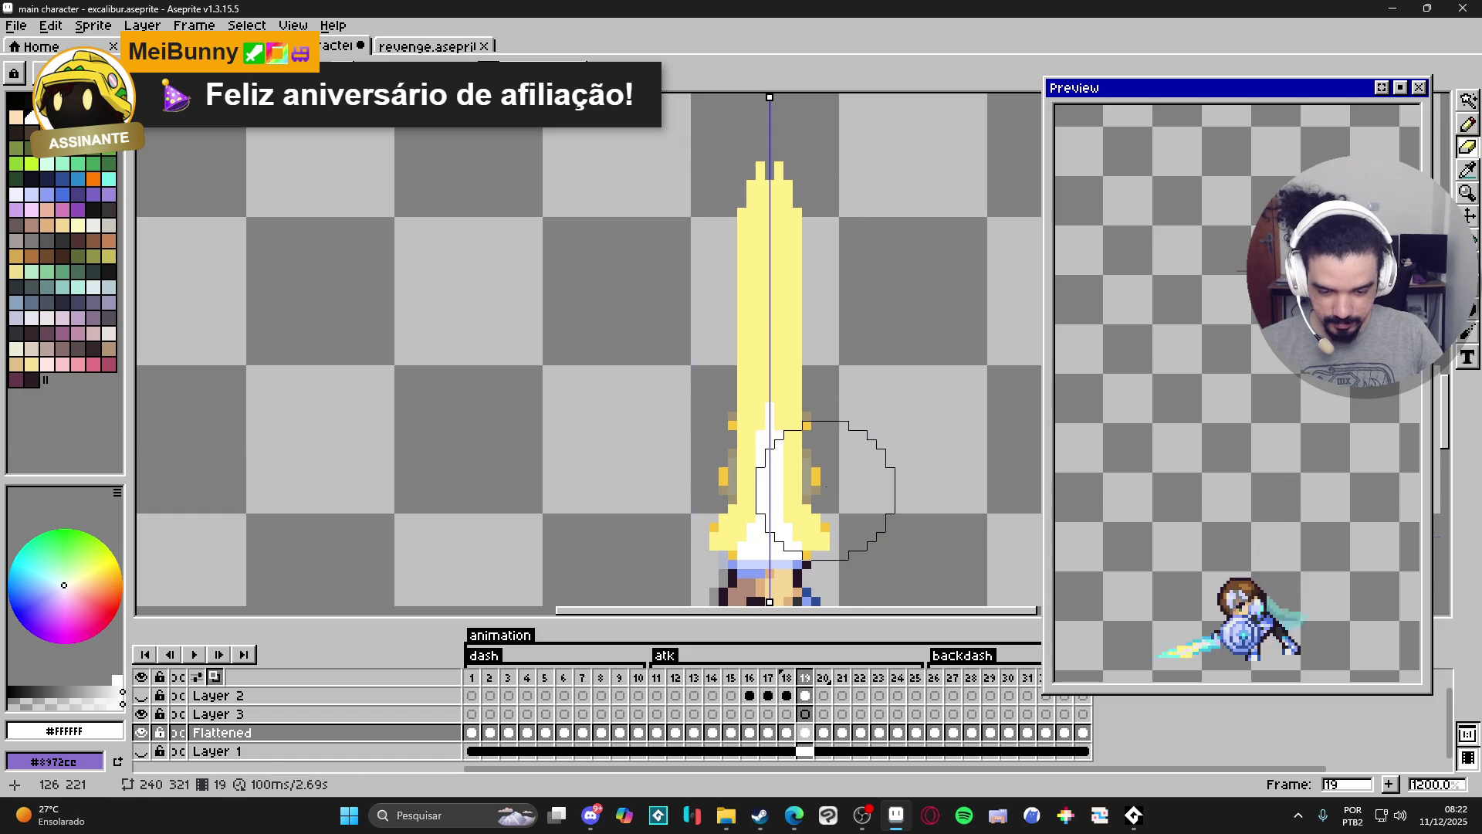
pyautogui.moveTo(816, 491); pyautogui.dragTo(817, 424)
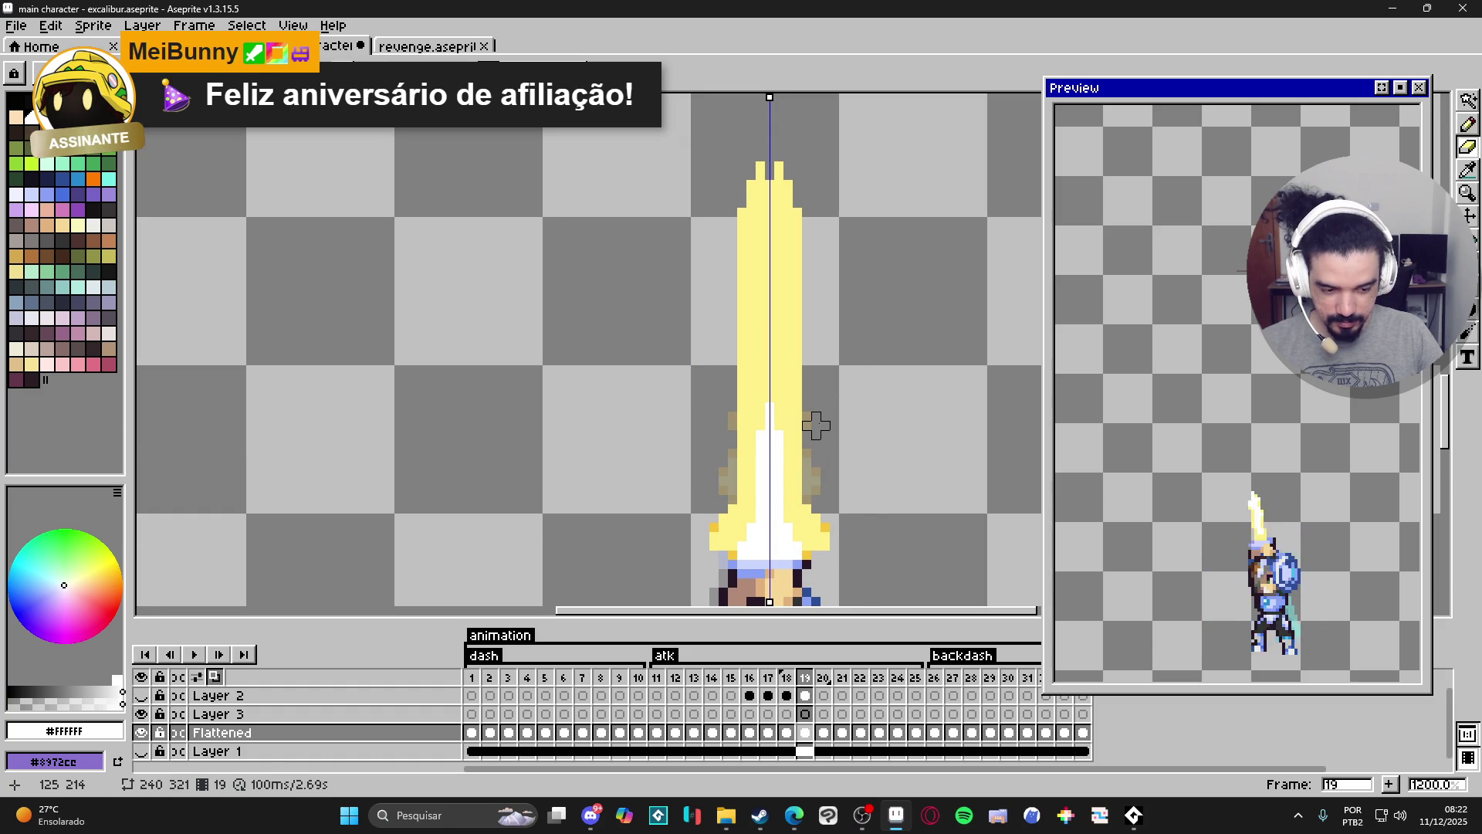
pyautogui.scroll(-3, 816, 424)
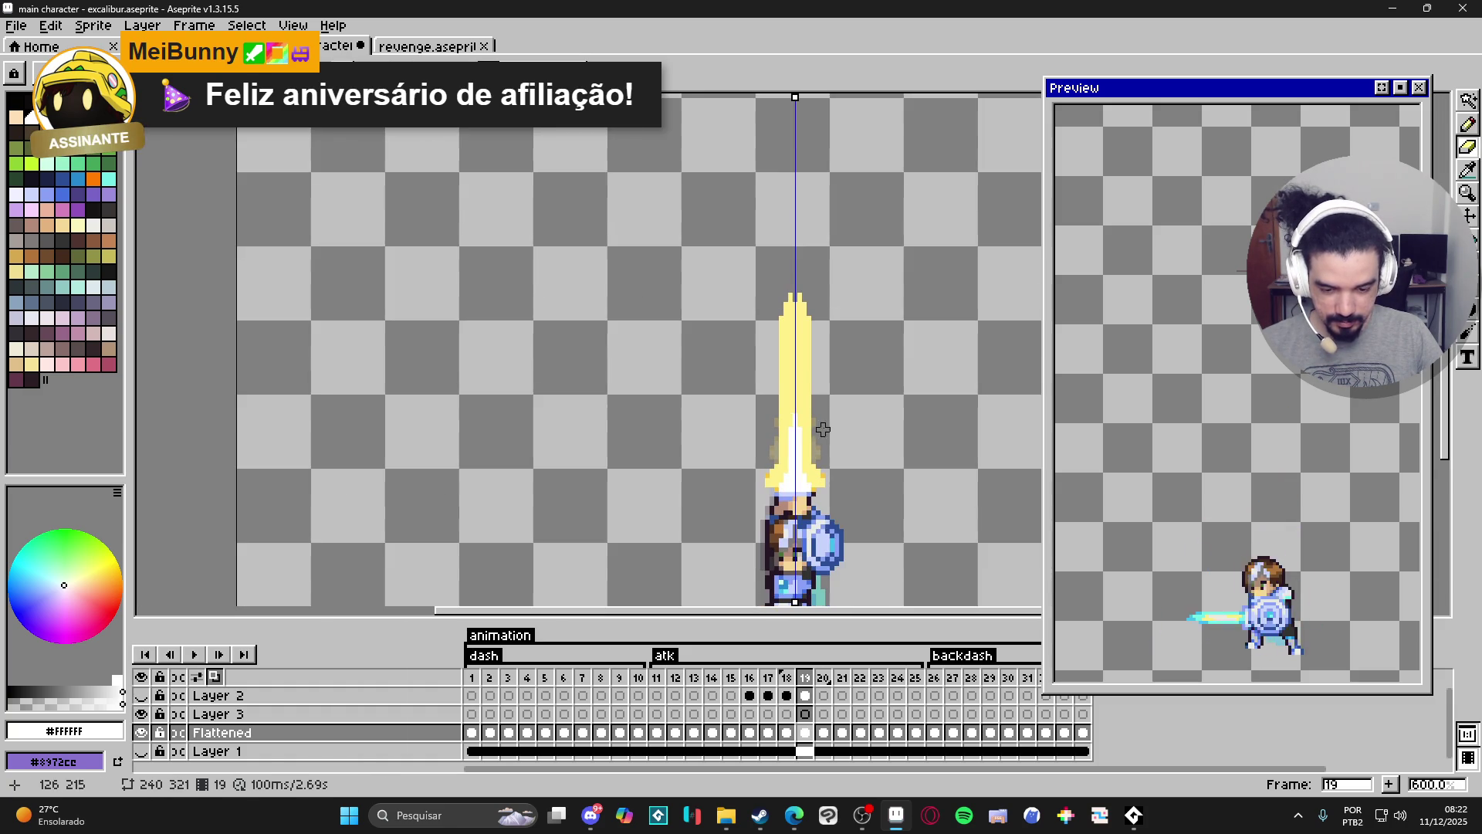
# Step through frames 16–19, turning Layer 2's sword beam back on along the way.
pyautogui.click(754, 678)
pyautogui.press('Right')
pyautogui.press('Left')
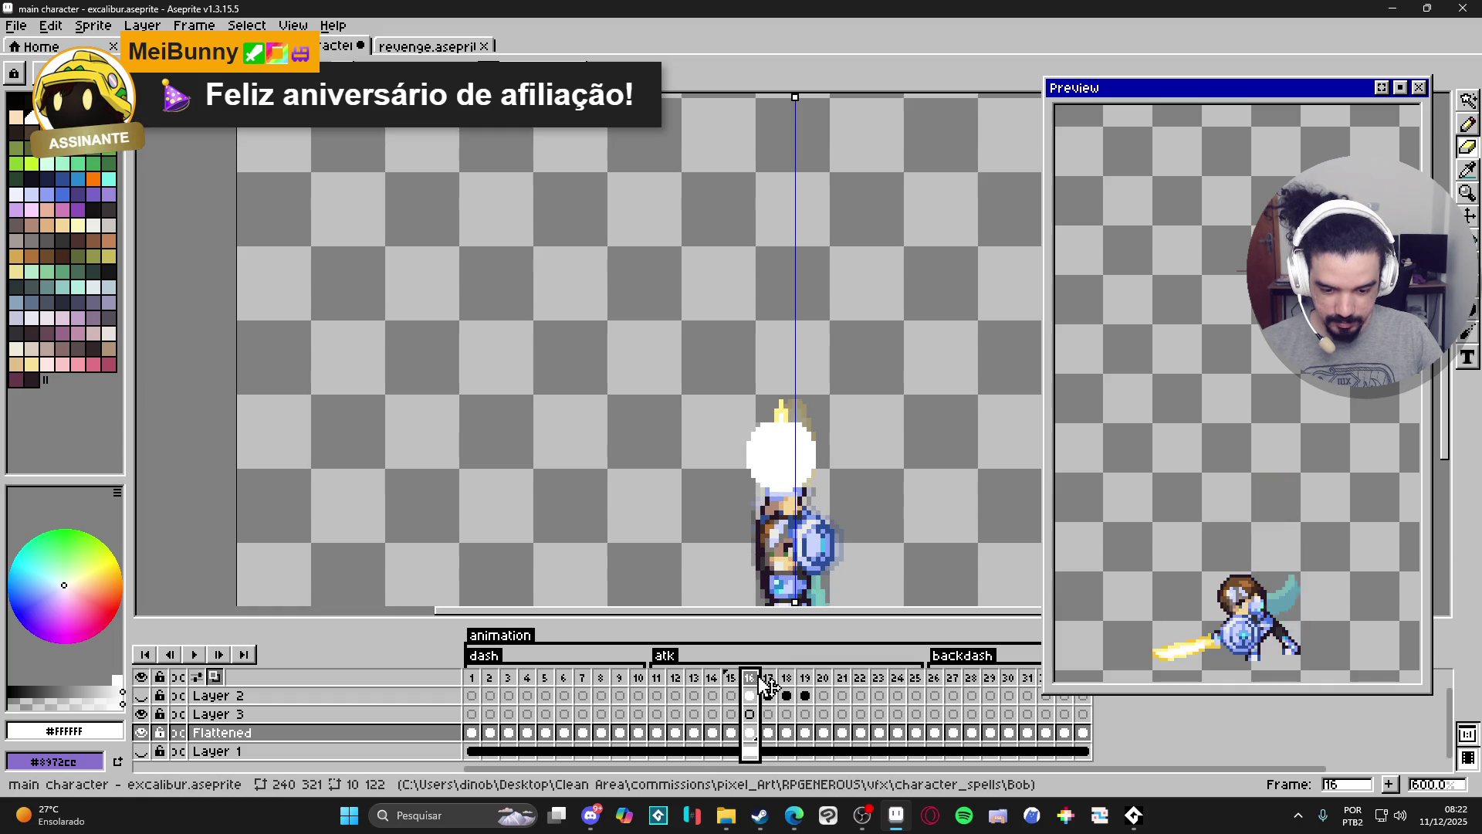
pyautogui.click(767, 679)
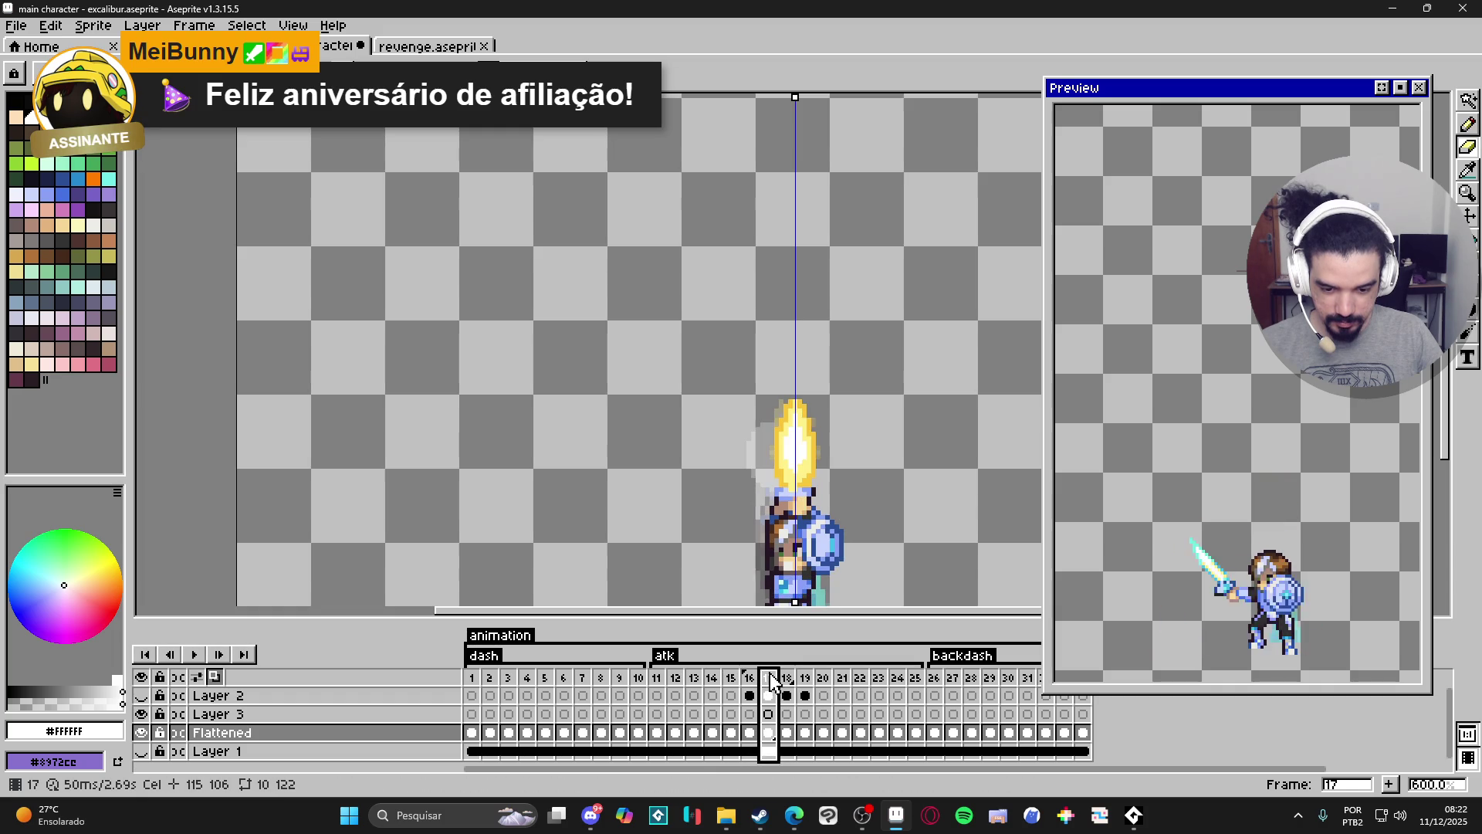
pyautogui.click(142, 695)
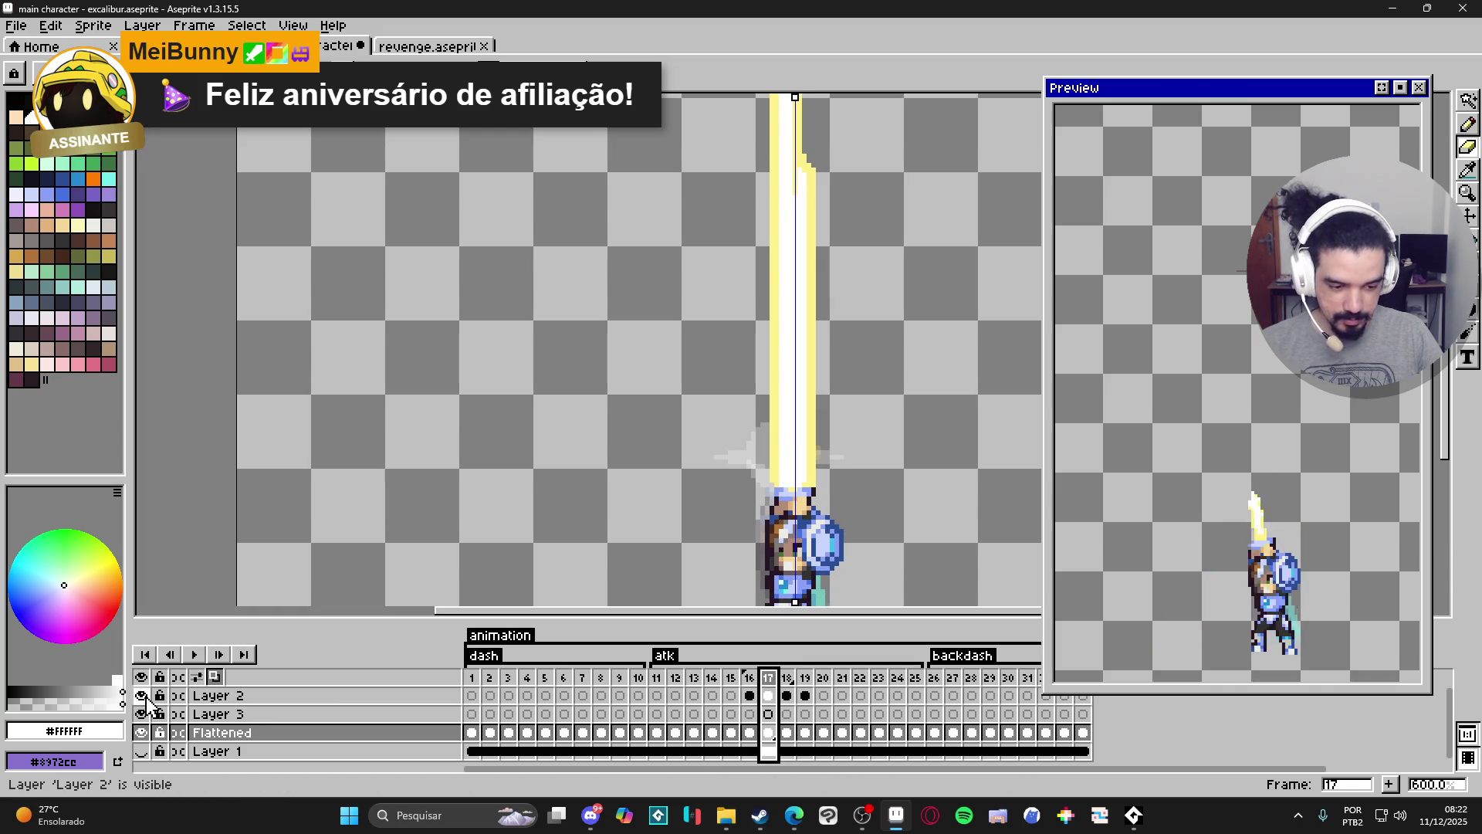
pyautogui.click(789, 697)
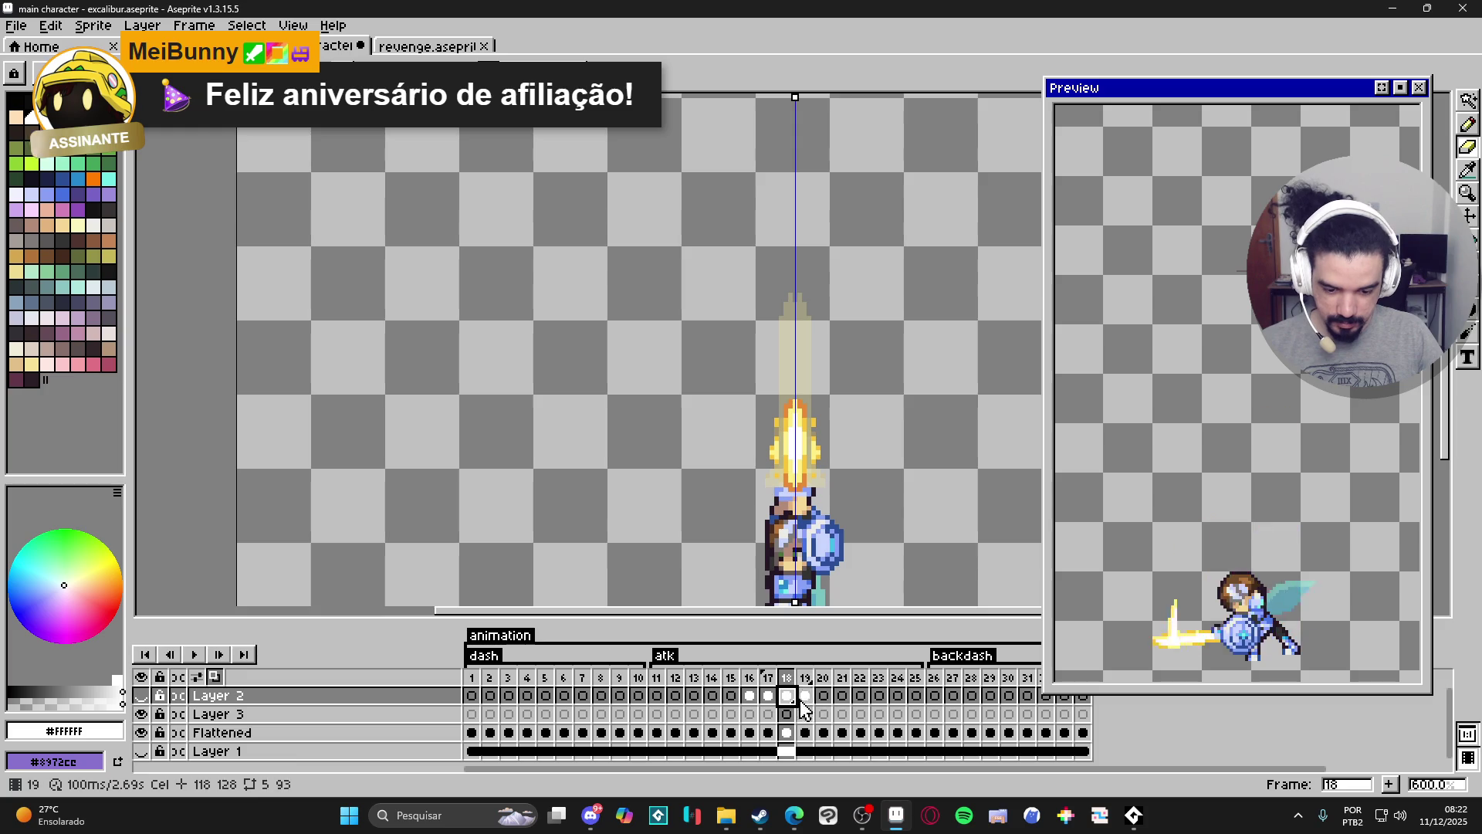
pyautogui.press('Left')
pyautogui.press('Left')
pyautogui.click(768, 696)
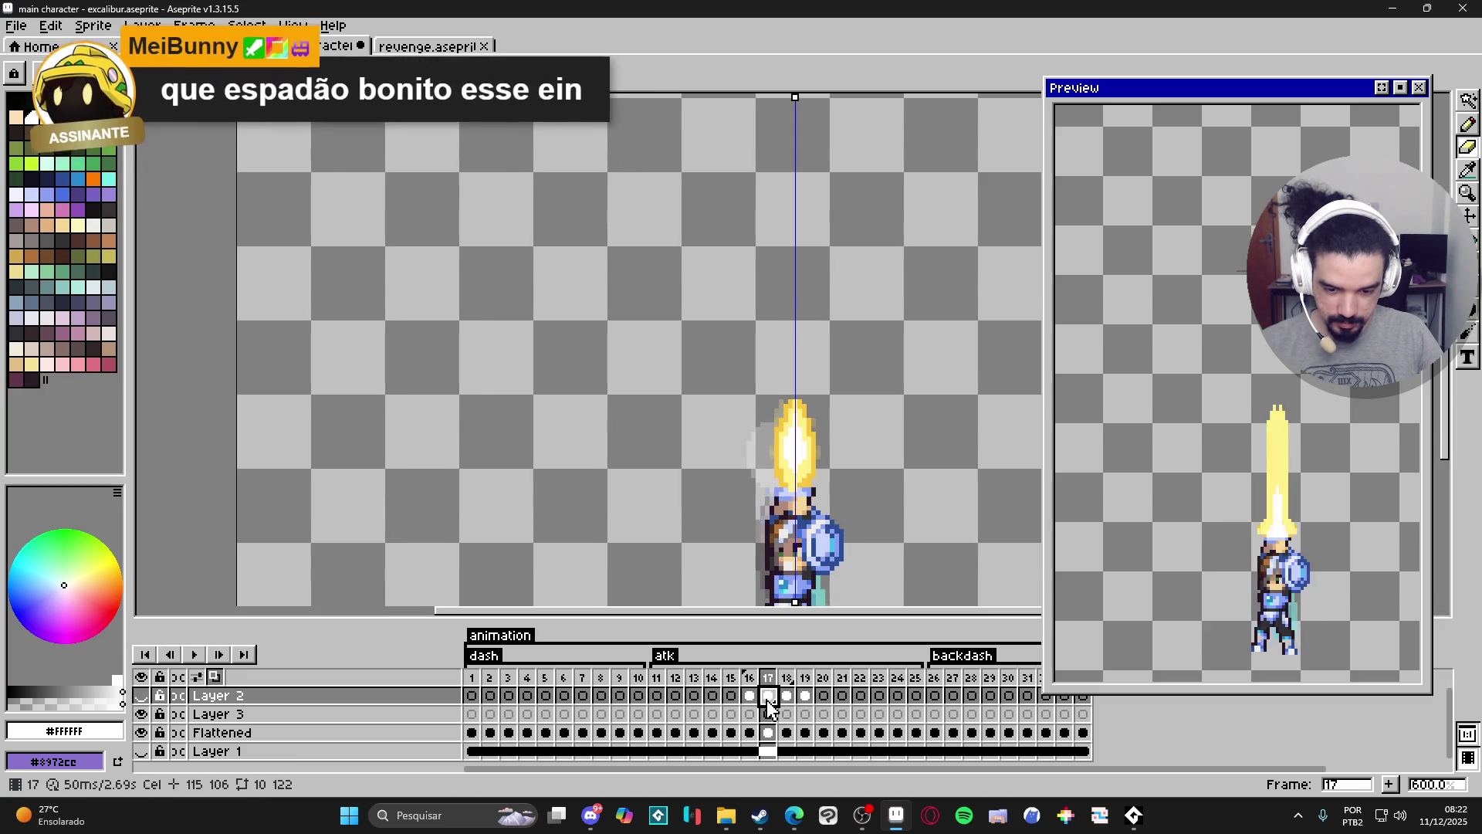
pyautogui.click(786, 695)
pyautogui.click(805, 696)
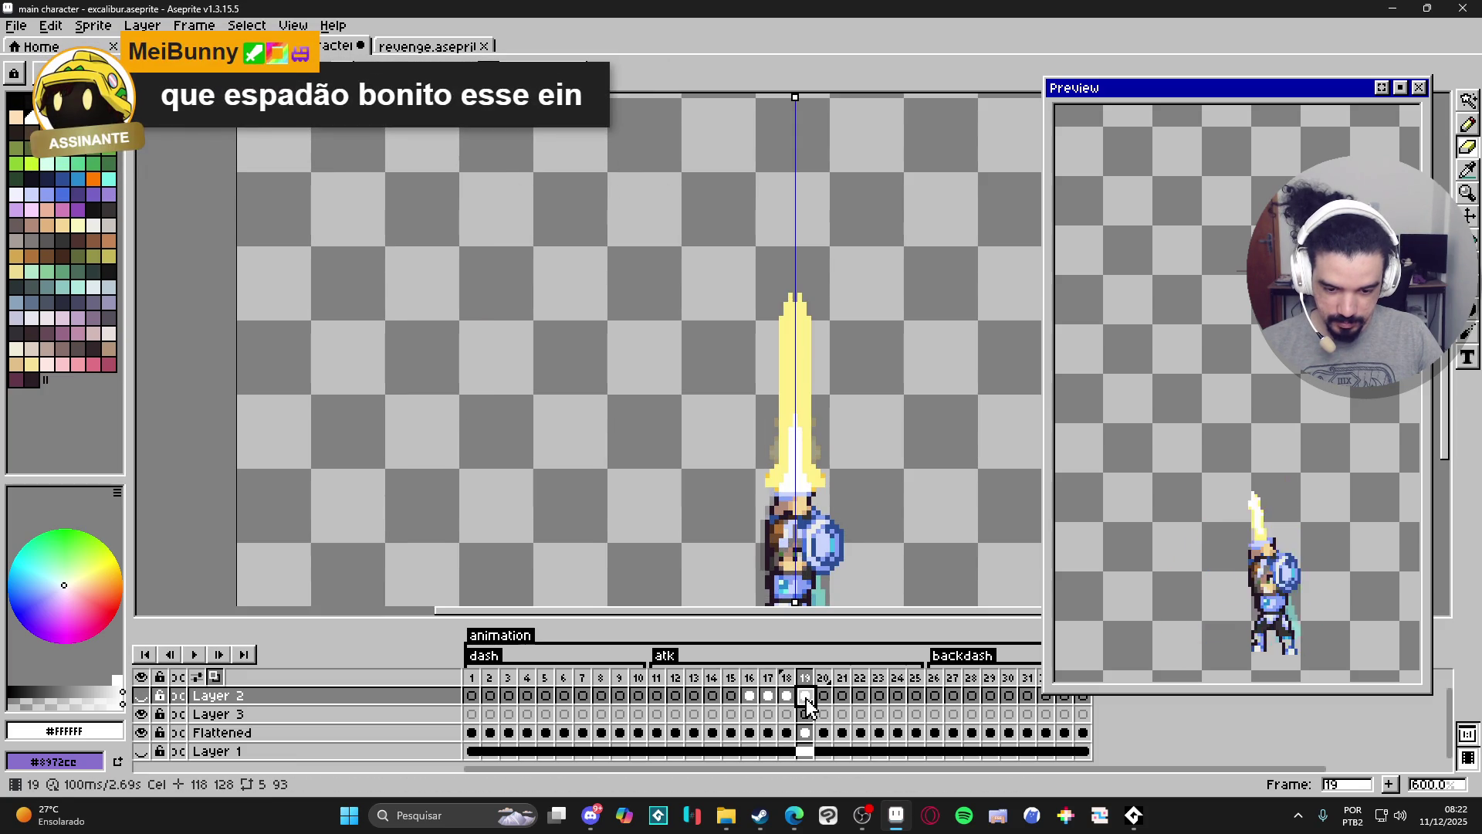
# On the Flattened layer, pencil #FFF089 to merge the blade's two prongs into one pointed tip.
pyautogui.keyDown('ctrl'); pyautogui.click(817, 404); pyautogui.keyUp('ctrl')
pyautogui.press('m')
pyautogui.scroll(3, 803, 325)
pyautogui.press('b')
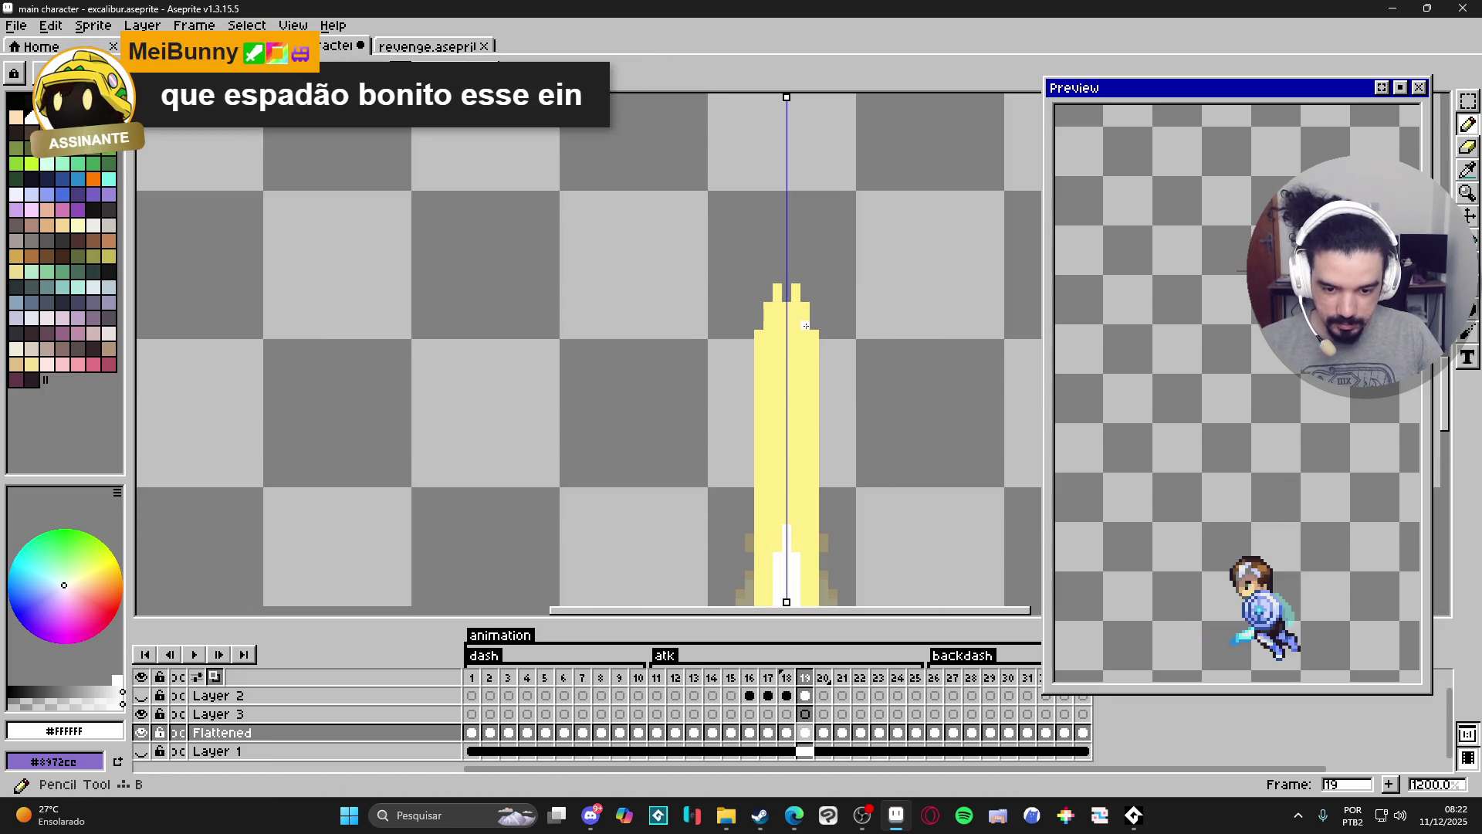
pyautogui.keyDown('alt'); pyautogui.click(787, 301); pyautogui.keyUp('alt')
pyautogui.moveTo(787, 284); pyautogui.dragTo(789, 272)
pyautogui.scroll(-2, 788, 281)
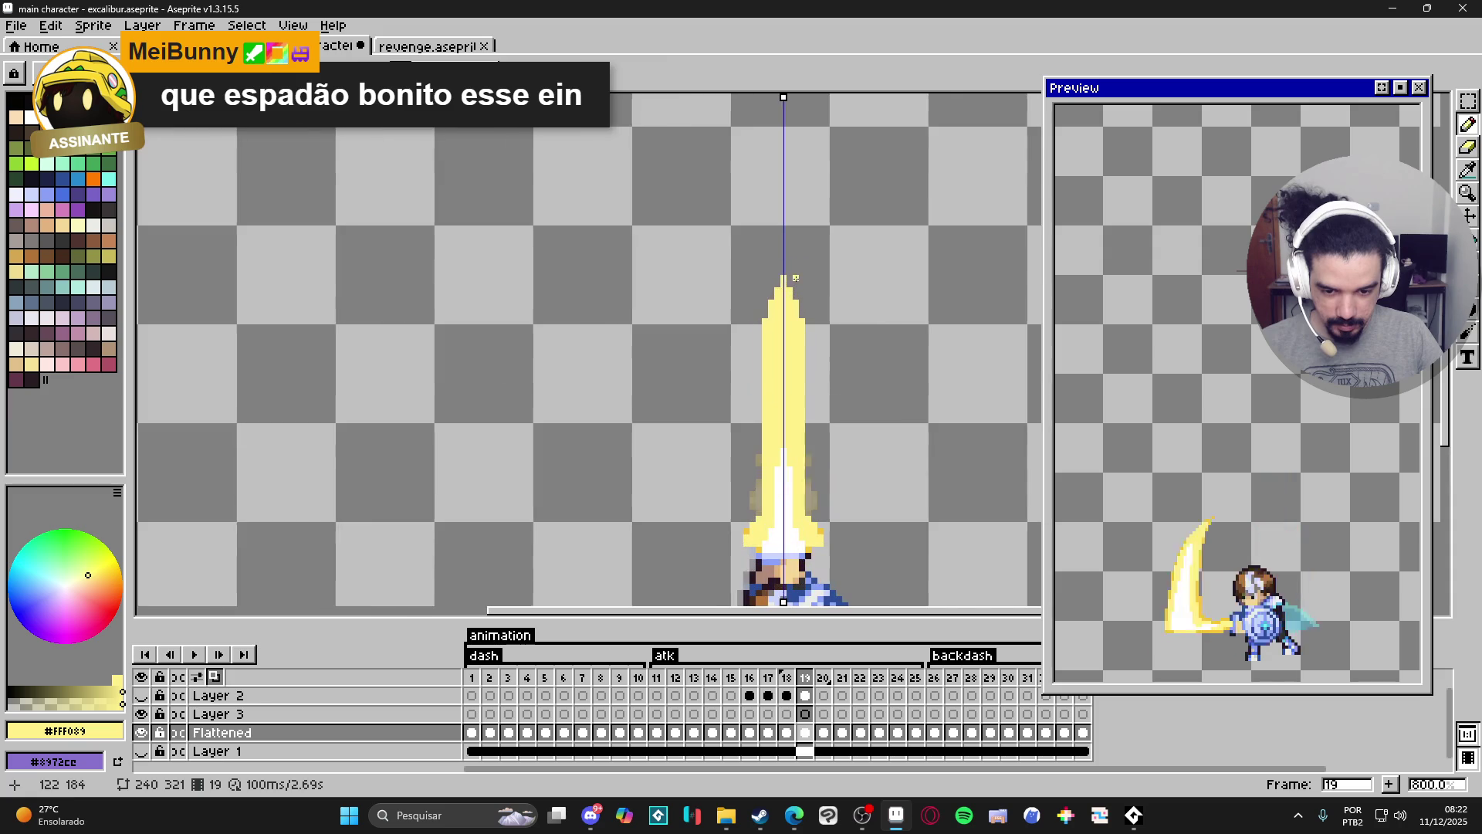
pyautogui.scroll(-1, 843, 355)
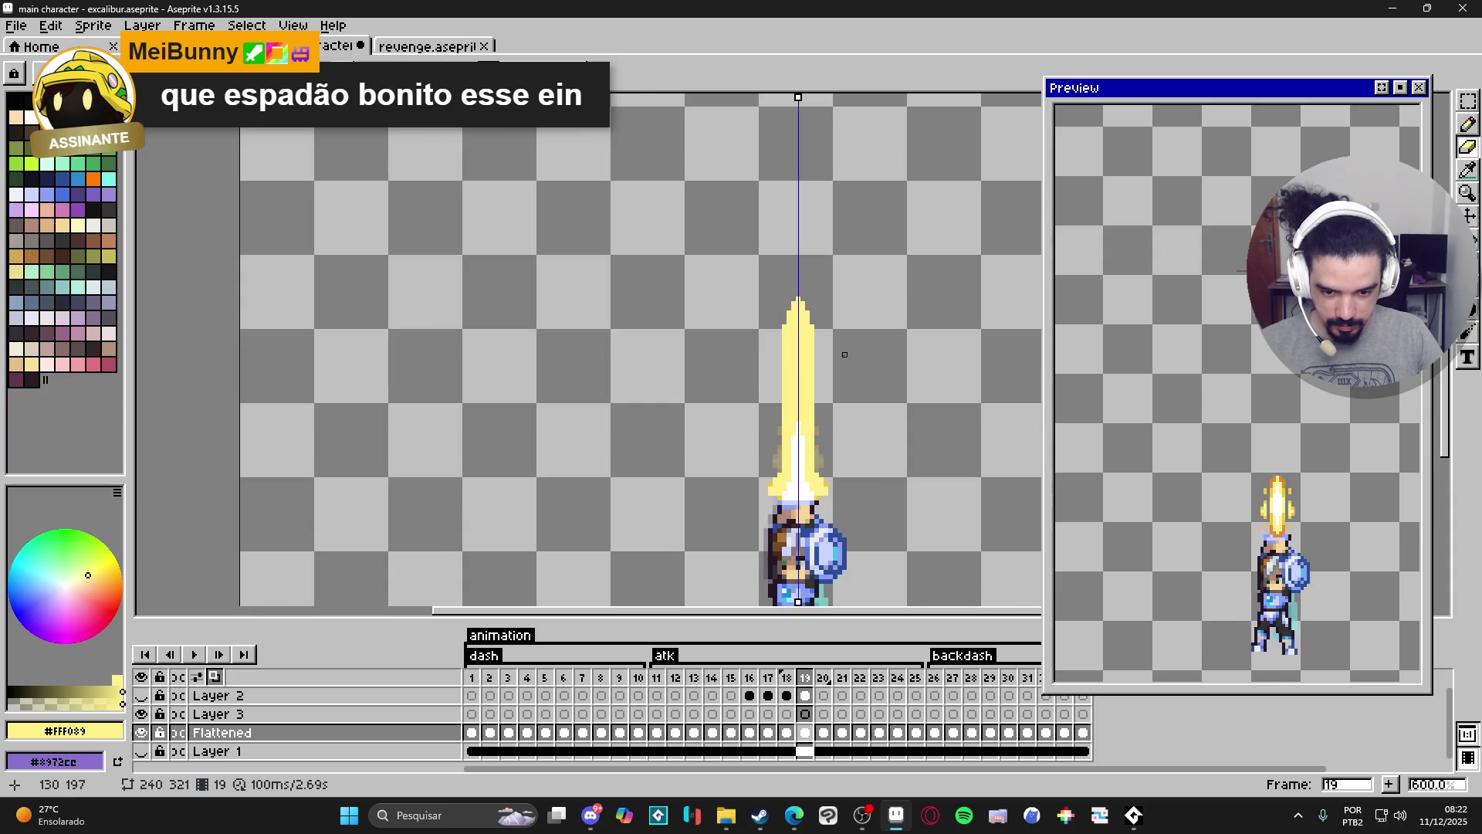
# Select a box around the sword and finish the pending transform on Layer 3's frame 19 cel.
pyautogui.press('m')
pyautogui.moveTo(698, 258)
pyautogui.mouseDown()
pyautogui.moveTo(896, 262)
pyautogui.moveTo(896, 499)
pyautogui.mouseUp()
pyautogui.scroll(2, 807, 498)
pyautogui.scroll(1, 810, 494)
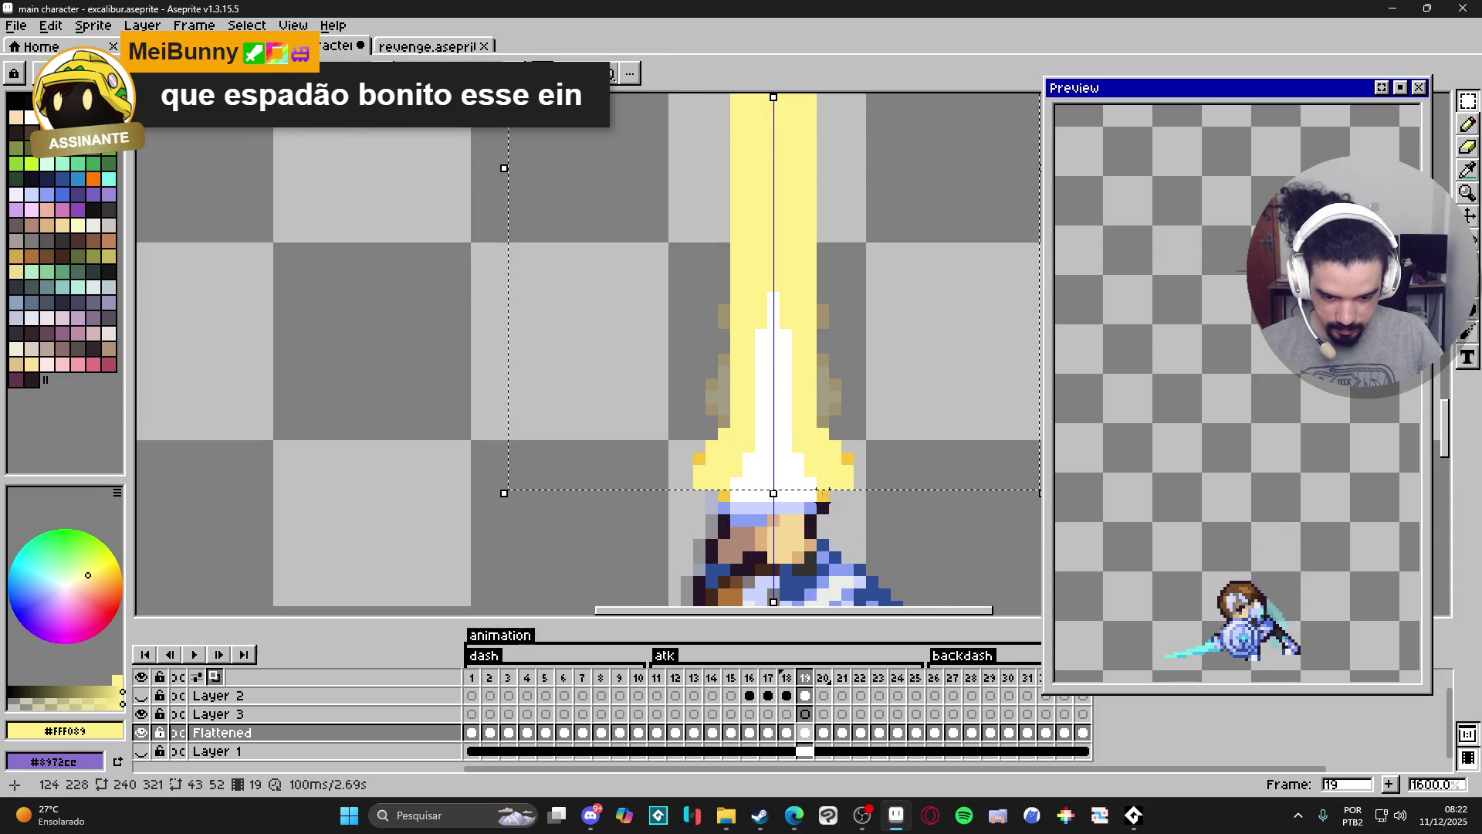
pyautogui.click(811, 715)
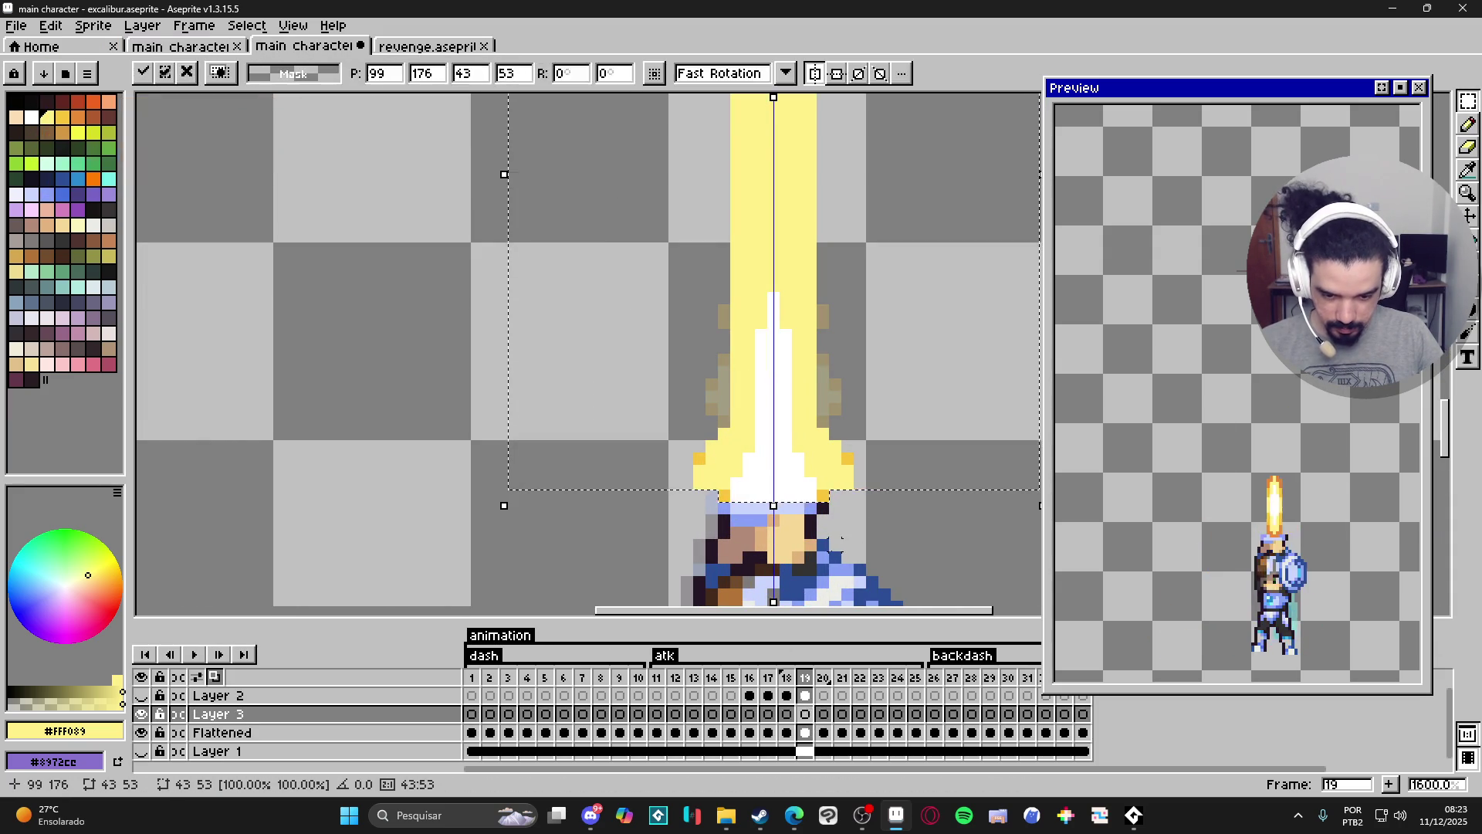
pyautogui.press('-')
pyautogui.press('-')
pyautogui.press('-')
# Toggle Layer 2's visibility and compare frames 18–20, ending on Layer 3's frame 20.
pyautogui.click(787, 716)
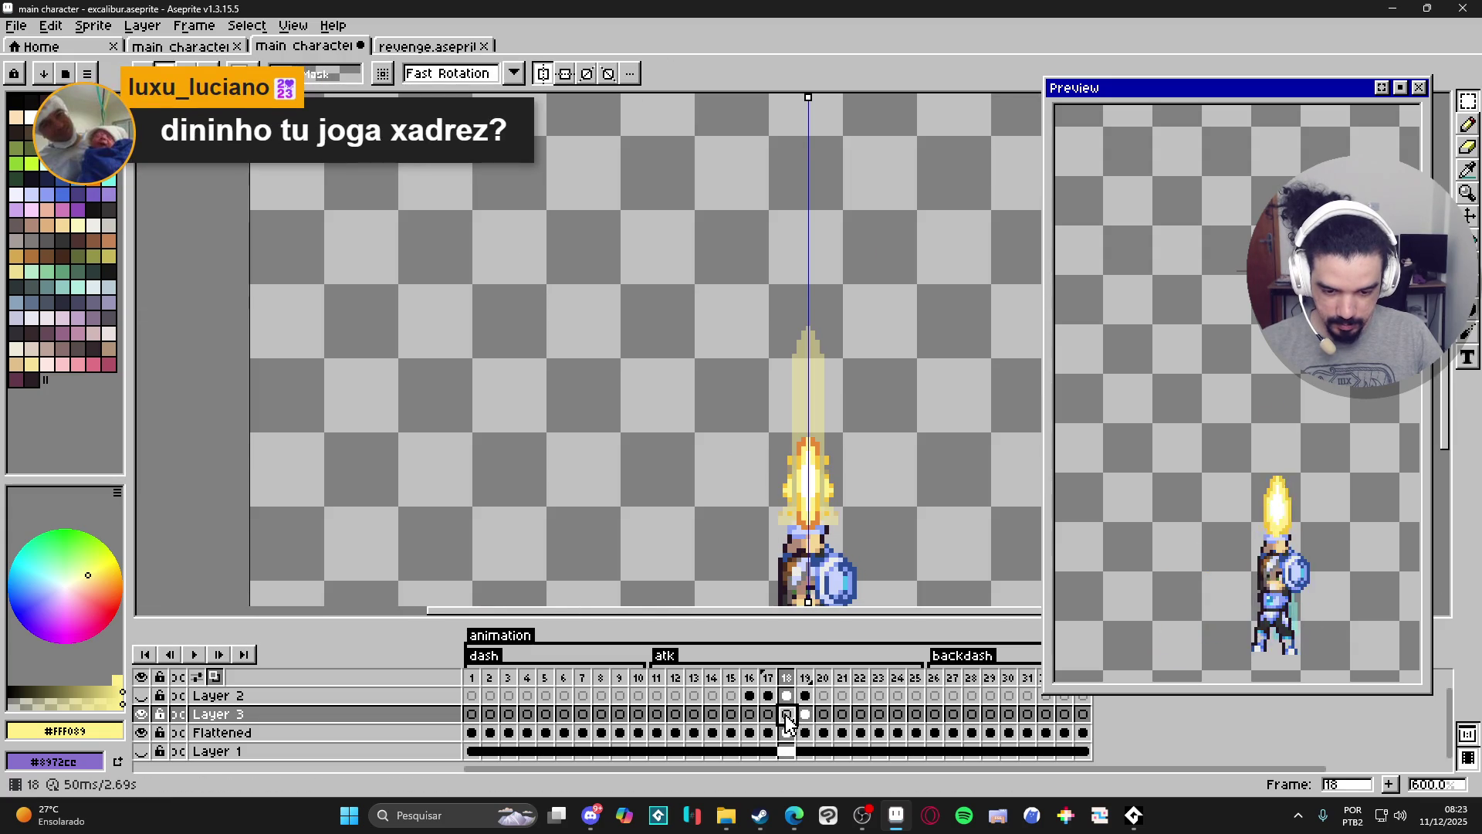
pyautogui.click(142, 697)
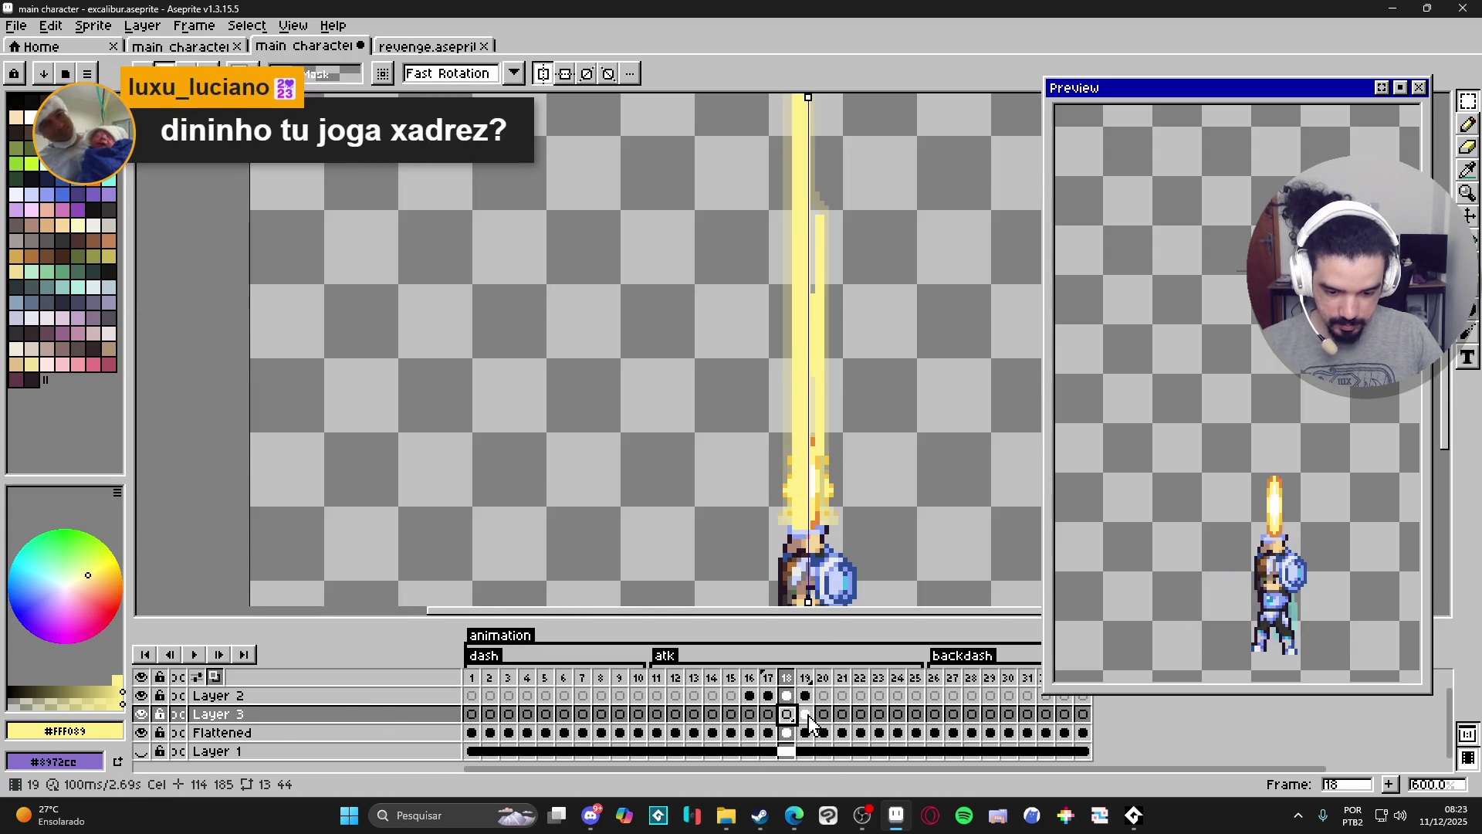
pyautogui.click(805, 717)
pyautogui.click(824, 717)
pyautogui.click(806, 717)
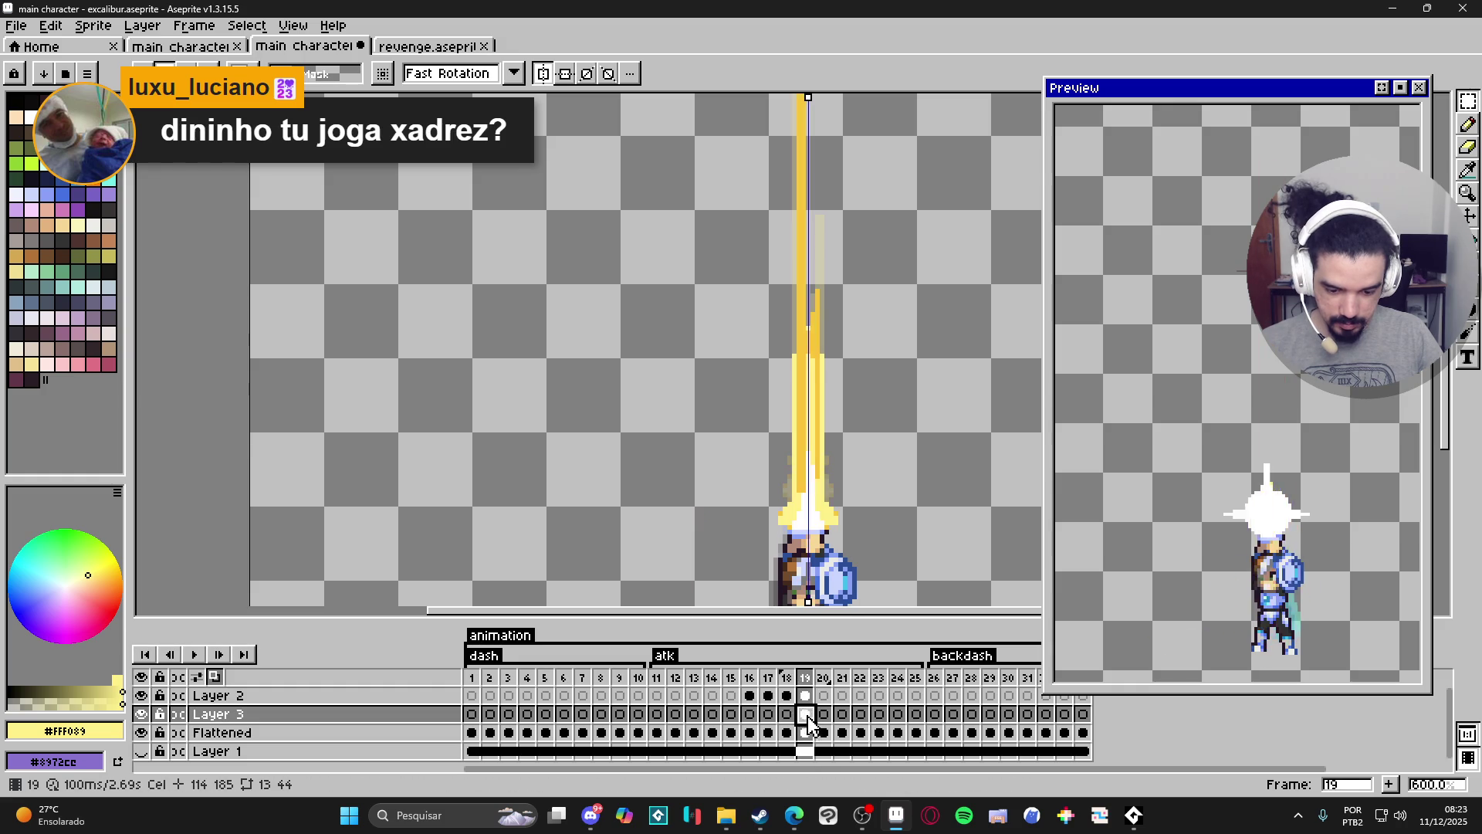
pyautogui.click(824, 716)
# Raise the frame 20 sword blade about 6 pixels, skew it slightly and shift it one pixel right.
pyautogui.moveTo(837, 515); pyautogui.dragTo(832, 487)
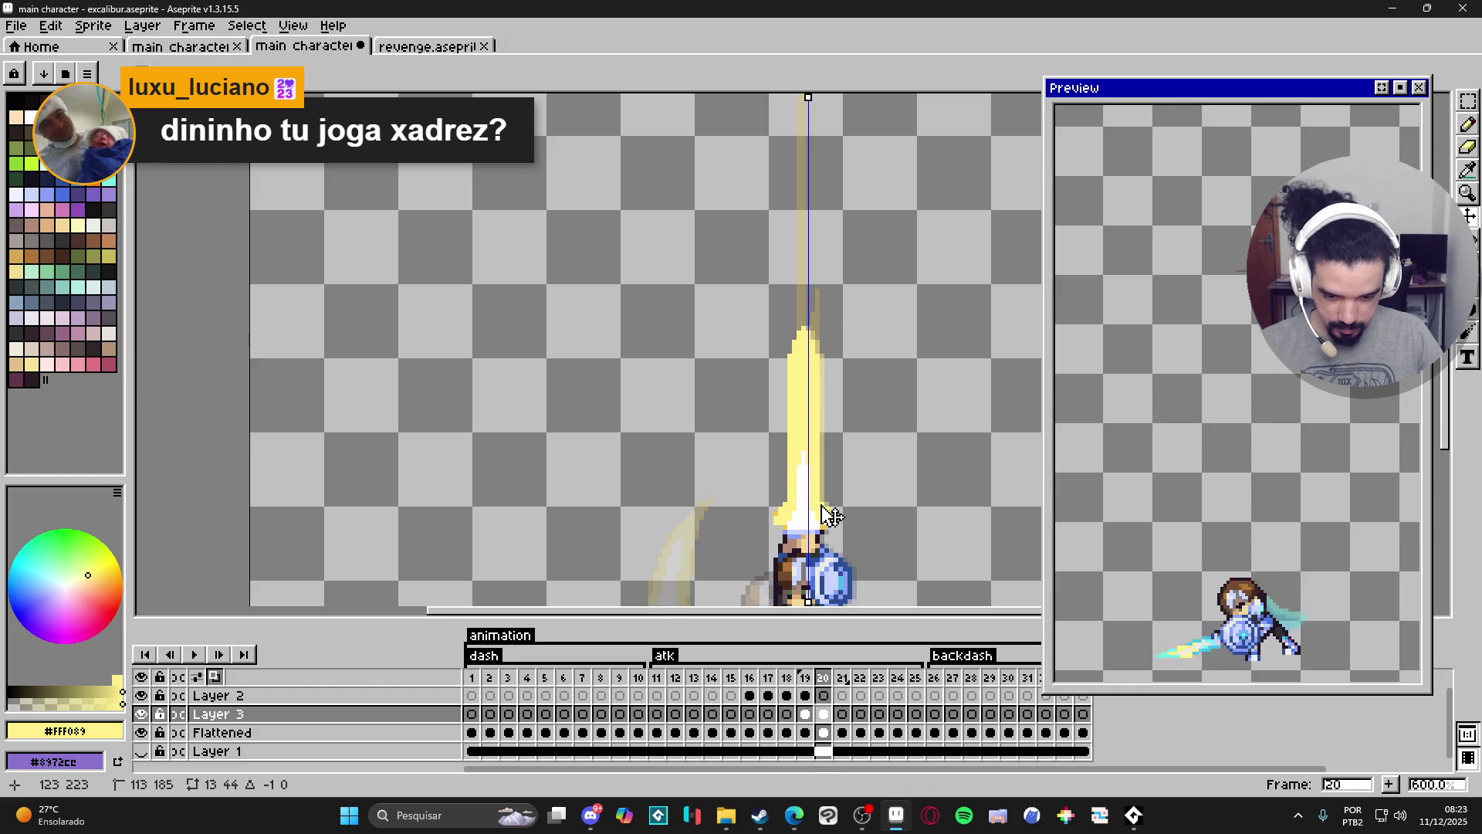
pyautogui.scroll(-1, 824, 482)
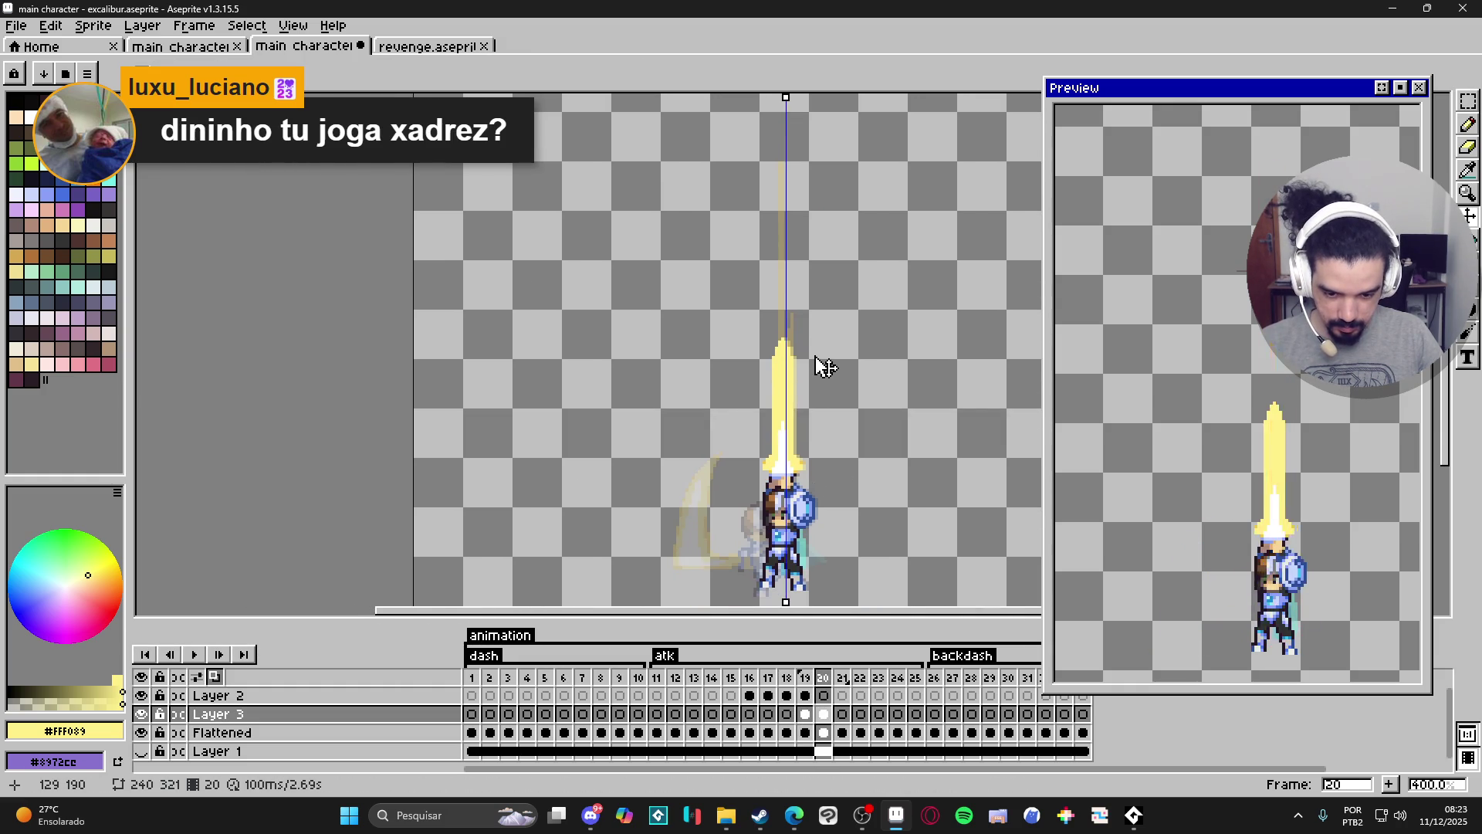
pyautogui.scroll(1, 823, 366)
pyautogui.hotkey('ctrl', 't')
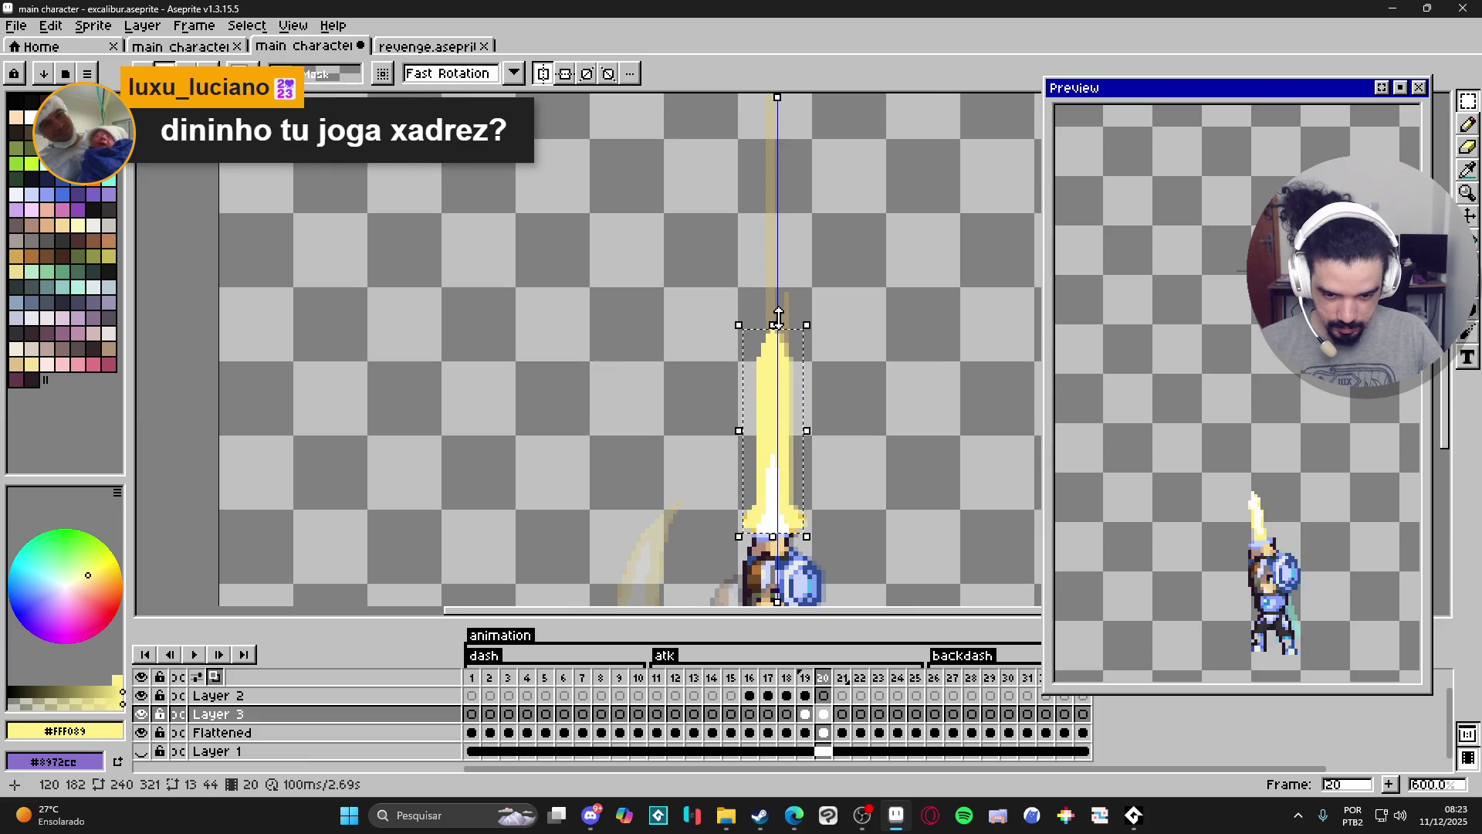
pyautogui.moveTo(781, 309); pyautogui.dragTo(793, 325)
pyautogui.press('Right')
pyautogui.press('Return')
# Review frame 20 against frames 19 and 21.
pyautogui.scroll(-2, 789, 517)
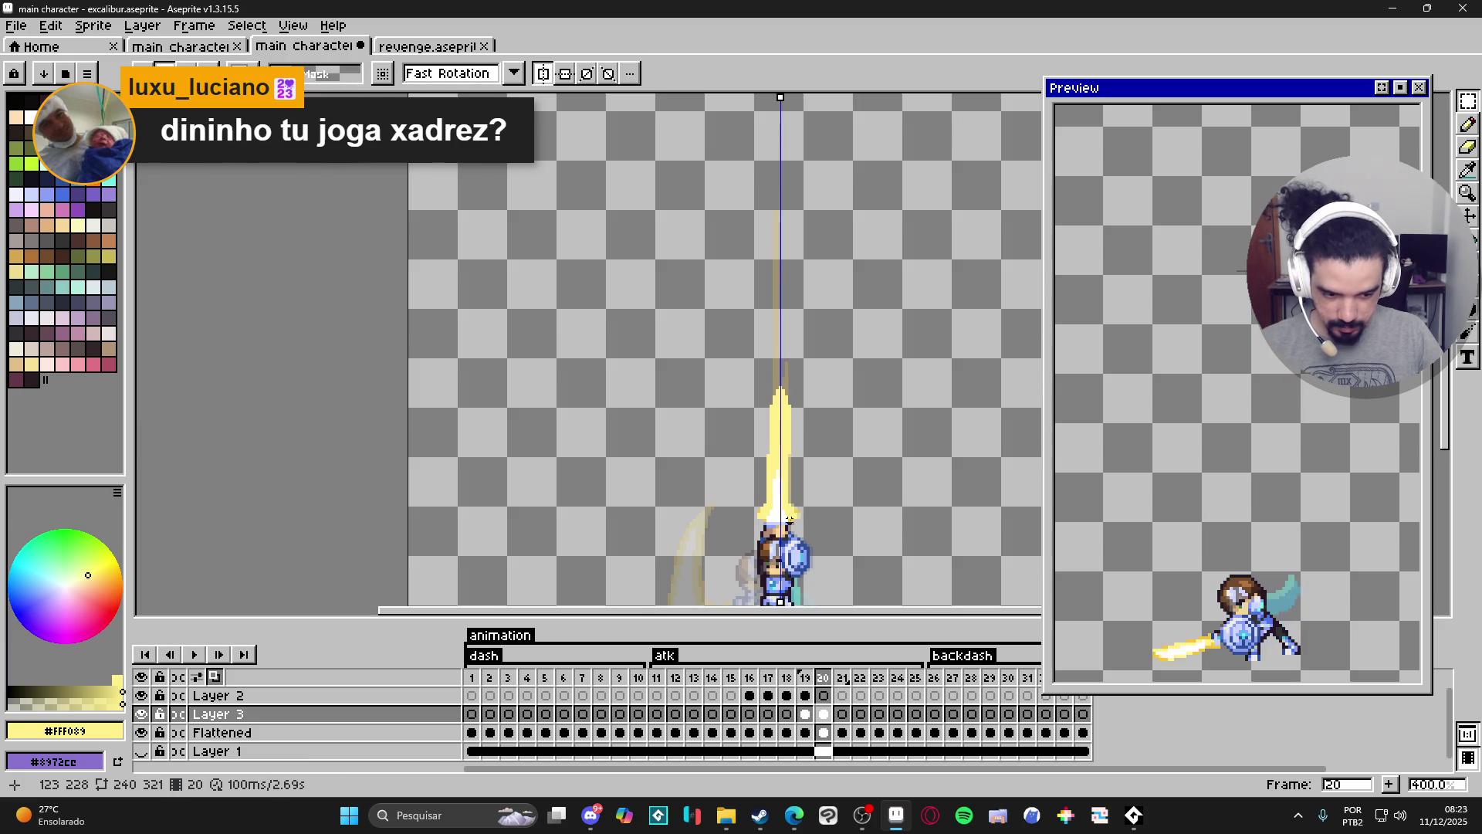
pyautogui.scroll(-1, 795, 556)
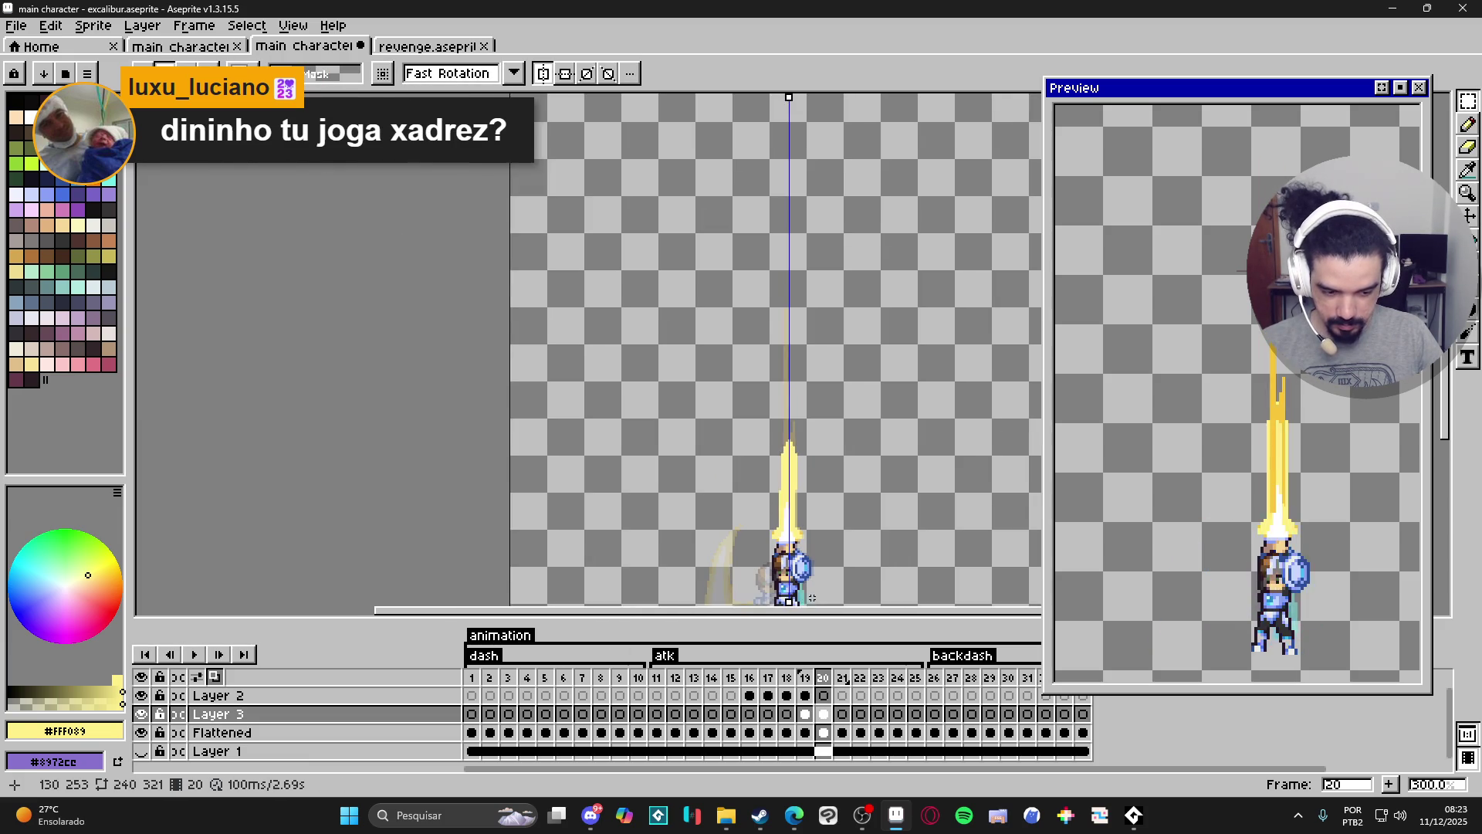
pyautogui.scroll(-1, 811, 556)
pyautogui.scroll(3, 788, 525)
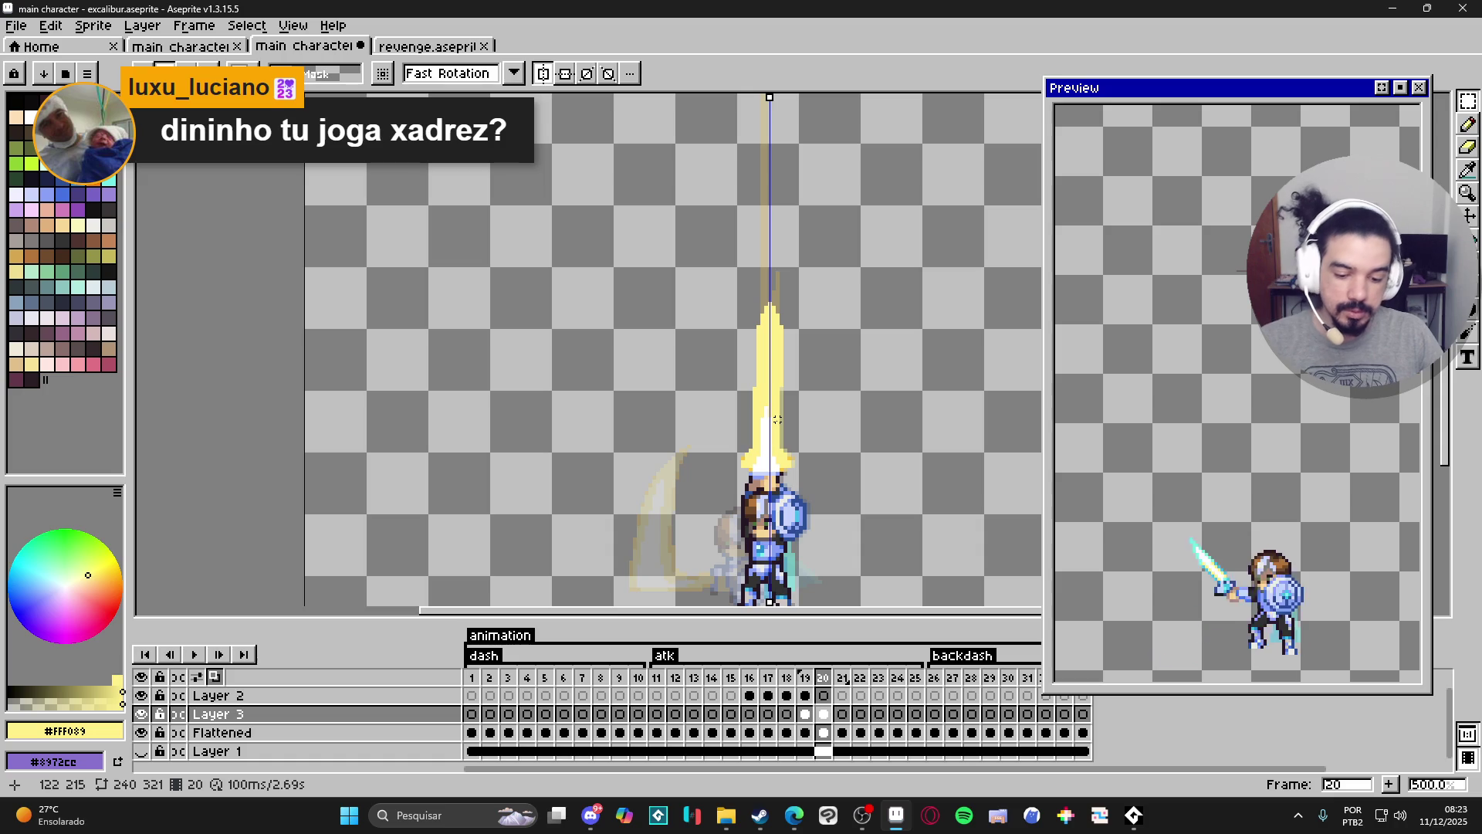
pyautogui.click(805, 714)
pyautogui.click(823, 718)
pyautogui.click(843, 717)
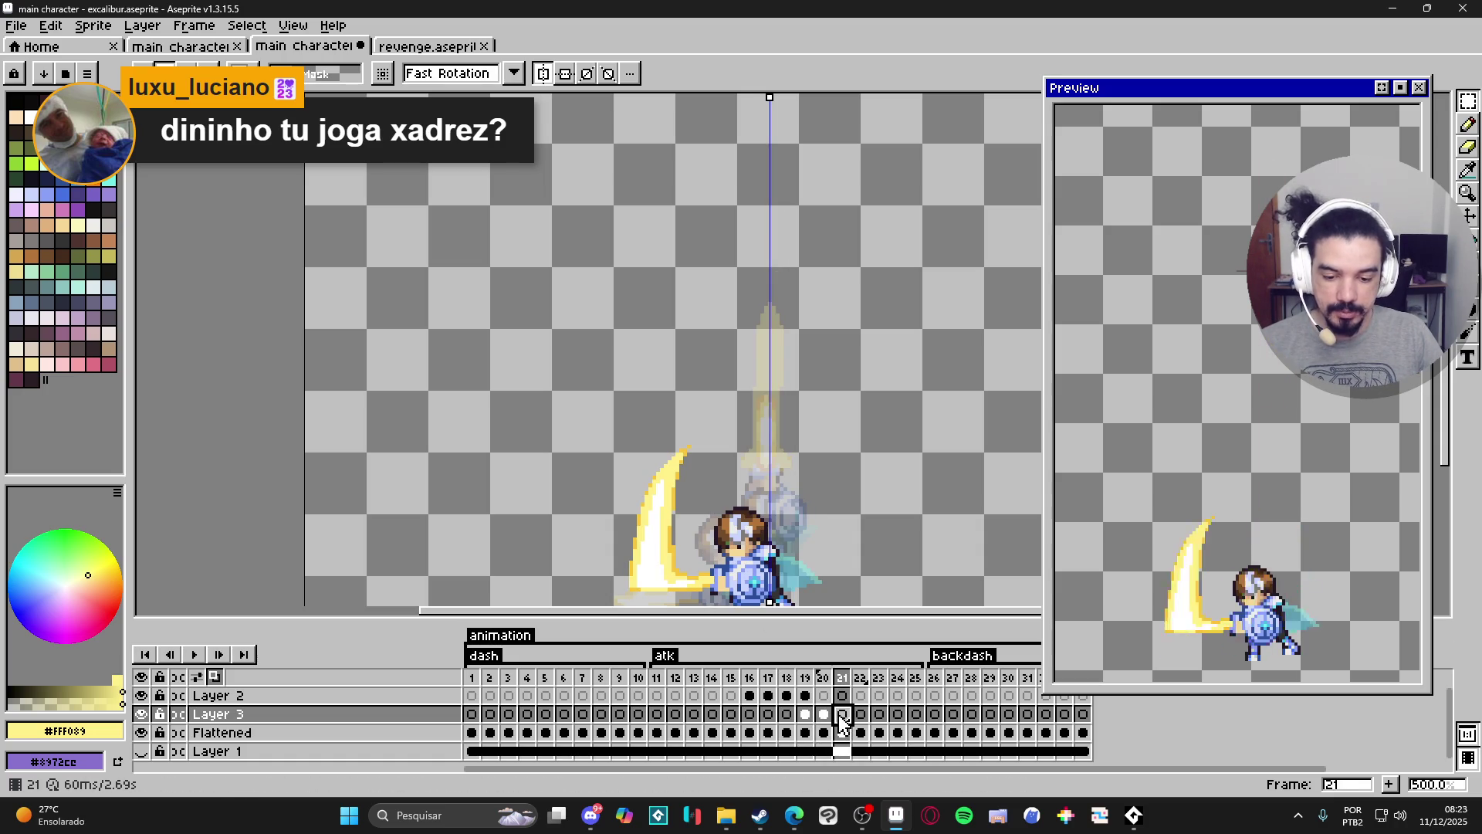
pyautogui.click(826, 715)
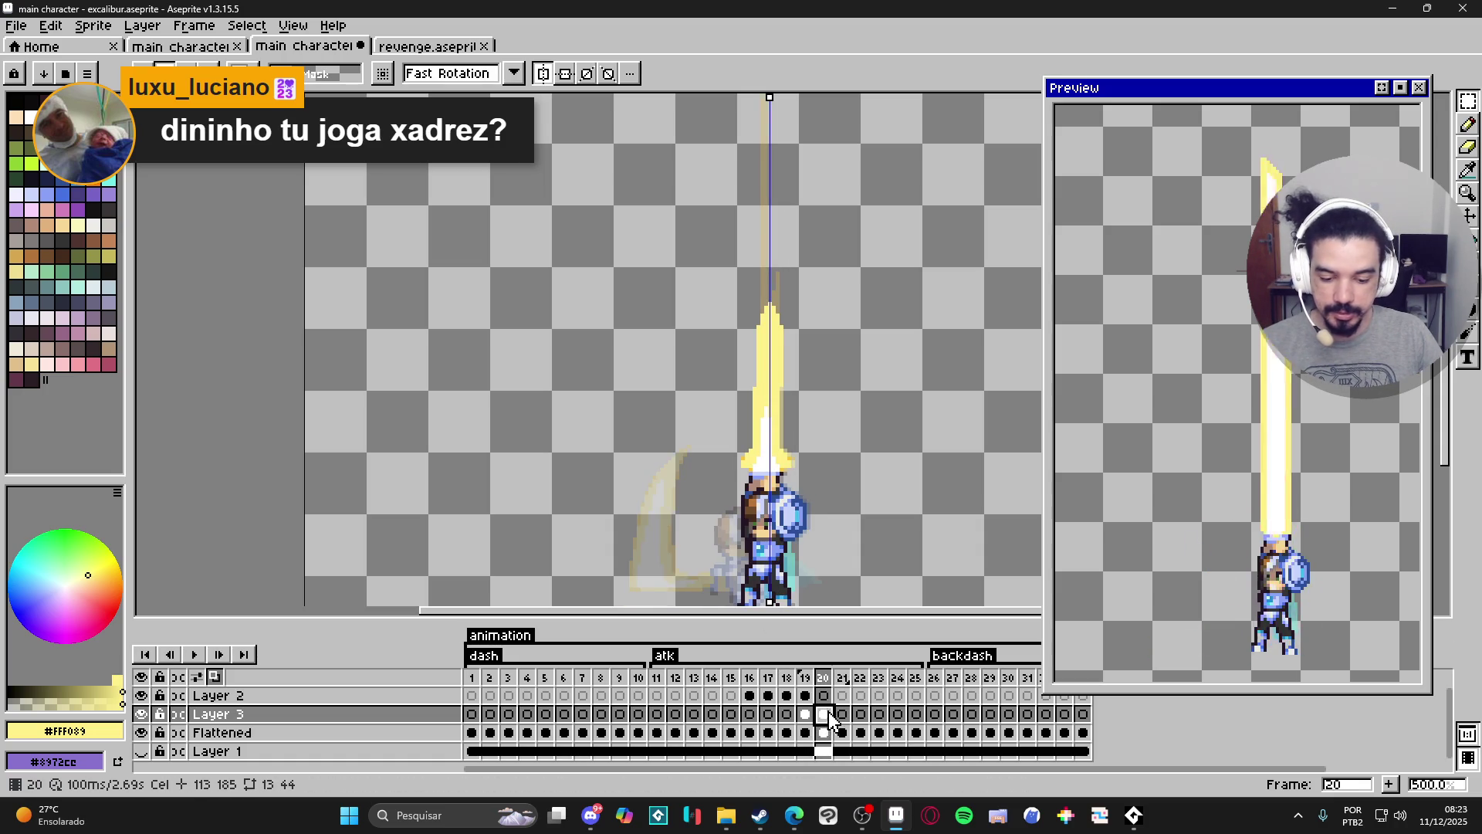
pyautogui.click(806, 714)
pyautogui.click(826, 716)
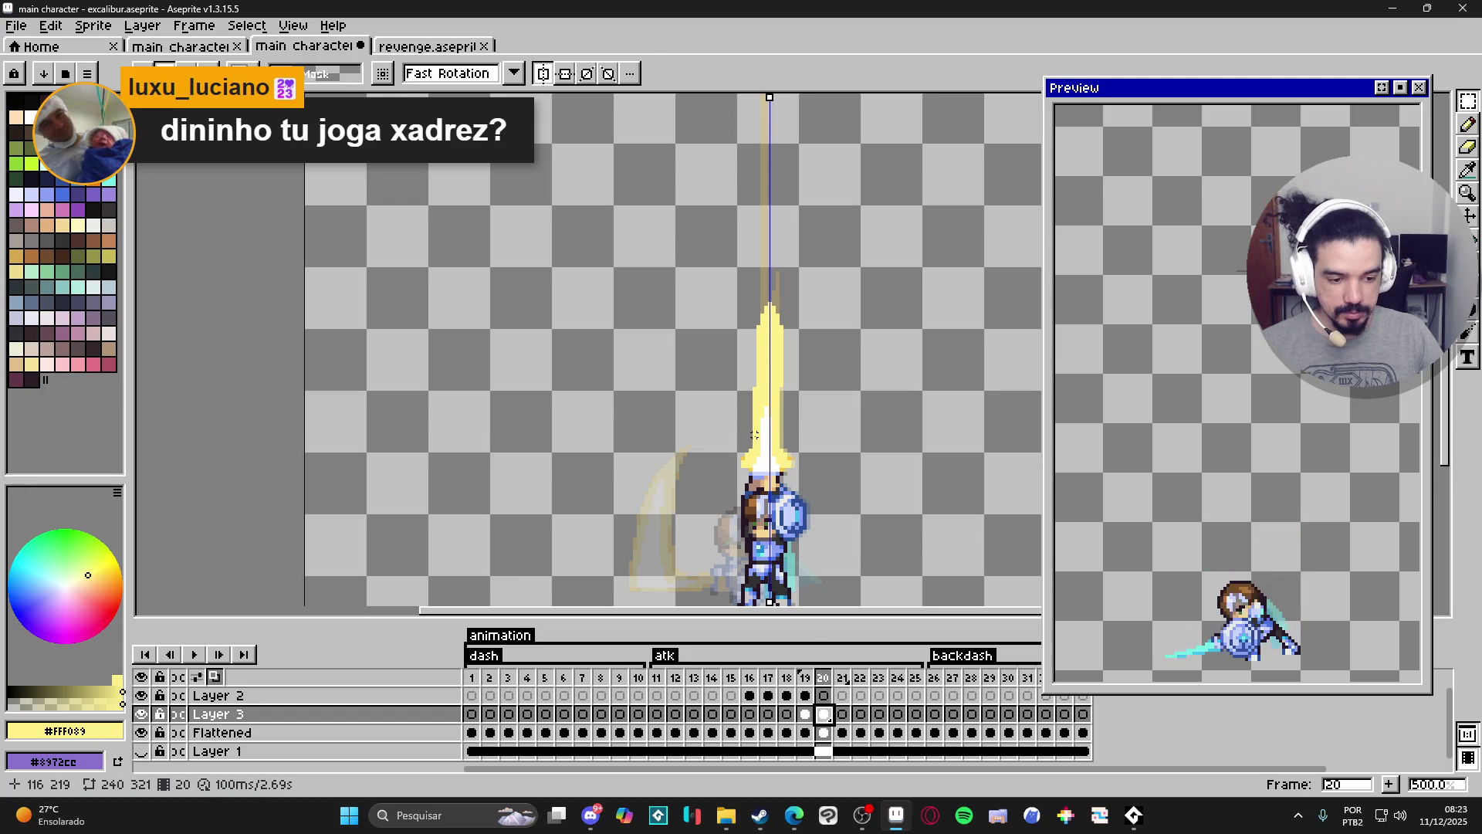
pyautogui.scroll(-3, 754, 436)
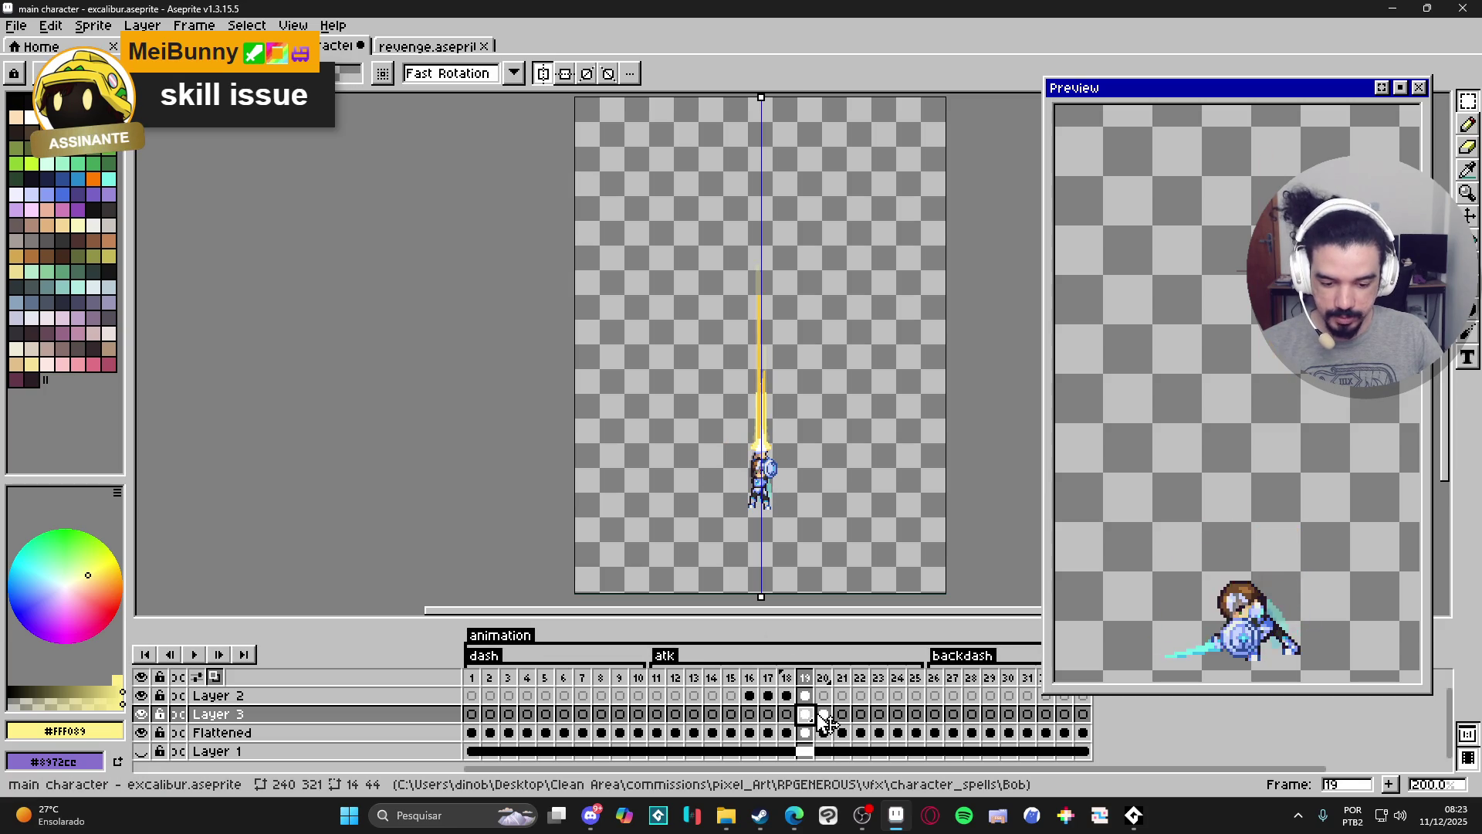
# Paste the sword into frame 21, rotated horizontal and placed down-left of the knight.
pyautogui.press('+')
pyautogui.click(842, 715)
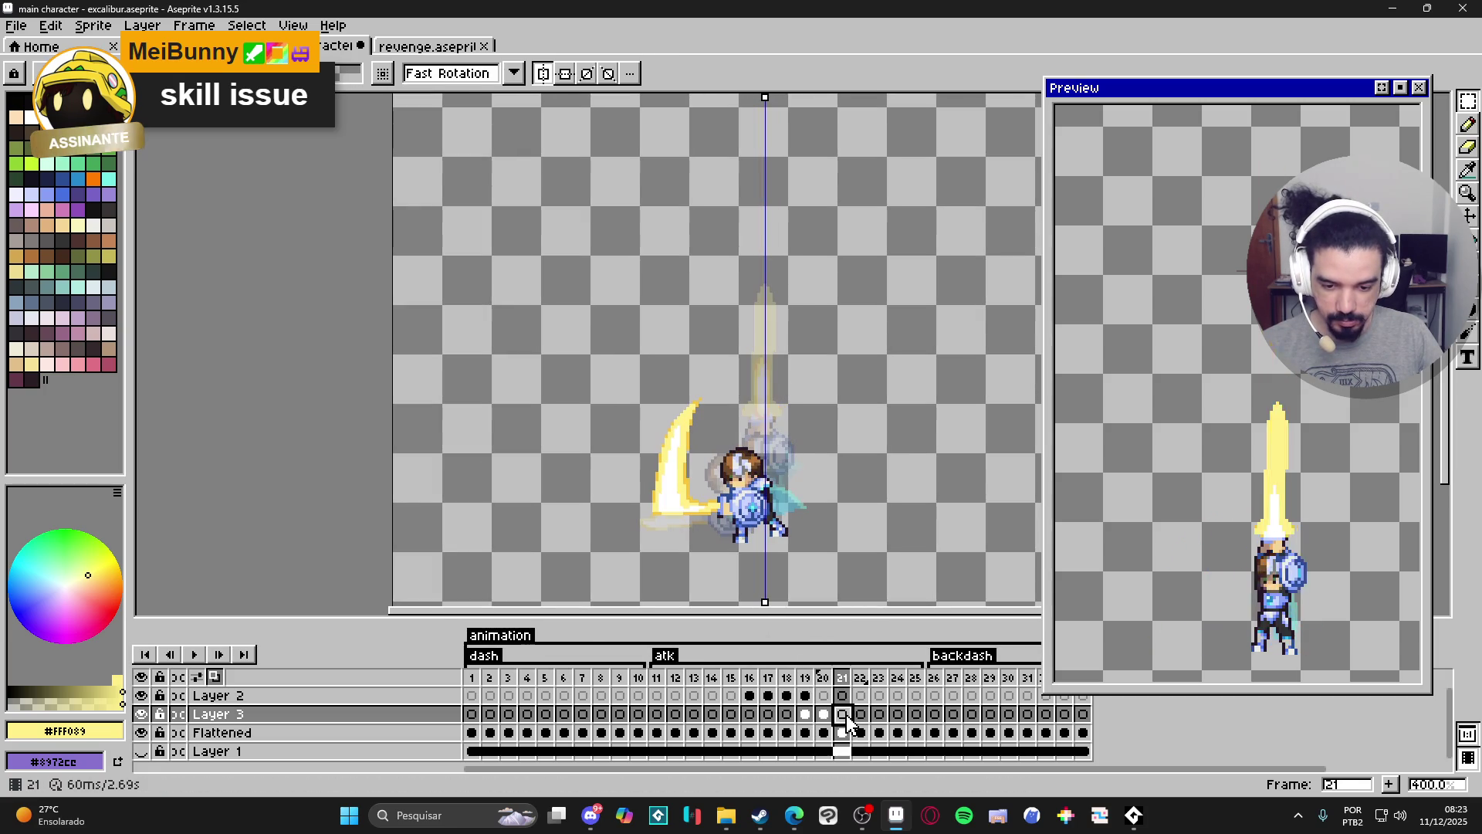
pyautogui.hotkey('ctrl', 'v')
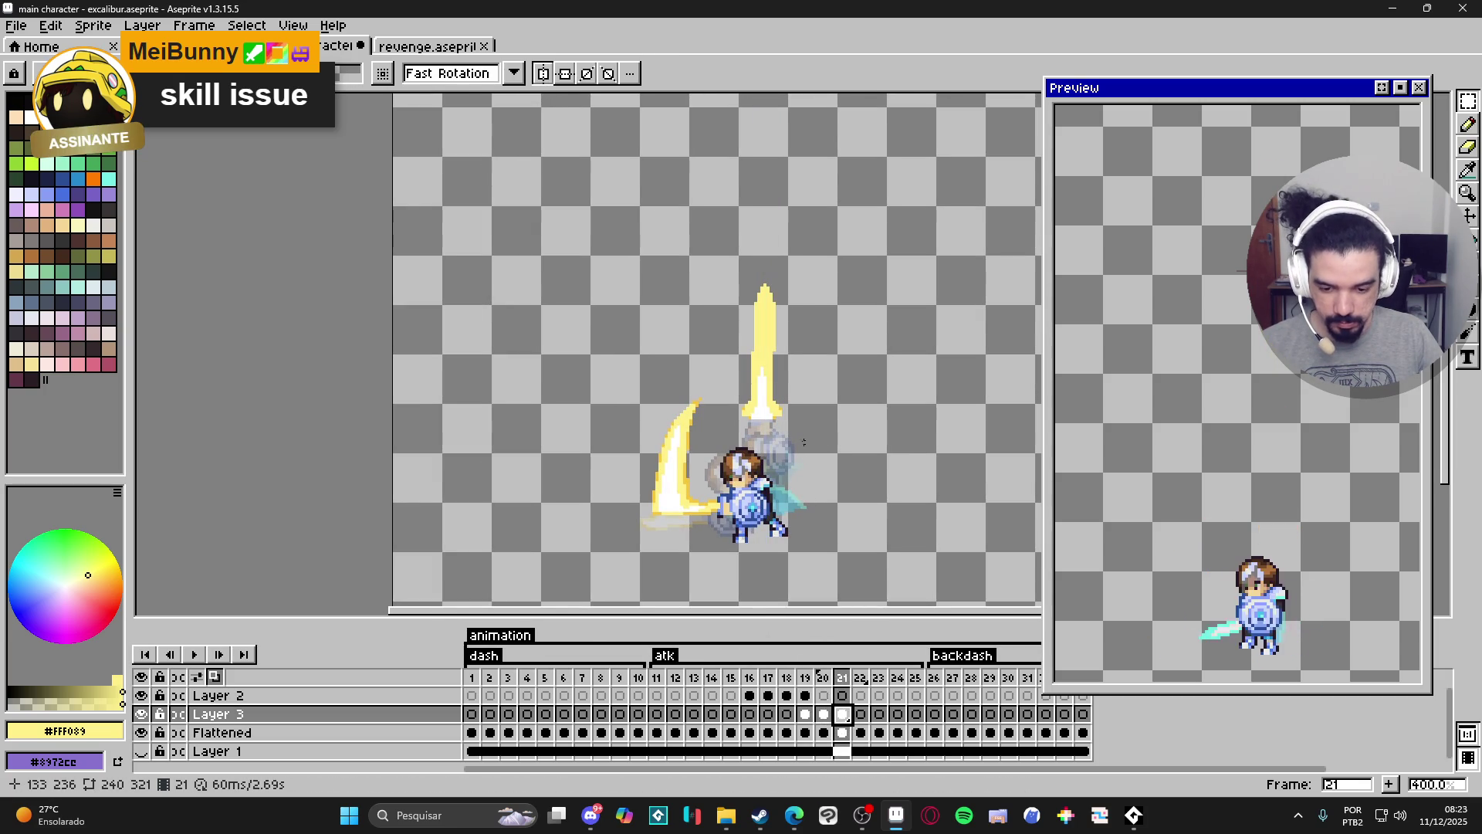
pyautogui.scroll(2, 776, 403)
pyautogui.moveTo(771, 397); pyautogui.dragTo(699, 531)
pyautogui.moveTo(718, 317)
pyautogui.mouseDown()
pyautogui.moveTo(486, 321)
pyautogui.moveTo(410, 354)
pyautogui.mouseUp()
pyautogui.moveTo(731, 433)
pyautogui.mouseDown()
pyautogui.moveTo(639, 516)
pyautogui.moveTo(660, 542)
pyautogui.mouseUp()
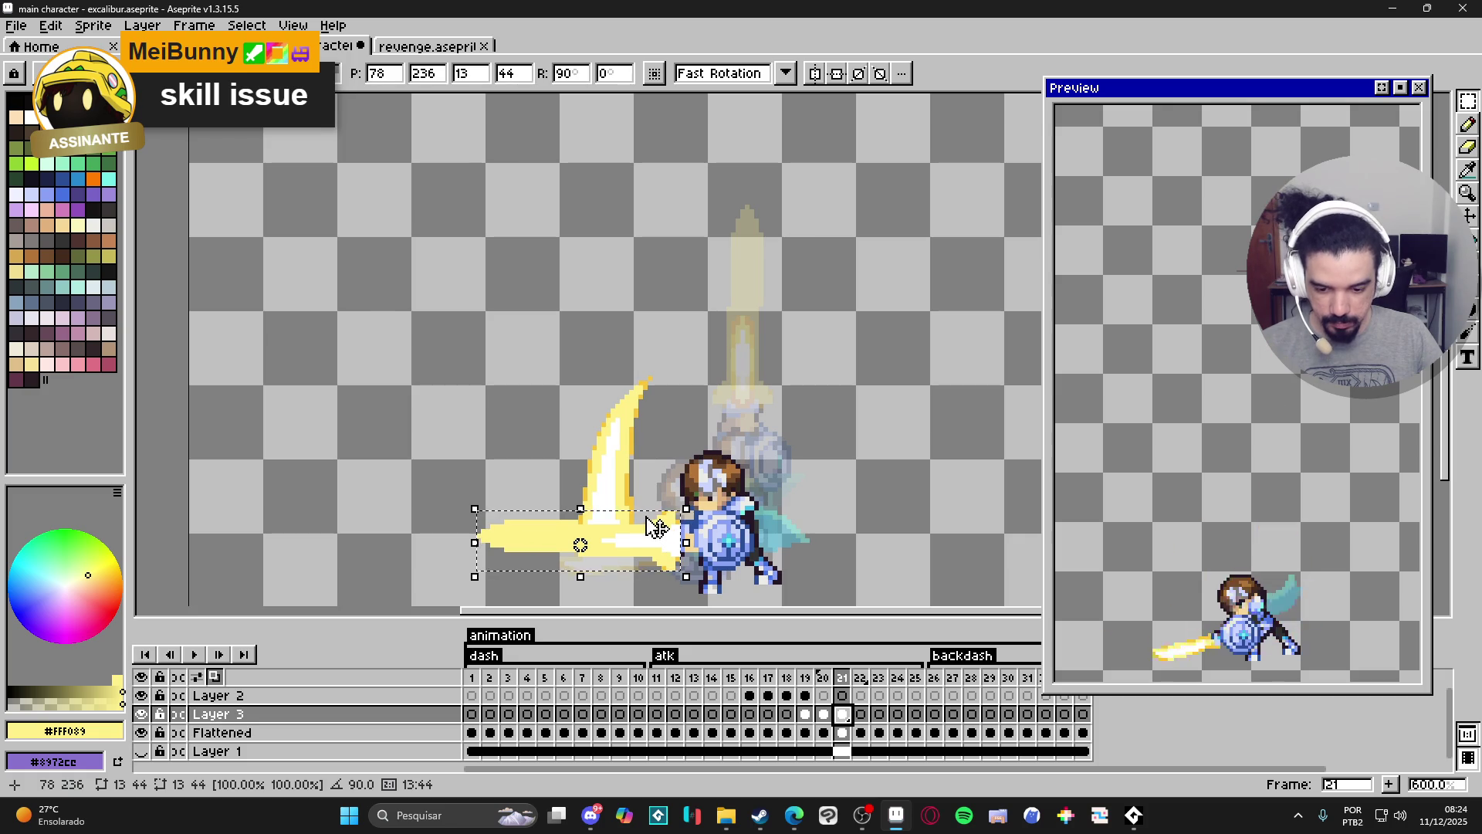
pyautogui.press('Return')
# Erase the curved yellow slash on the Flattened layer of frame 21.
pyautogui.press('Down')
pyautogui.press('b')
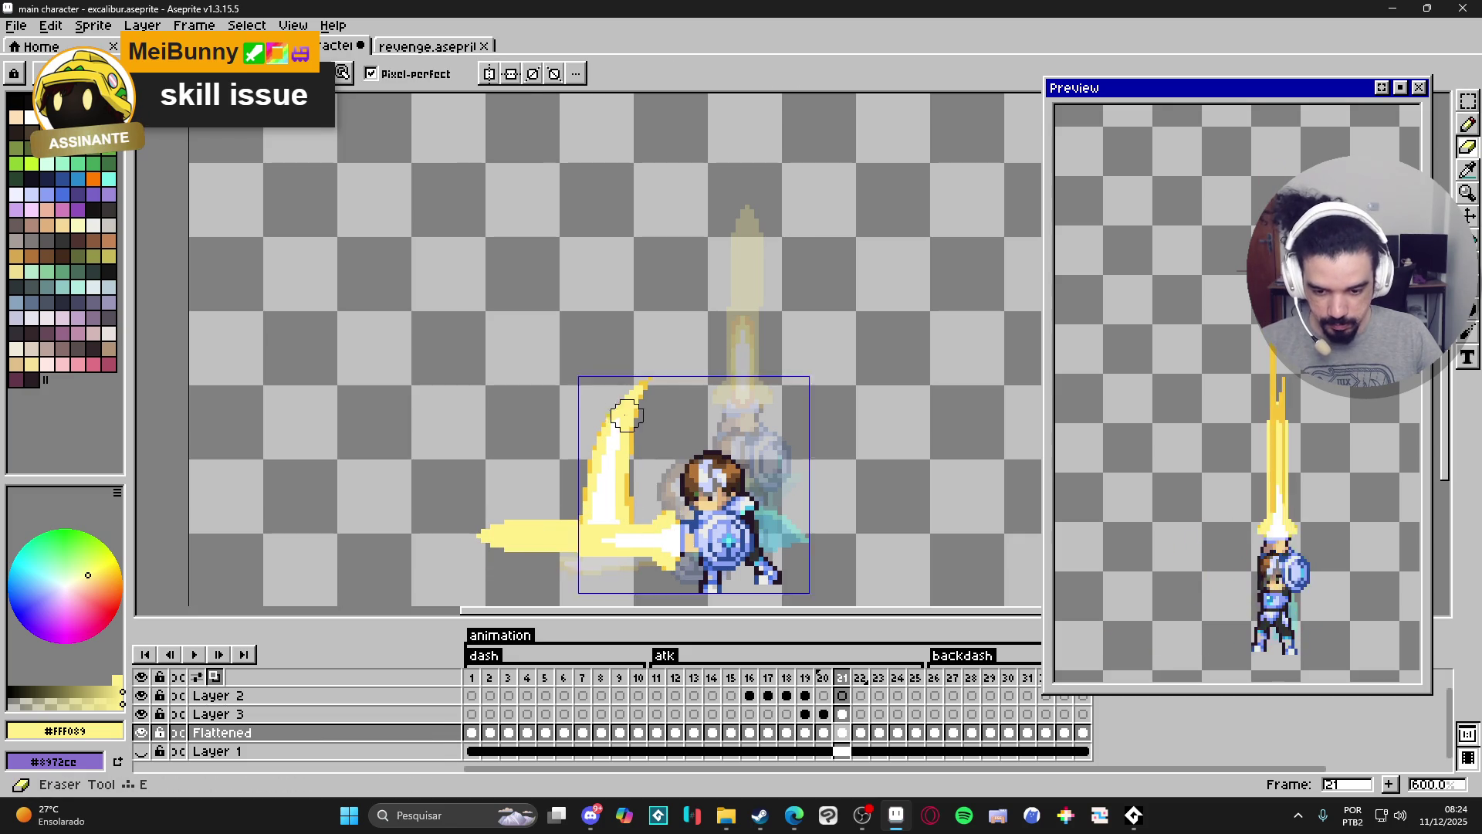
pyautogui.moveTo(637, 368)
pyautogui.mouseDown()
pyautogui.moveTo(605, 489)
pyautogui.moveTo(580, 508)
pyautogui.mouseUp()
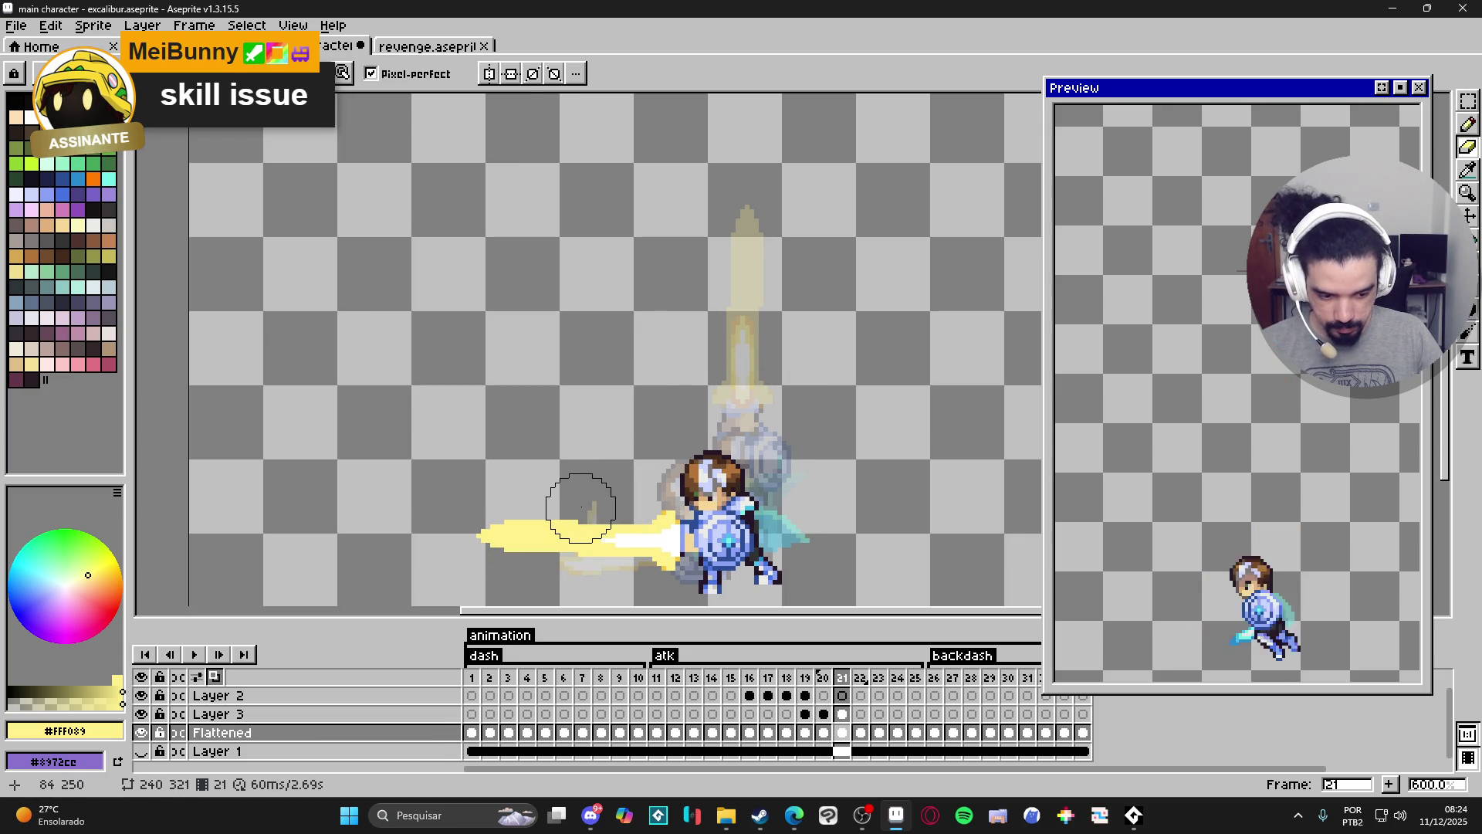
pyautogui.scroll(-2, 698, 612)
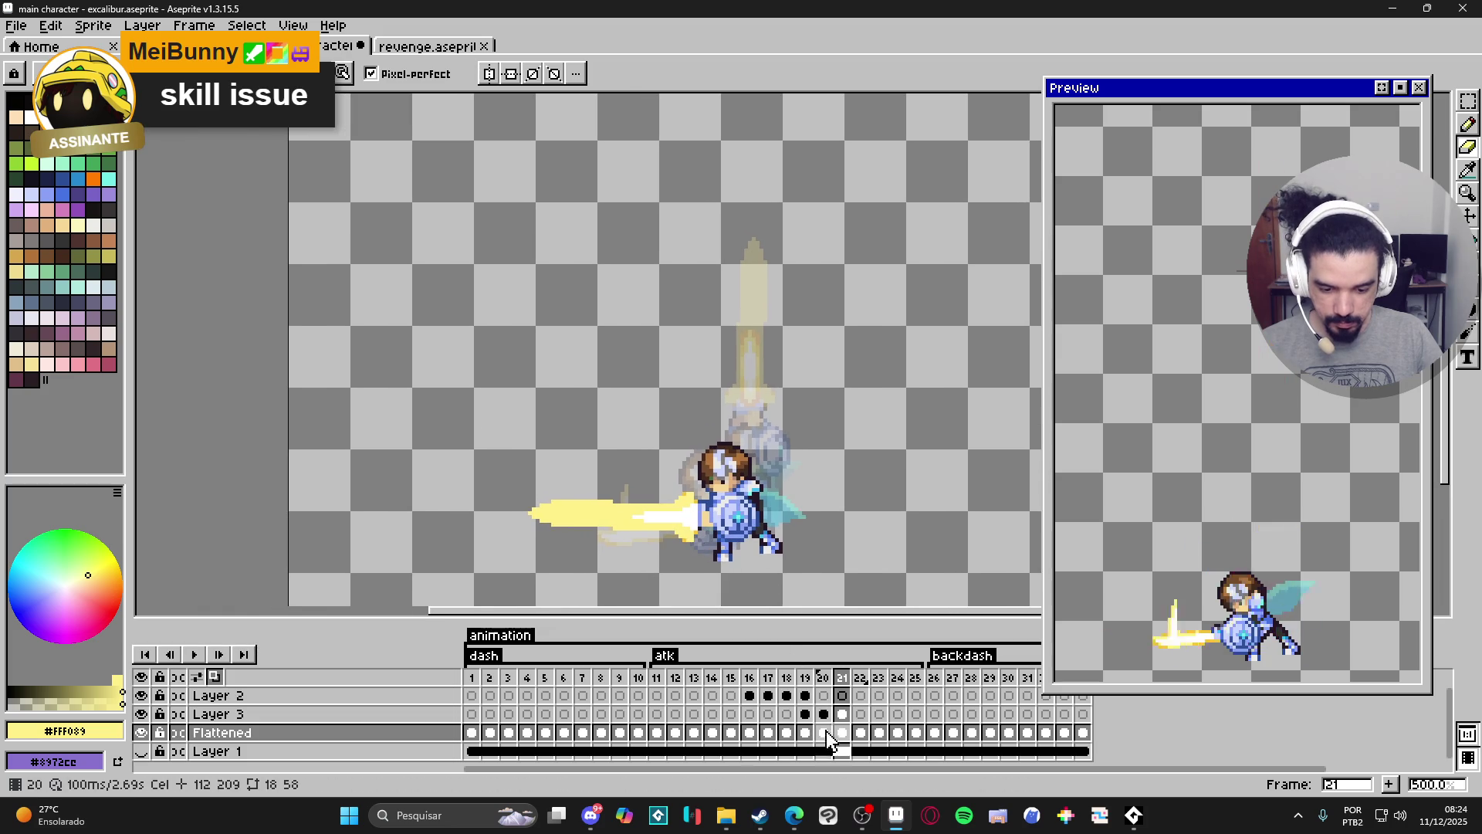
# Delete frame 21 from the animation and step through the frames to check the motion.
pyautogui.click(861, 680)
pyautogui.click(843, 679)
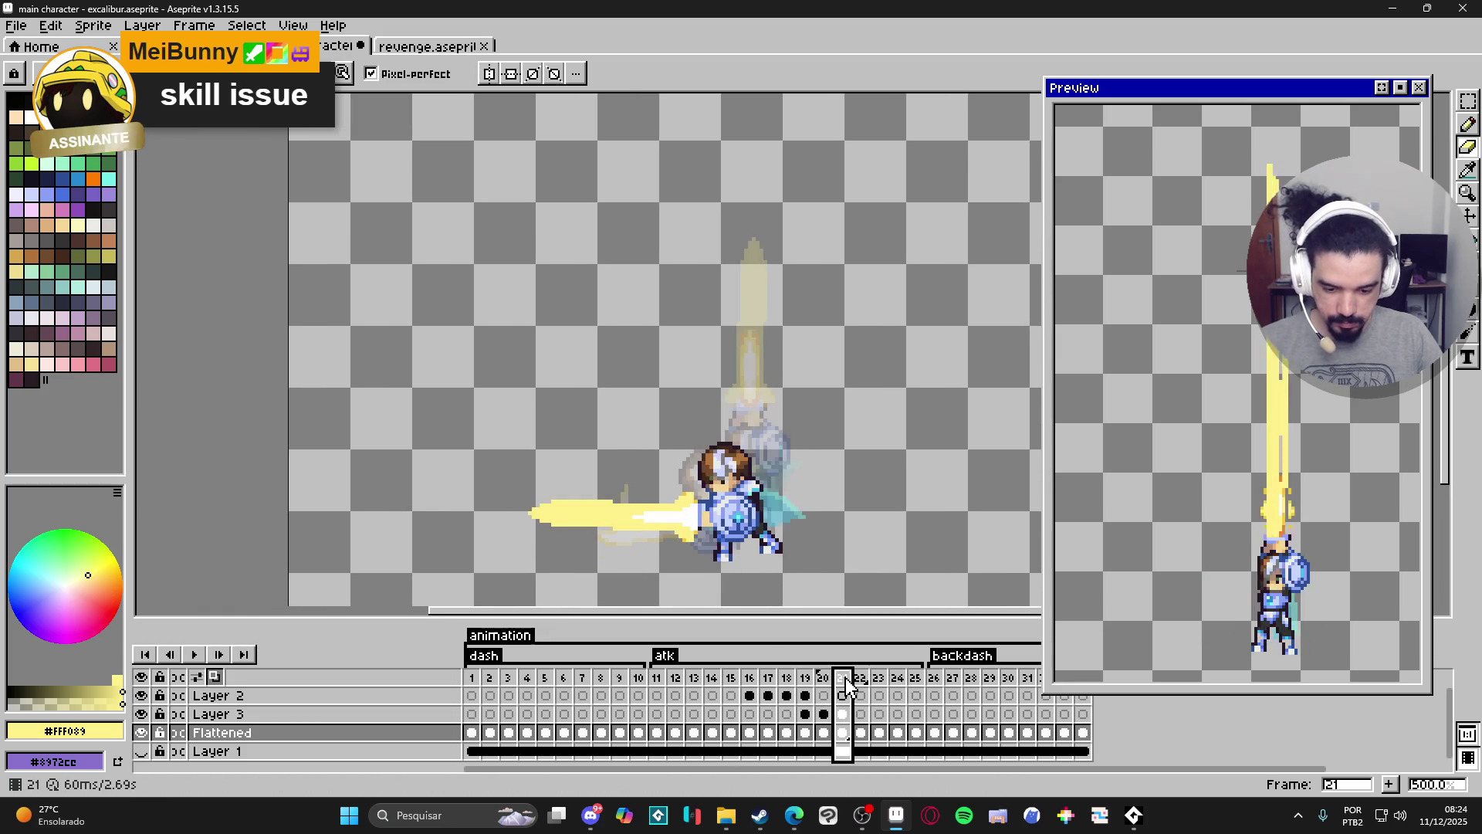
pyautogui.hotkey('alt', 'c')
pyautogui.click(823, 714)
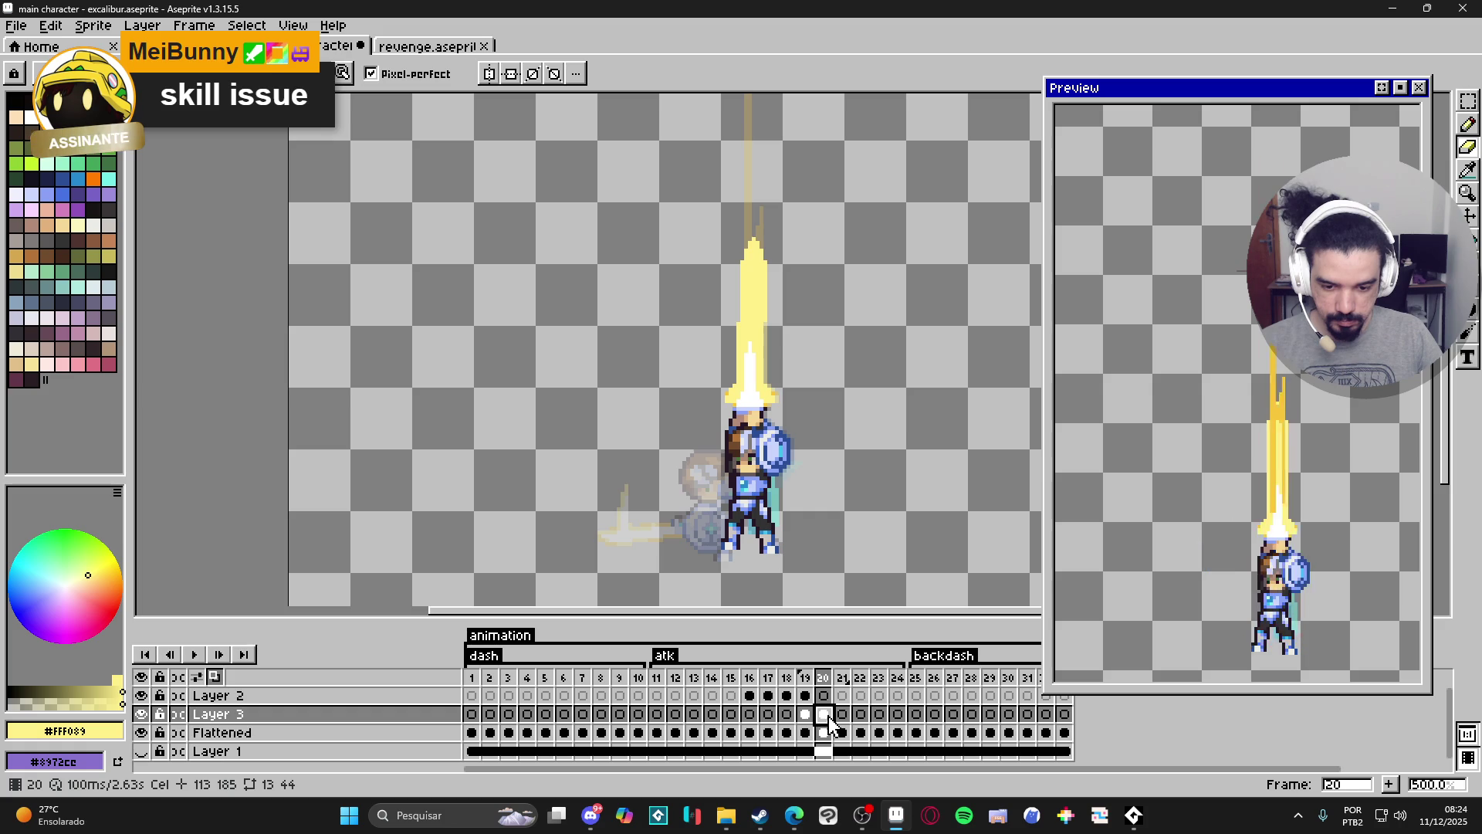
pyautogui.press('Left')
pyautogui.press('Right')
# On the new frame 21's Layer 3 cel, select and then deselect the upright sword blade.
pyautogui.click(843, 715)
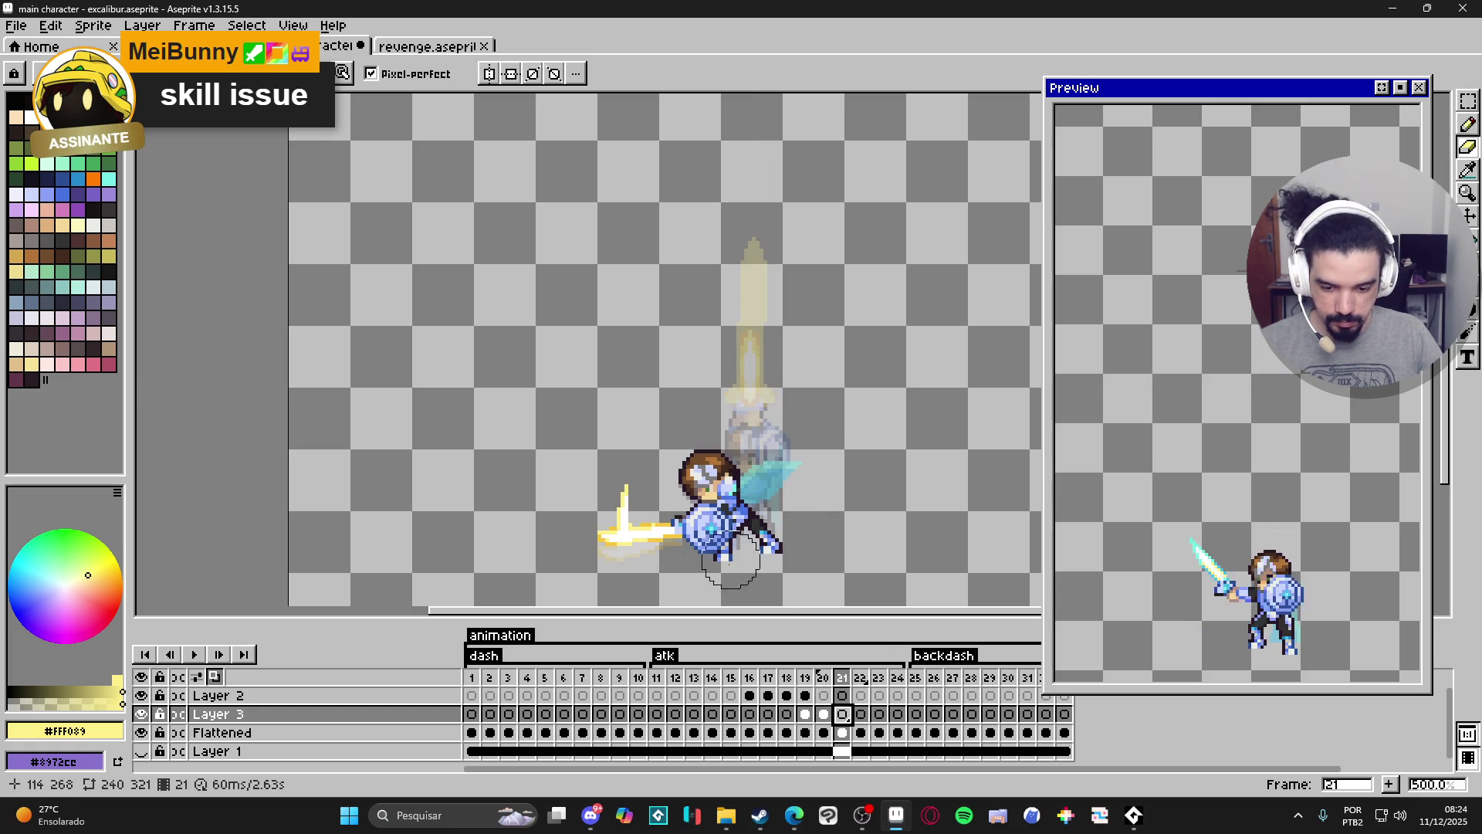
pyautogui.press('Left')
pyautogui.click(842, 716)
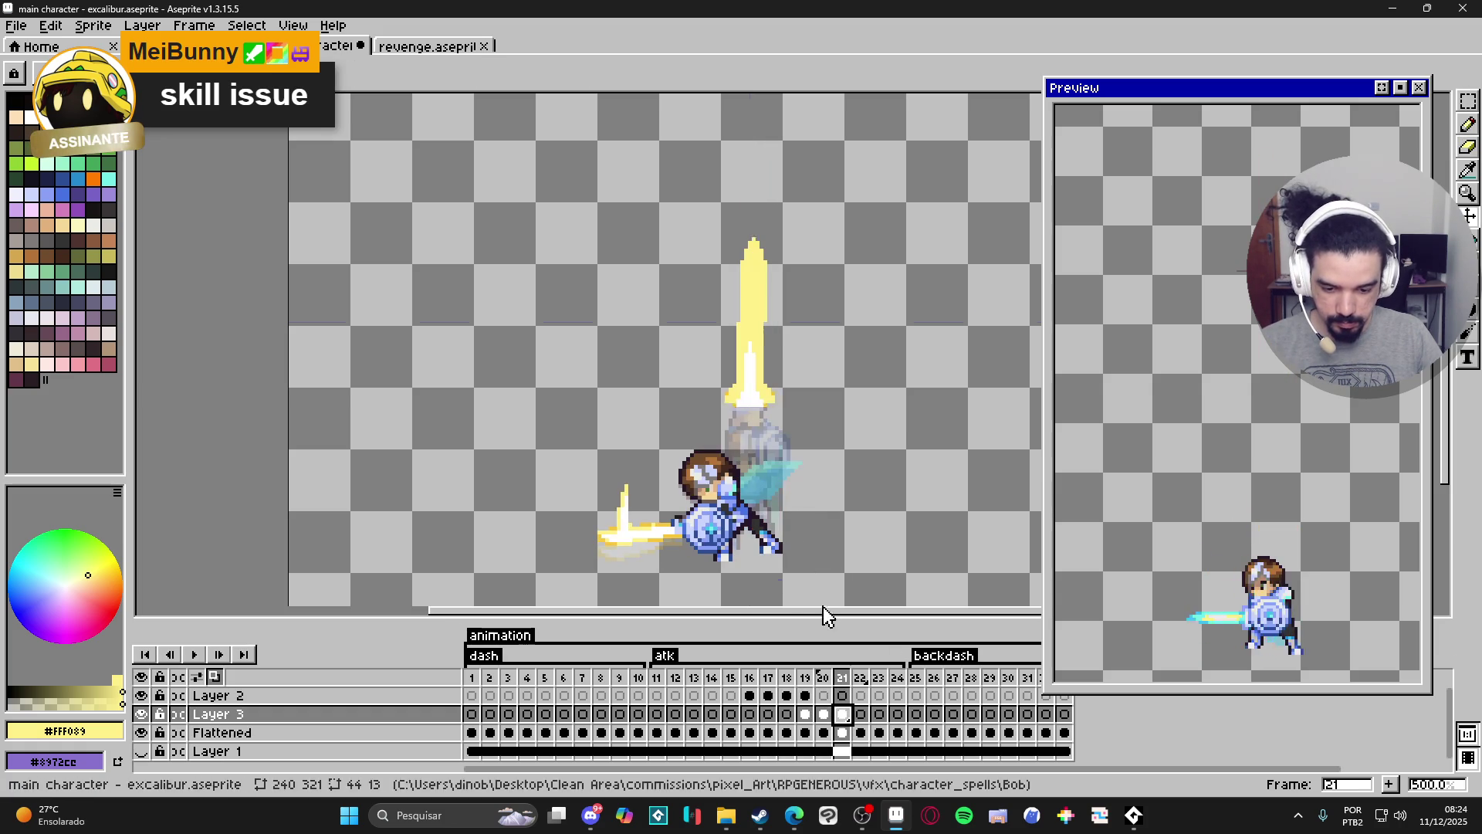
pyautogui.press('m')
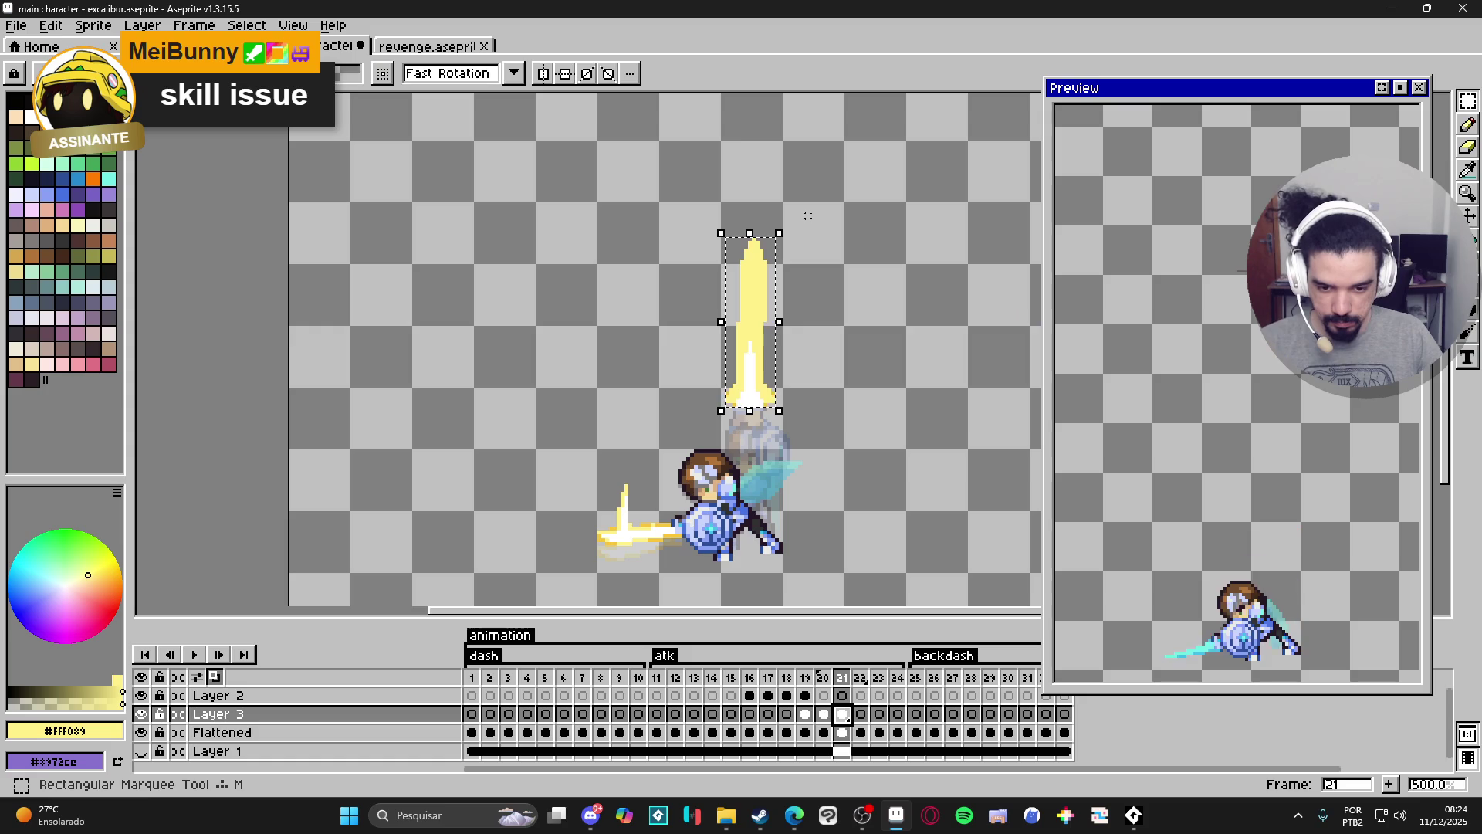
pyautogui.click(804, 215)
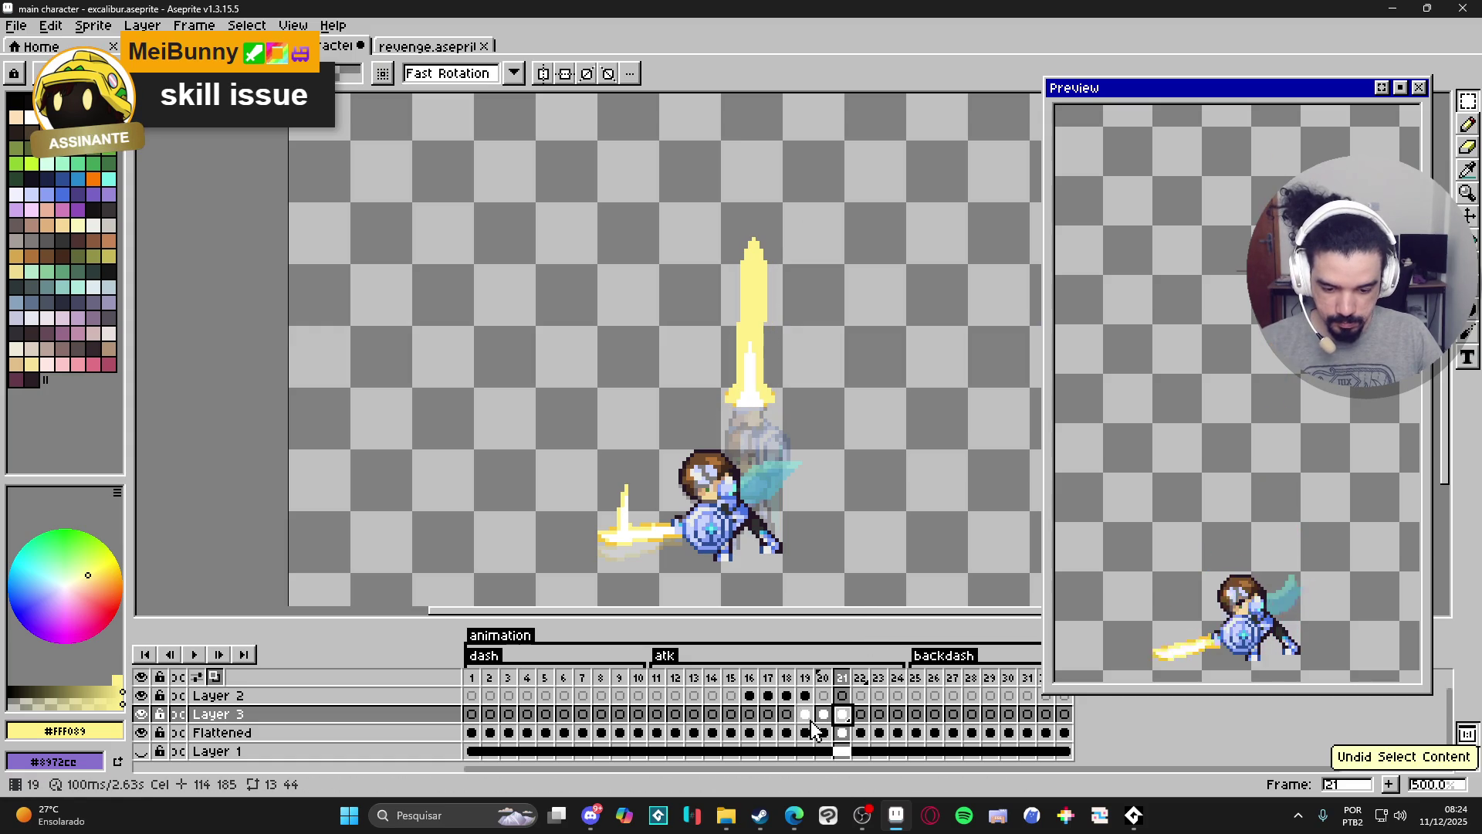
pyautogui.press('v')
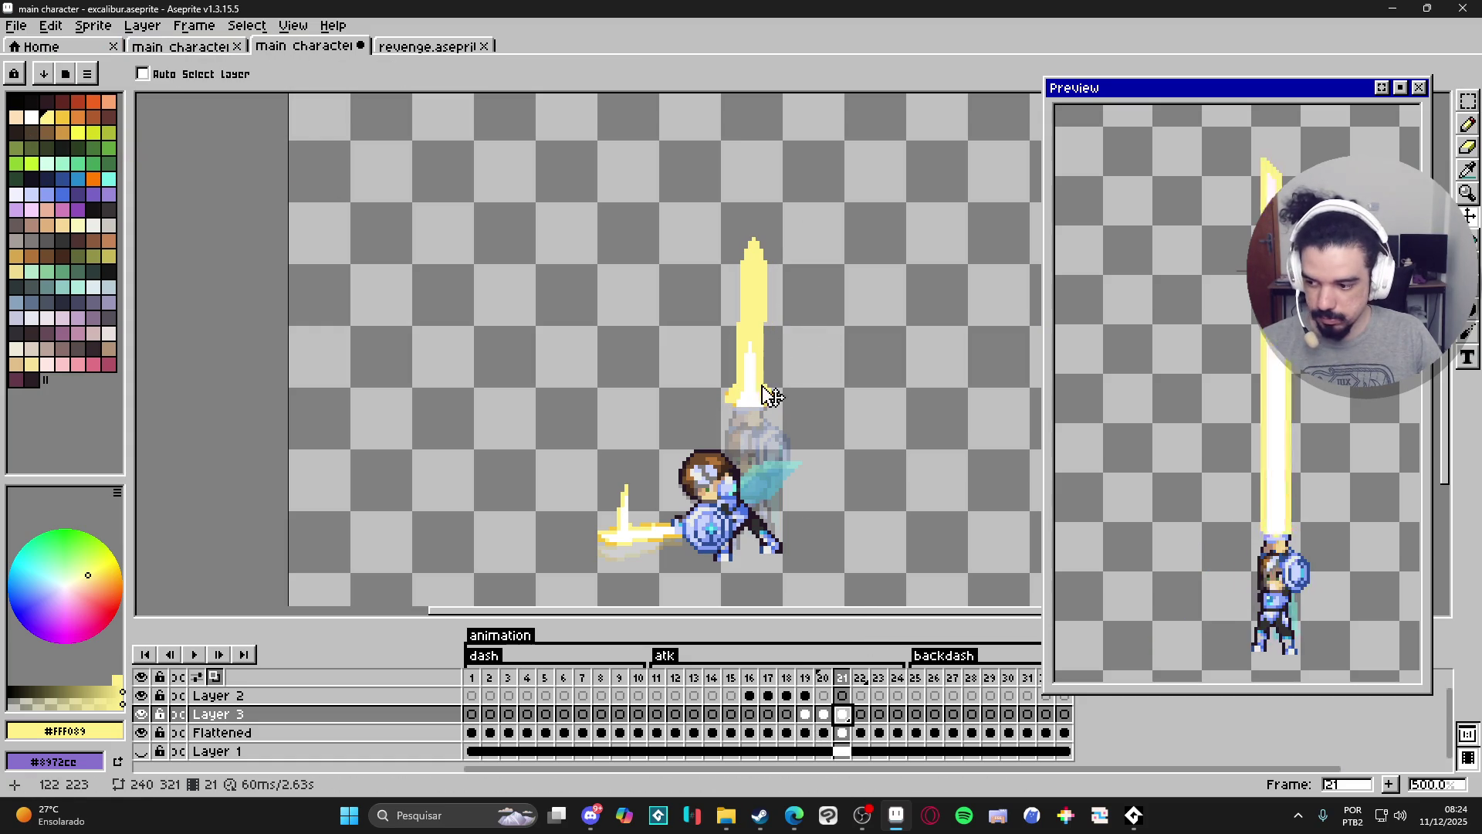
# Select the raised sword on frame 19.
pyautogui.click(823, 715)
pyautogui.click(805, 715)
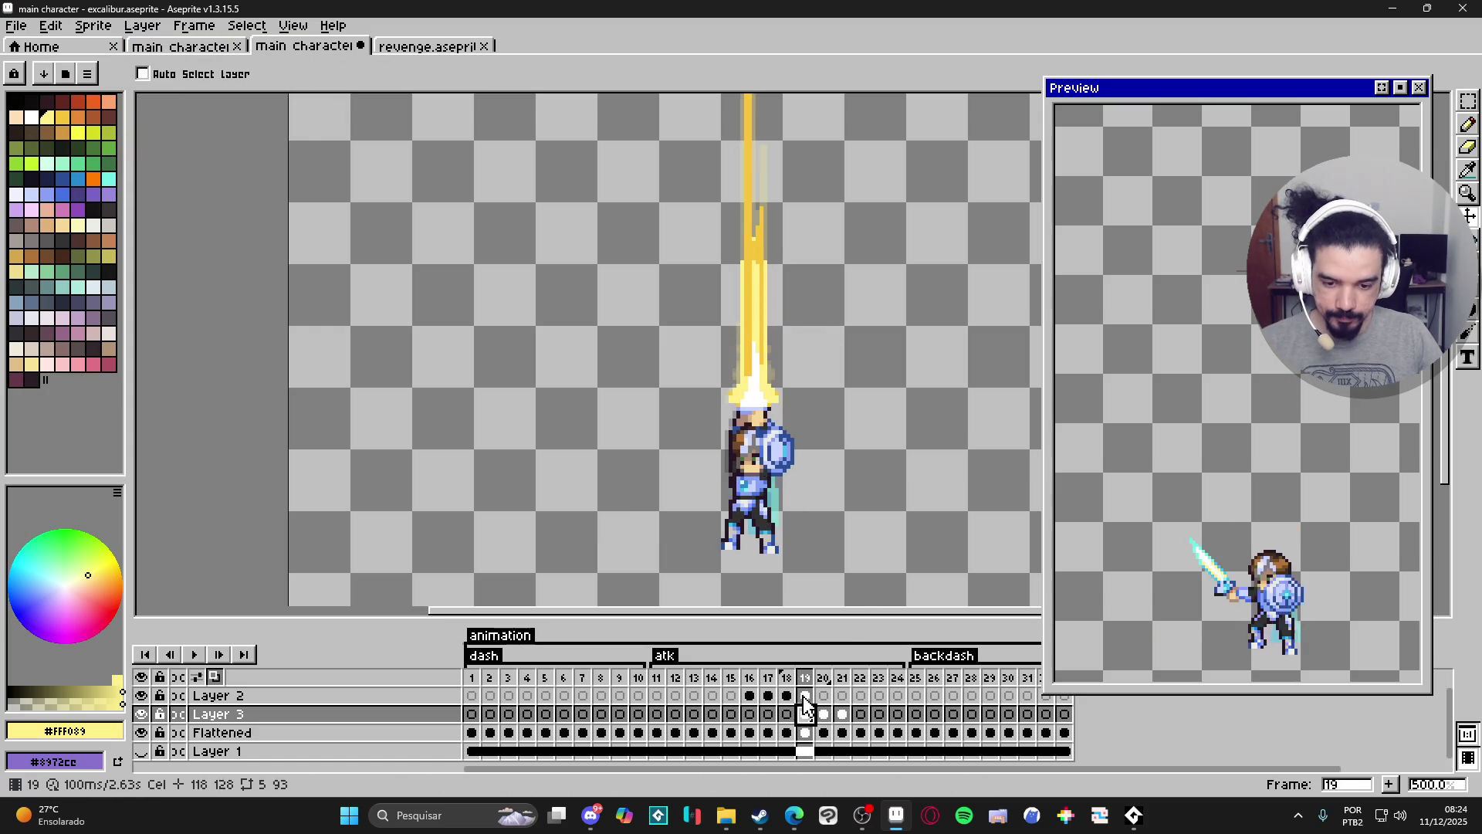
pyautogui.click(1467, 101)
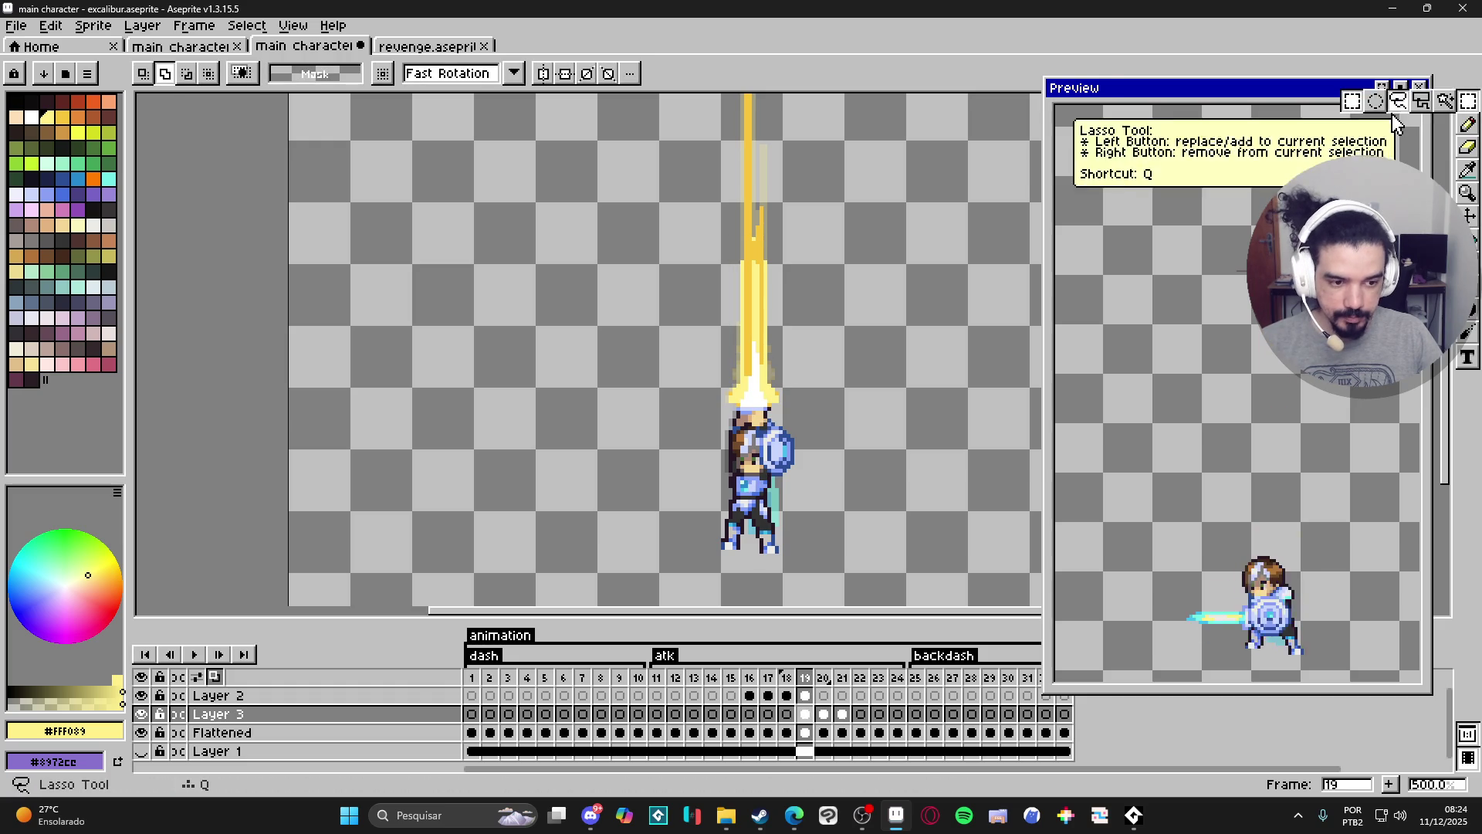
pyautogui.moveTo(676, 186); pyautogui.dragTo(840, 377)
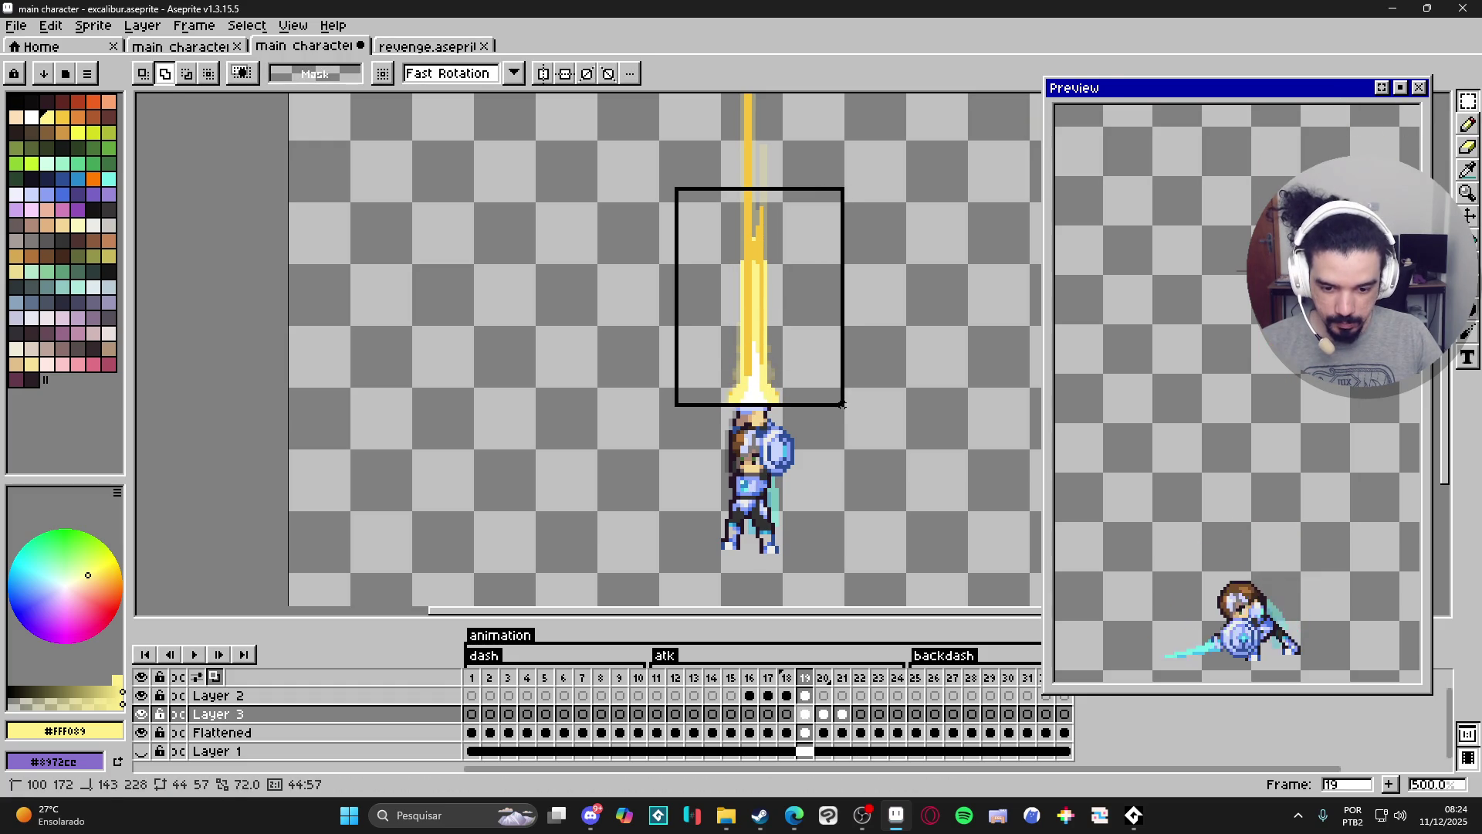
# Clear the upright sword from frame 21.
pyautogui.click(841, 715)
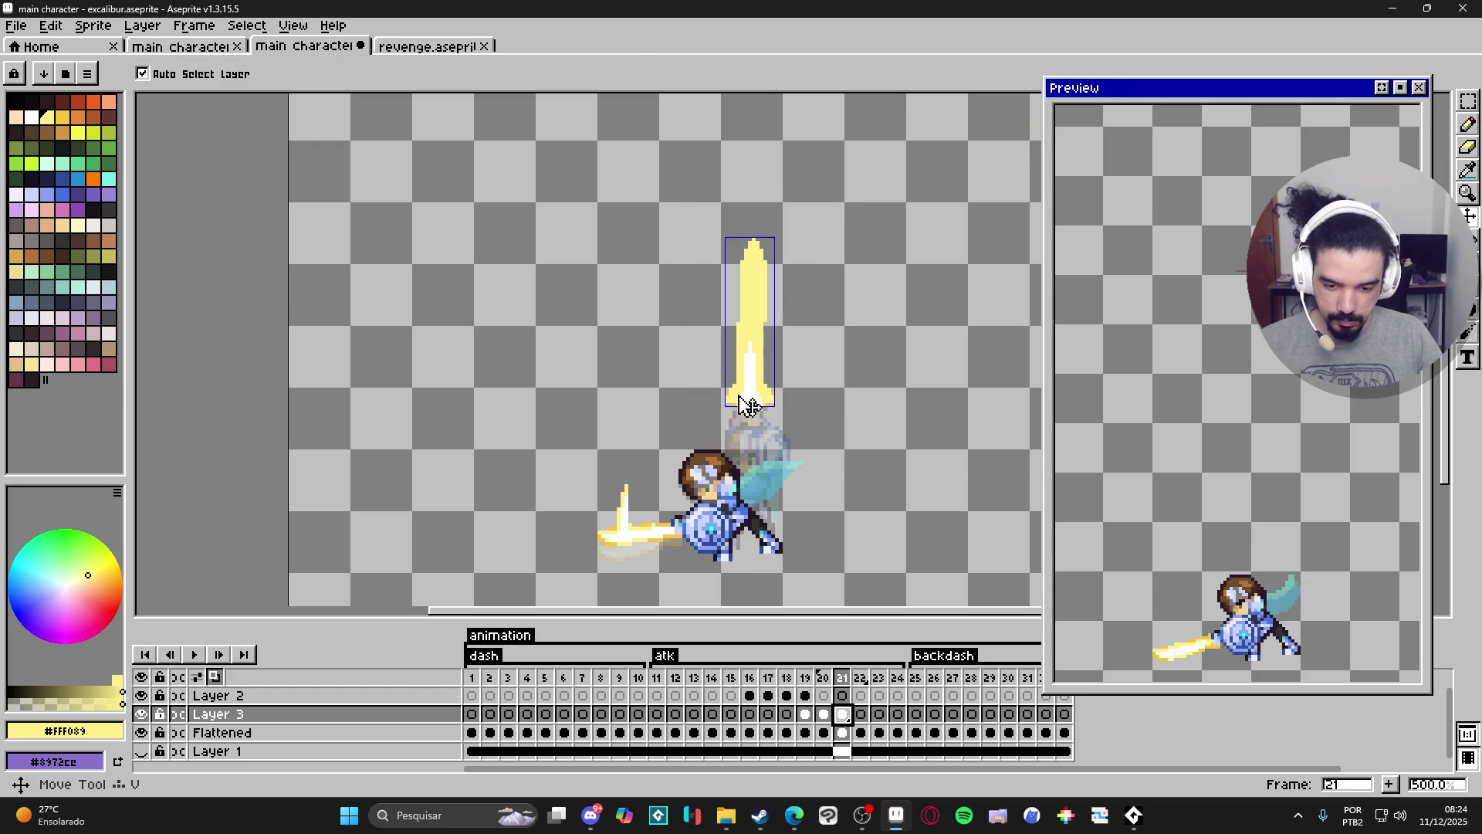
pyautogui.click(1470, 102)
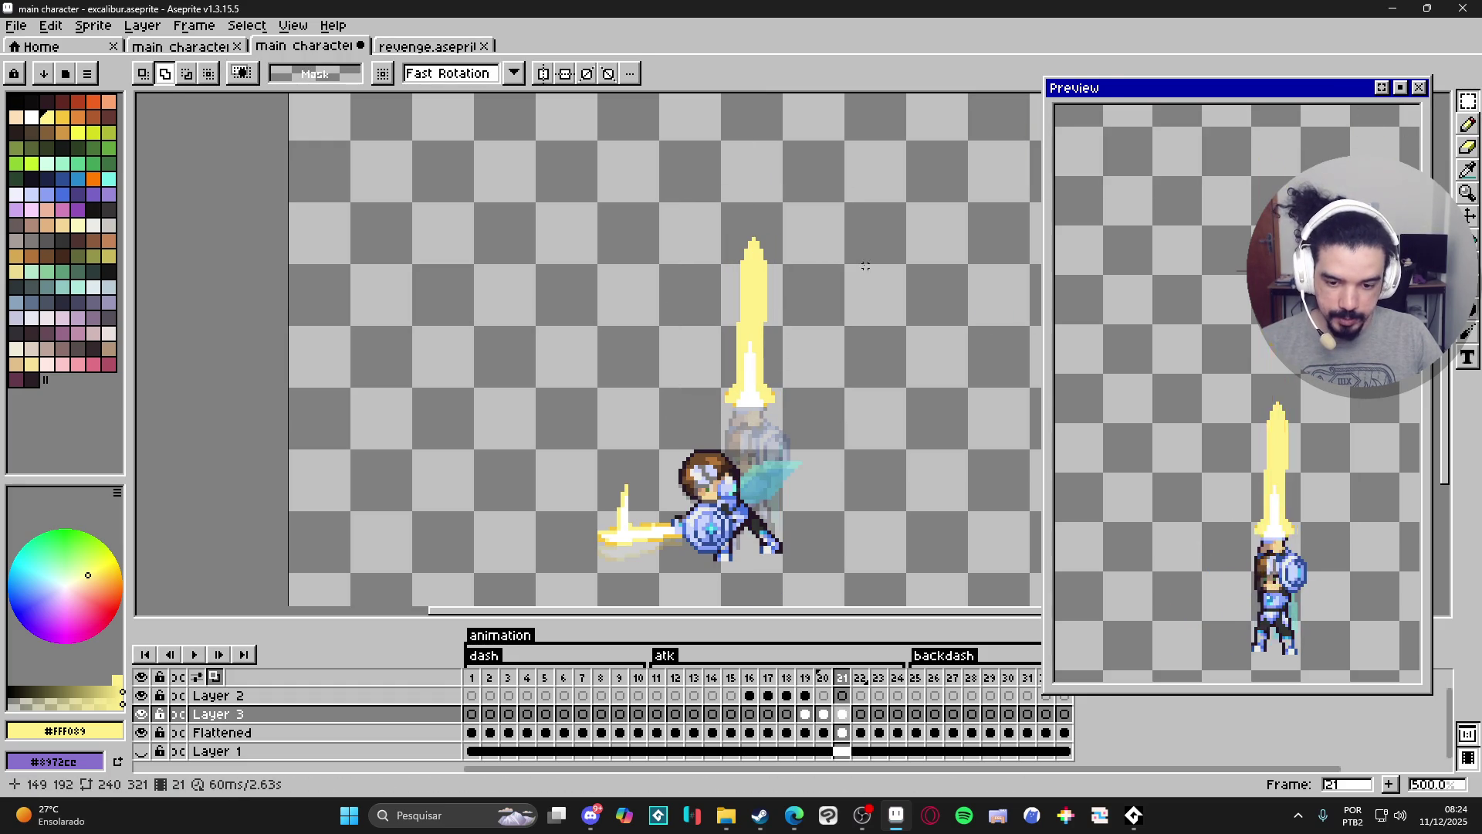
pyautogui.moveTo(738, 181)
pyautogui.mouseDown()
pyautogui.moveTo(810, 331)
pyautogui.moveTo(811, 509)
pyautogui.mouseUp()
pyautogui.moveTo(768, 265); pyautogui.dragTo(681, 424)
pyautogui.press('Delete')
# Try pasting the sword into frame 21 pointing left at the knight's hand, then cancel it.
pyautogui.click(824, 714)
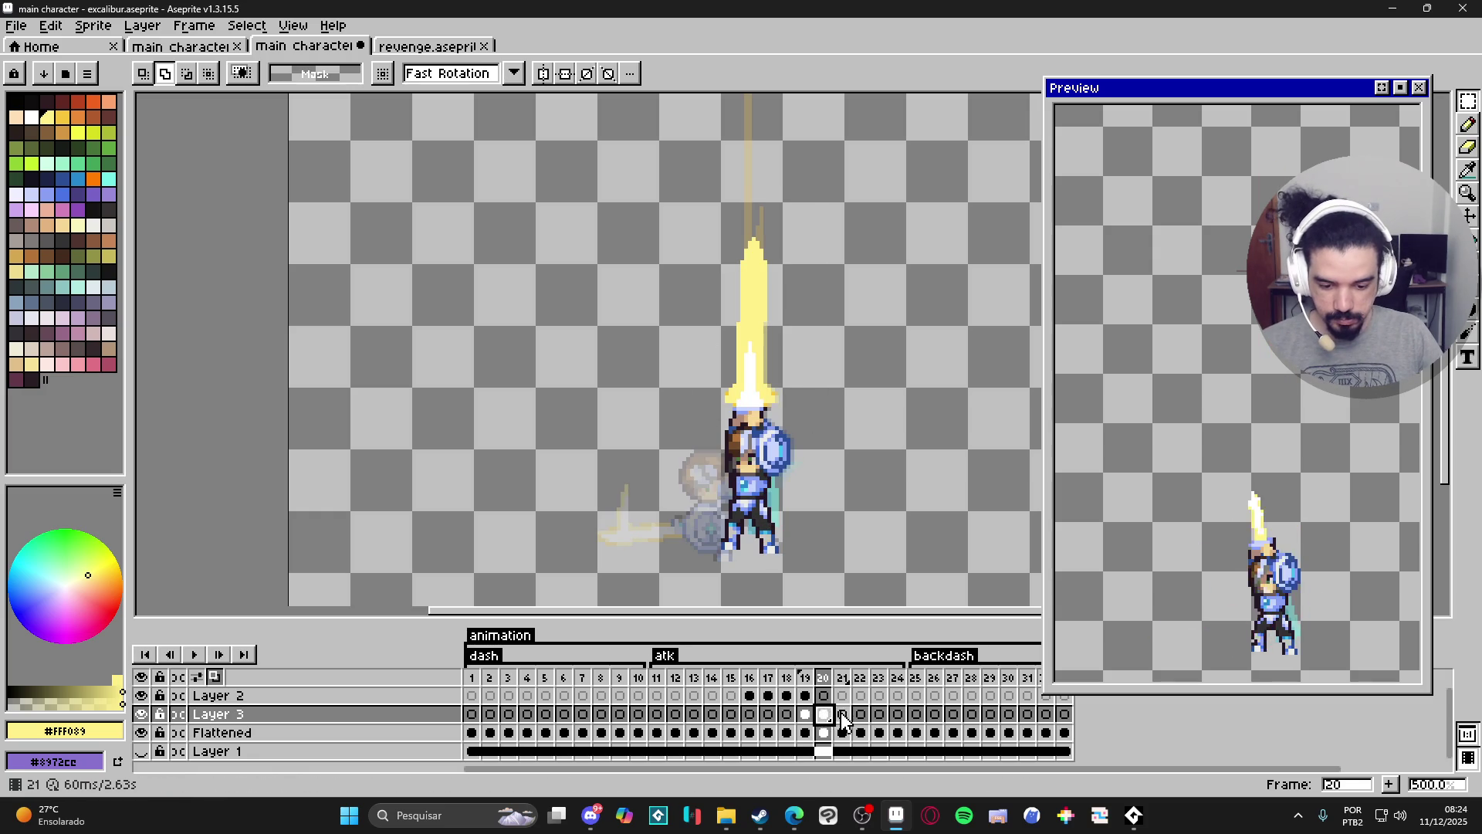
pyautogui.press('Right')
pyautogui.hotkey('ctrl', 'v')
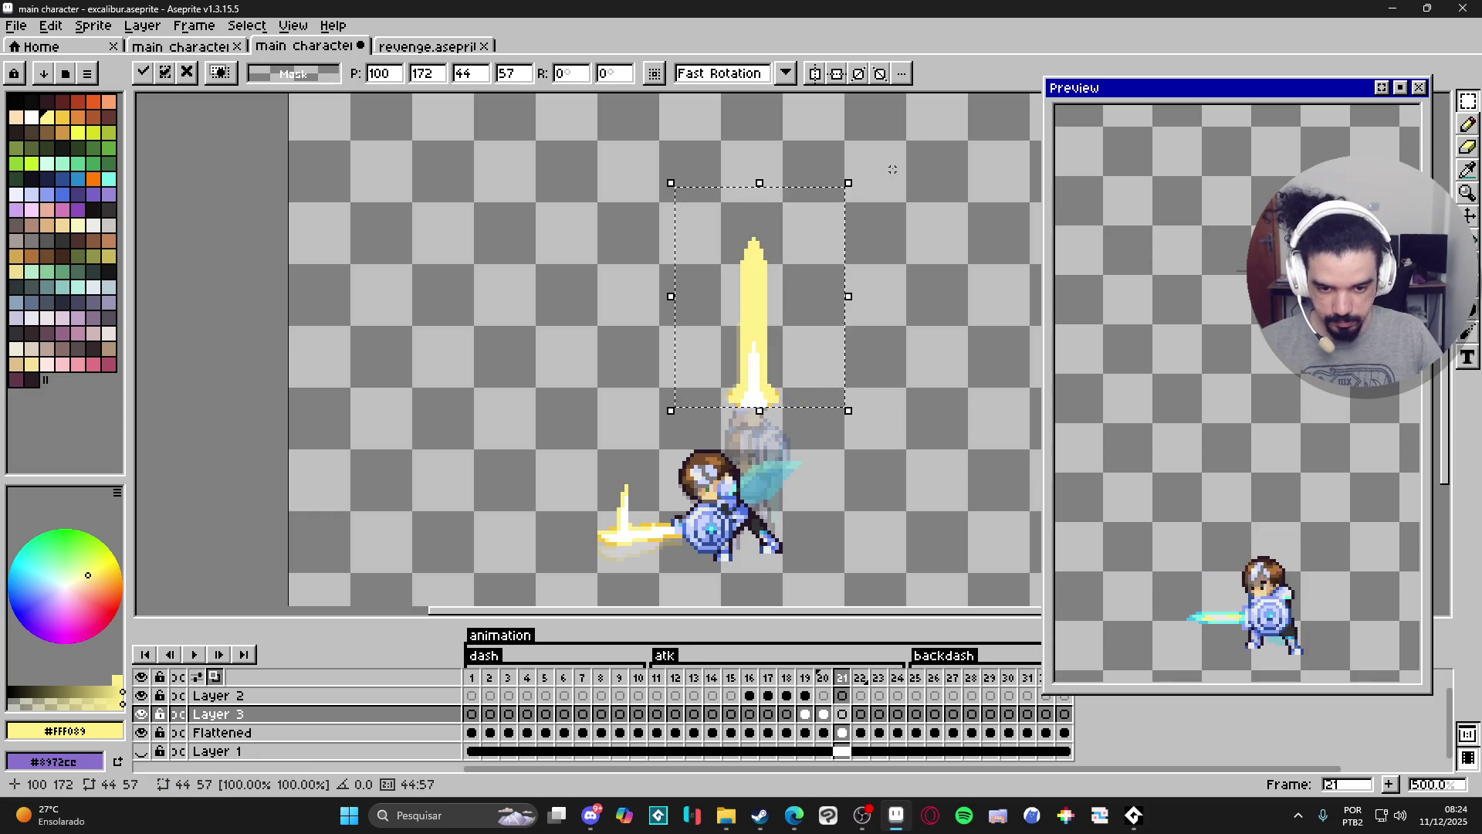
pyautogui.moveTo(863, 170); pyautogui.dragTo(601, 179)
pyautogui.moveTo(827, 308); pyautogui.dragTo(638, 541)
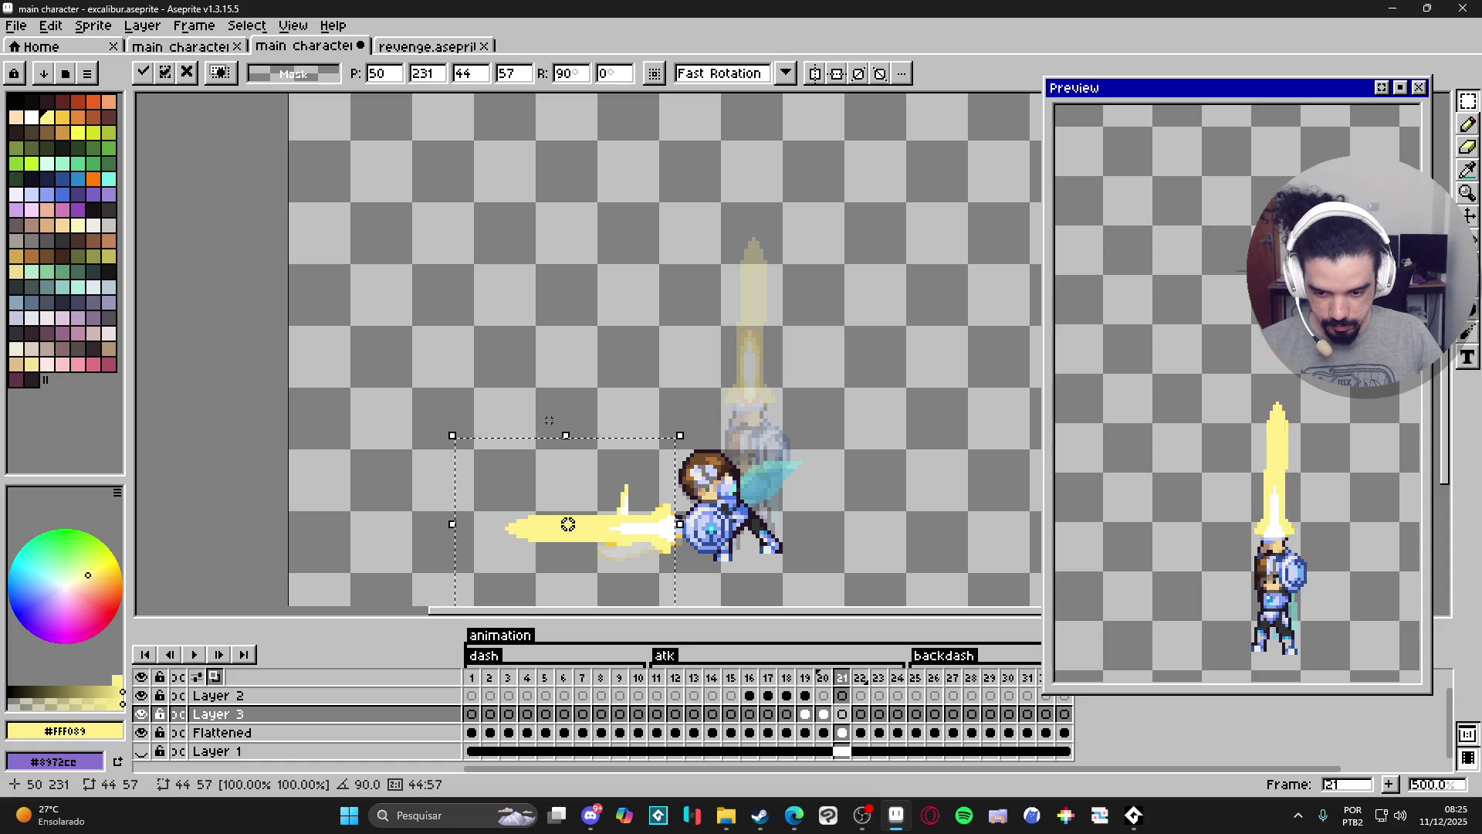
pyautogui.moveTo(569, 423); pyautogui.dragTo(573, 435)
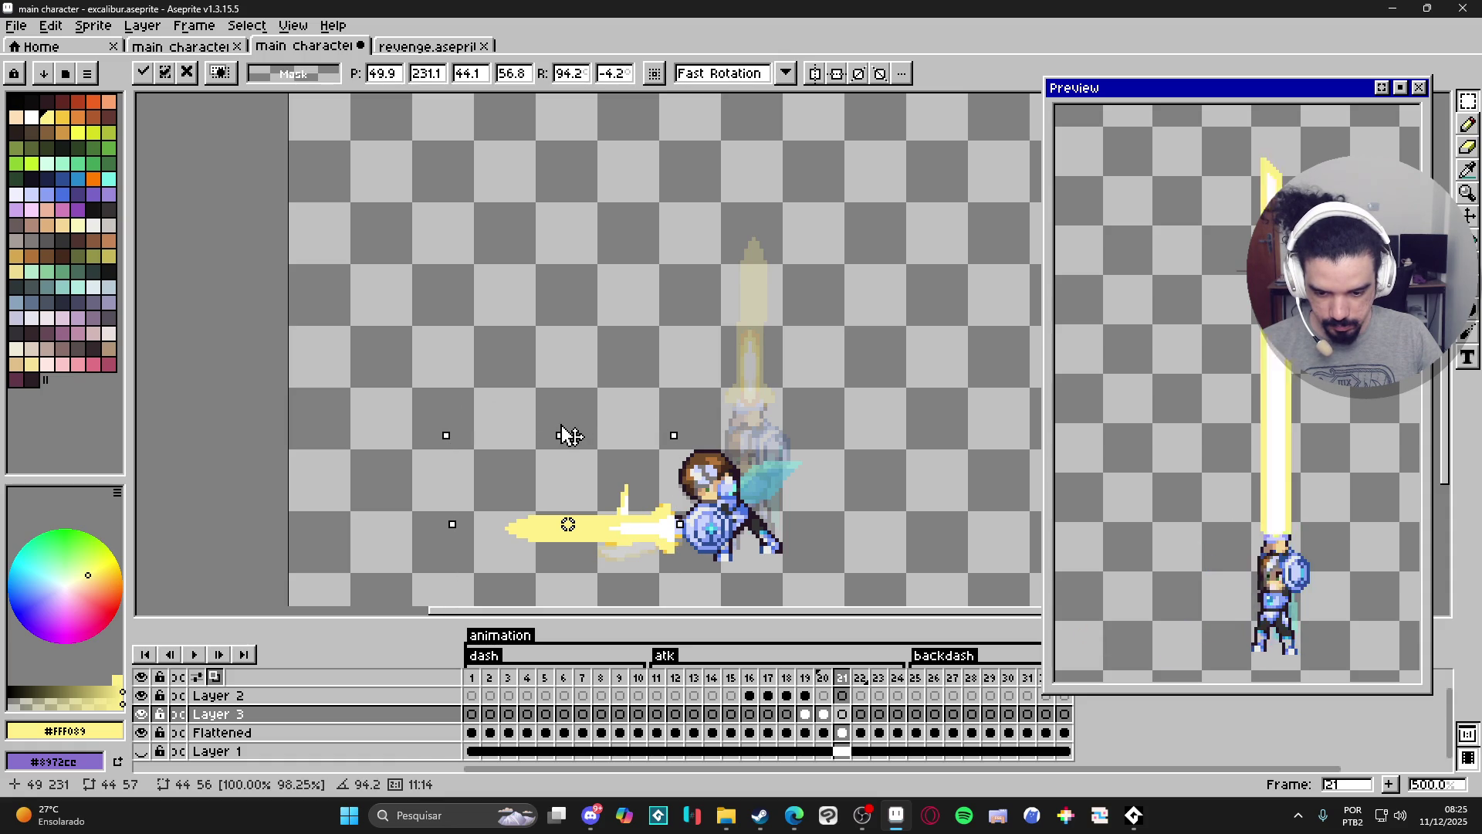
pyautogui.press('Escape')
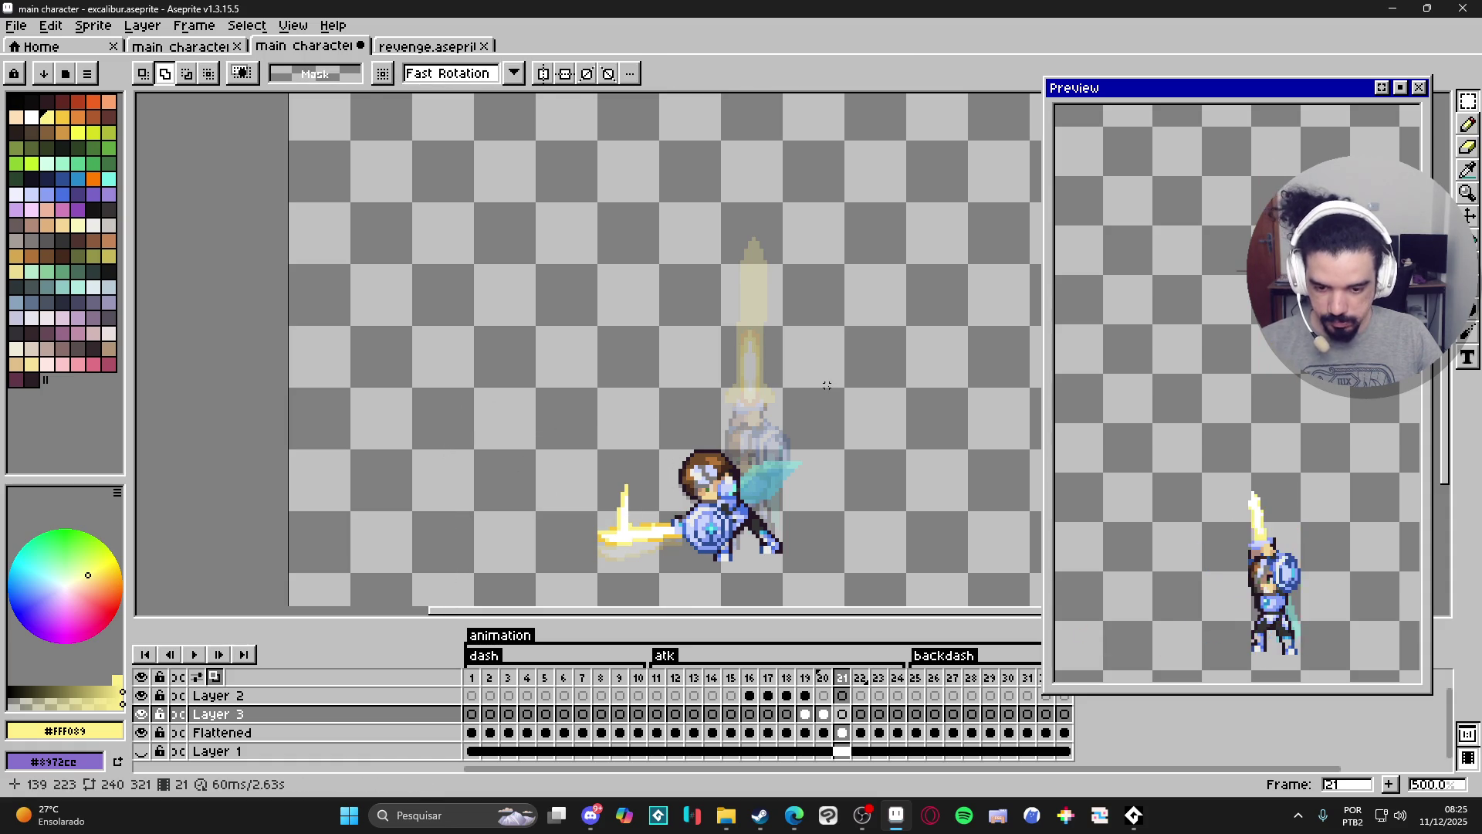
# Re-paste the sword horizontally at the knight's hand, slightly tilted and one pixel lower, and apply.
pyautogui.hotkey('ctrl', 'v')
pyautogui.moveTo(863, 165)
pyautogui.mouseDown()
pyautogui.moveTo(491, 214)
pyautogui.moveTo(566, 201)
pyautogui.mouseUp()
pyautogui.moveTo(827, 308)
pyautogui.mouseDown()
pyautogui.moveTo(599, 530)
pyautogui.moveTo(637, 535)
pyautogui.mouseUp()
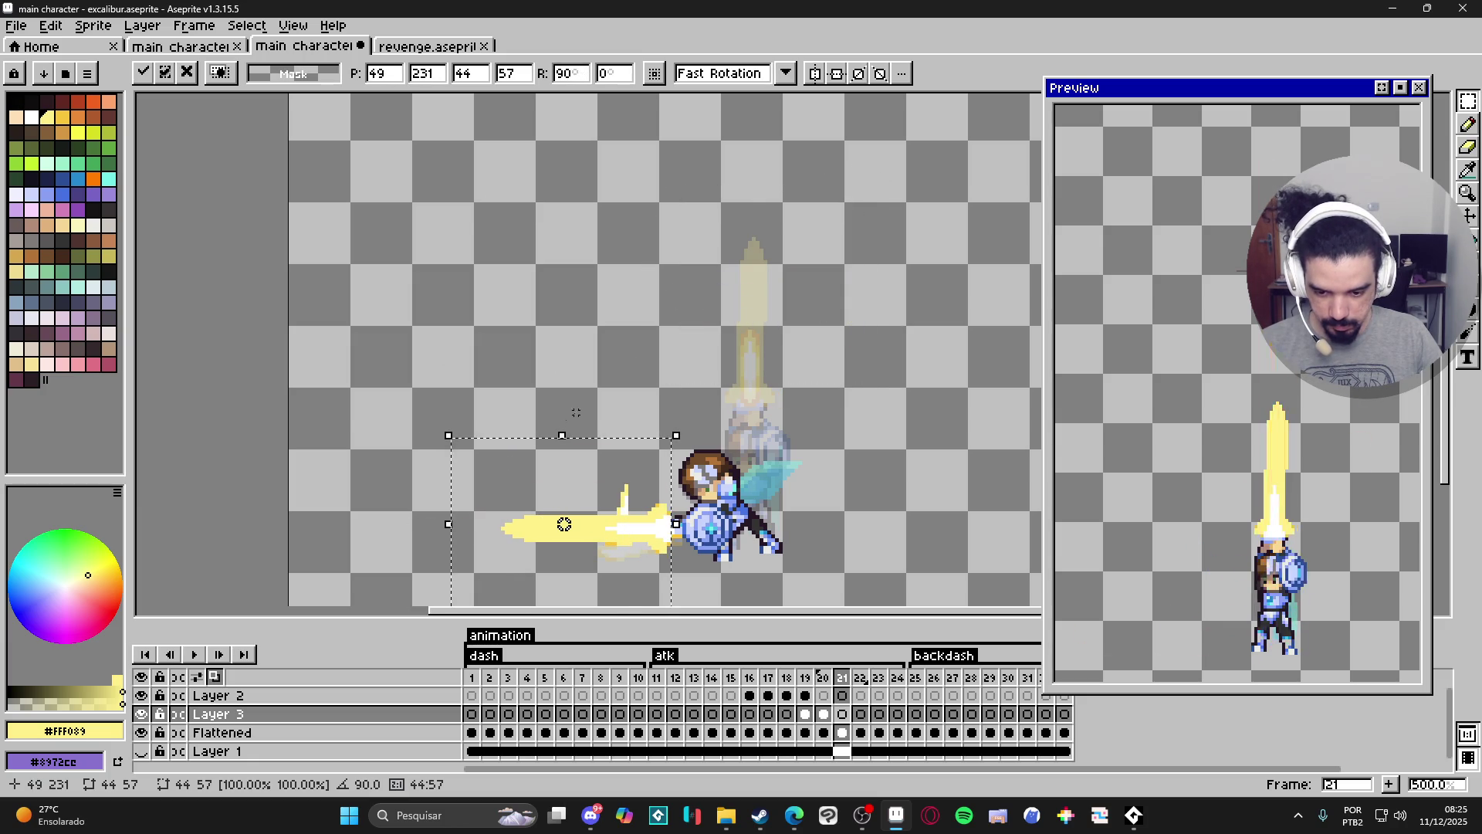
pyautogui.moveTo(687, 427); pyautogui.dragTo(693, 430)
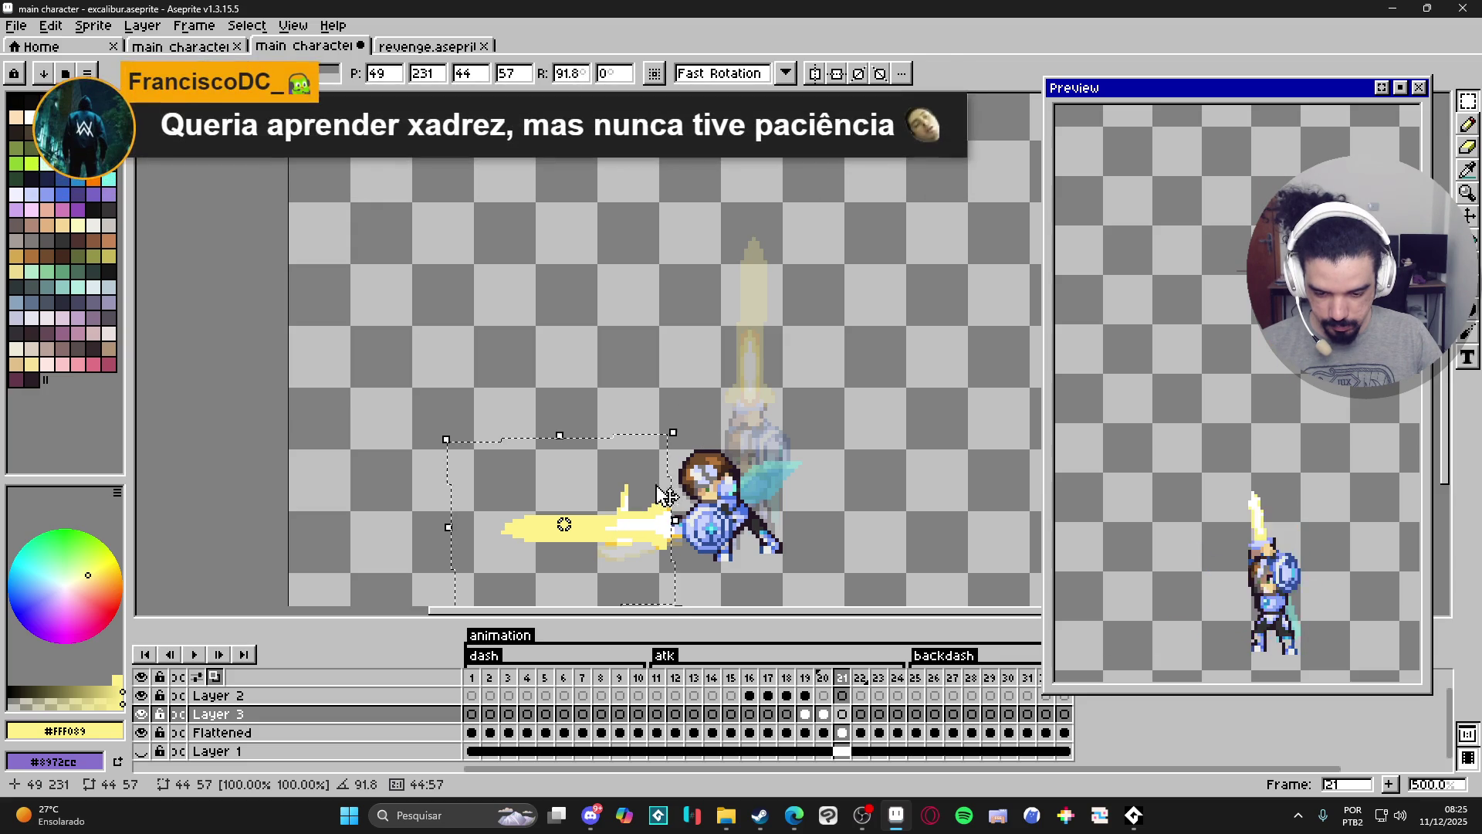
pyautogui.moveTo(640, 543); pyautogui.dragTo(642, 547)
pyautogui.press('Return')
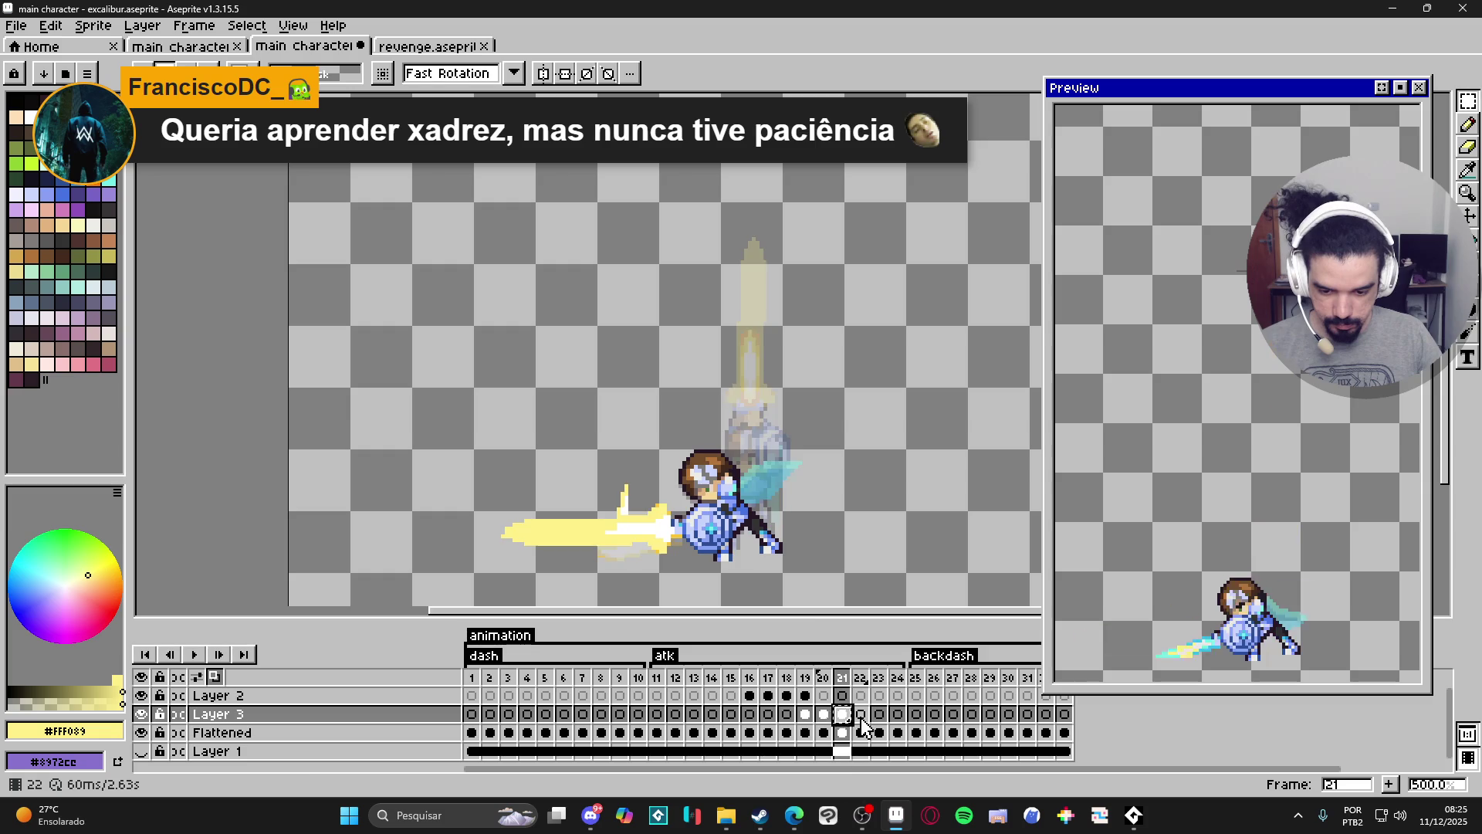
# Select frame 22's yellow slash, rotate and reposition it to align with the sword, and apply.
pyautogui.click(862, 718)
pyautogui.press('m')
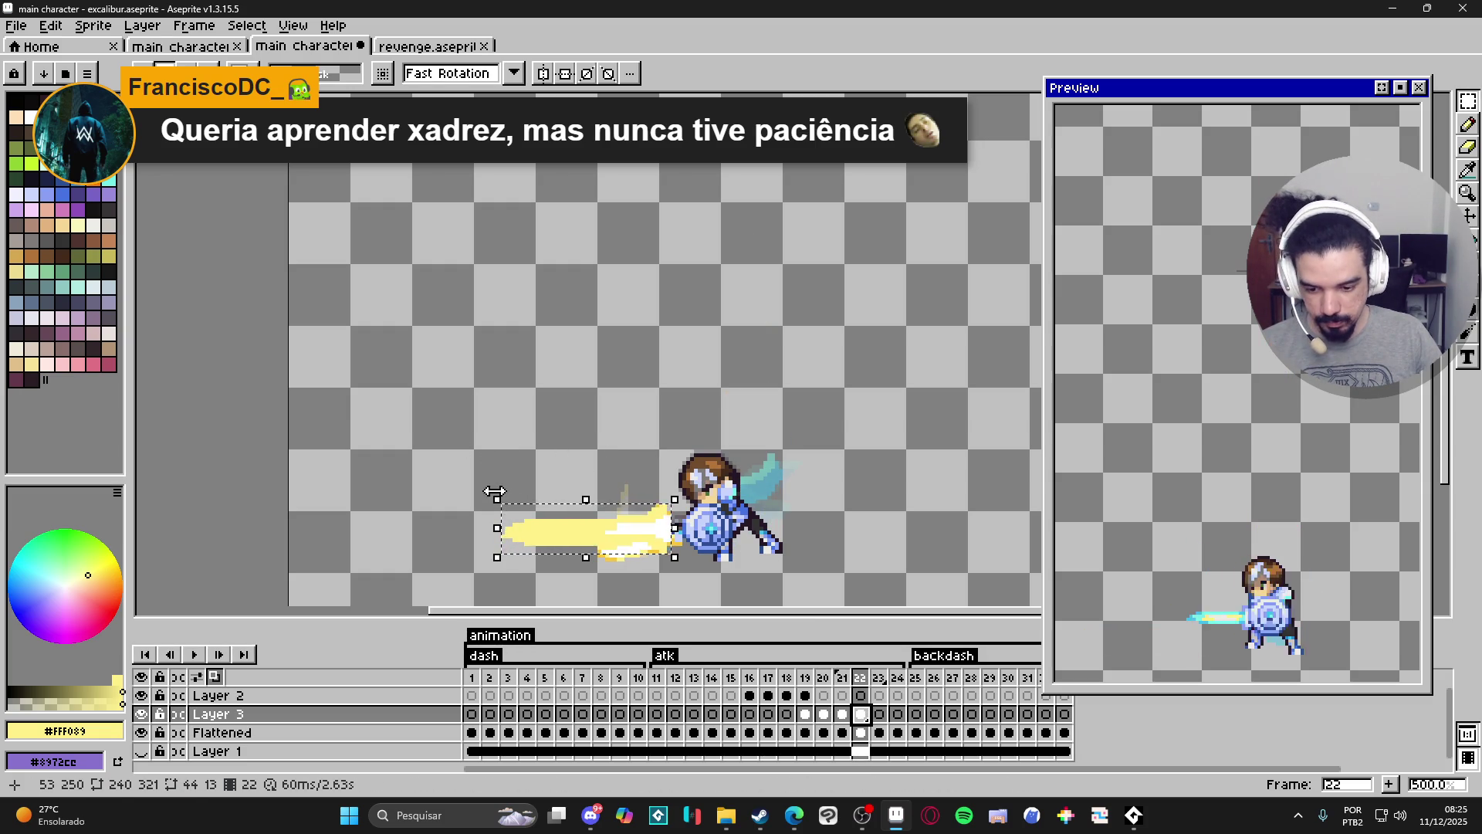
pyautogui.click(491, 479)
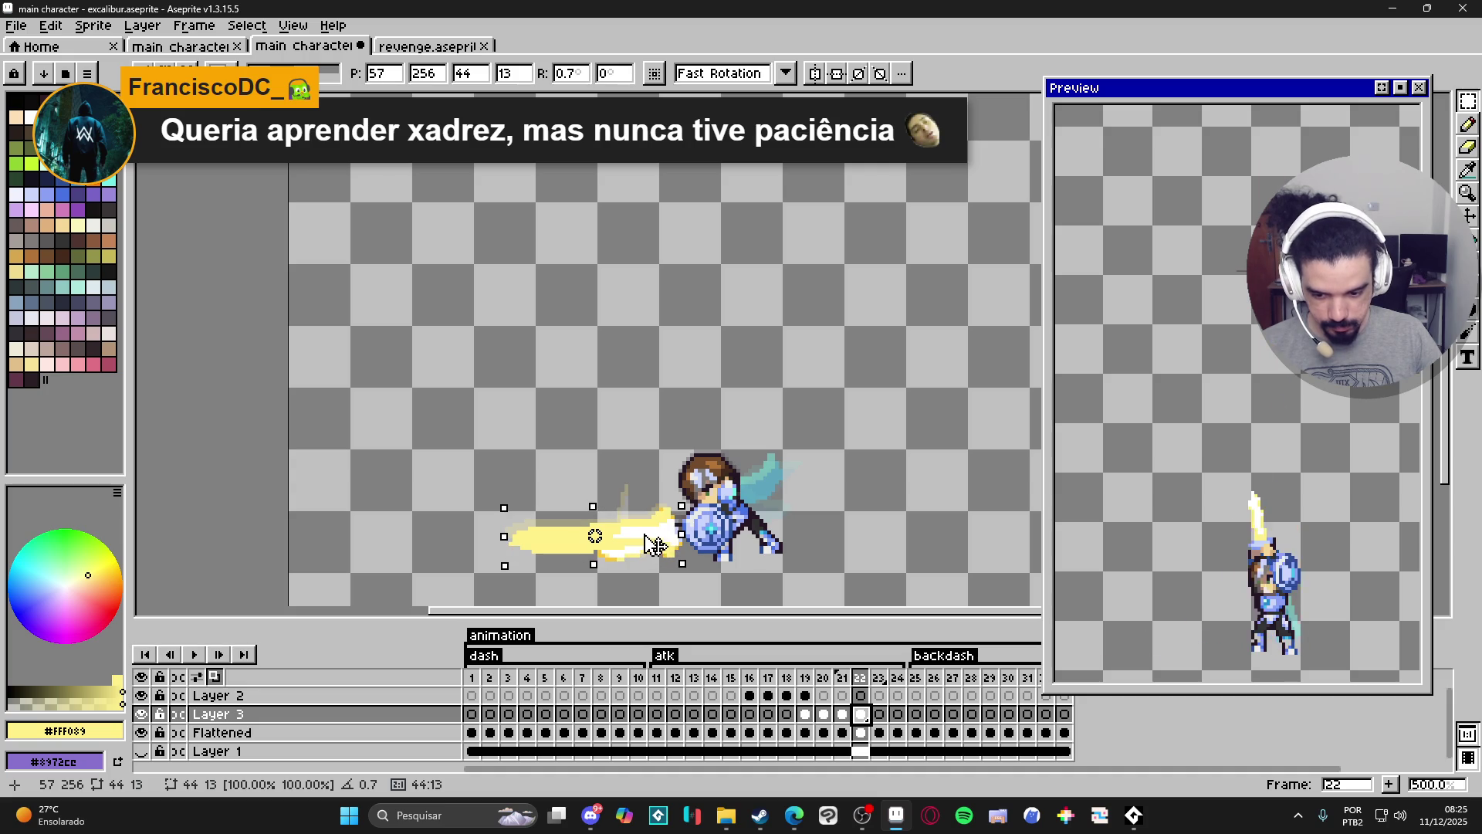
pyautogui.hotkey('ctrl', 'd')
pyautogui.scroll(2, 599, 533)
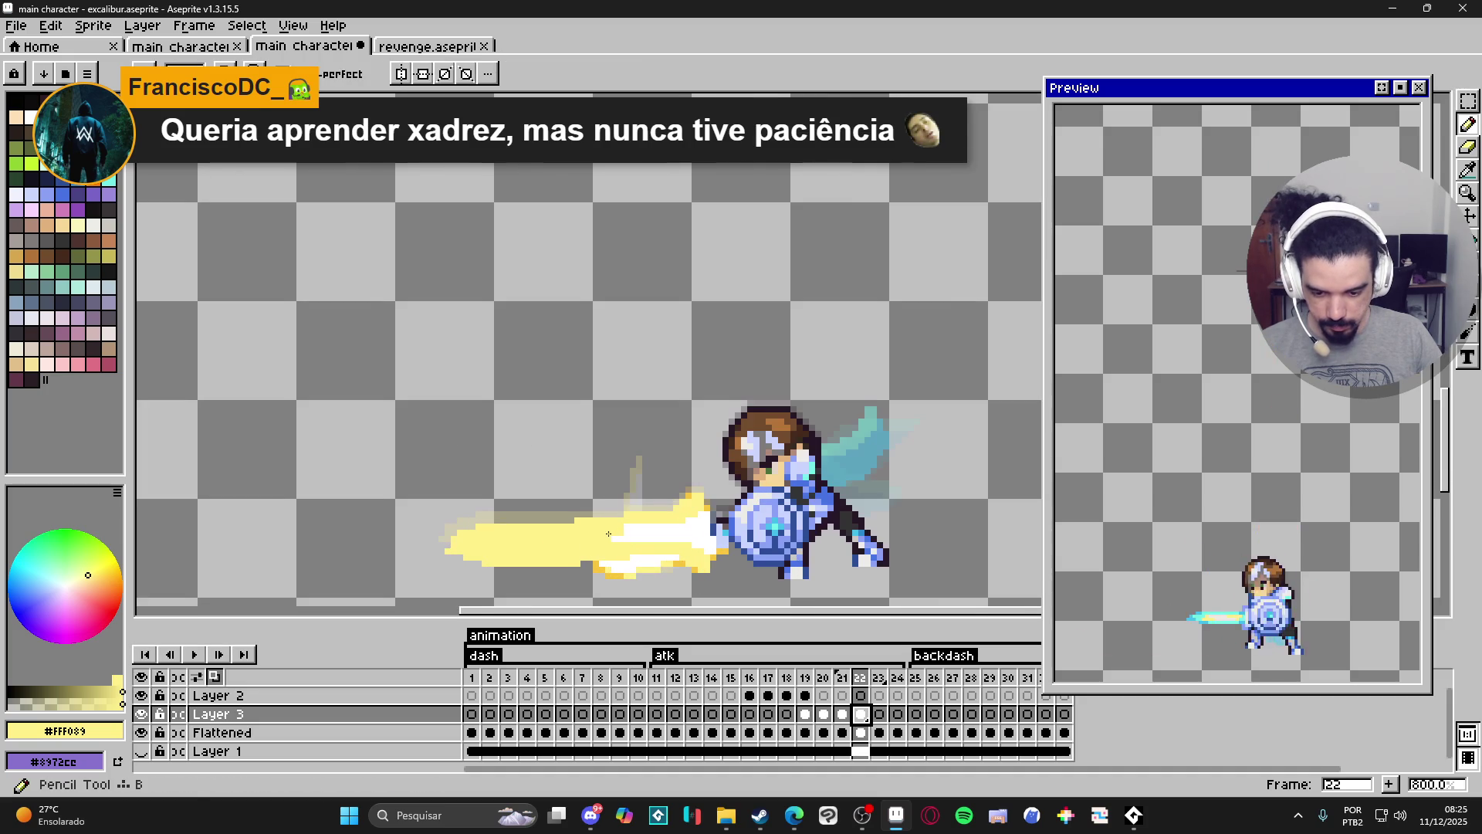
pyautogui.scroll(-2, 526, 561)
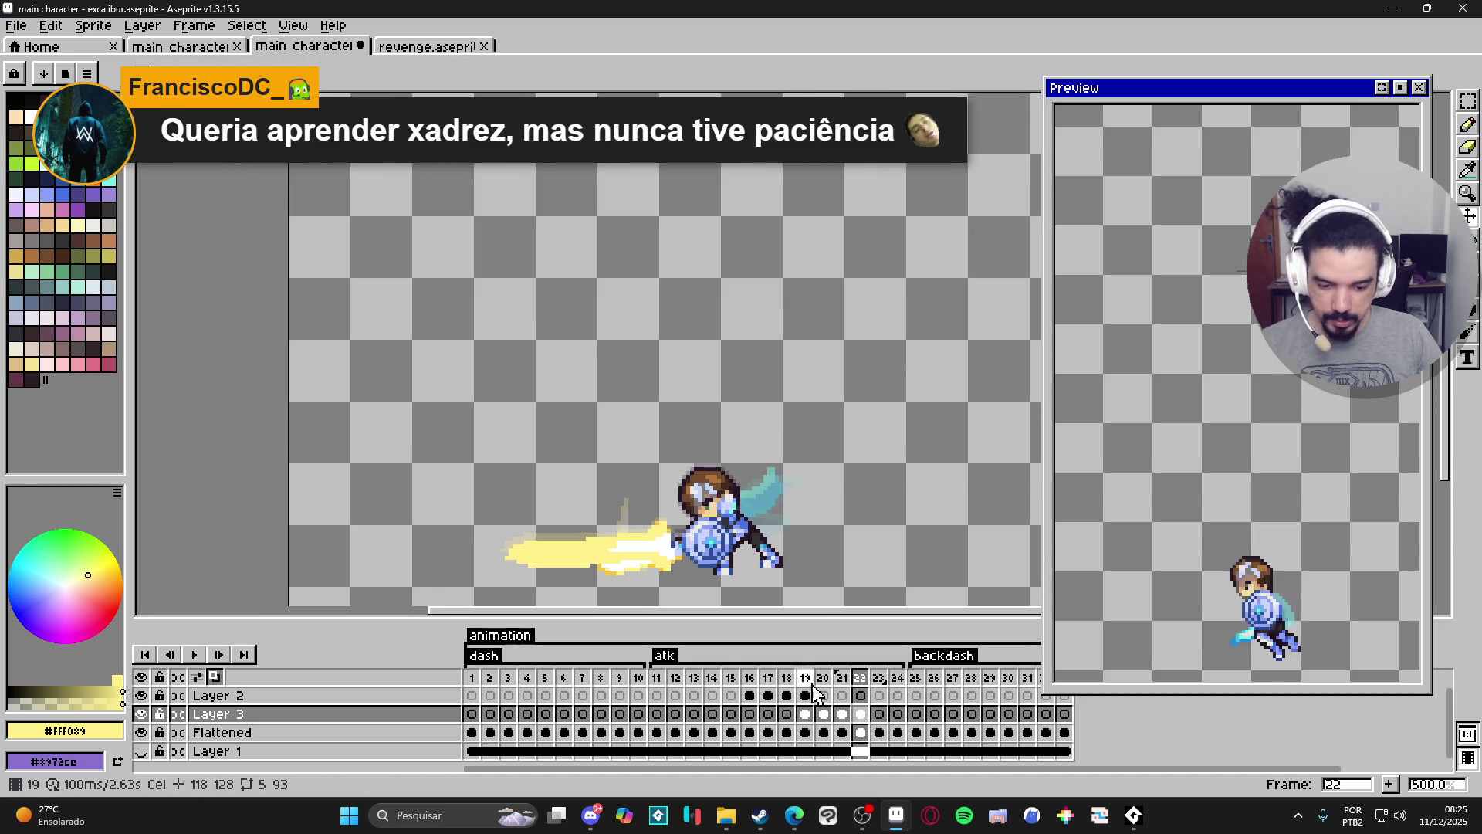
pyautogui.click(861, 680)
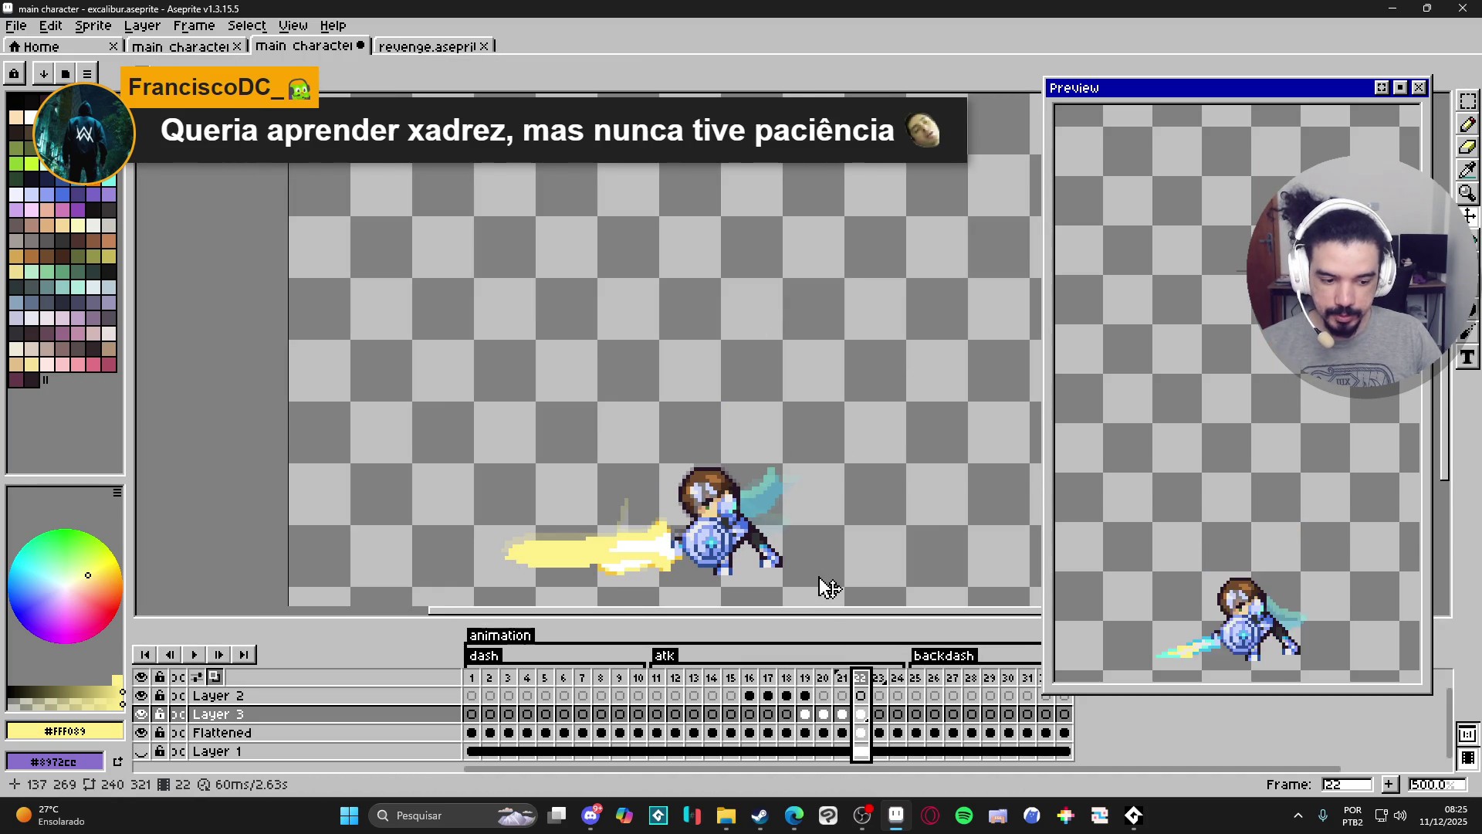
# Step through frames 18–23 to review the attack timing.
pyautogui.scroll(-2, 833, 524)
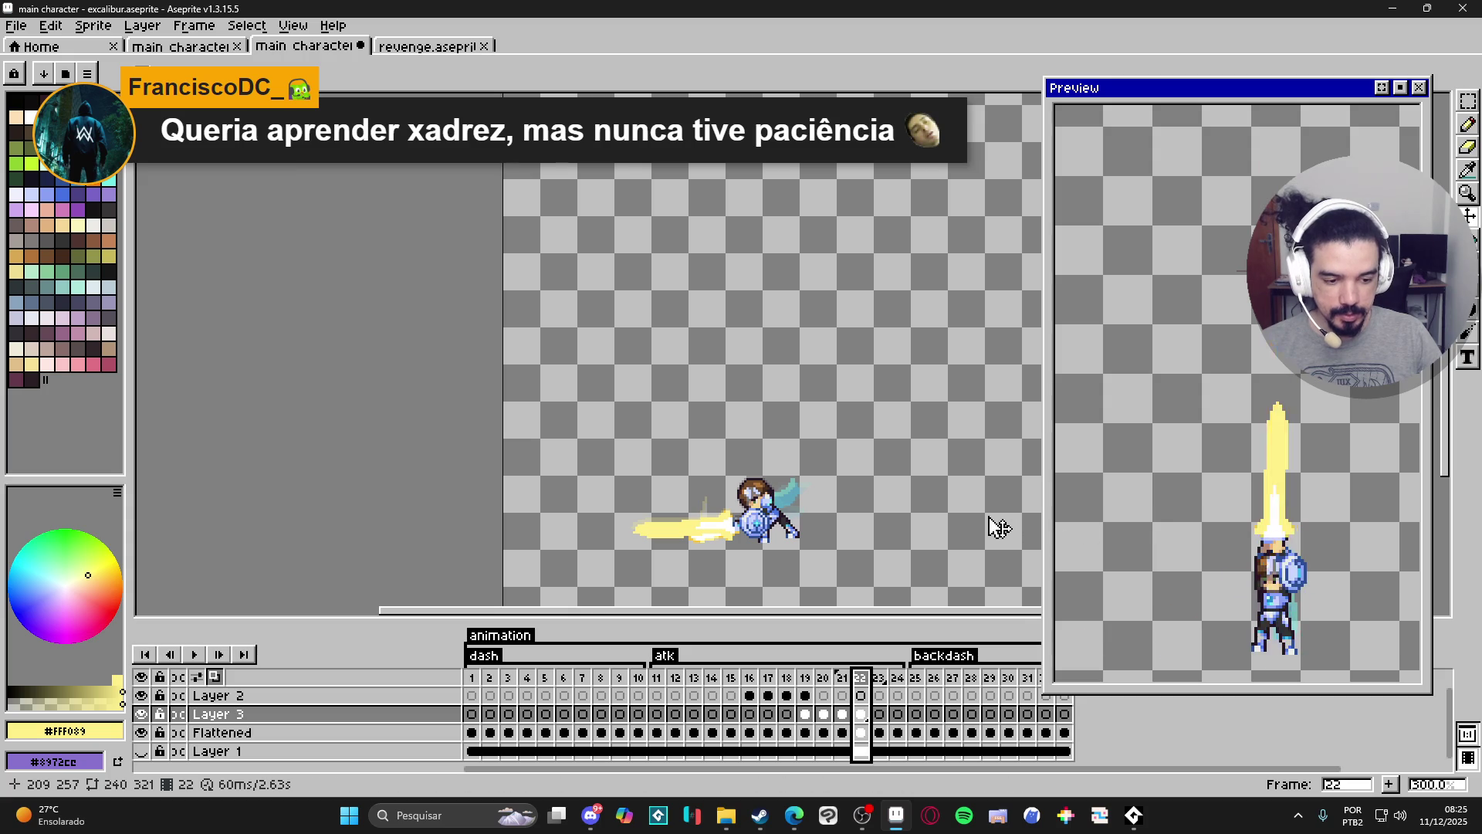
pyautogui.click(843, 678)
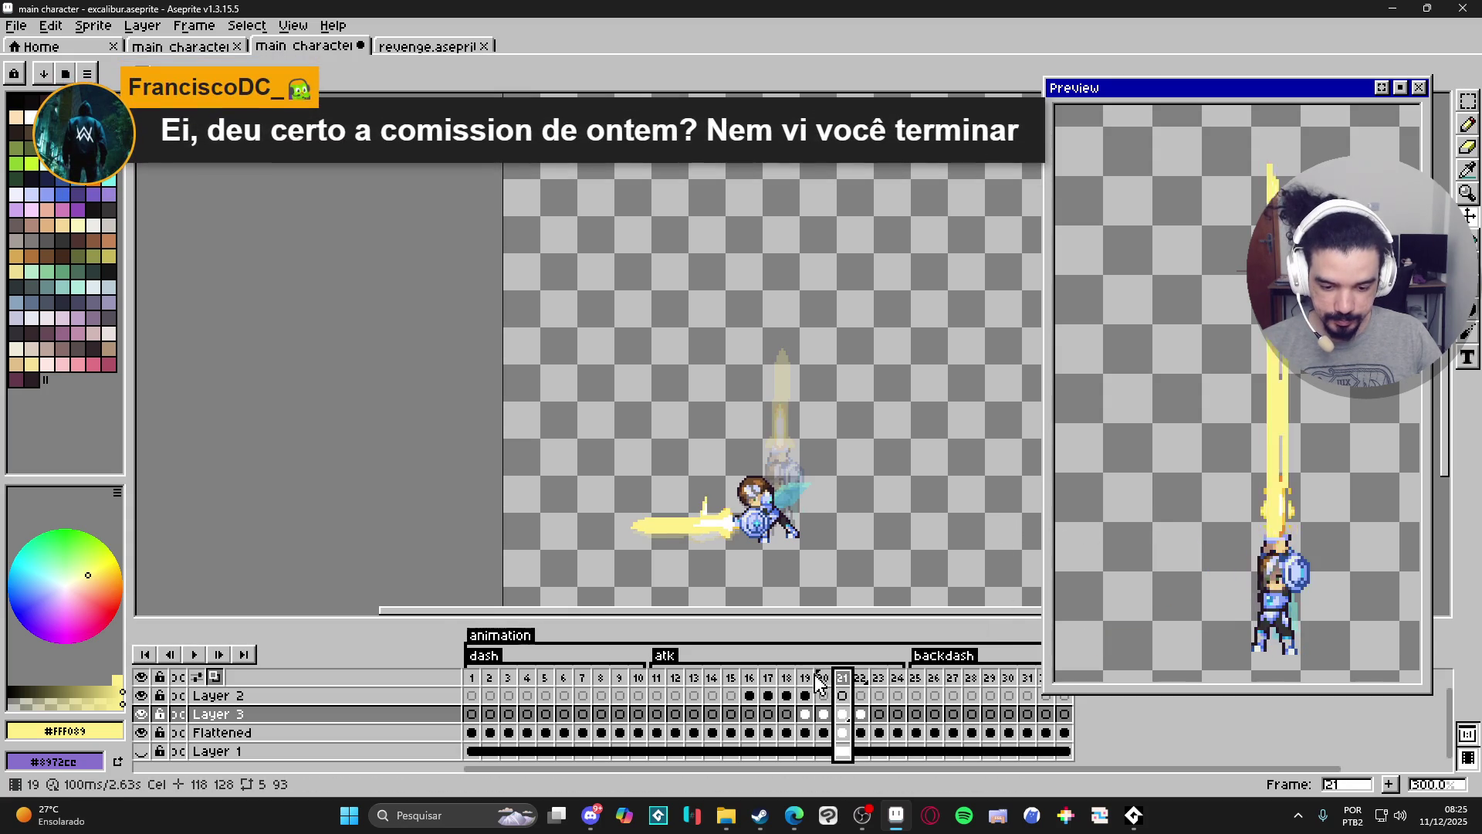
pyautogui.click(788, 678)
pyautogui.click(806, 679)
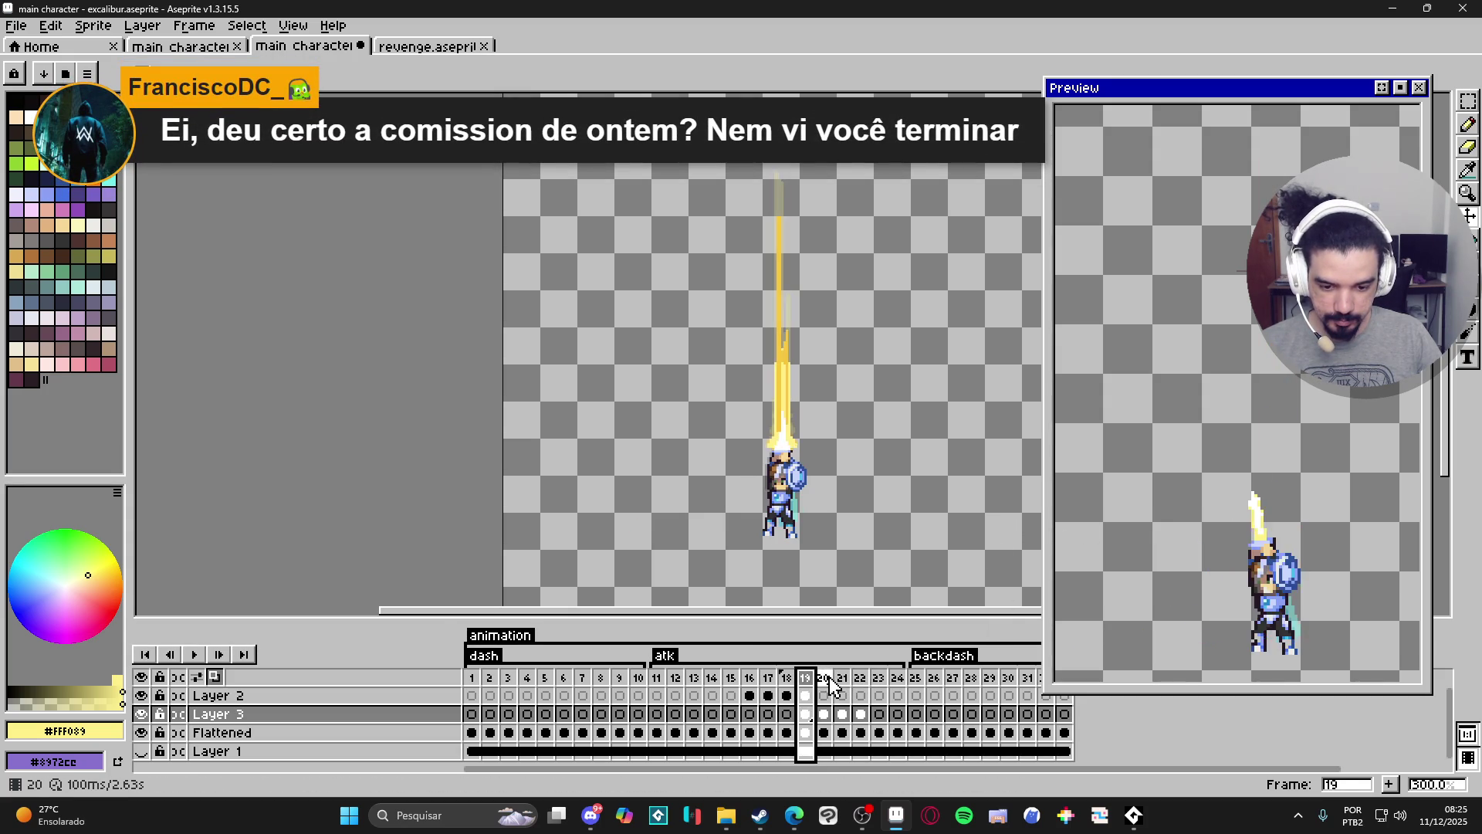
pyautogui.click(824, 680)
pyautogui.press('Left')
pyautogui.press('Right')
pyautogui.press('Right')
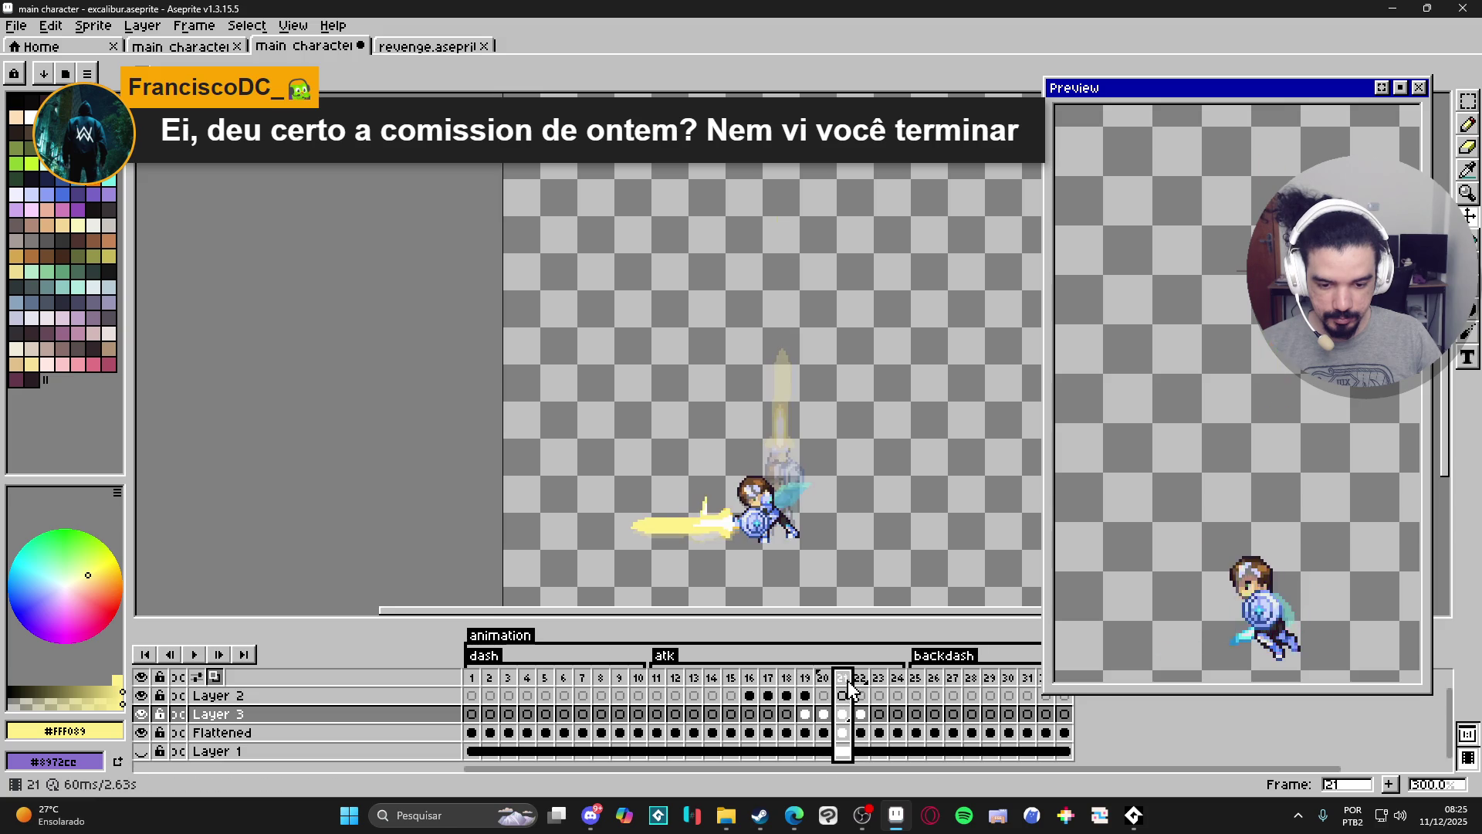
pyautogui.click(862, 679)
pyautogui.click(882, 680)
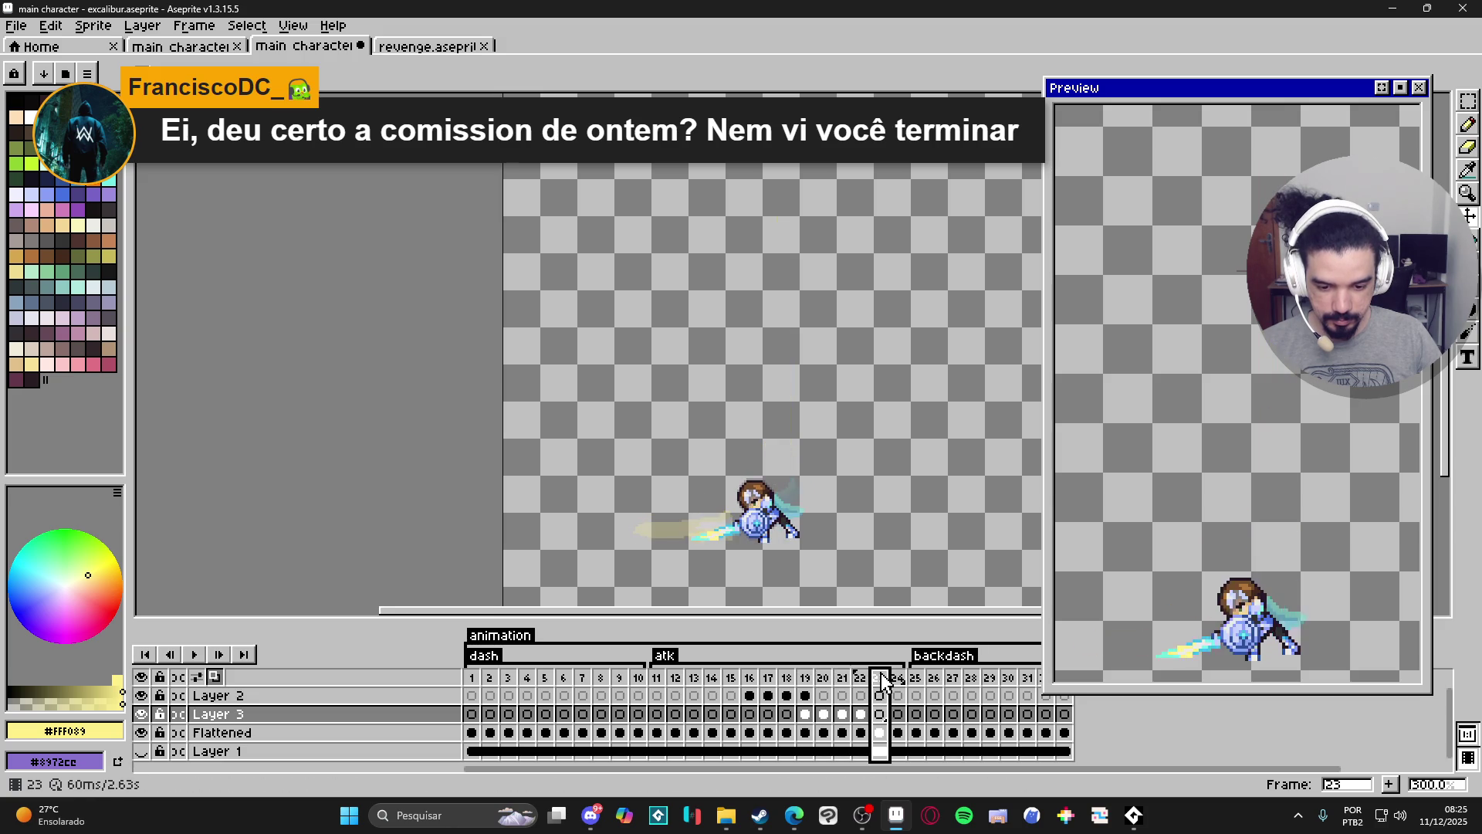
pyautogui.press('Left')
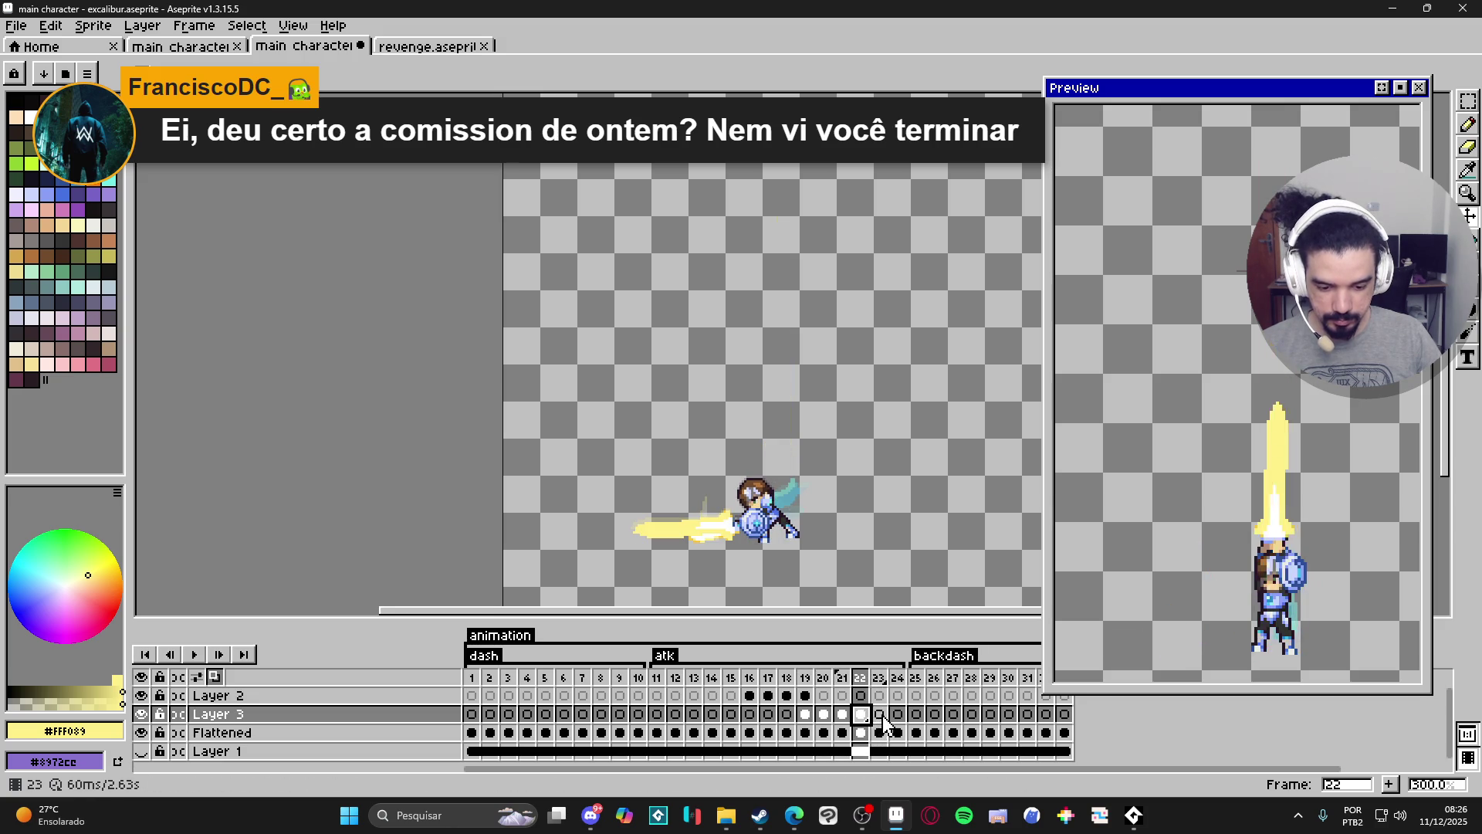
# Redraw part of the yellow slash on frame 23 and paste the bright slash into frame 24.
pyautogui.click(880, 715)
pyautogui.scroll(2, 726, 550)
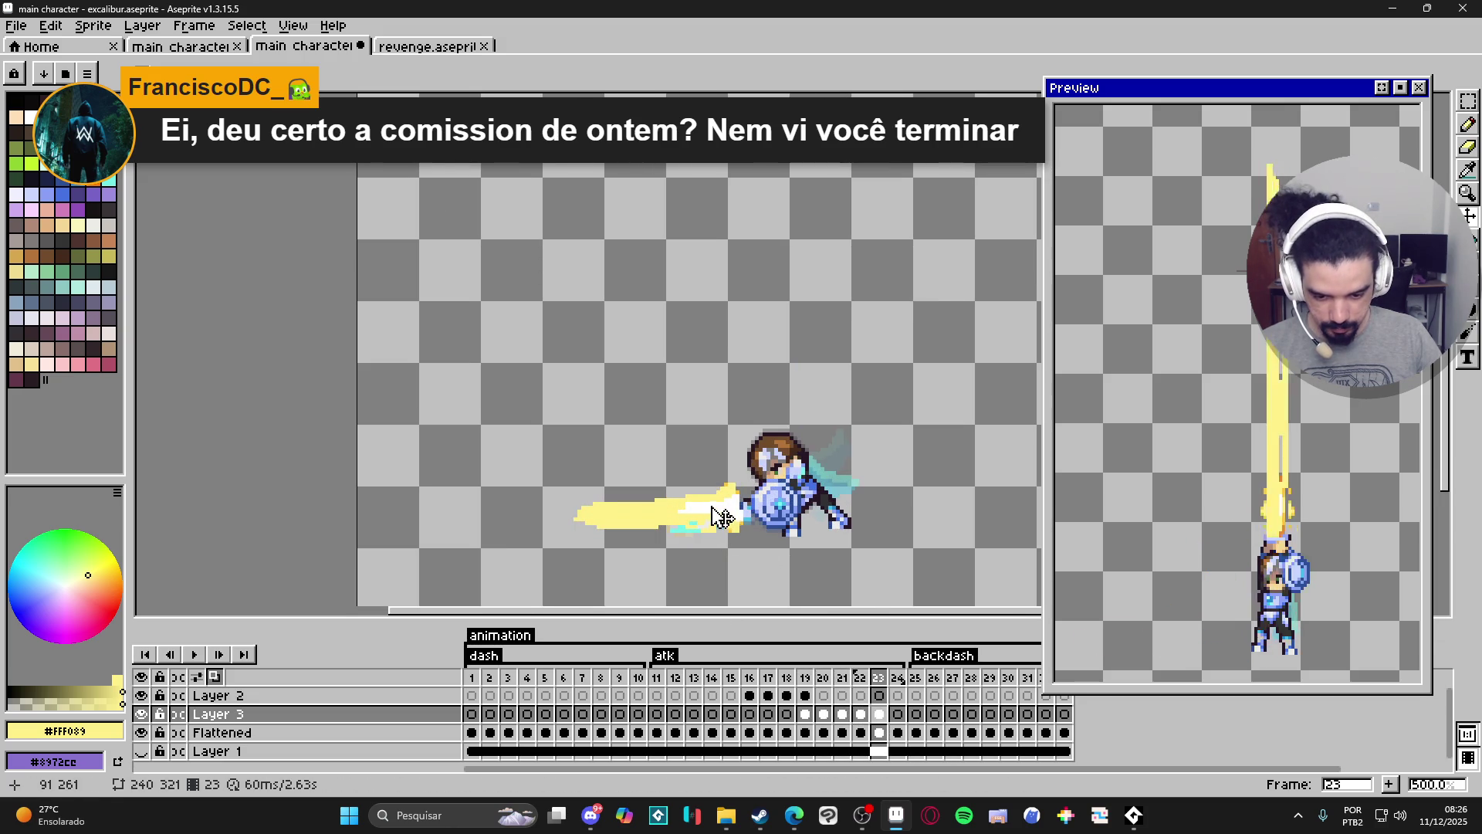
pyautogui.moveTo(579, 490); pyautogui.dragTo(714, 517)
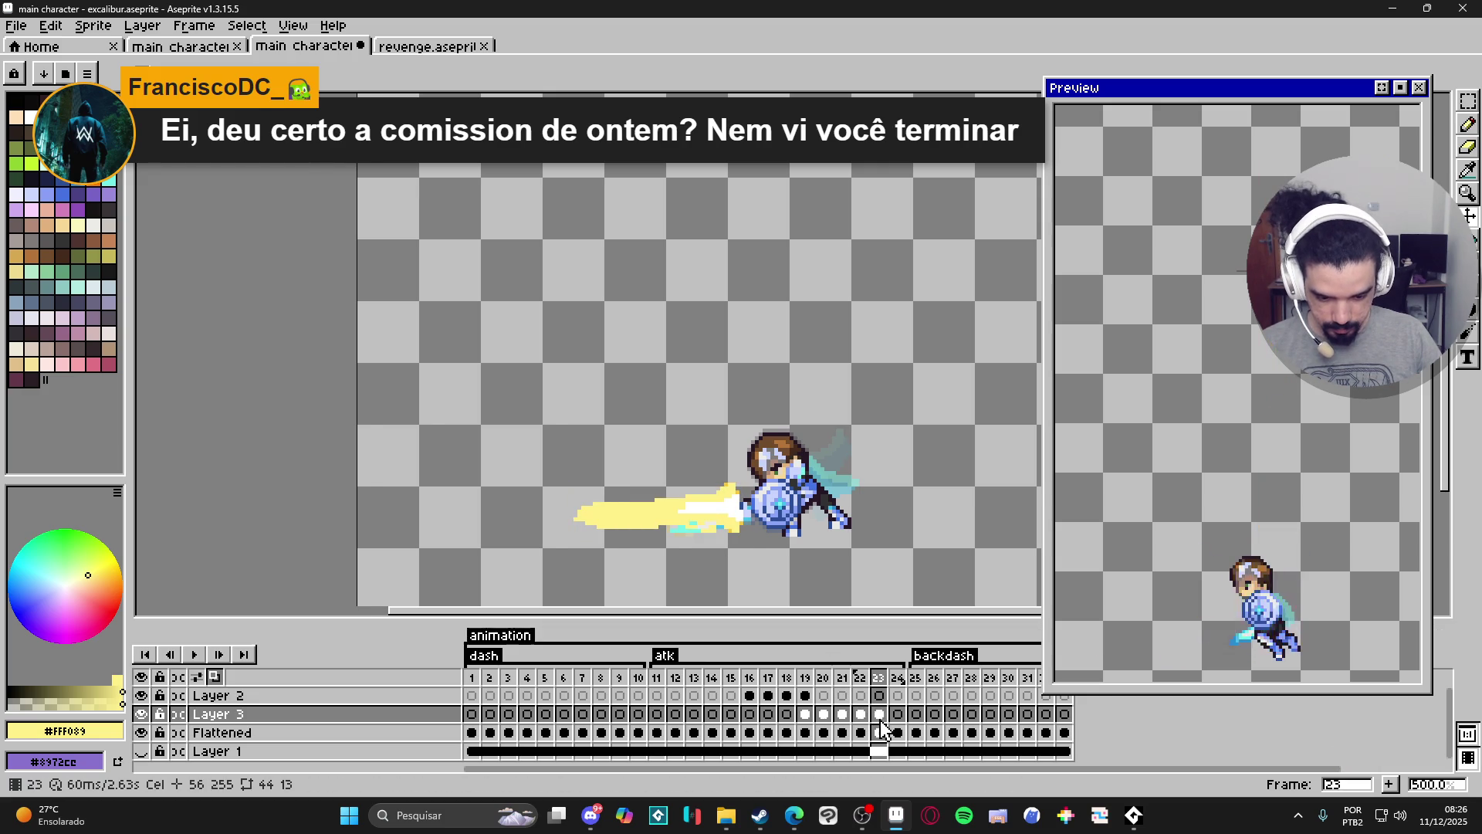
pyautogui.click(898, 715)
pyautogui.hotkey('ctrl', 'v')
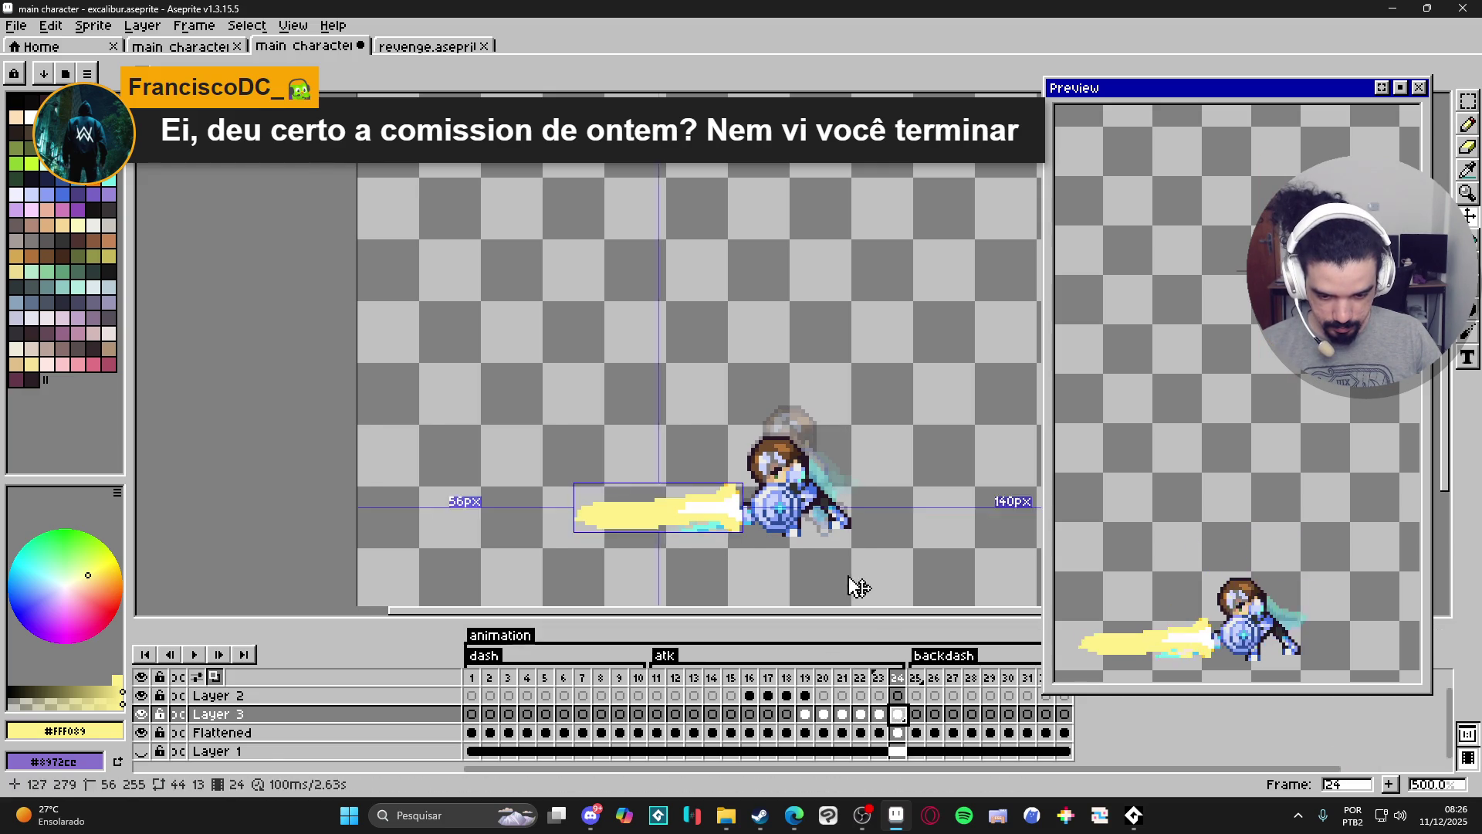
# Delete the two extra slash frames 23 and 24, then check frames 21–22.
pyautogui.click(843, 678)
pyautogui.press('Left')
pyautogui.press('Left')
pyautogui.press('Right')
pyautogui.press('Right')
pyautogui.press('Right')
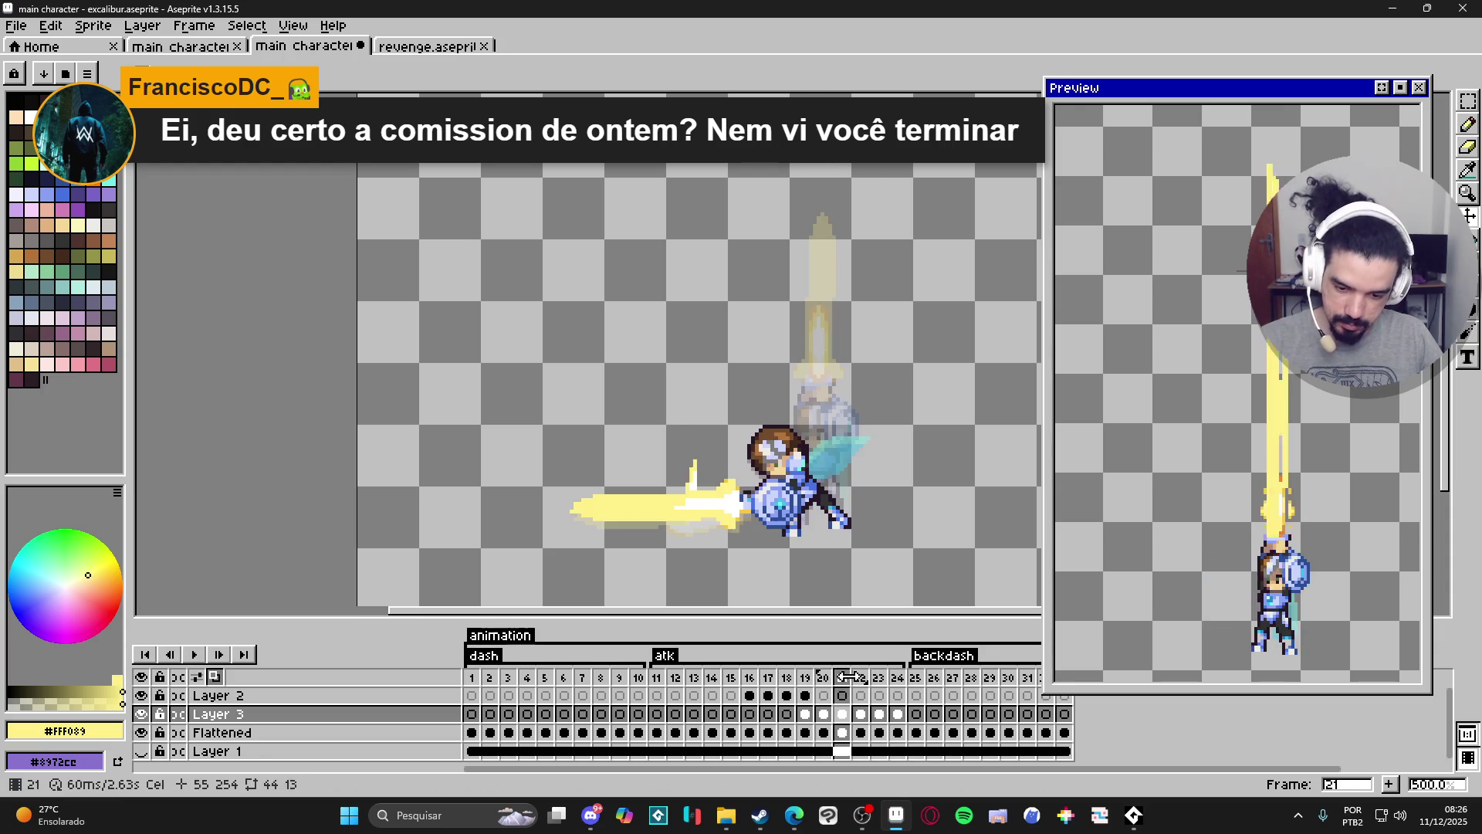
pyautogui.click(882, 678)
pyautogui.hotkey('alt', 'Delete')
pyautogui.hotkey('alt', 'Delete')
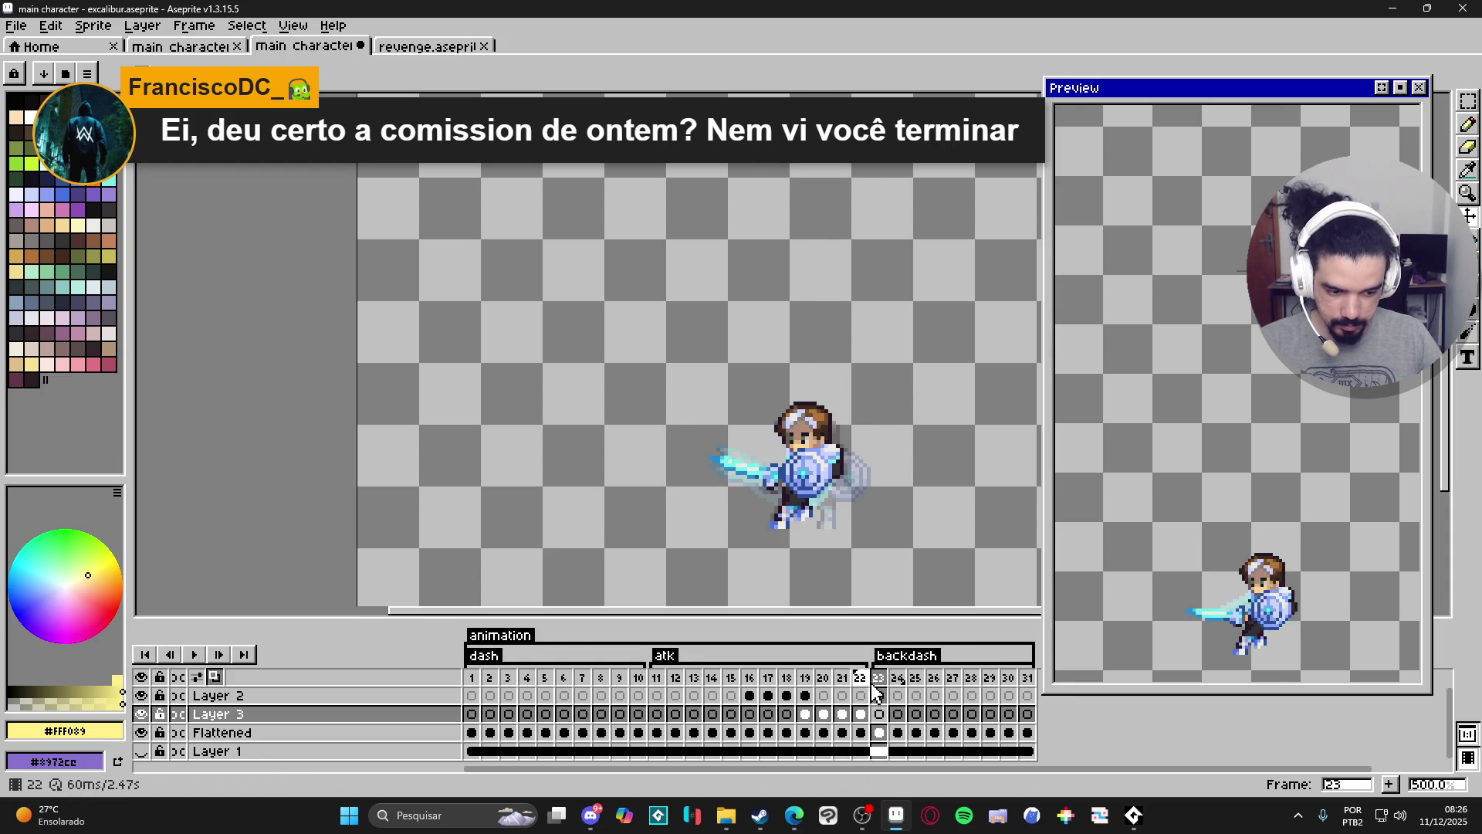
pyautogui.click(840, 689)
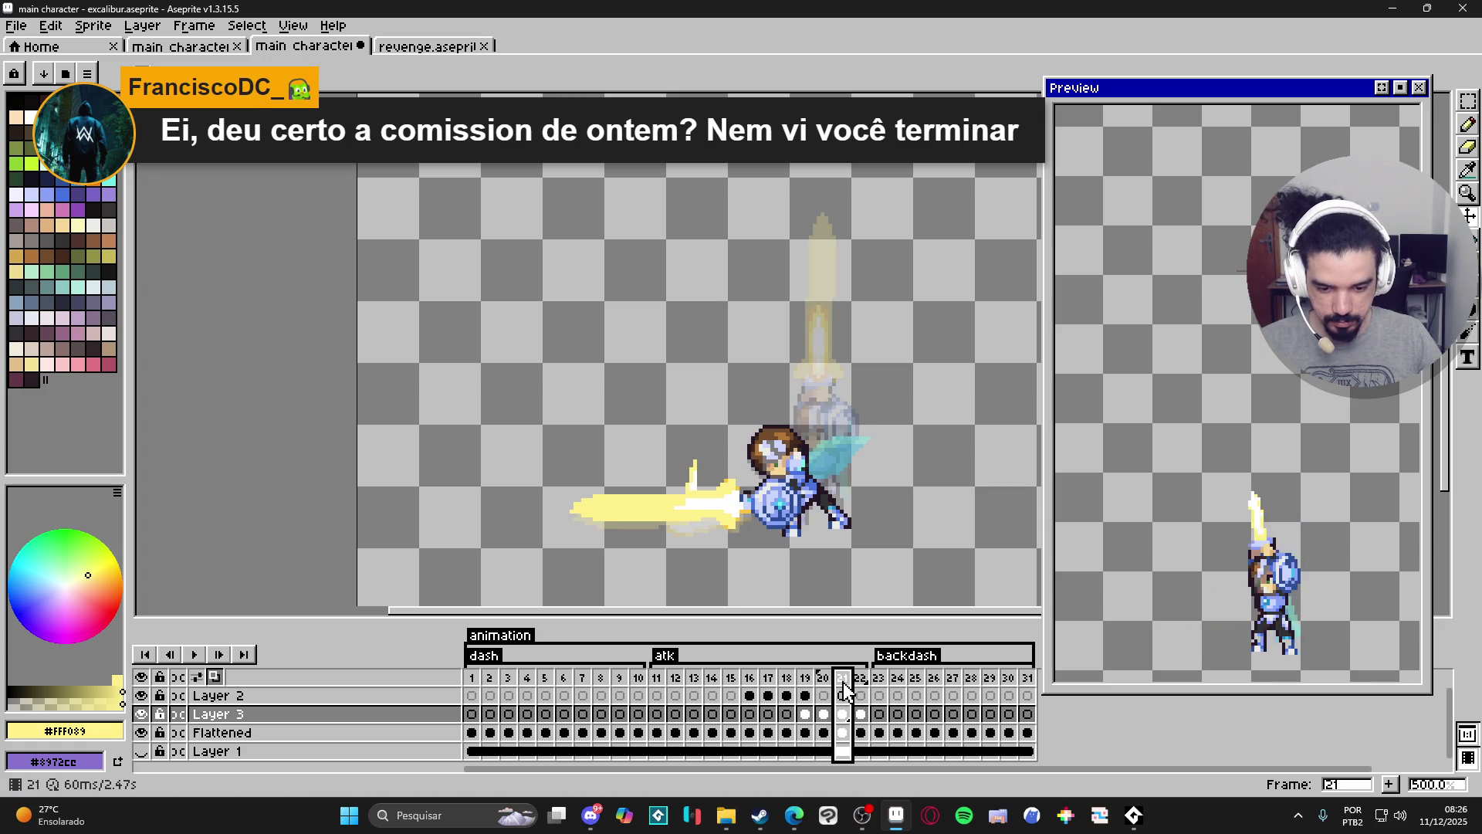
pyautogui.click(862, 687)
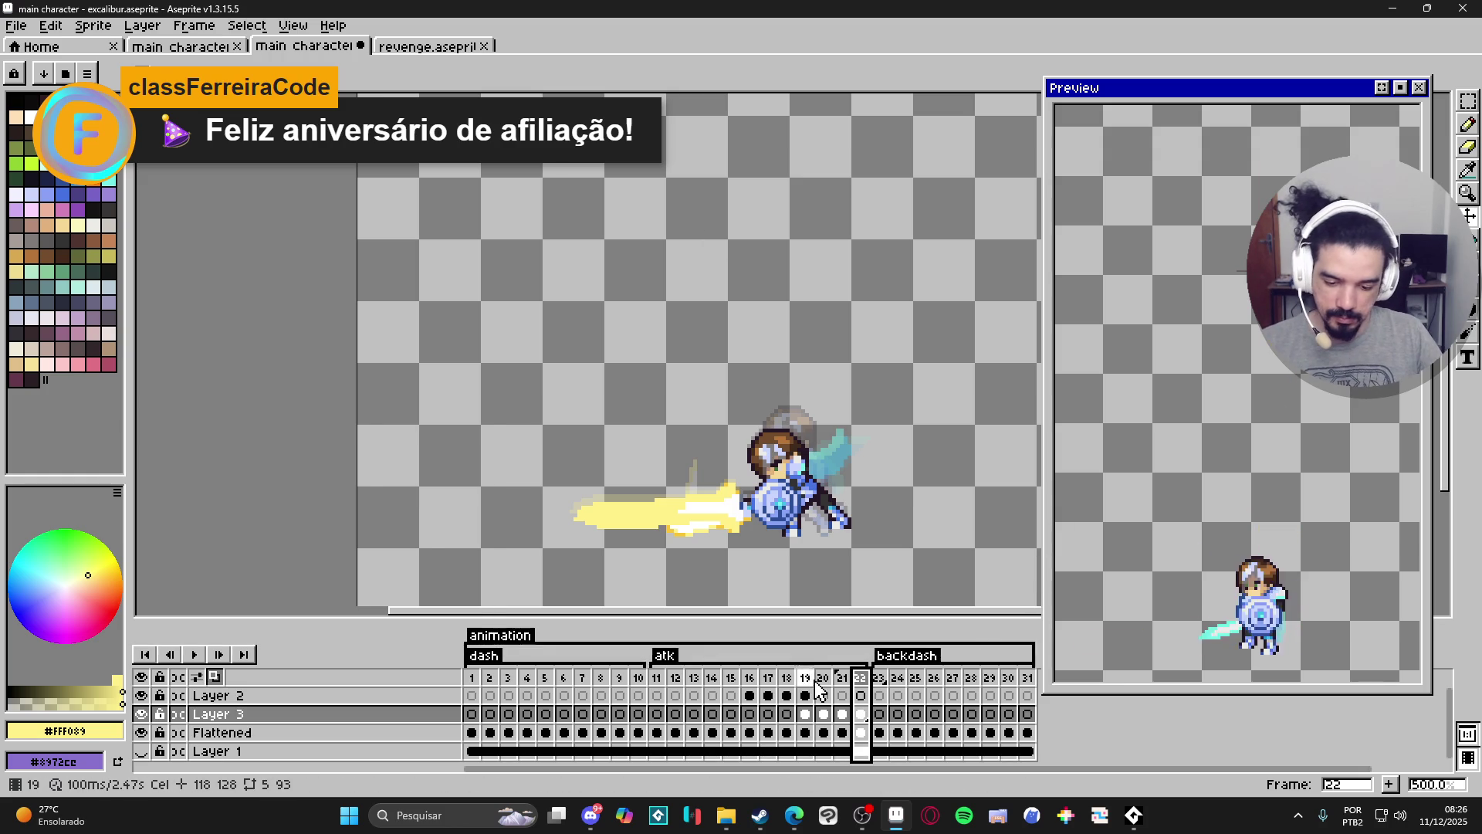
# Compare frames 17–19 and inspect the Layer 2 and Layer 3 cels.
pyautogui.click(848, 707)
pyautogui.press('Left')
pyautogui.press('Left')
pyautogui.press('Right')
pyautogui.press('Right')
pyautogui.press('Left')
pyautogui.press('Left')
pyautogui.press('Left')
pyautogui.press('Right')
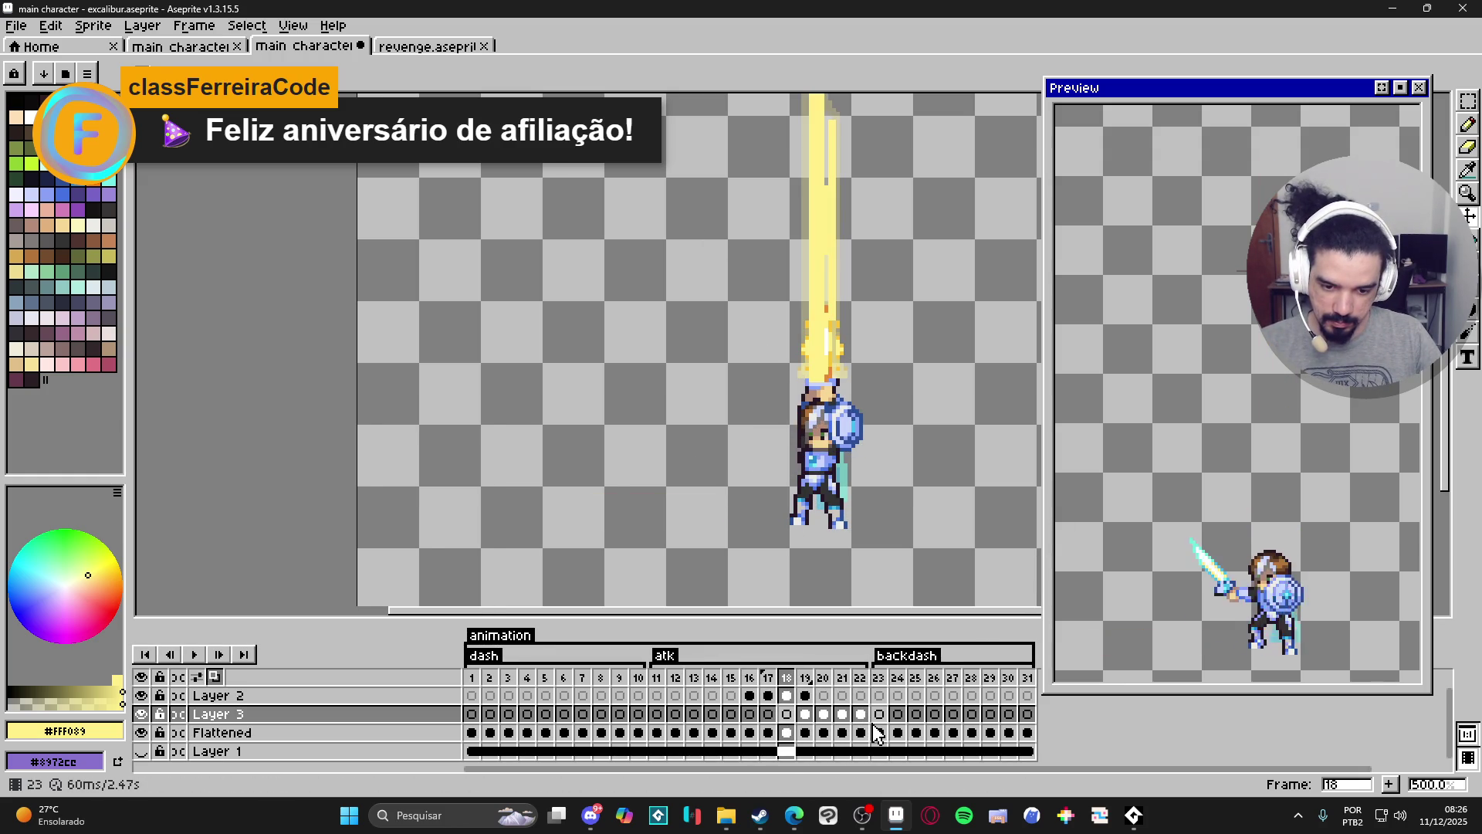
pyautogui.press('Left')
pyautogui.press('Right')
pyautogui.press('Right')
pyautogui.press('Right')
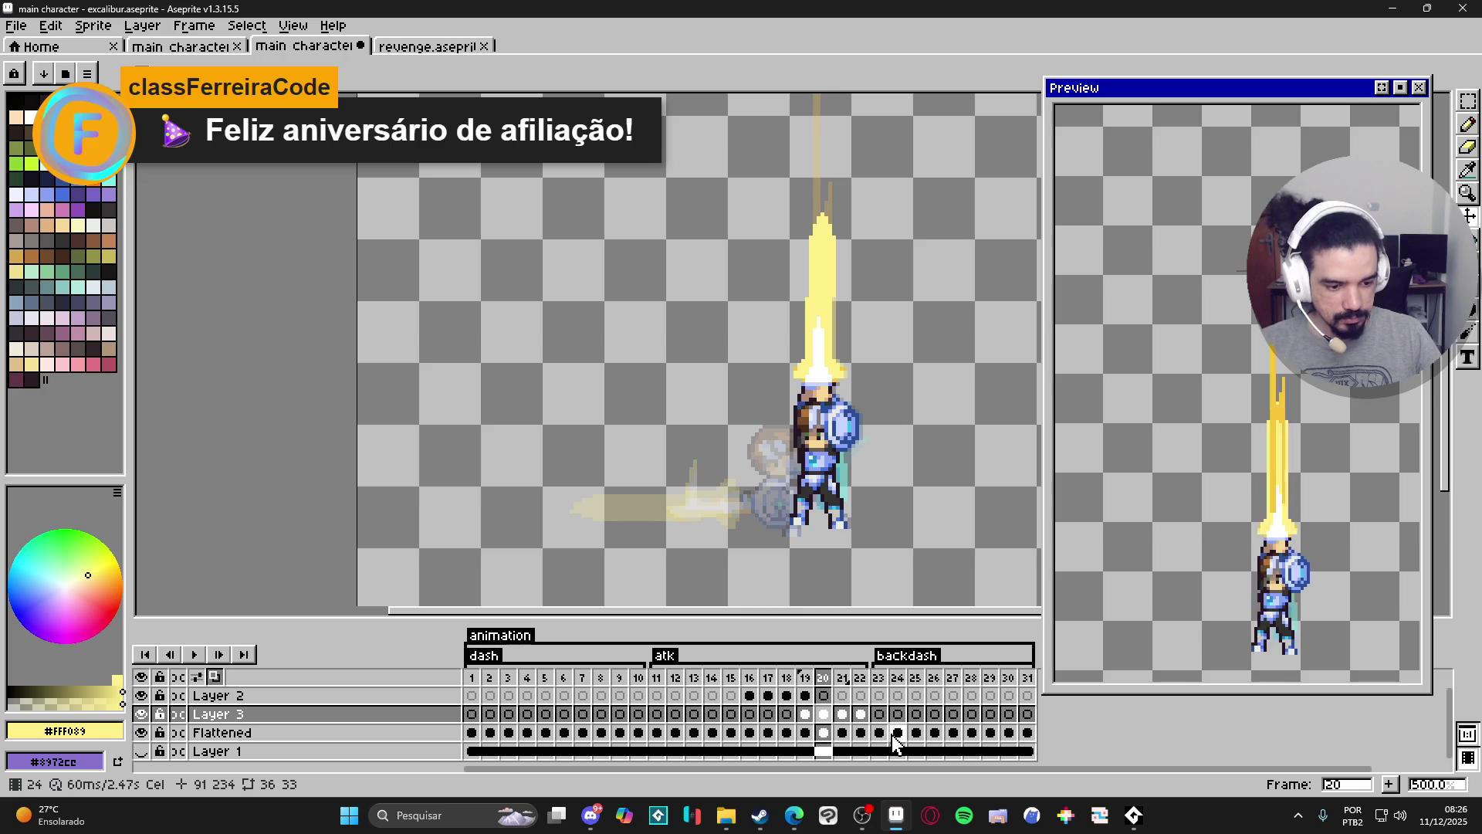
pyautogui.press('Left')
pyautogui.press('Left')
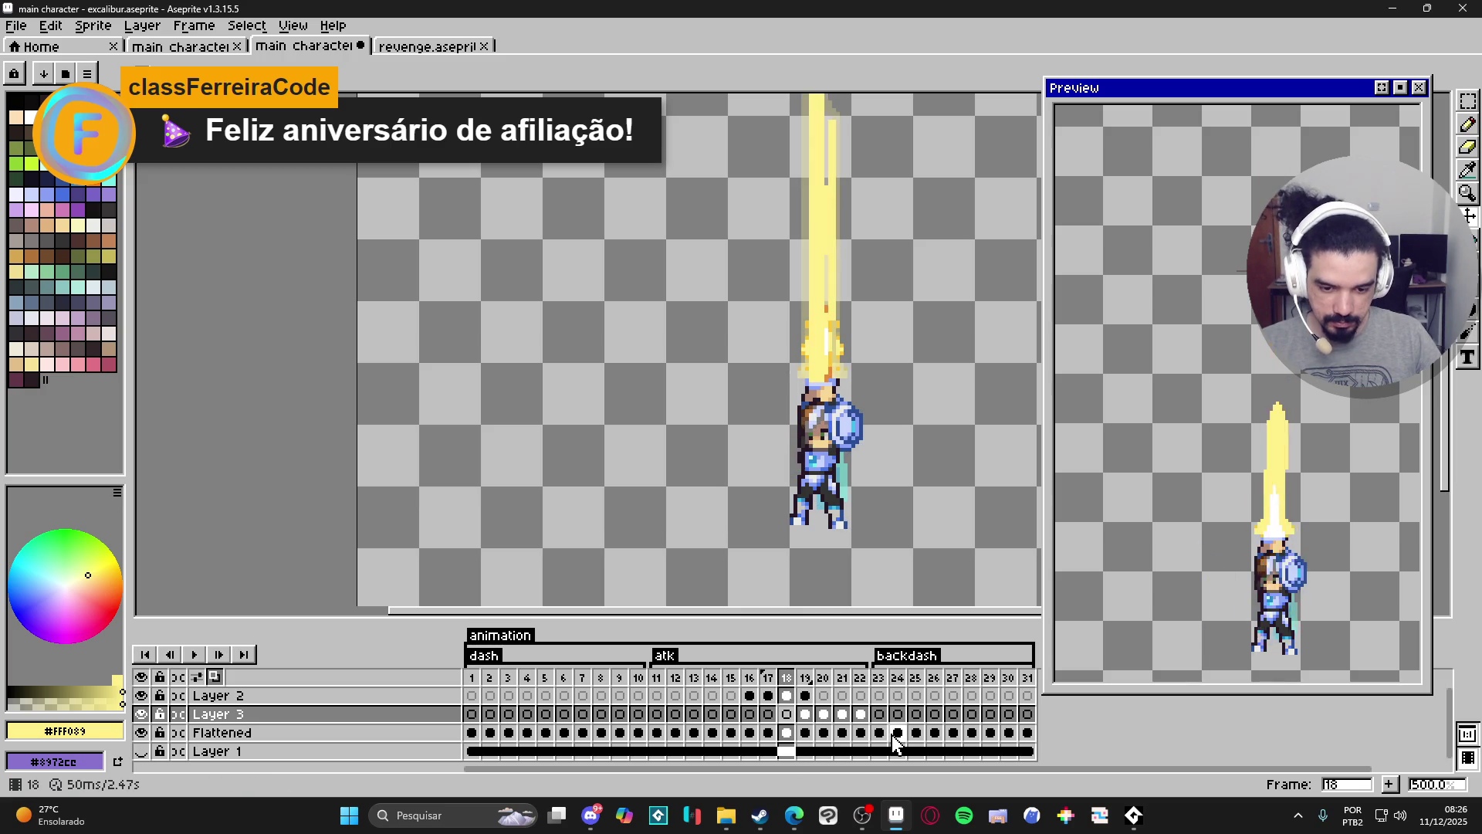
pyautogui.click(806, 697)
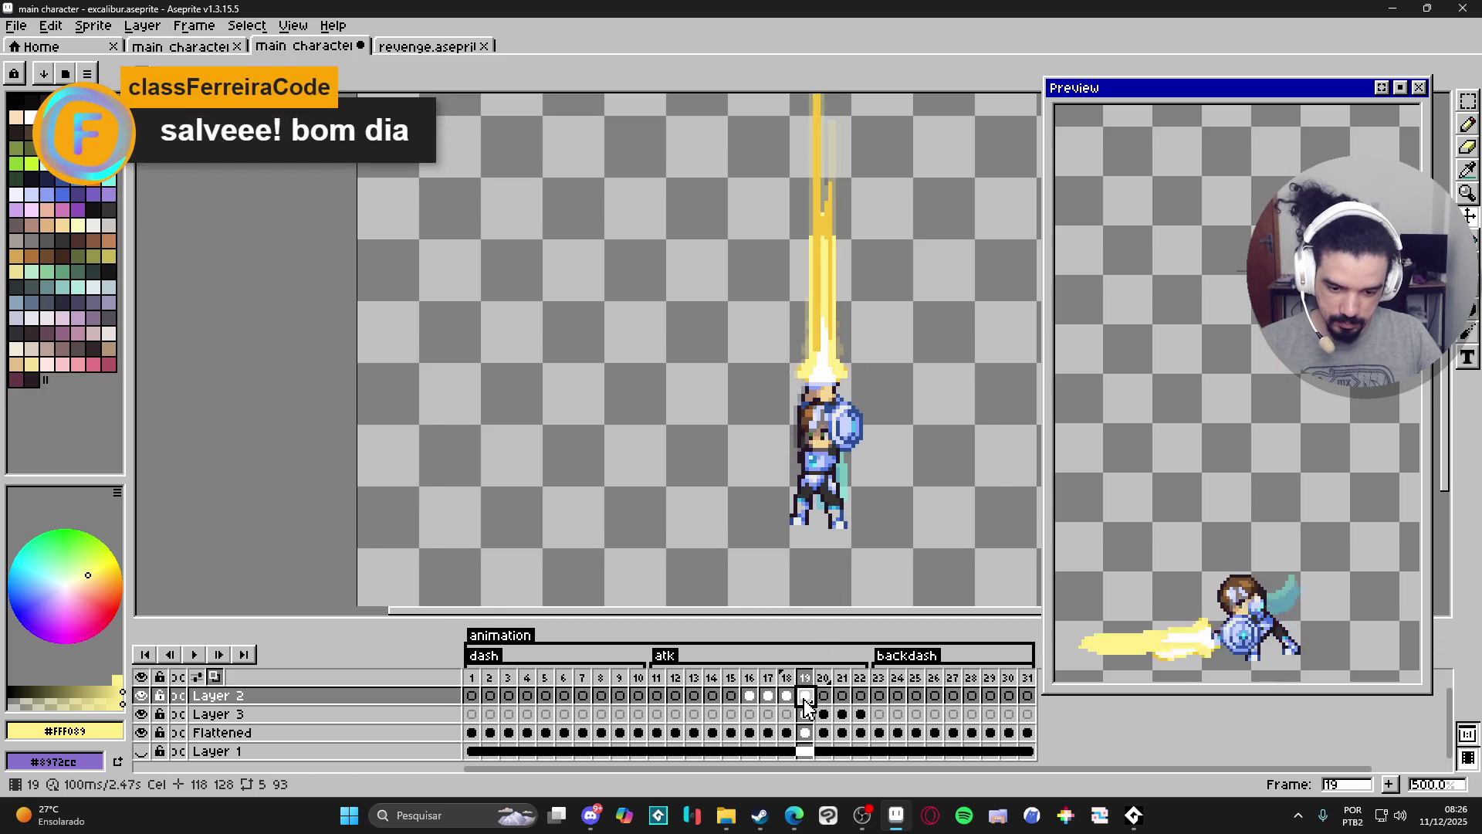
pyautogui.click(805, 714)
pyautogui.click(787, 715)
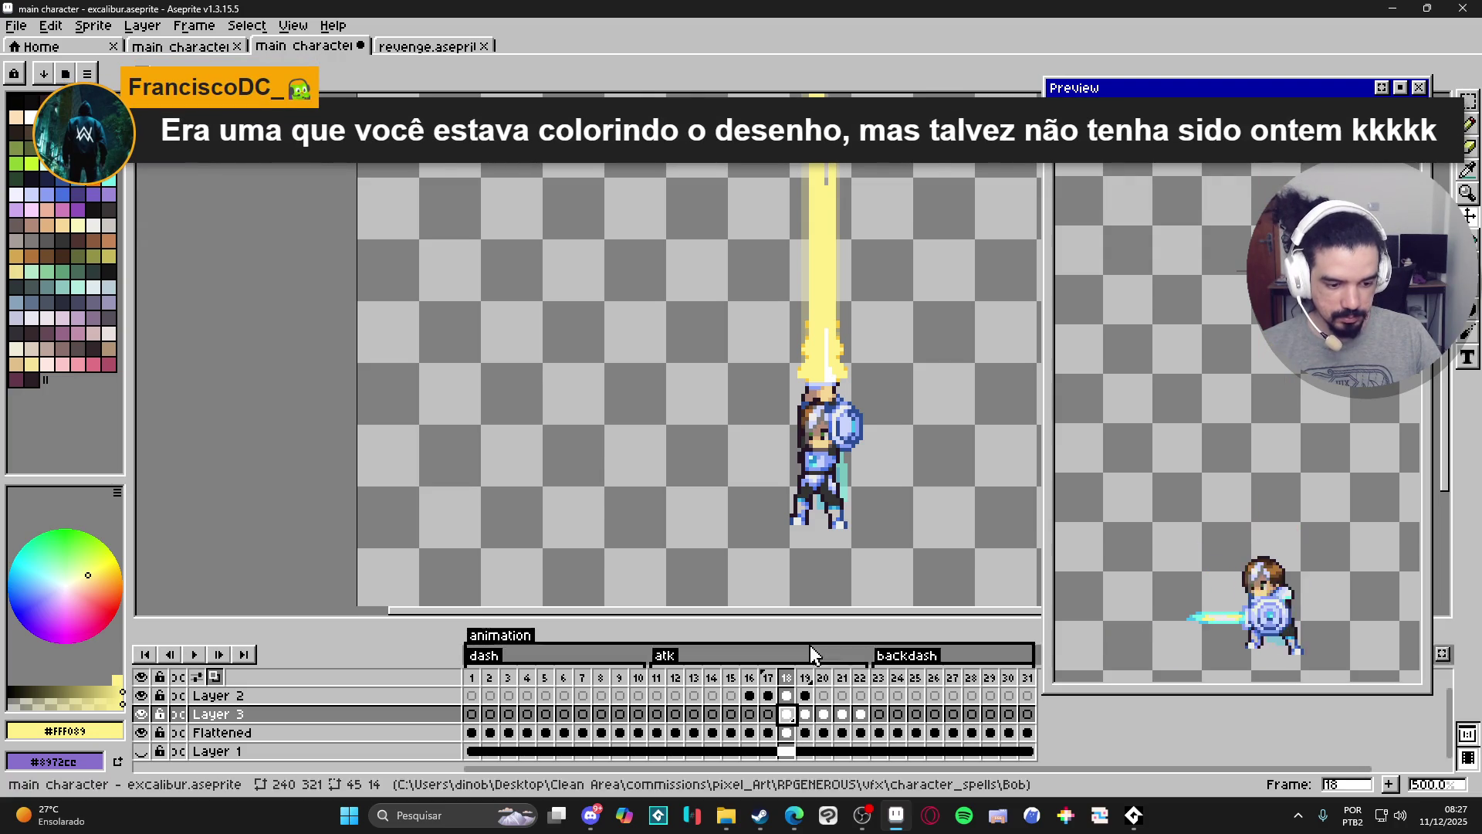
# Insert two new empty frames after frame 22.
pyautogui.scroll(-2, 821, 569)
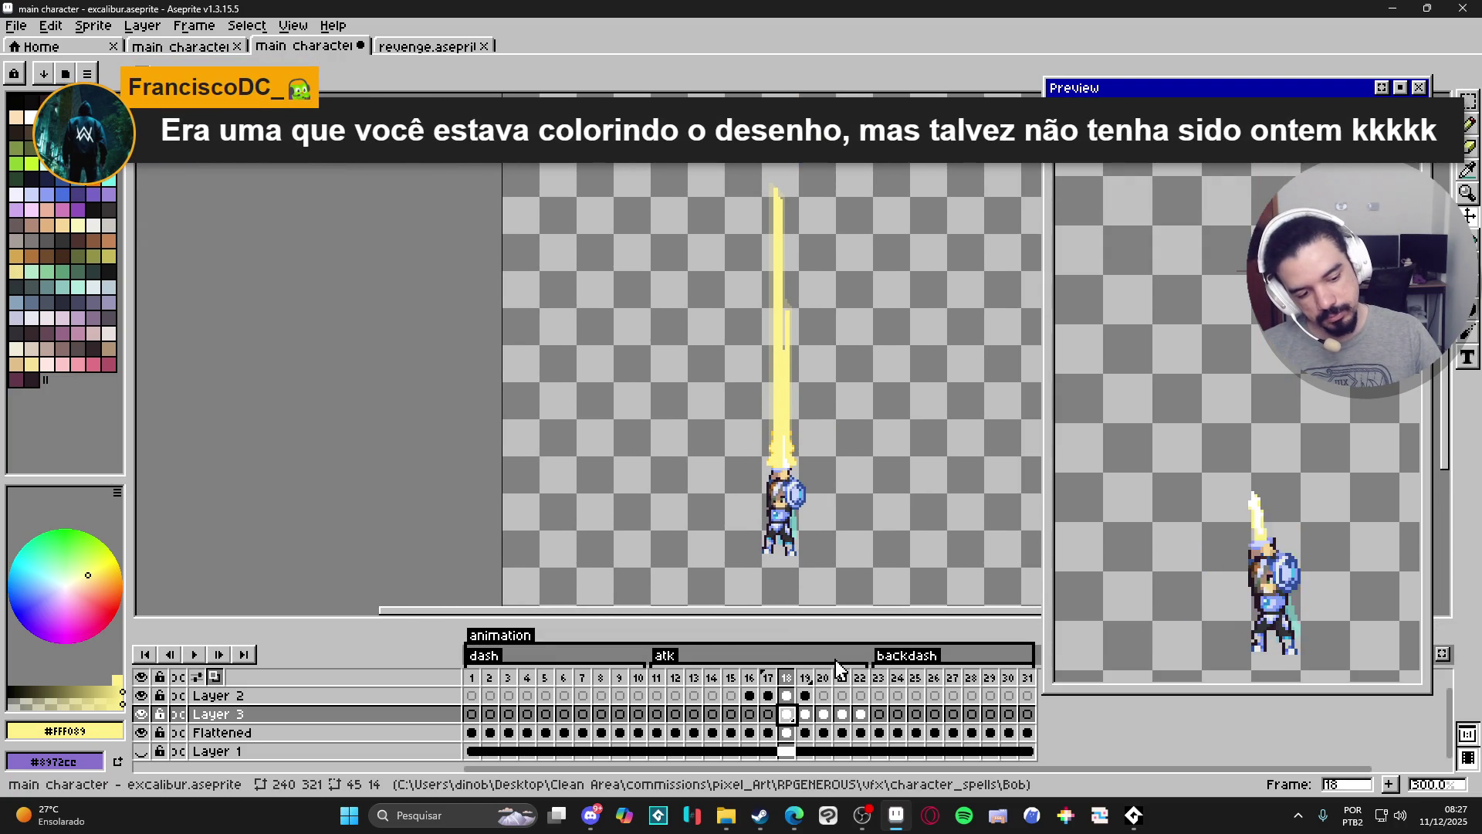
pyautogui.click(862, 686)
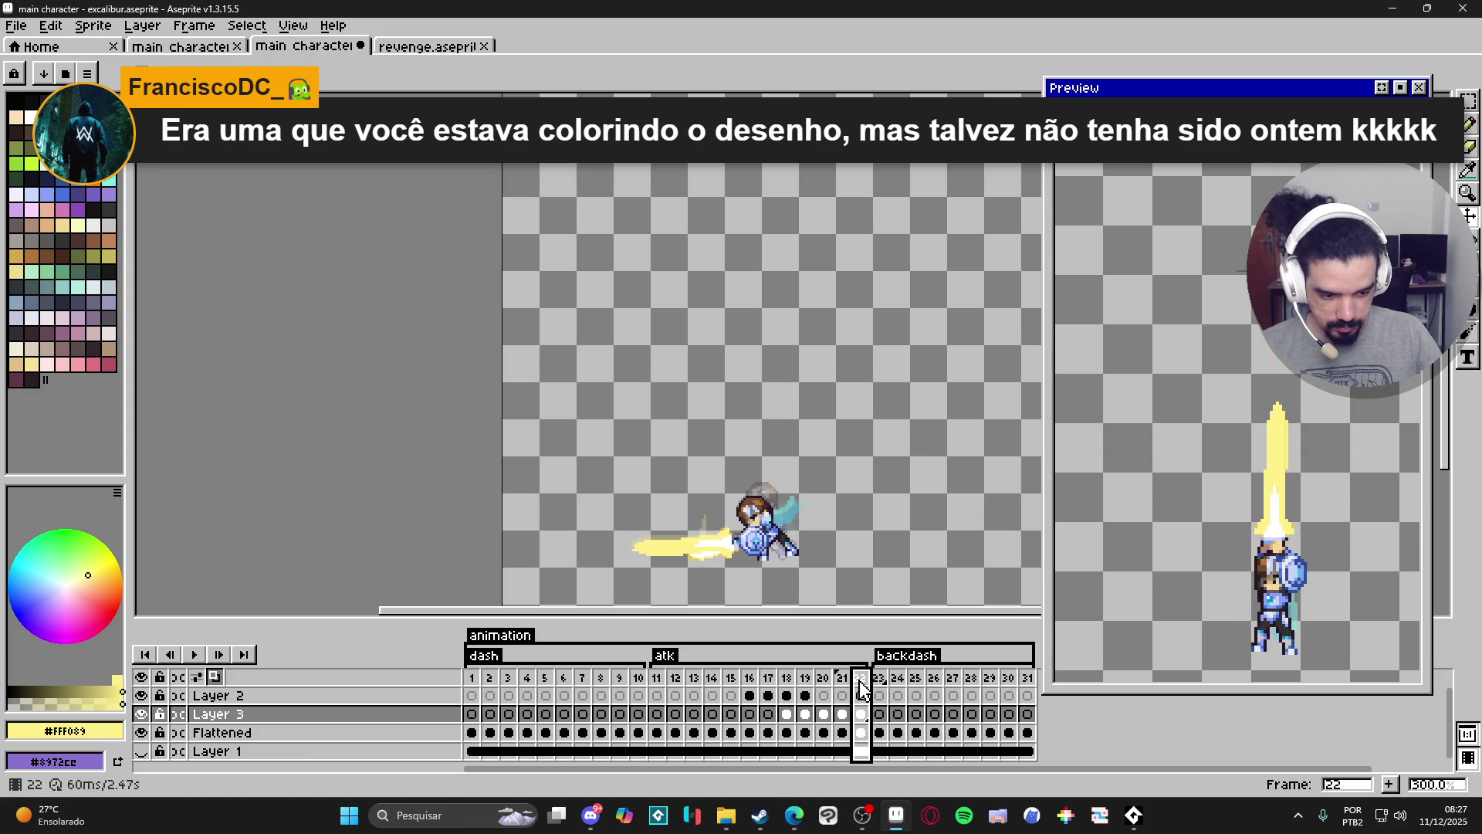
pyautogui.click(1392, 786)
pyautogui.click(1392, 786)
pyautogui.click(1392, 786)
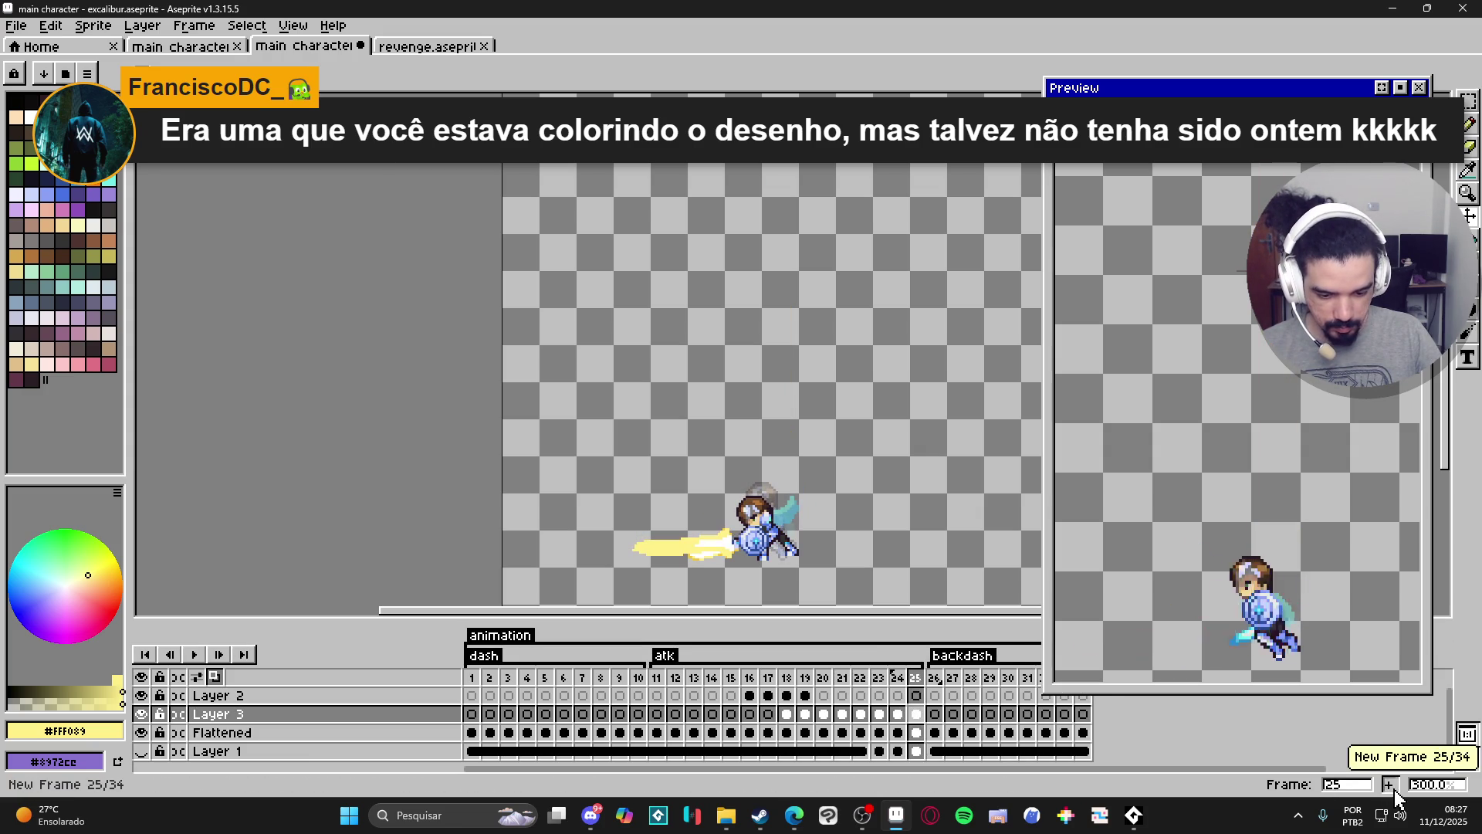
pyautogui.click(1392, 786)
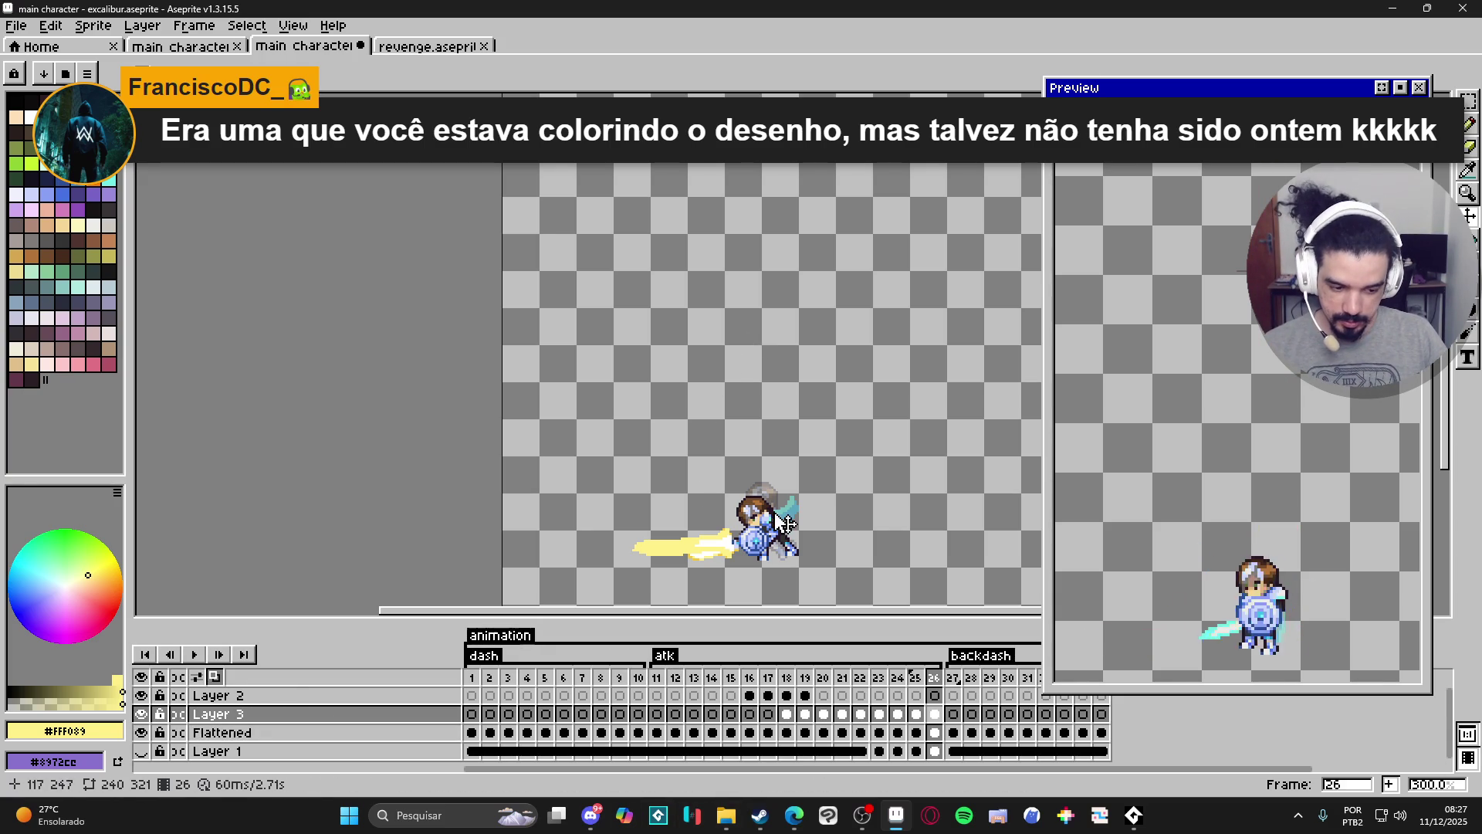
# Make Layer 3 active on frame 26 to edit the horizontal slash.
pyautogui.scroll(-2, 701, 490)
pyautogui.hscroll(-2, 718, 456)
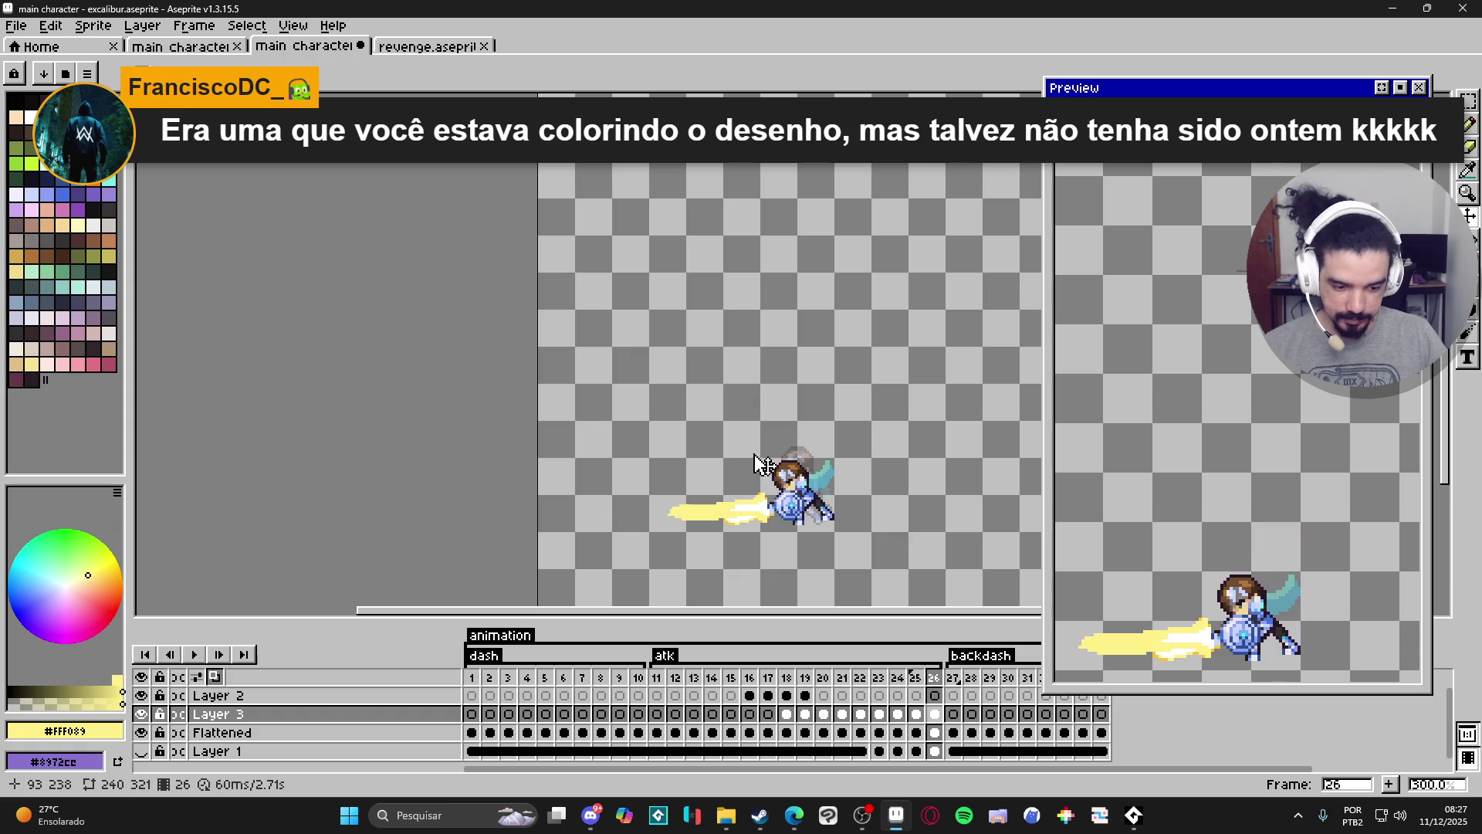
pyautogui.scroll(3, 734, 529)
pyautogui.keyDown('ctrl'); pyautogui.click(755, 530); pyautogui.keyUp('ctrl')
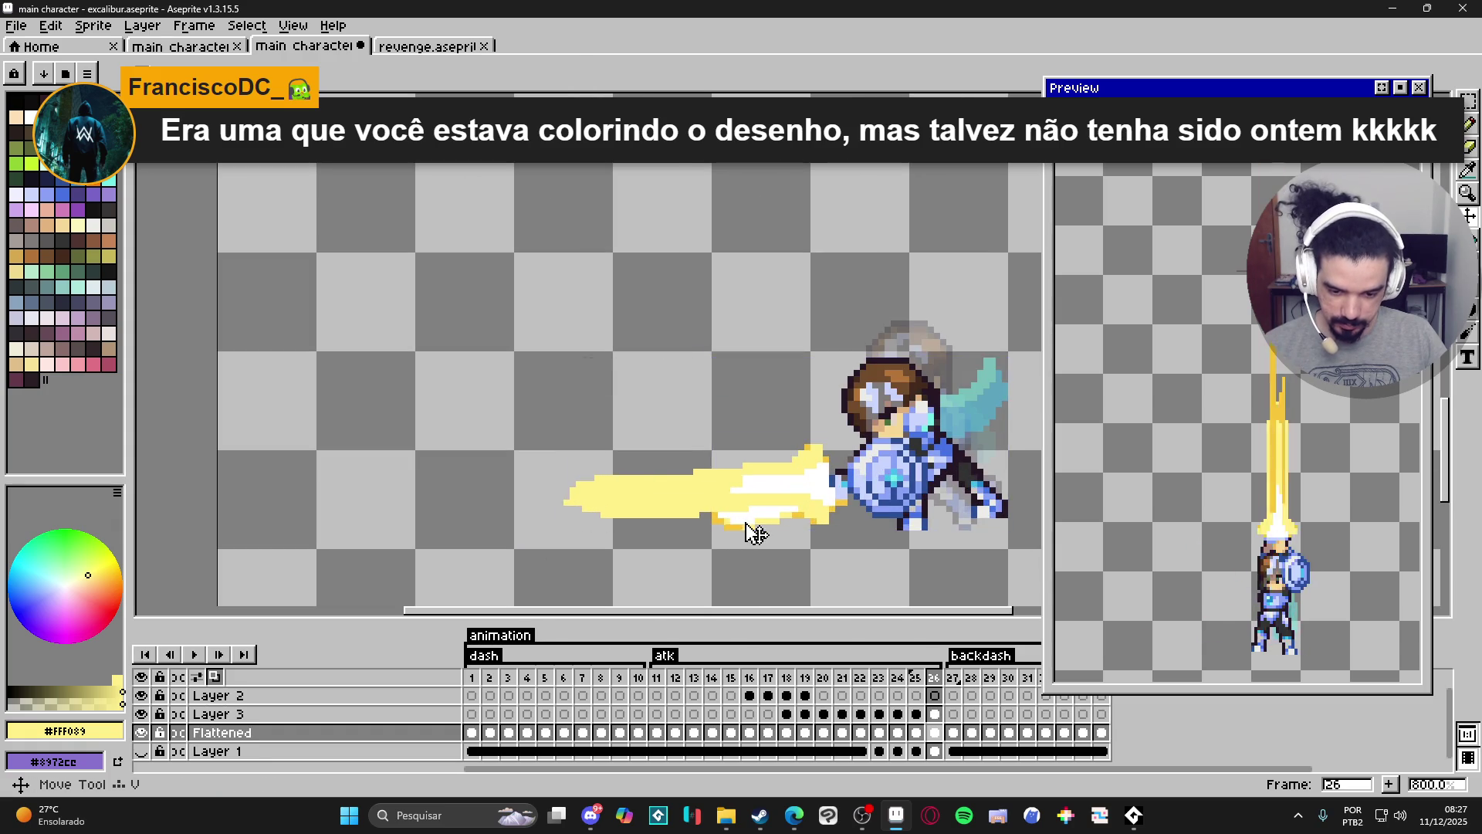
pyautogui.scroll(5, 754, 530)
pyautogui.scroll(-2, 722, 522)
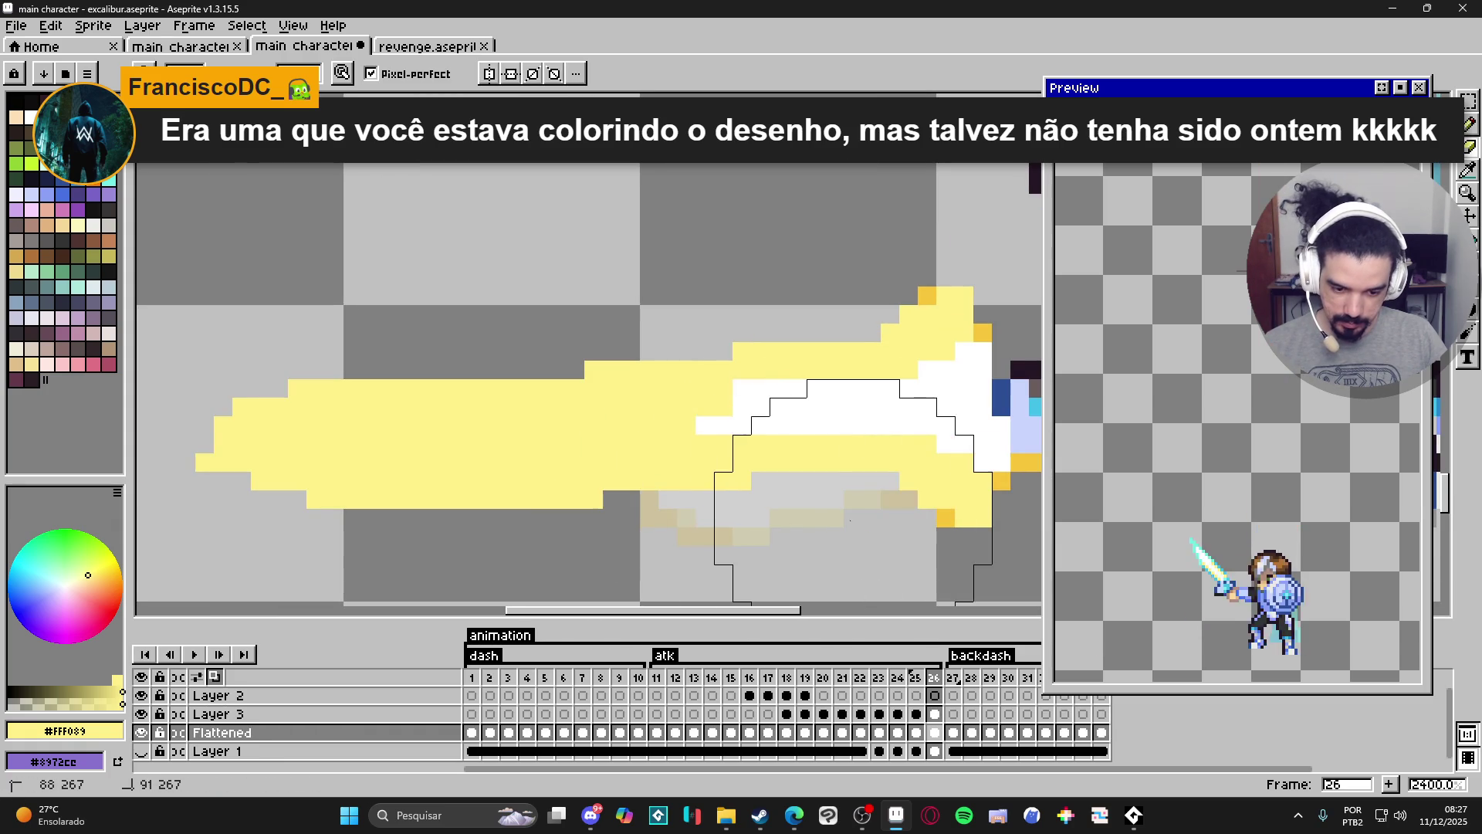
pyautogui.scroll(-3, 767, 522)
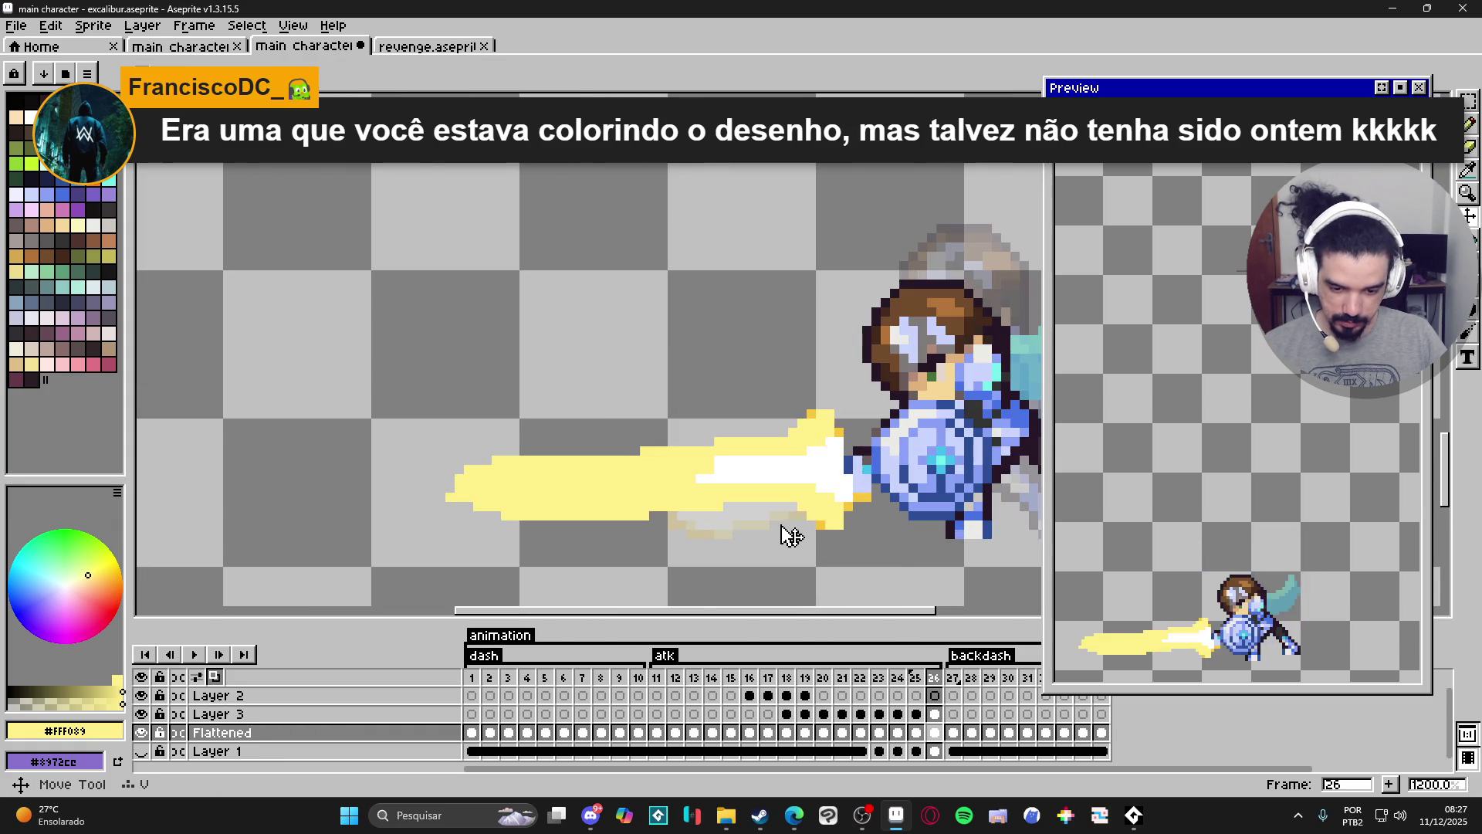
pyautogui.scroll(1, 781, 534)
pyautogui.keyDown('ctrl'); pyautogui.click(815, 505); pyautogui.keyUp('ctrl')
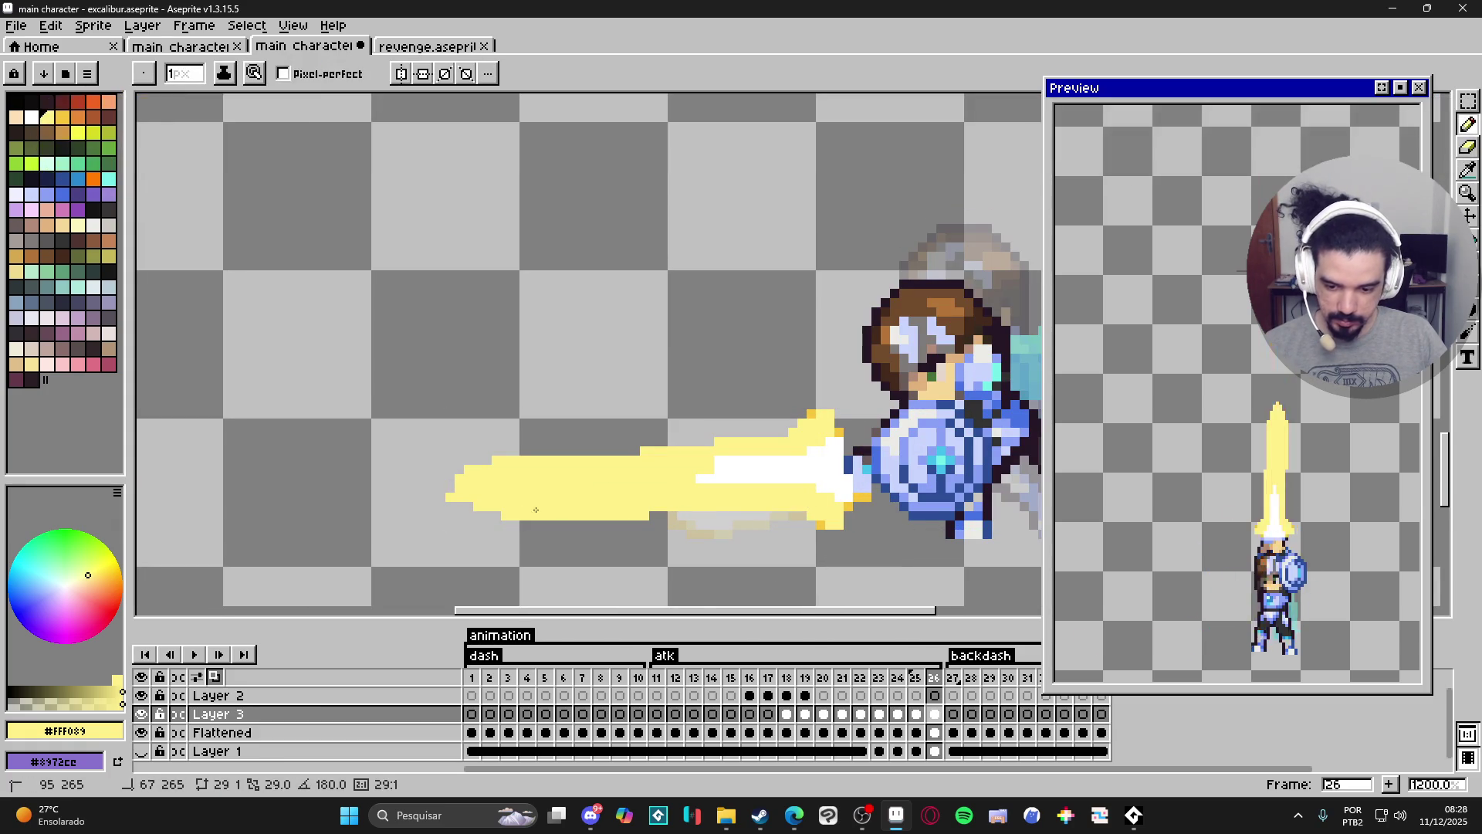
# Erase the slash's left tip and redraw it with the Pencil, then go to frame 25.
pyautogui.press('e')
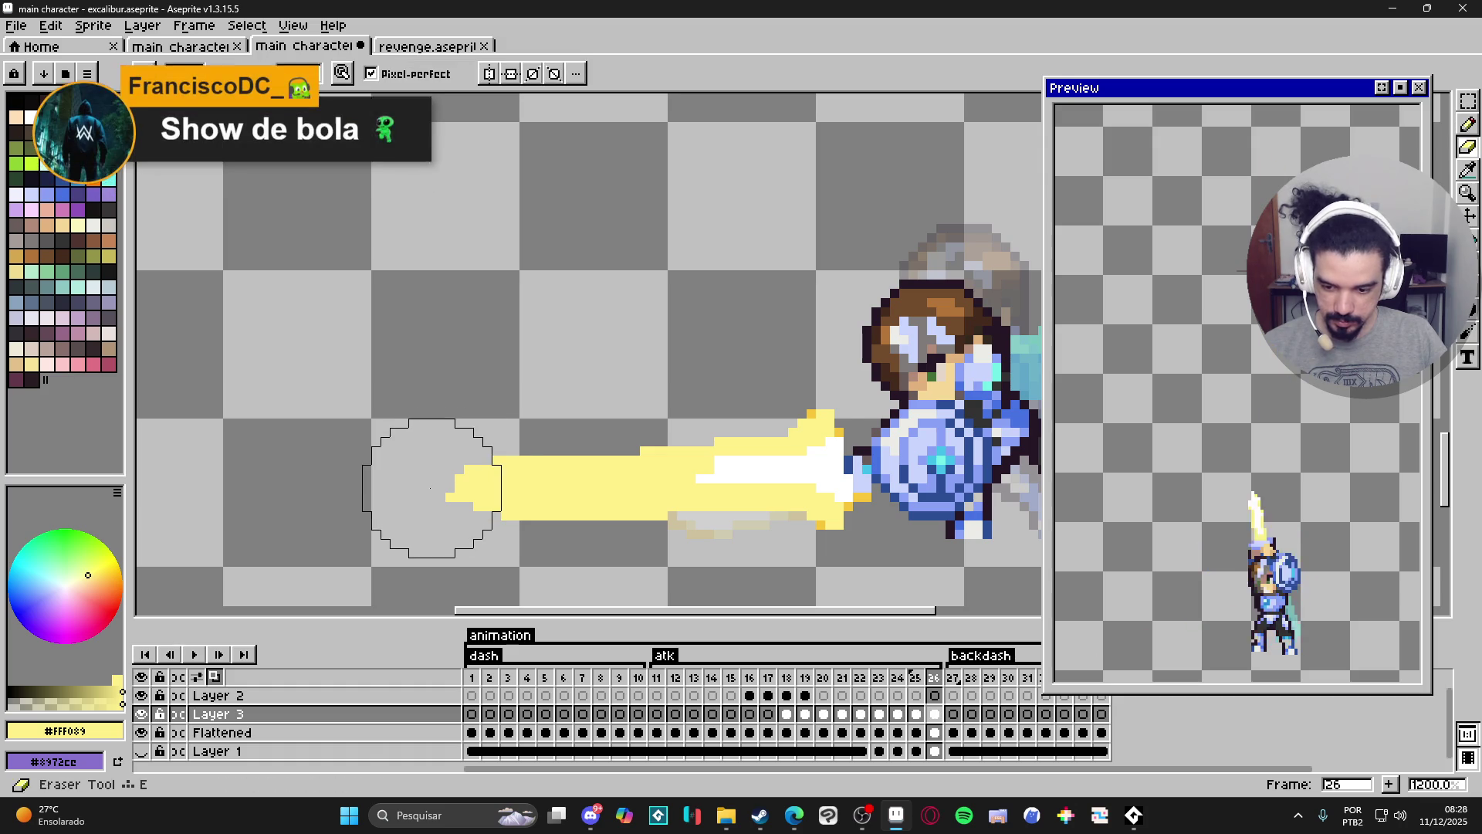
pyautogui.moveTo(450, 507)
pyautogui.mouseDown()
pyautogui.moveTo(450, 479)
pyautogui.moveTo(495, 514)
pyautogui.moveTo(440, 506)
pyautogui.mouseUp()
pyautogui.press('l')
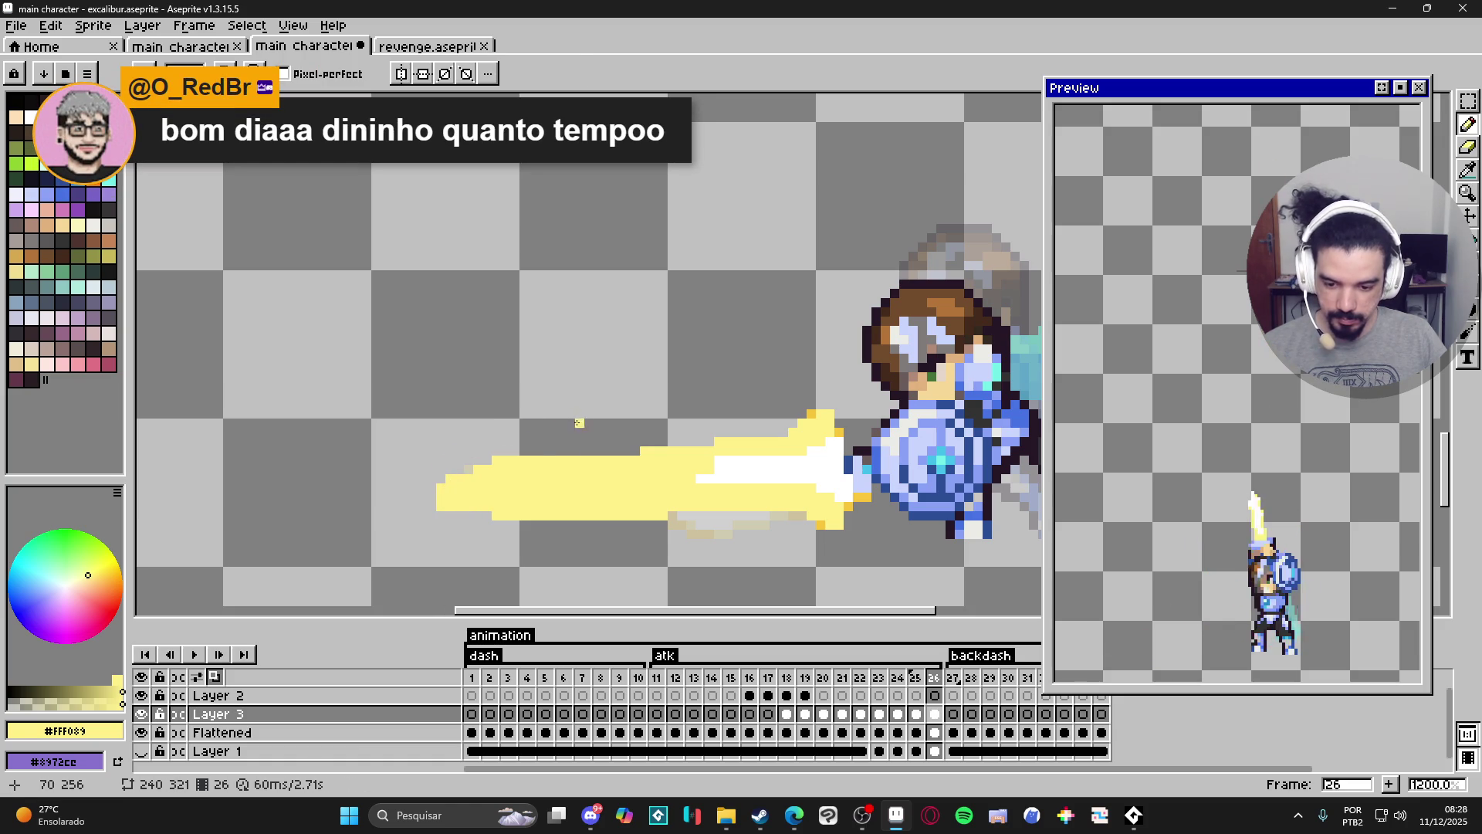
pyautogui.press('b')
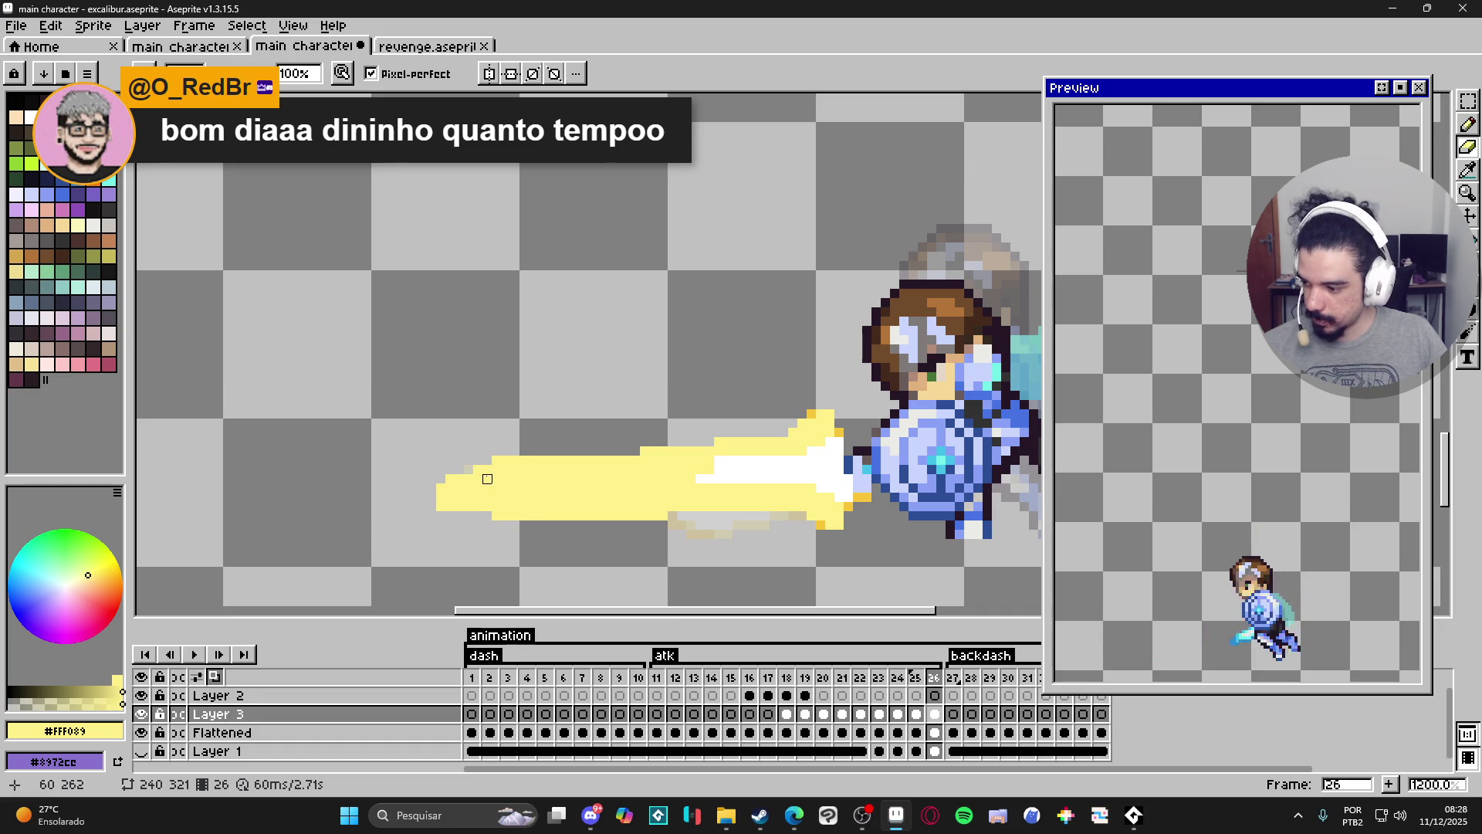
pyautogui.moveTo(487, 479); pyautogui.dragTo(523, 491)
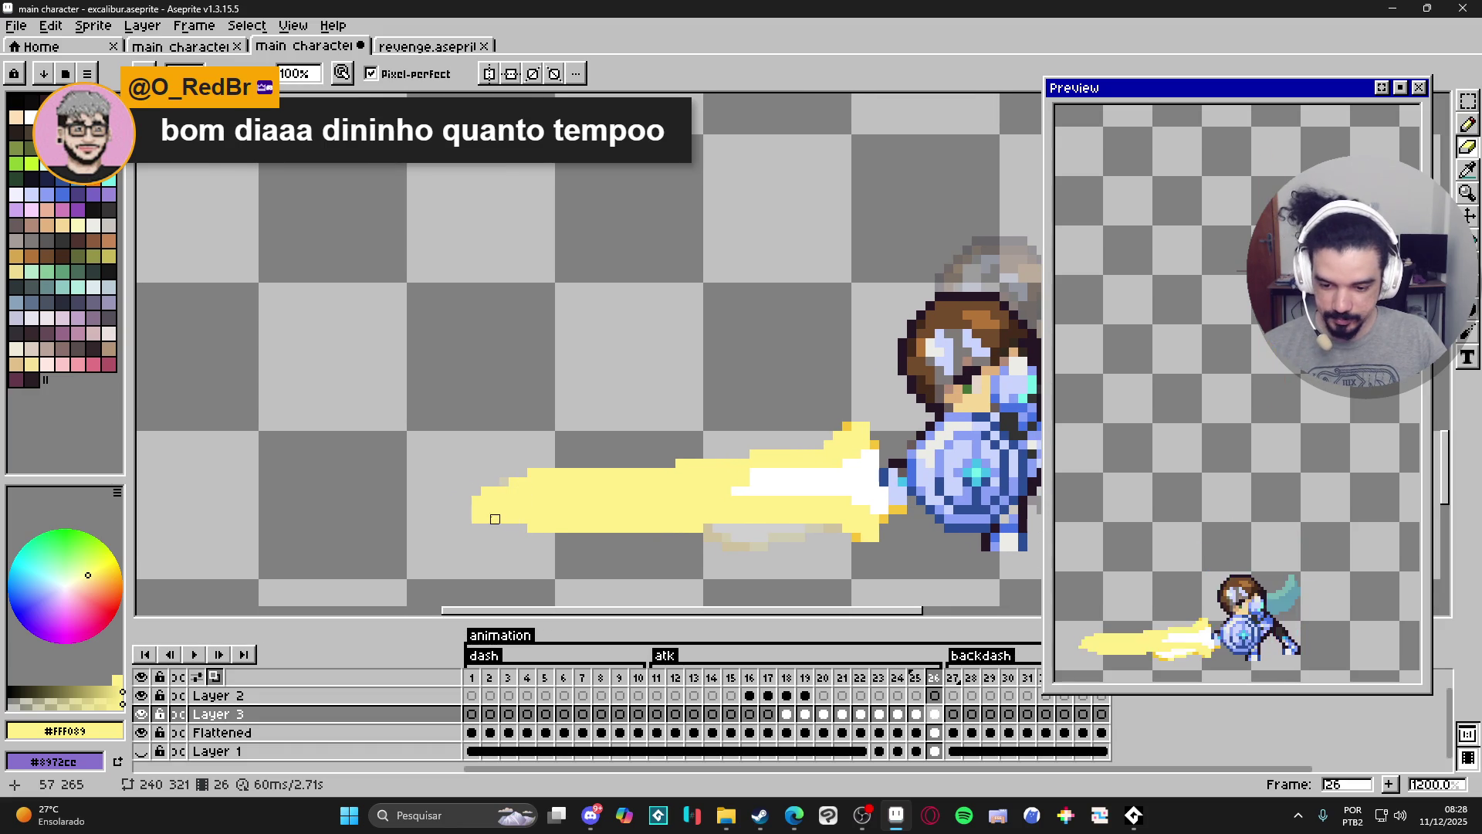
pyautogui.scroll(-3, 660, 522)
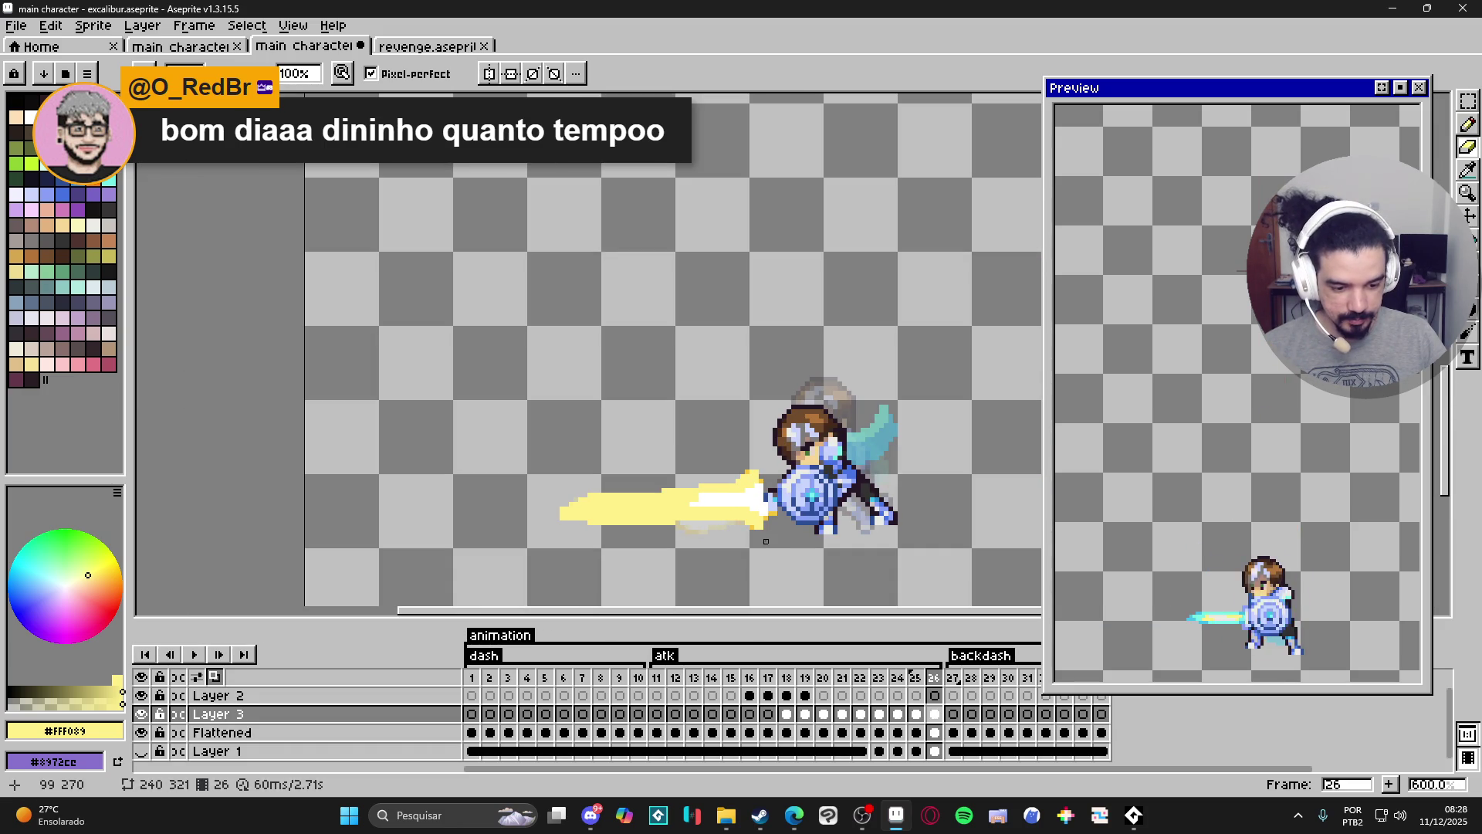
pyautogui.press('Left')
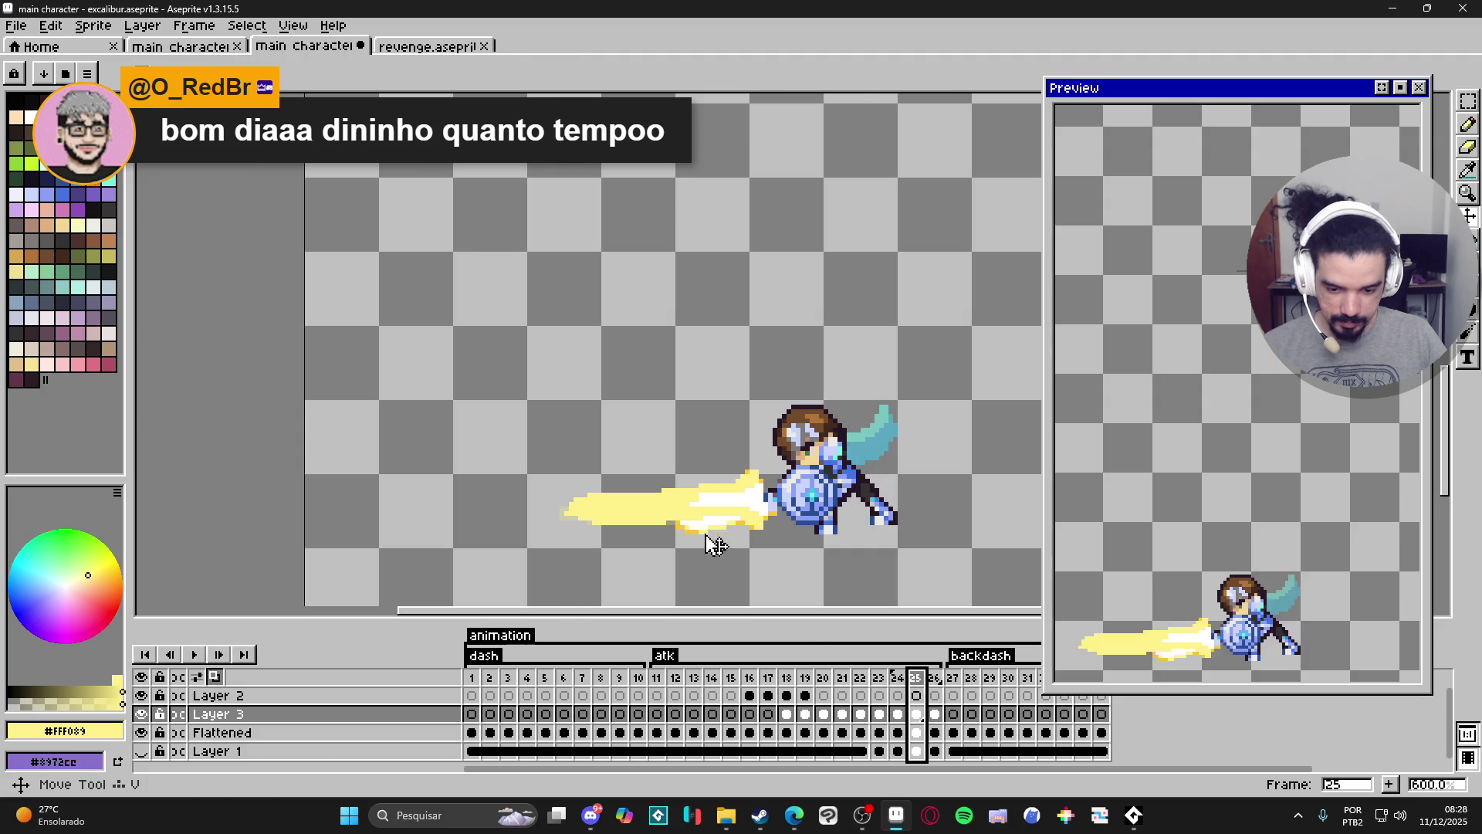
# Select the Flattened layer, step back from frame 25 to frame 21, and zoom out to 100%.
pyautogui.scroll(3, 711, 540)
pyautogui.keyDown('ctrl'); pyautogui.click(710, 540); pyautogui.keyUp('ctrl')
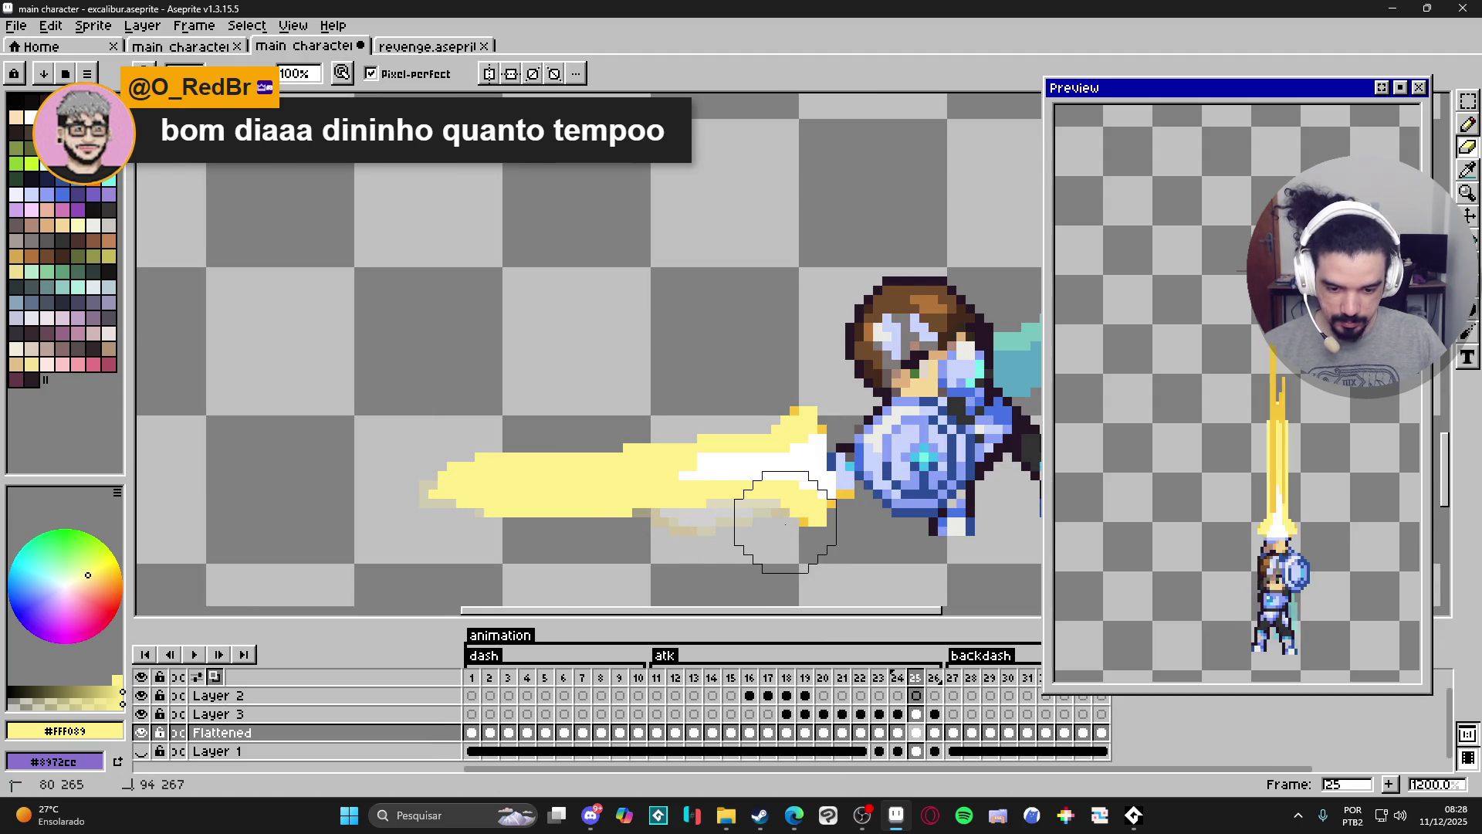
pyautogui.scroll(-2, 767, 538)
pyautogui.scroll(-2, 768, 538)
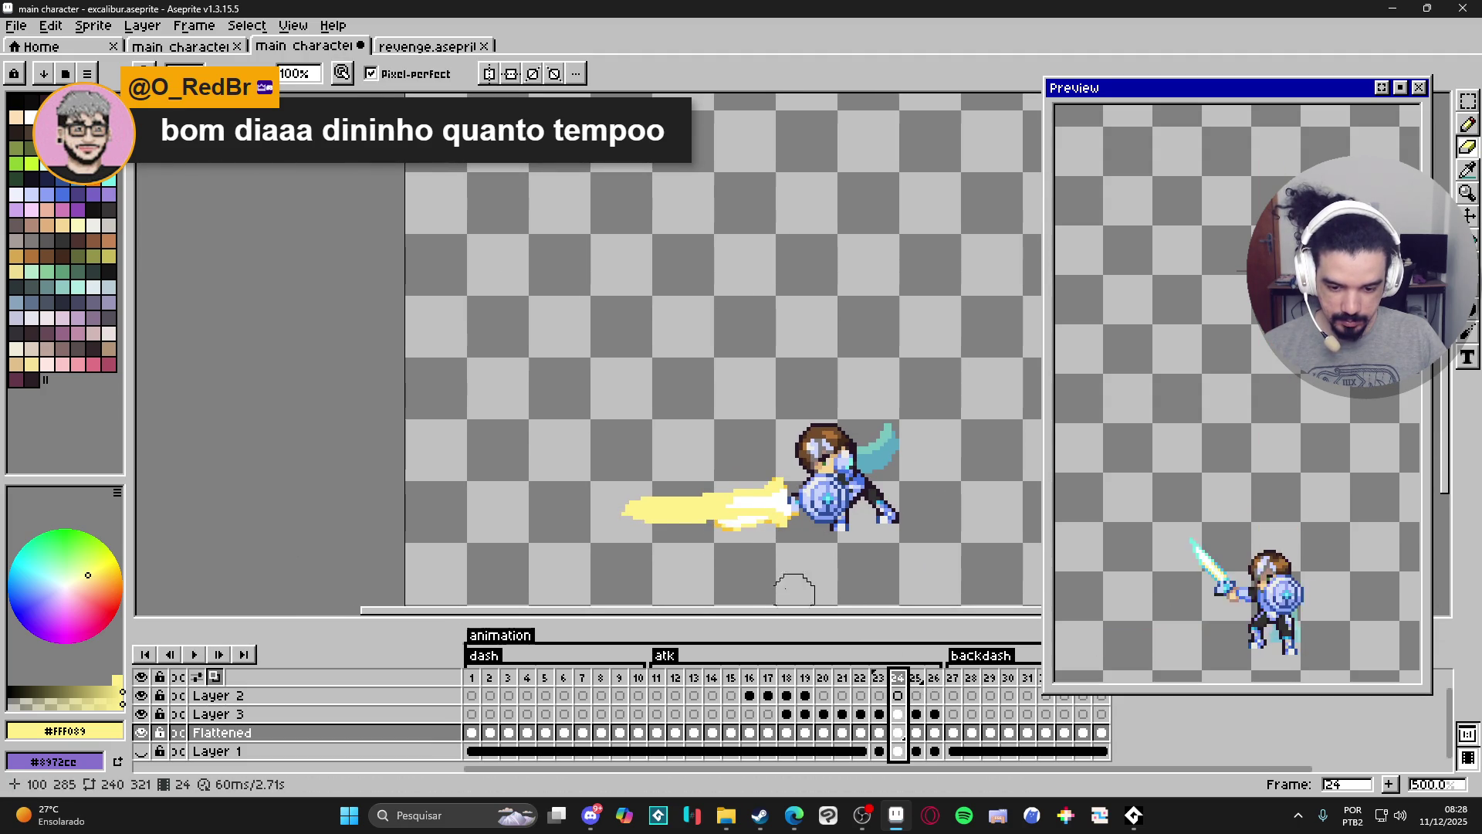
pyautogui.press('Left')
pyautogui.click(878, 683)
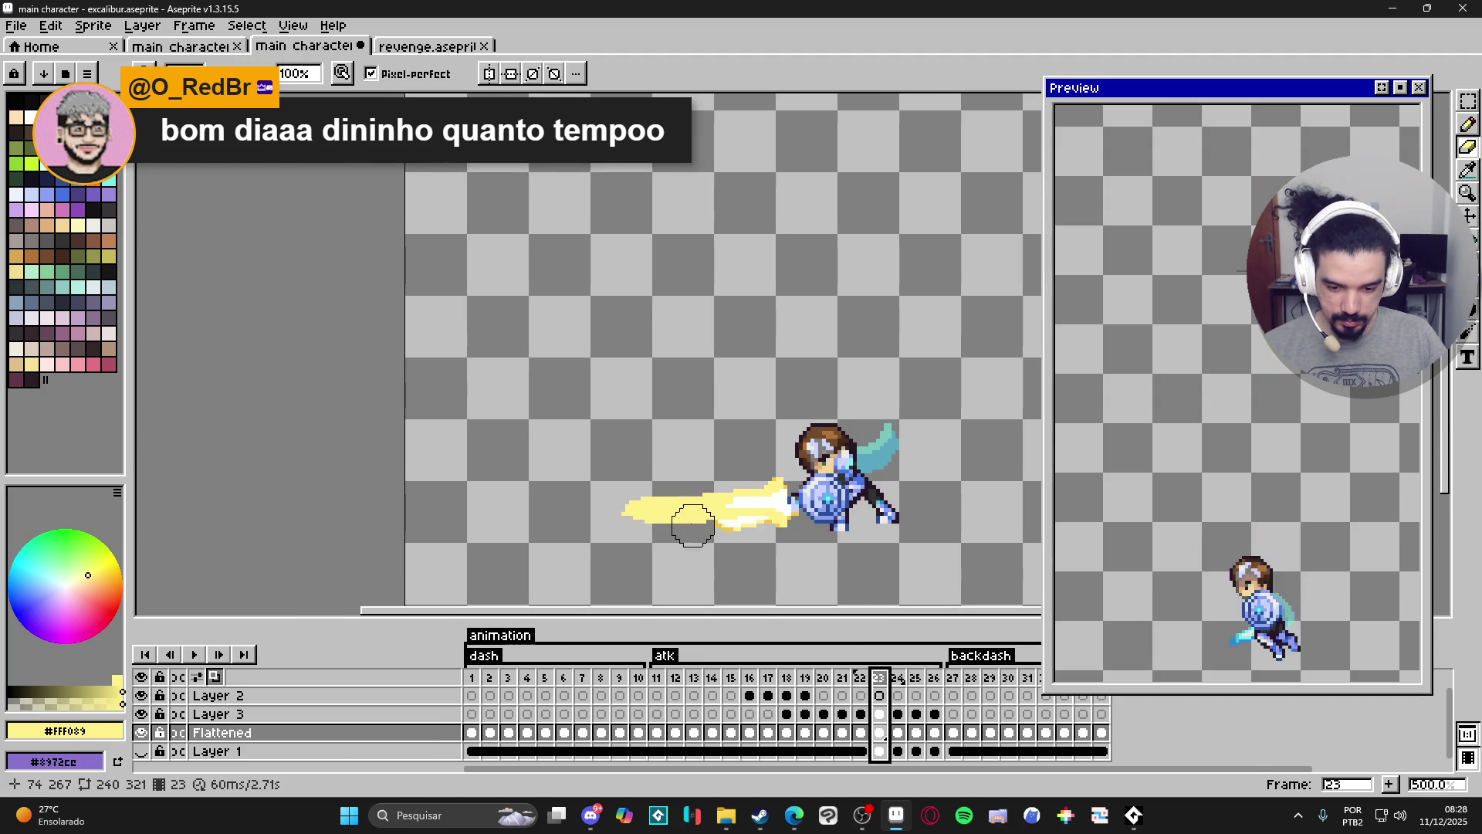
pyautogui.press('Left')
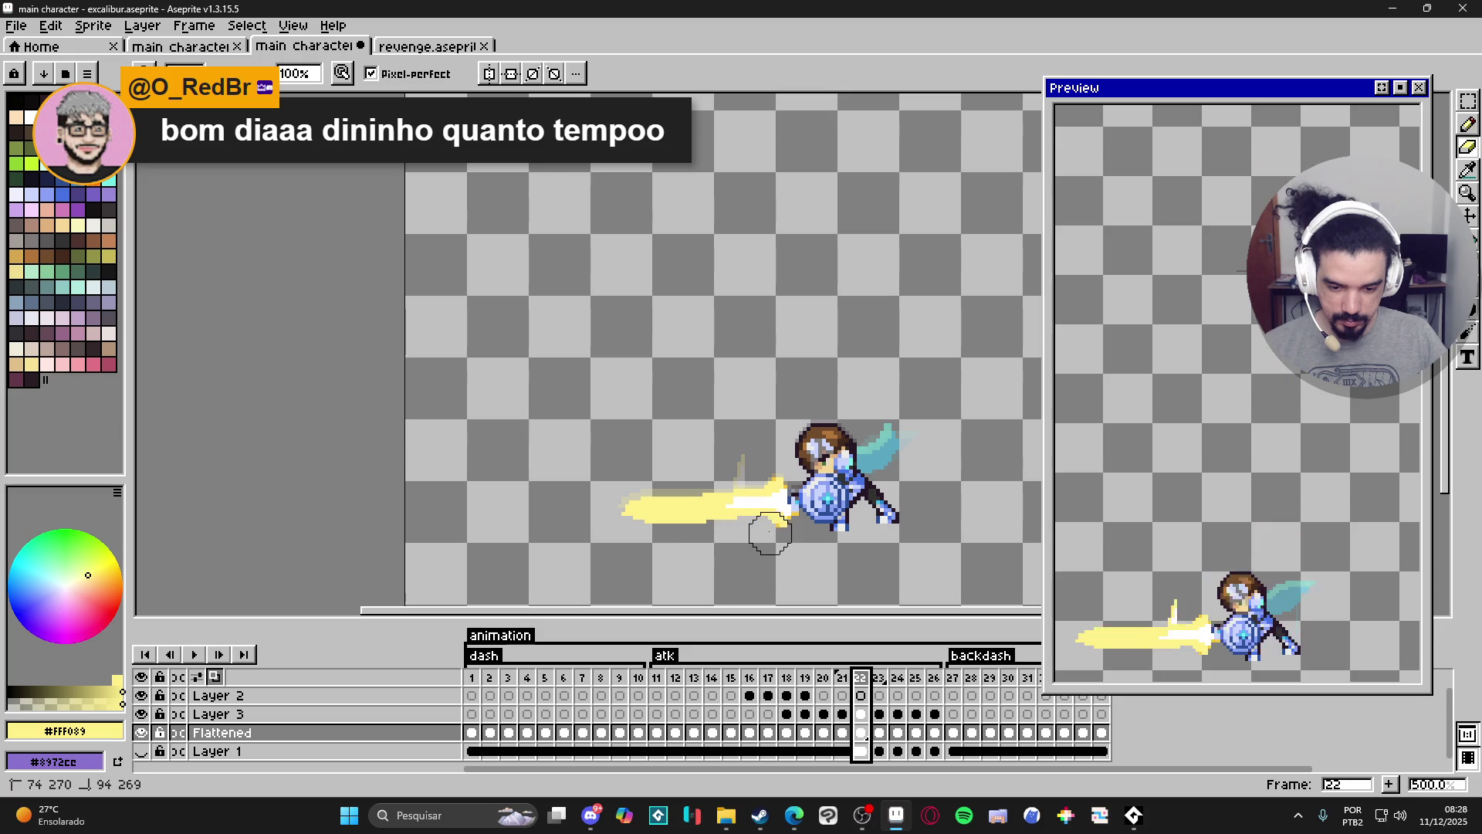
pyautogui.click(842, 678)
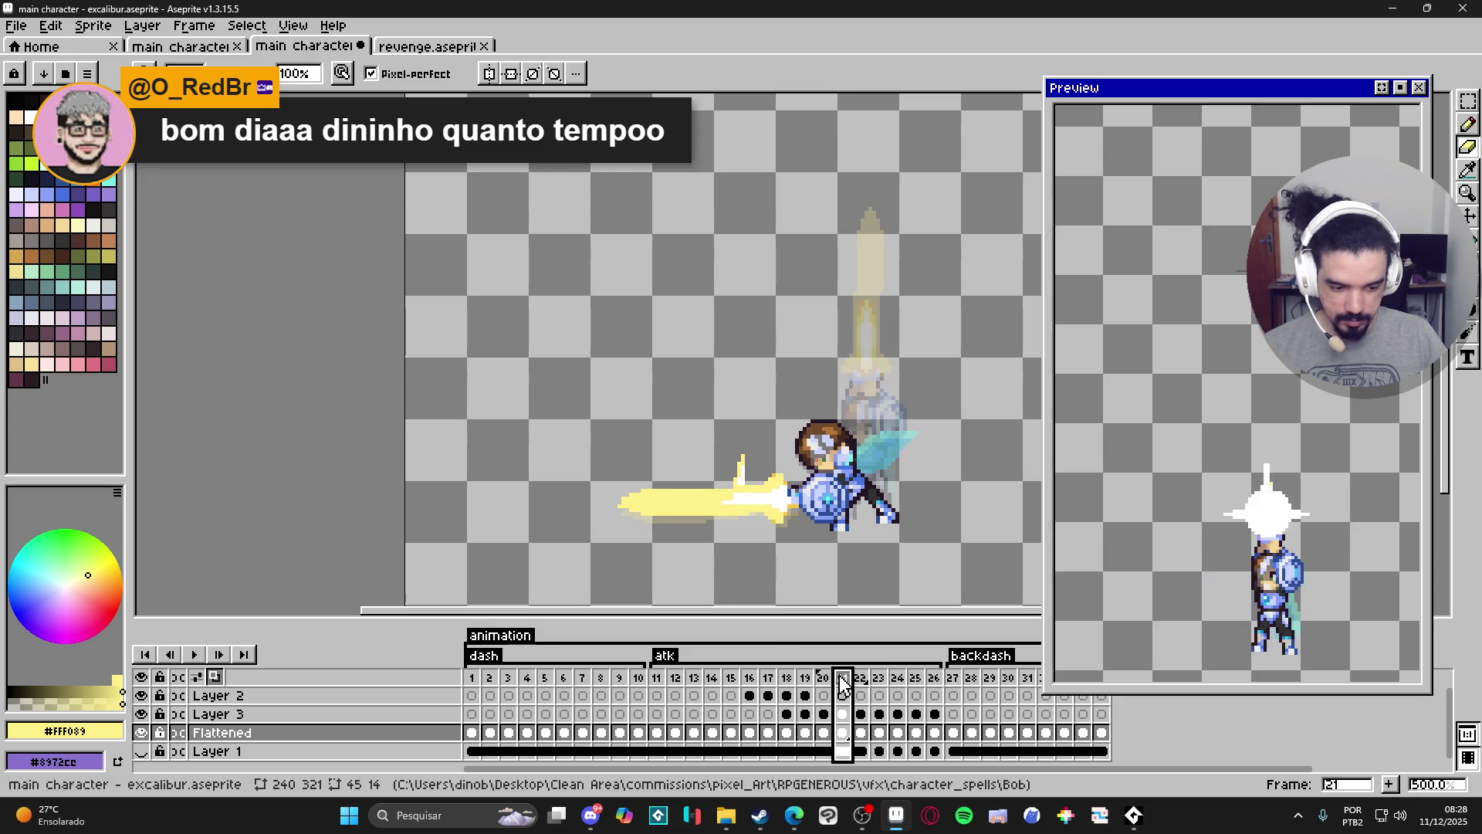
pyautogui.scroll(-2, 796, 434)
pyautogui.scroll(-2, 795, 434)
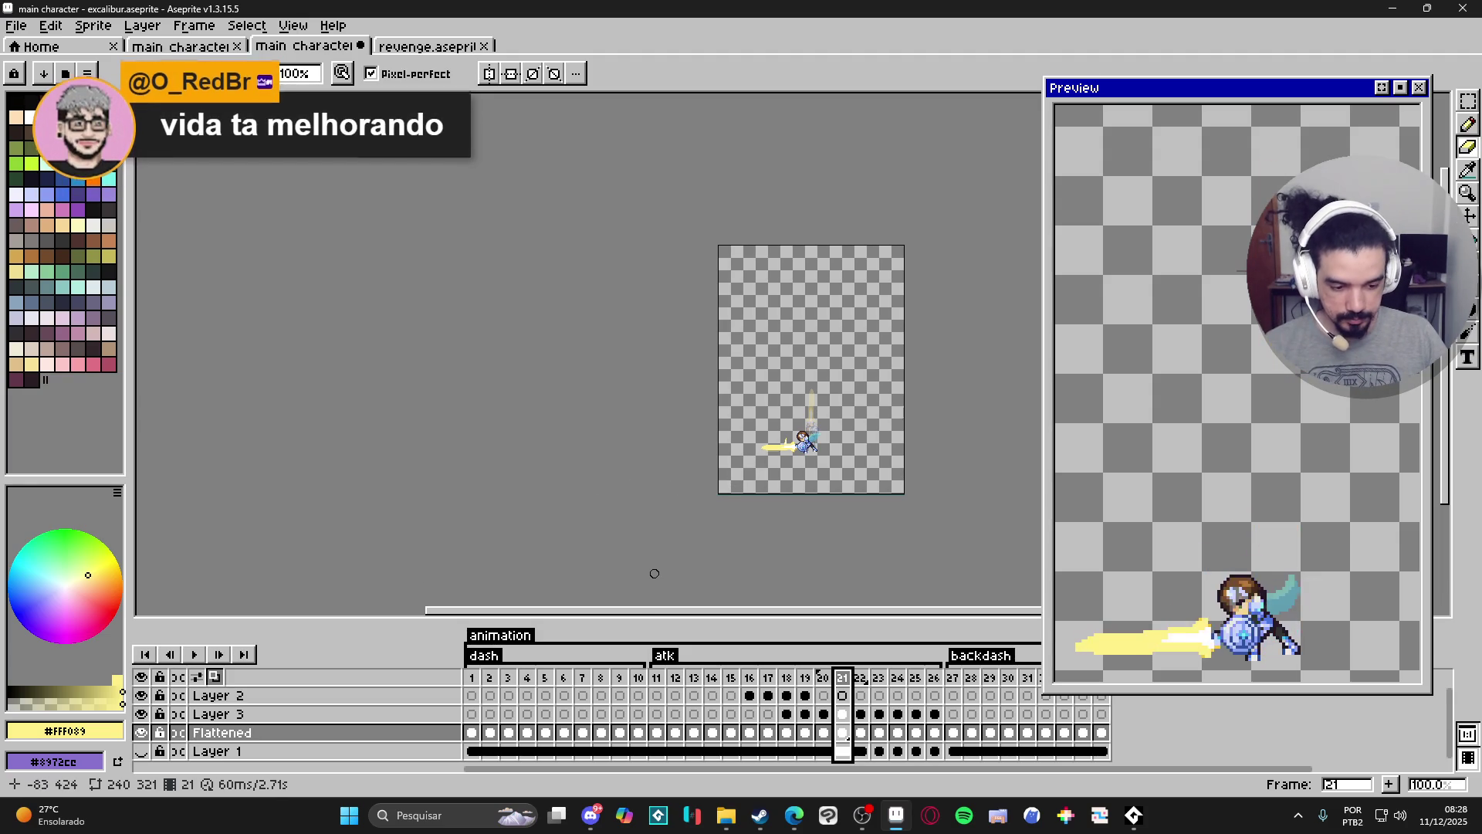
# Recentre the knight in the Preview window and show frame 17 at 400% zoom.
pyautogui.scroll(-1, 1199, 542)
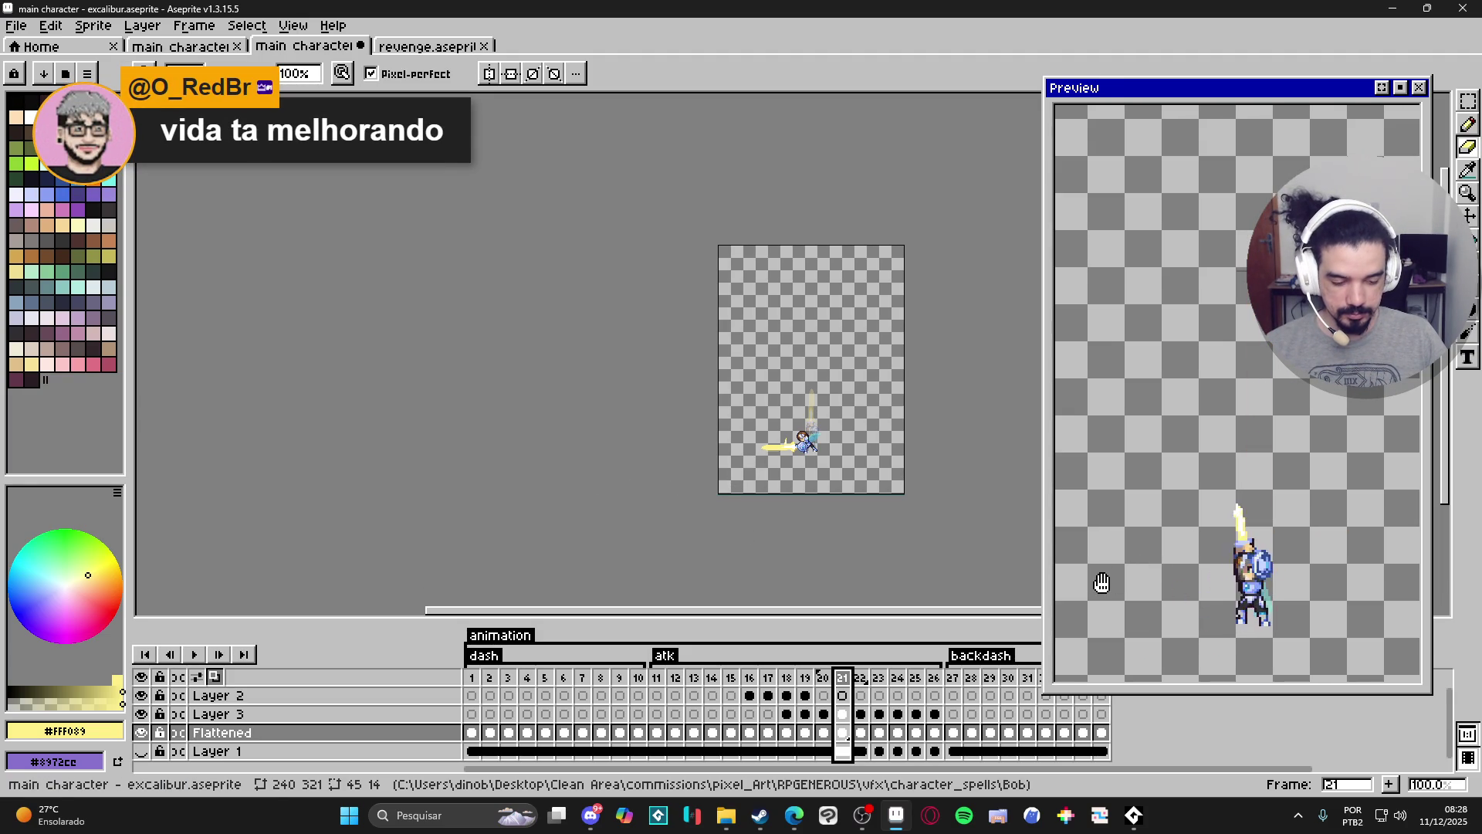
pyautogui.scroll(-1, 1085, 592)
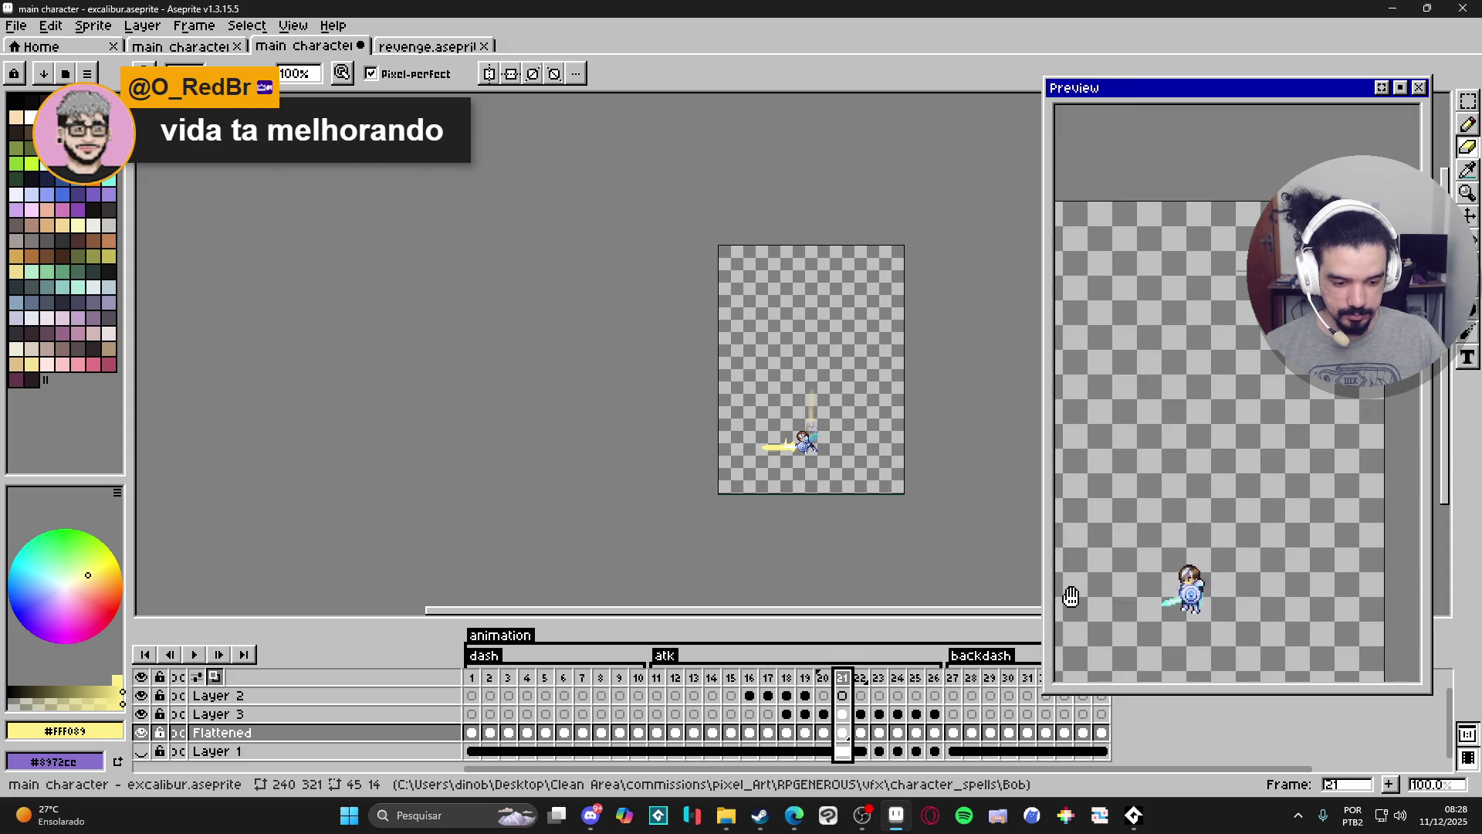
pyautogui.scroll(1, 1141, 602)
pyautogui.moveTo(1165, 589); pyautogui.dragTo(1228, 597)
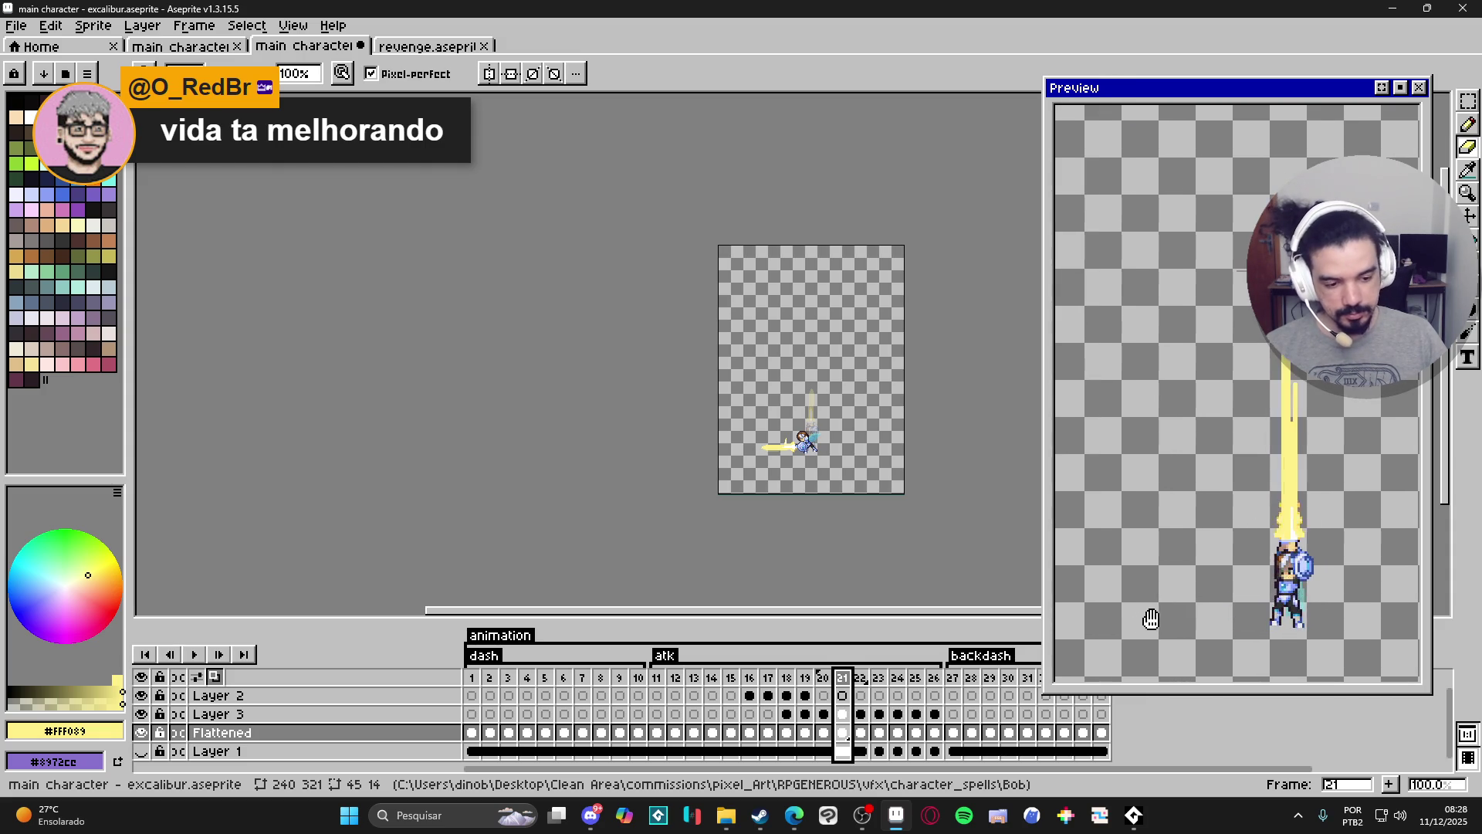
pyautogui.click(768, 677)
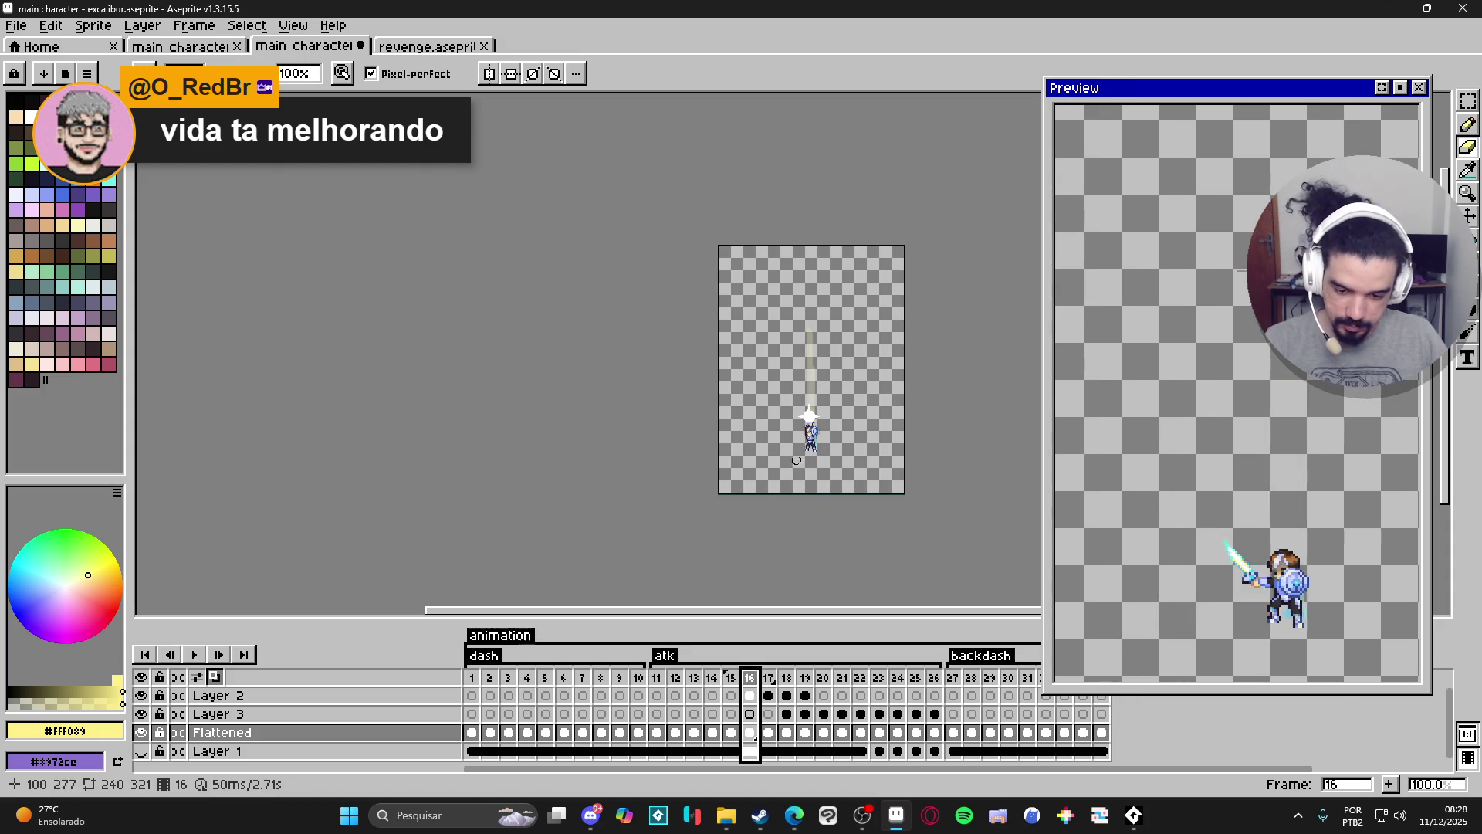
pyautogui.scroll(3, 801, 430)
pyautogui.scroll(-1, 800, 430)
pyautogui.scroll(1, 803, 448)
pyautogui.scroll(-1, 805, 463)
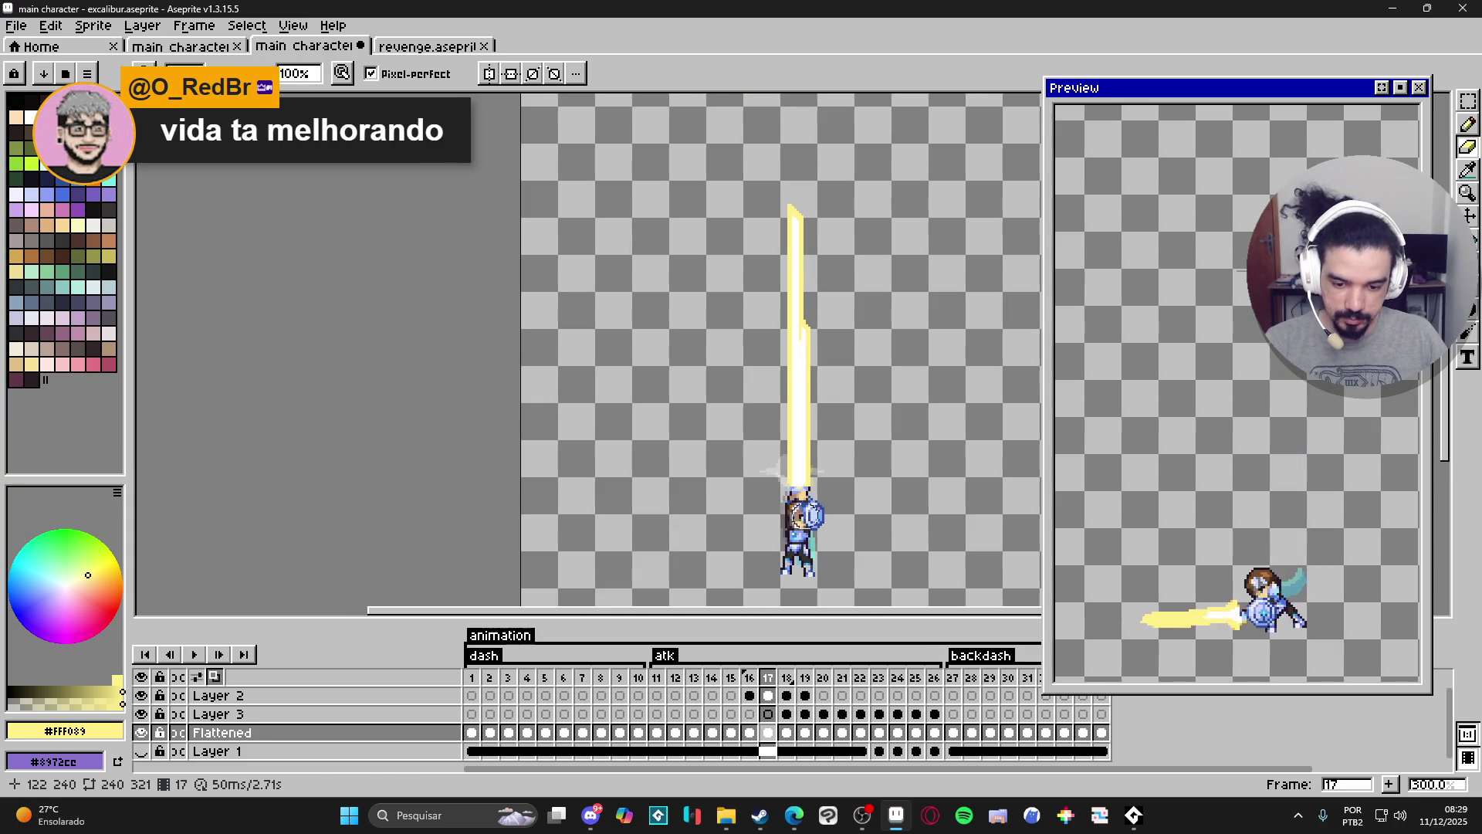
# Fill the raised sword blade on frame 17 with white #FFFFFF using the Paint Bucket.
pyautogui.scroll(1, 806, 471)
pyautogui.scroll(1, 806, 471)
pyautogui.press('g')
pyautogui.keyDown('alt'); pyautogui.click(813, 474); pyautogui.keyUp('alt')
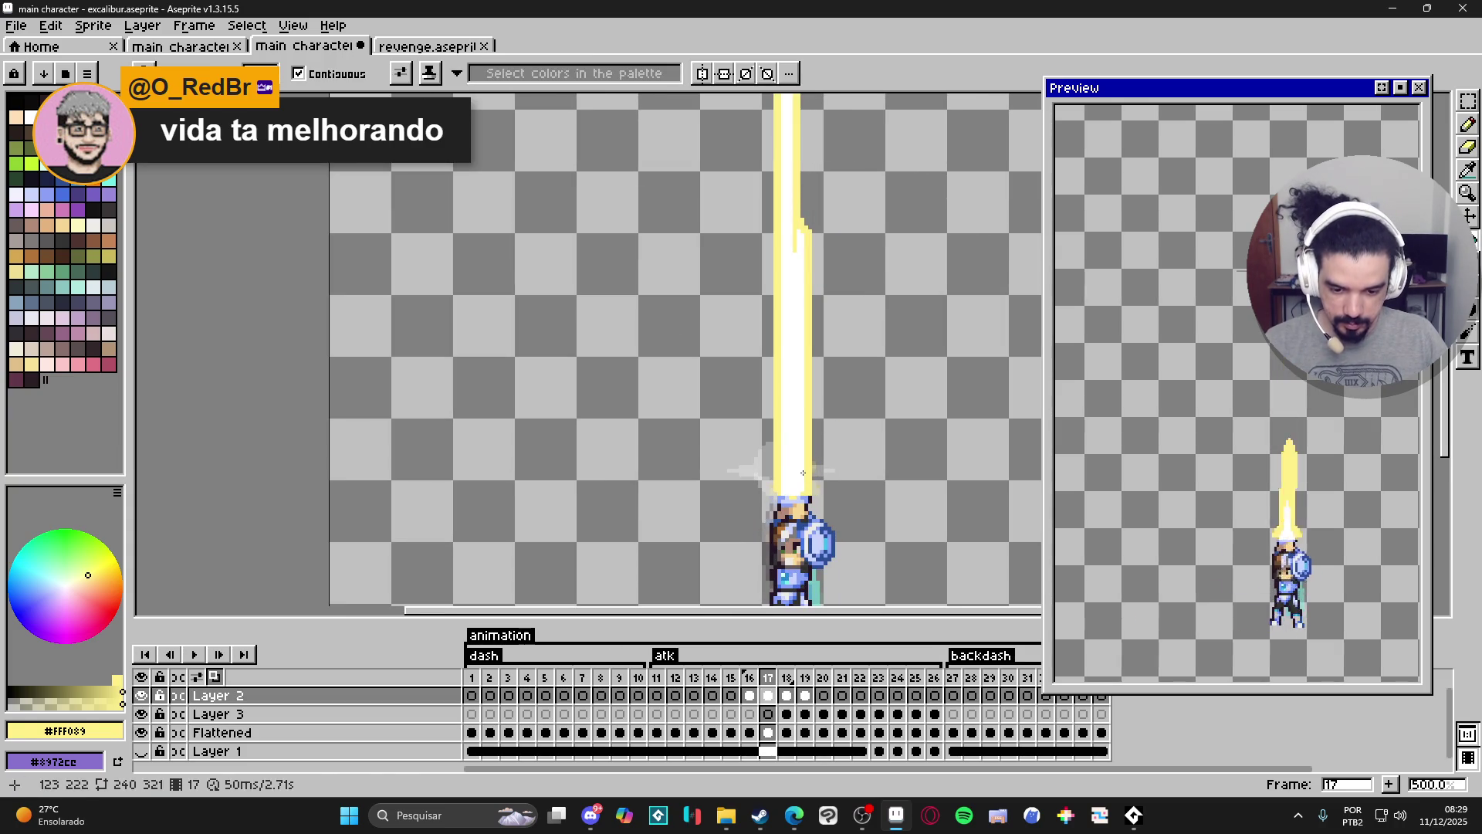
pyautogui.click(813, 474)
pyautogui.scroll(-1, 809, 492)
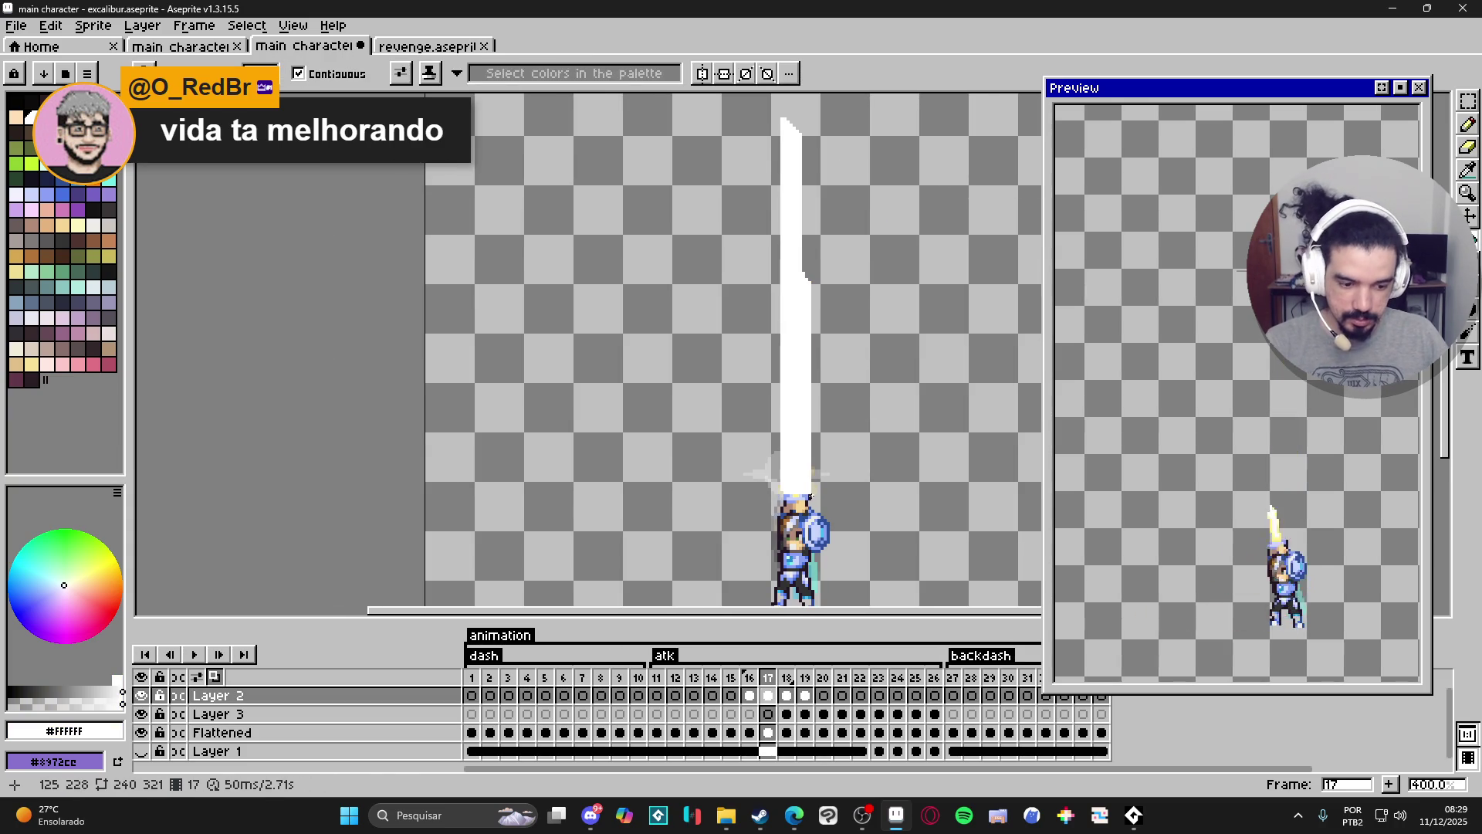
# Step to the next frame and pick up the sword's pale yellow #FFF089.
pyautogui.press('Right')
pyautogui.press('Right')
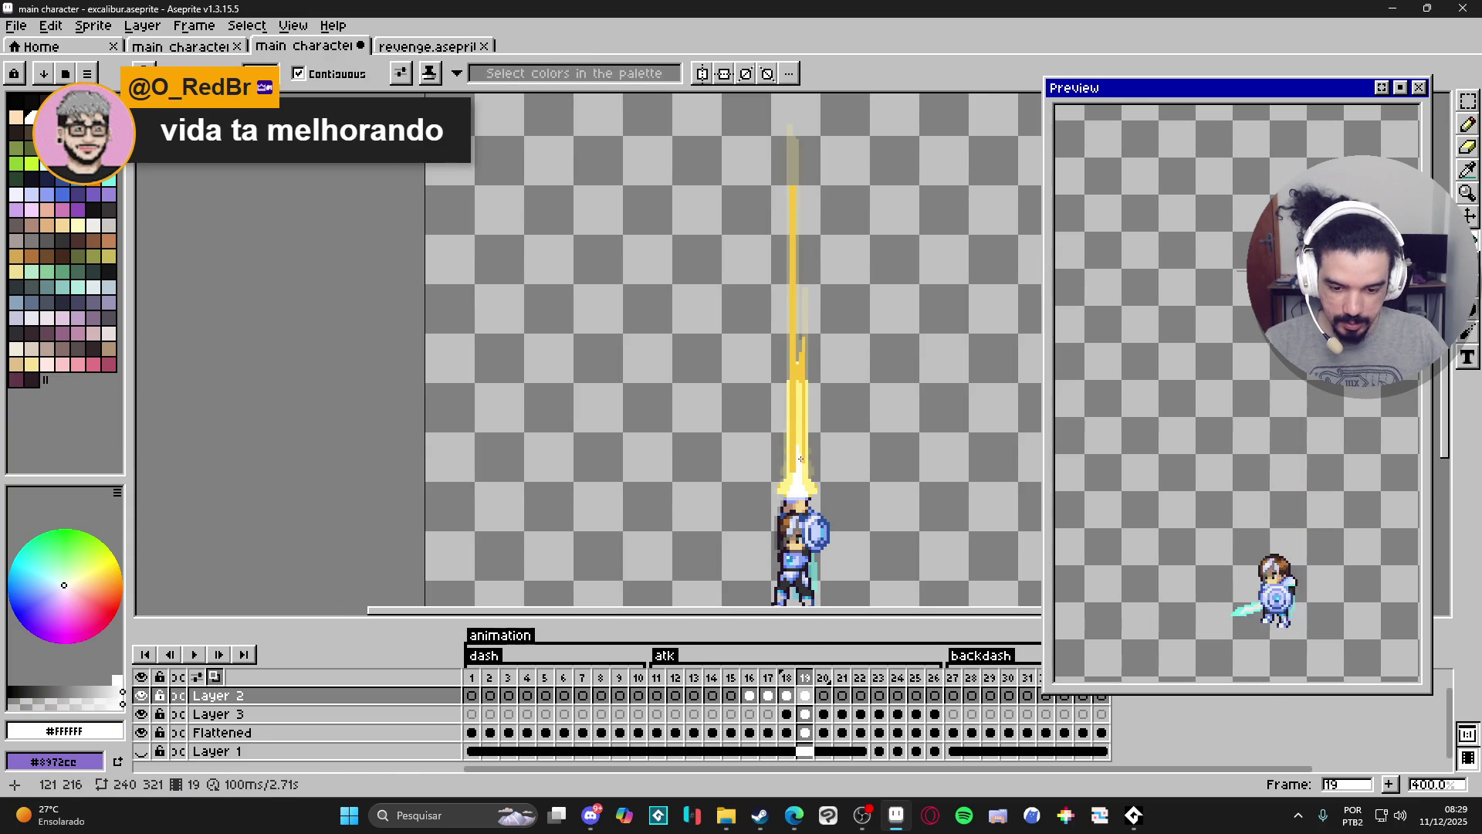
pyautogui.scroll(1, 795, 452)
pyautogui.keyDown('alt'); pyautogui.click(791, 435); pyautogui.keyUp('alt')
pyautogui.scroll(-2, 790, 434)
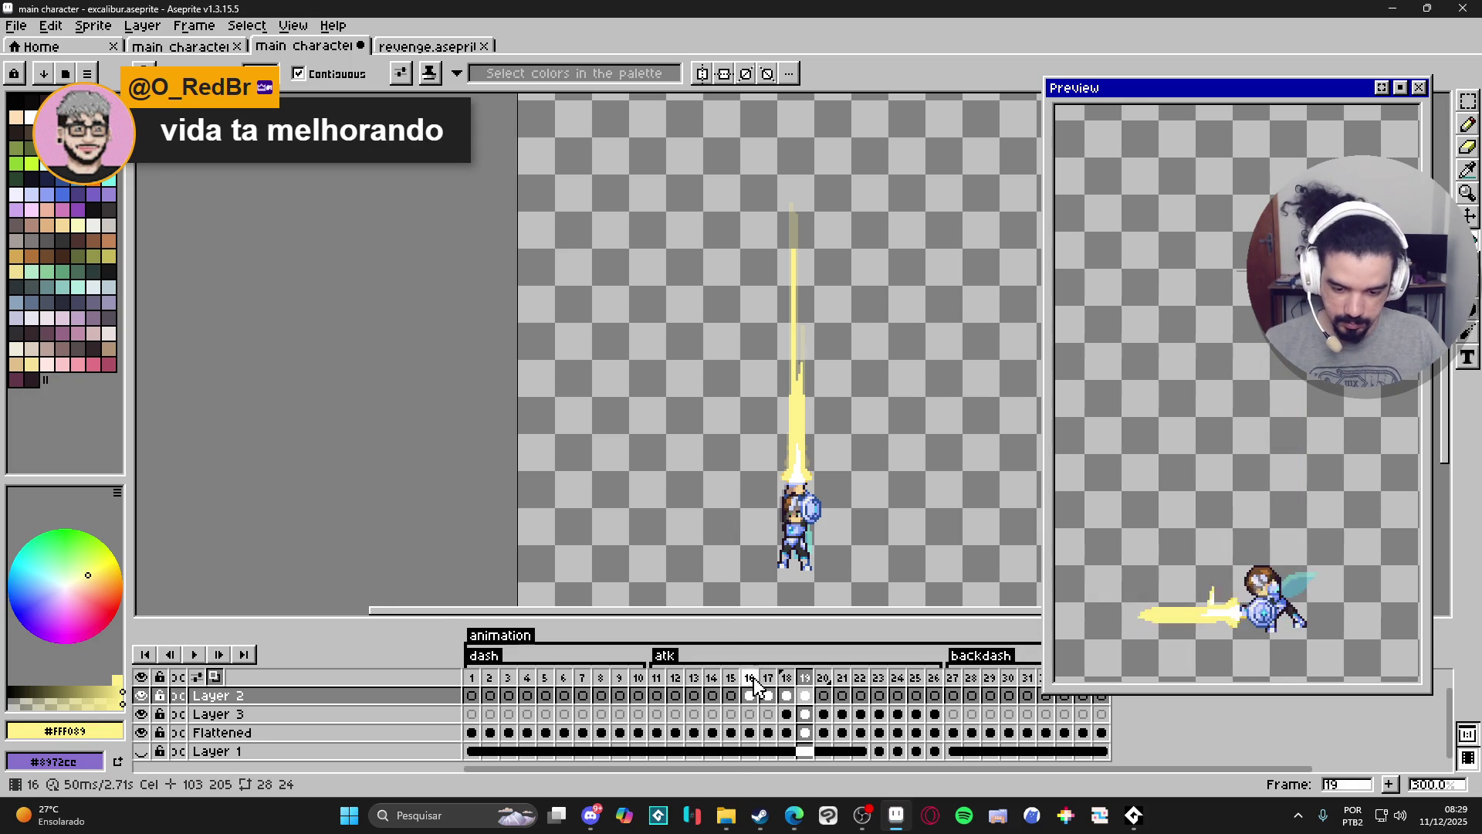
# Review the sword beam frames and the first backdash frames up to frame 27.
pyautogui.click(786, 677)
pyautogui.click(829, 733)
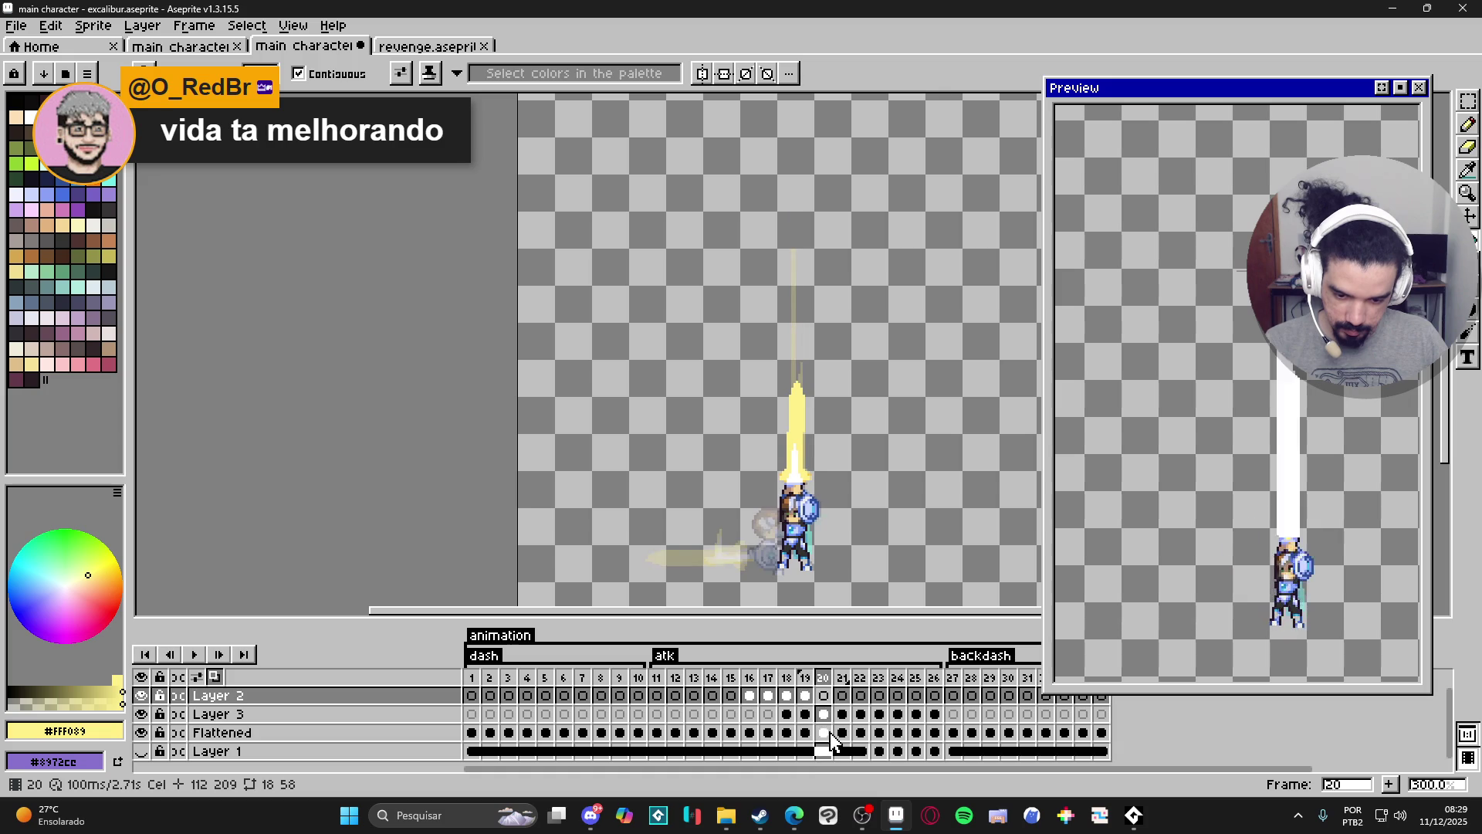
pyautogui.press('Right')
pyautogui.press('Right')
pyautogui.press('Right')
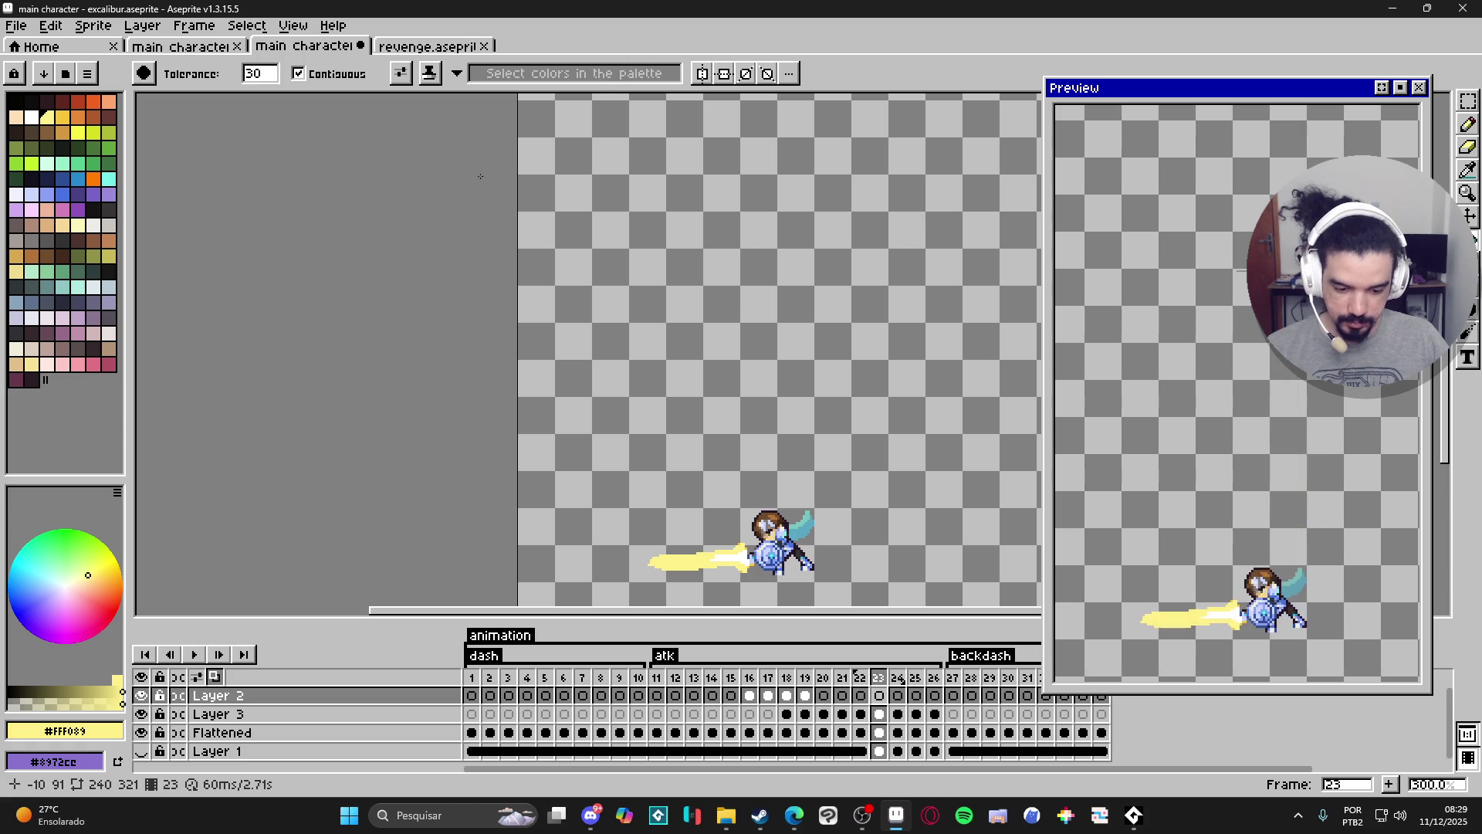
pyautogui.click(969, 656)
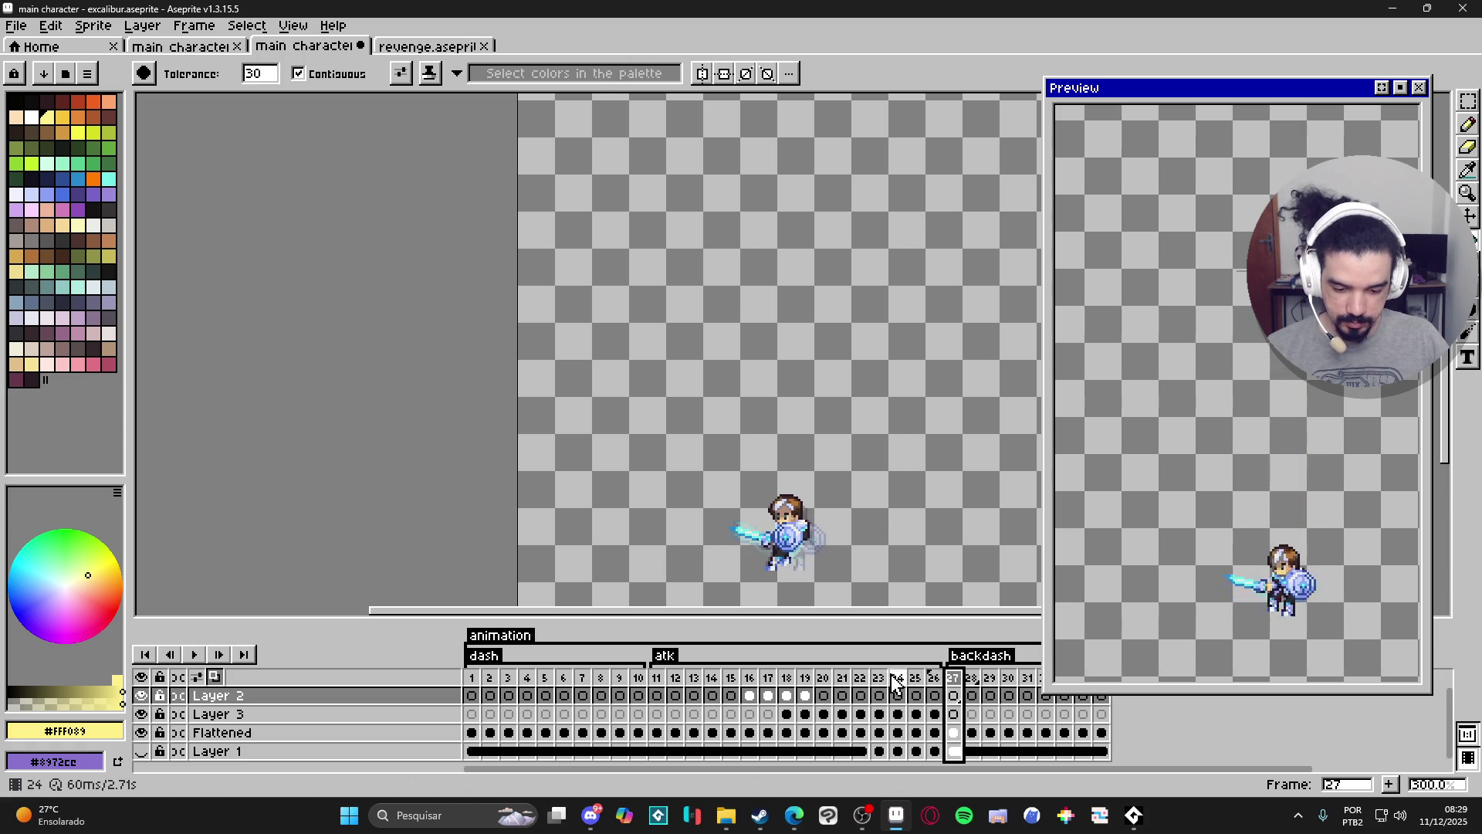
pyautogui.click(823, 678)
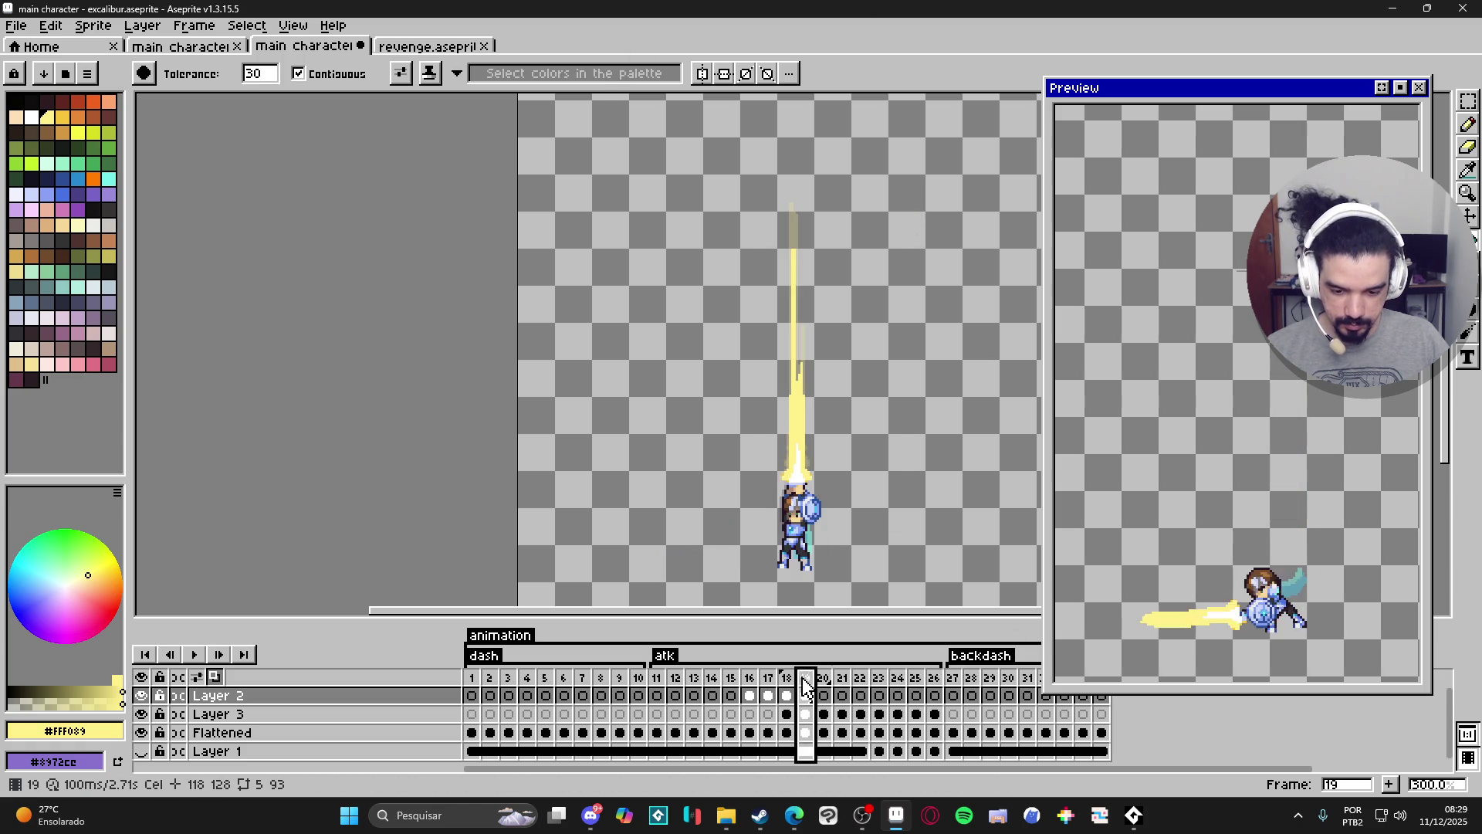
pyautogui.click(915, 677)
pyautogui.press('Right')
pyautogui.press('Right')
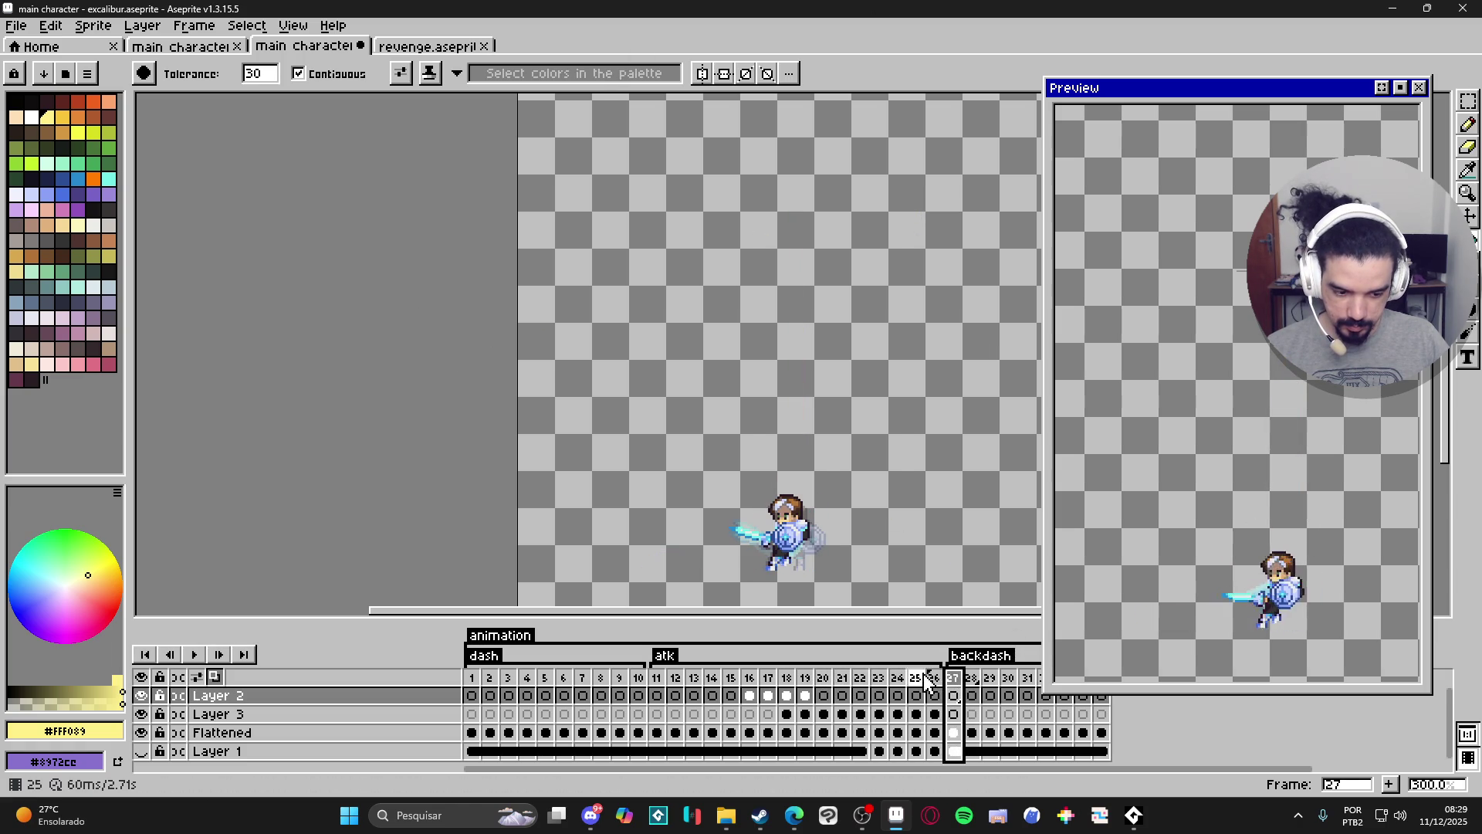
pyautogui.press('Left')
pyautogui.press('Left')
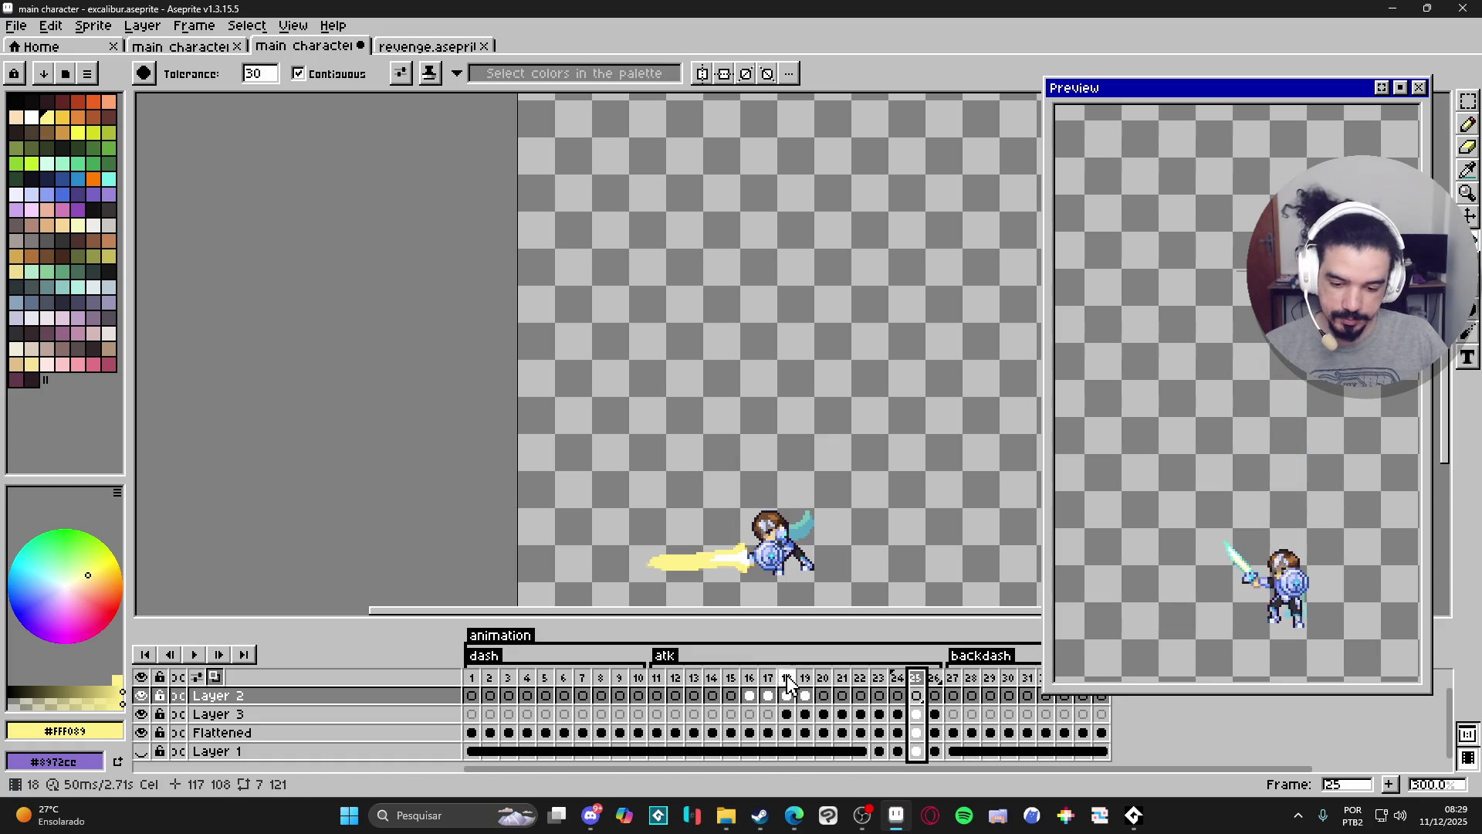
# Step through frames 16–21 and save main character - excalibur.aseprite.
pyautogui.click(749, 695)
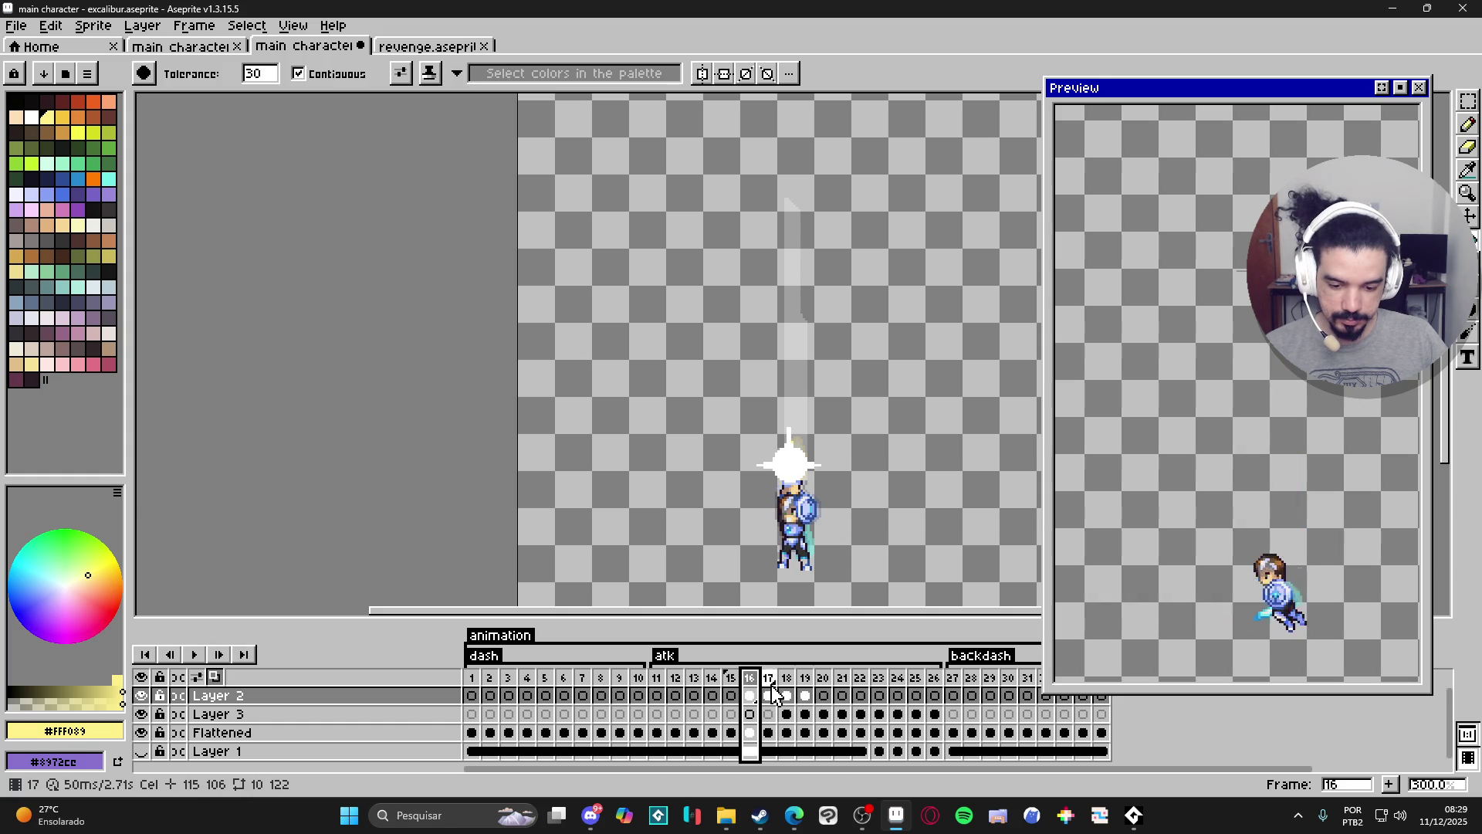
pyautogui.click(768, 694)
pyautogui.click(787, 695)
pyautogui.click(805, 694)
pyautogui.click(824, 695)
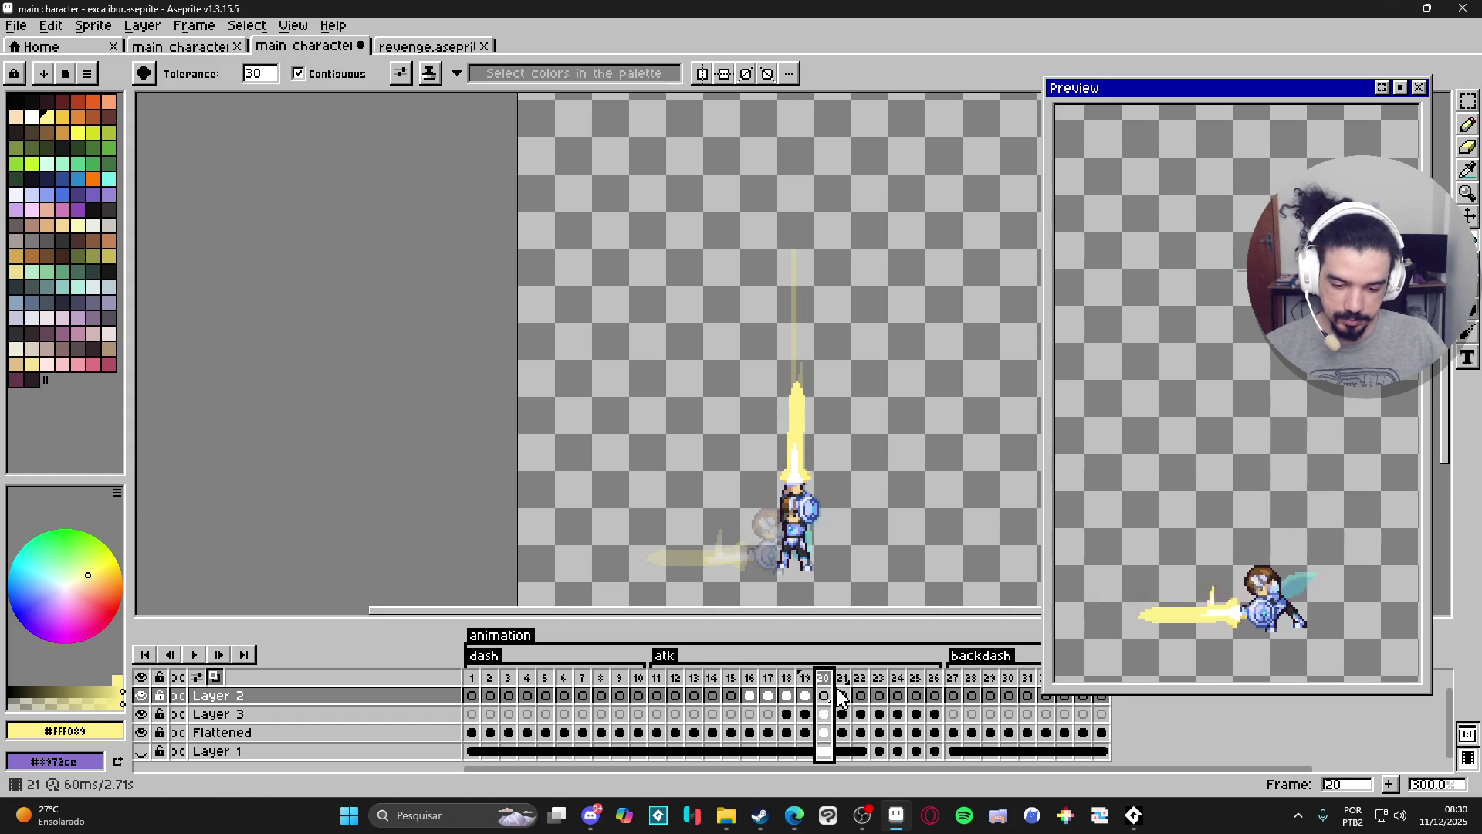
pyautogui.click(842, 695)
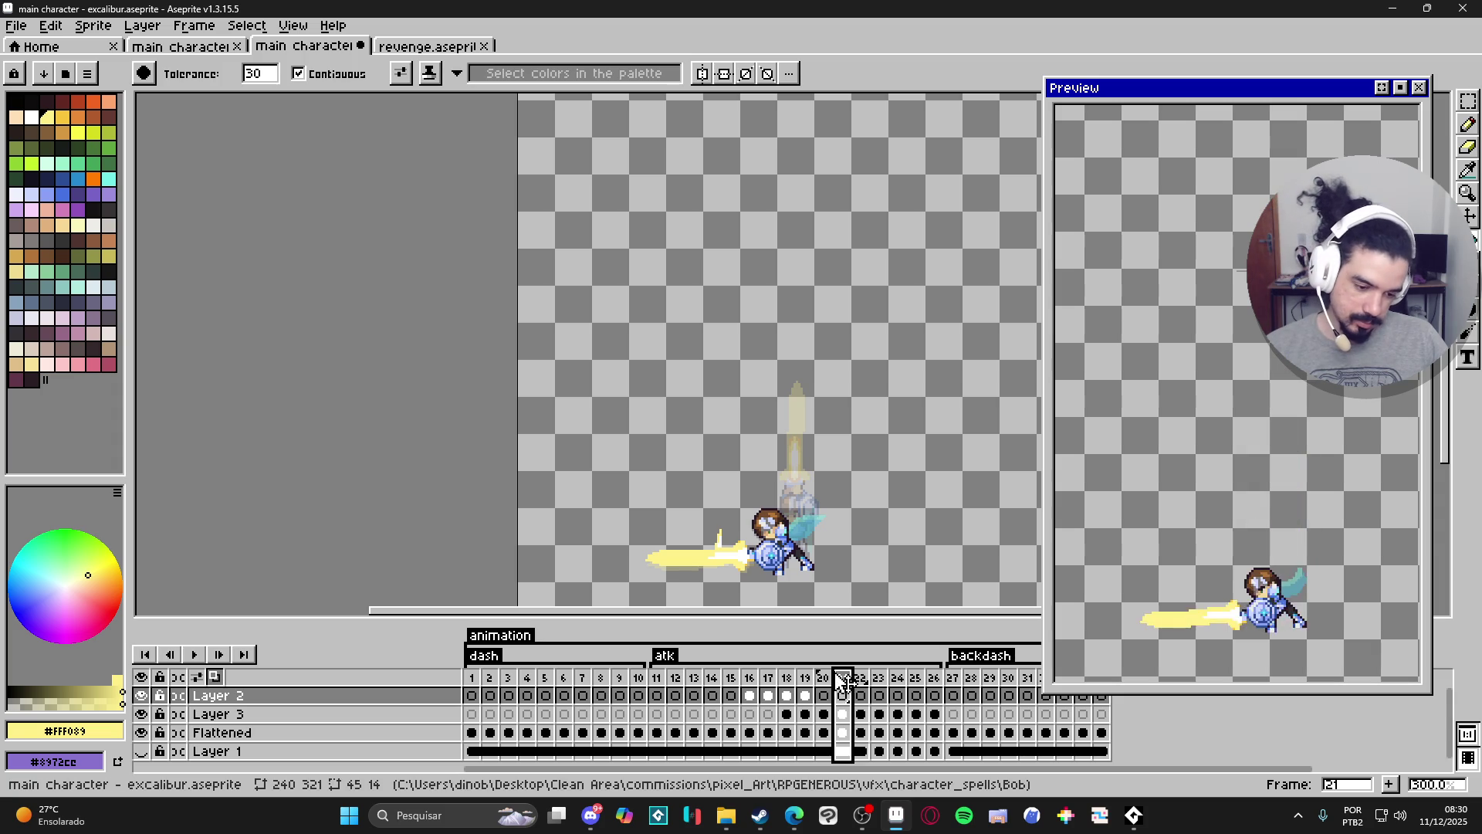
pyautogui.press('v')
pyautogui.hotkey('ctrl', 's')
pyautogui.click(750, 696)
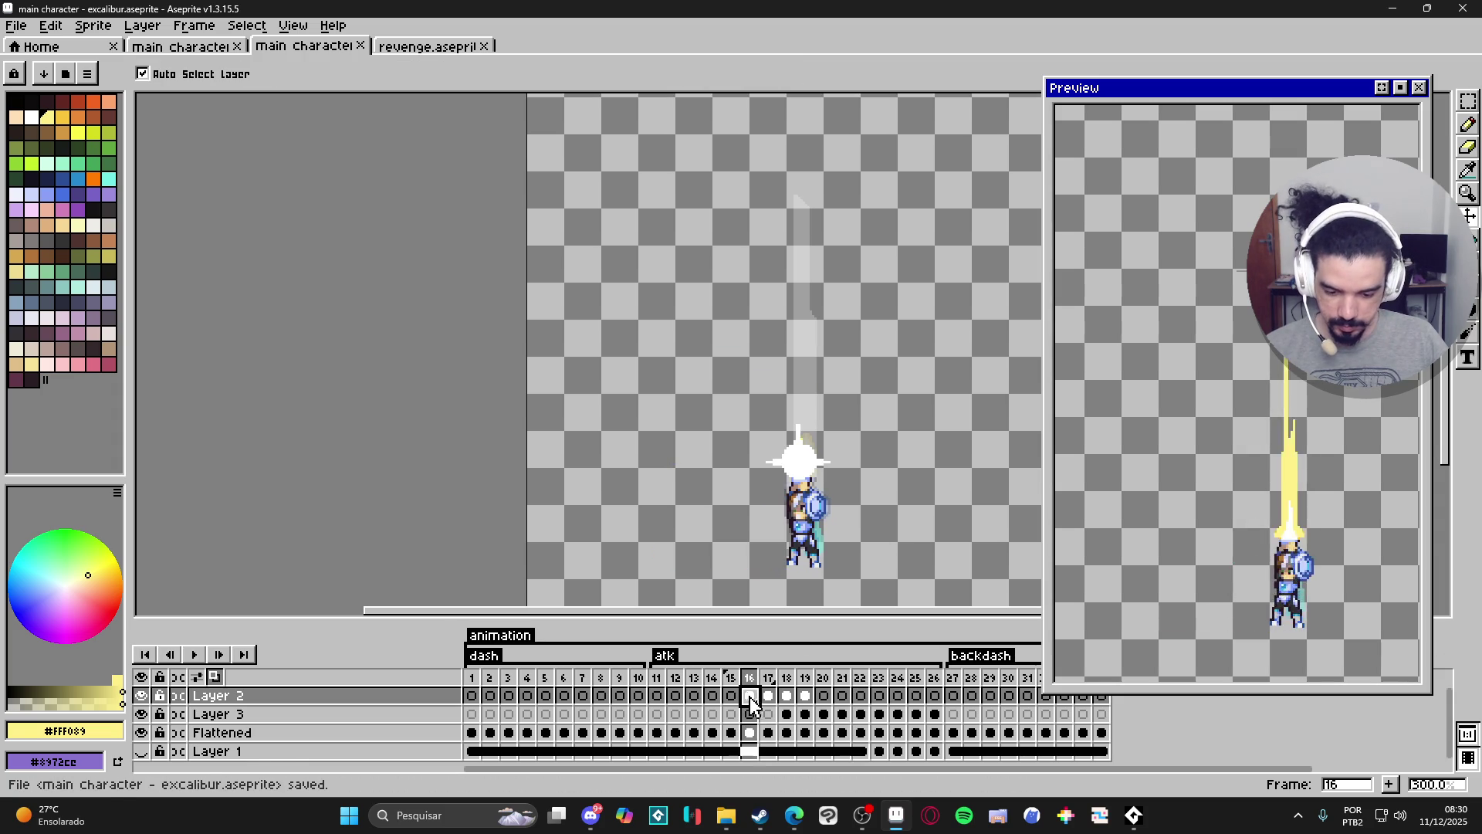
# Toggle Layer 2's visibility to compare, then step through frames 19–21.
pyautogui.click(141, 696)
pyautogui.click(141, 696)
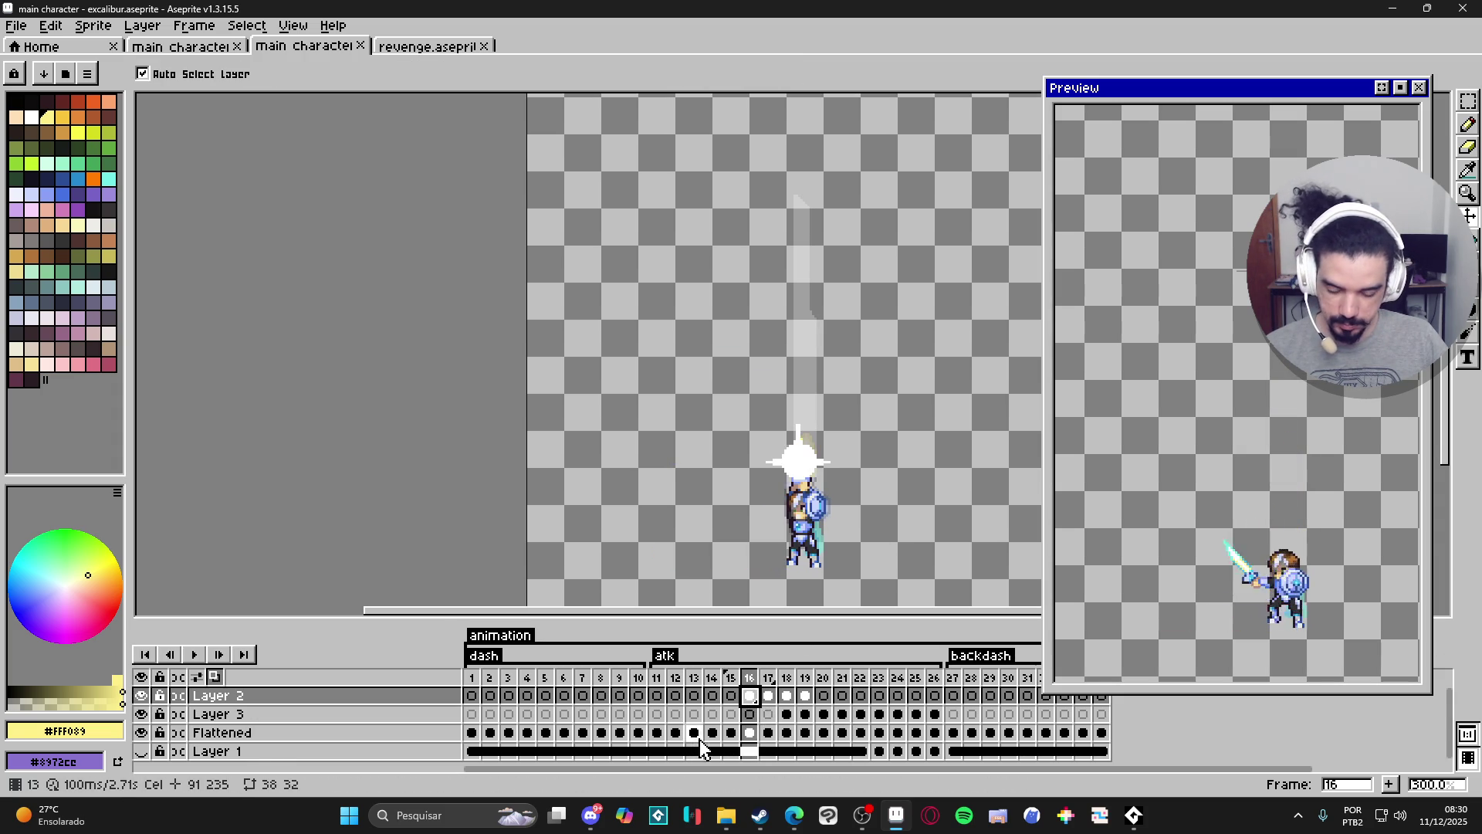
pyautogui.click(805, 696)
pyautogui.click(824, 697)
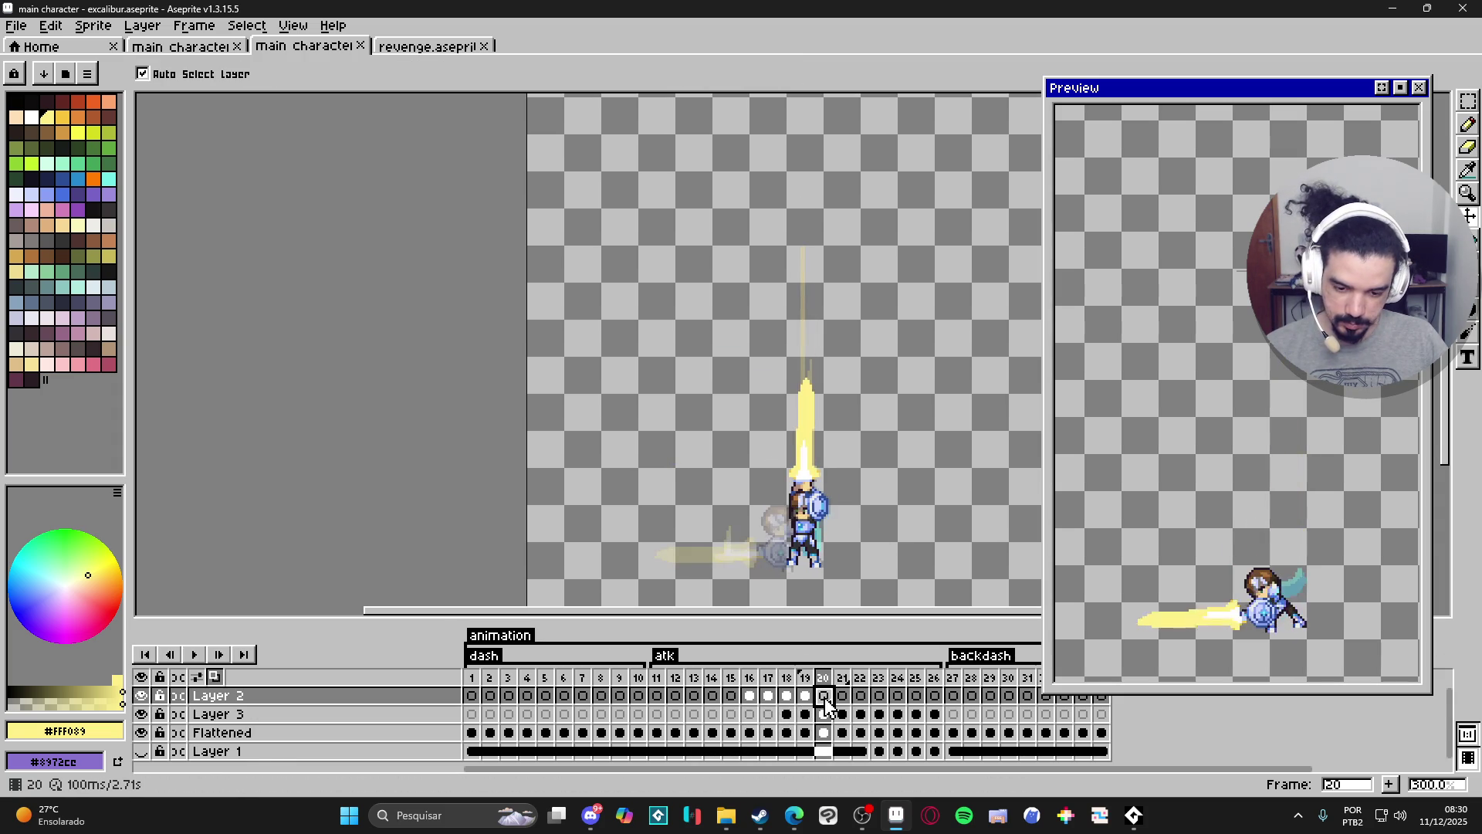
pyautogui.click(841, 696)
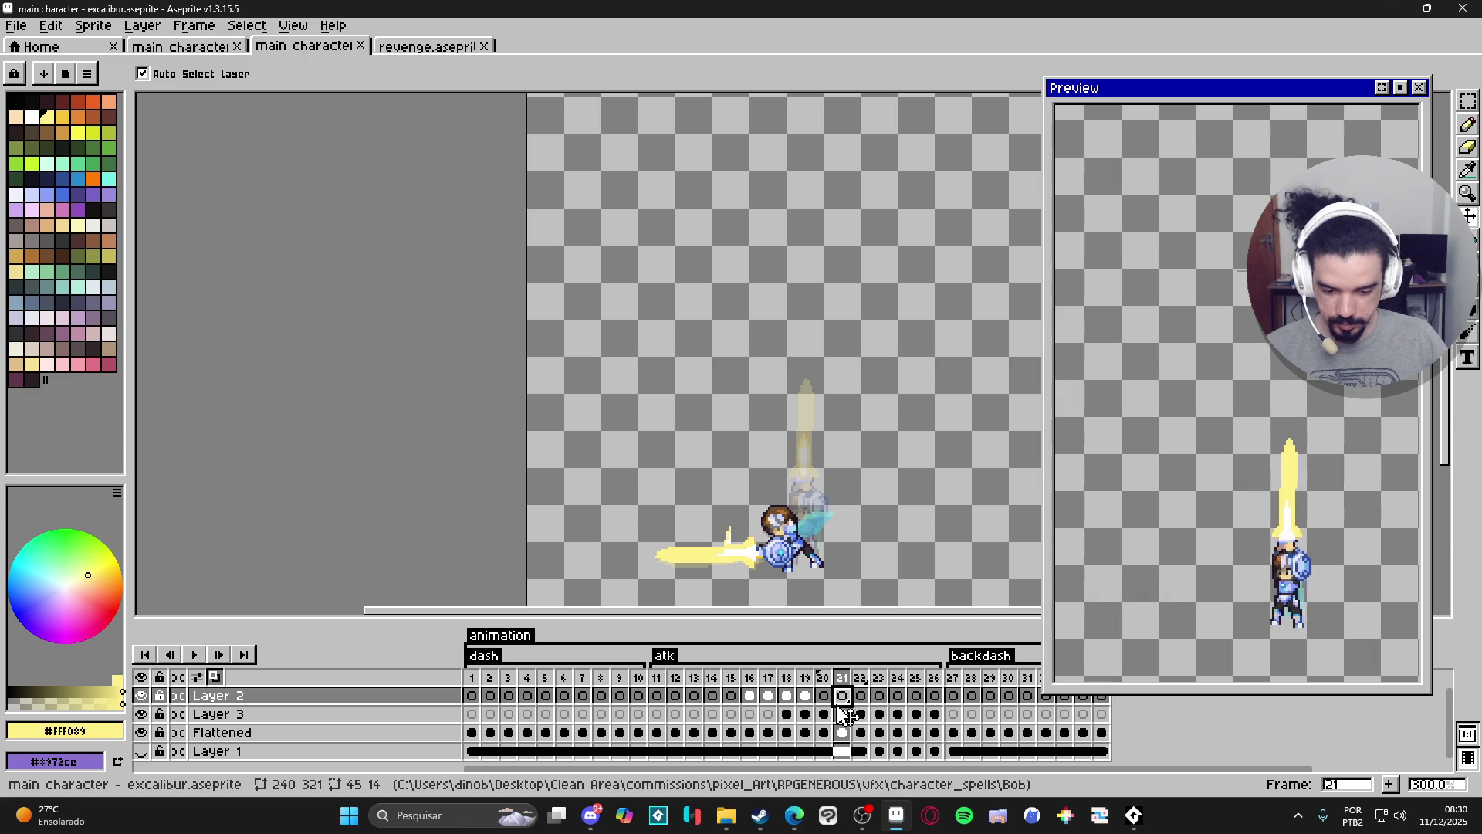
# Add a new layer above Layer 3 and show the Layer 1 background scene.
pyautogui.click(835, 715)
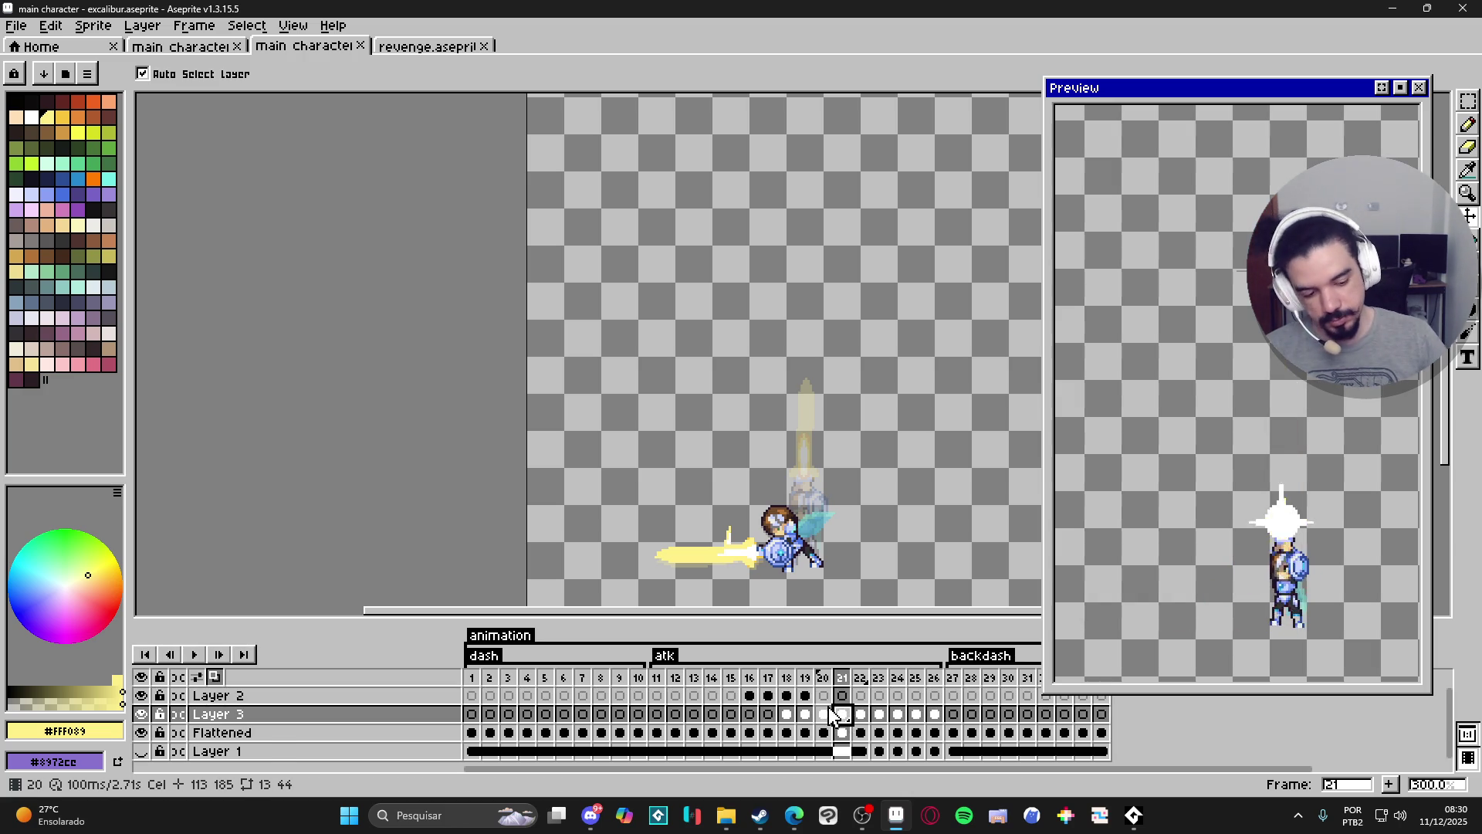
pyautogui.hotkey('shift', 'n')
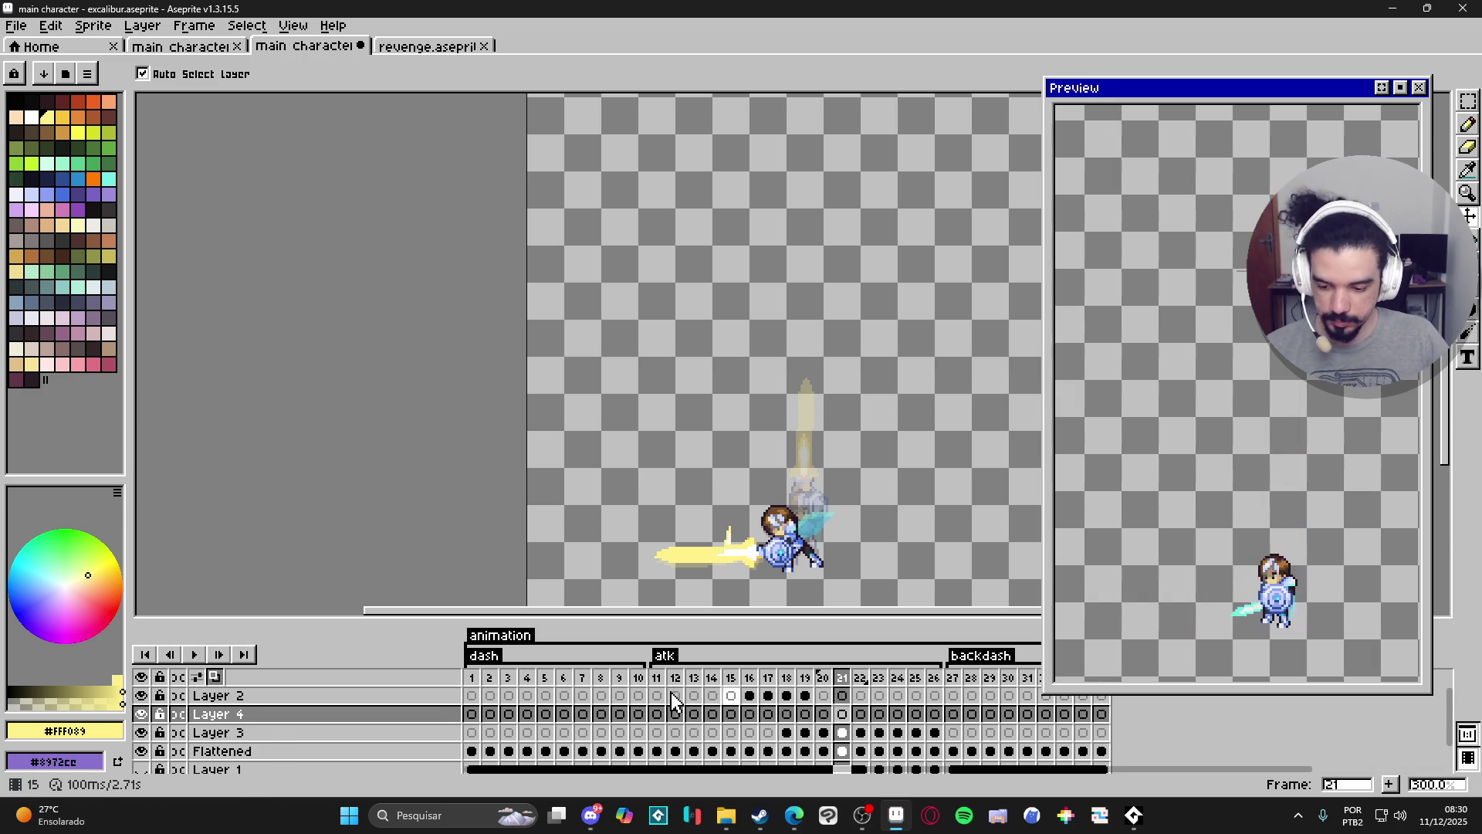
pyautogui.scroll(-1, 214, 768)
pyautogui.click(142, 743)
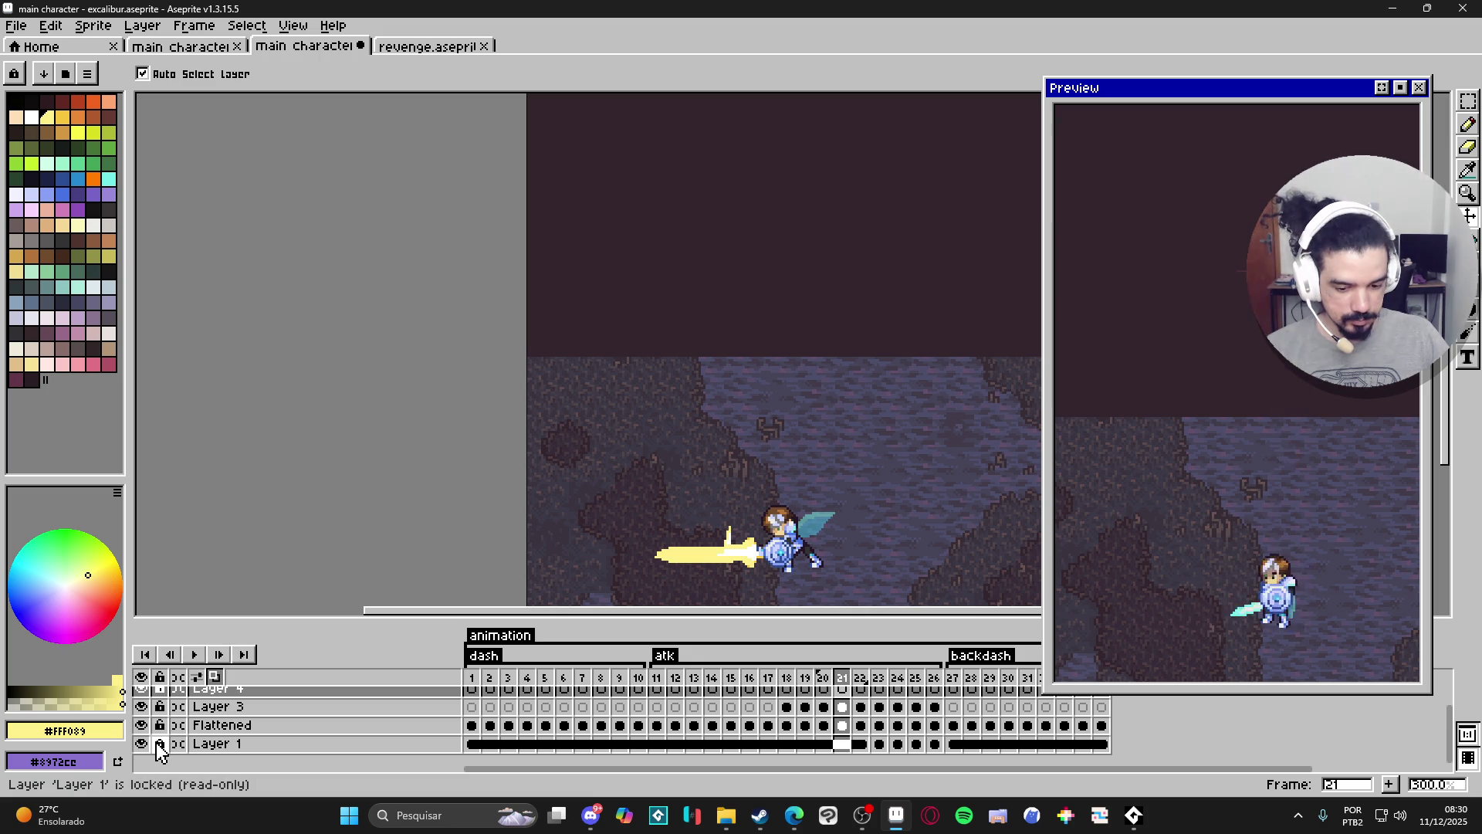
# Make Layer 4 active and go to frame 16 with the sword flash.
pyautogui.click(841, 688)
pyautogui.click(787, 715)
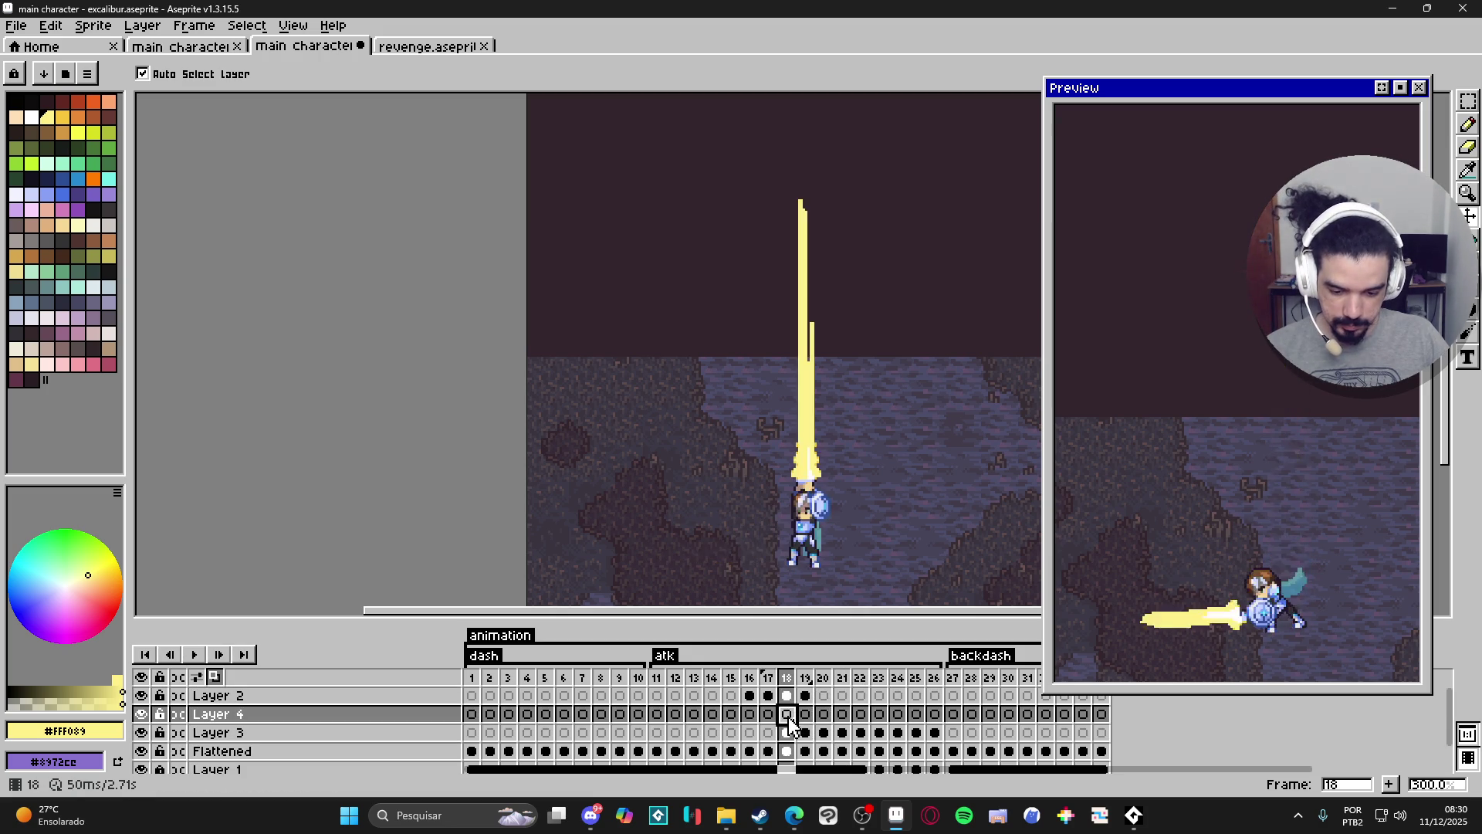
pyautogui.click(768, 714)
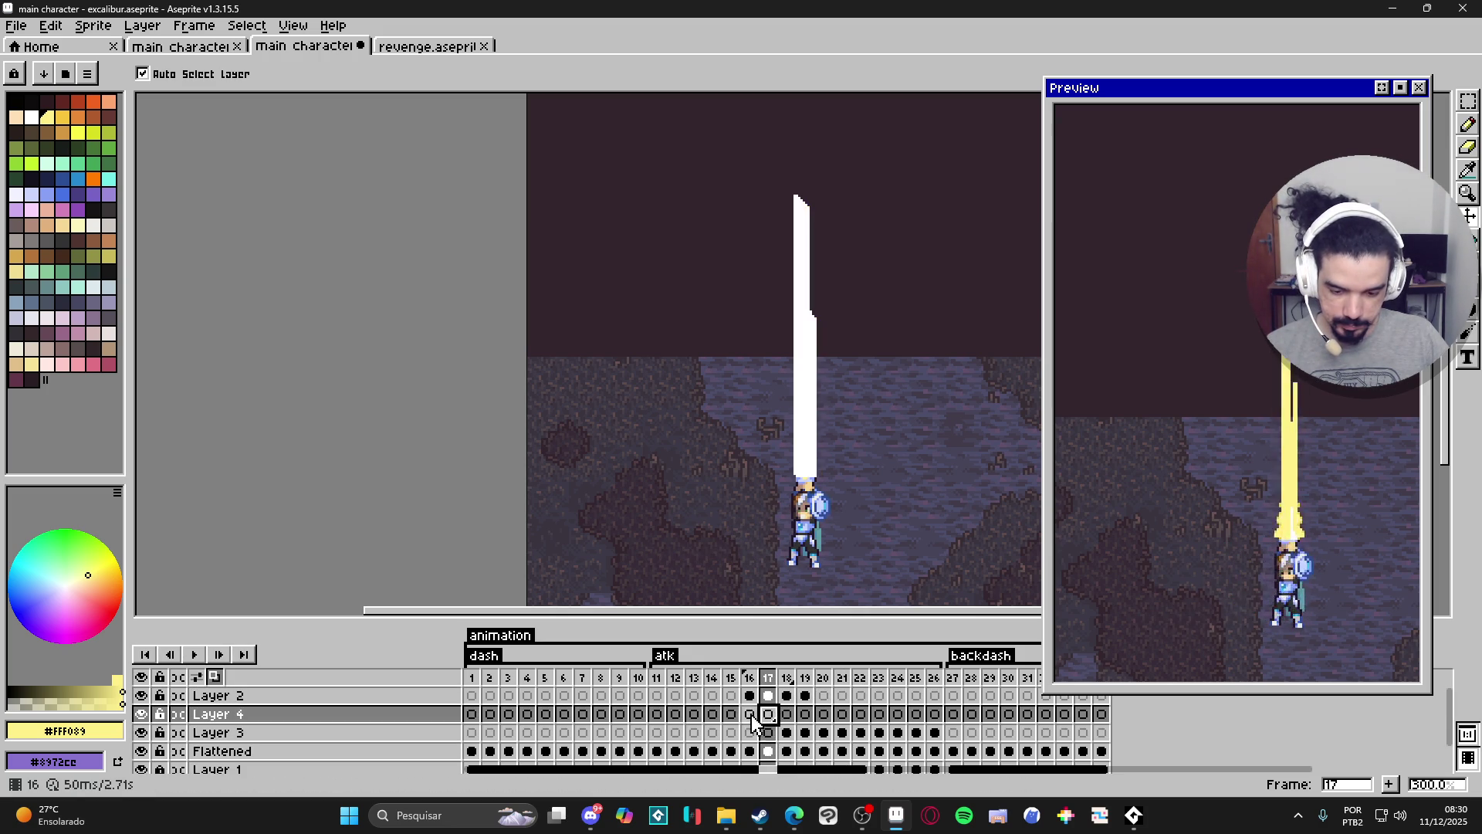
pyautogui.click(749, 714)
pyautogui.scroll(3, 799, 463)
pyautogui.click(803, 464)
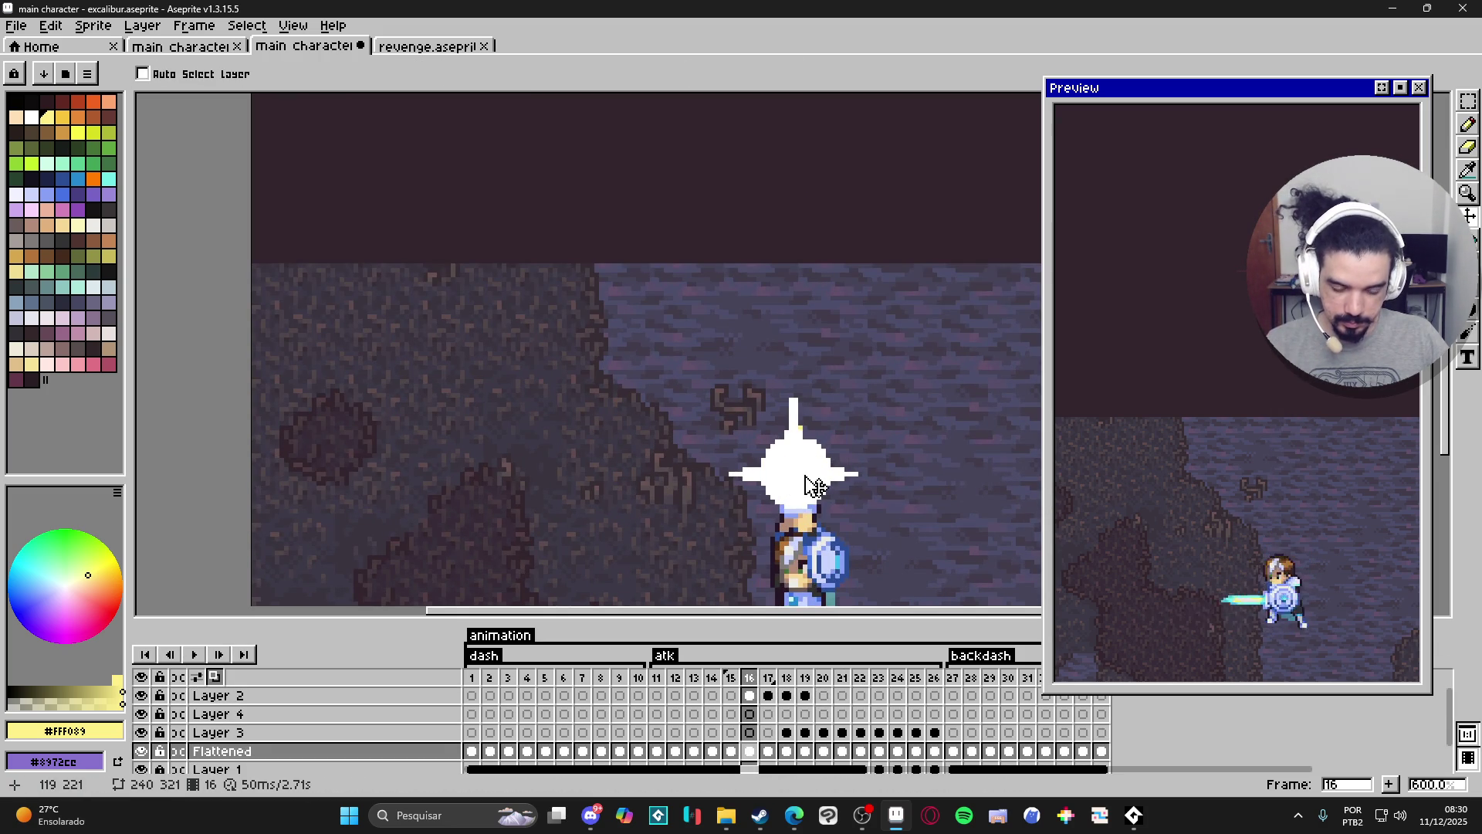
# Paint a white blob over the sword tip with the Pencil at a smaller brush size.
pyautogui.press('b')
pyautogui.scroll(15, 809, 461)
pyautogui.keyDown('alt'); pyautogui.click(809, 461); pyautogui.keyUp('alt')
pyautogui.click(783, 471)
pyautogui.keyDown('shift'); pyautogui.click(834, 471); pyautogui.keyUp('shift')
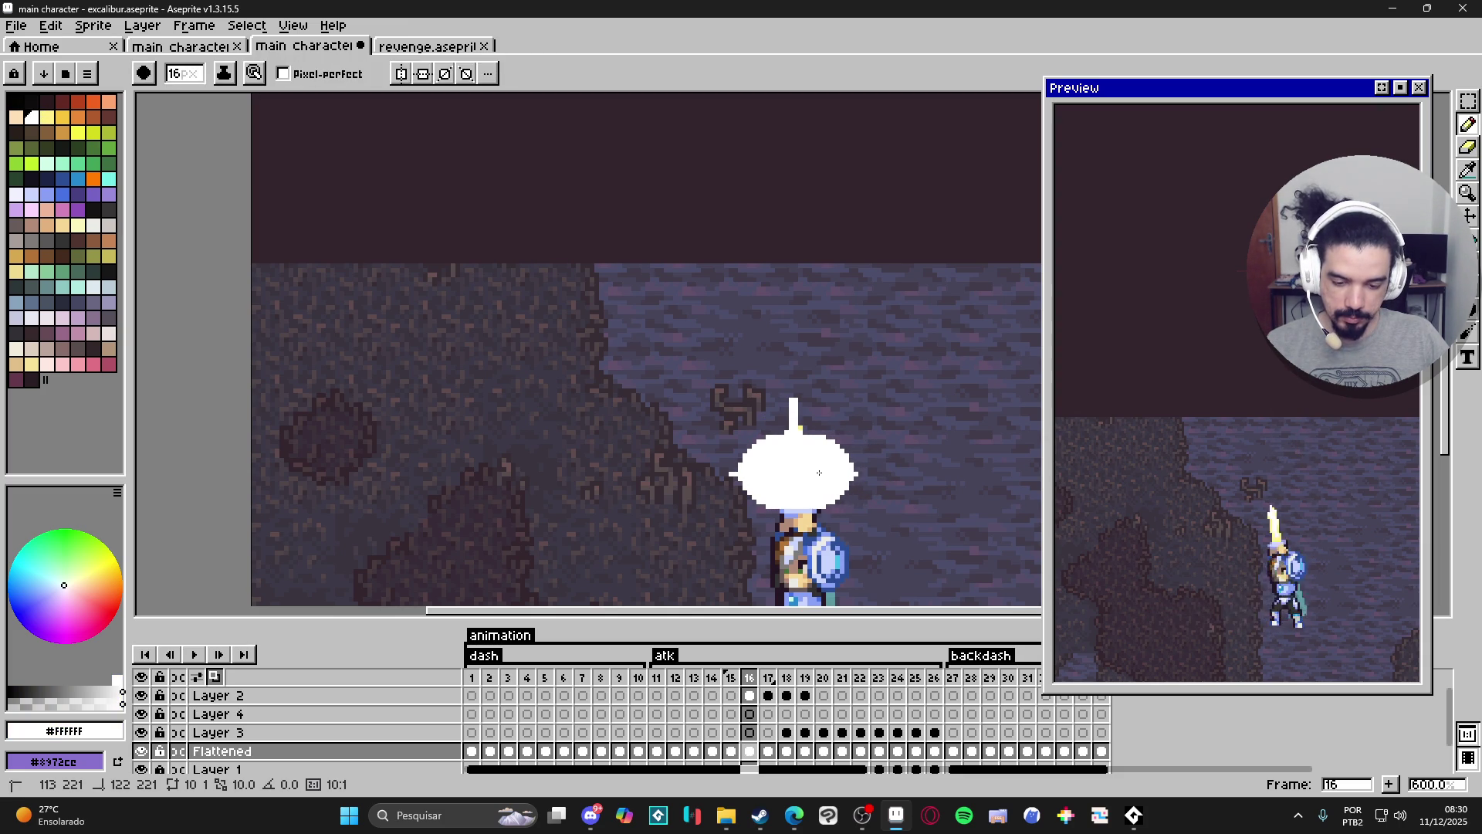
pyautogui.hscroll(-3, 817, 473)
pyautogui.hscroll(4, 818, 474)
pyautogui.hotkey('ctrl', 'z')
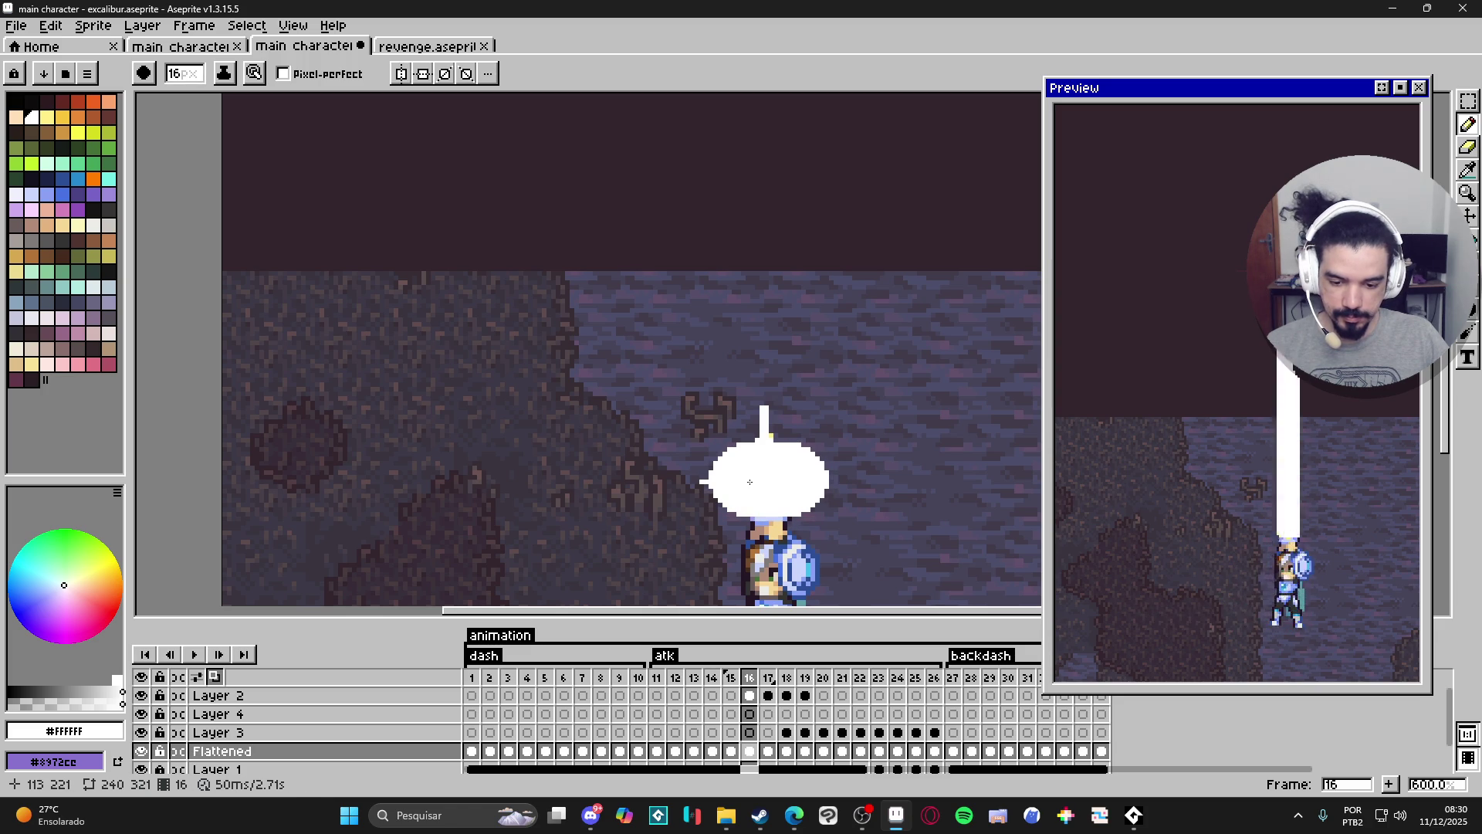
pyautogui.press('-')
pyautogui.press('-')
pyautogui.press('-')
pyautogui.moveTo(726, 464); pyautogui.dragTo(714, 478)
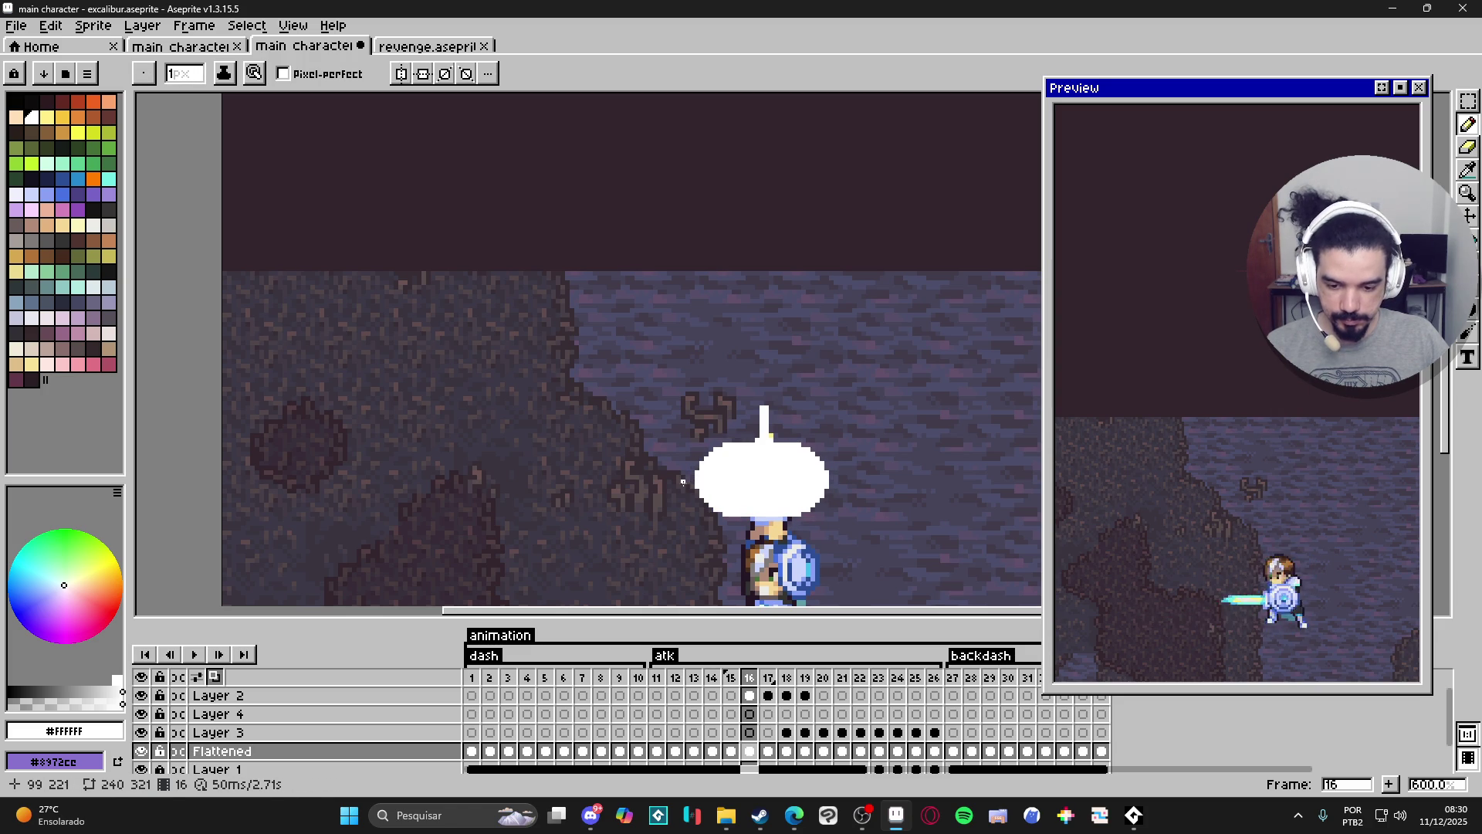
# Enable vertical symmetry centred on the sword and draw mirrored horizontal spikes from the burst.
pyautogui.click(400, 73)
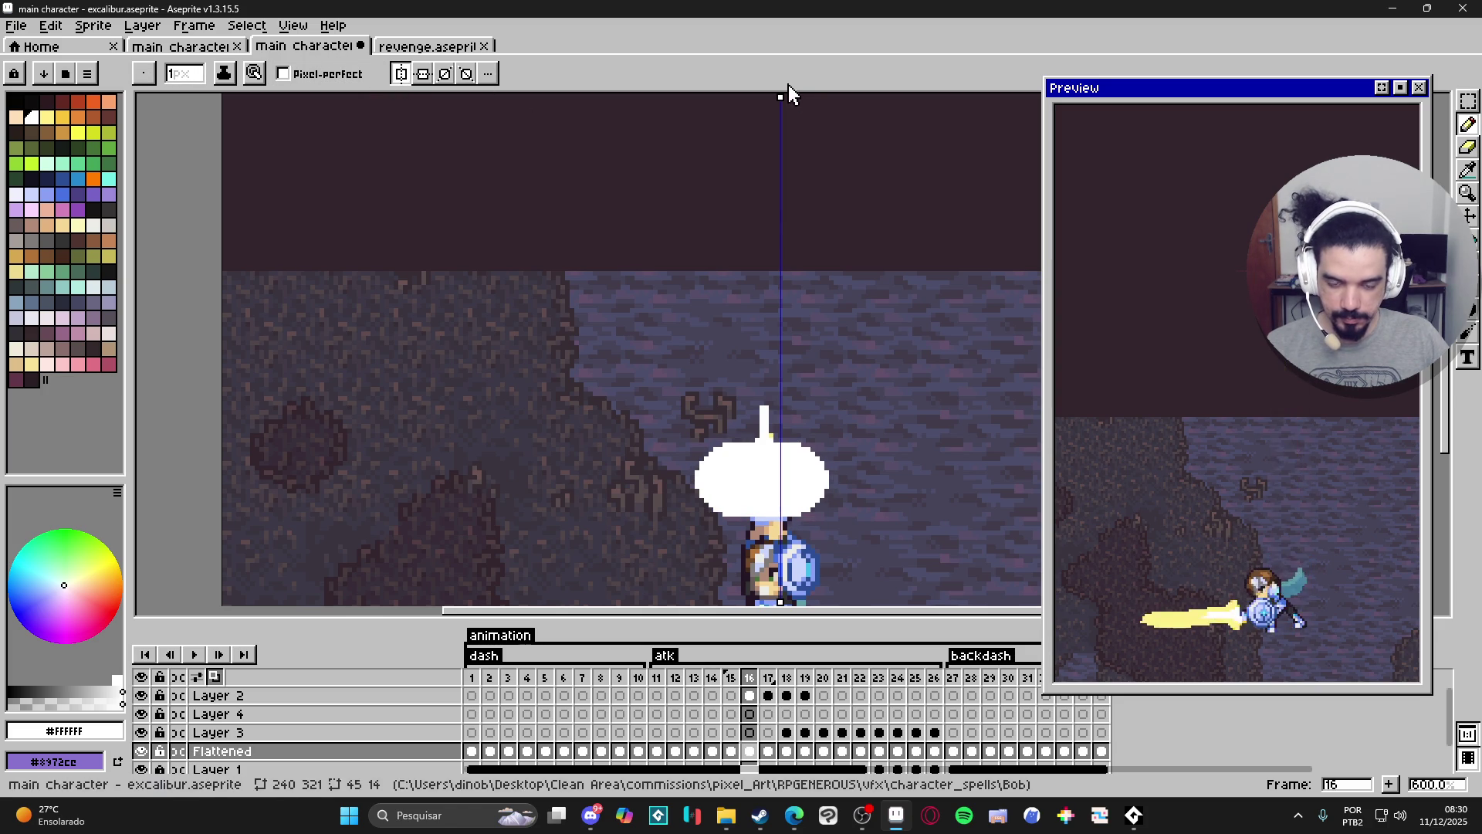
pyautogui.moveTo(781, 98); pyautogui.dragTo(767, 107)
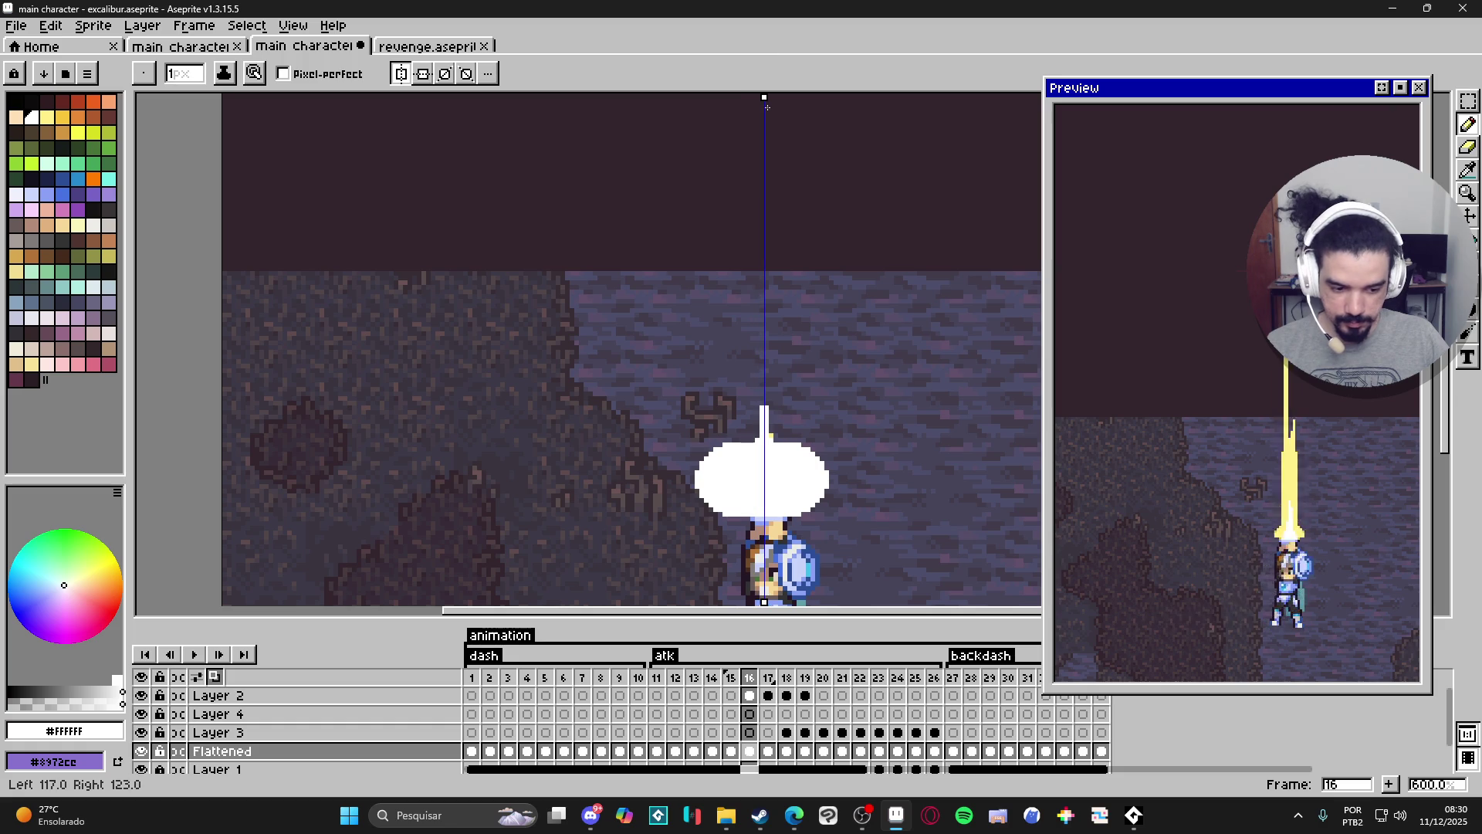
pyautogui.moveTo(674, 480); pyautogui.dragTo(698, 478)
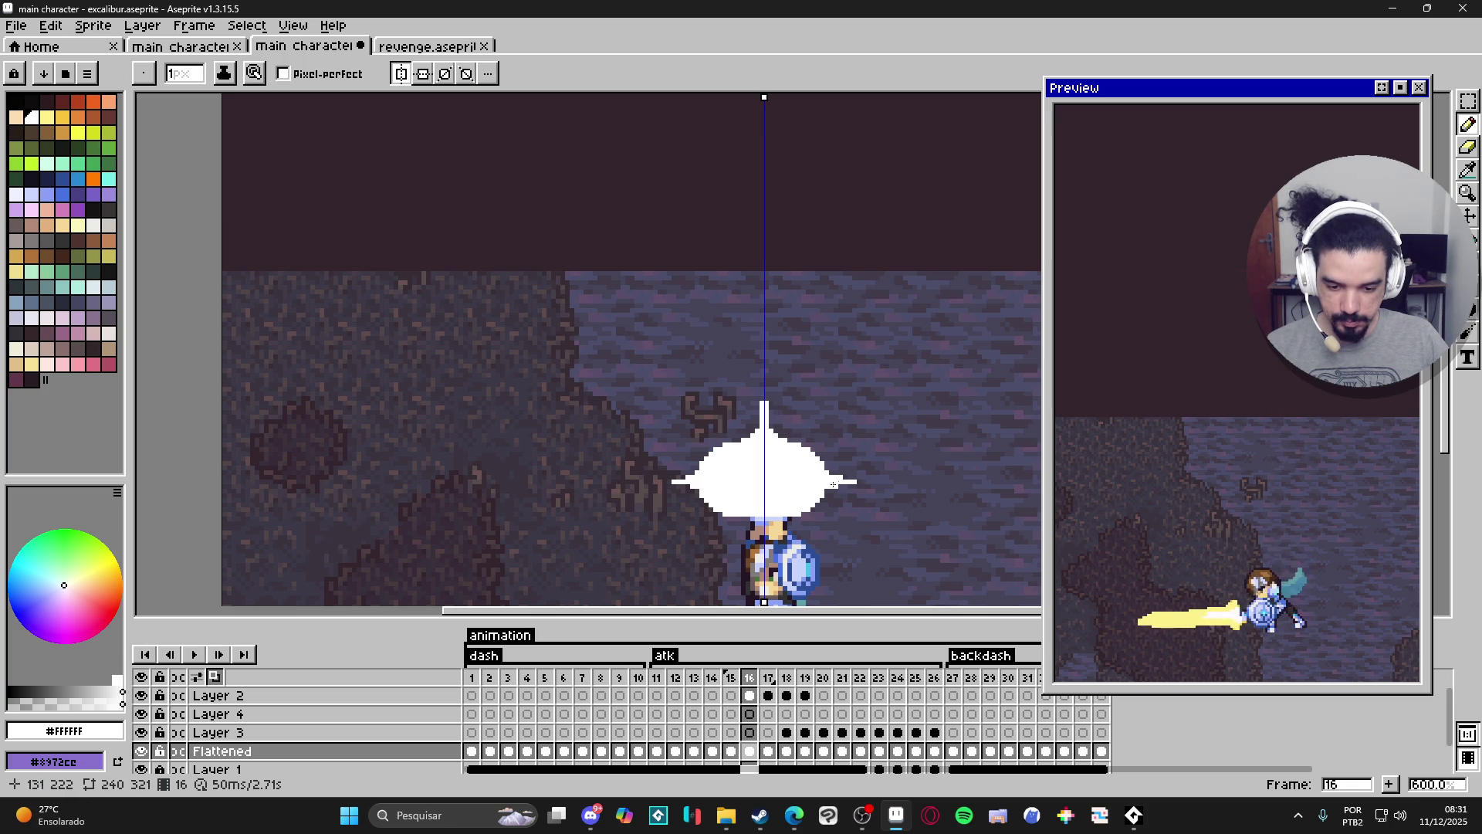
pyautogui.press('e')
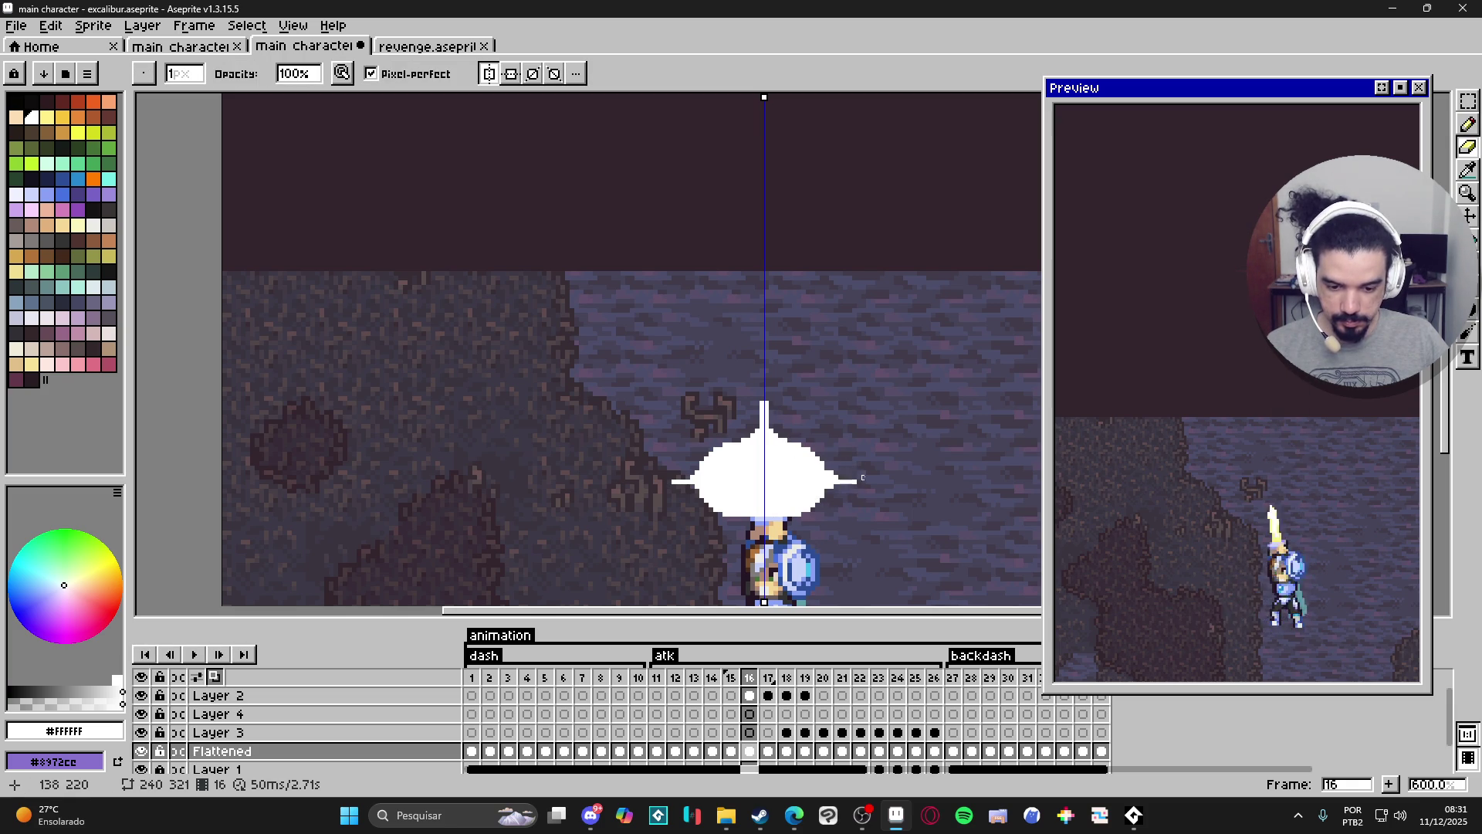
pyautogui.scroll(-2, 774, 563)
pyautogui.press('Right')
pyautogui.press('Right')
pyautogui.press('Right')
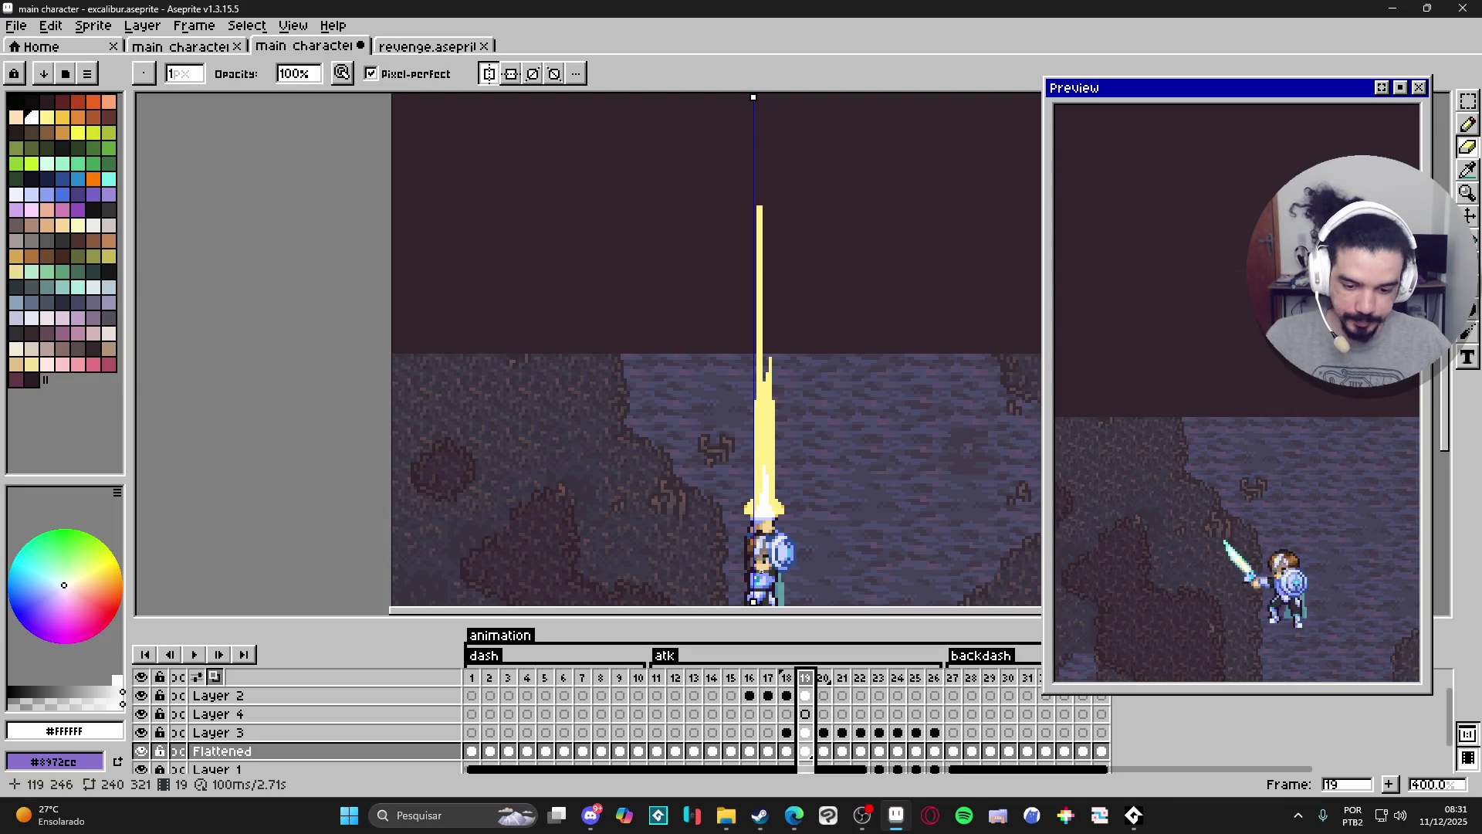
# Advance to frame 21, check the Flattened layer's effect, and hide Layer 4.
pyautogui.scroll(-1, 746, 460)
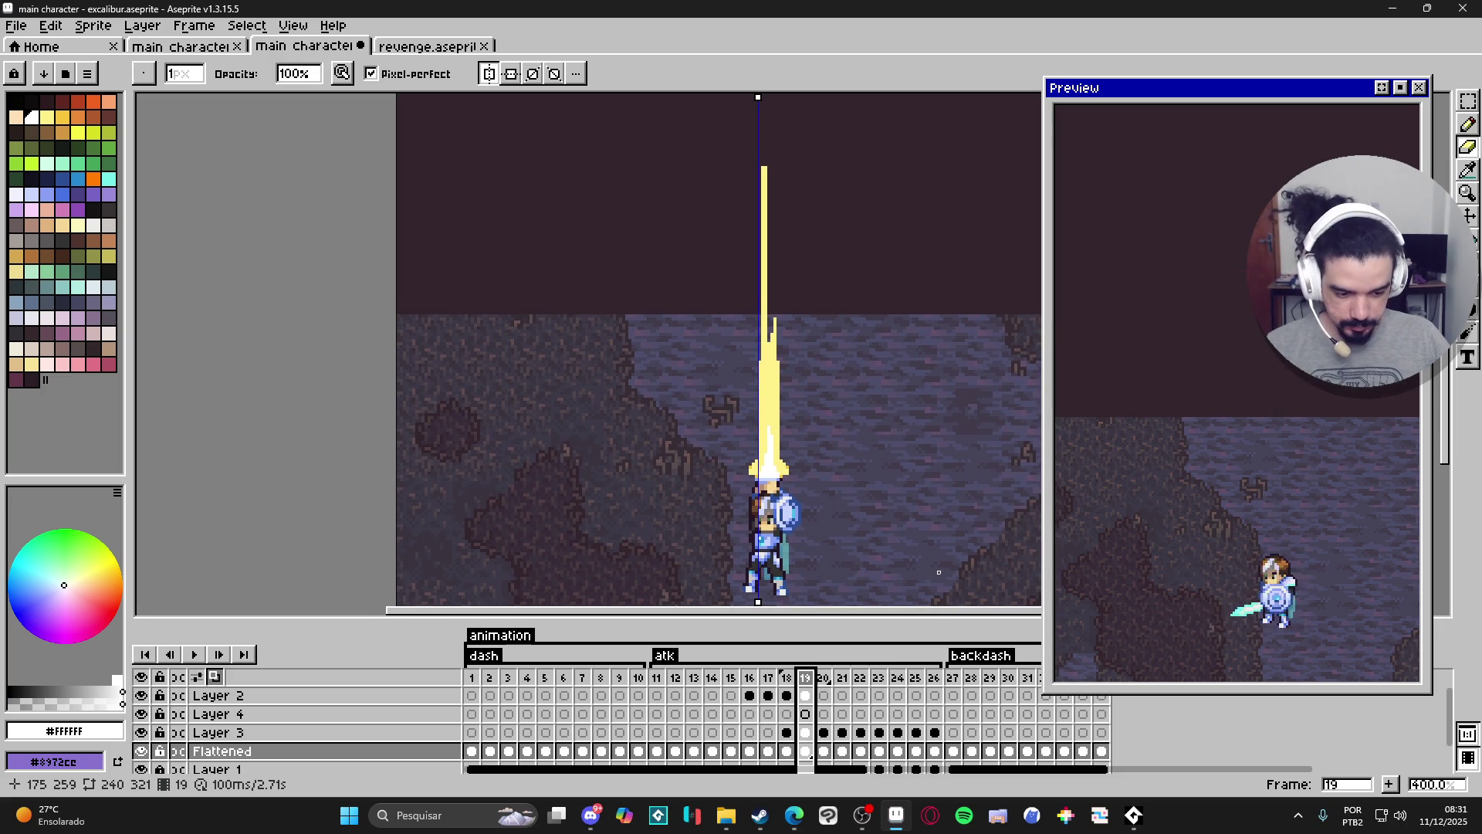
pyautogui.click(824, 681)
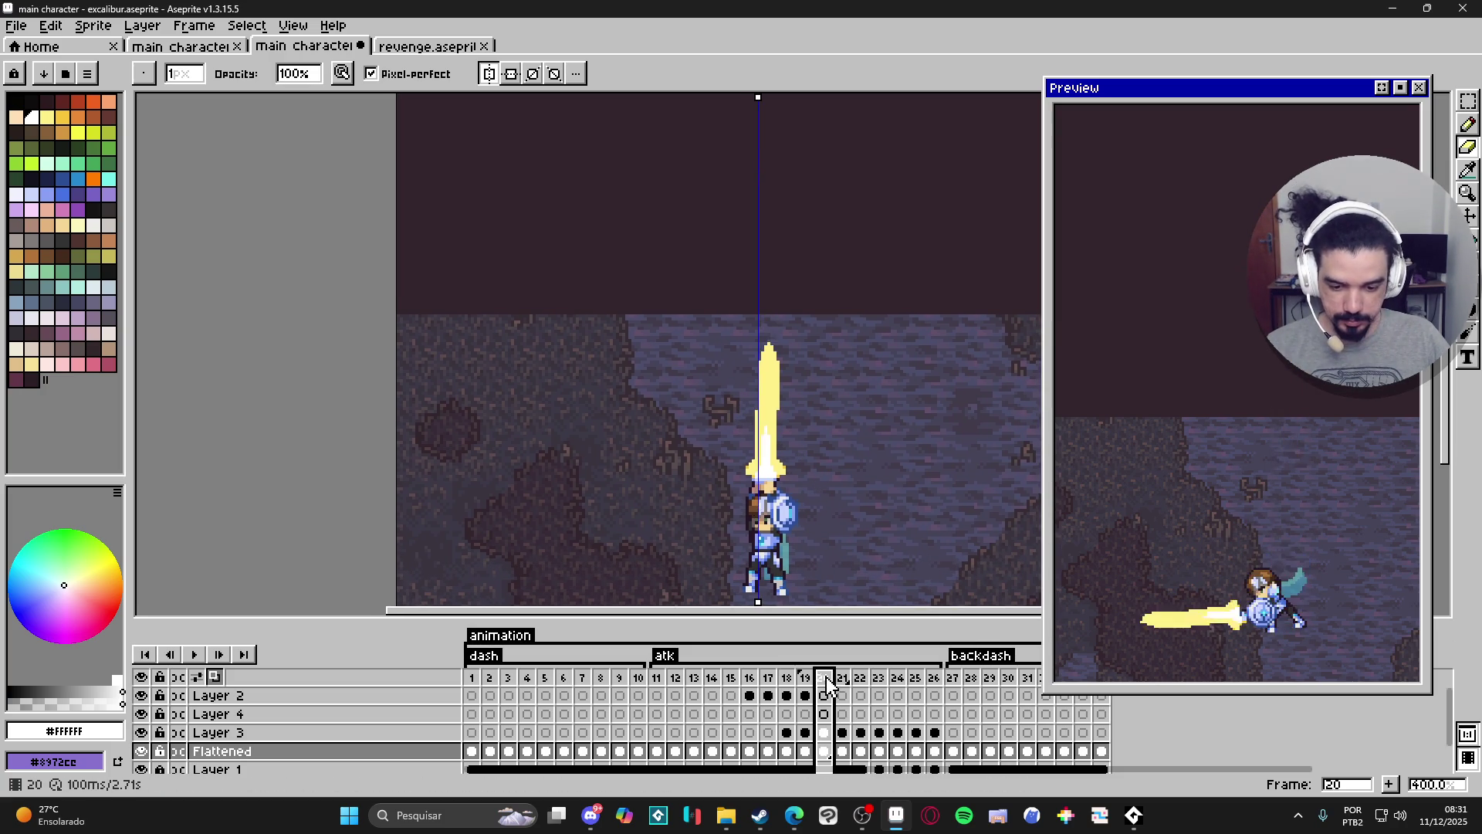
pyautogui.click(843, 682)
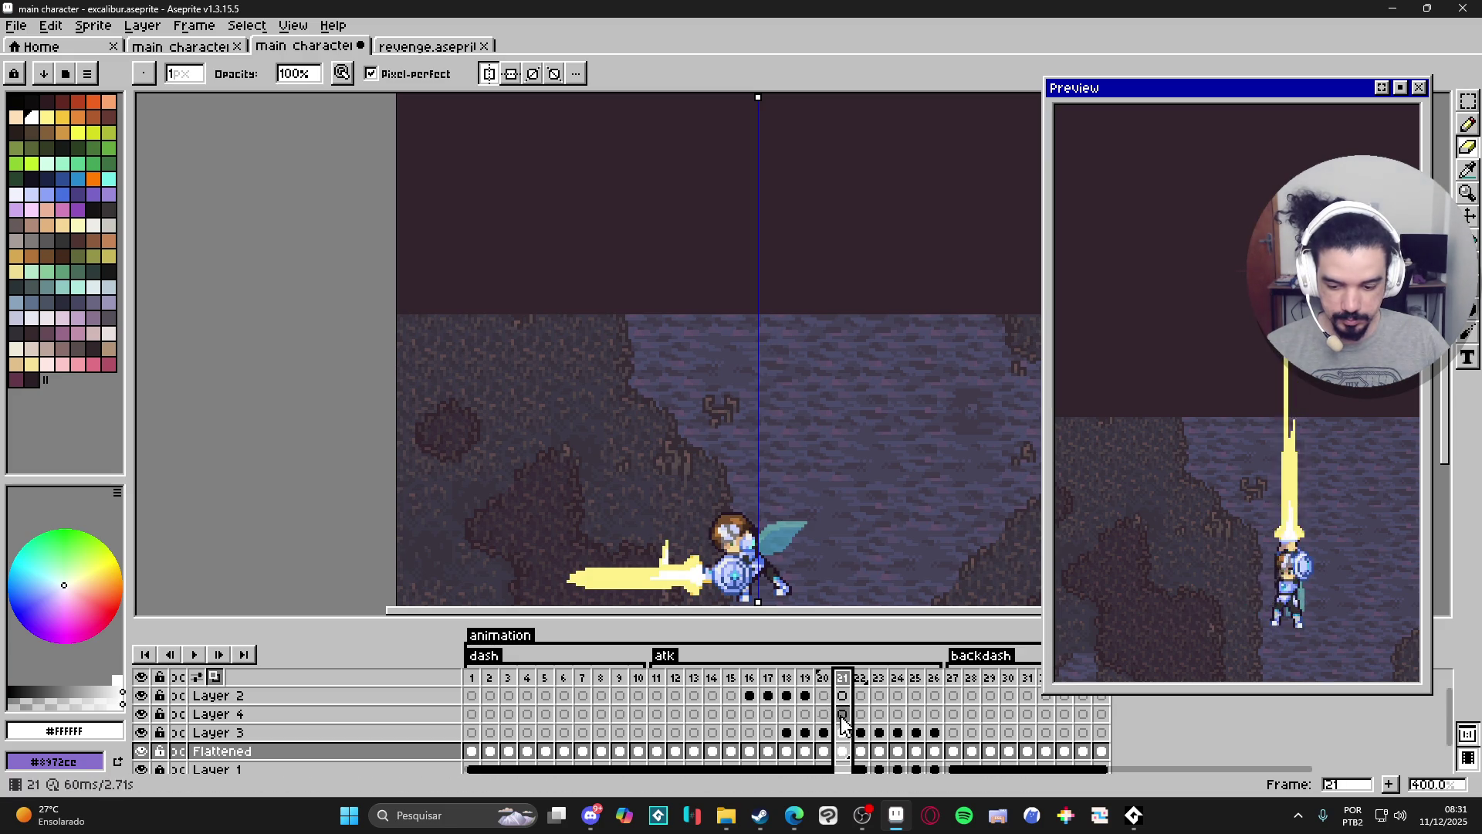
pyautogui.click(139, 752)
pyautogui.click(141, 751)
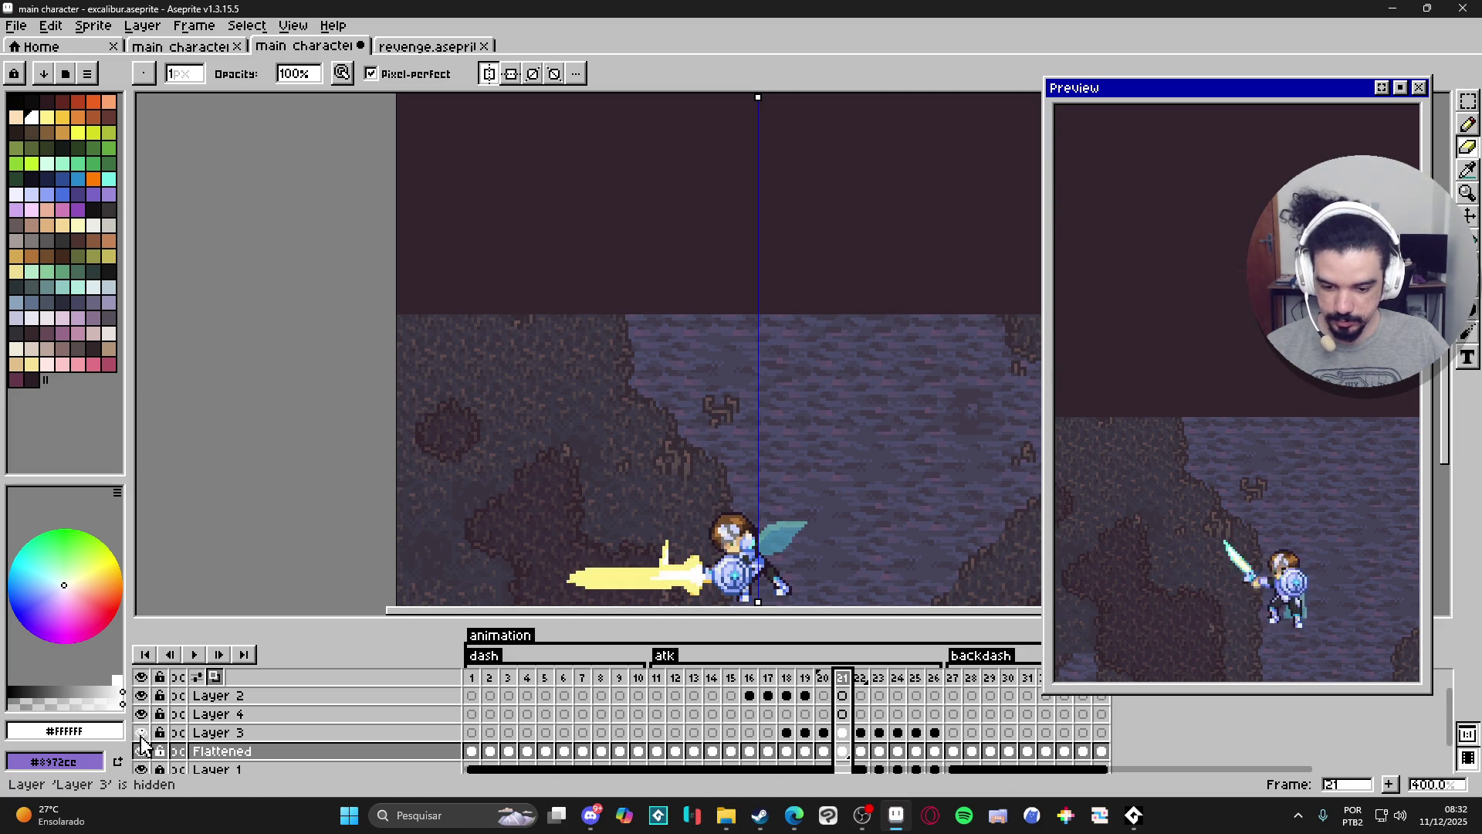
pyautogui.click(142, 714)
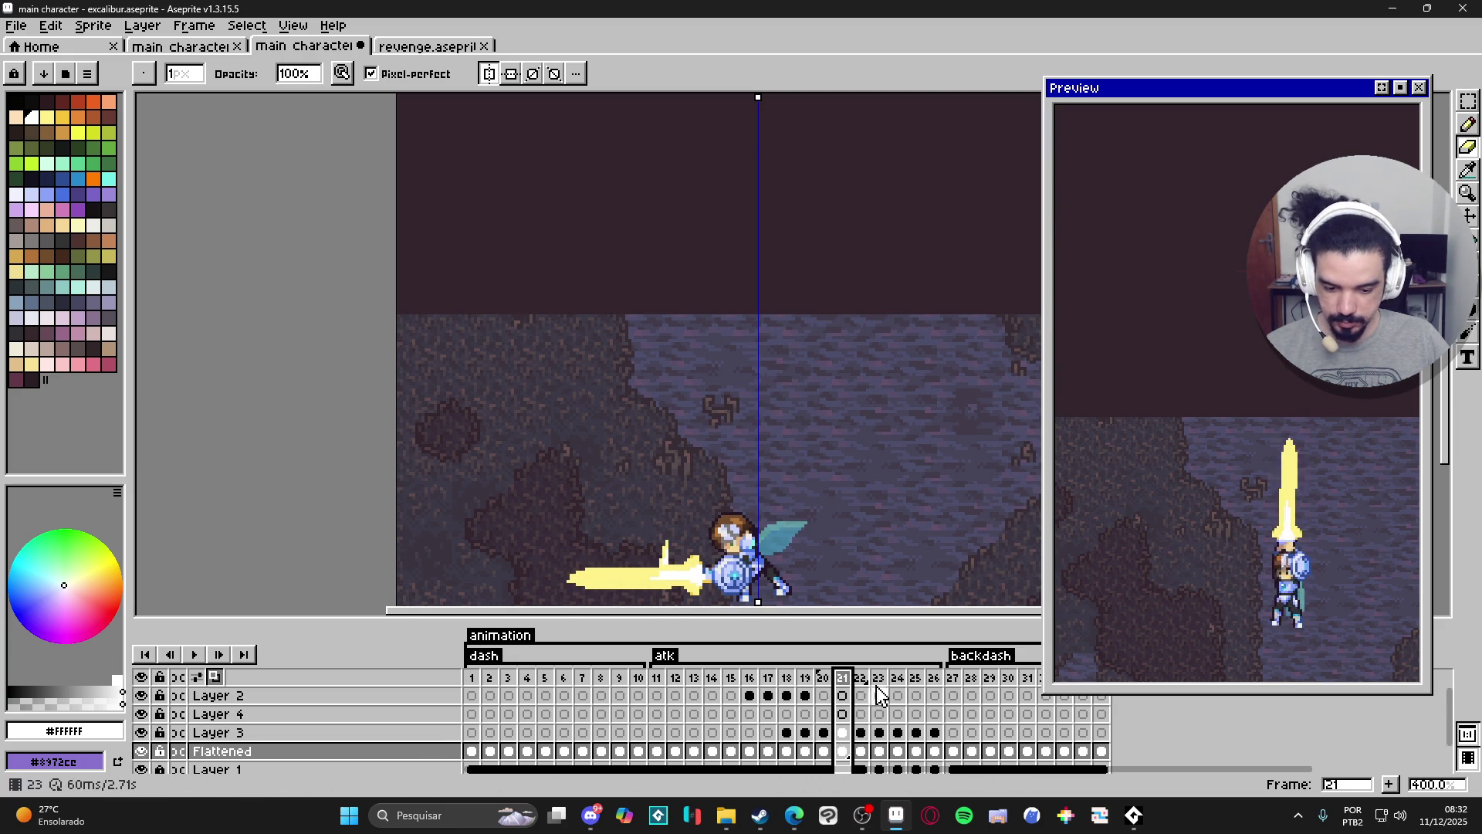
# Select Layer 4's frame 21 cel and hide the Layer 1 background scene.
pyautogui.click(823, 678)
pyautogui.click(842, 678)
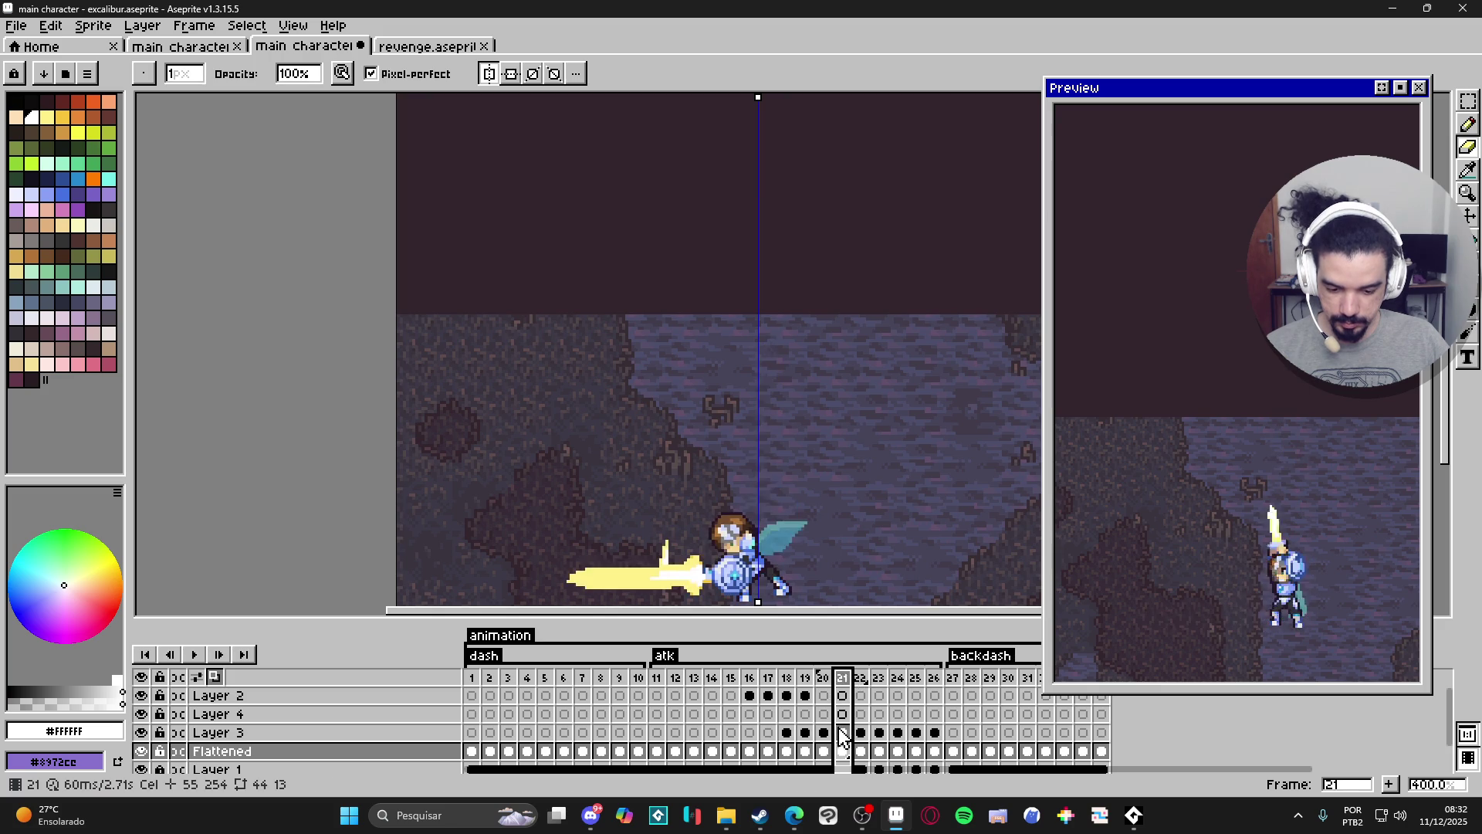
pyautogui.click(843, 715)
pyautogui.scroll(-1, 232, 741)
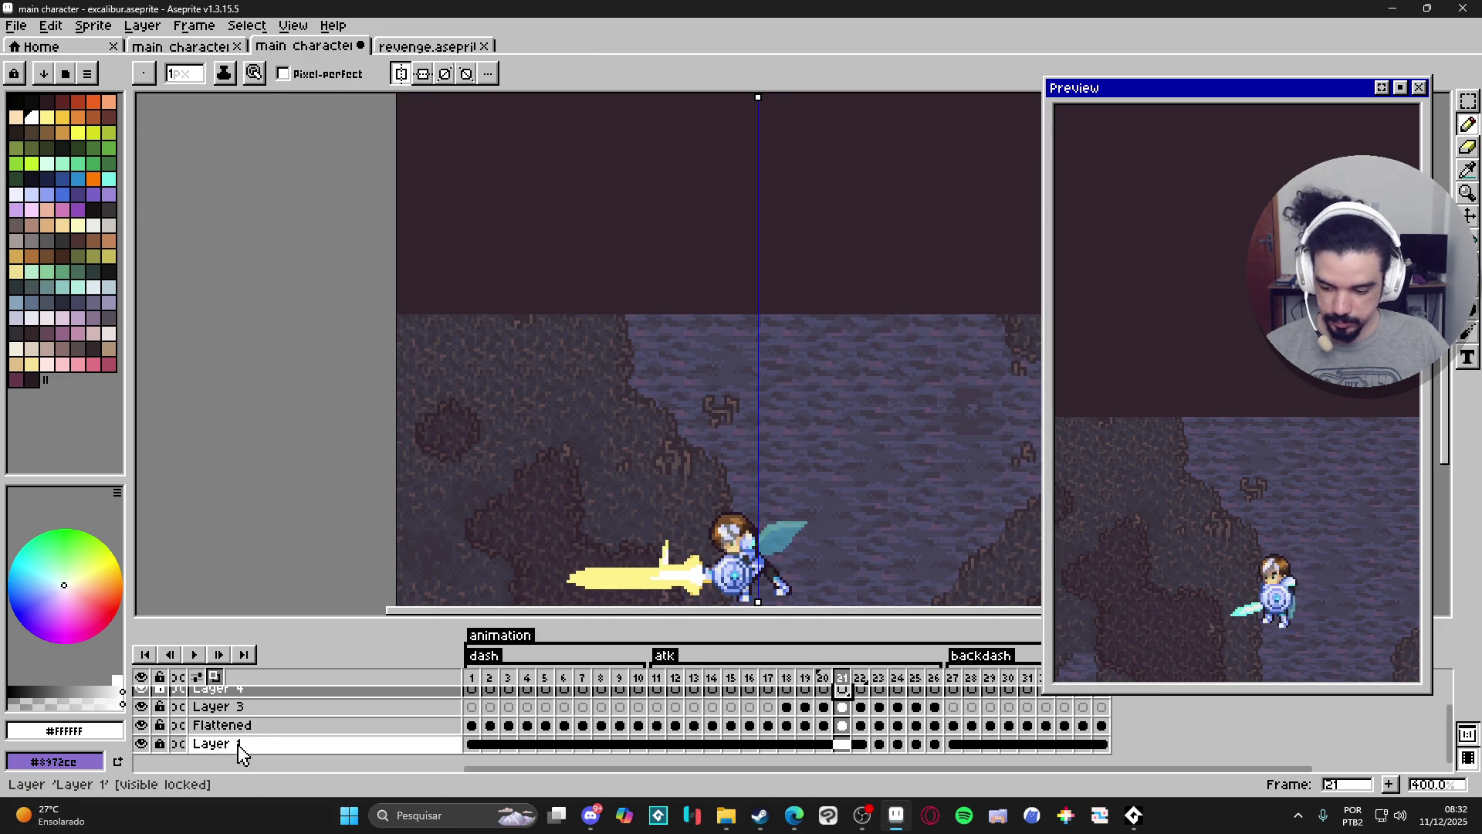
pyautogui.click(141, 744)
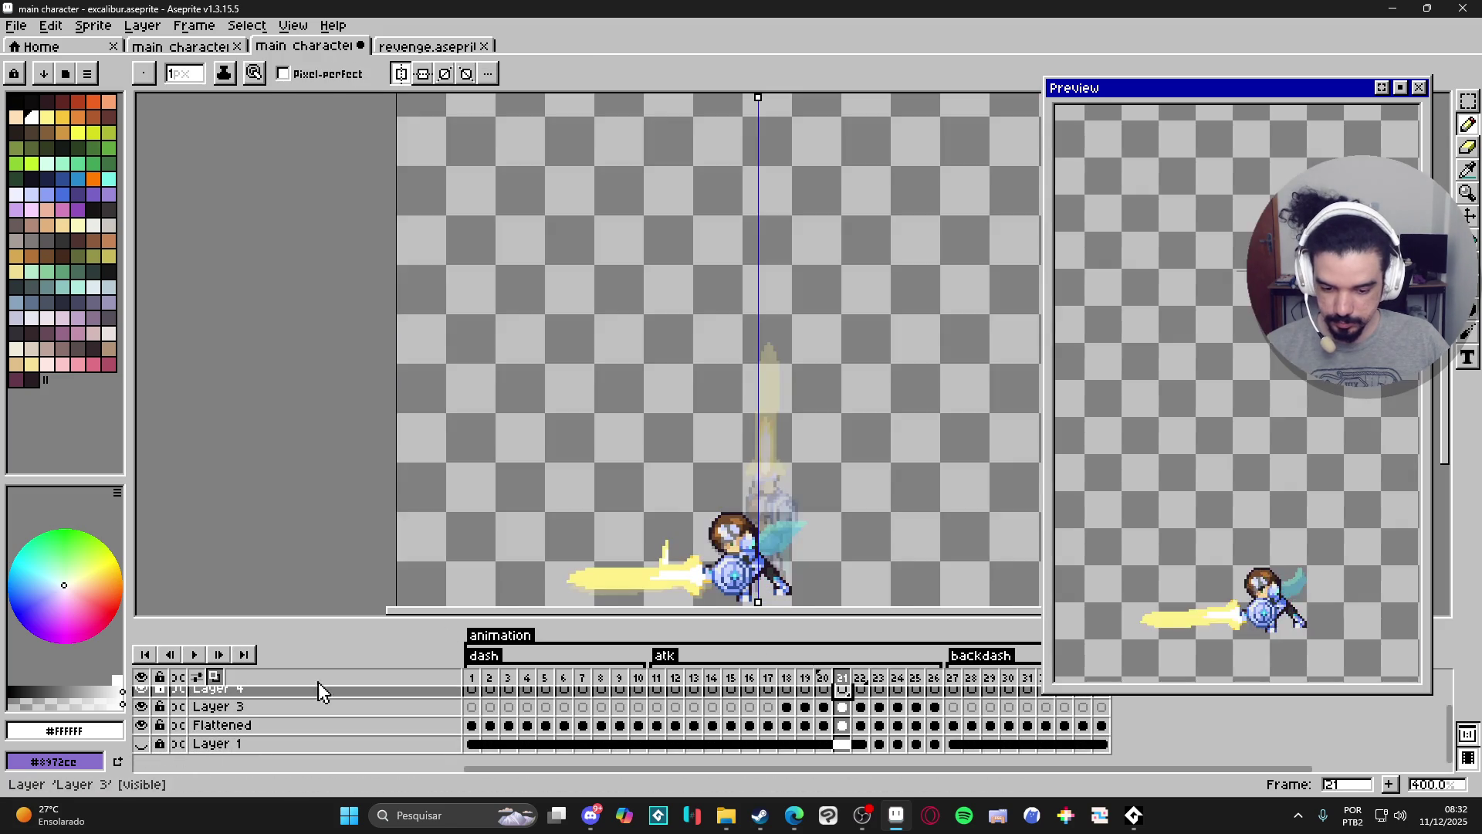
# Set the drawing colour to white, turn off mirror drawing, and save the file.
pyautogui.keyDown('alt'); pyautogui.click(591, 577); pyautogui.keyUp('alt')
pyautogui.keyDown('alt'); pyautogui.click(664, 575); pyautogui.keyUp('alt')
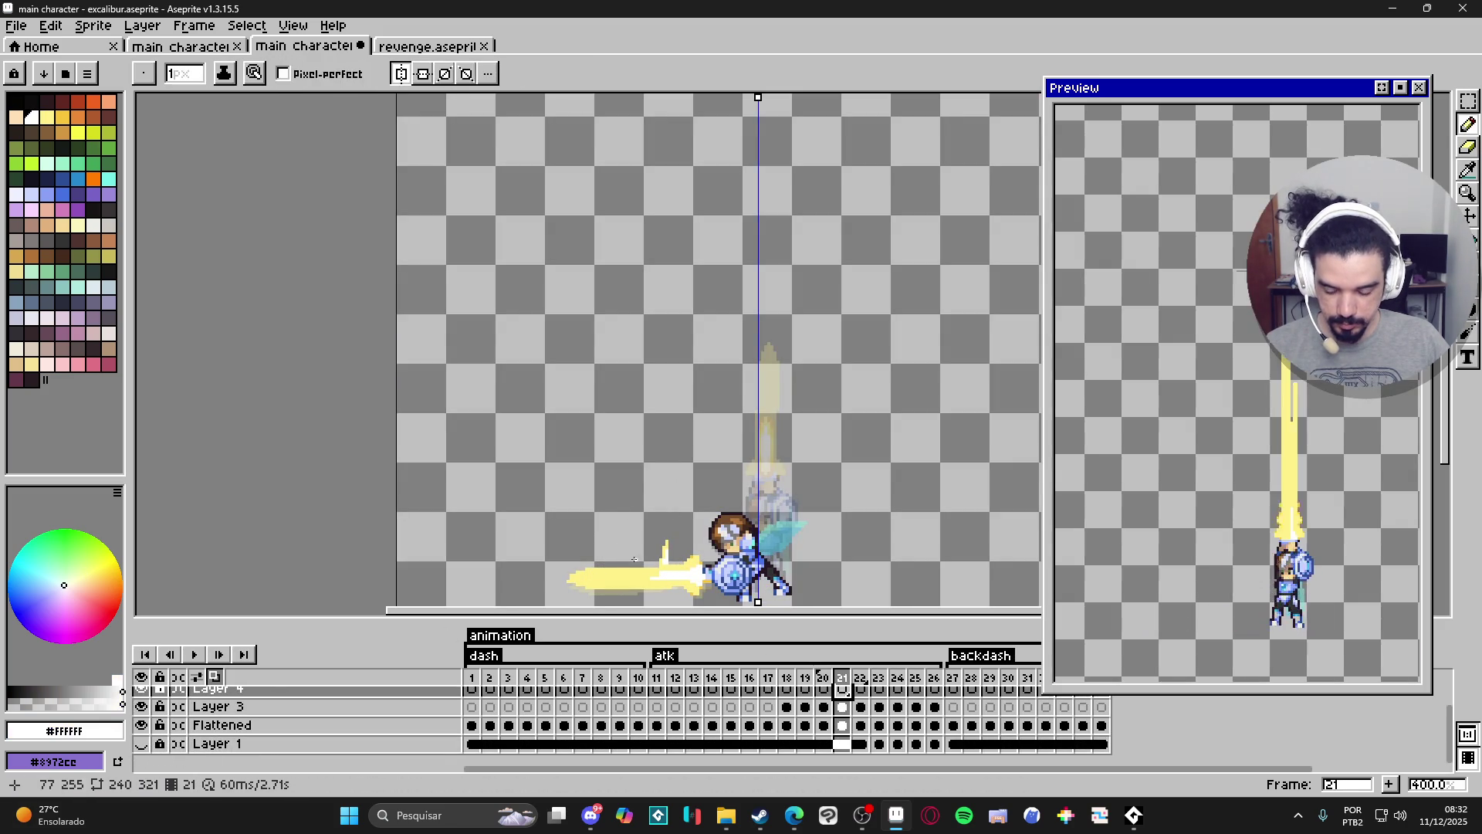
pyautogui.press('ctrl')
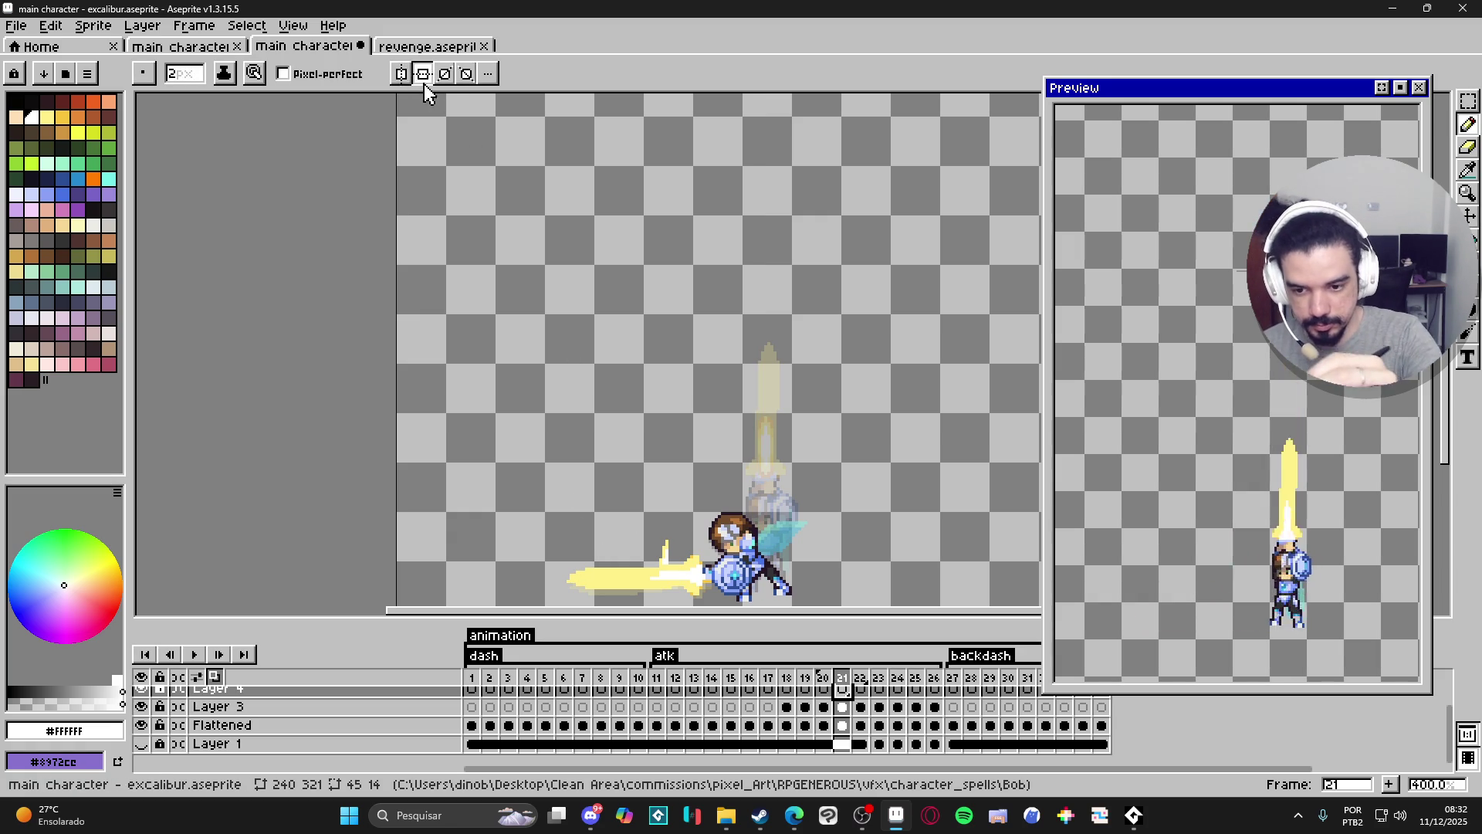
pyautogui.click(402, 73)
pyautogui.hotkey('ctrl', 's')
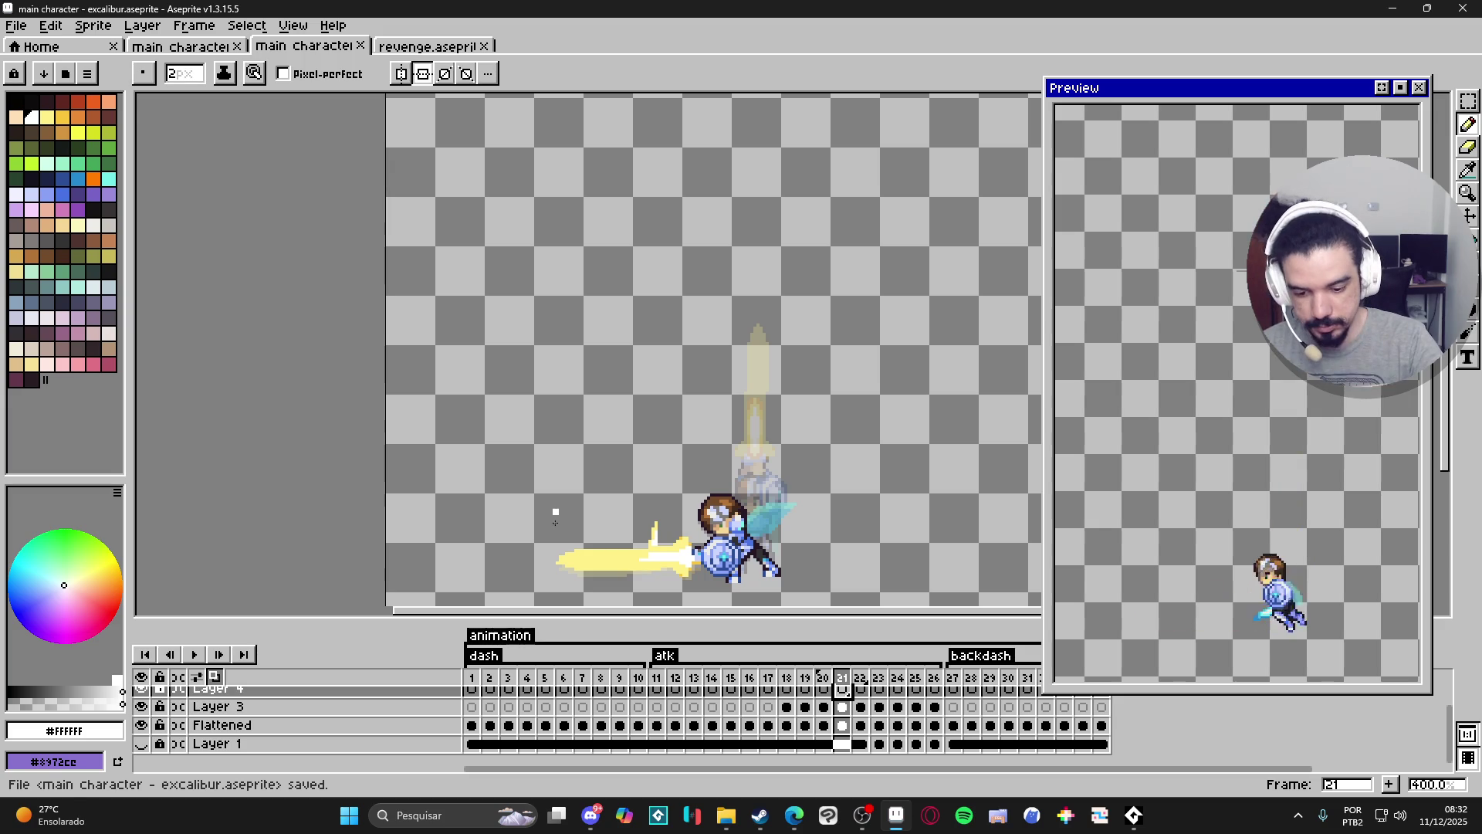
# Outline the white crescent arc from the sword tip, with a vertical edge and a closing line along the yellow slash.
pyautogui.moveTo(559, 552)
pyautogui.mouseDown()
pyautogui.moveTo(651, 382)
pyautogui.moveTo(760, 321)
pyautogui.mouseUp()
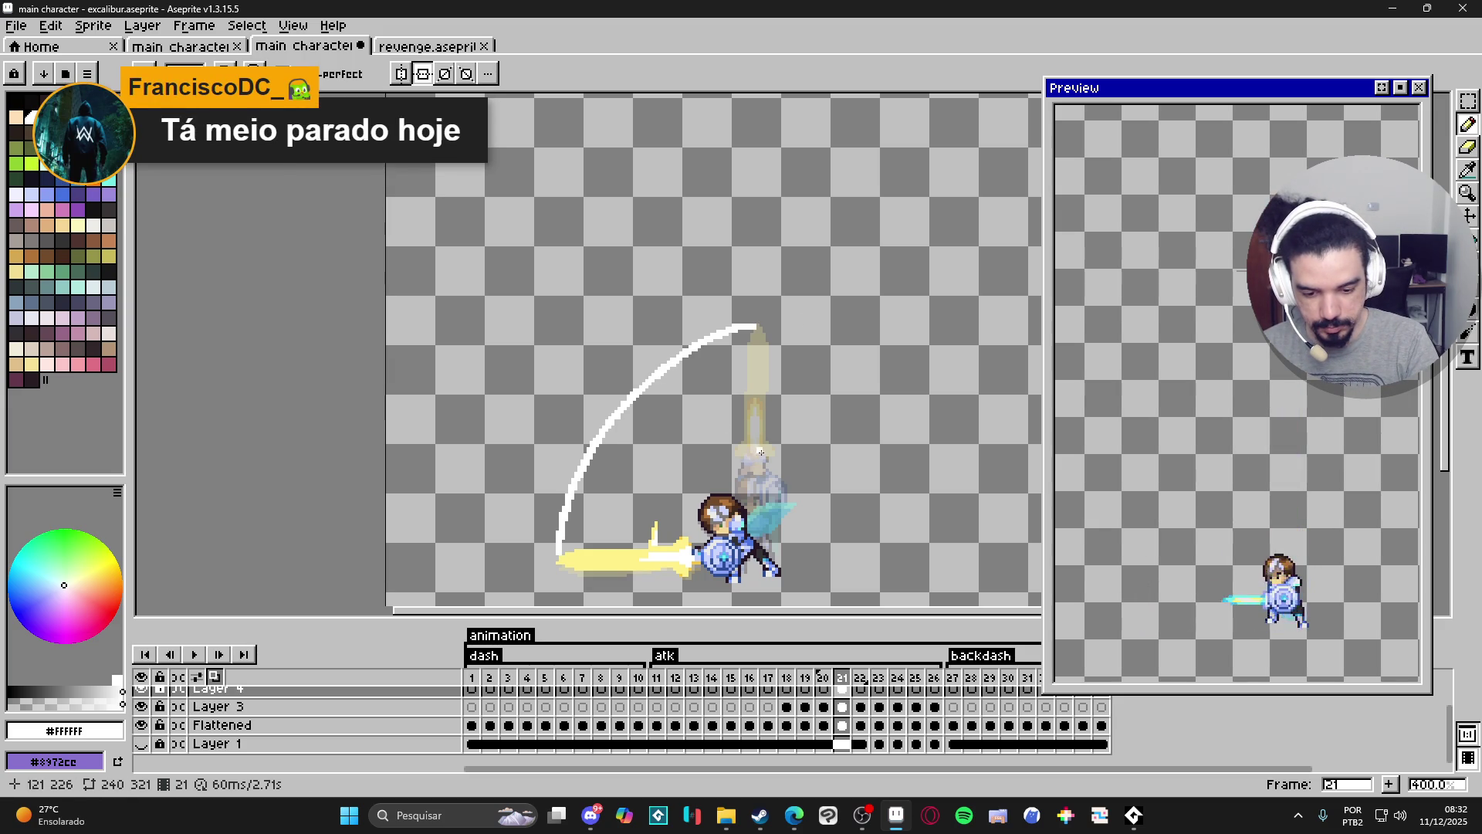
pyautogui.moveTo(740, 454)
pyautogui.mouseDown()
pyautogui.moveTo(688, 510)
pyautogui.moveTo(680, 544)
pyautogui.mouseUp()
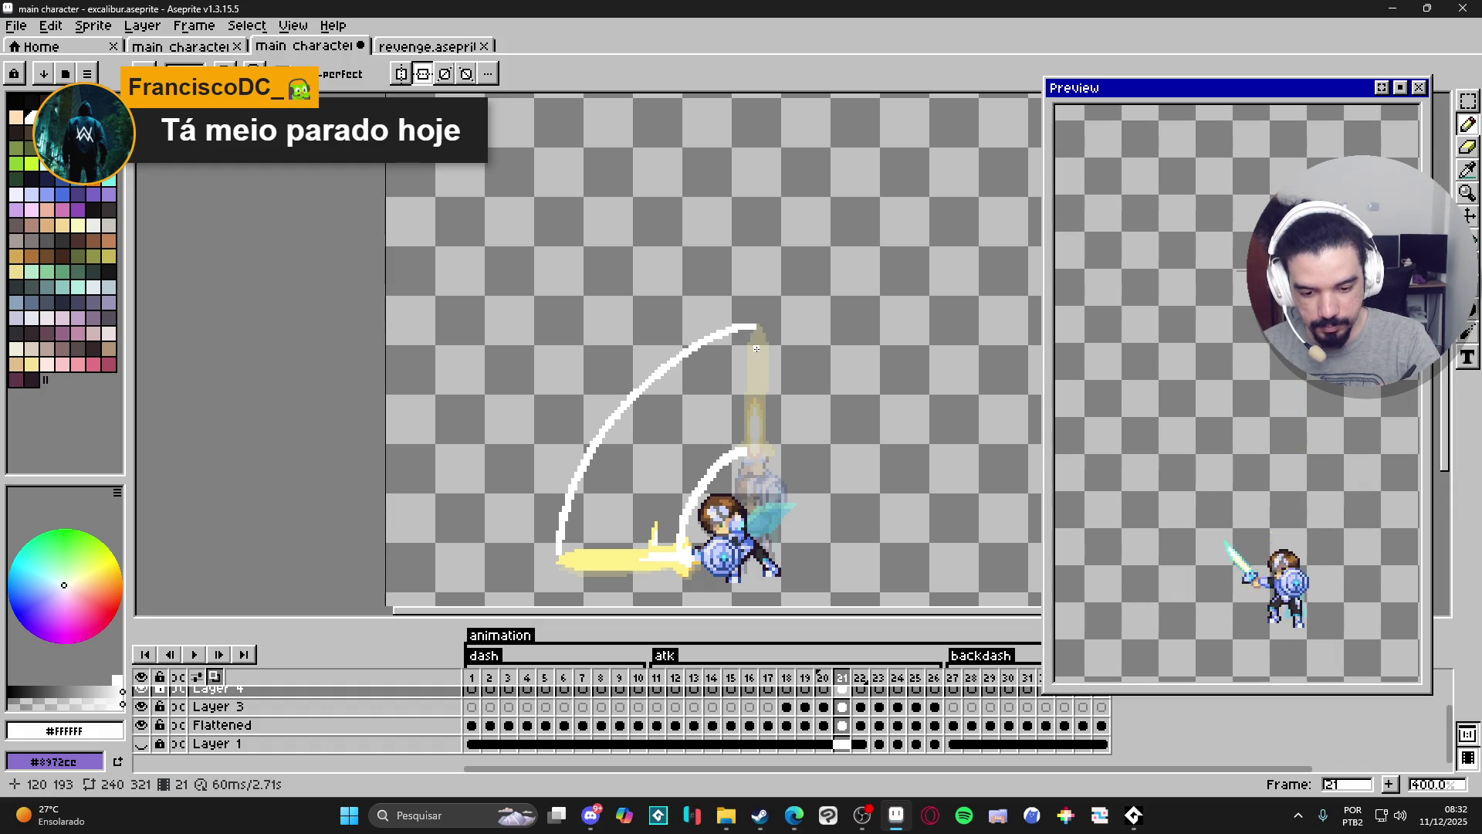
pyautogui.moveTo(756, 329); pyautogui.dragTo(748, 452)
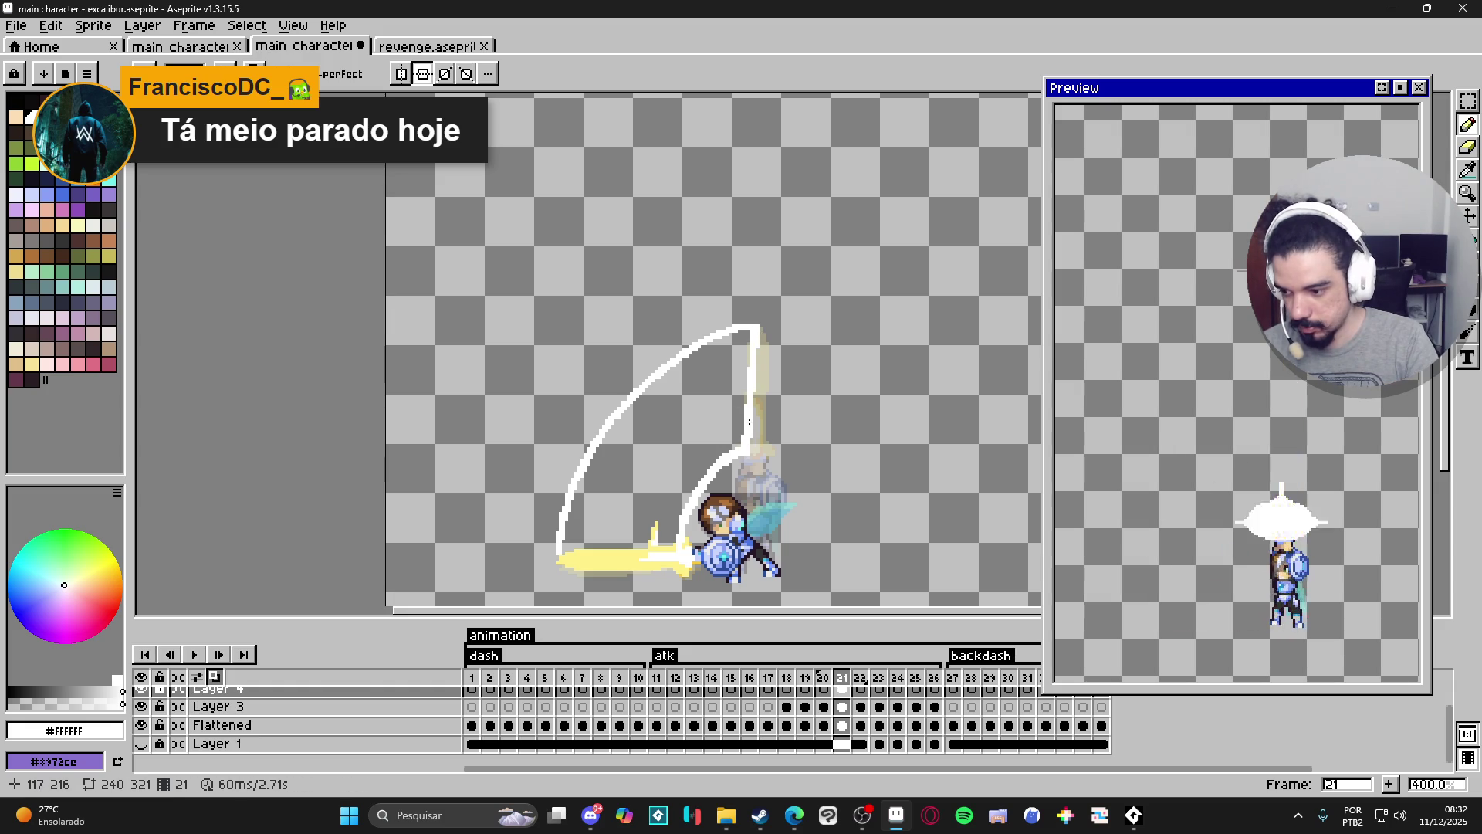
pyautogui.click(746, 453)
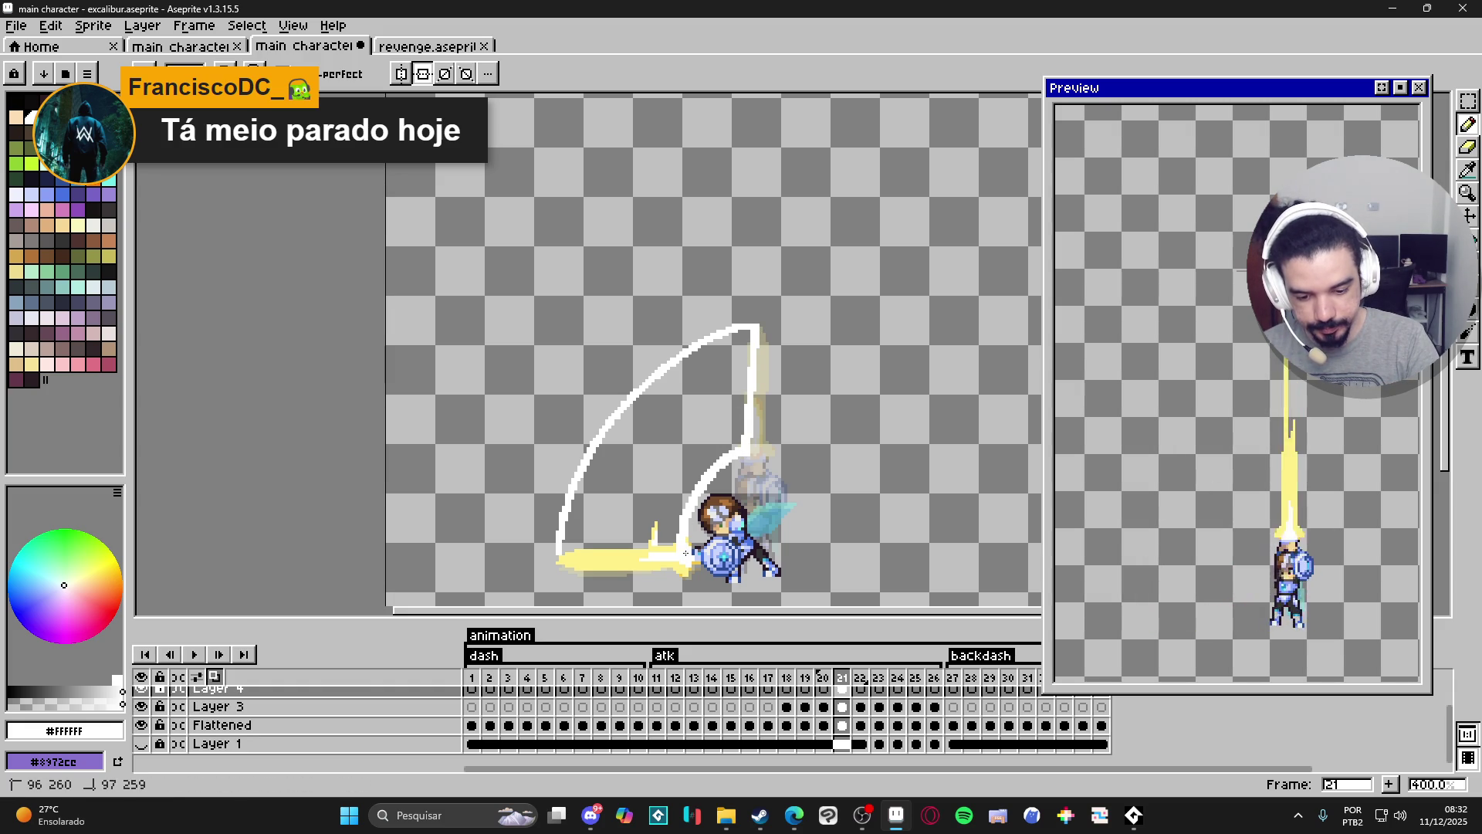
pyautogui.moveTo(558, 553); pyautogui.dragTo(676, 554)
# Try the Paint Bucket in white, which floods the whole canvas.
pyautogui.press('g')
pyautogui.click(672, 491)
pyautogui.hotkey('ctrl', 'z')
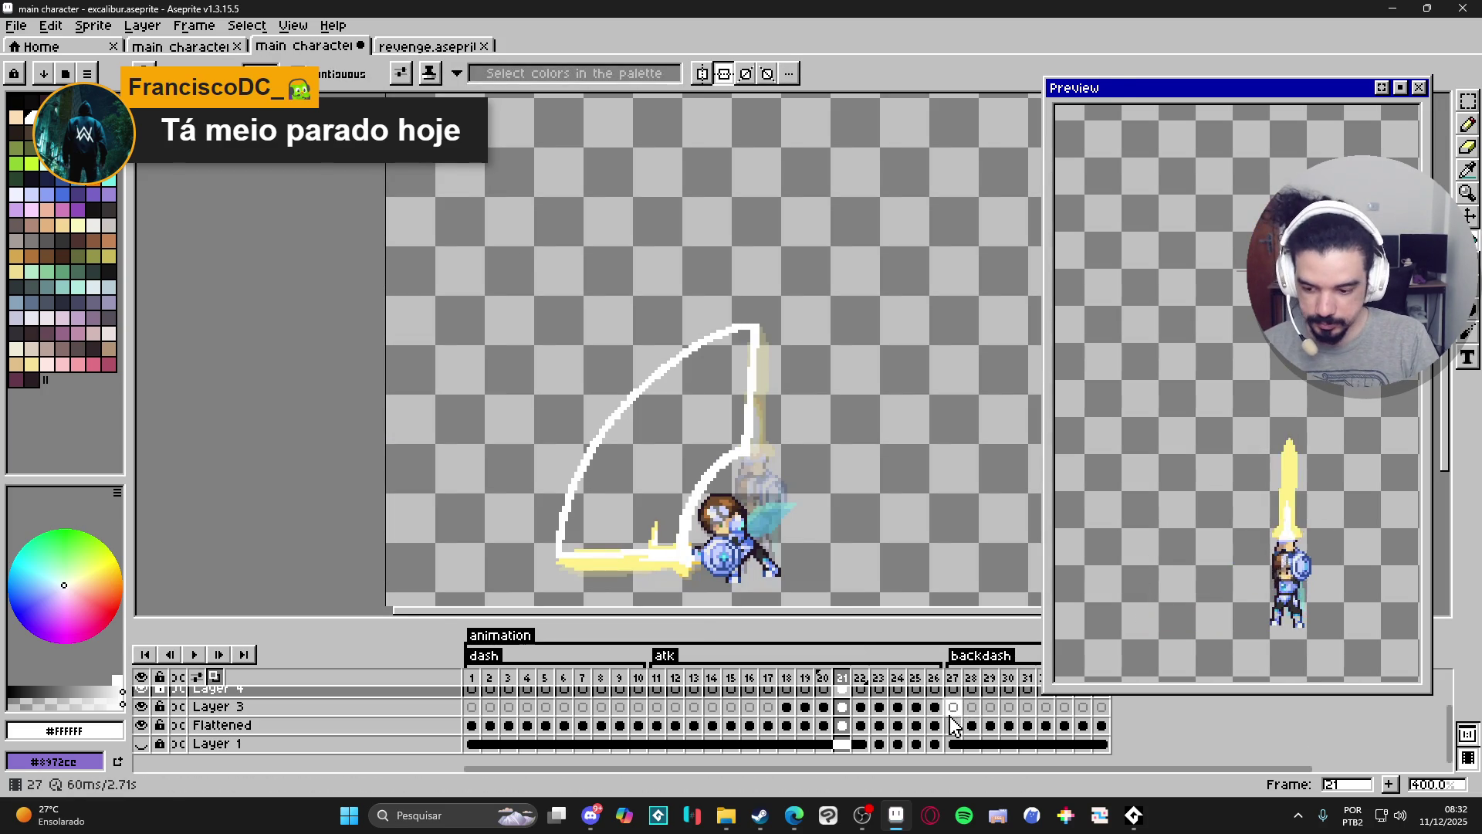
pyautogui.press('b')
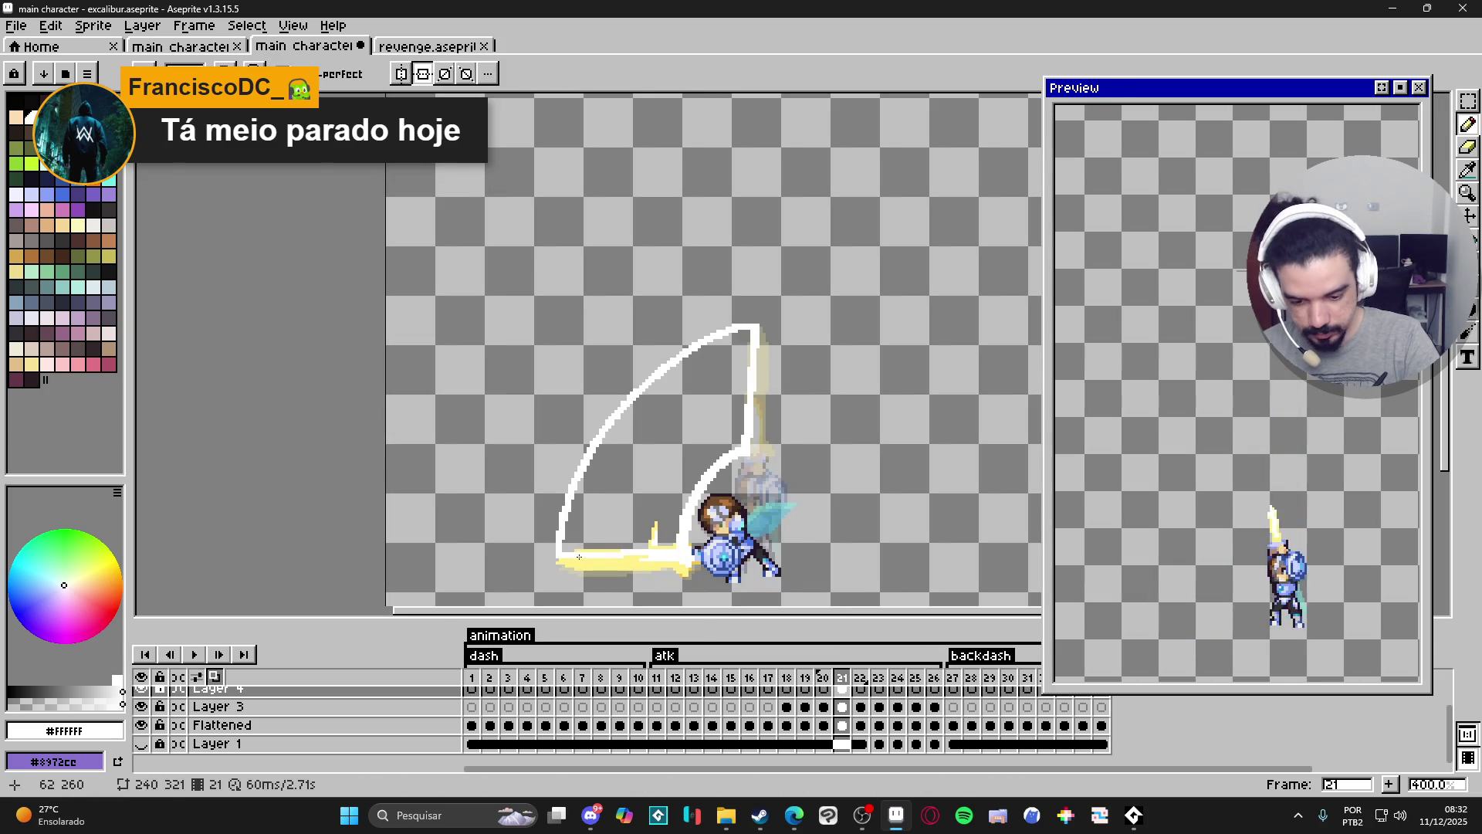
pyautogui.press('g')
pyautogui.click(758, 442)
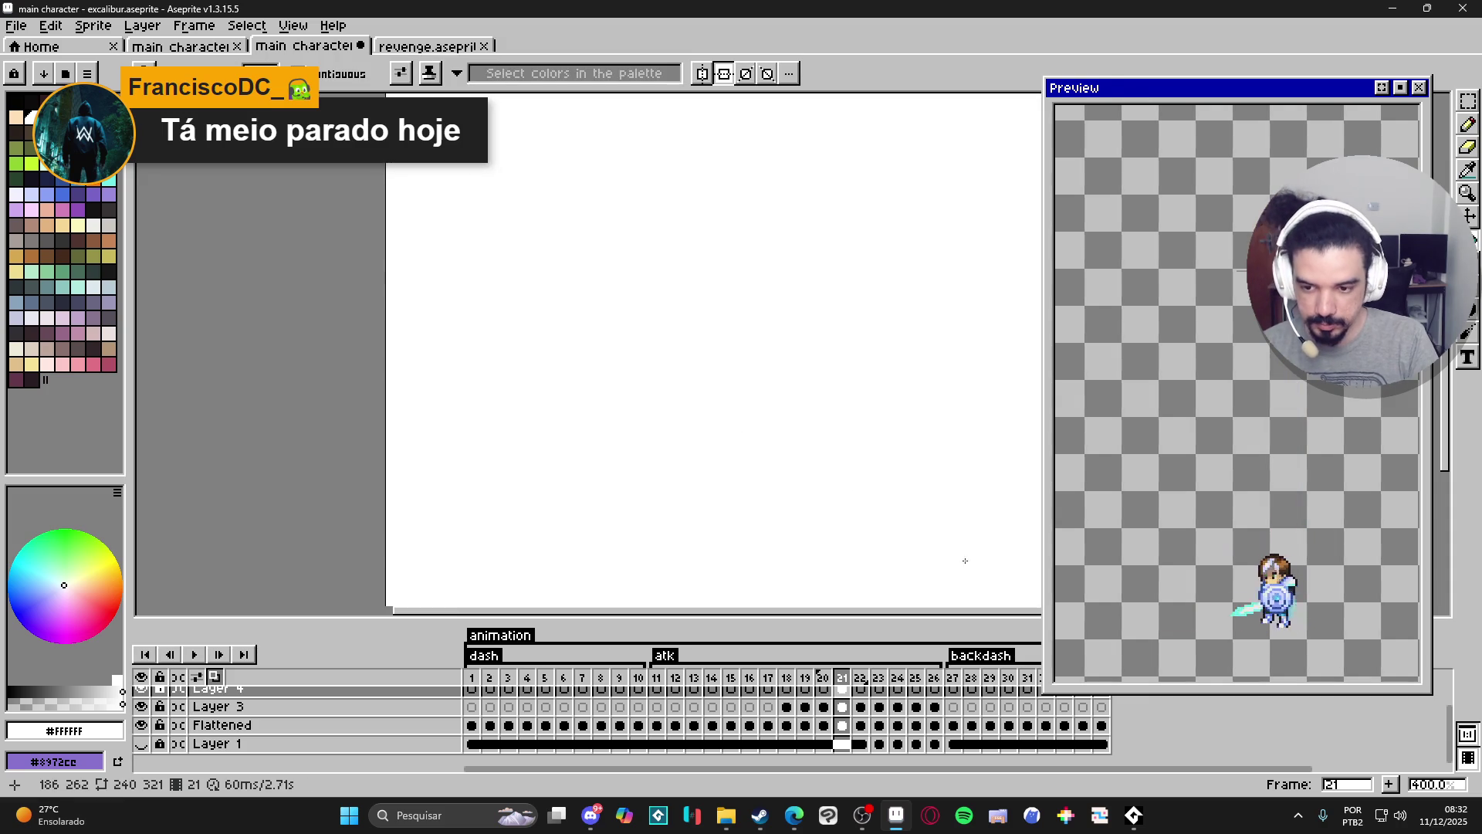
# Undo the whole-canvas fill, then unlock Layer 4 and make it visible again.
pyautogui.hotkey('ctrl', 'z')
pyautogui.scroll(1, 146, 710)
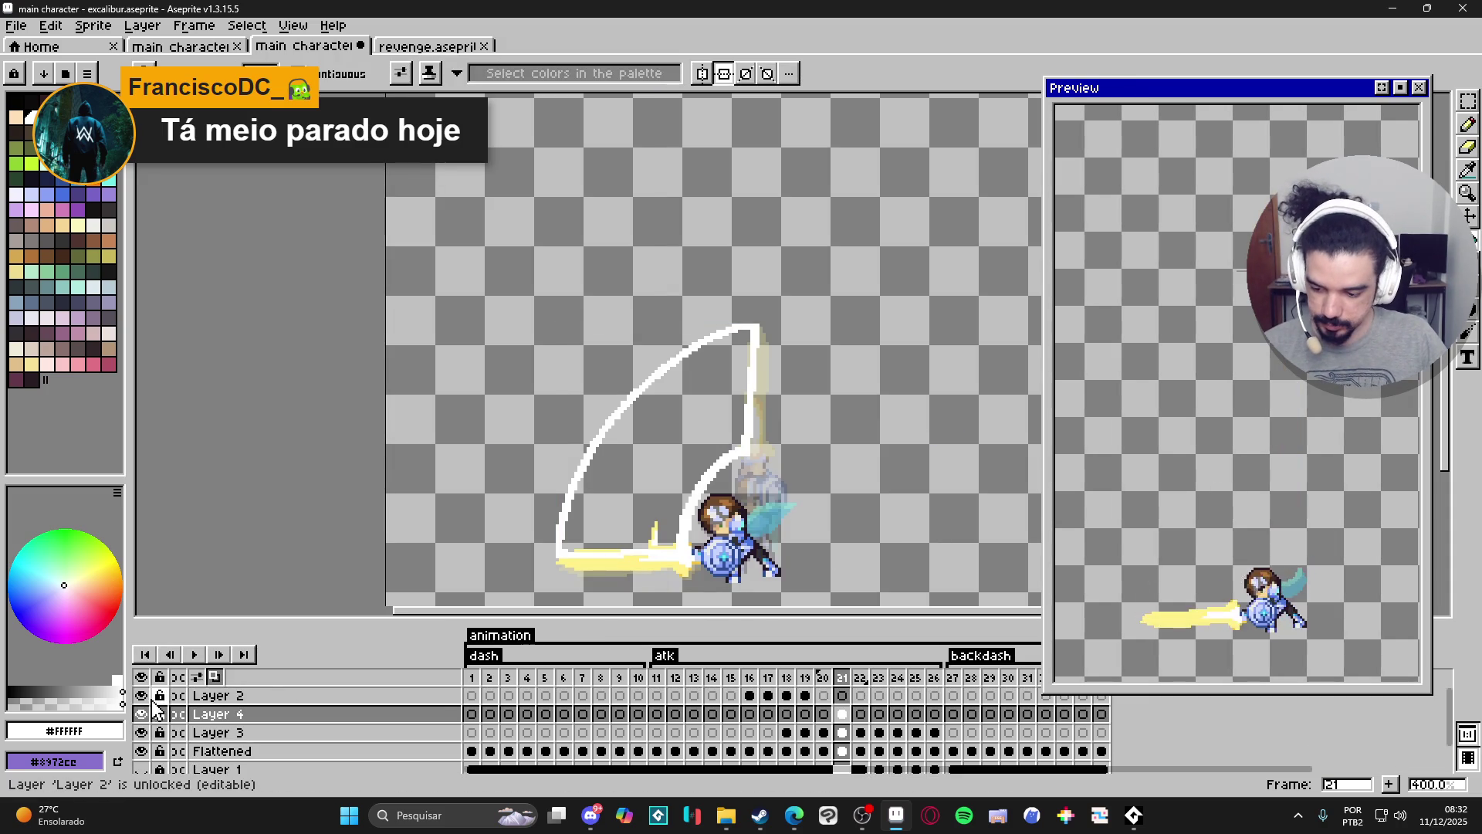
pyautogui.click(139, 715)
pyautogui.click(140, 715)
pyautogui.click(140, 715)
pyautogui.click(141, 715)
pyautogui.click(140, 715)
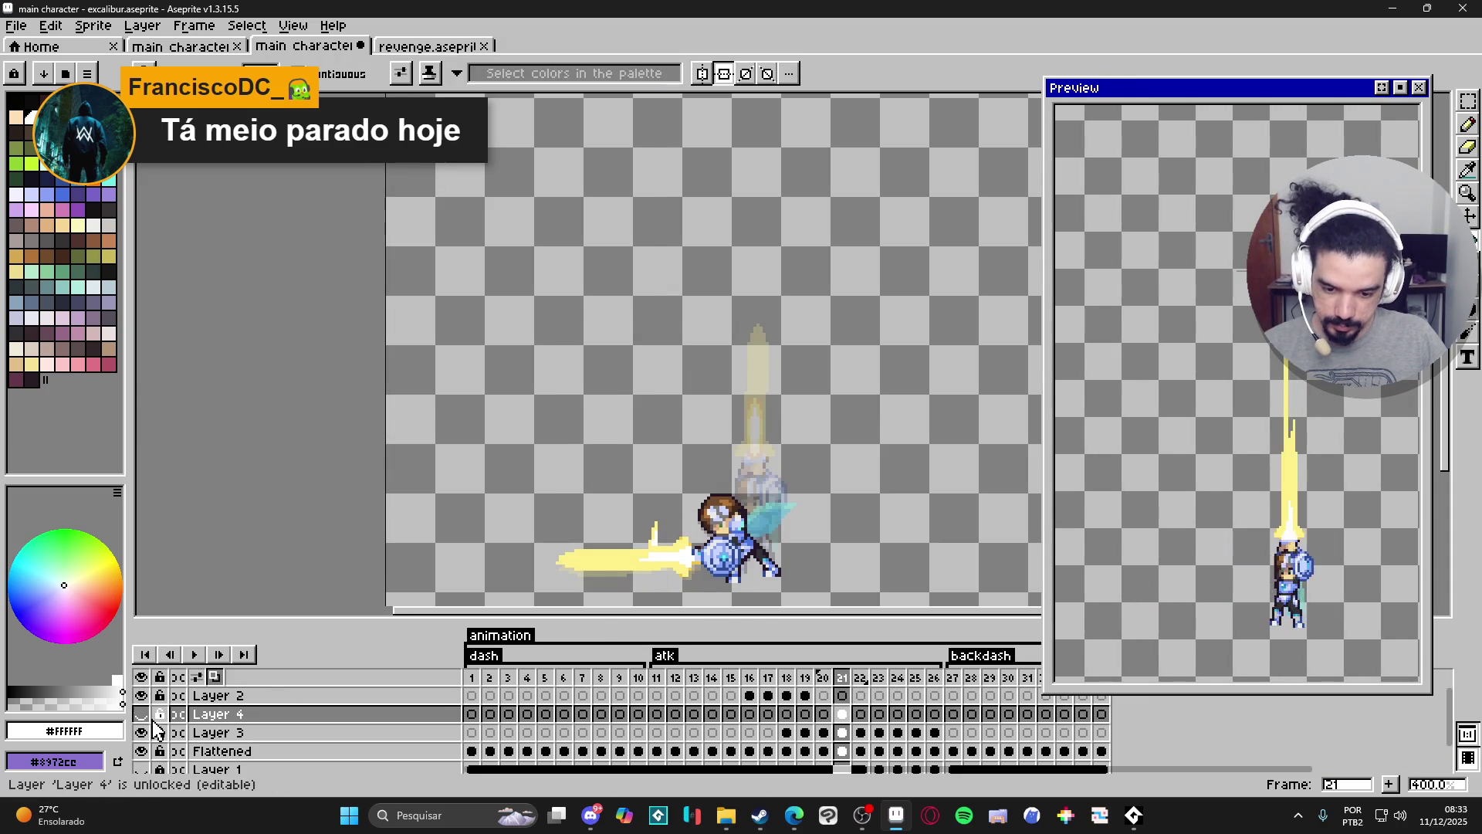
pyautogui.click(160, 714)
pyautogui.click(142, 714)
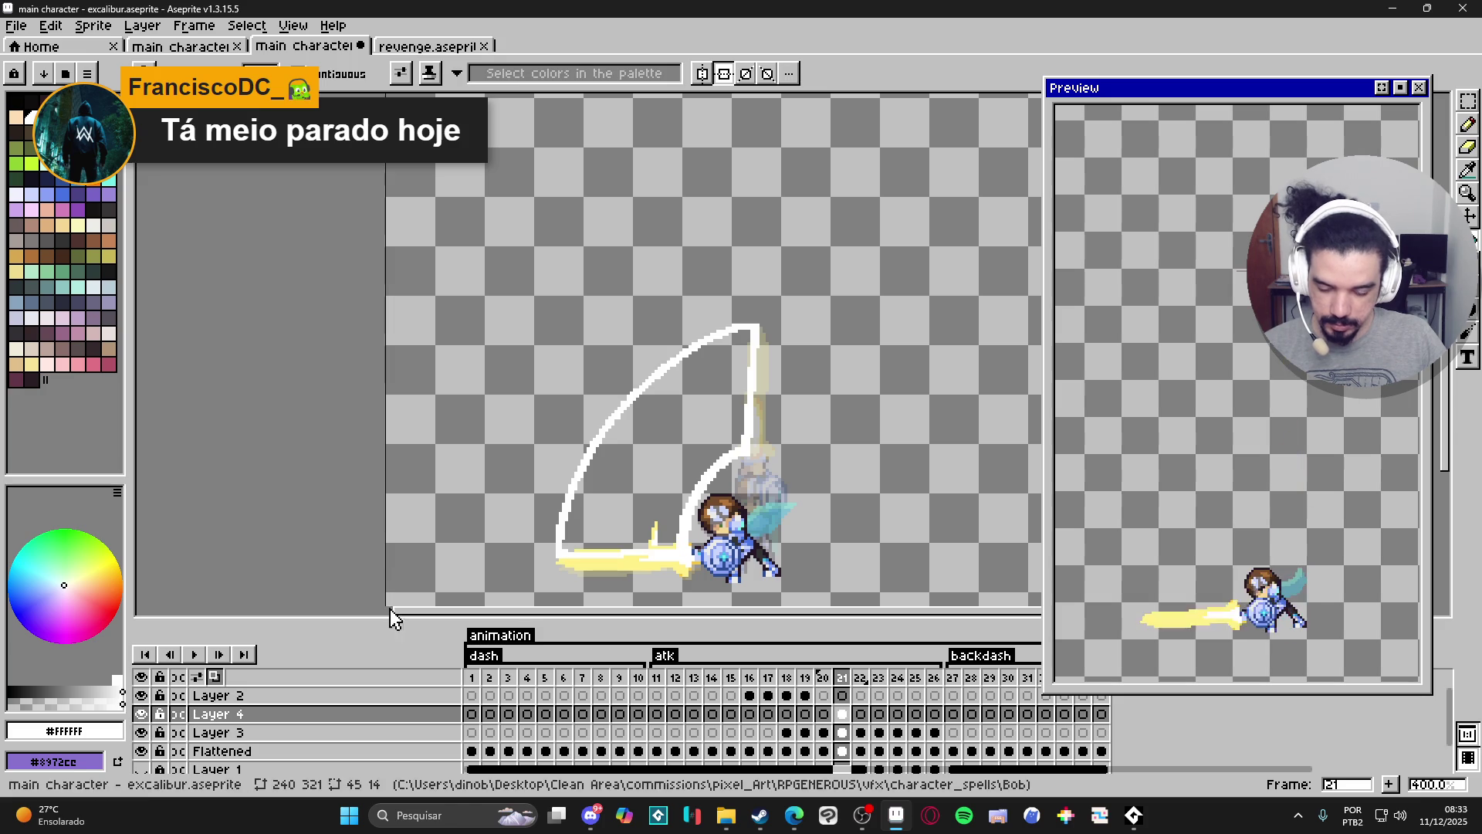
# Try shifting the white arc up about 28 pixels, then undo the move.
pyautogui.press('v')
pyautogui.moveTo(717, 492)
pyautogui.mouseDown()
pyautogui.moveTo(723, 404)
pyautogui.moveTo(734, 410)
pyautogui.mouseUp()
pyautogui.hotkey('ctrl', 'z')
pyautogui.scroll(-4, 754, 443)
pyautogui.scroll(3, 754, 443)
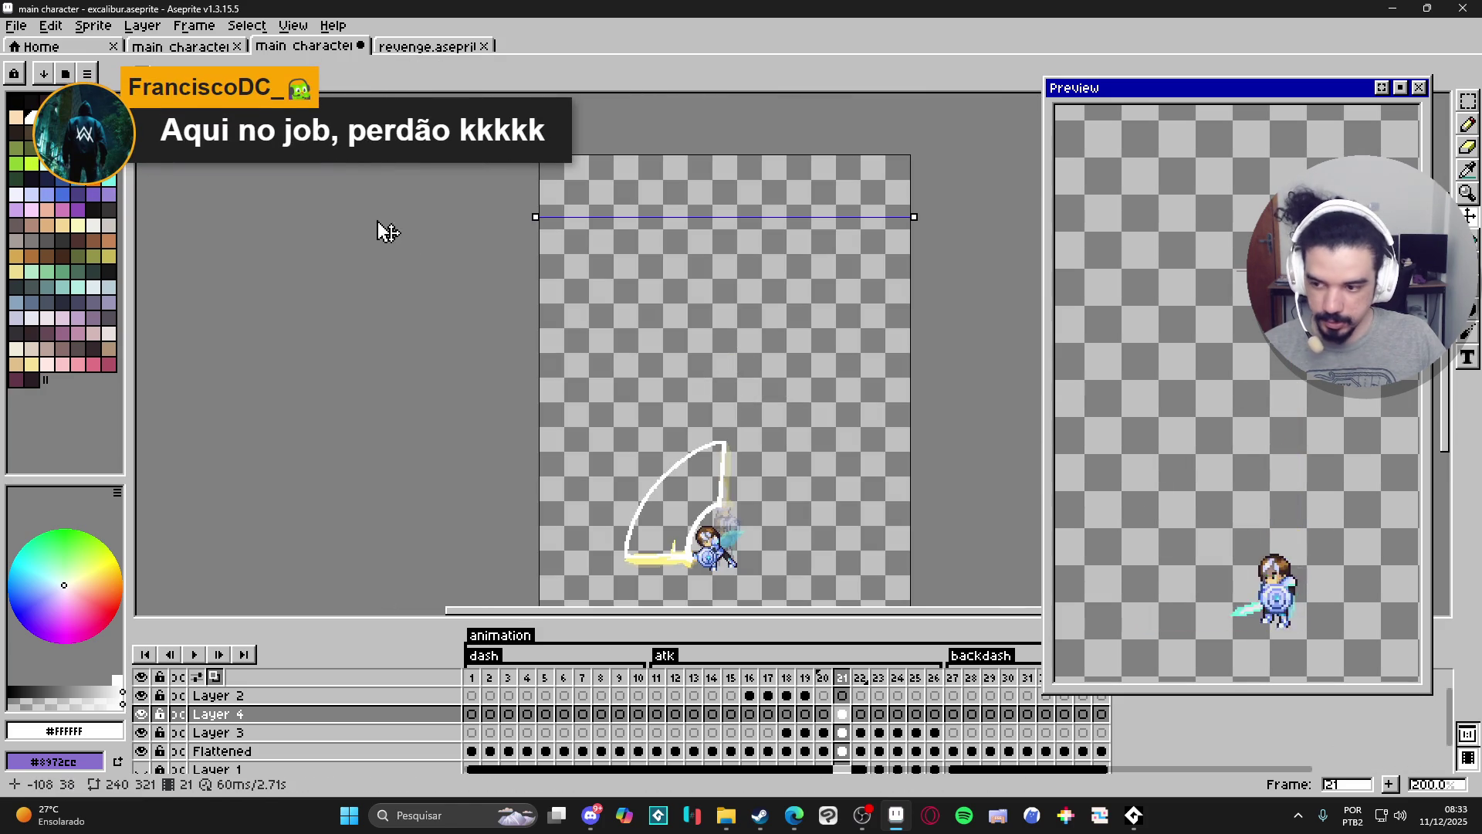
# Flood-fill the arc's interior with solid white.
pyautogui.press('w')
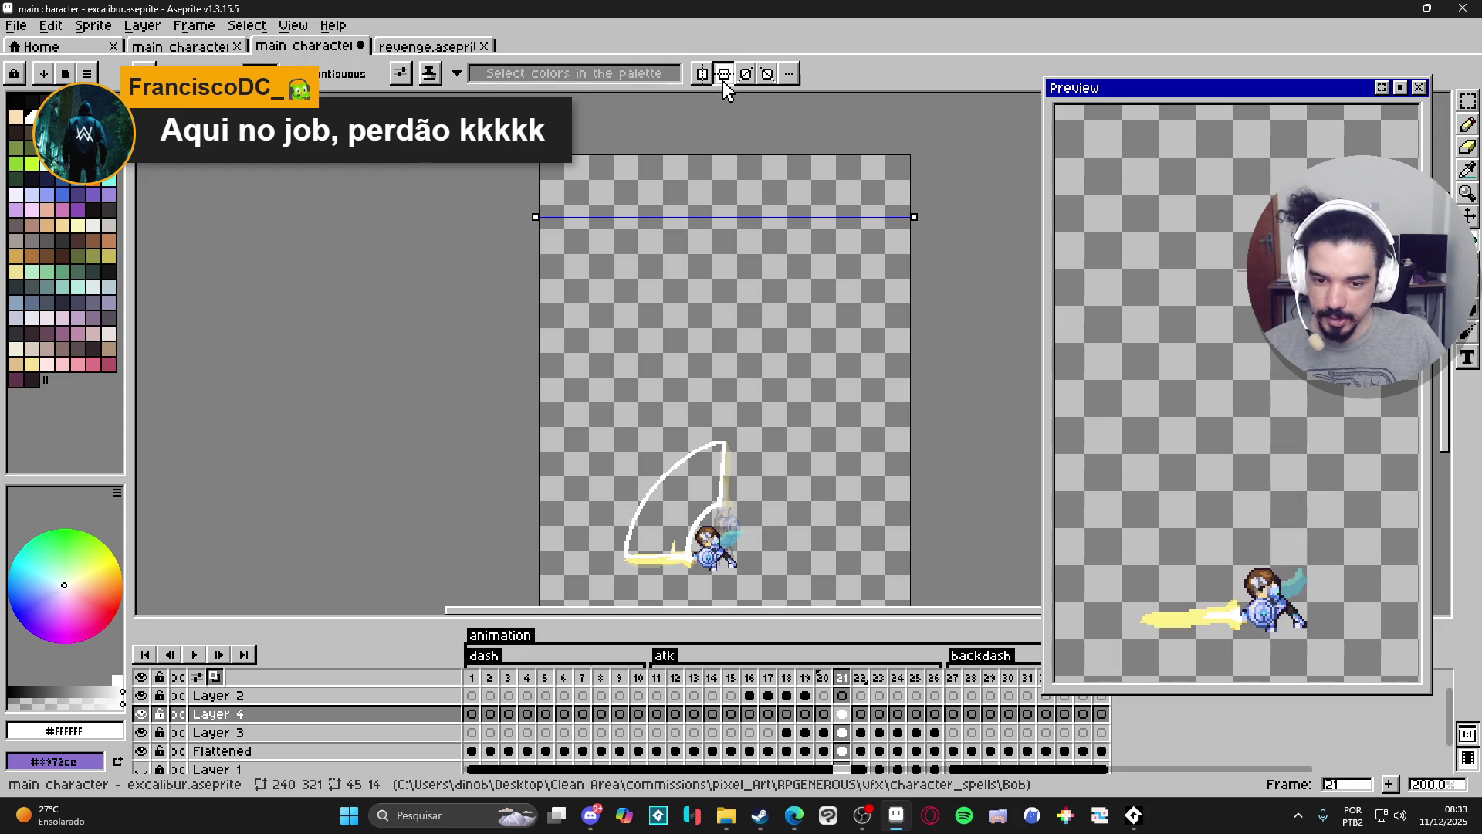
pyautogui.scroll(2, 696, 433)
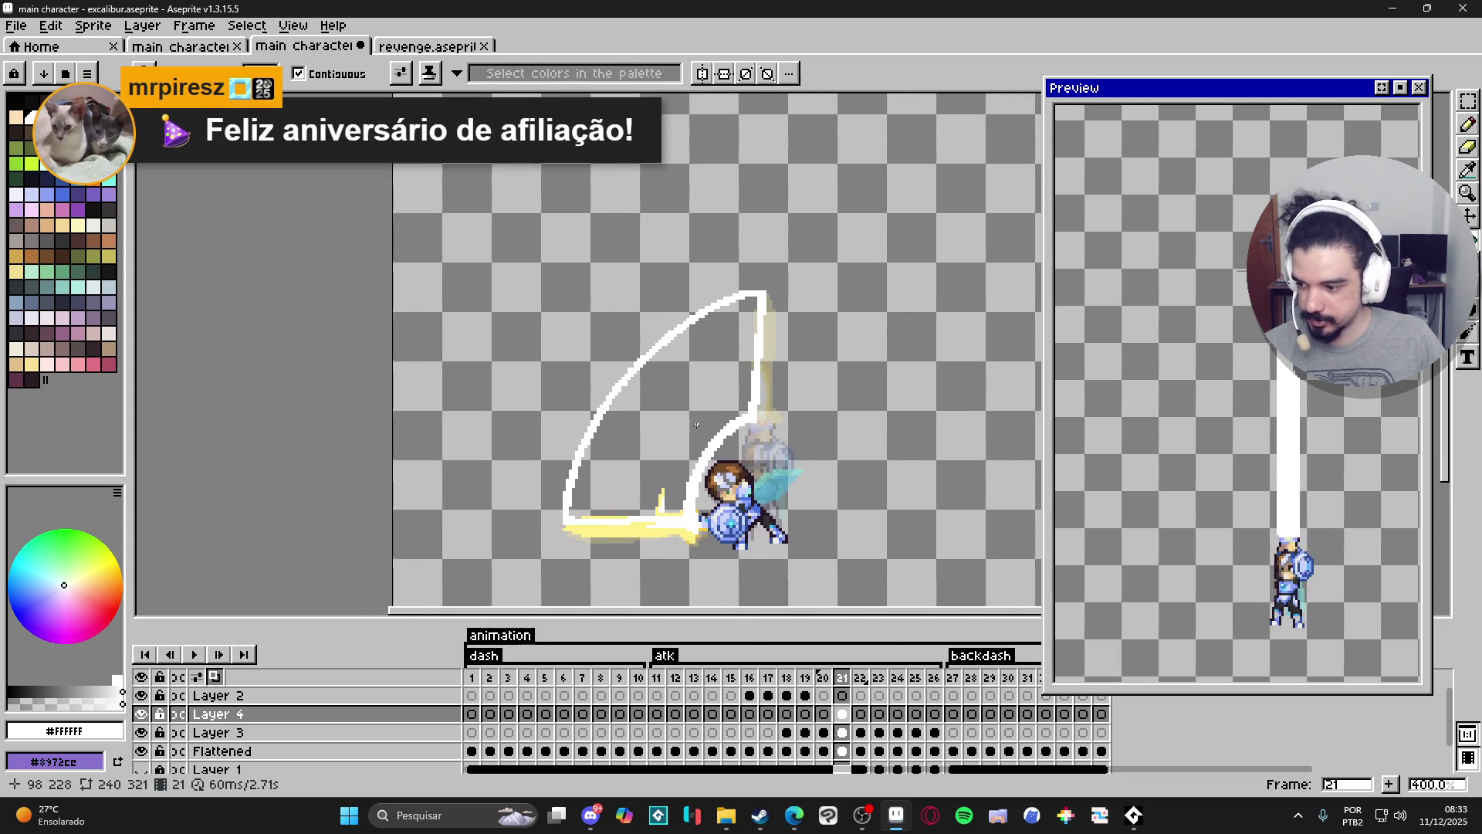
pyautogui.scroll(2, 687, 390)
pyautogui.press('g')
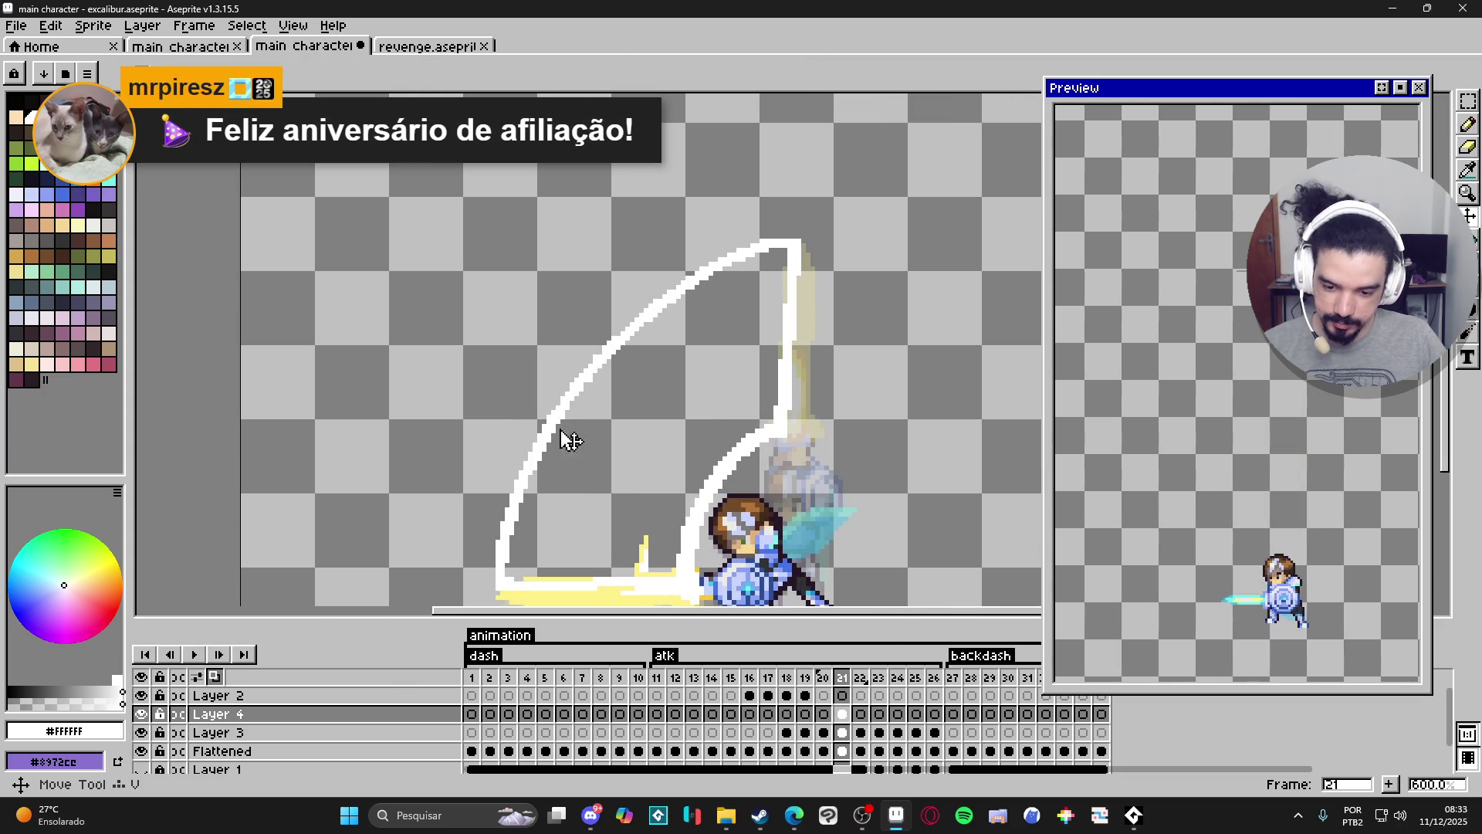
pyautogui.click(581, 437)
pyautogui.scroll(-2, 580, 437)
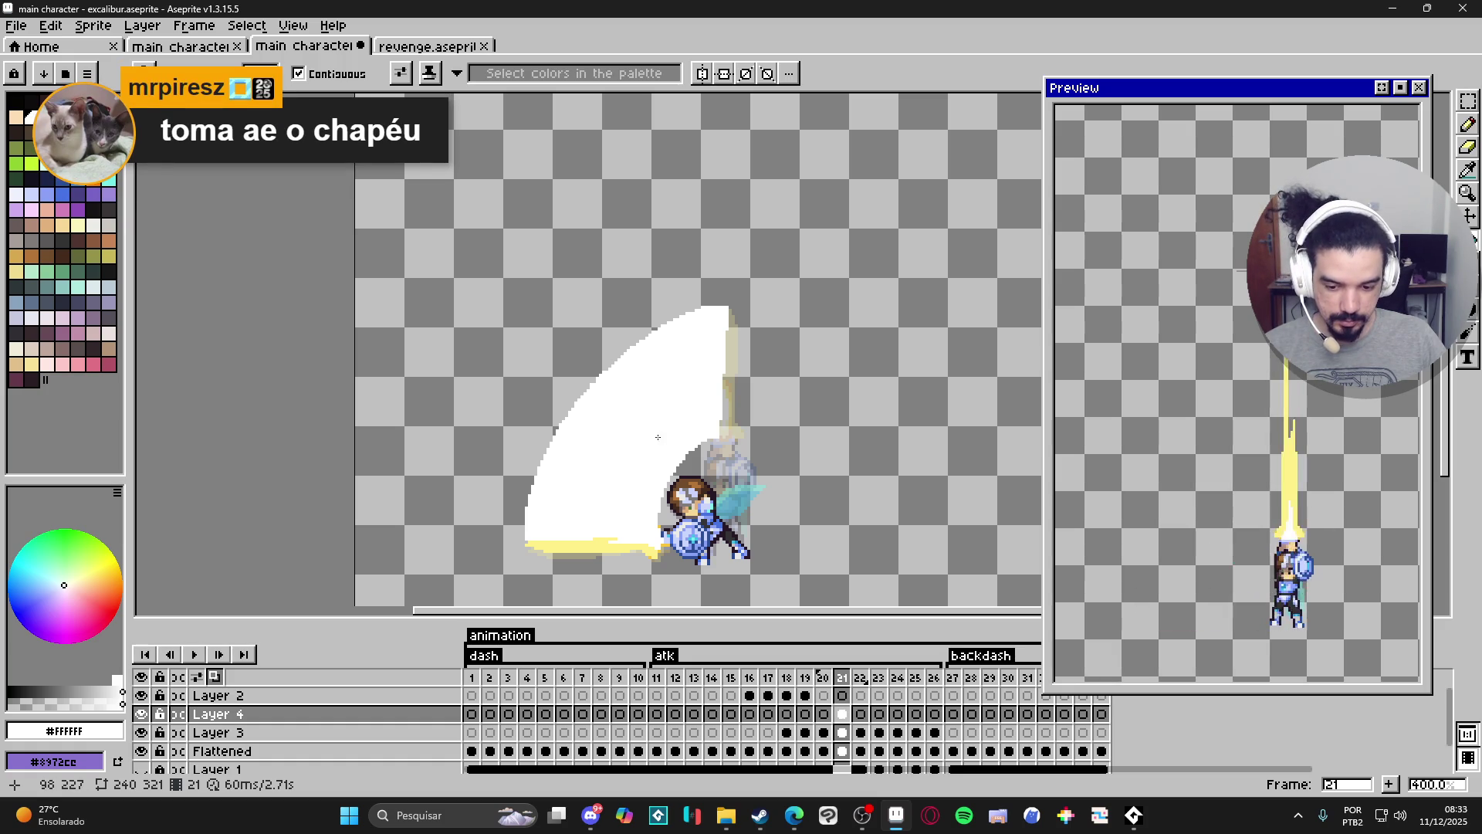
pyautogui.scroll(2, 604, 527)
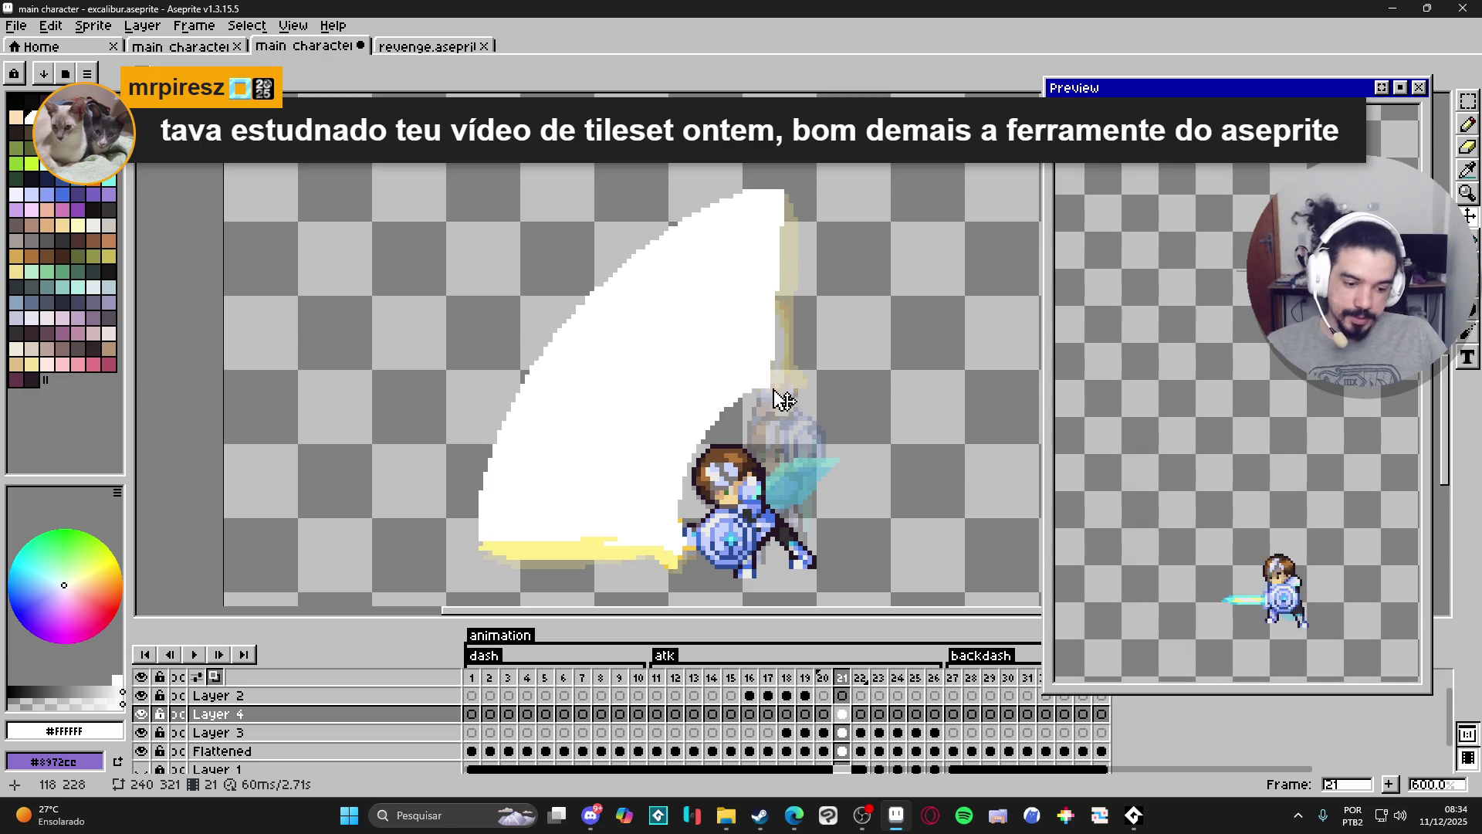
# Paint white over the yellow streak and the slash's lower-left edge, then save.
pyautogui.scroll(-1, 660, 544)
pyautogui.scroll(1, 626, 510)
pyautogui.press('b')
pyautogui.scroll(1, 590, 489)
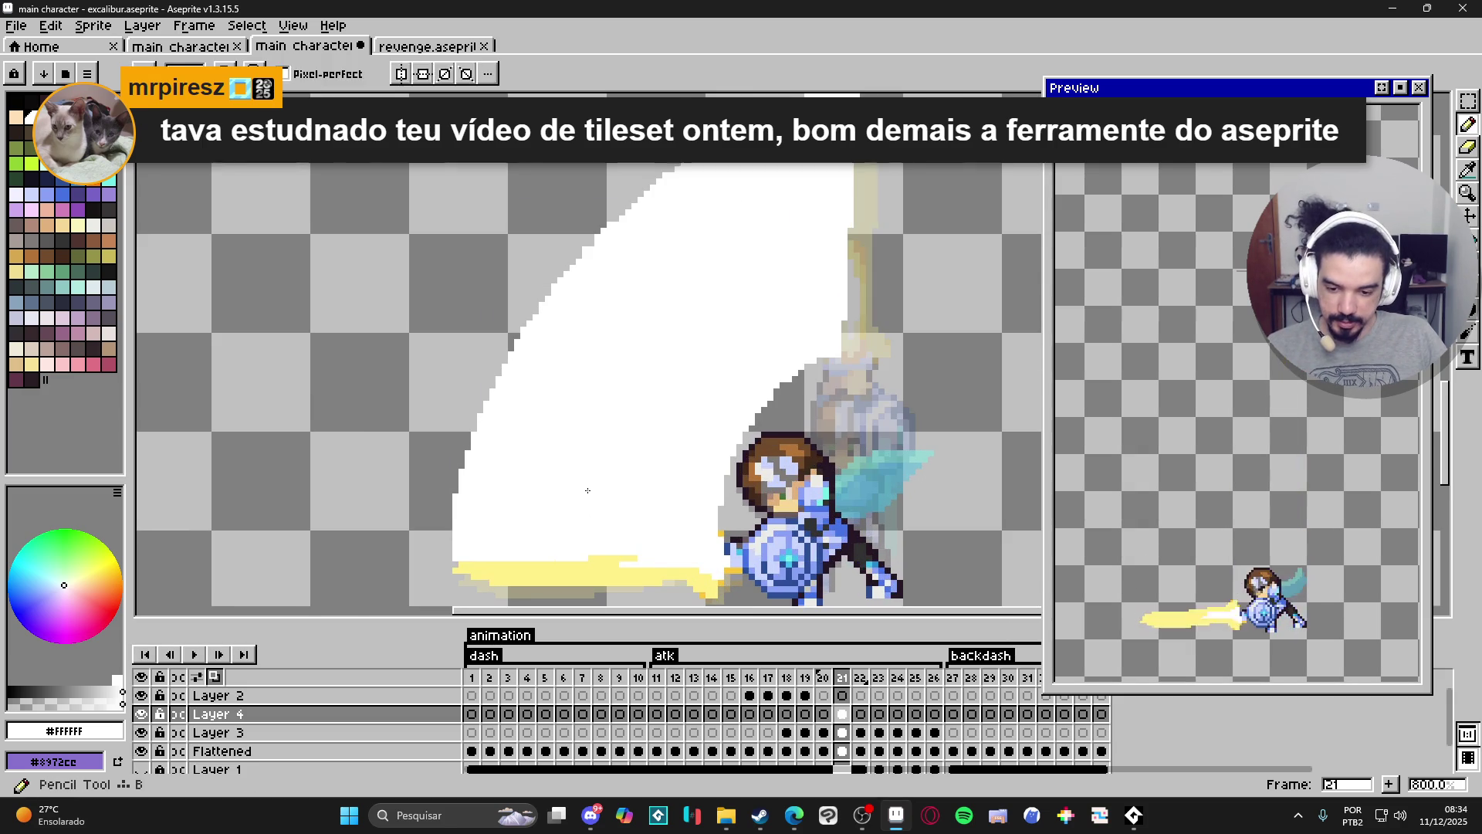
pyautogui.moveTo(462, 559); pyautogui.dragTo(717, 570)
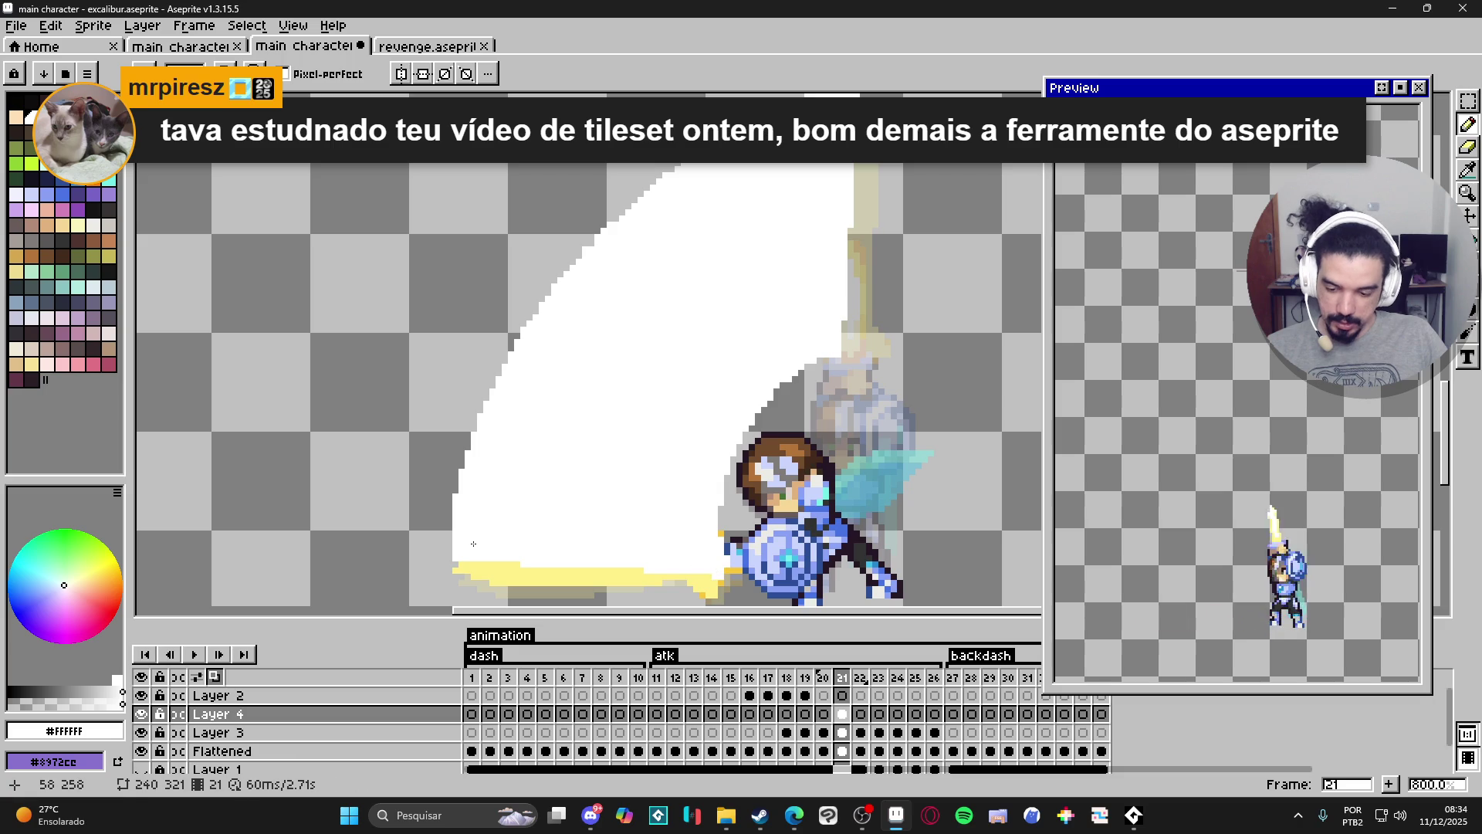
pyautogui.moveTo(454, 561); pyautogui.dragTo(457, 538)
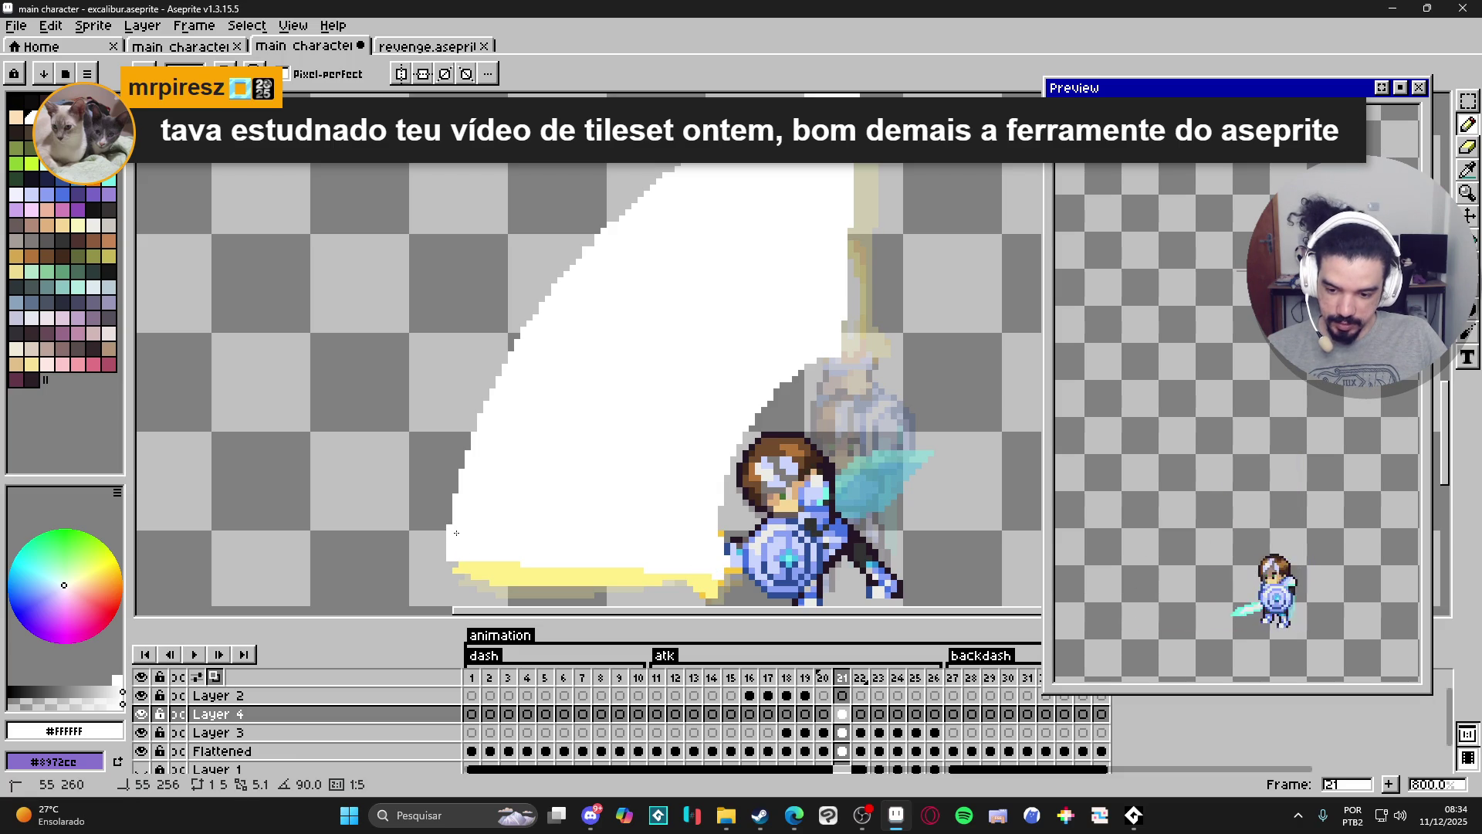
pyautogui.scroll(-2, 545, 542)
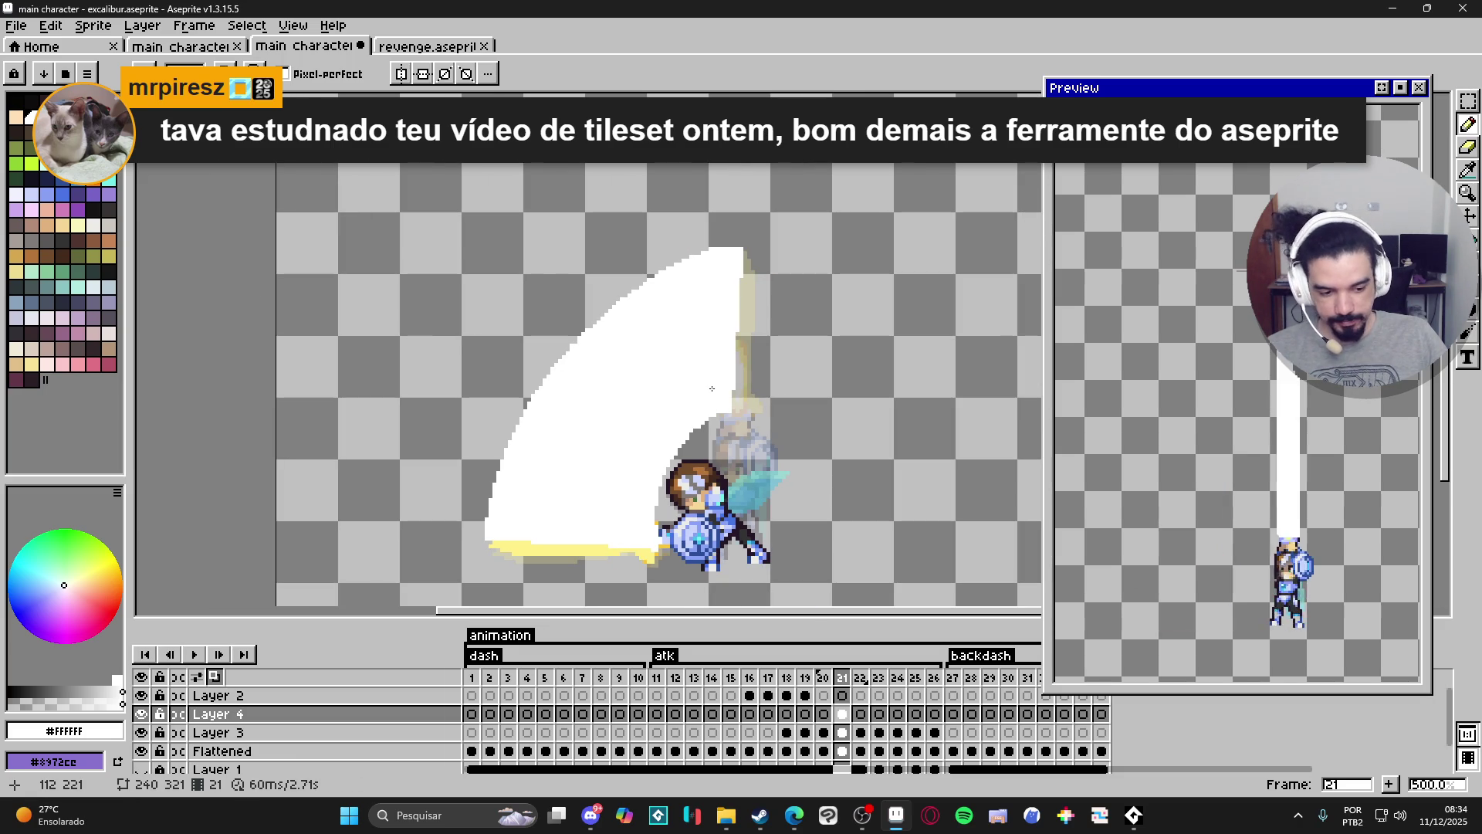
pyautogui.hotkey('ctrl', 's')
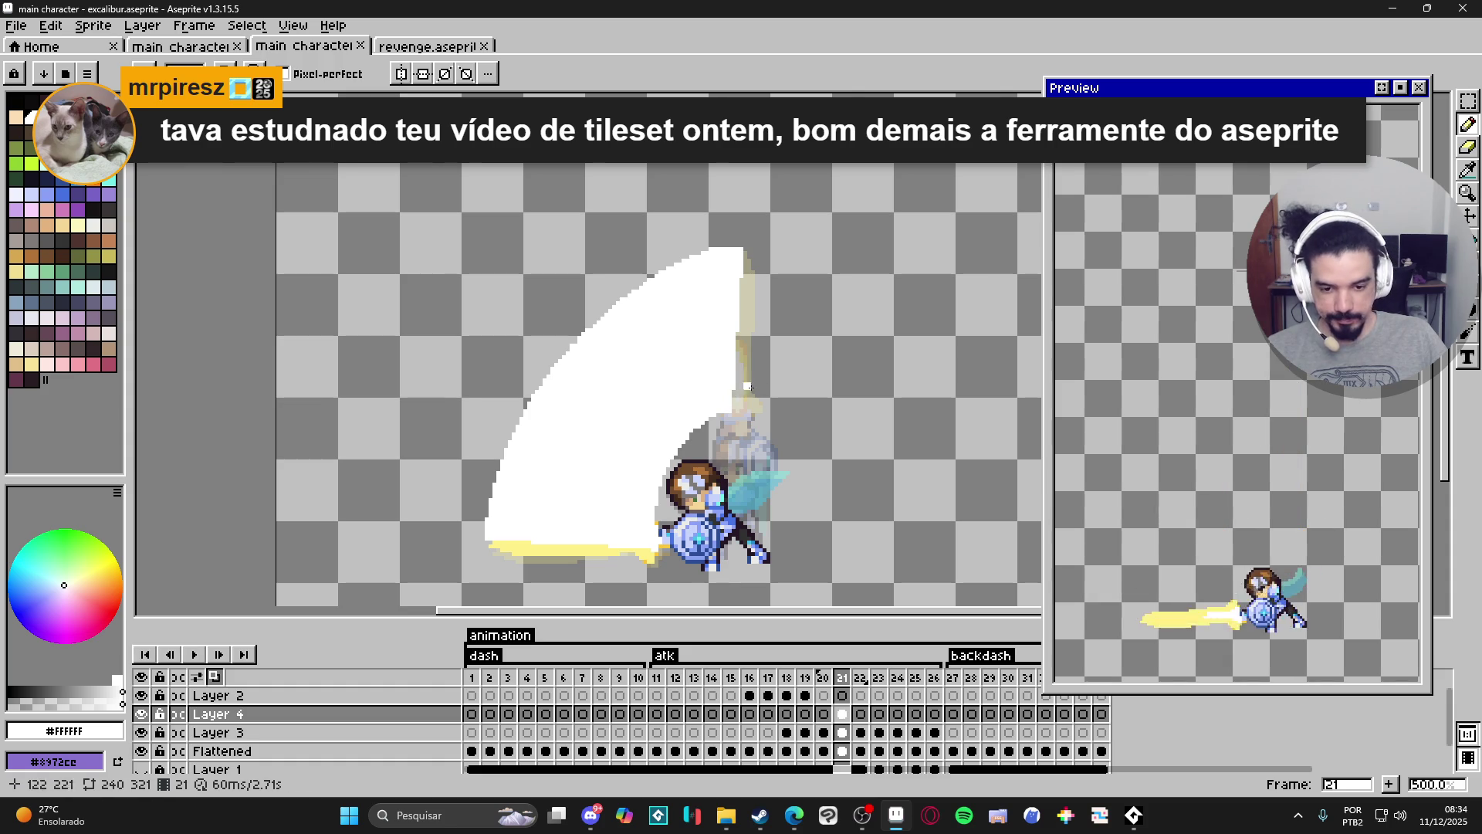
# Touch up a pixel at the arc's top tip and save main character - excalibur.aseprite again.
pyautogui.scroll(1, 724, 391)
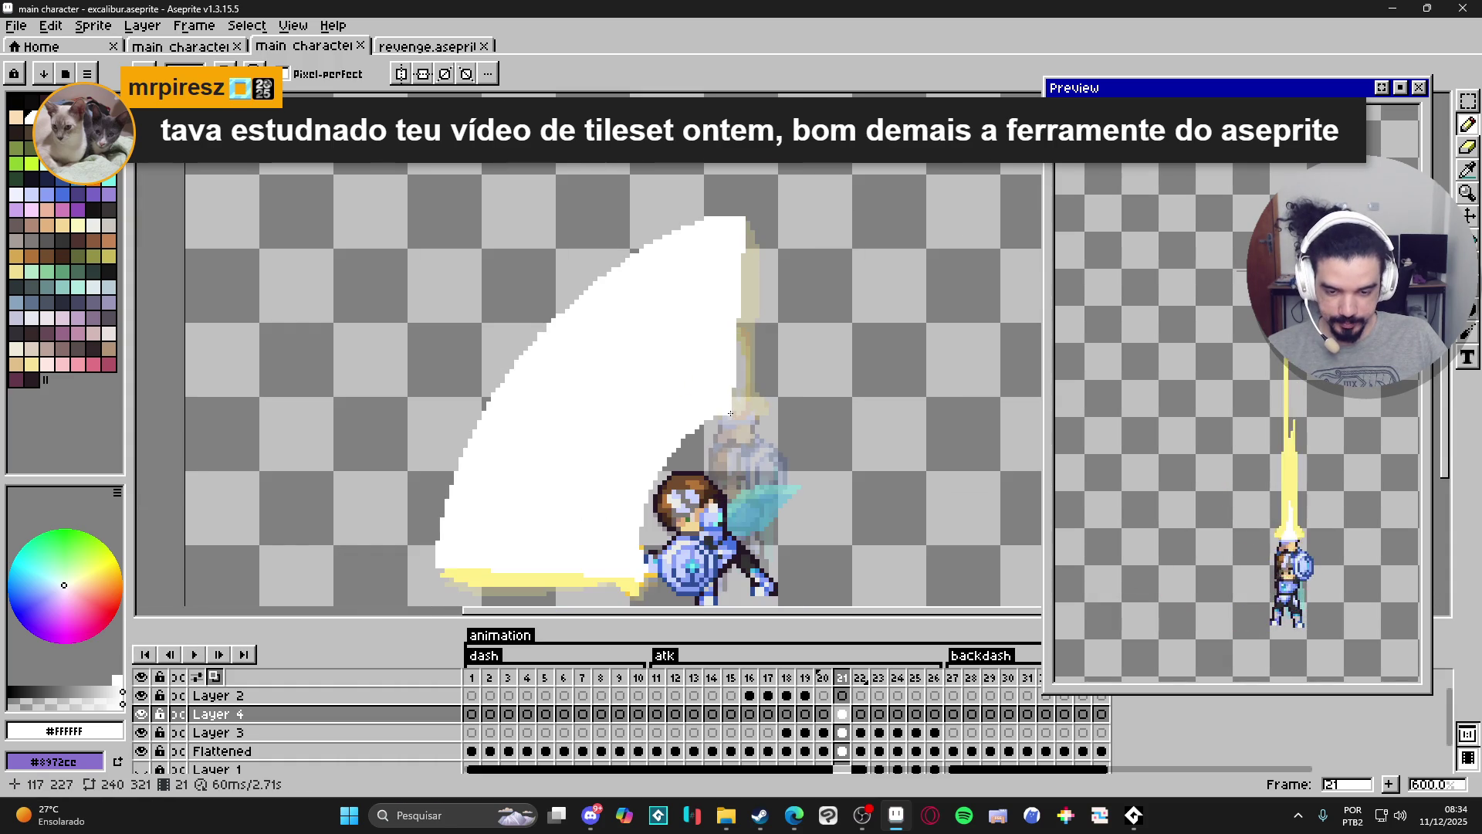
pyautogui.click(740, 238)
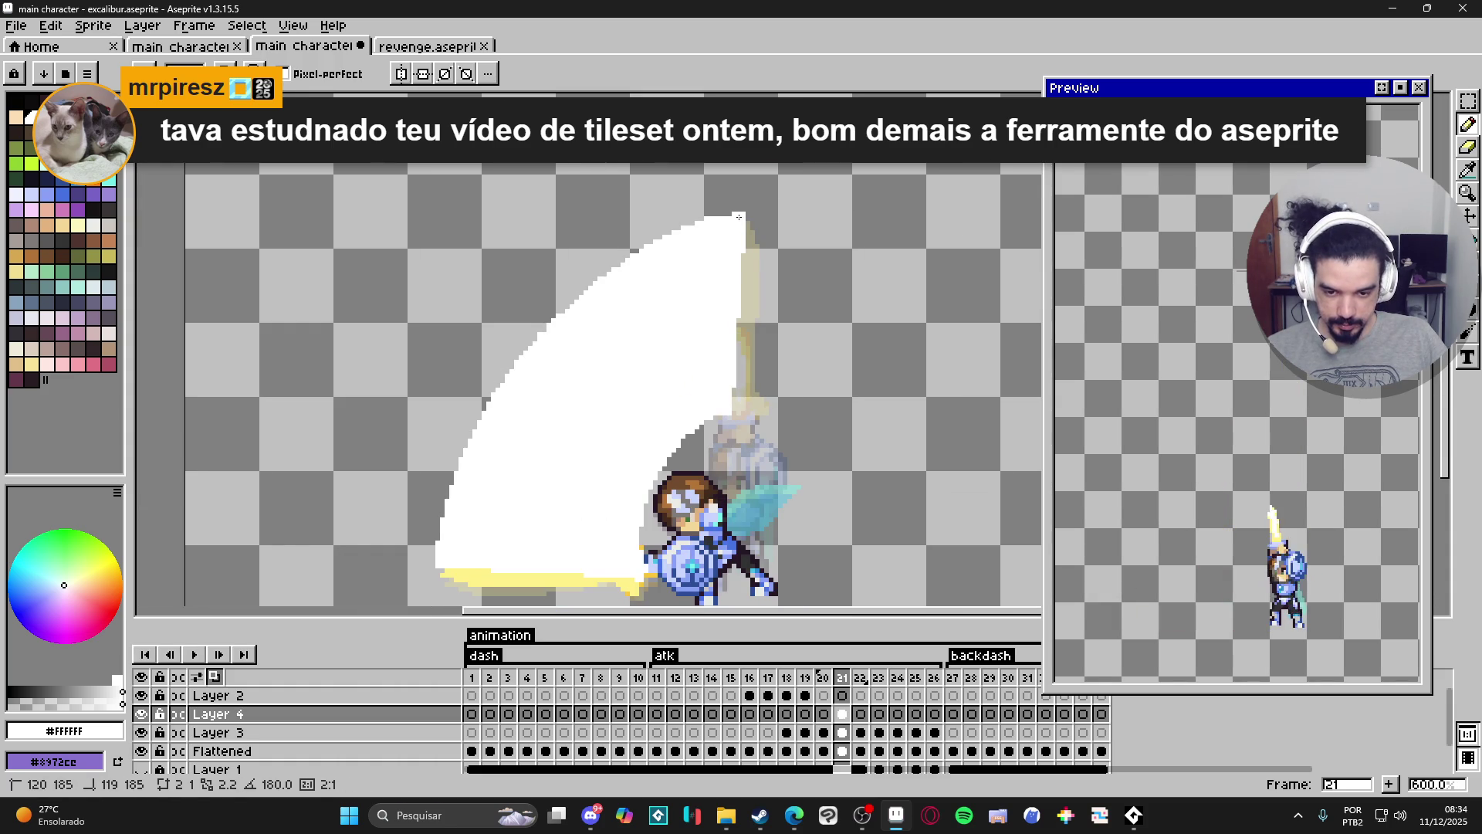
pyautogui.scroll(-2, 725, 219)
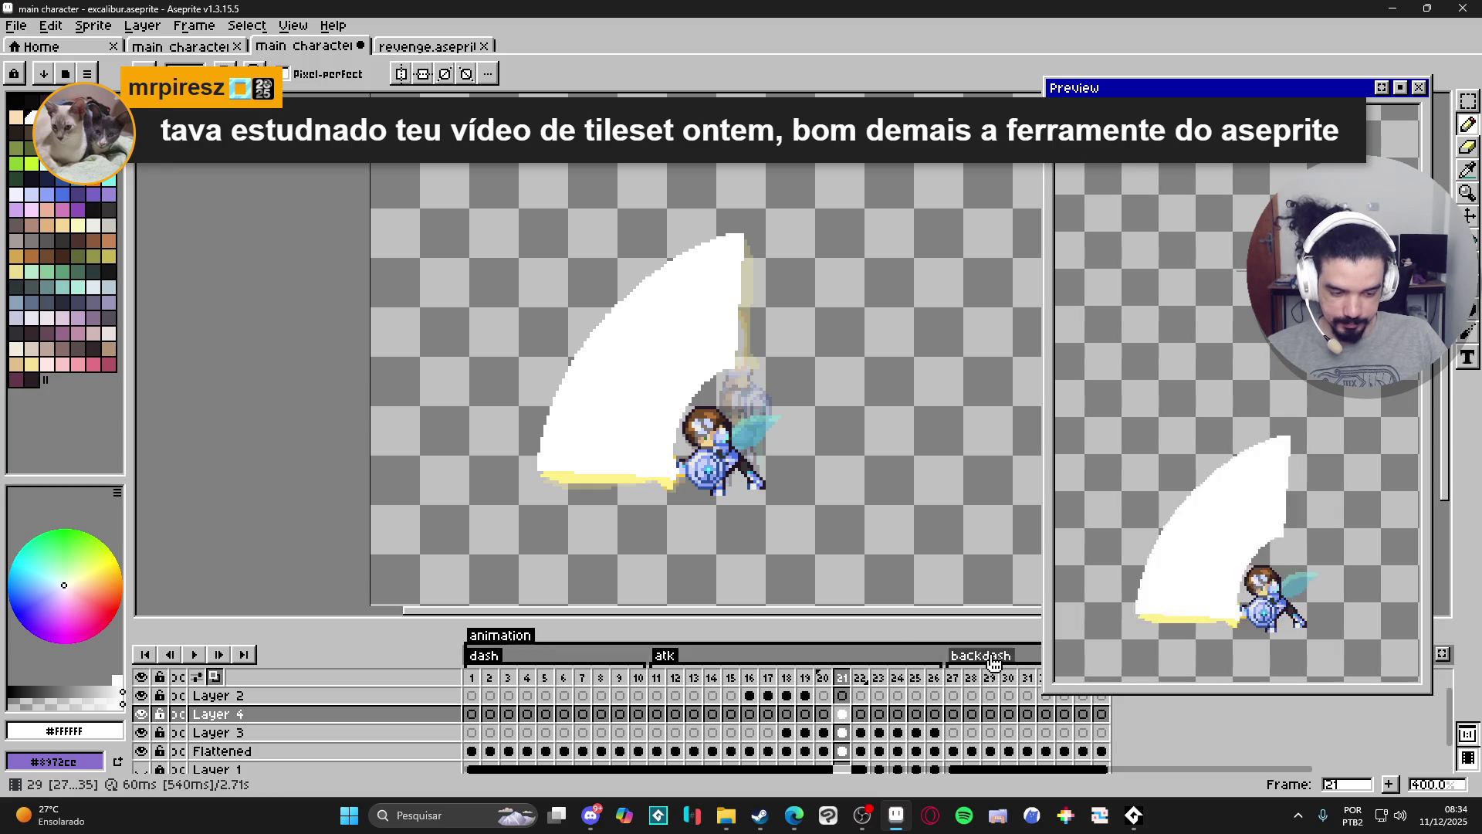
pyautogui.hotkey('ctrl', 's')
pyautogui.click(760, 816)
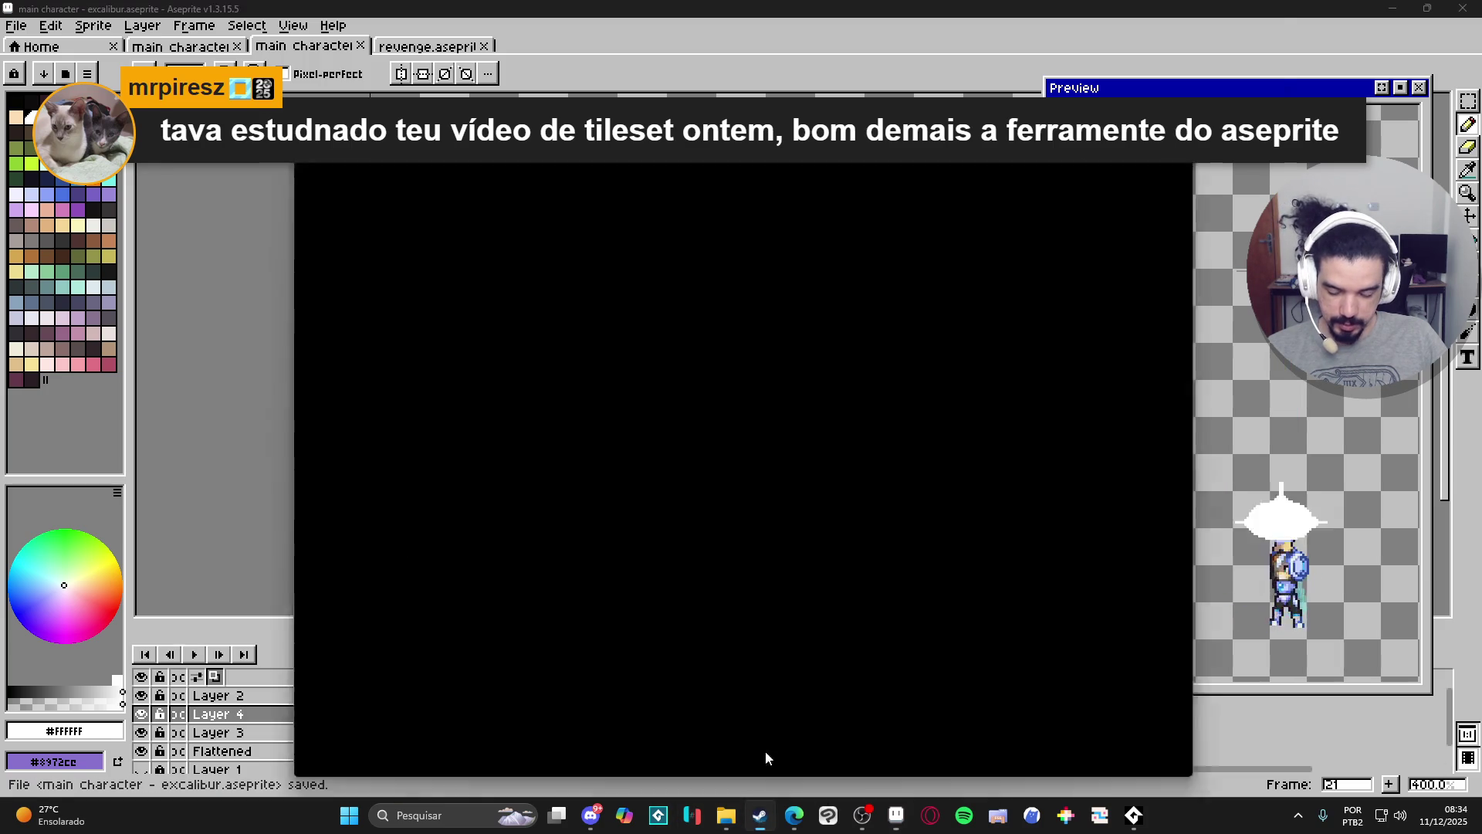
# Launch GameMaker [2024.14.0] from the Steam library, then minimize Steam.
pyautogui.moveTo(317, 48)
pyautogui.click(264, 37)
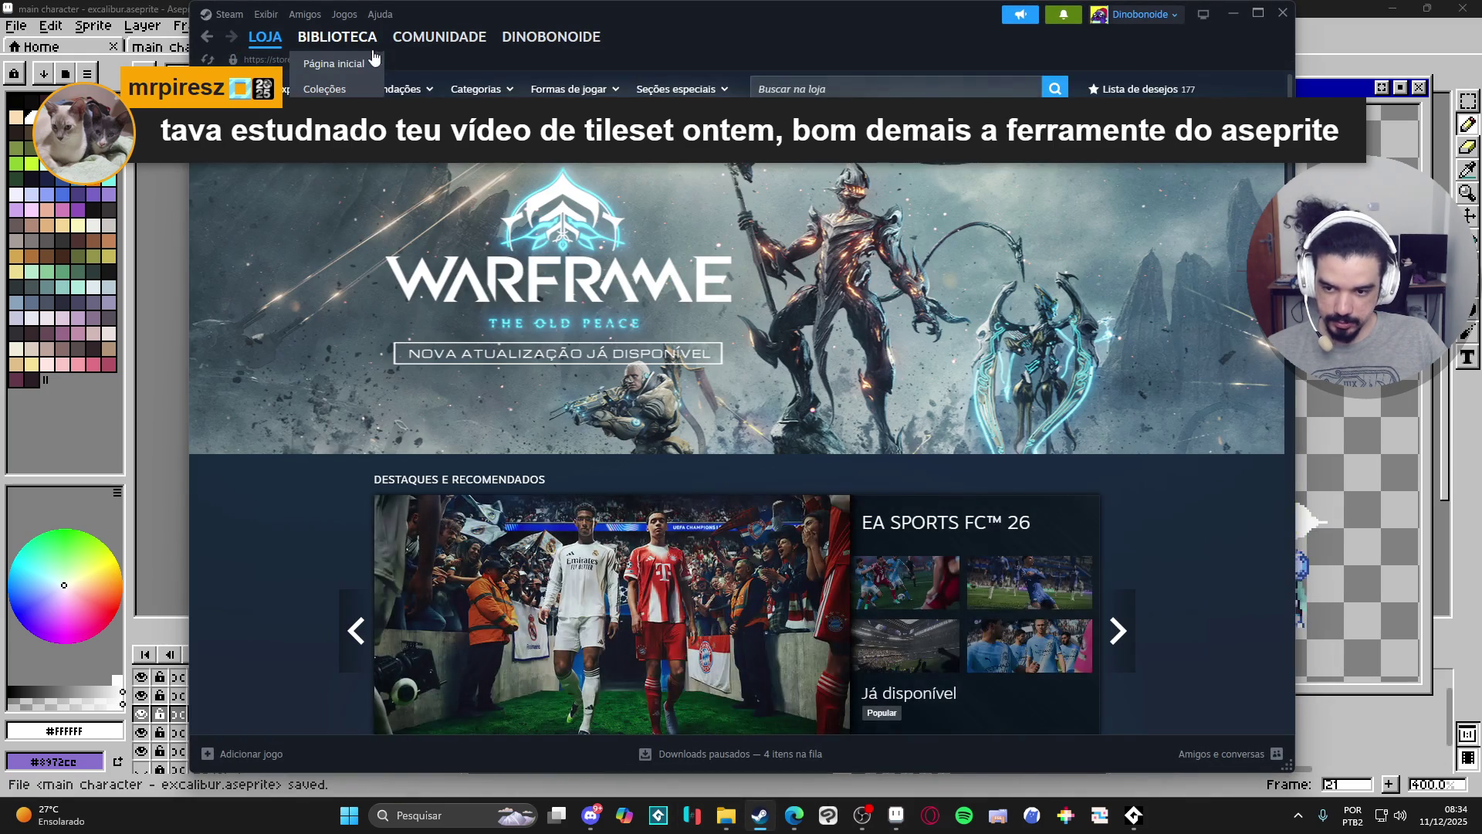
pyautogui.click(317, 77)
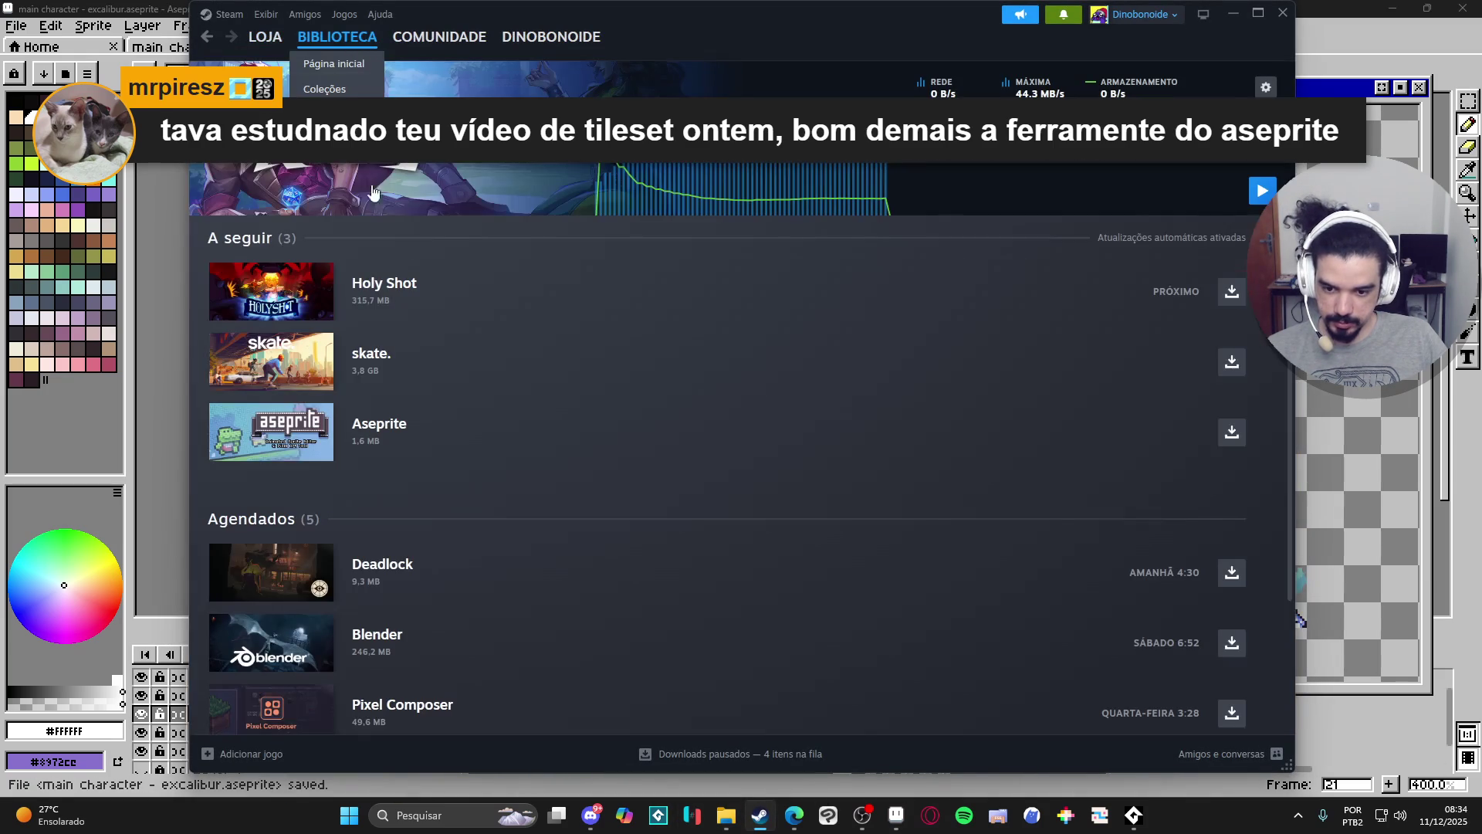
pyautogui.click(265, 37)
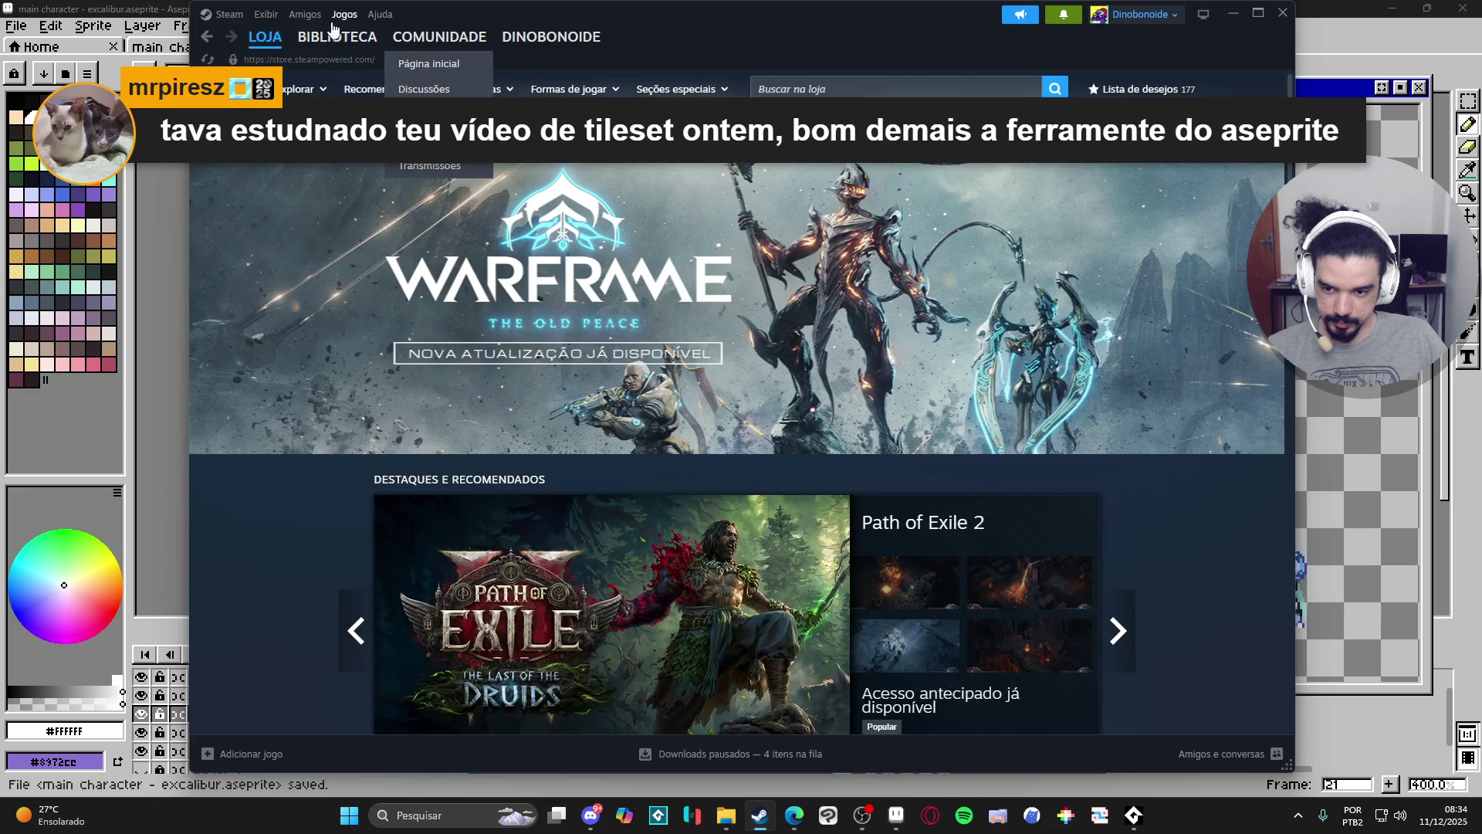
pyautogui.click(338, 37)
pyautogui.click(324, 59)
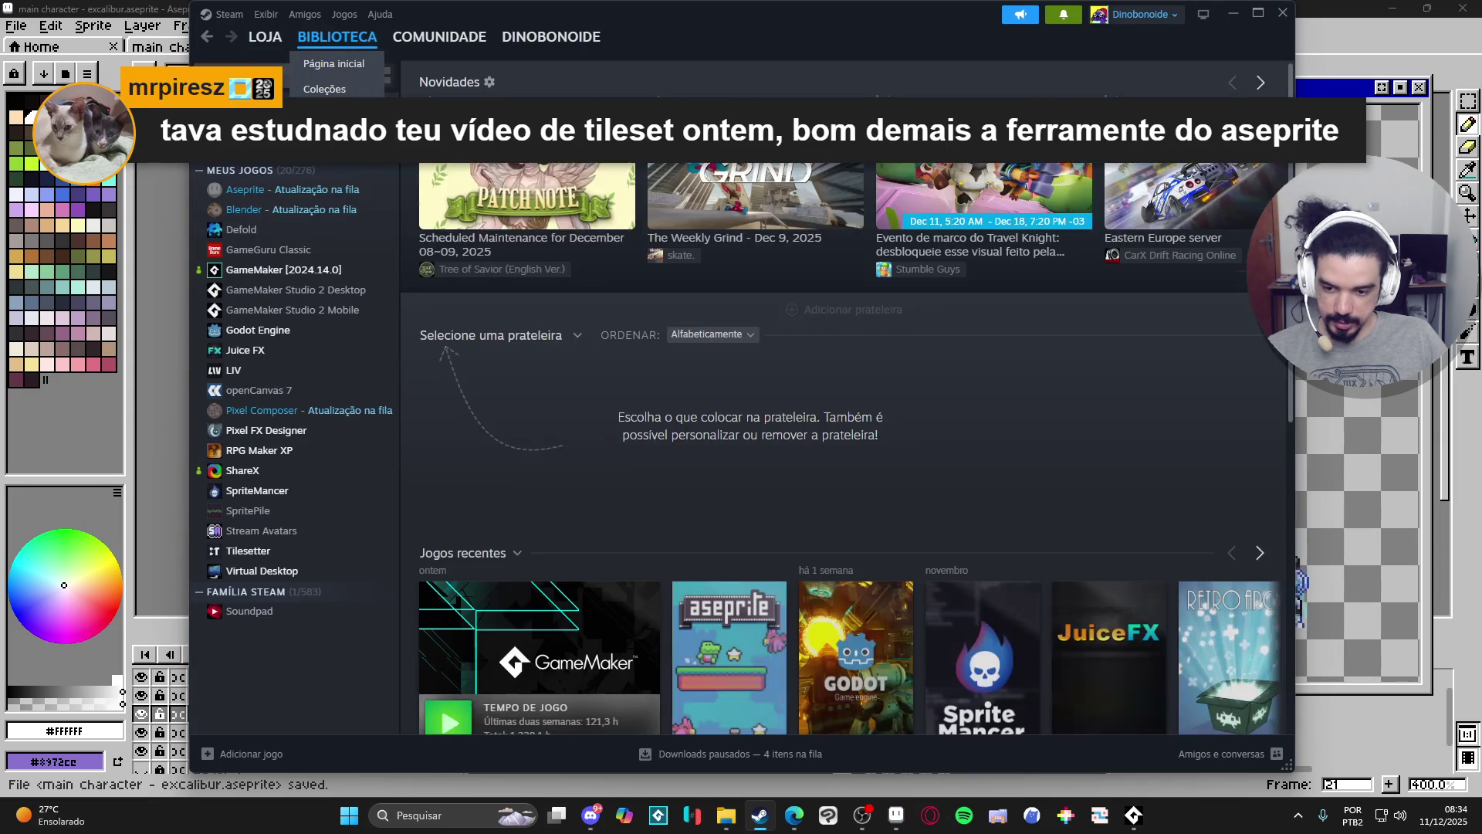
pyautogui.click(448, 719)
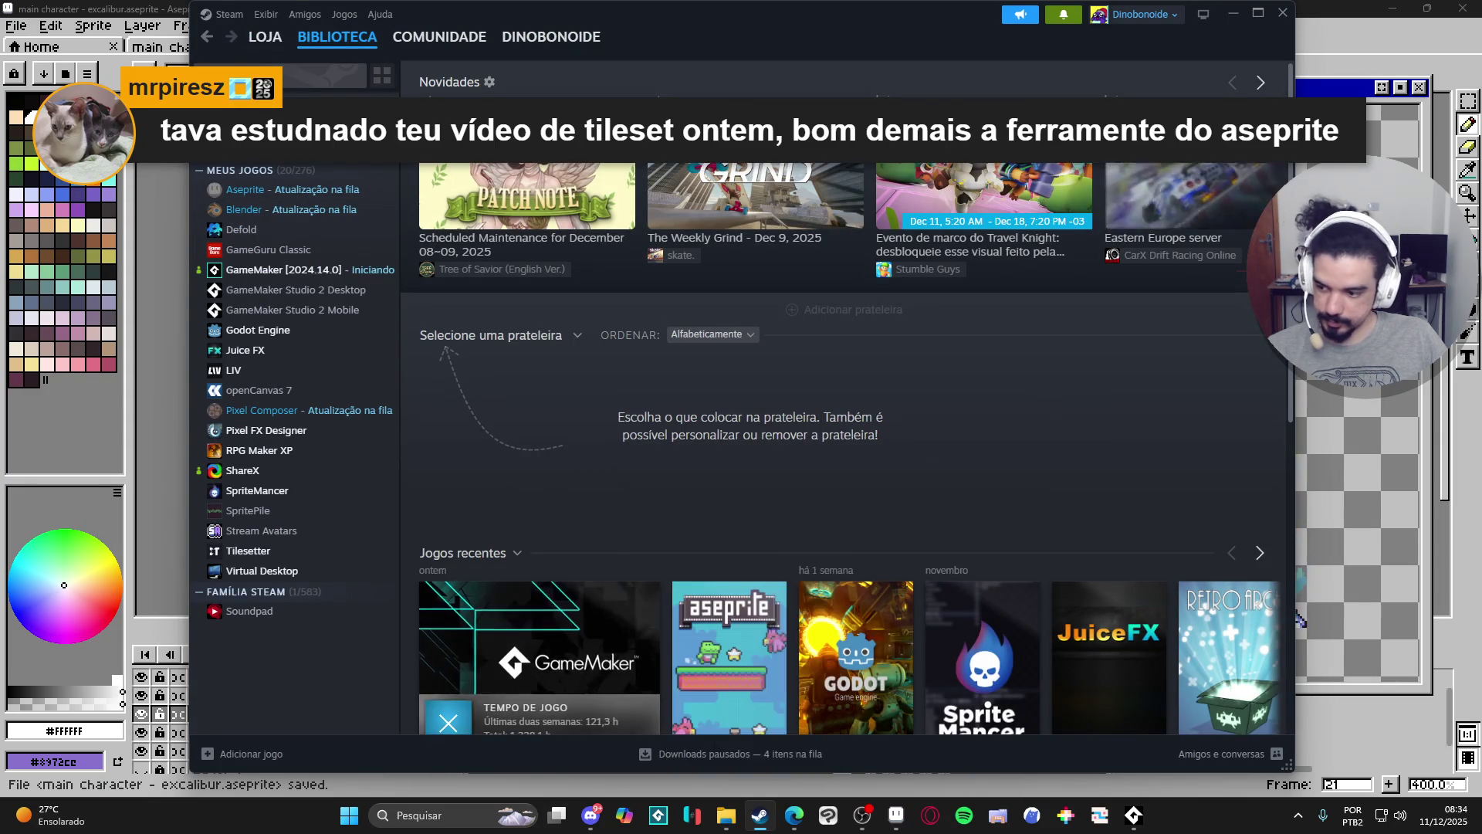
pyautogui.click(1233, 13)
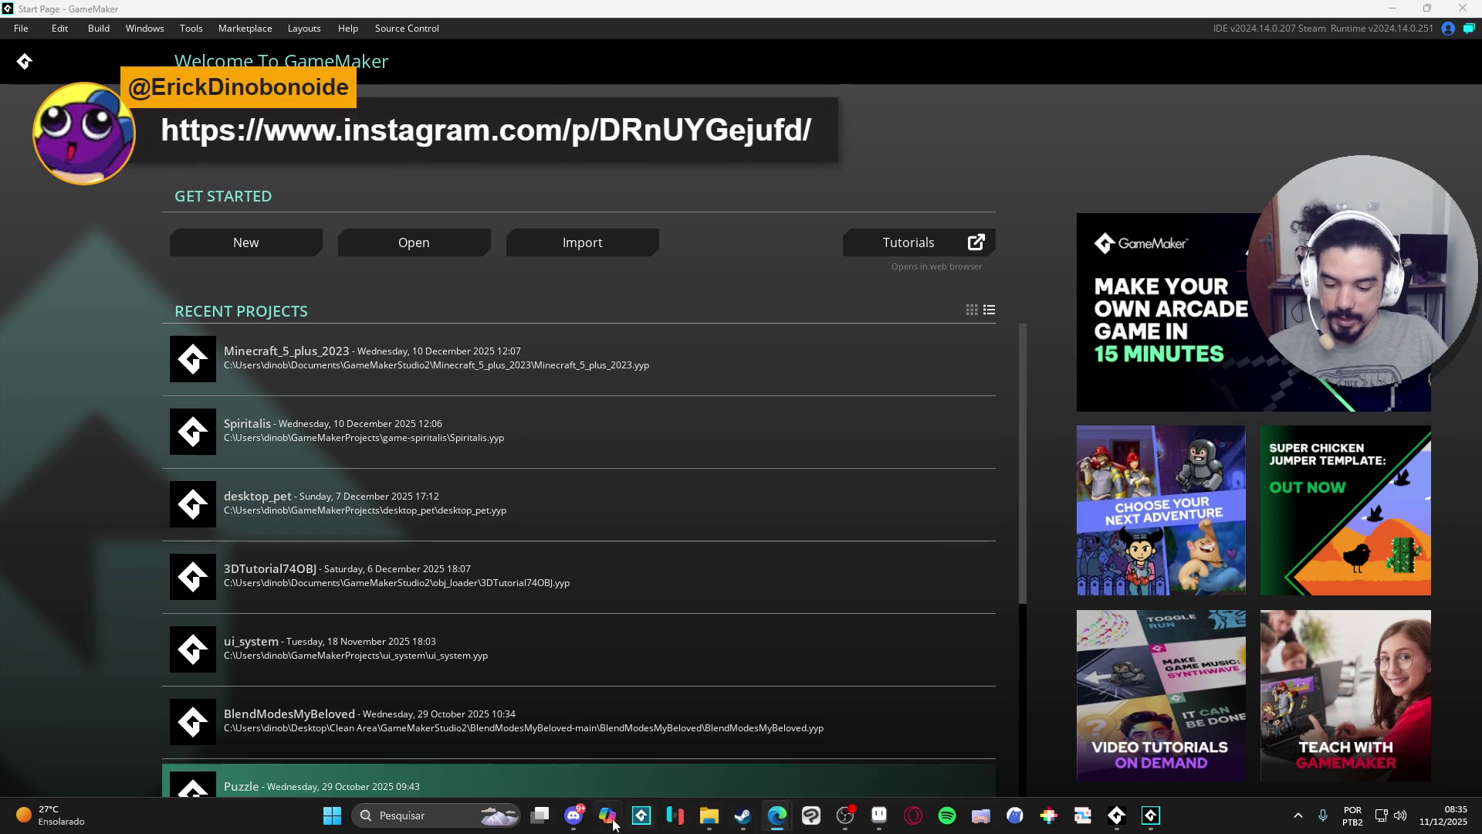
# Dismiss Discord and open Spiritalis from the Recent Projects list.
pyautogui.click(585, 825)
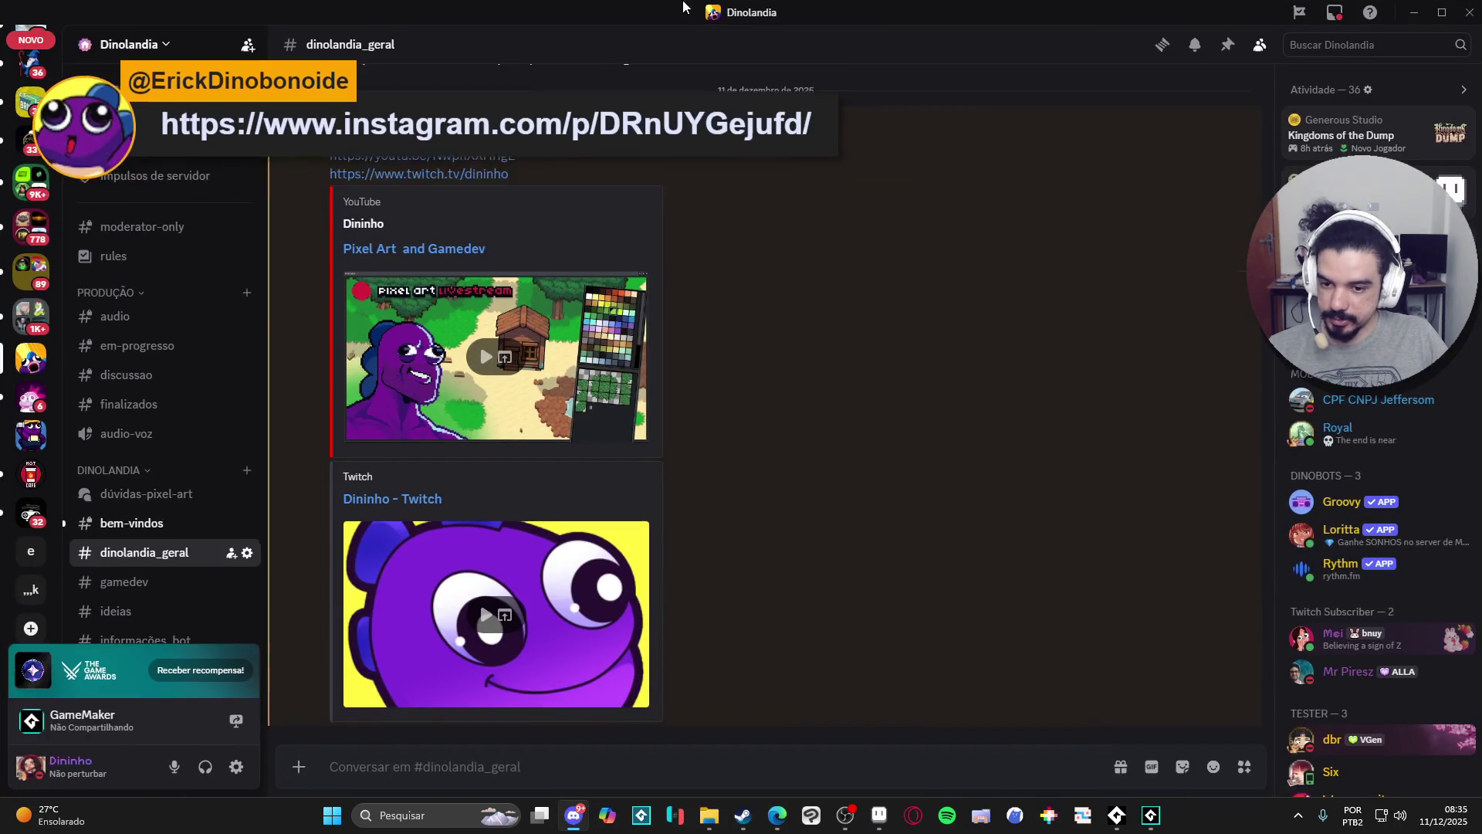
pyautogui.click(585, 826)
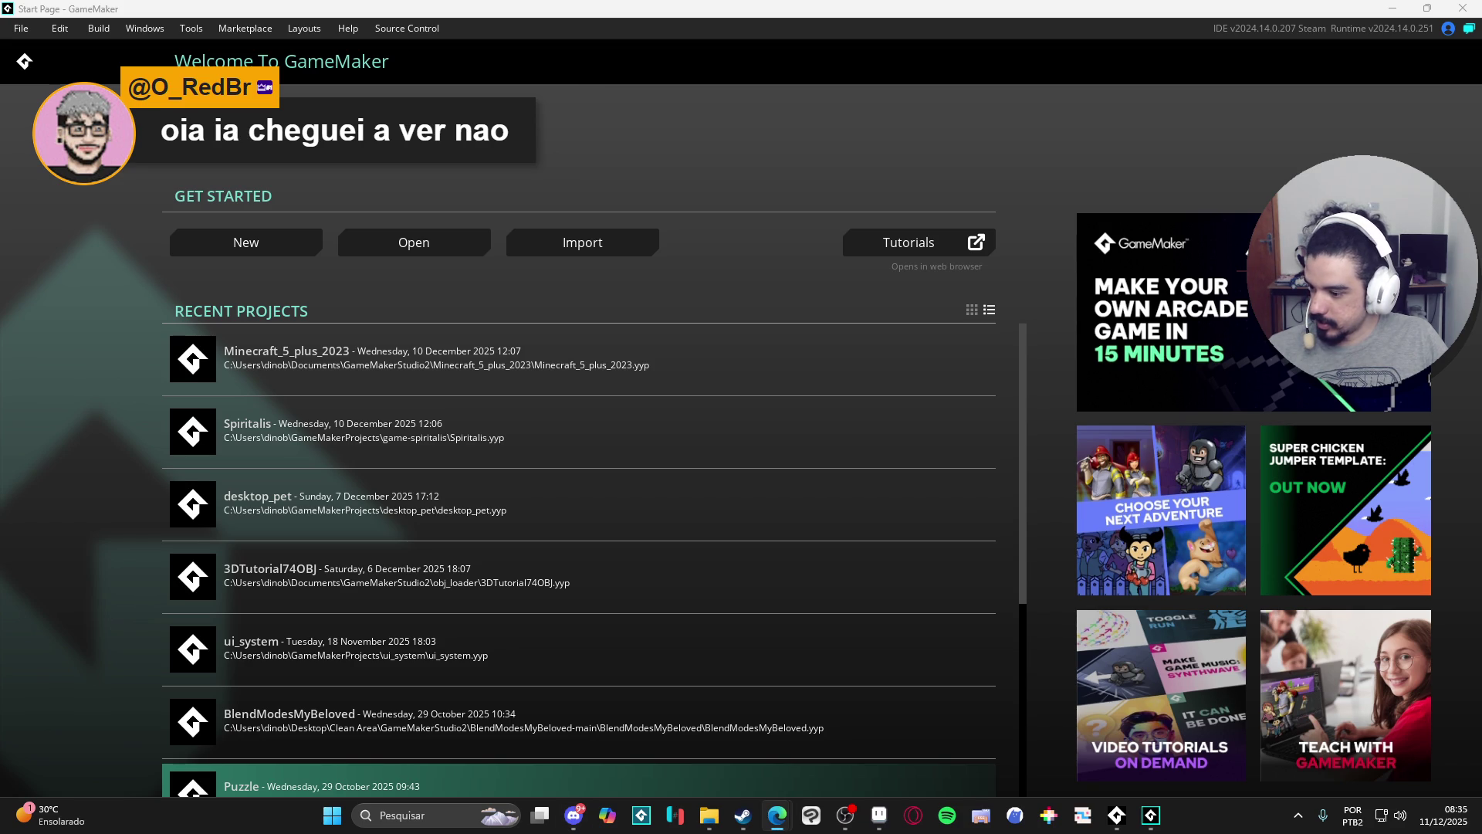
pyautogui.click(371, 444)
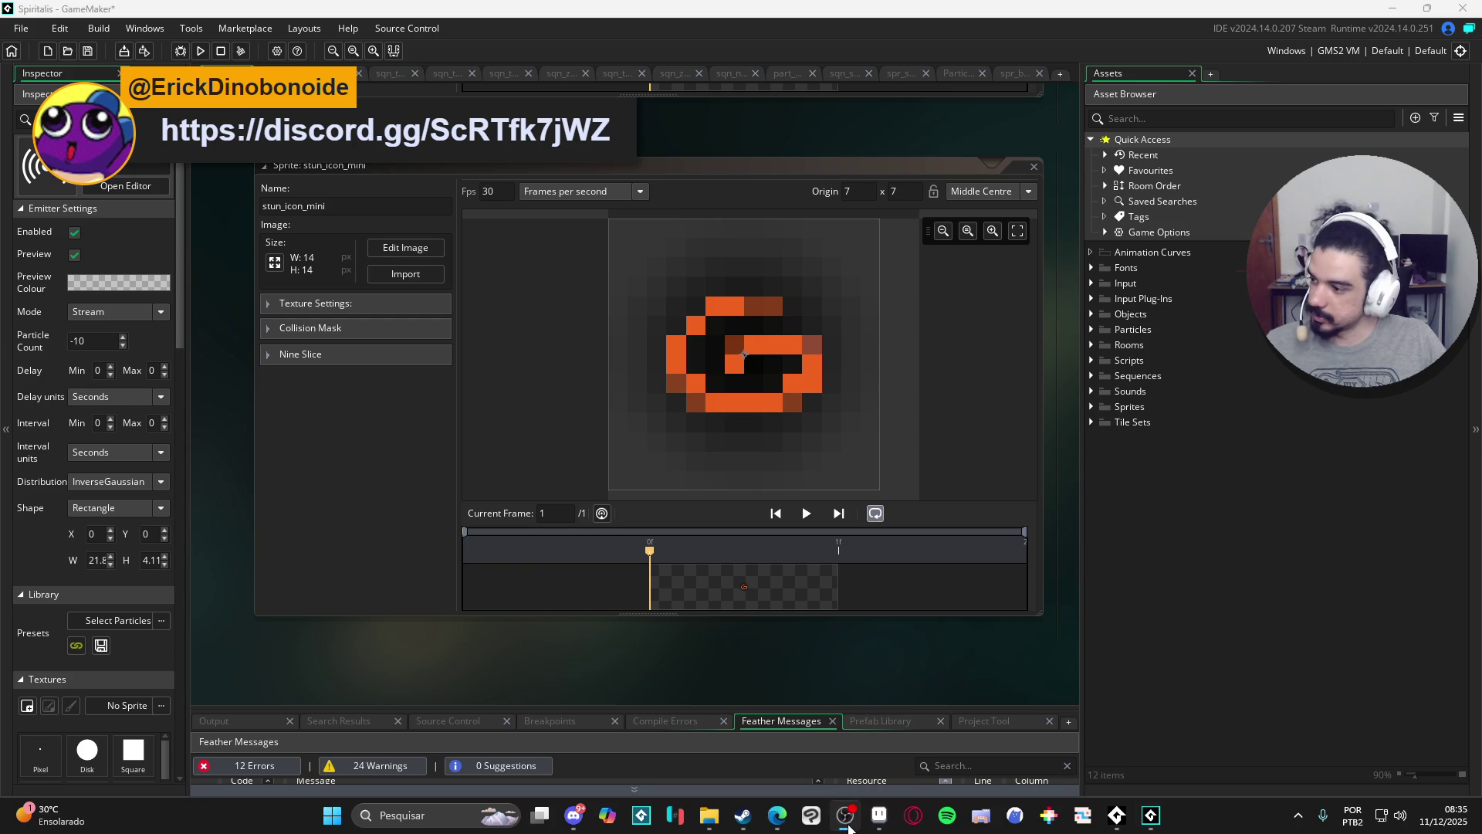
# Expand Sequences > Battle > Party > Abilities and play the sqn_nirvana_start sequence.
pyautogui.click(1091, 406)
pyautogui.click(1092, 407)
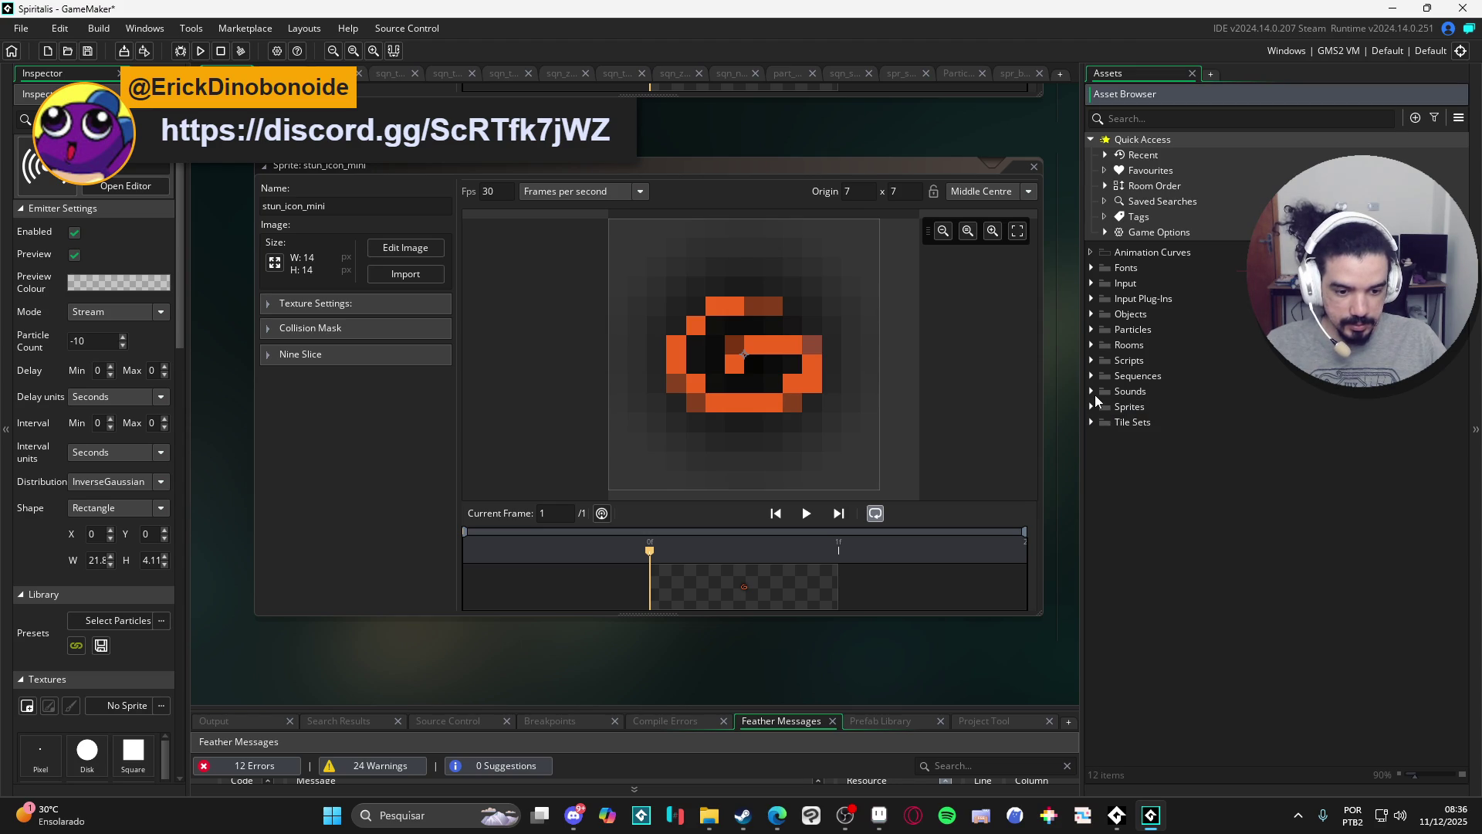
pyautogui.click(1091, 376)
pyautogui.click(1105, 391)
pyautogui.click(1132, 409)
pyautogui.click(1118, 423)
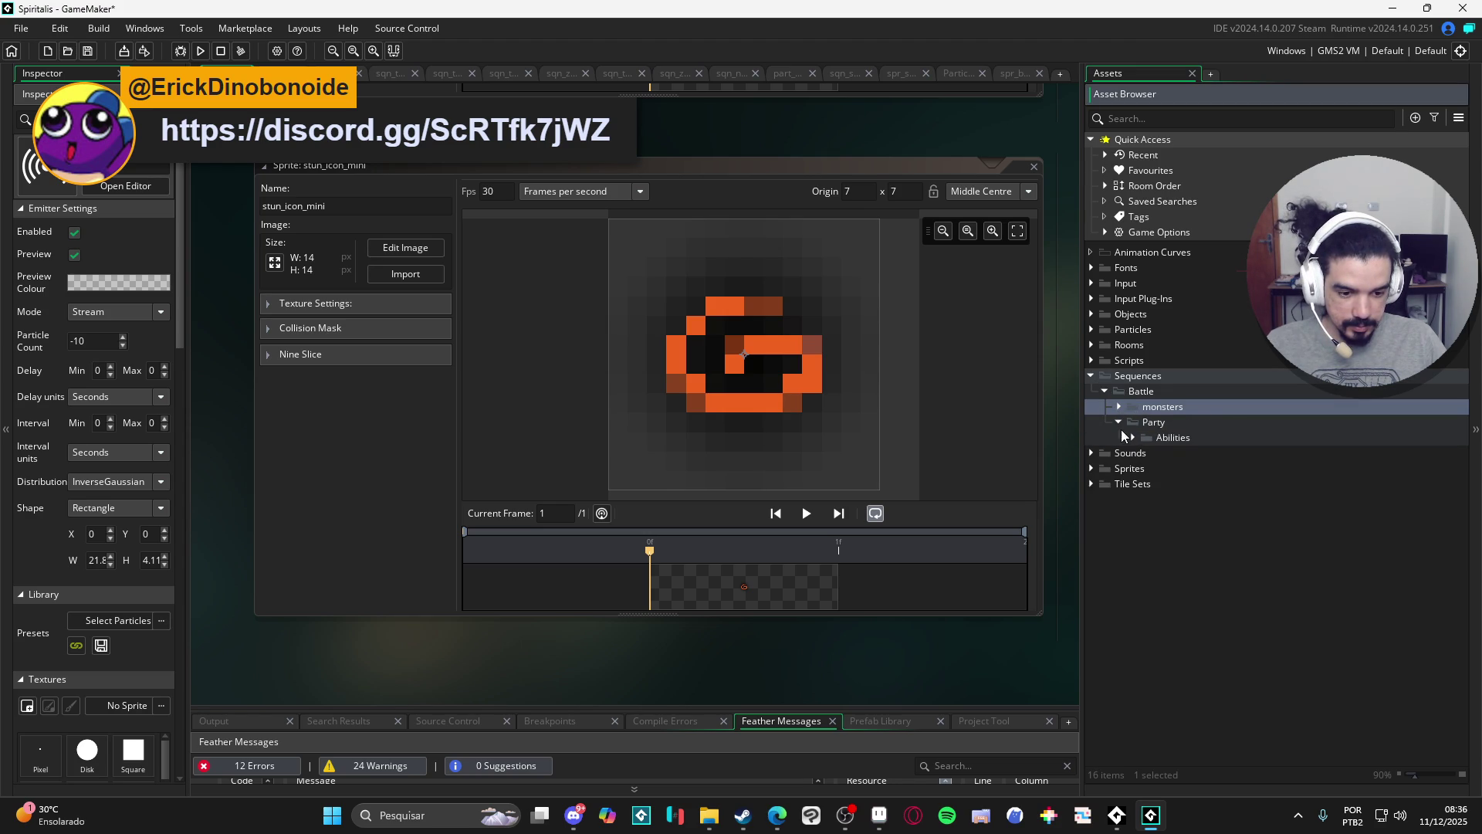
pyautogui.click(1132, 438)
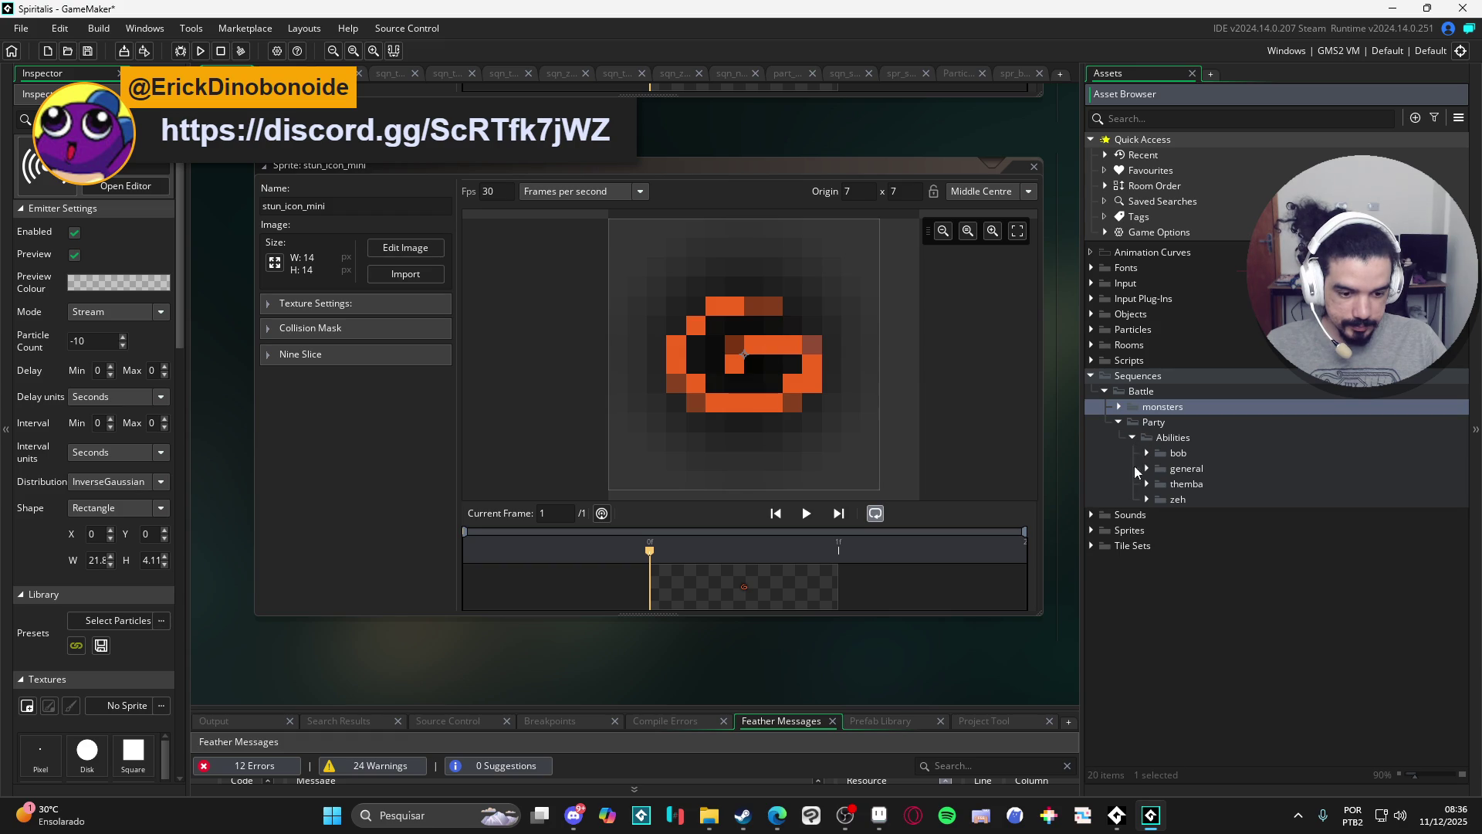
pyautogui.click(1146, 469)
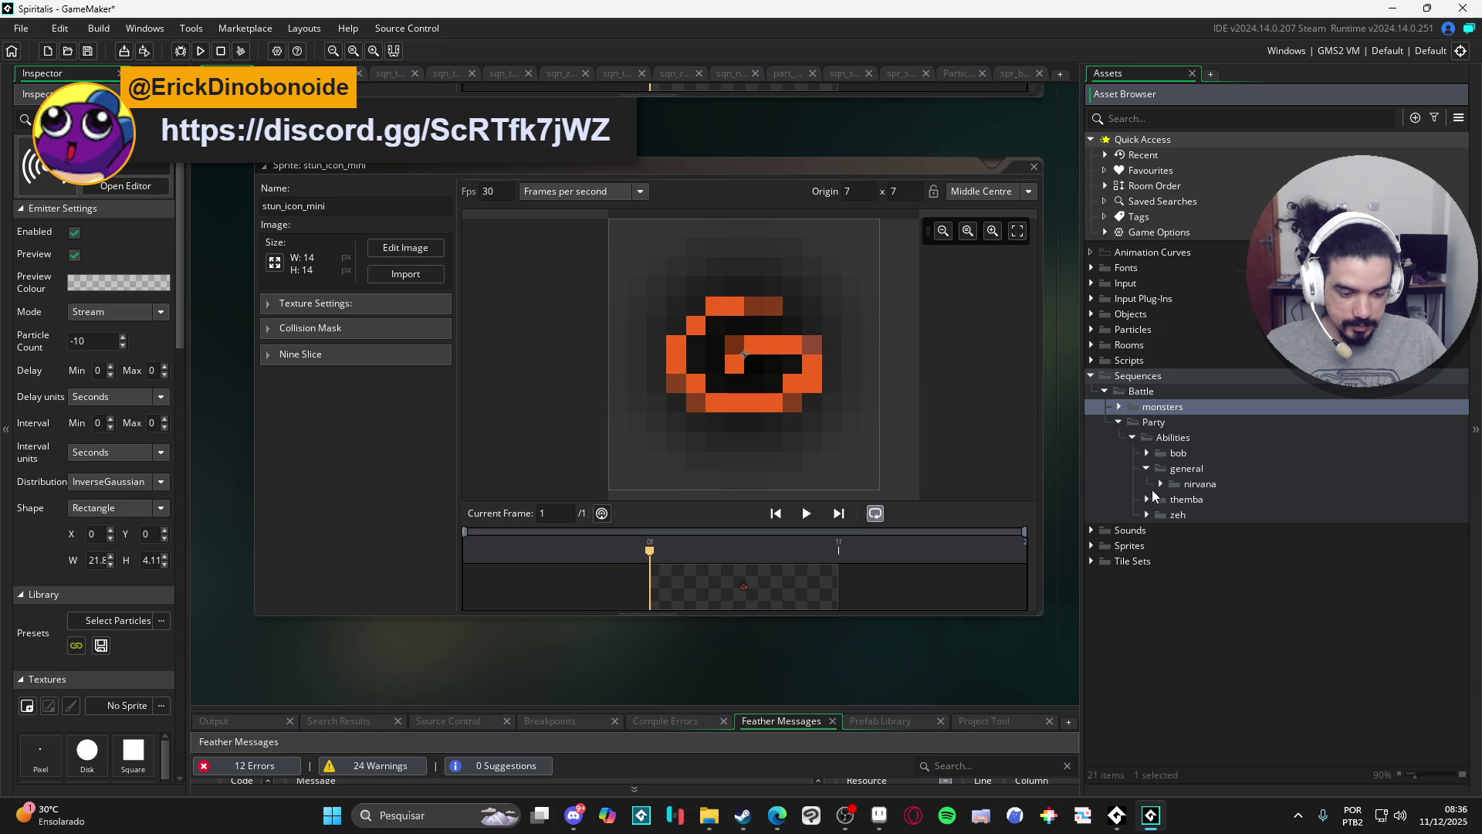
pyautogui.click(1160, 484)
pyautogui.doubleClick(1170, 500)
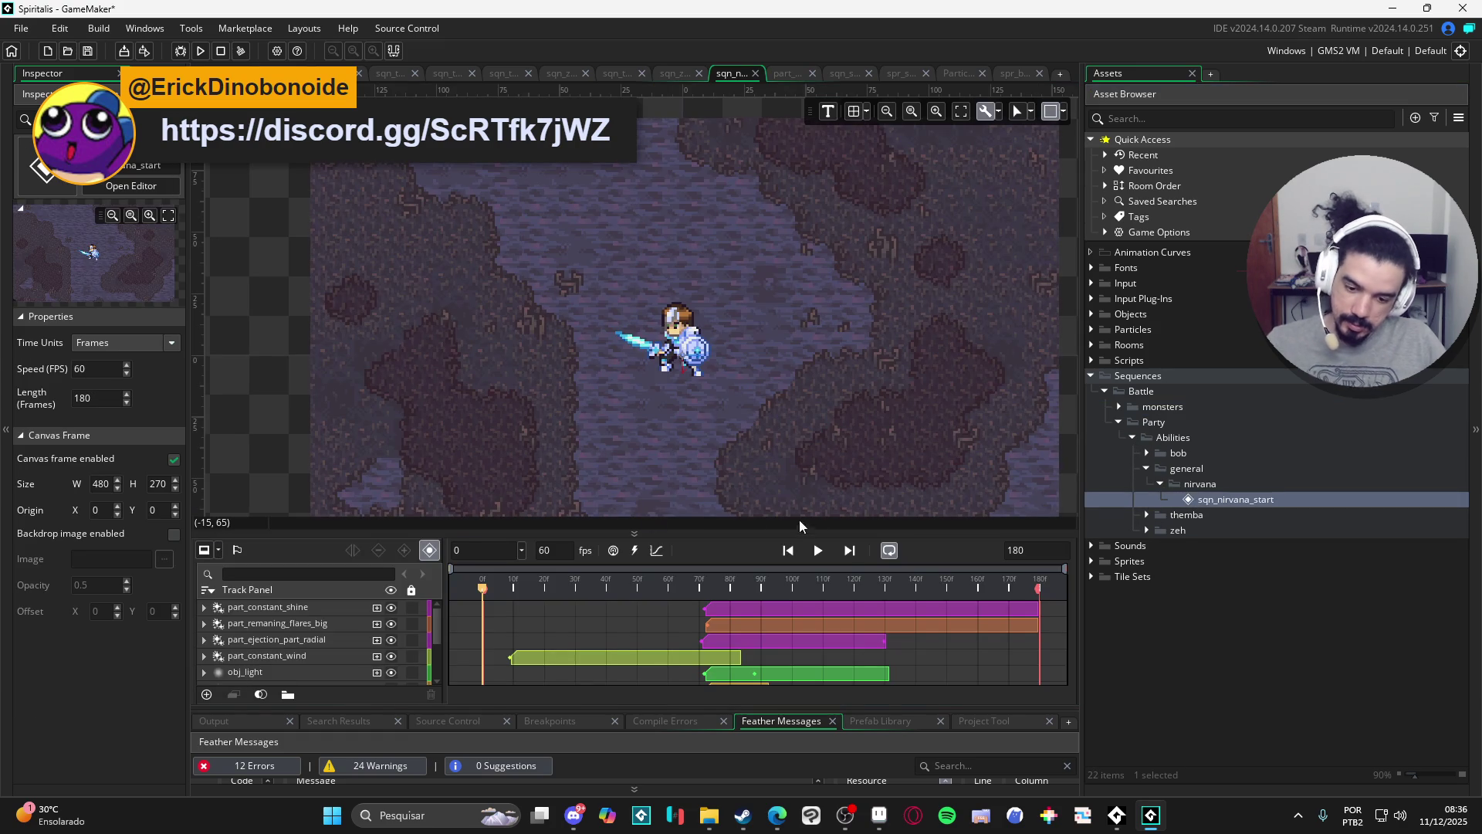
pyautogui.click(823, 553)
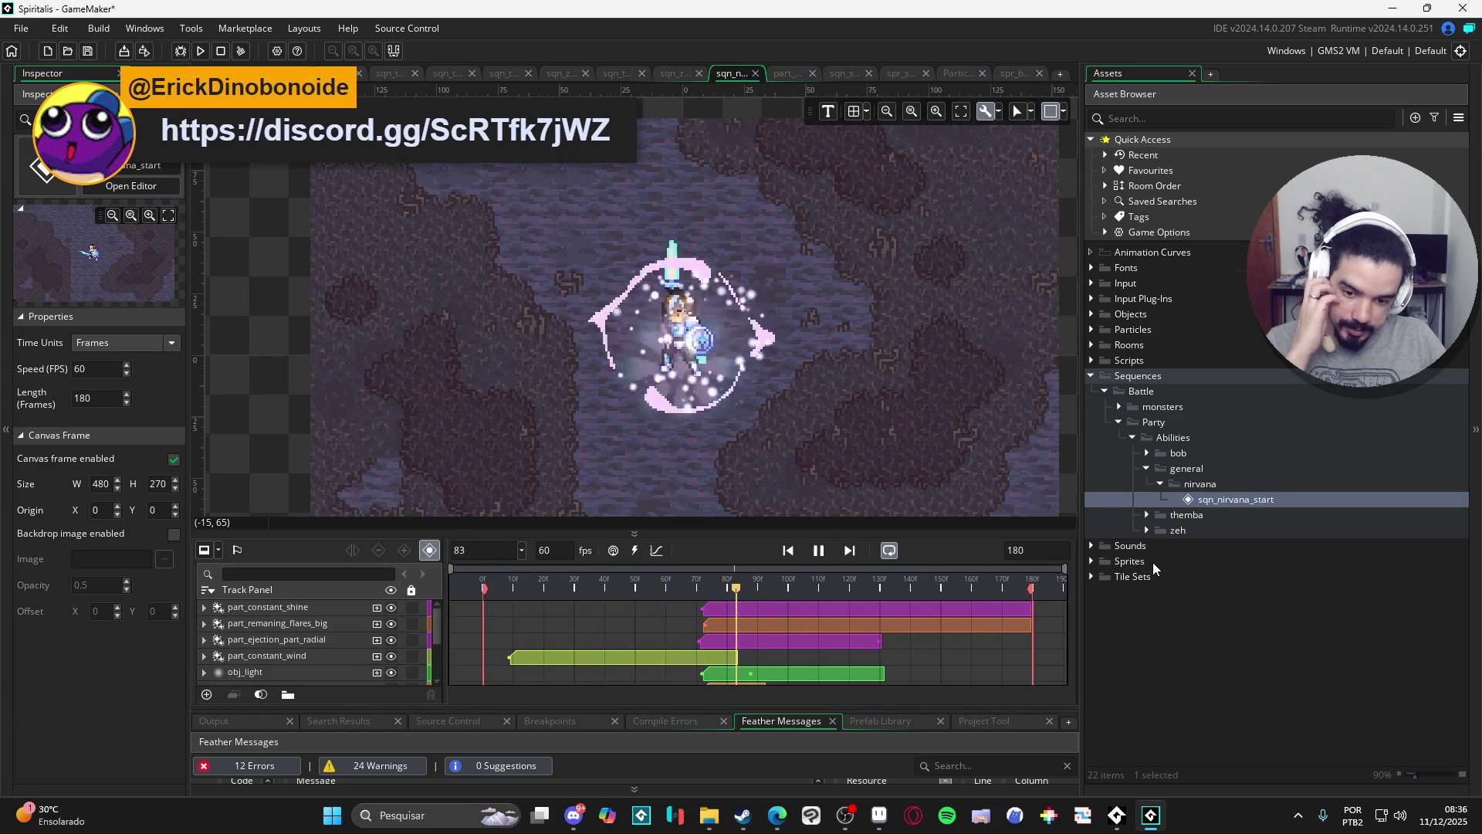
# Play the themba earthquake, revenge, stonefist and uppercut sequences.
pyautogui.click(1147, 515)
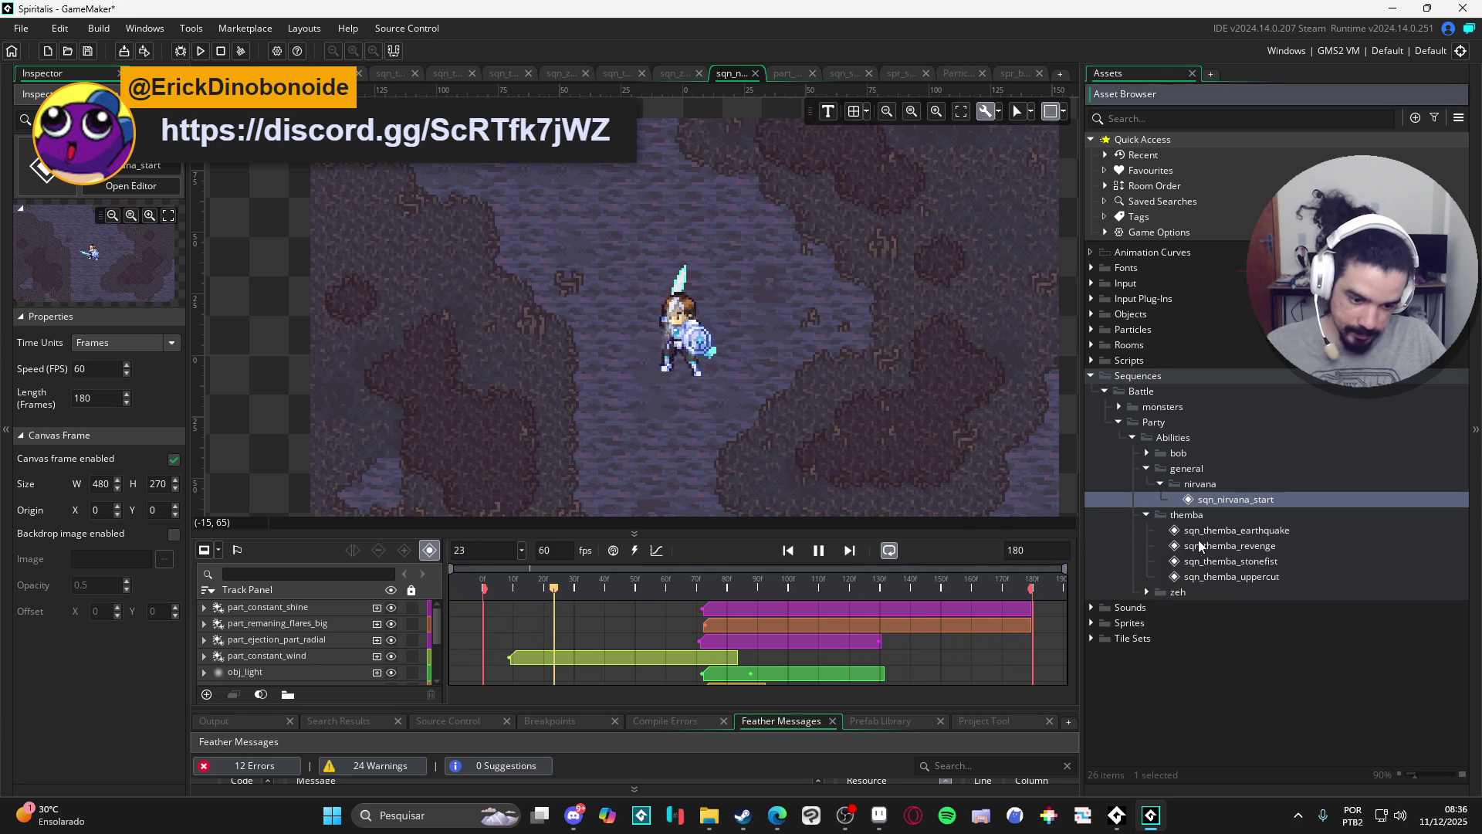
pyautogui.click(1208, 532)
pyautogui.doubleClick(1209, 539)
pyautogui.click(820, 522)
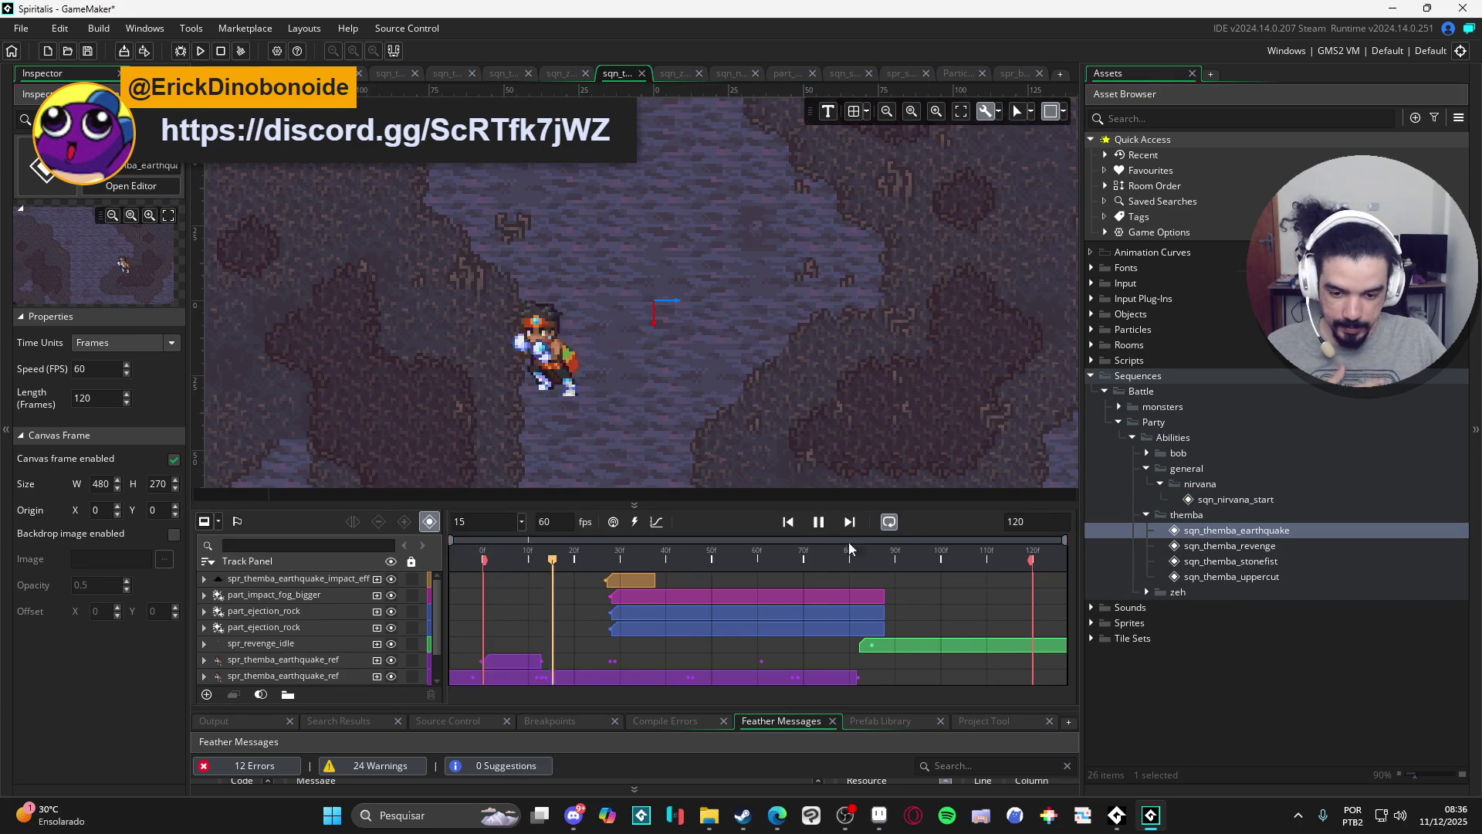
pyautogui.doubleClick(1158, 546)
pyautogui.click(816, 547)
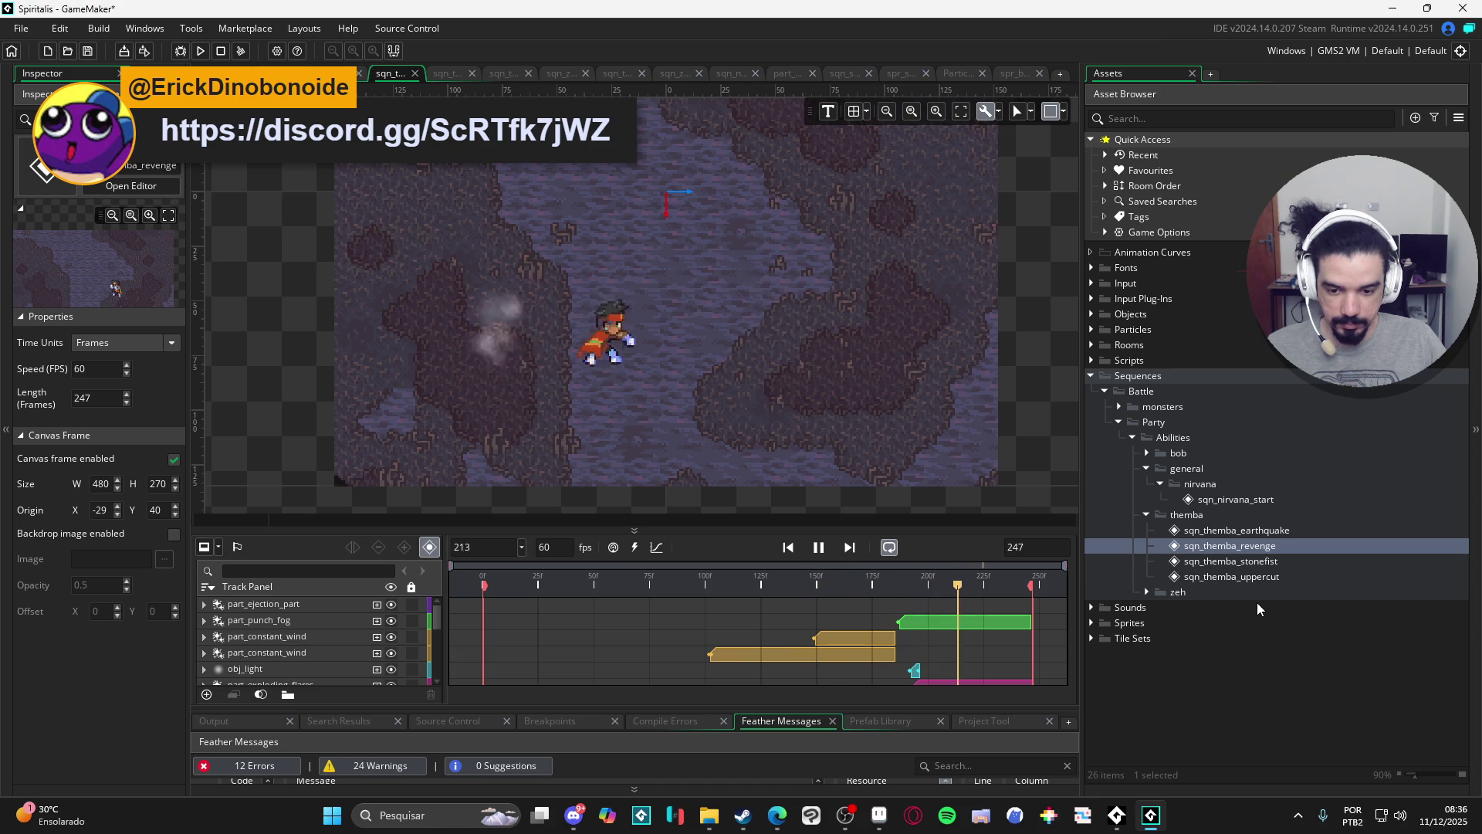
pyautogui.doubleClick(1230, 561)
pyautogui.click(819, 411)
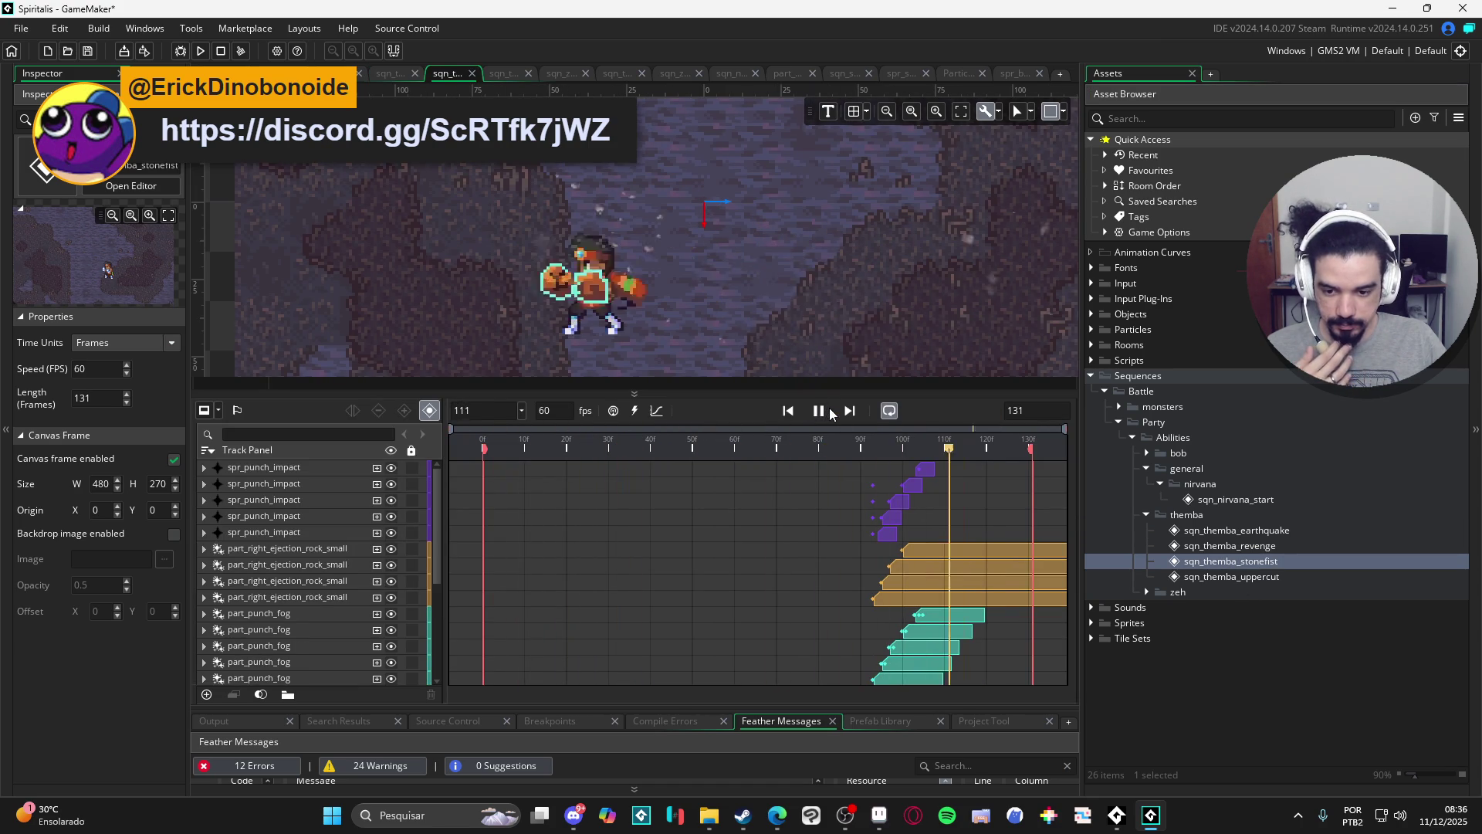
pyautogui.doubleClick(1195, 578)
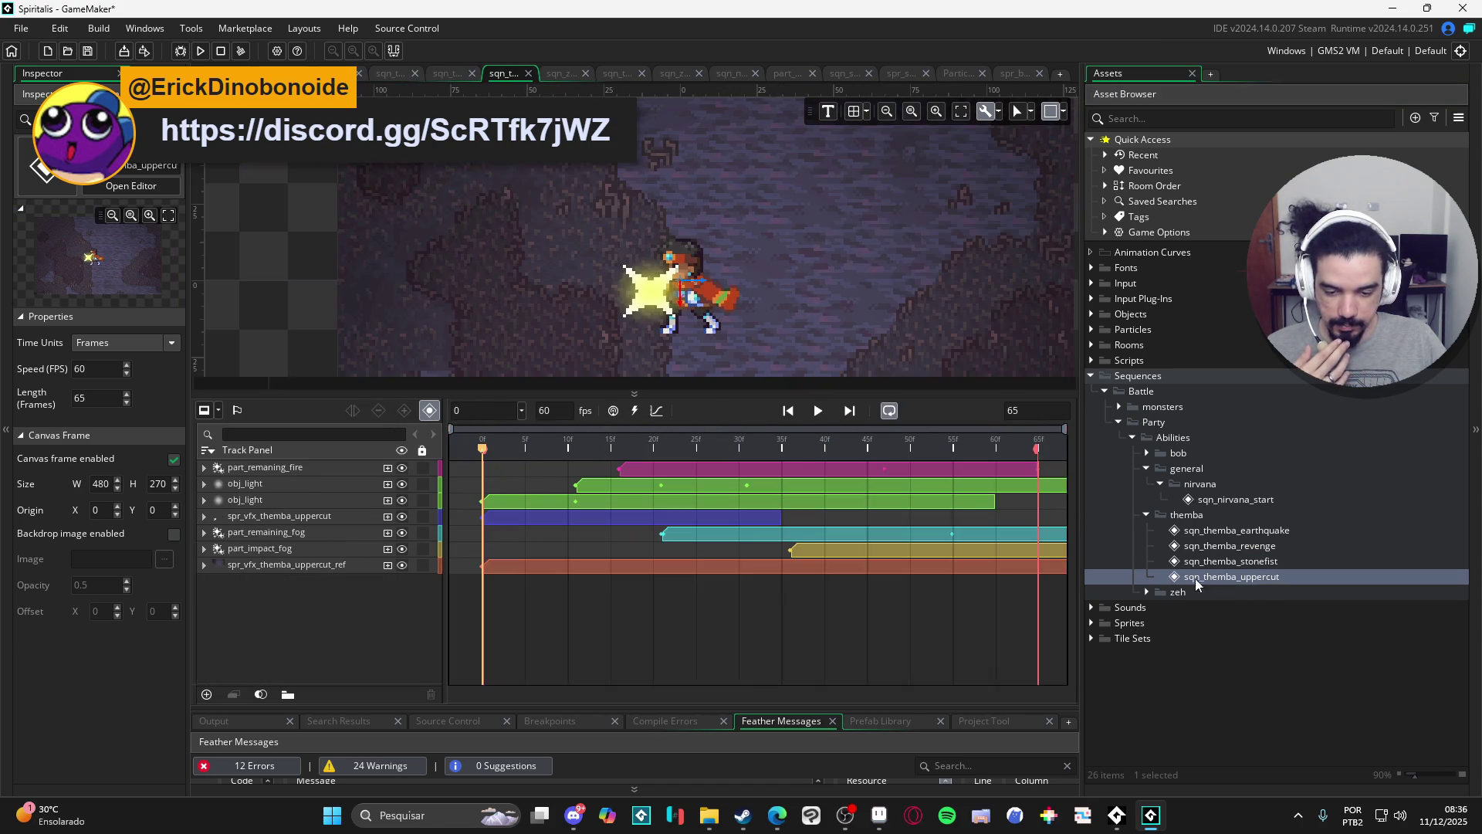
pyautogui.click(820, 411)
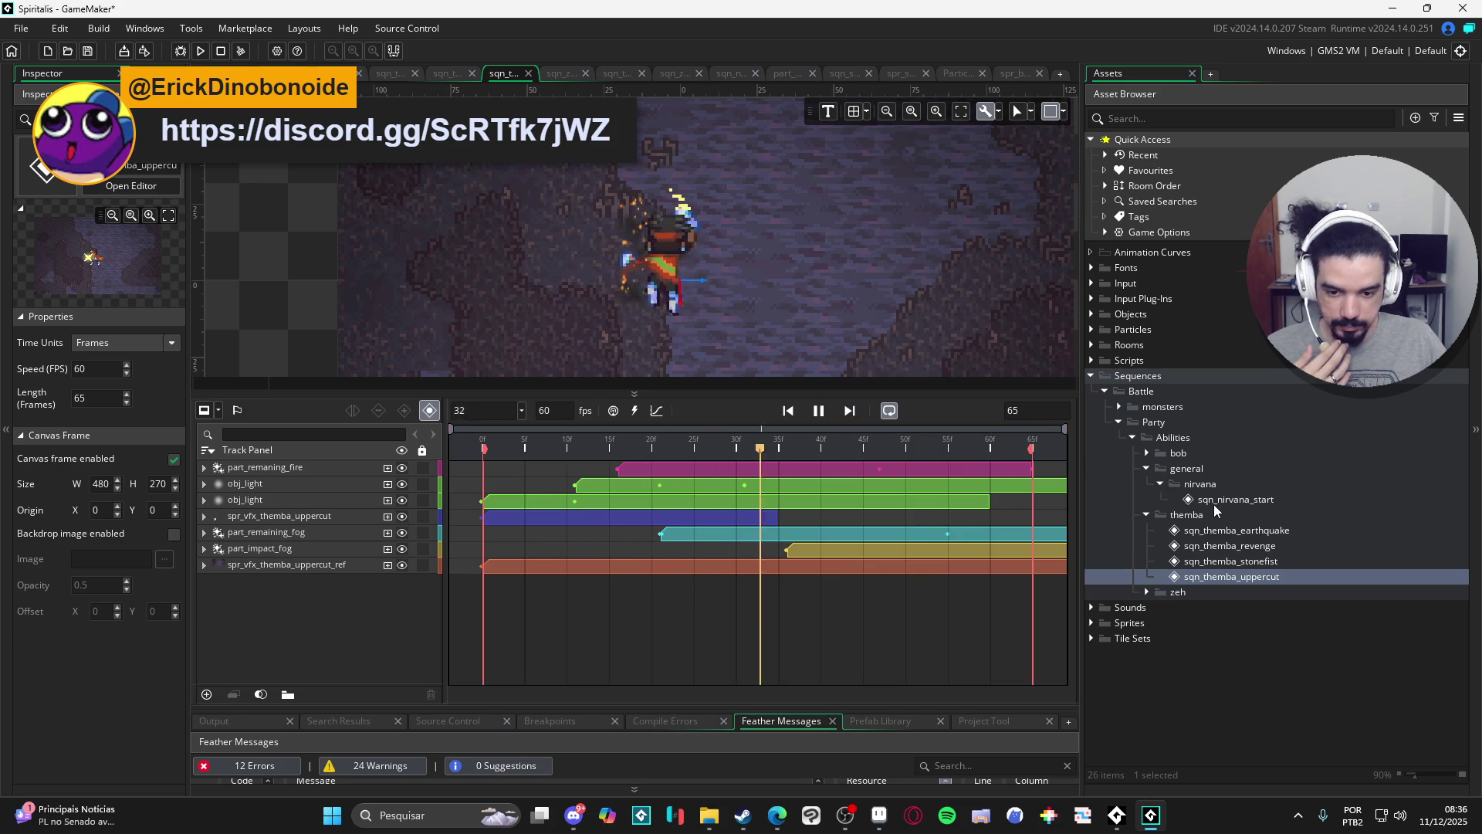
pyautogui.click(1147, 591)
pyautogui.click(1205, 609)
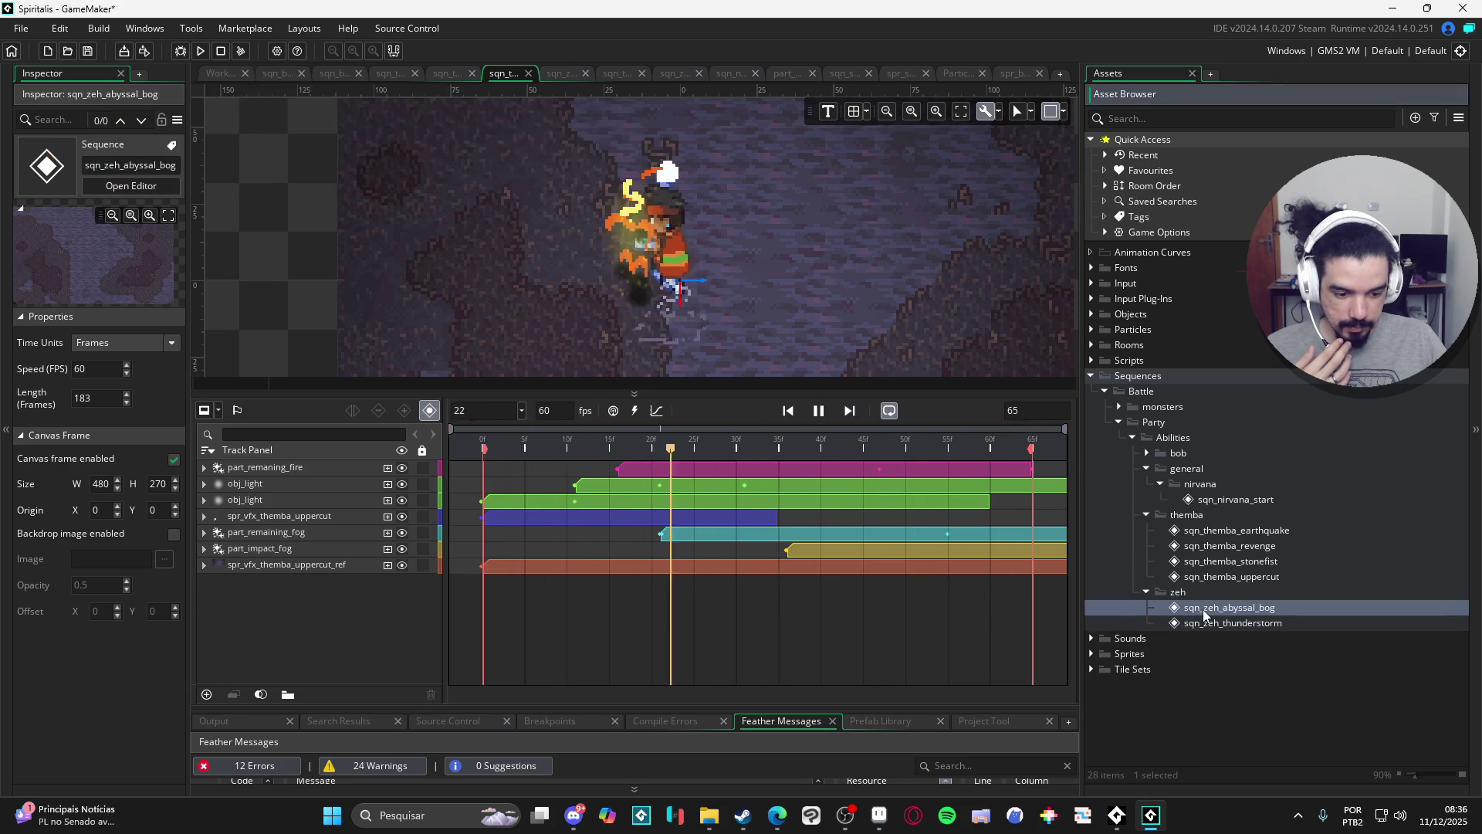
# Open sqn_zeh_abyssal_bog and sqn_zeh_thunderstorm, playing and stopping the thunderstorm sequence.
pyautogui.doubleClick(1205, 609)
pyautogui.doubleClick(1197, 625)
pyautogui.click(819, 604)
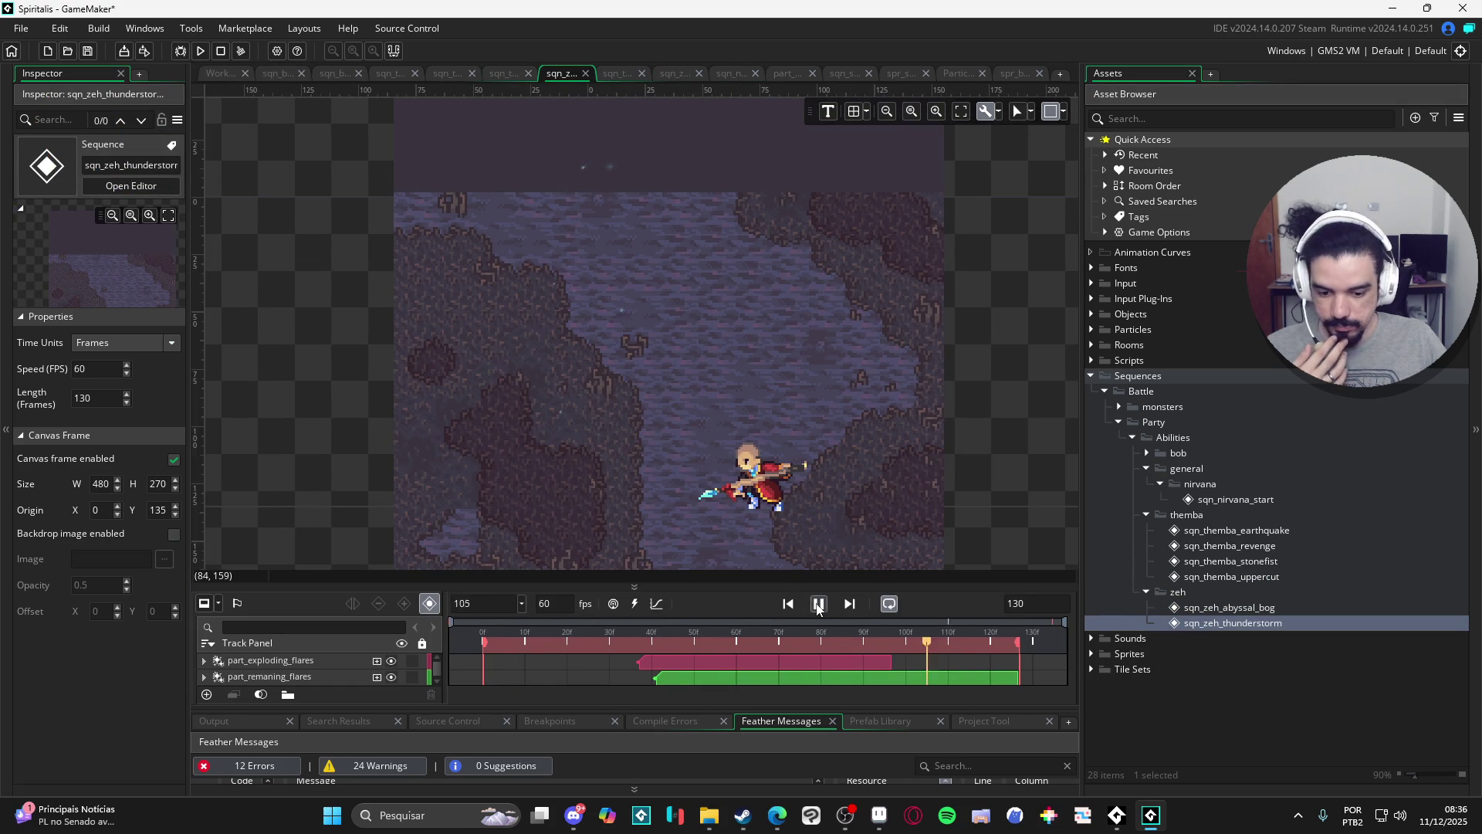
pyautogui.click(818, 605)
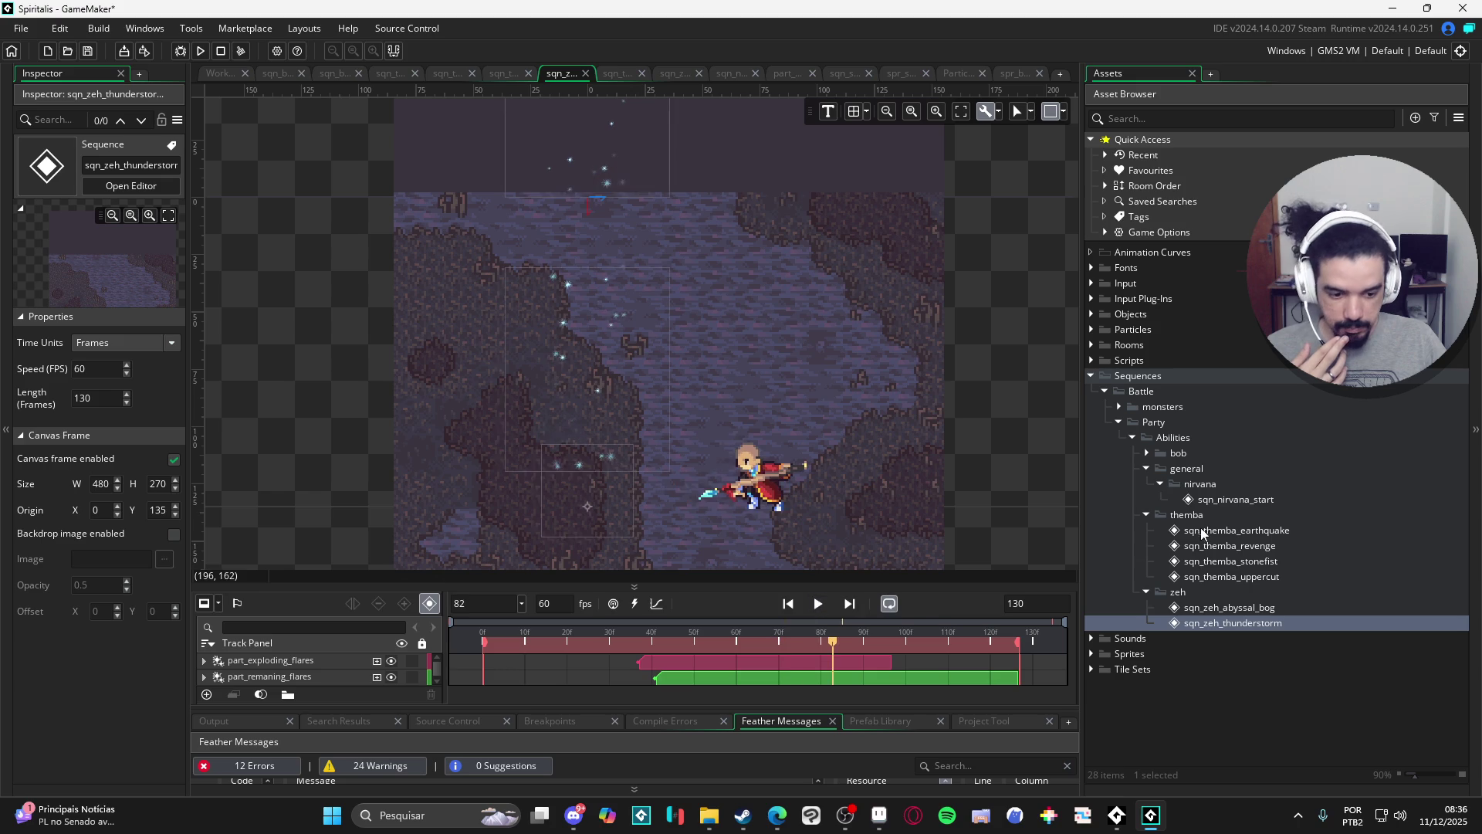
# Play the bob cryowhirlwind, guard and ice attack sequences, then return to Aseprite.
pyautogui.click(1146, 454)
pyautogui.doubleClick(1228, 469)
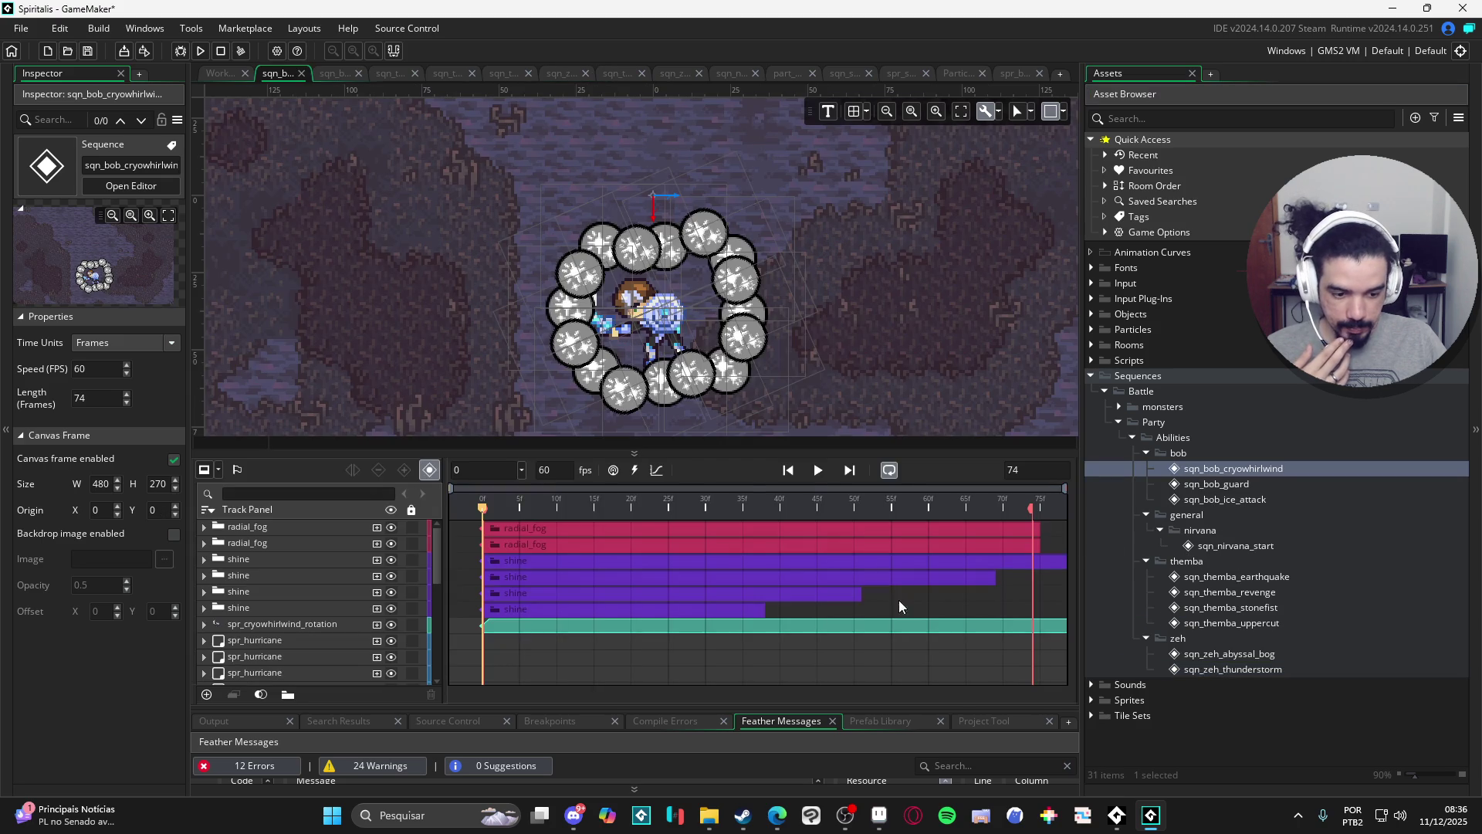
pyautogui.click(816, 470)
pyautogui.doubleClick(1216, 484)
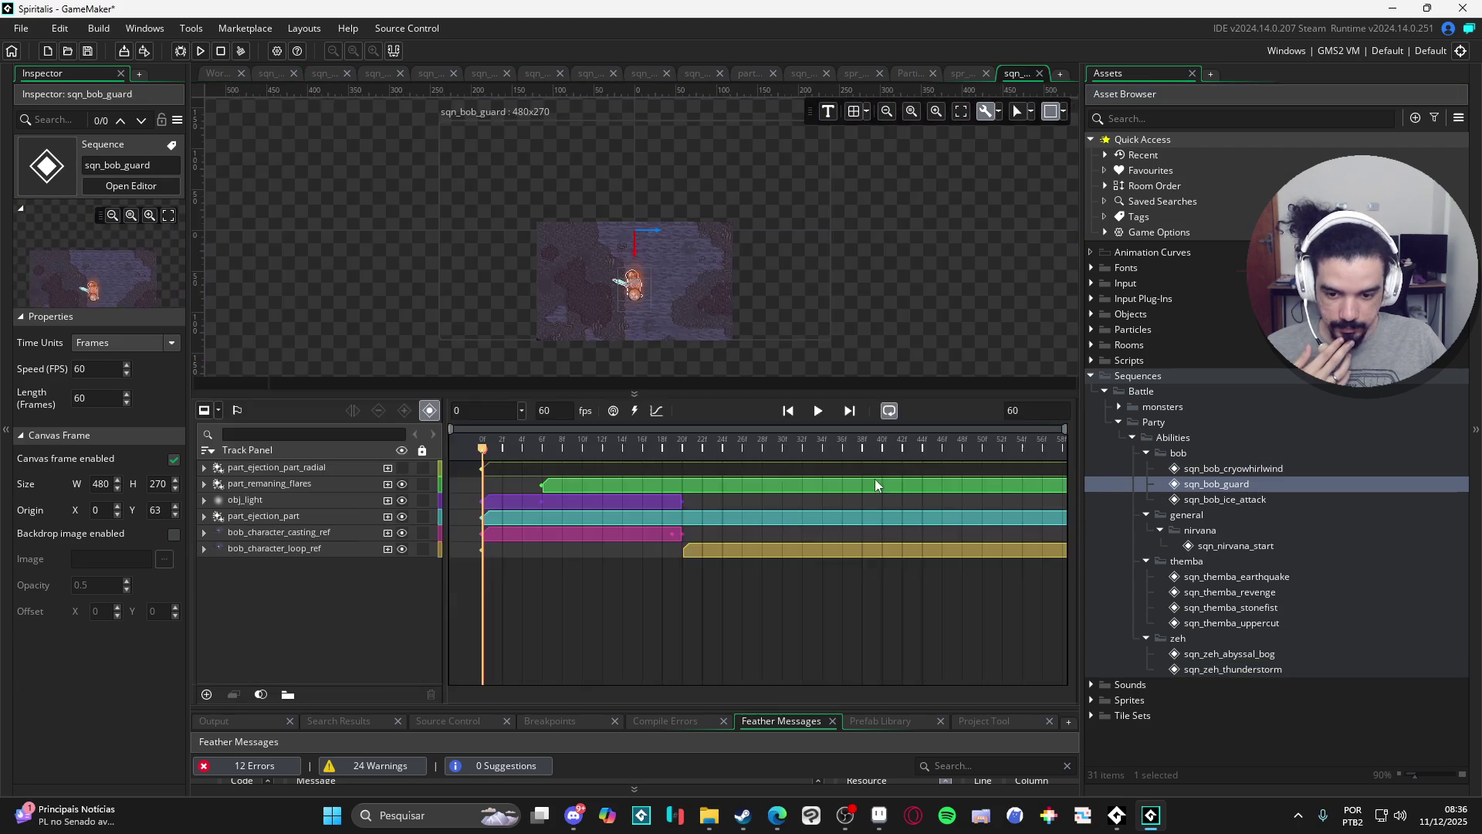
pyautogui.scroll(3, 670, 301)
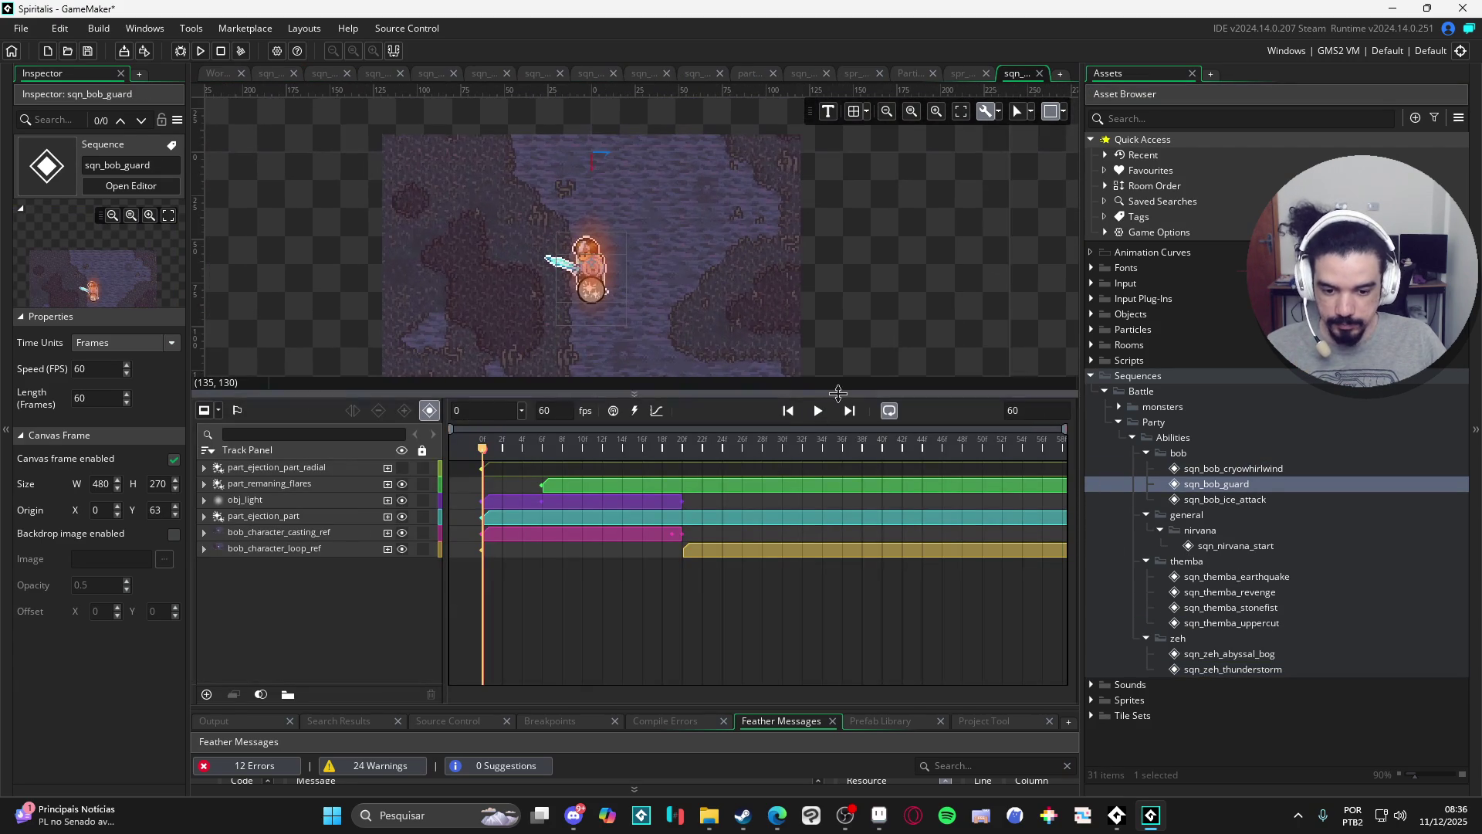
pyautogui.click(817, 410)
pyautogui.moveTo(819, 394); pyautogui.dragTo(688, 509)
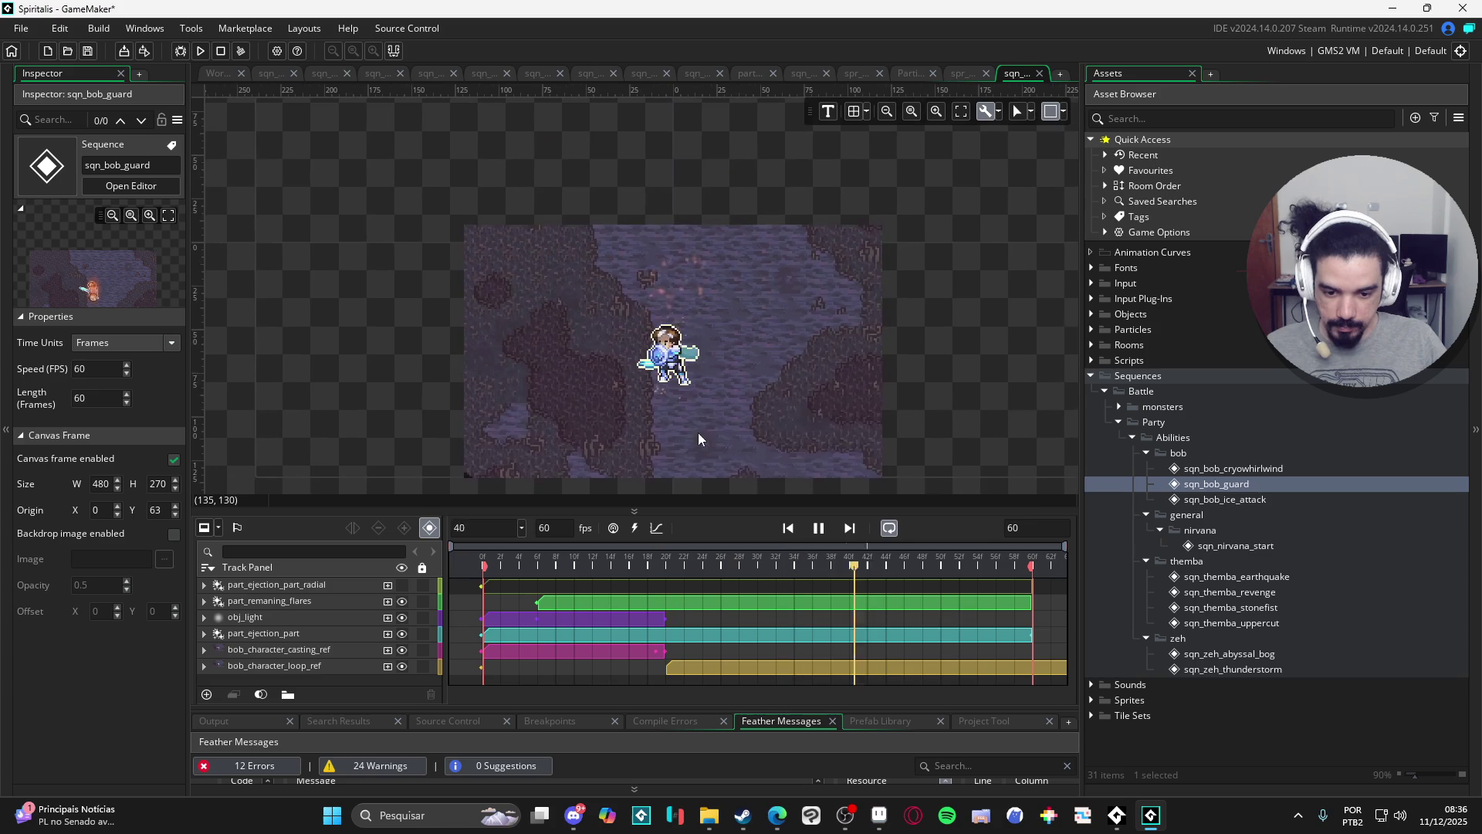
pyautogui.doubleClick(1225, 500)
pyautogui.click(819, 412)
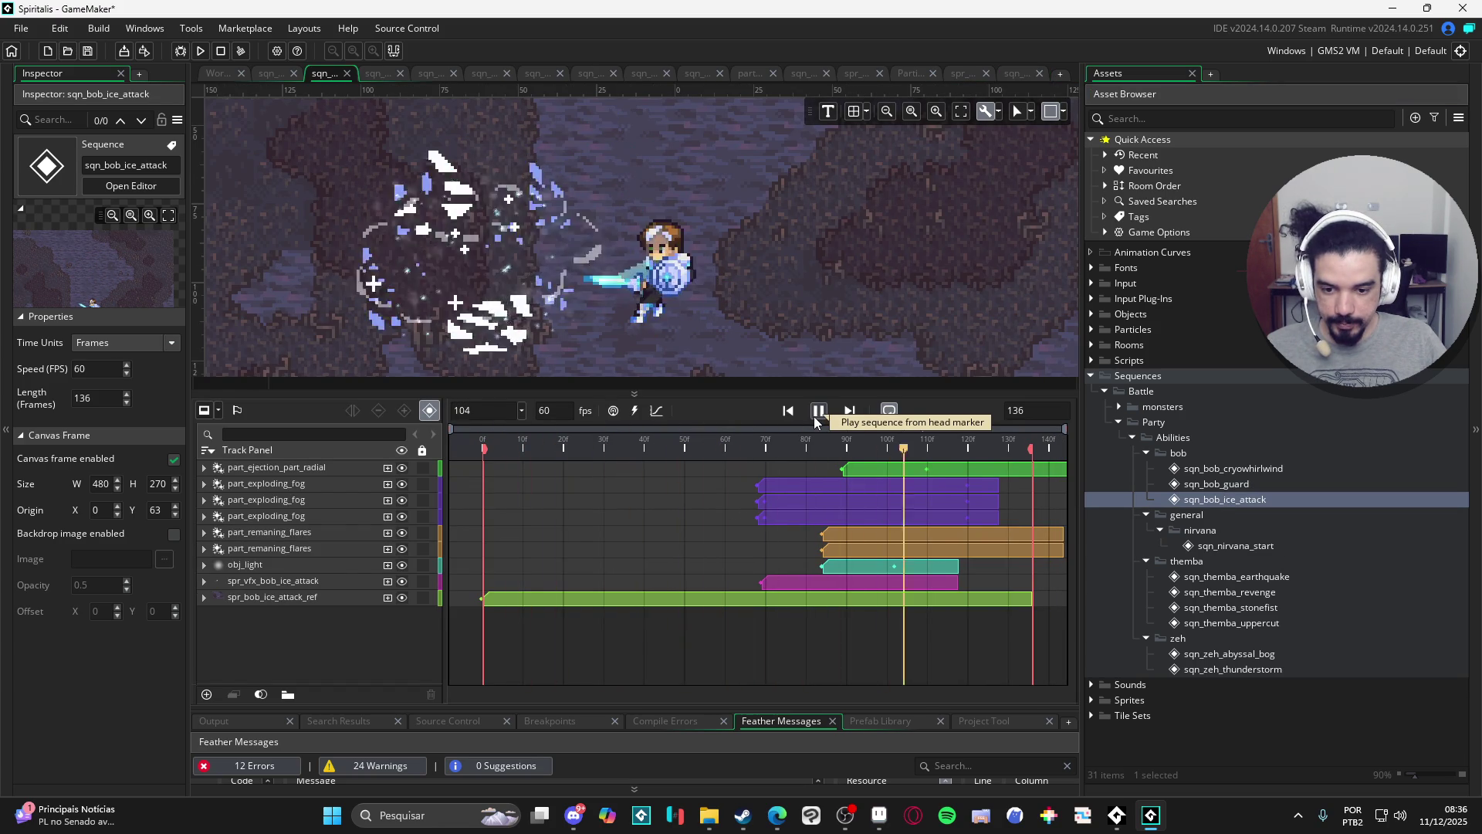
pyautogui.hotkey('alt', 'Tab')
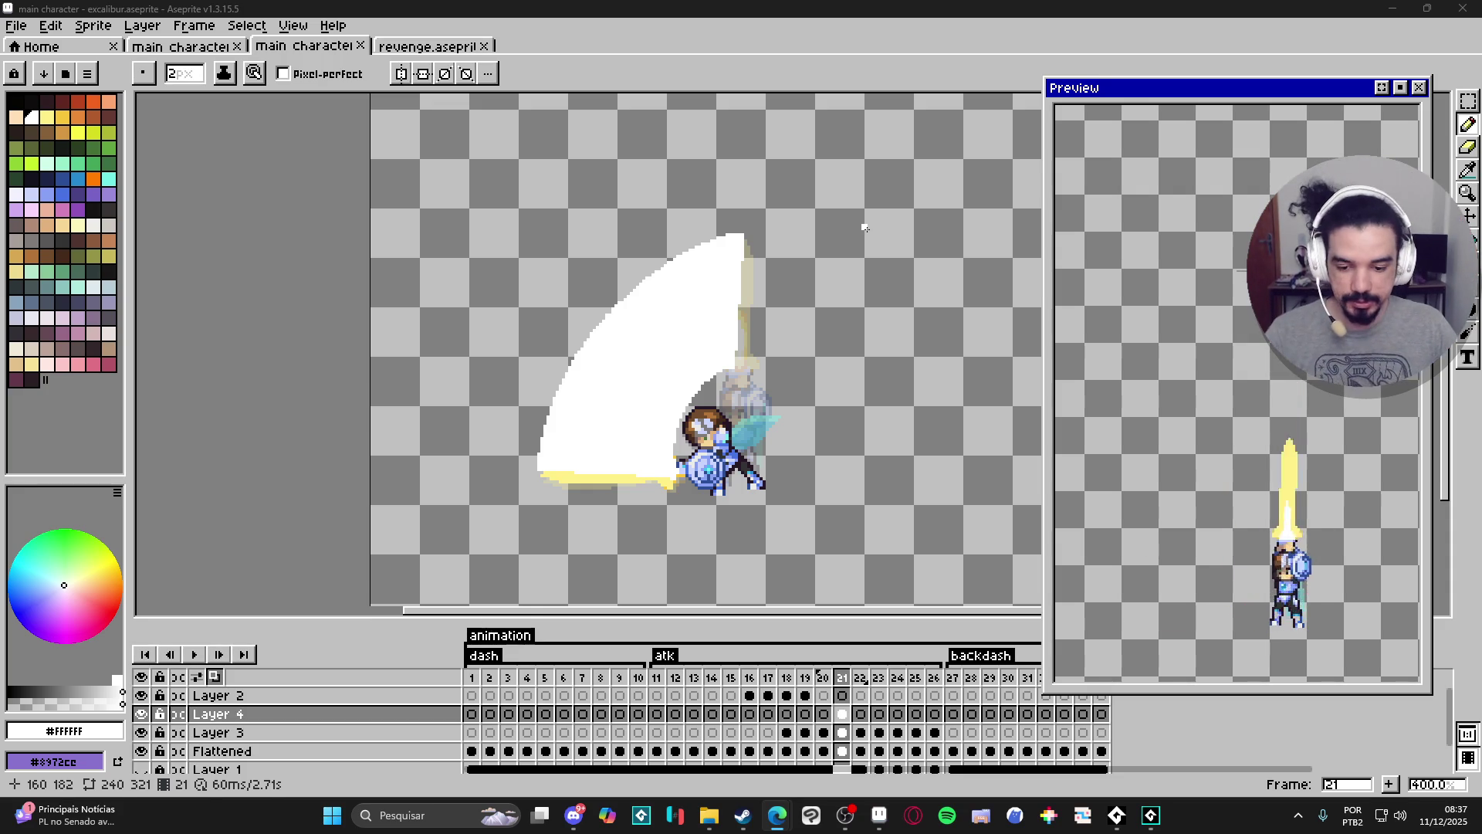
# With the Pencil at 1-pixel brush size, touch up pixels along the white slash edge.
pyautogui.scroll(1, 671, 394)
pyautogui.press('v')
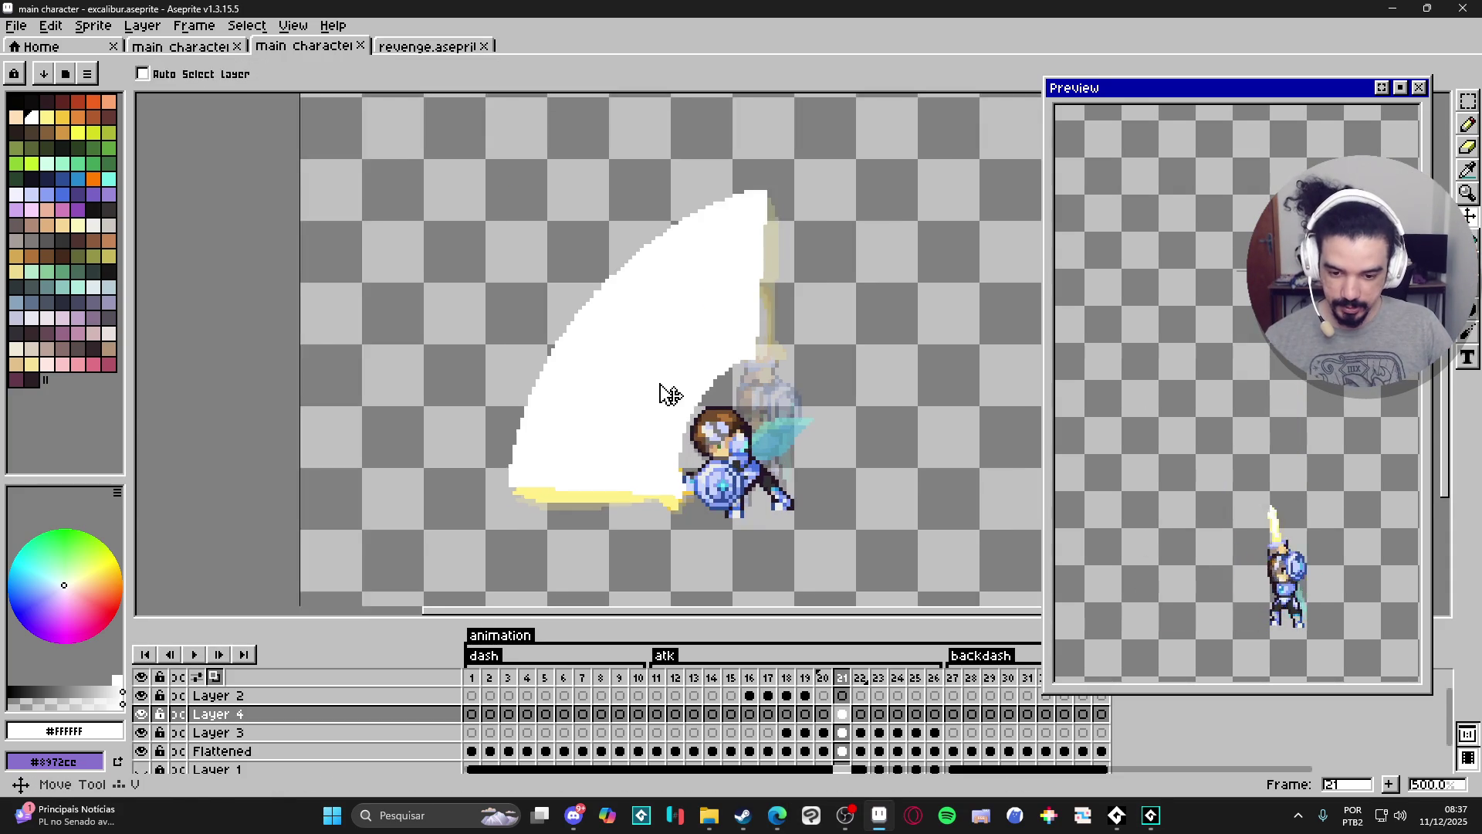
pyautogui.press('b')
pyautogui.scroll(4, 744, 381)
pyautogui.click(744, 381)
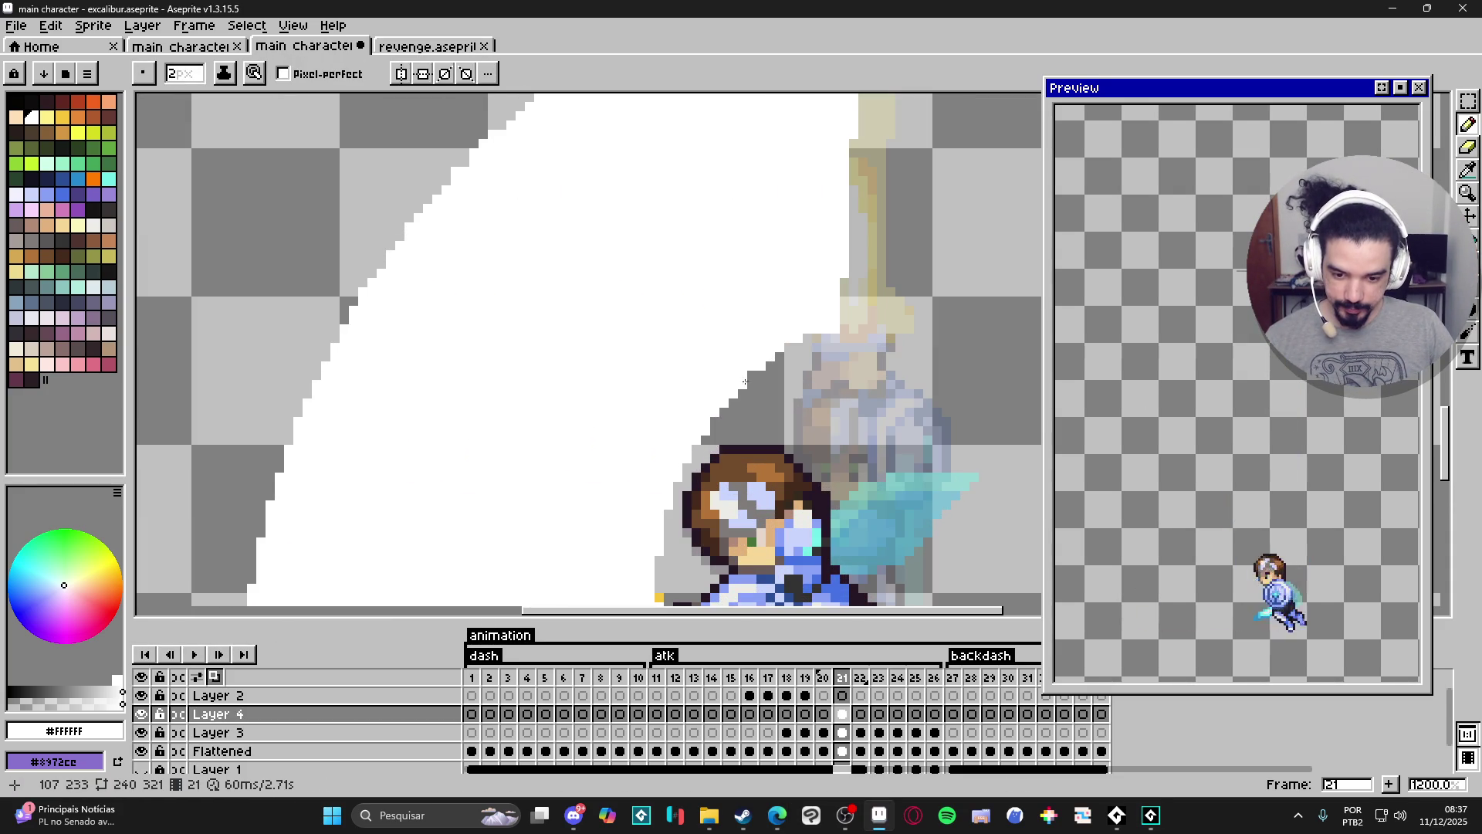
pyautogui.press('-')
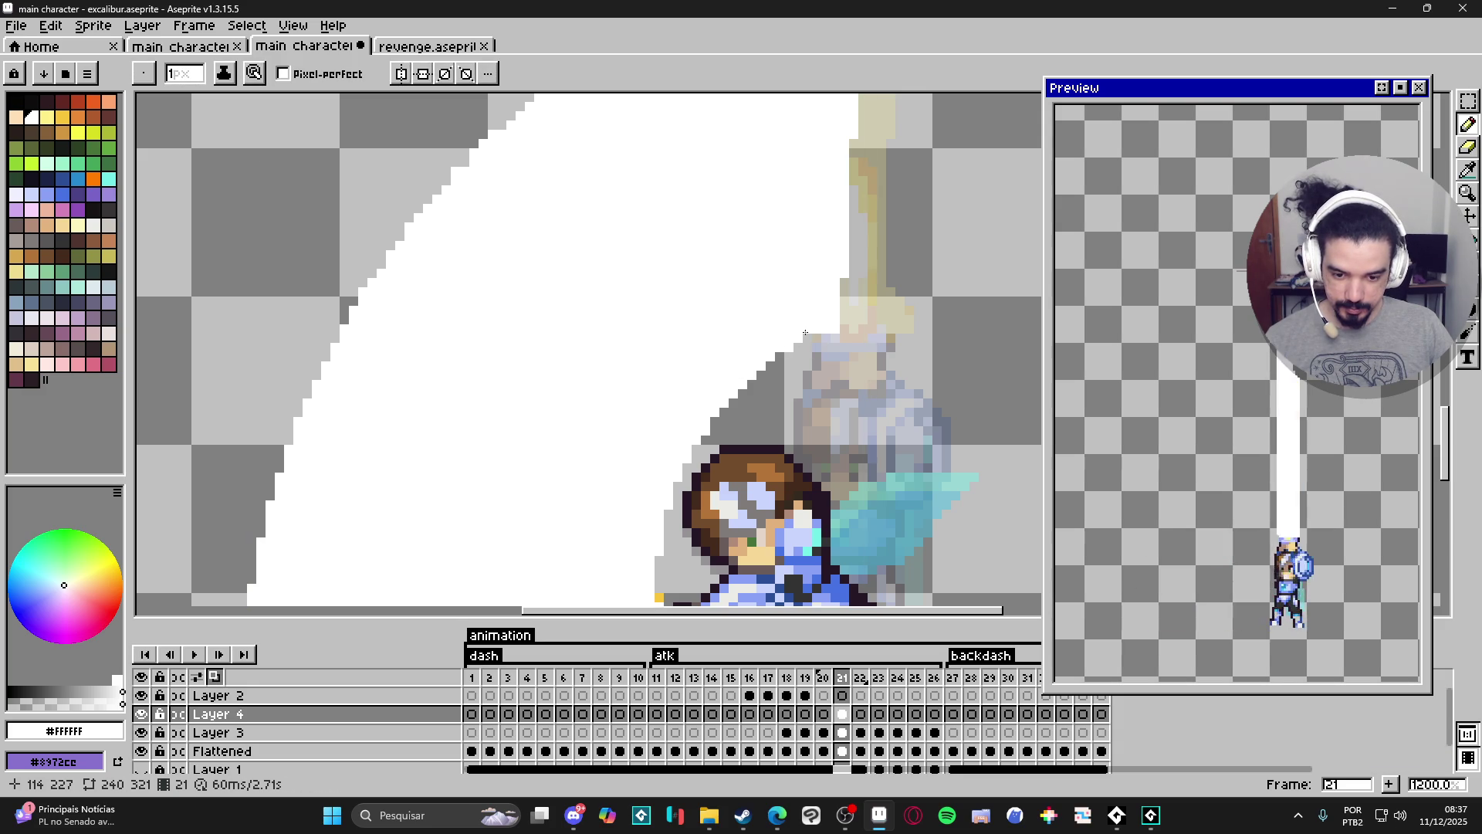
pyautogui.scroll(-5, 805, 333)
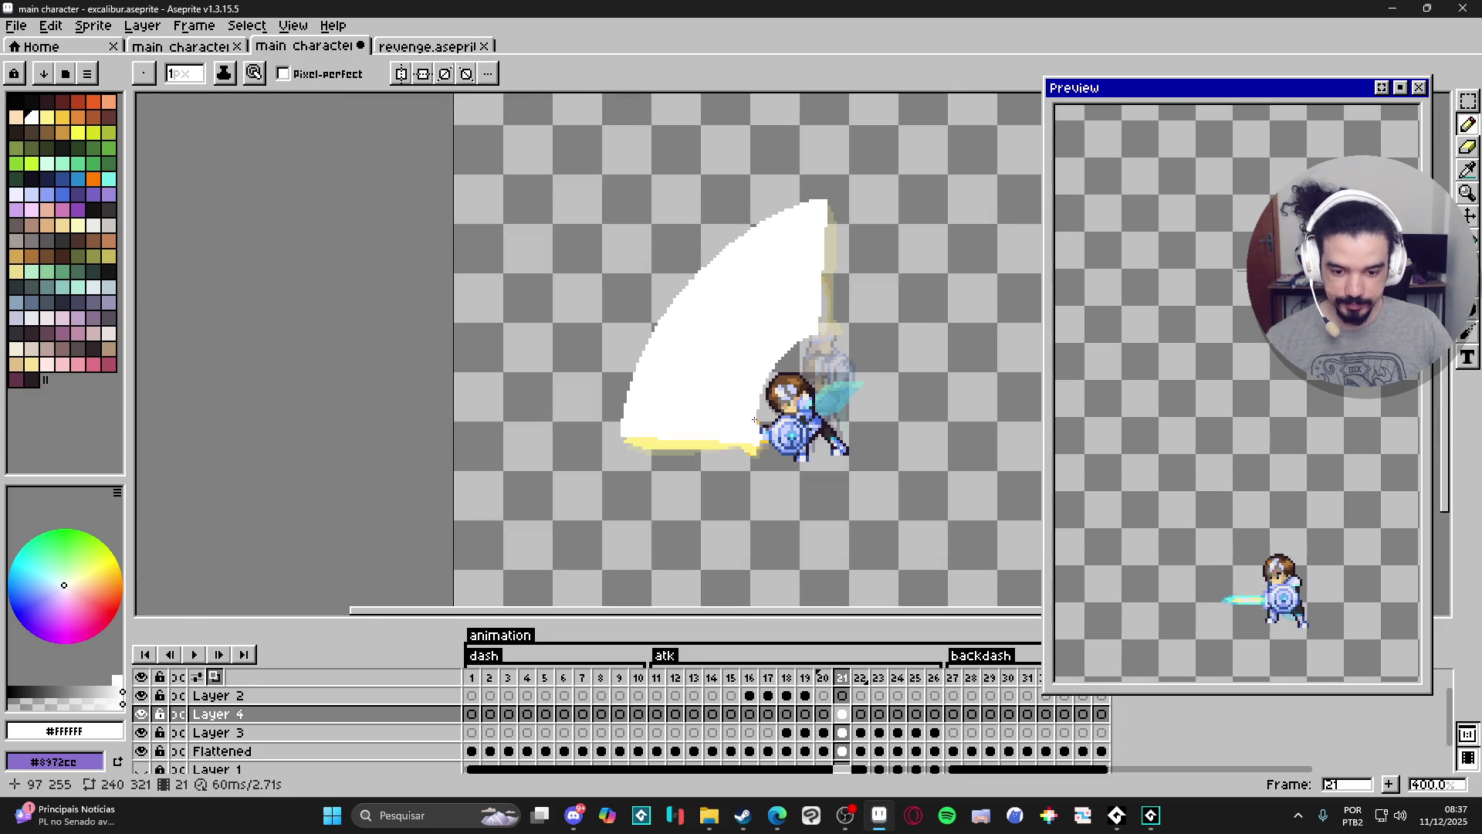
pyautogui.scroll(5, 698, 285)
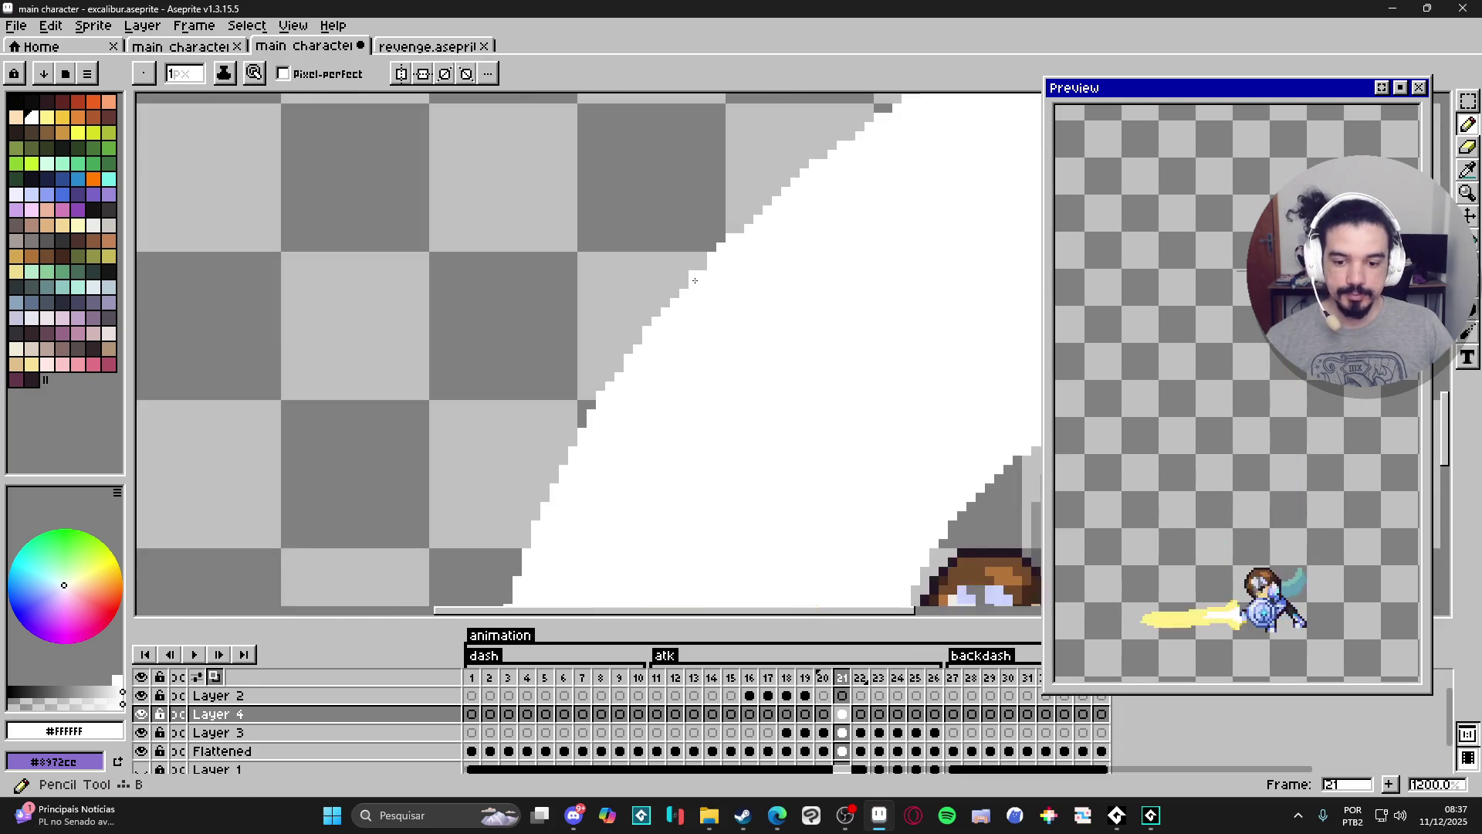
pyautogui.scroll(-6, 710, 294)
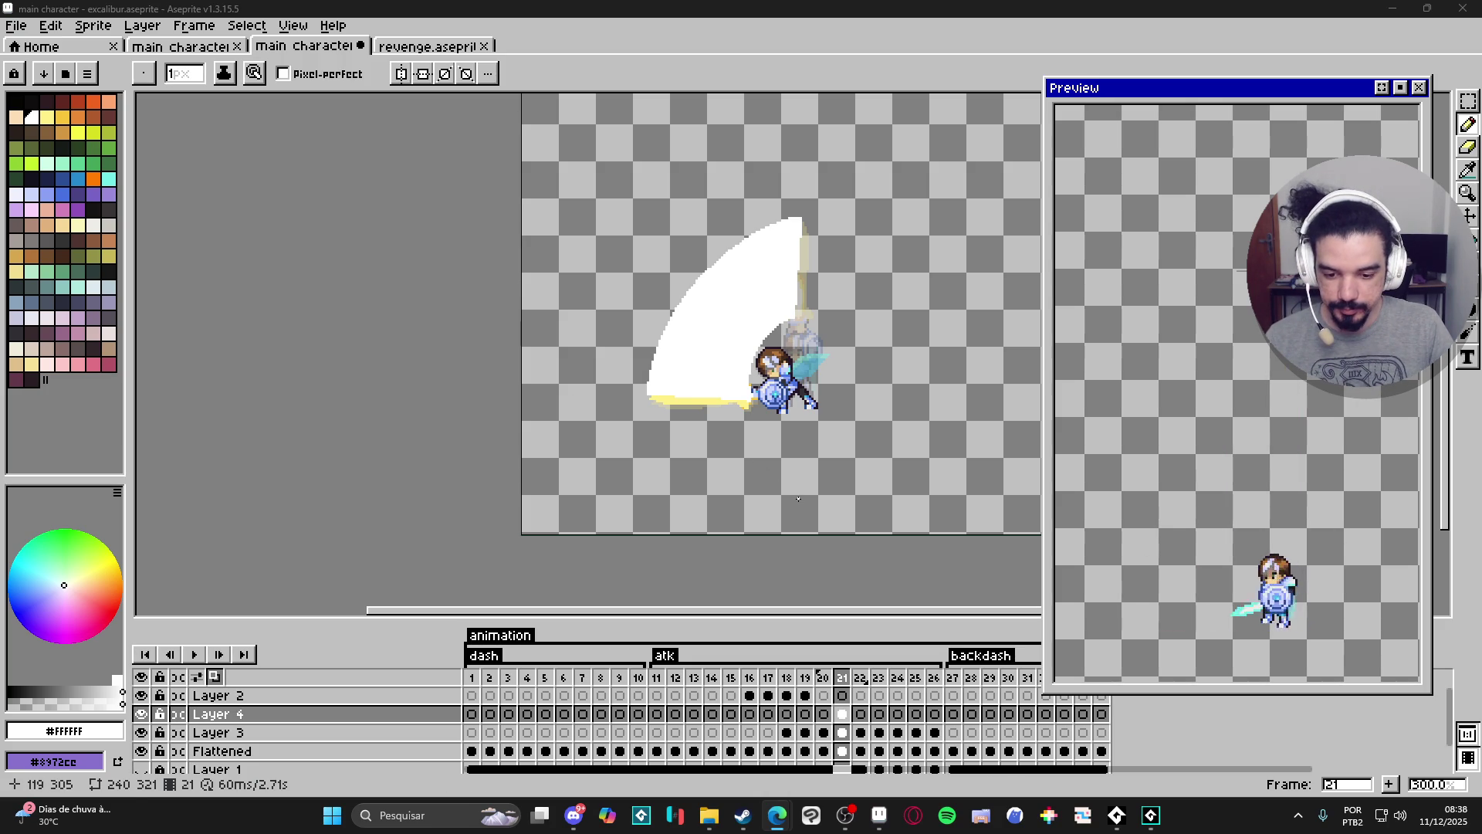
# Compare with the neighbouring frame, then return to frame 21's white slash.
pyautogui.click(860, 714)
pyautogui.click(841, 715)
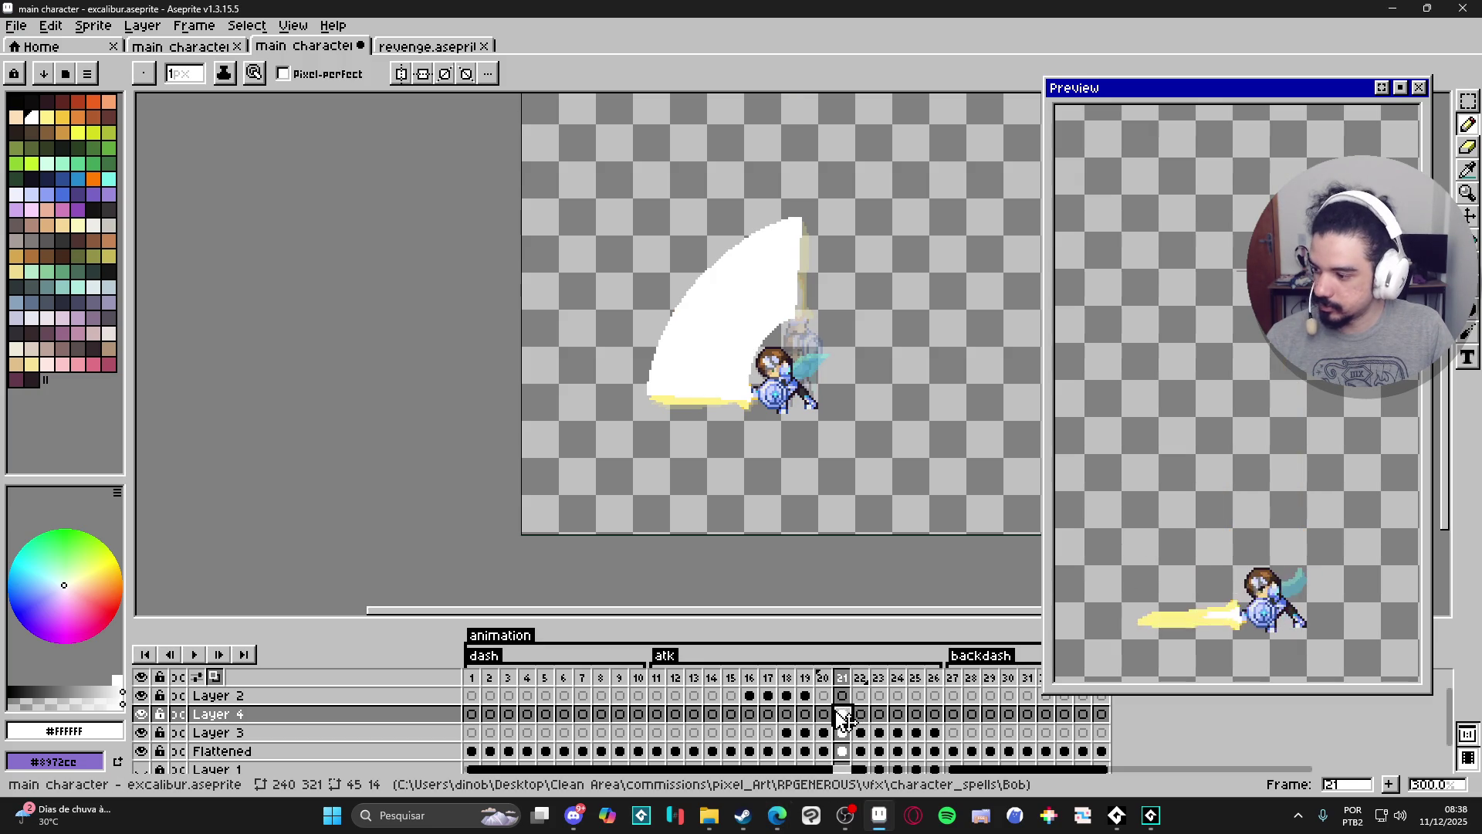
# On frame 22, outline the first shard along the faded arc and fill it white.
pyautogui.press('Right')
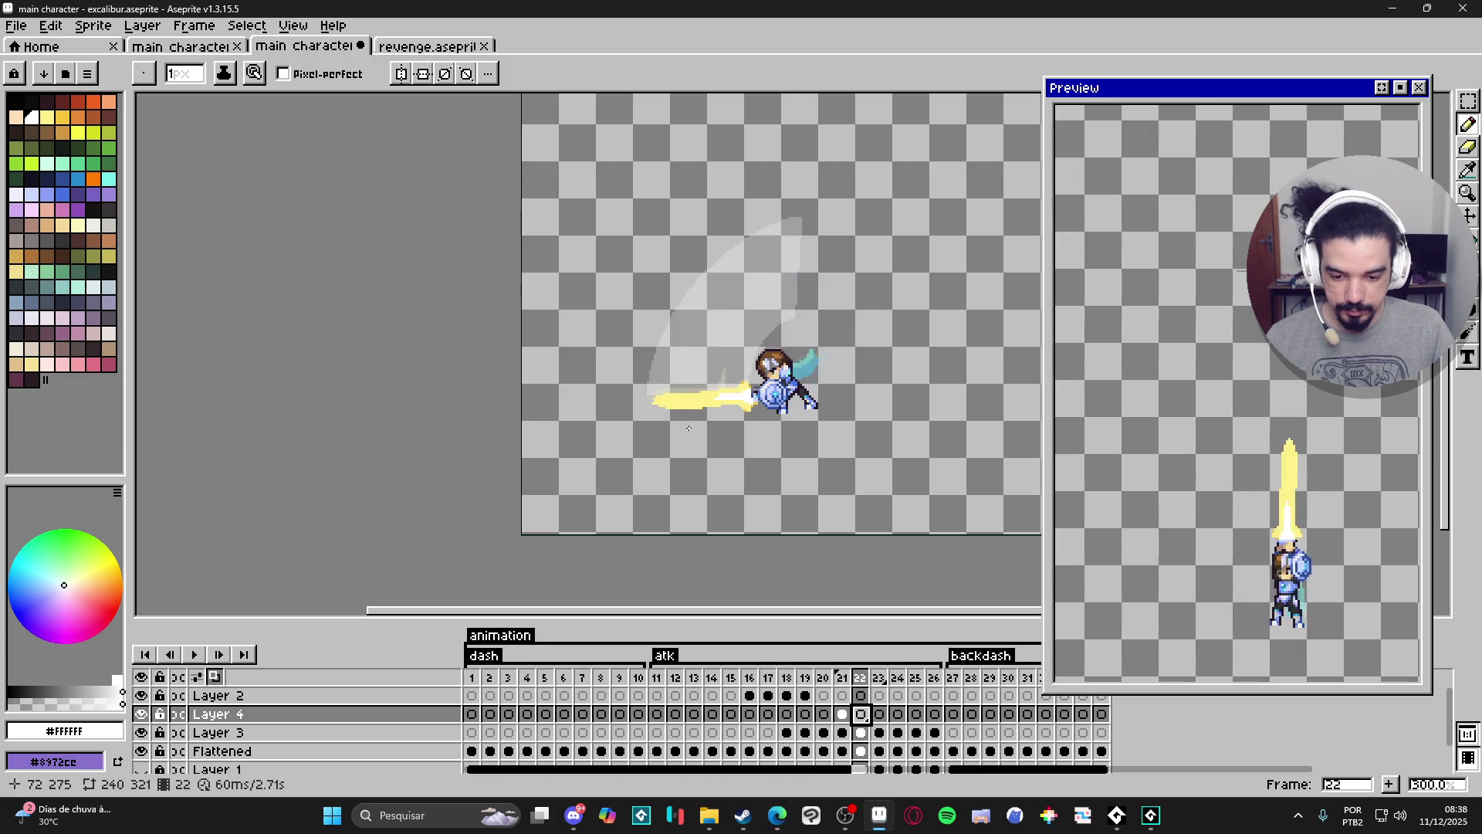
pyautogui.scroll(3, 716, 366)
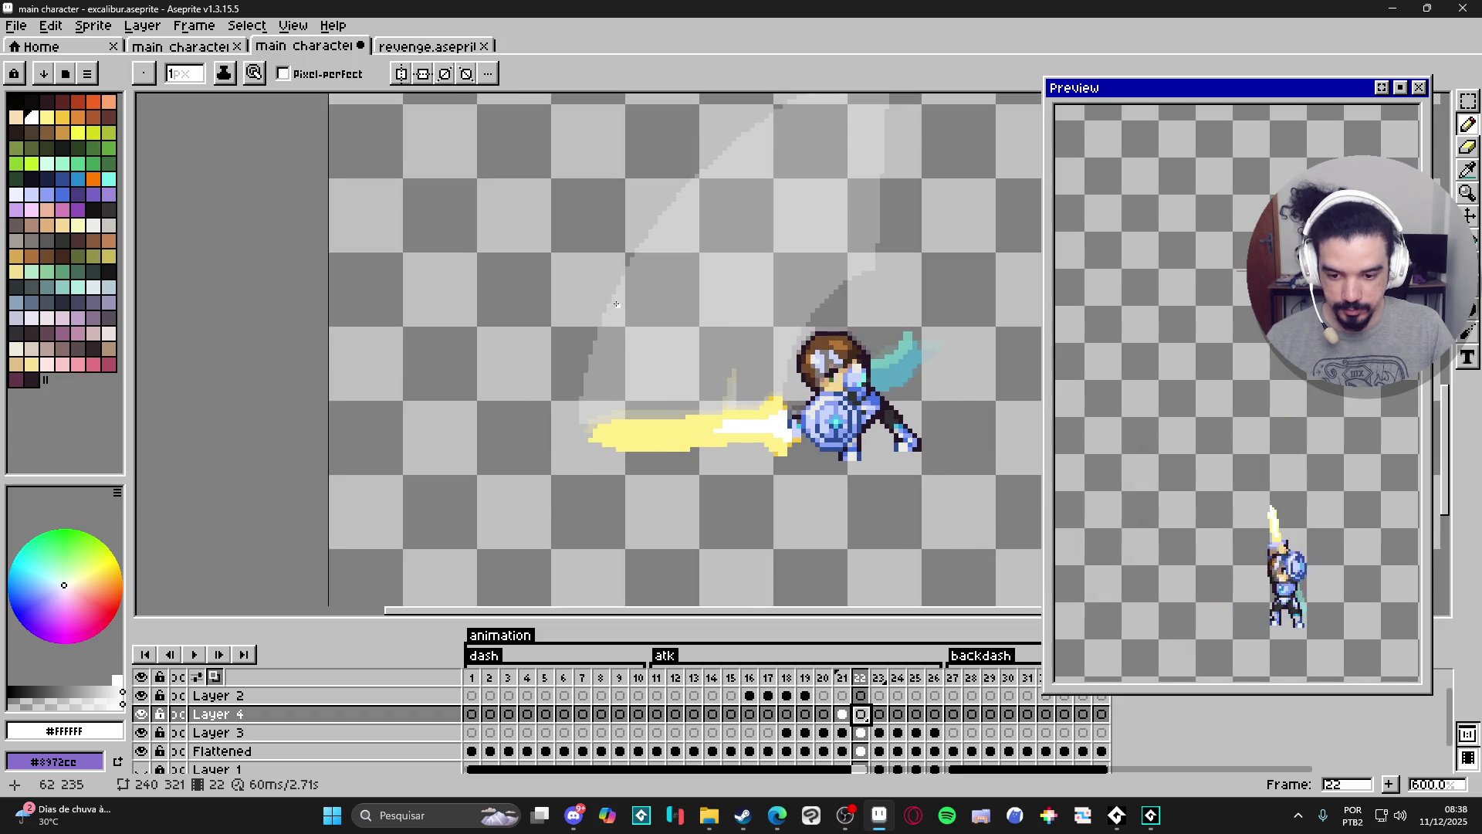
pyautogui.moveTo(640, 309)
pyautogui.mouseDown()
pyautogui.moveTo(769, 400)
pyautogui.moveTo(651, 421)
pyautogui.moveTo(601, 365)
pyautogui.moveTo(640, 311)
pyautogui.mouseUp()
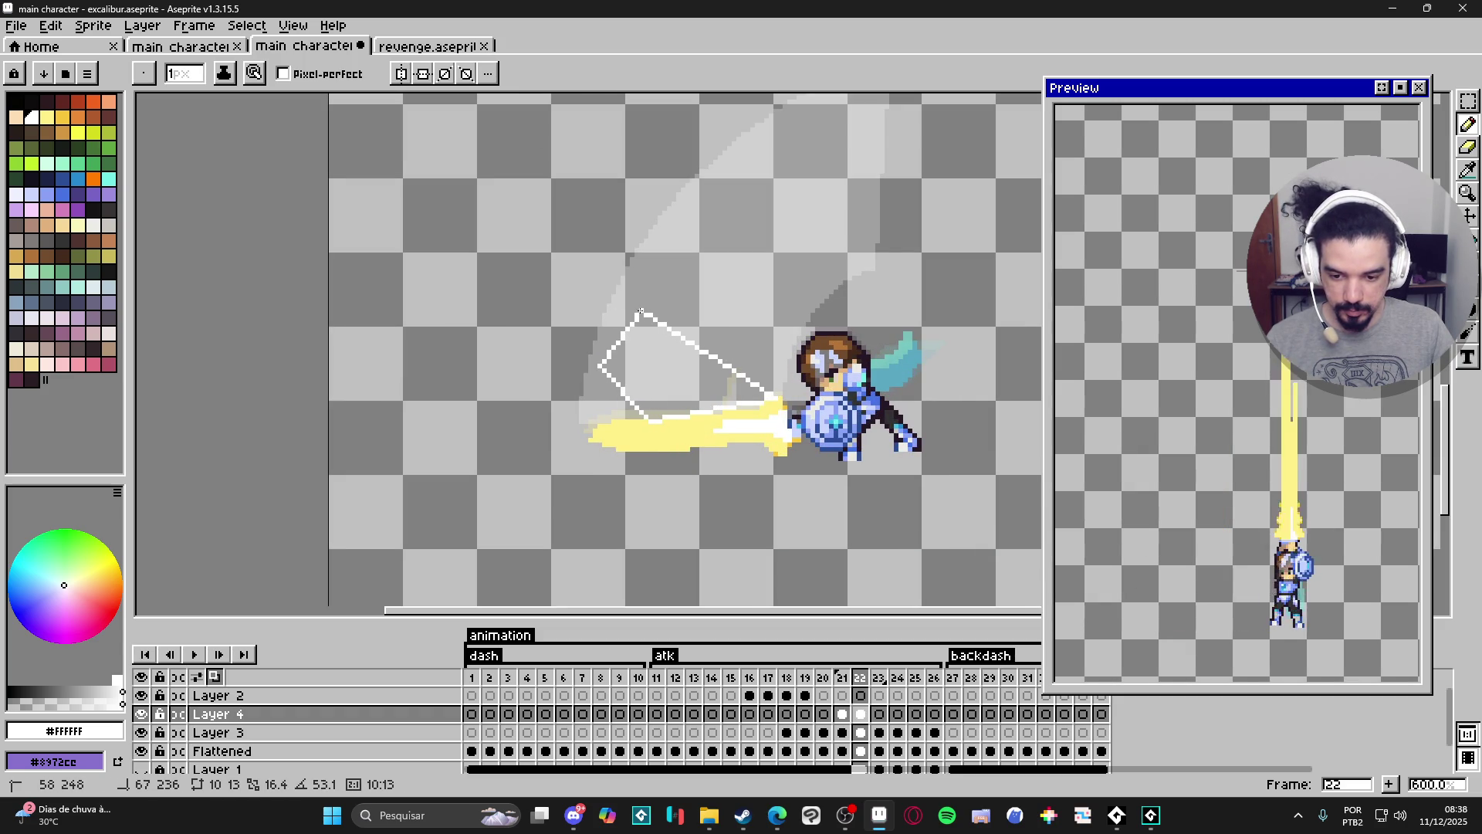
pyautogui.press('g')
pyautogui.click(668, 342)
# Outline a second shard further along the arc and fill it white.
pyautogui.press('b')
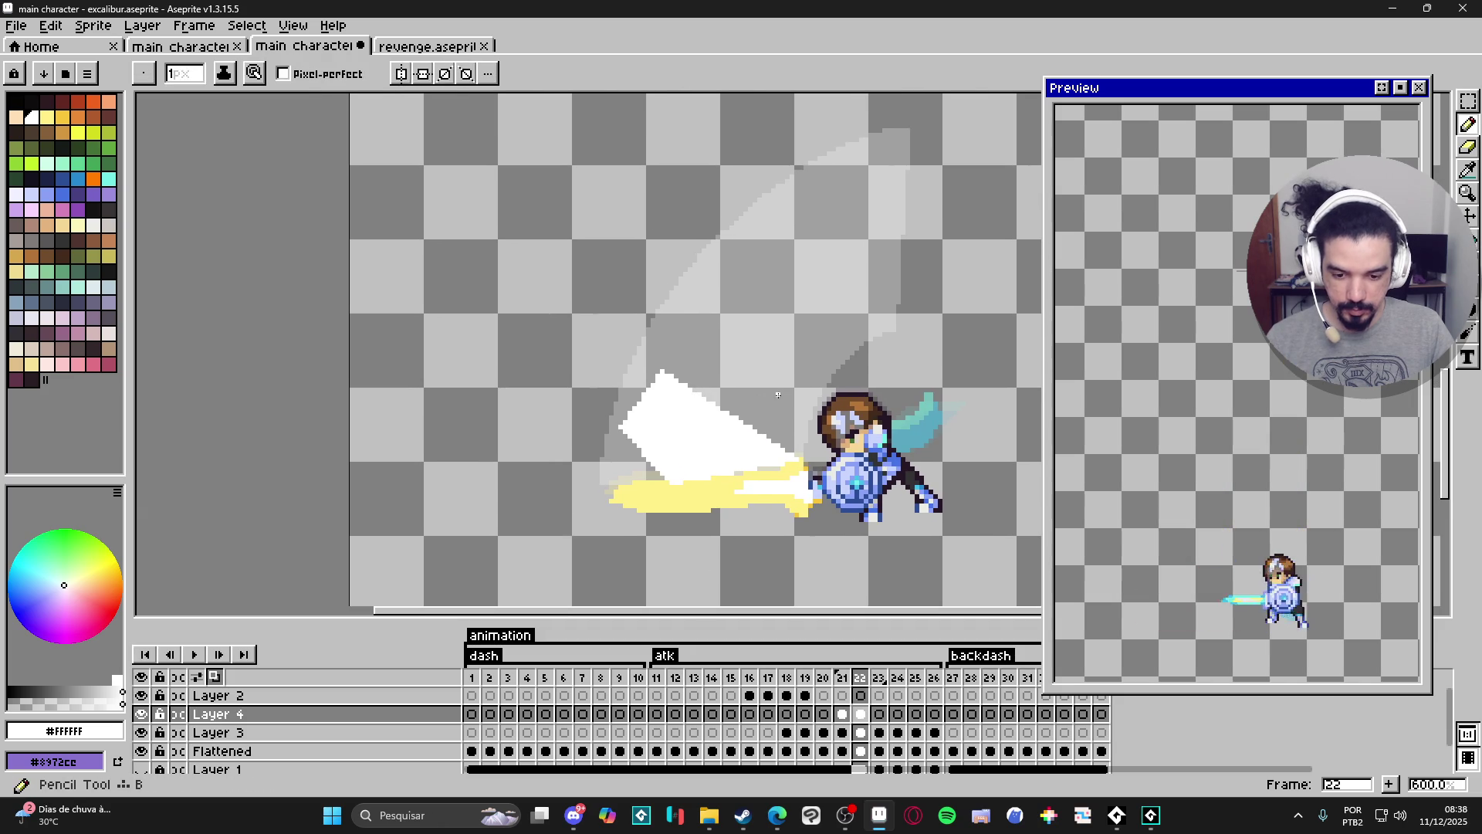
pyautogui.moveTo(760, 408)
pyautogui.mouseDown()
pyautogui.moveTo(829, 380)
pyautogui.moveTo(834, 328)
pyautogui.moveTo(755, 265)
pyautogui.moveTo(685, 298)
pyautogui.moveTo(714, 382)
pyautogui.moveTo(759, 407)
pyautogui.mouseUp()
pyautogui.press('g')
pyautogui.click(786, 396)
# Outline a third shard fragment near the arc and fill it white.
pyautogui.press('b')
pyautogui.keyDown('shift'); pyautogui.click(776, 421); pyautogui.keyUp('shift')
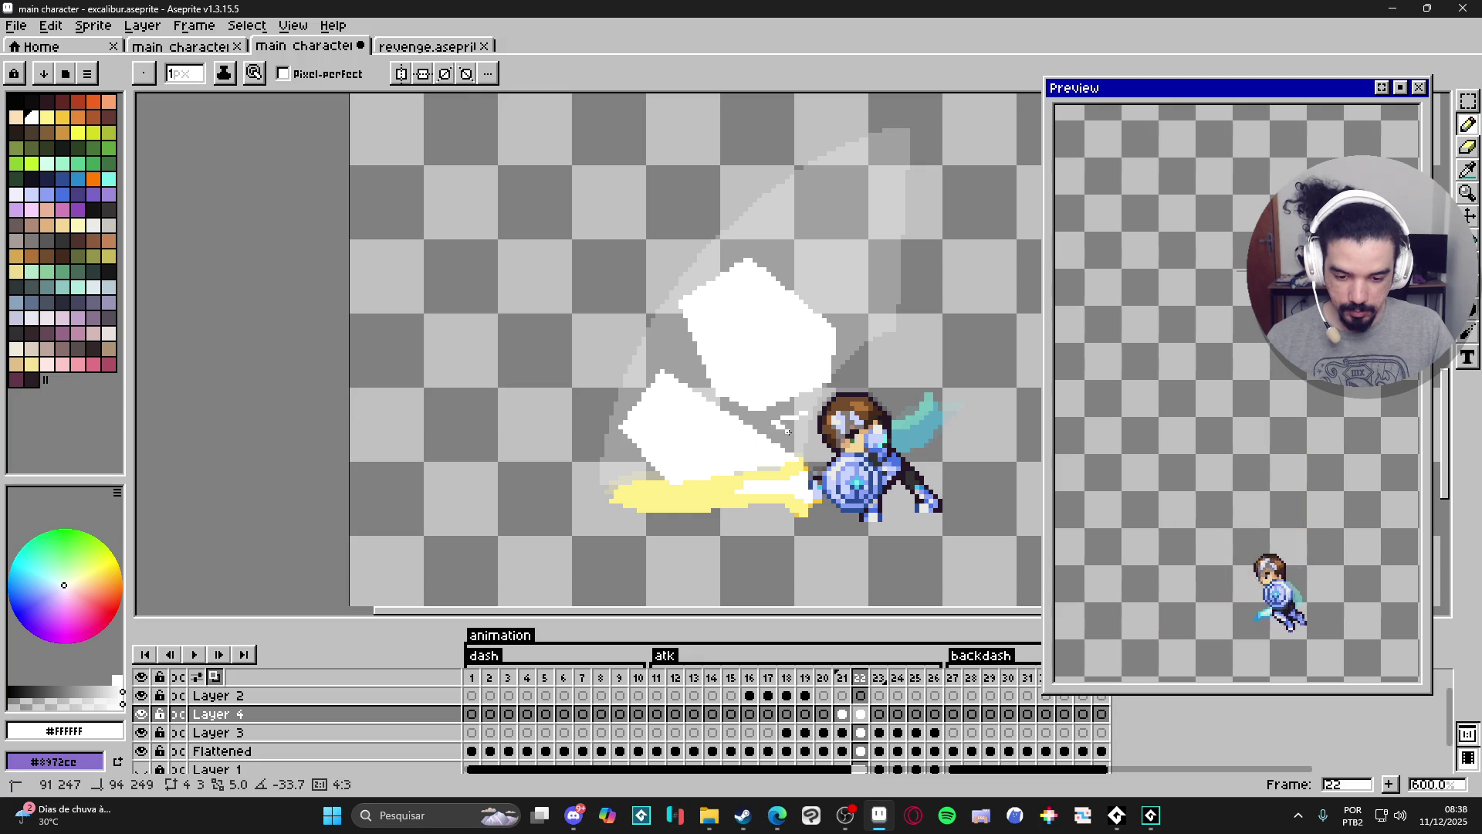
pyautogui.keyDown('shift'); pyautogui.click(800, 444); pyautogui.keyUp('shift')
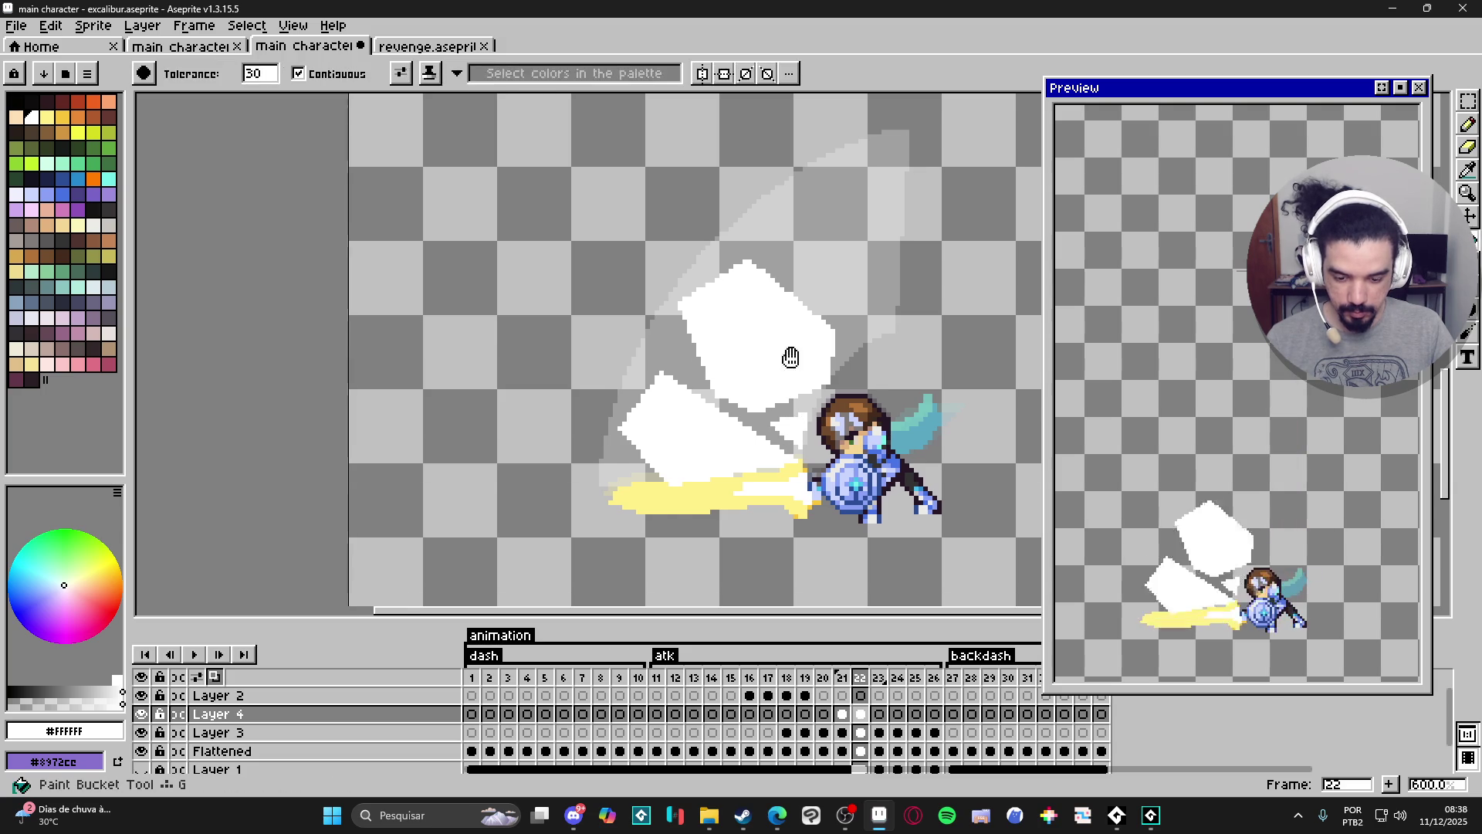
pyautogui.scroll(2, 785, 299)
pyautogui.keyDown('shift'); pyautogui.click(826, 368); pyautogui.keyUp('shift')
pyautogui.keyDown('shift'); pyautogui.click(870, 362); pyautogui.keyUp('shift')
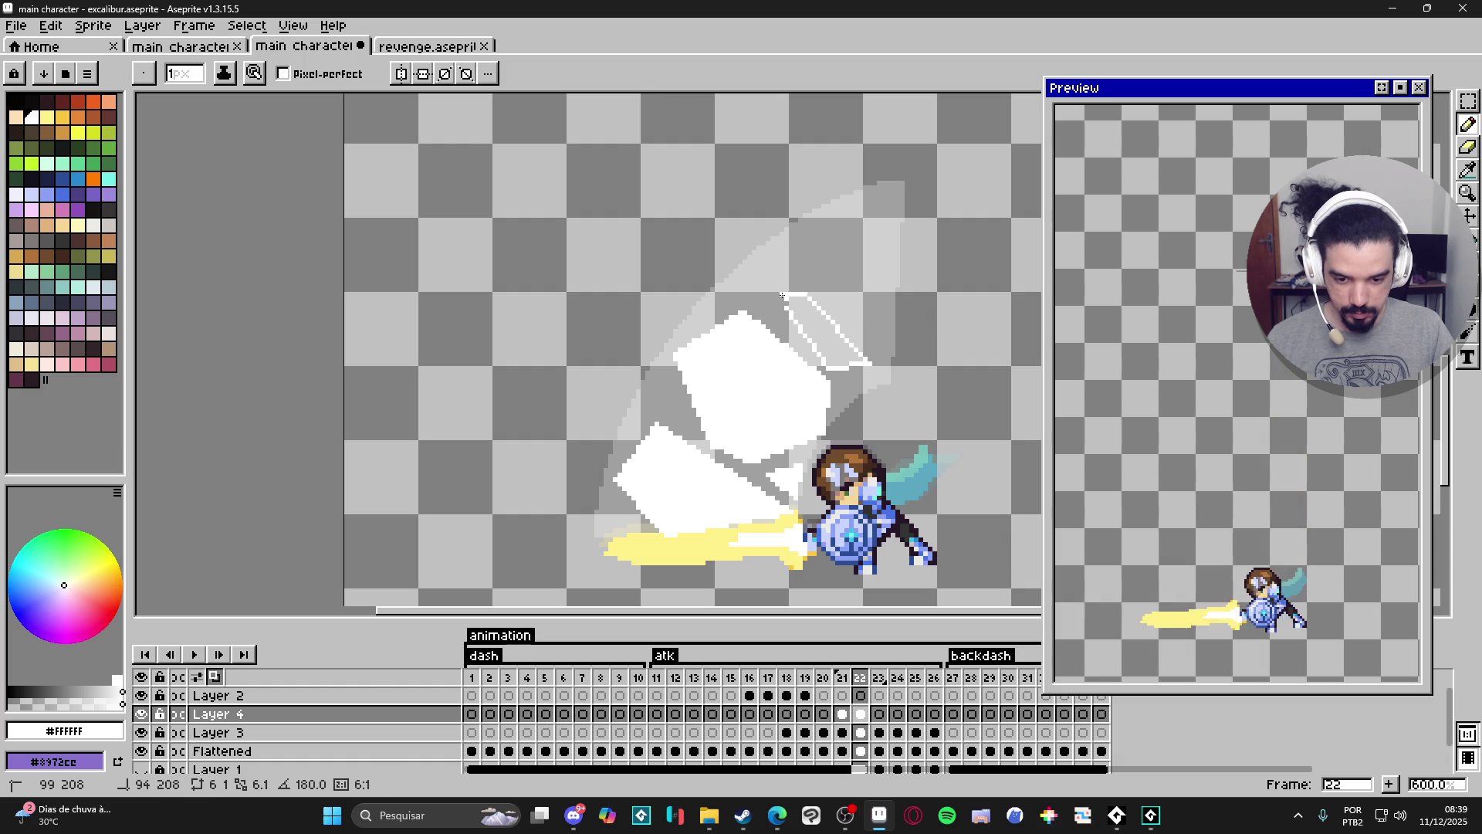
pyautogui.press('g')
pyautogui.click(826, 328)
# Outline the tall top shard with a flat tip and fill it white.
pyautogui.press('b')
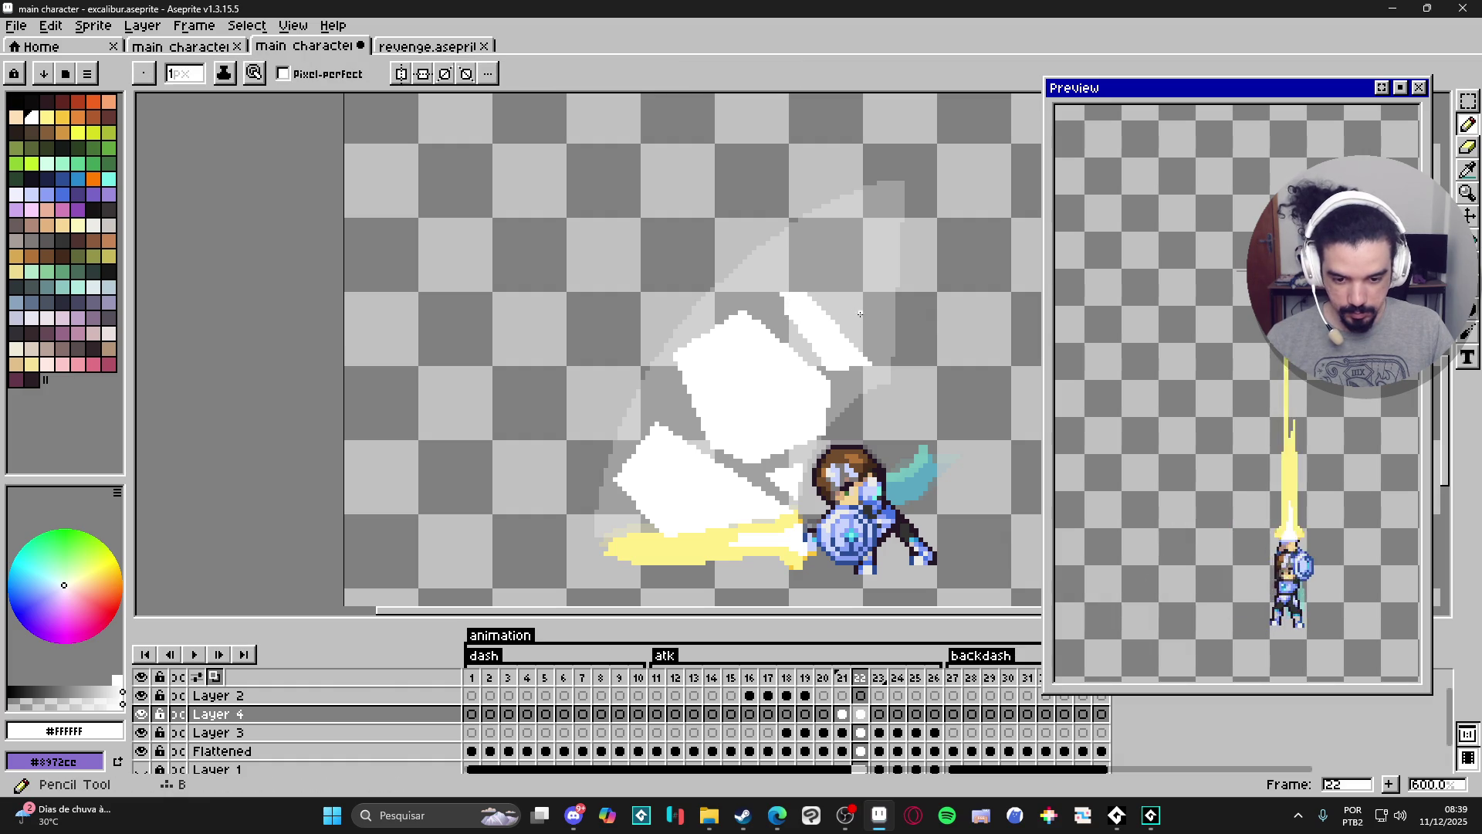
pyautogui.click(882, 340)
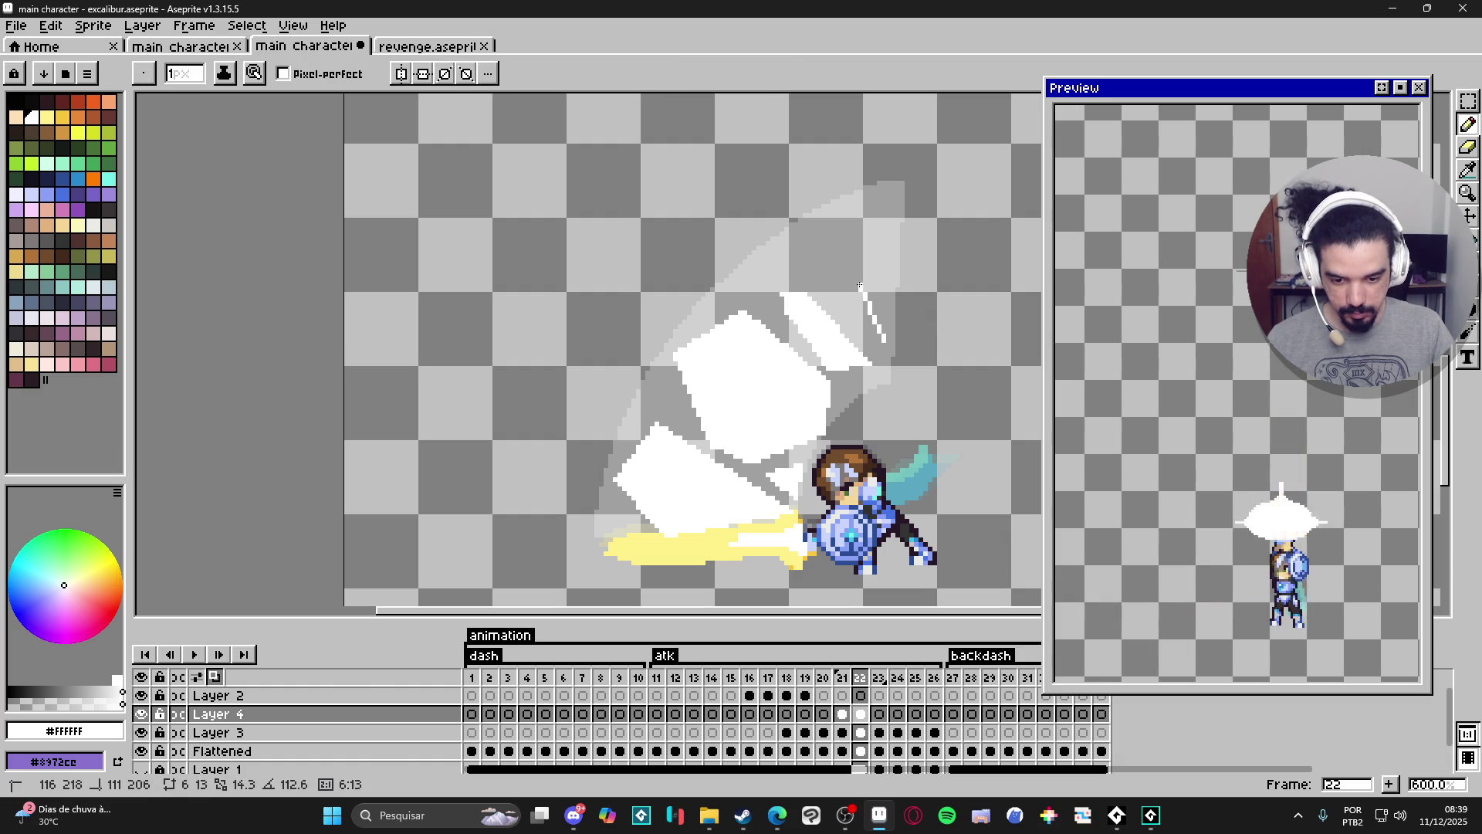
pyautogui.click(813, 267)
pyautogui.click(854, 253)
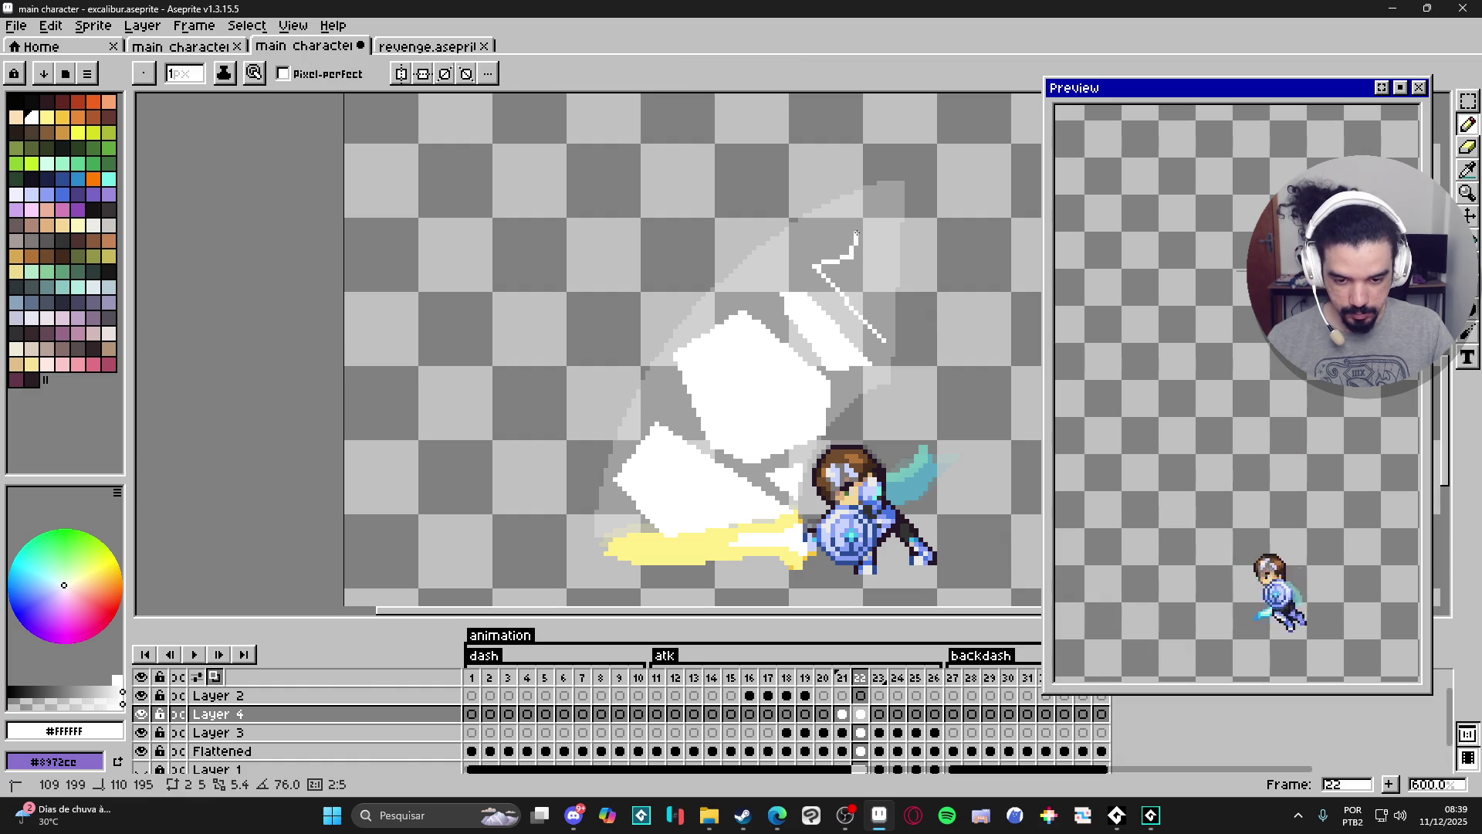
pyautogui.click(861, 230)
pyautogui.click(885, 229)
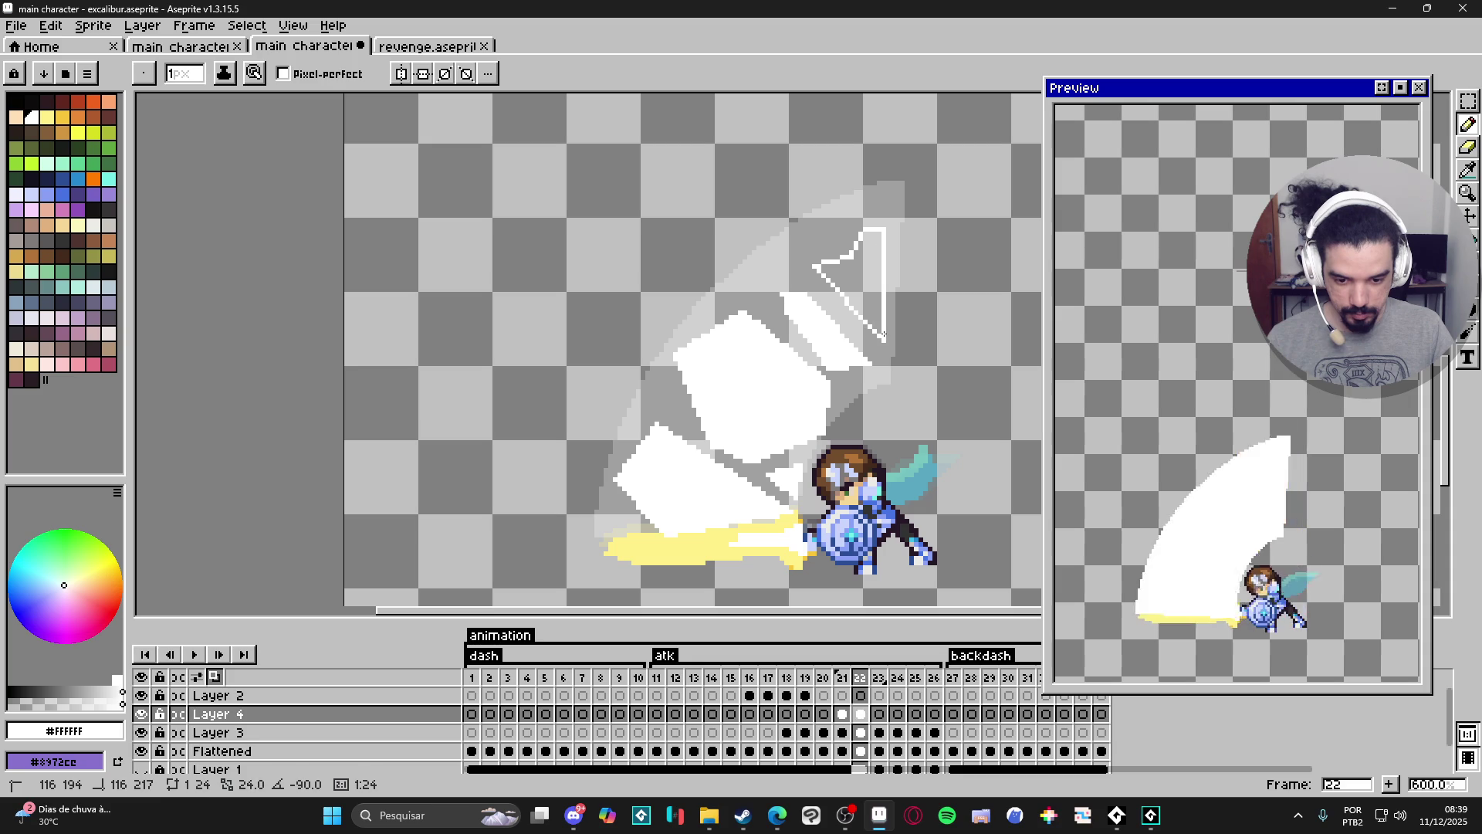
pyautogui.click(884, 338)
pyautogui.press('g')
pyautogui.click(872, 309)
pyautogui.scroll(-2, 867, 343)
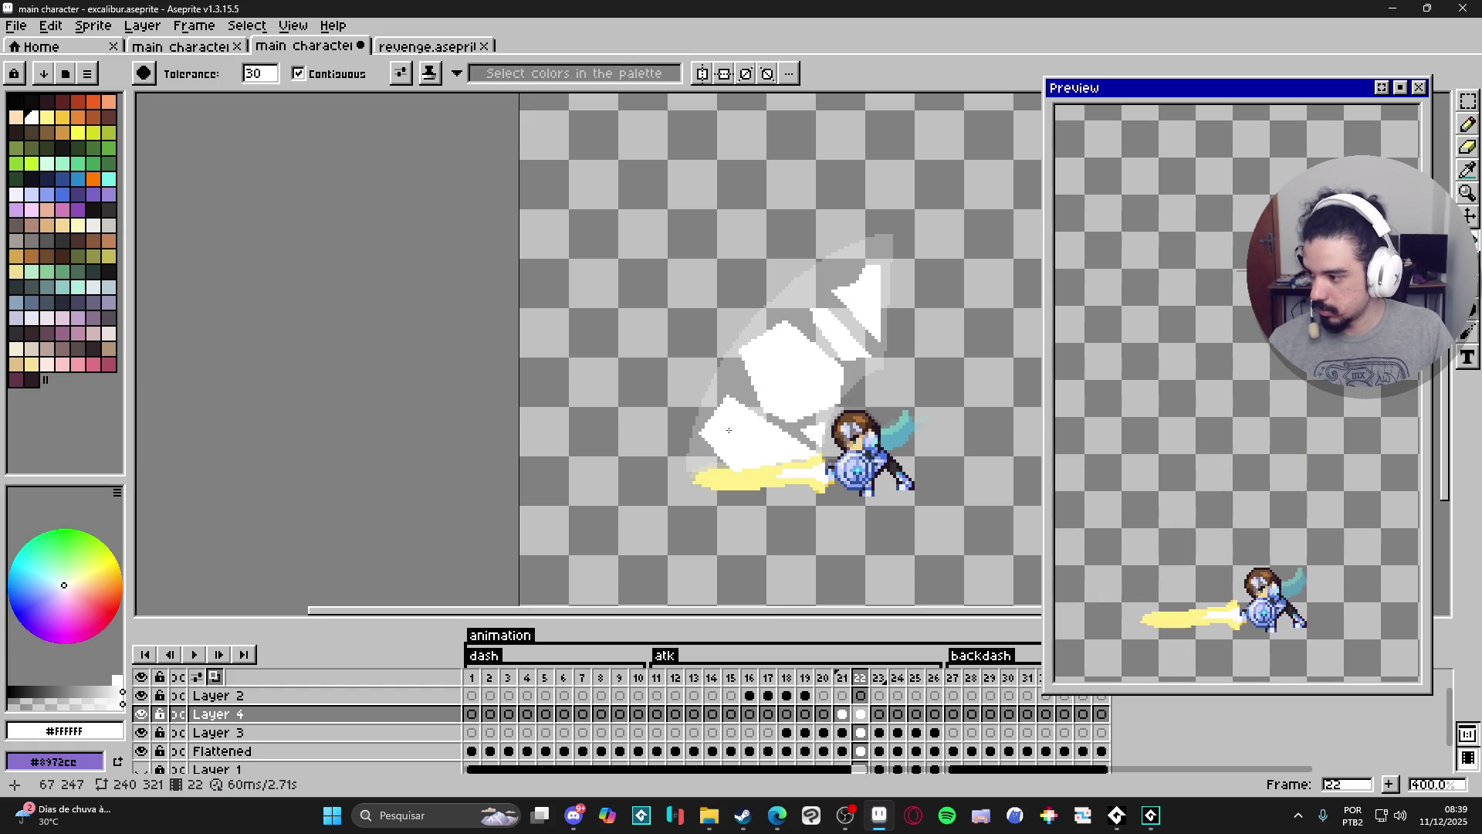
pyautogui.scroll(1, 743, 425)
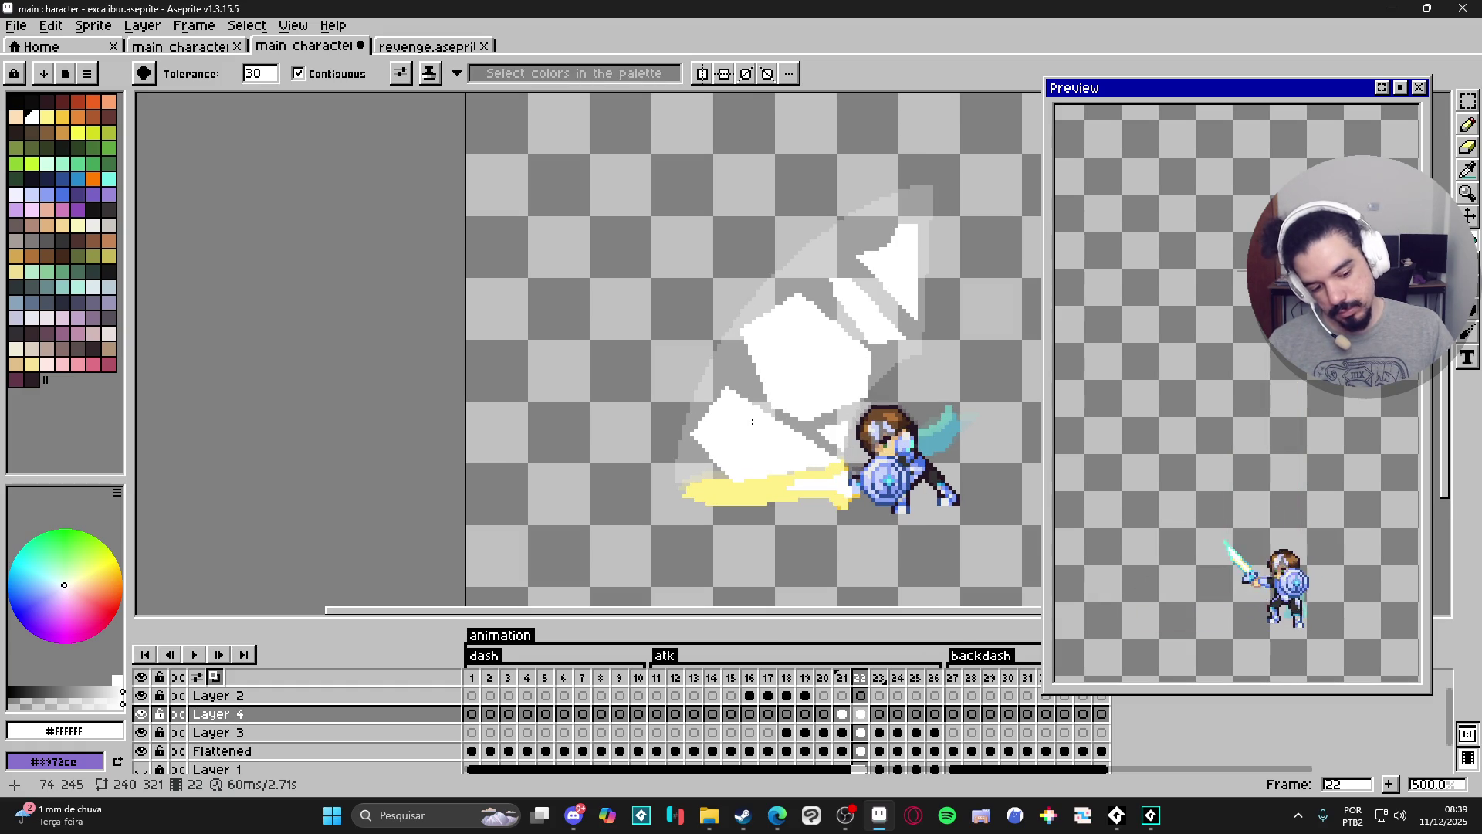
# Duplicate Layer 4 and make Layer 4 Copy visible on frame 22.
pyautogui.rightClick(865, 720)
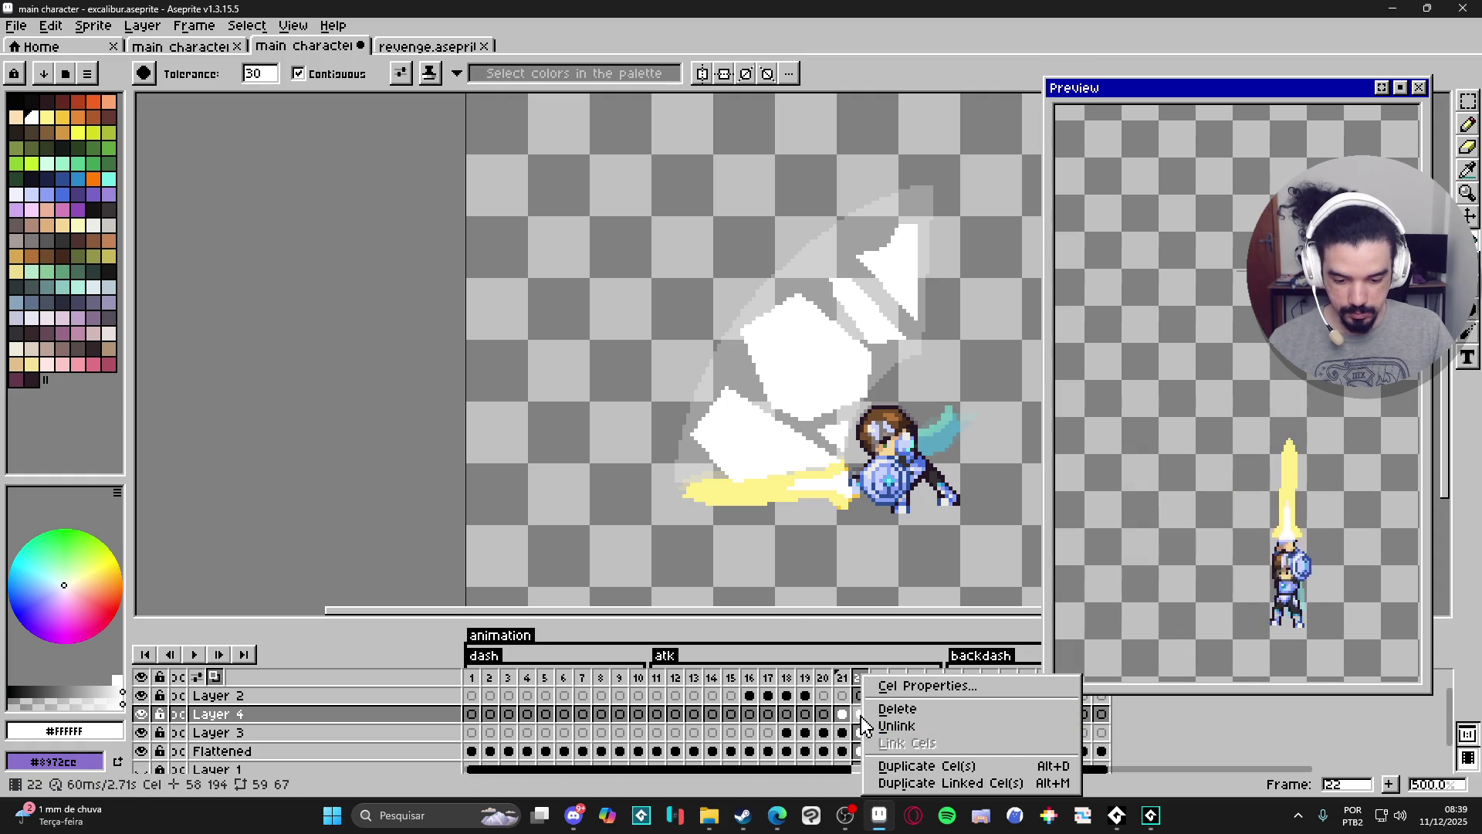
pyautogui.press('Escape')
pyautogui.rightClick(435, 721)
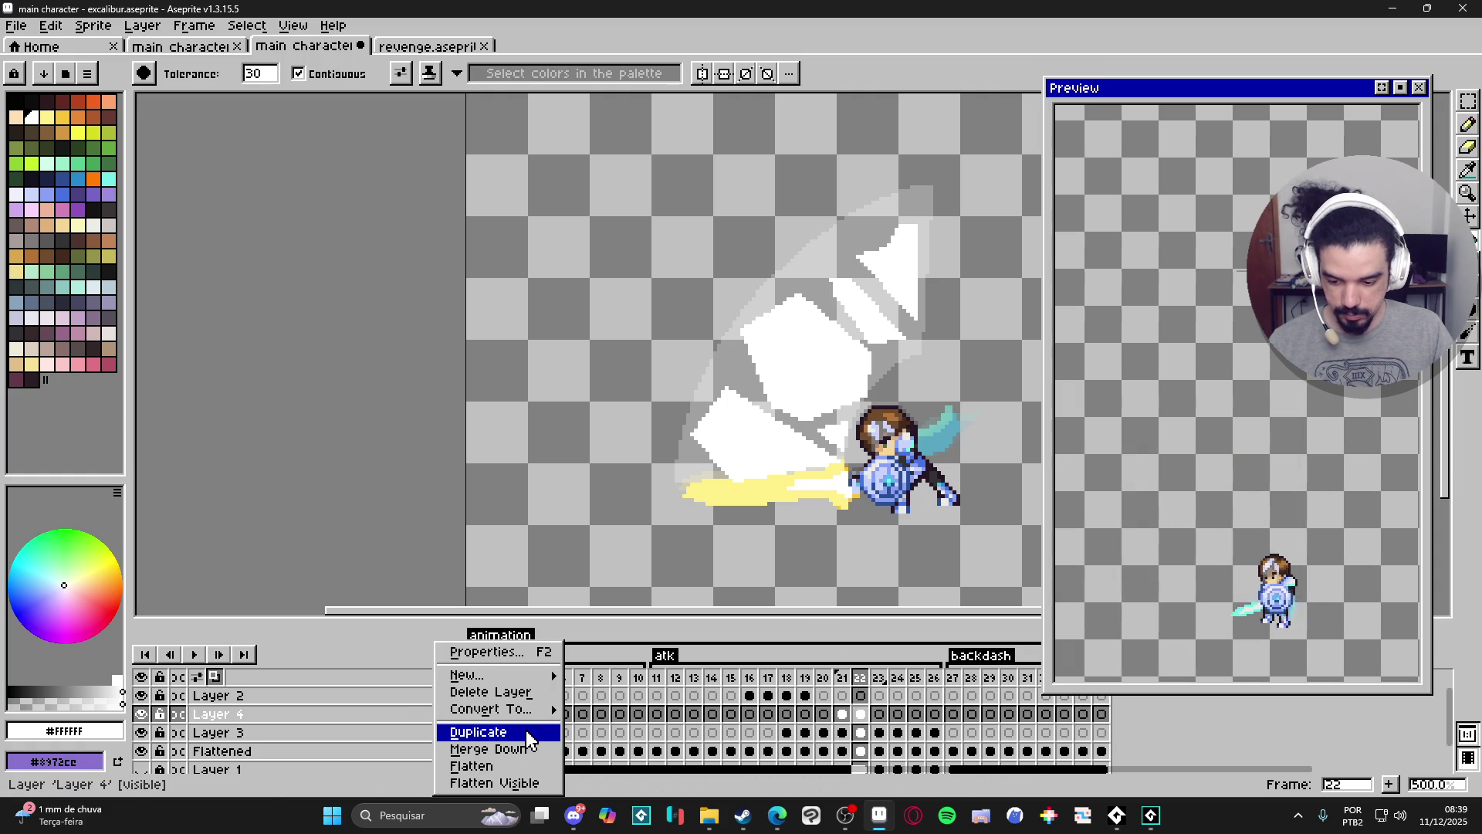
pyautogui.click(533, 732)
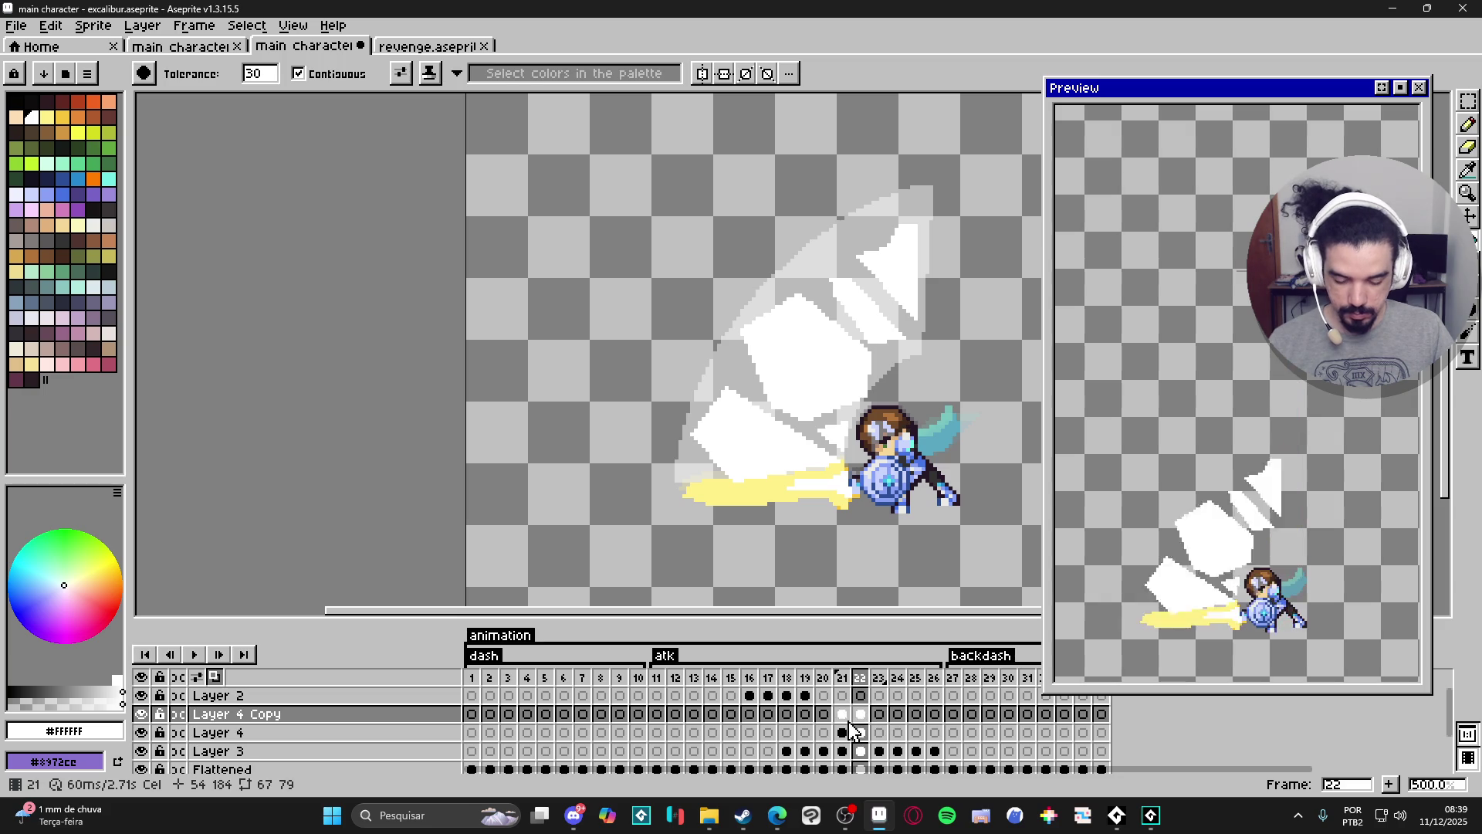
pyautogui.click(843, 714)
pyautogui.click(861, 714)
pyautogui.press('v')
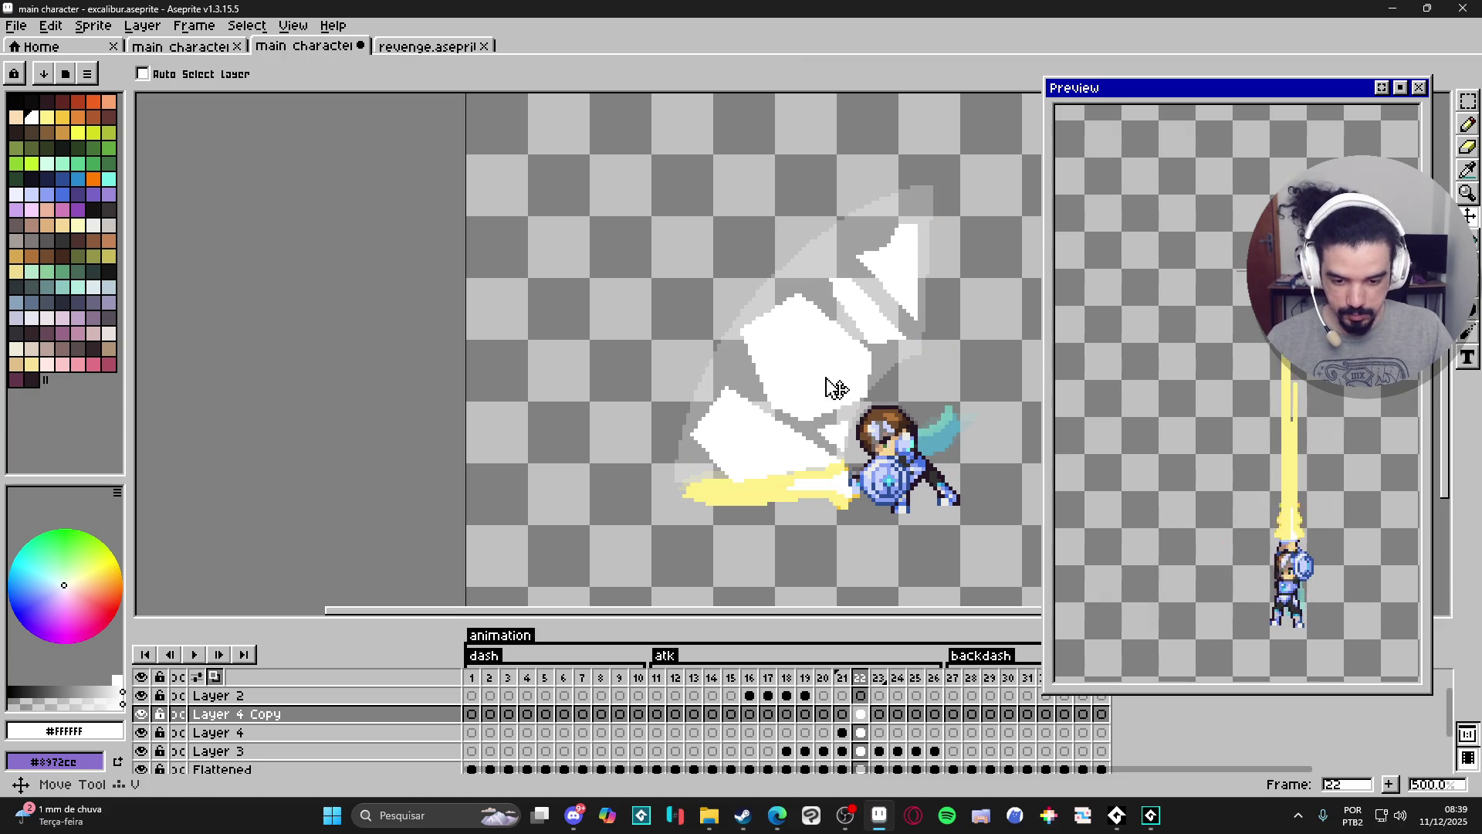
pyautogui.click(143, 712)
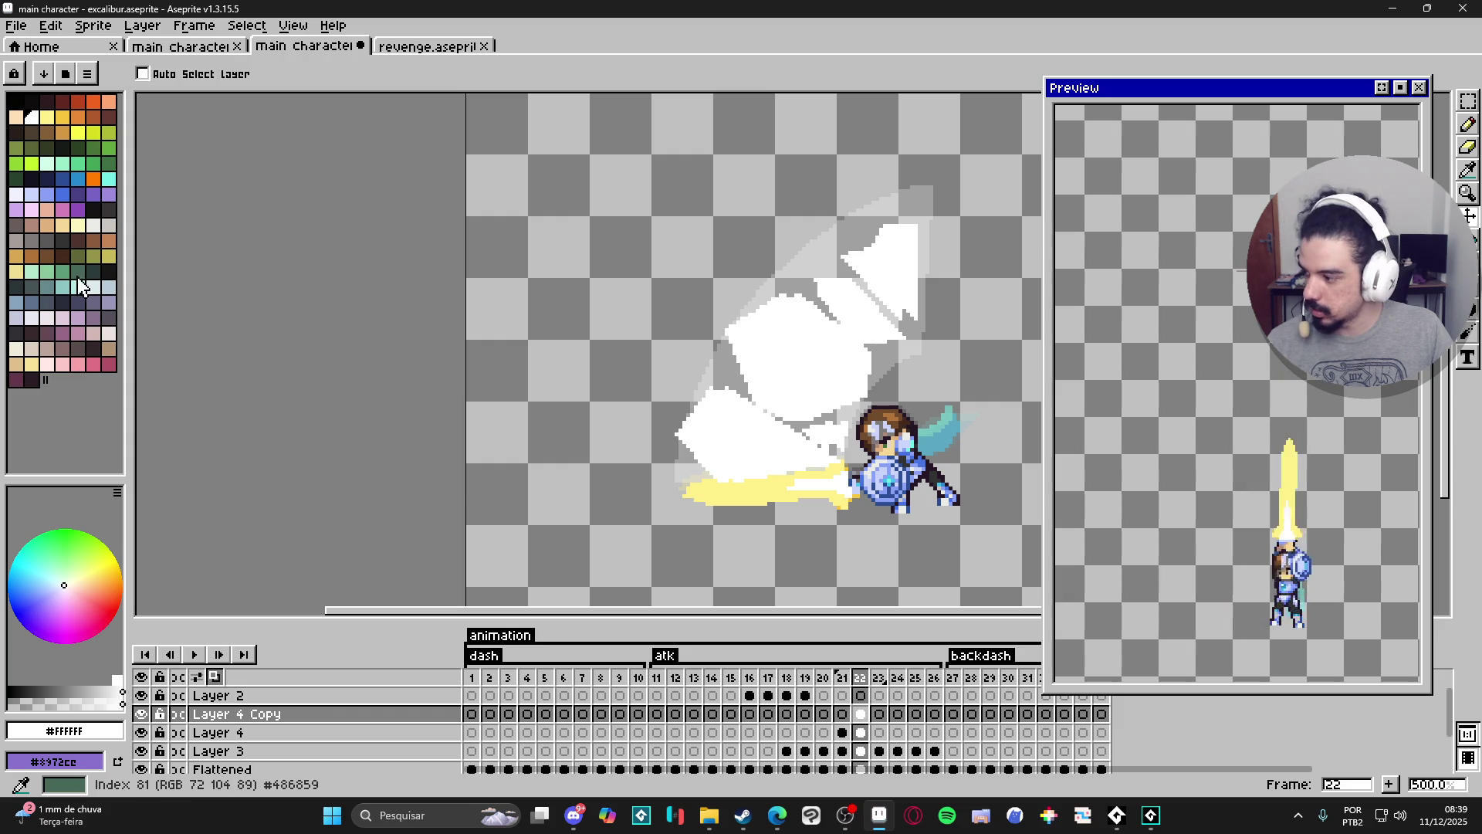
# Fill the four white shard fragments on Layer 4 Copy with pink.
pyautogui.click(64, 209)
pyautogui.press('g')
pyautogui.click(783, 369)
pyautogui.hotkey('ctrl', 'z')
pyautogui.hotkey('ctrl', 'y')
pyautogui.click(739, 422)
pyautogui.click(849, 305)
pyautogui.click(880, 255)
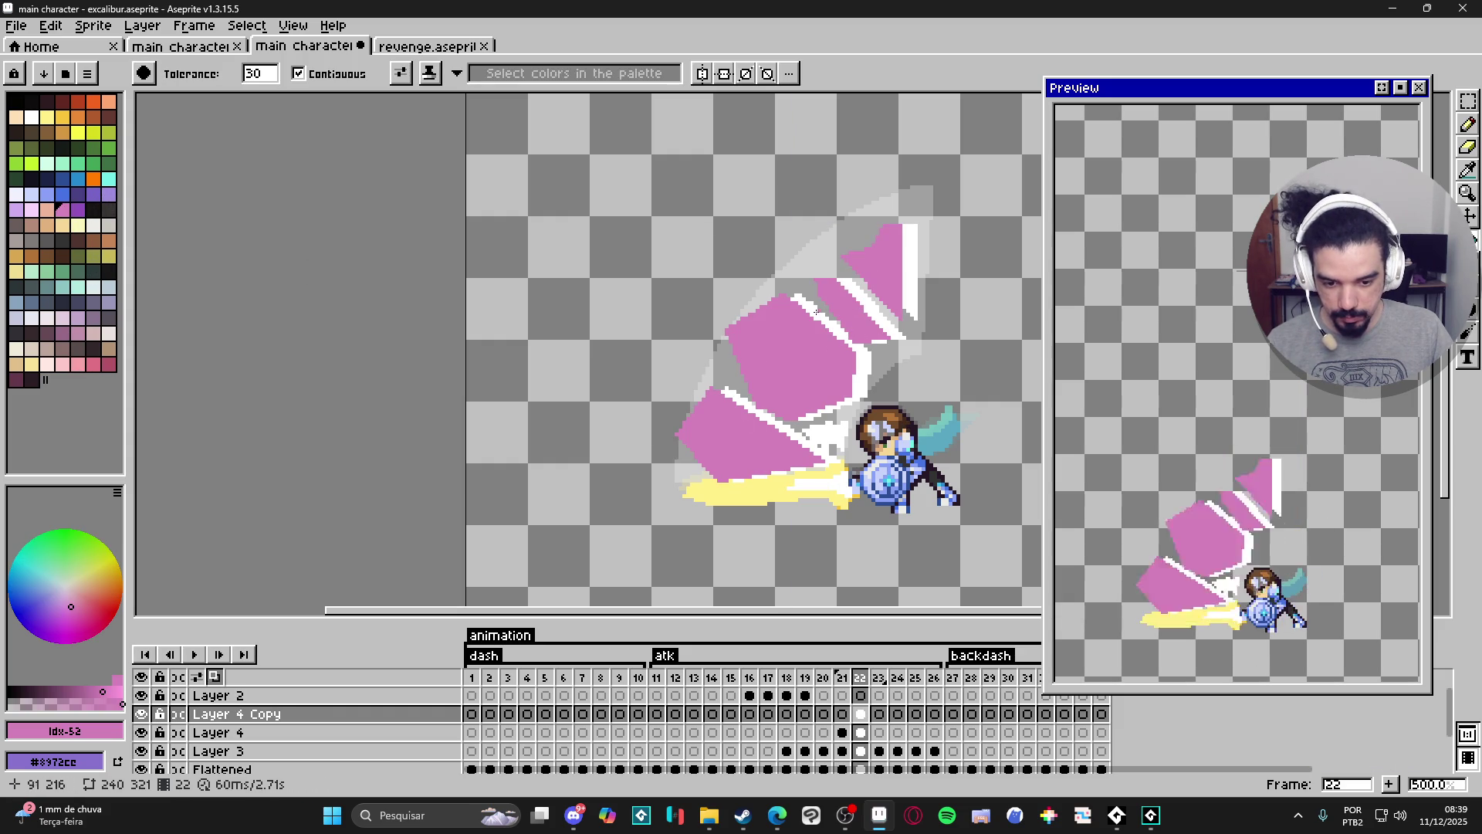
# Try Darken, Color Burn and Lighten blend modes on Layer 4 Copy.
pyautogui.doubleClick(392, 713)
pyautogui.click(232, 297)
pyautogui.click(186, 342)
pyautogui.click(193, 295)
pyautogui.click(154, 360)
pyautogui.click(193, 295)
pyautogui.click(163, 378)
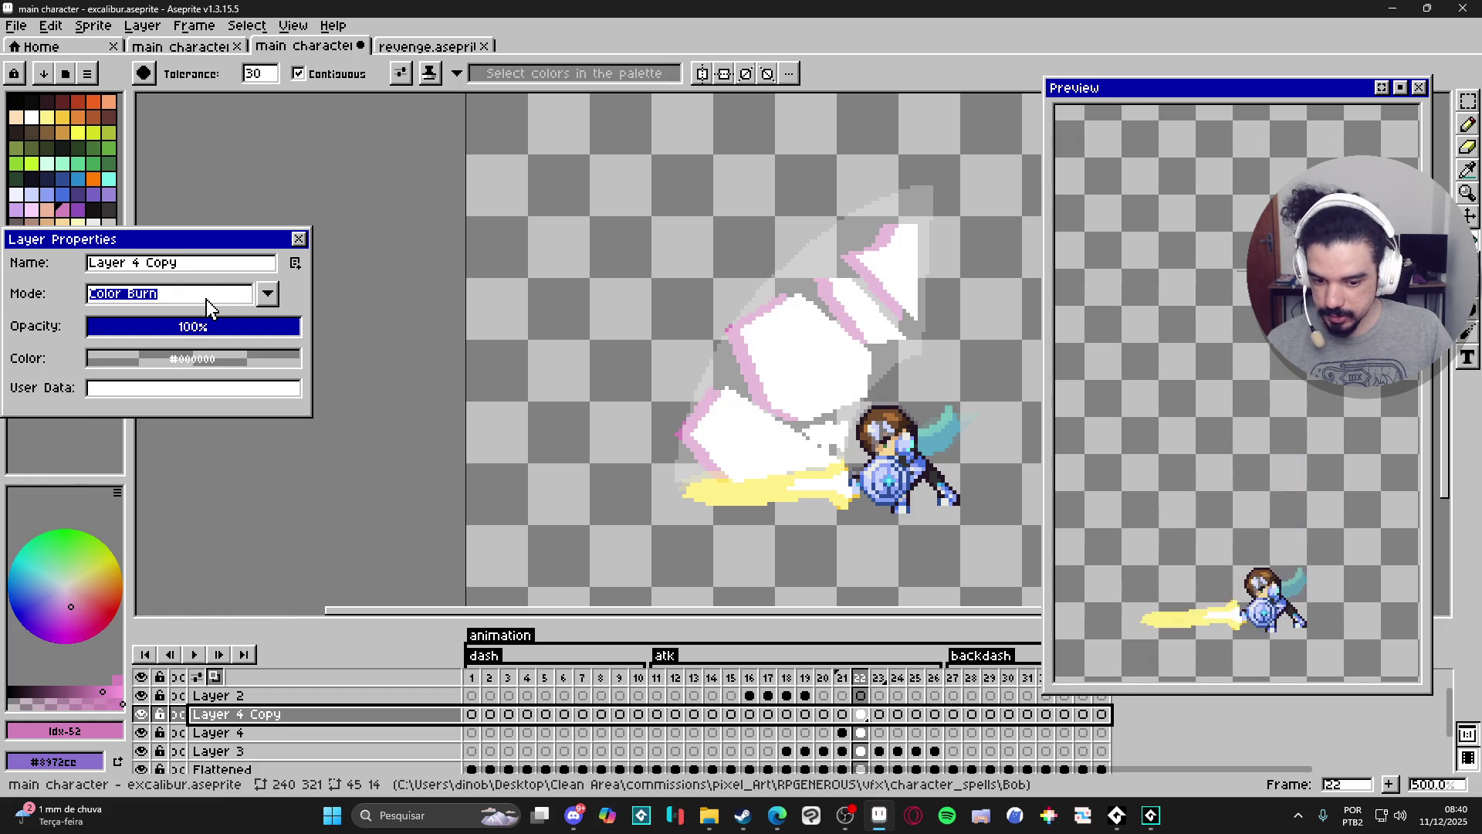
pyautogui.click(215, 293)
pyautogui.click(209, 401)
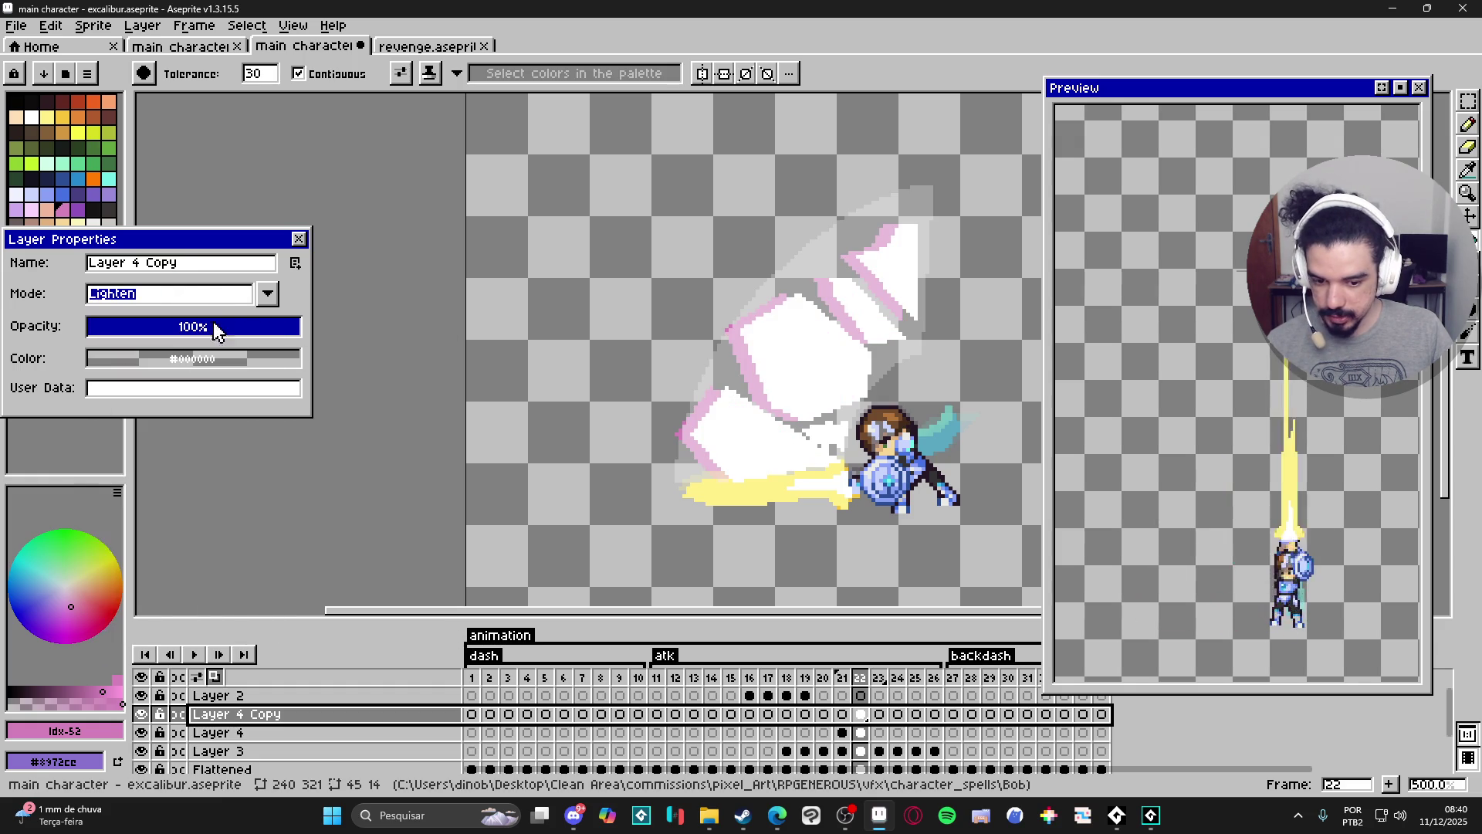
pyautogui.click(220, 301)
pyautogui.click(156, 409)
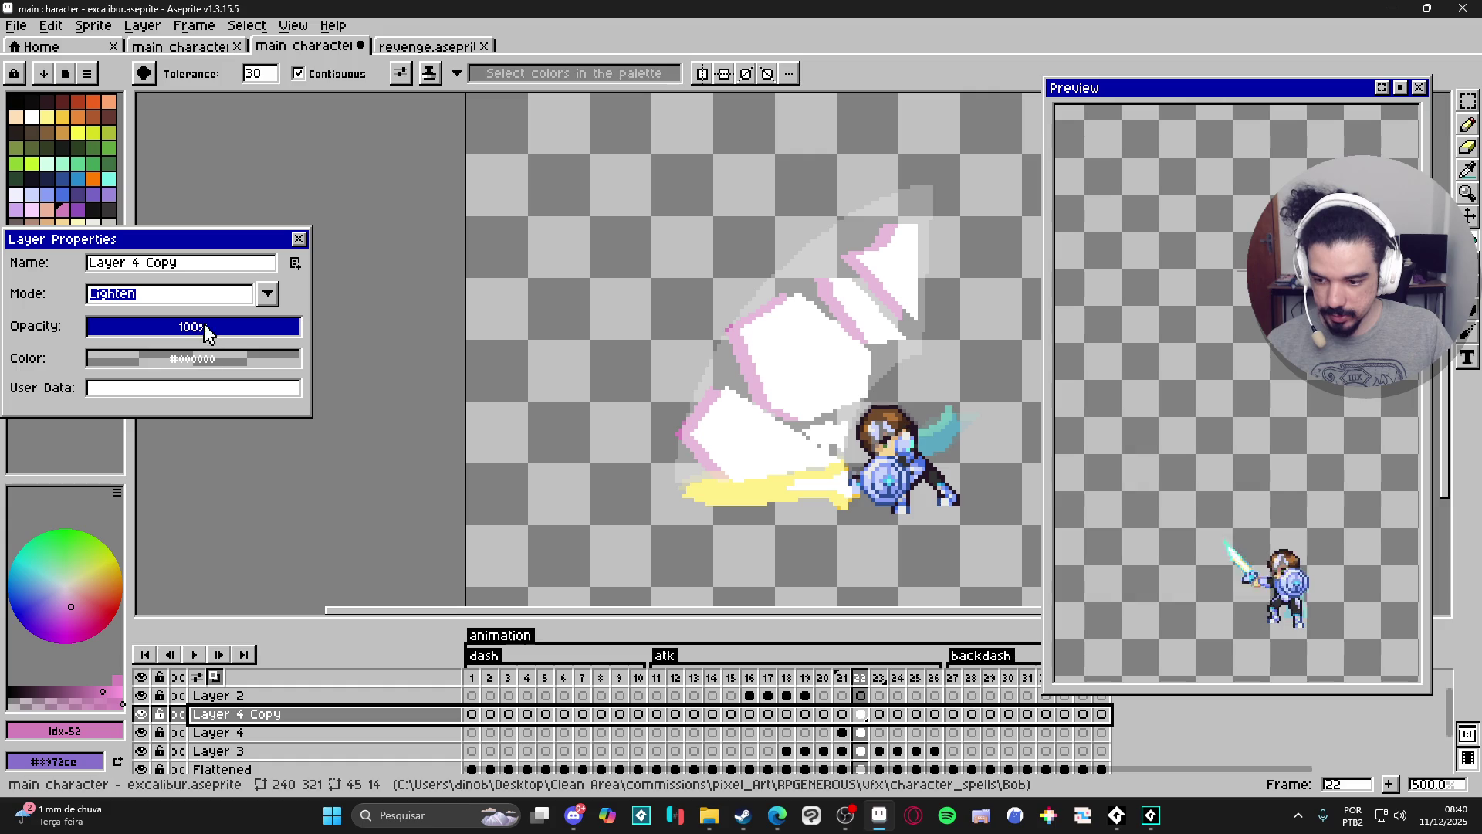
# Show the Layer 1 background and set Layer 4 Copy to Color Dodge blending.
pyautogui.scroll(-2, 162, 679)
pyautogui.press('2')
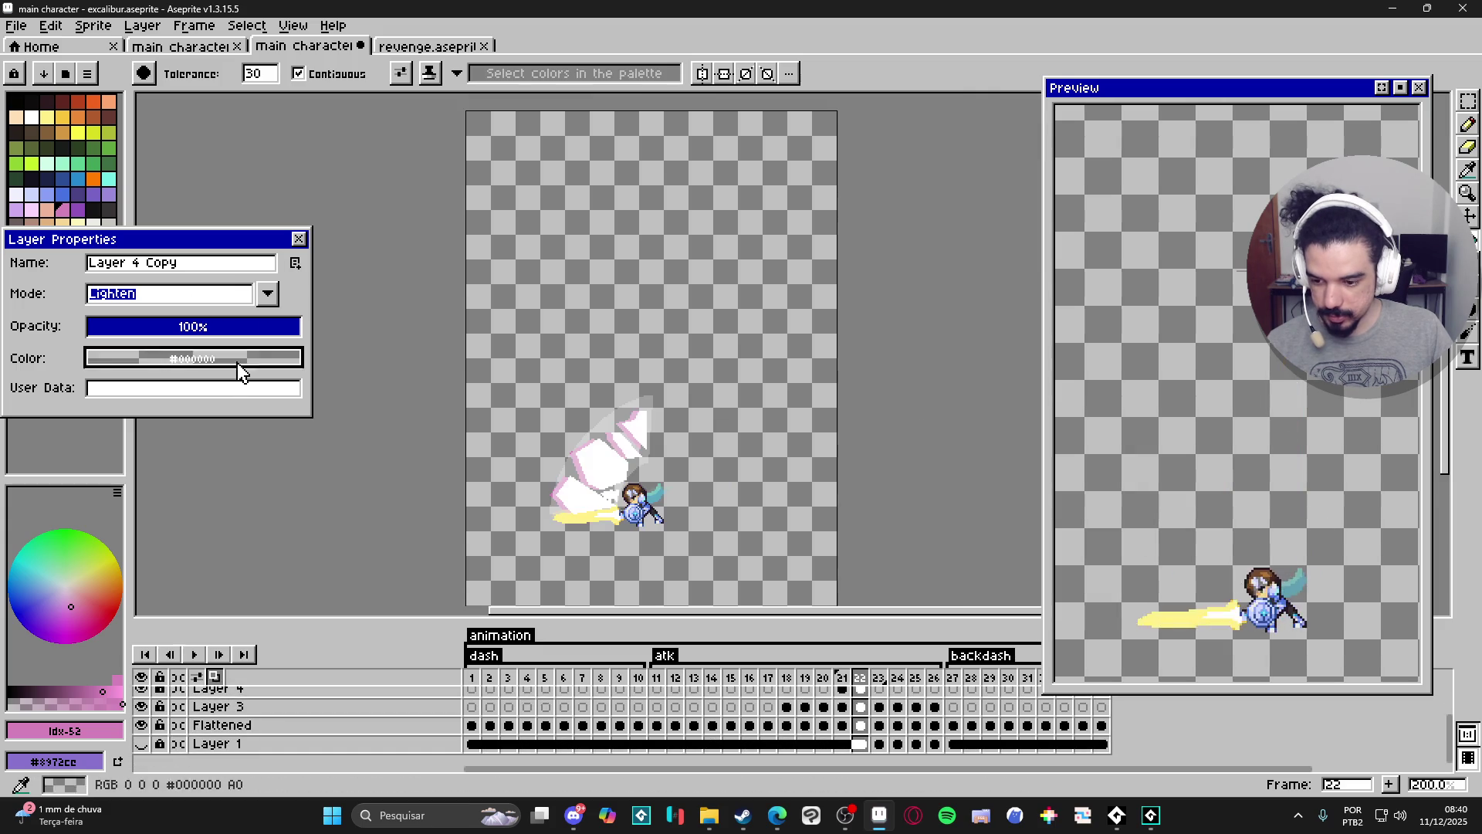
pyautogui.click(140, 743)
pyautogui.scroll(3, 587, 475)
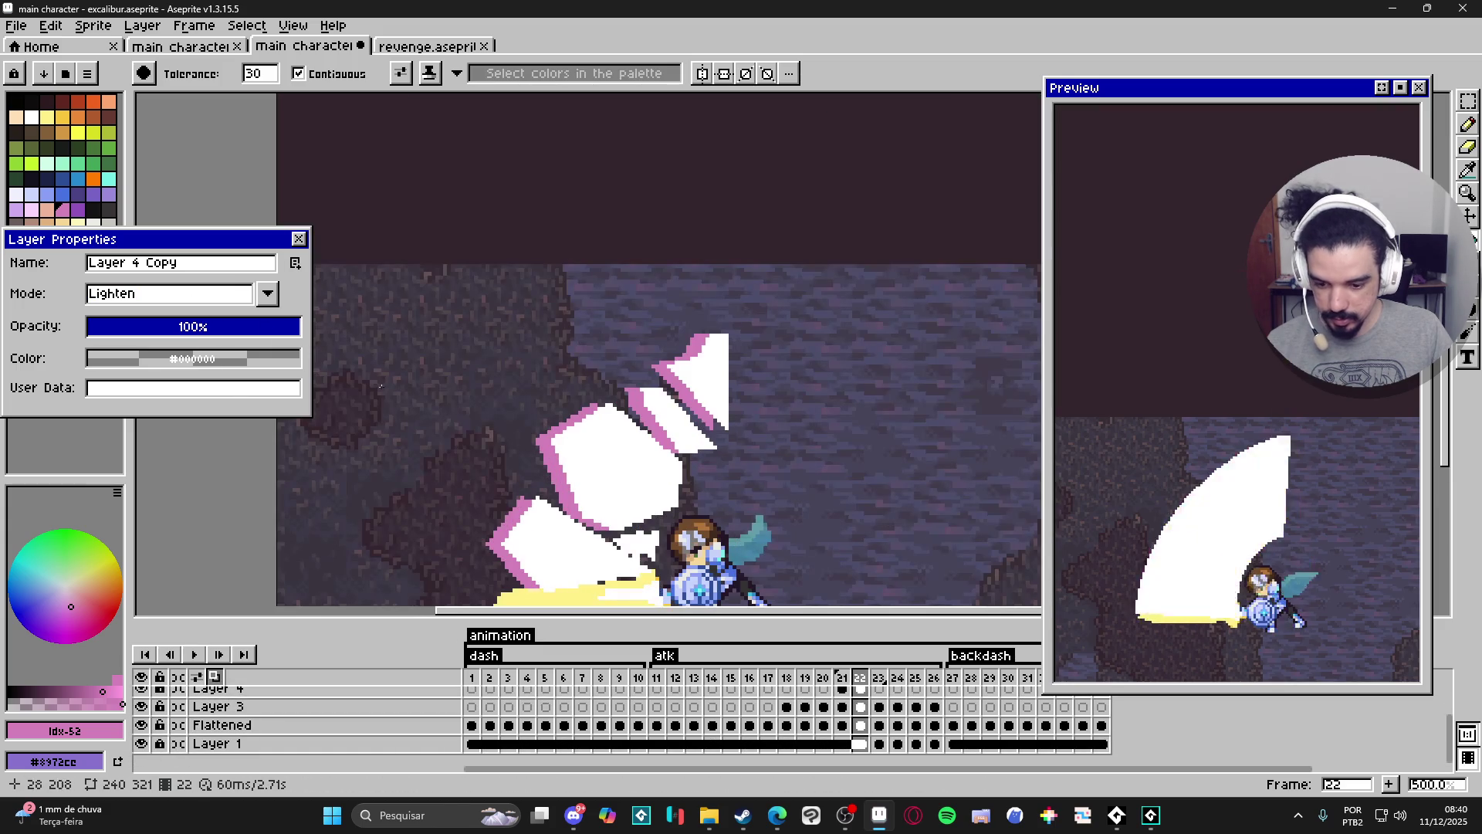
pyautogui.click(232, 295)
pyautogui.click(155, 411)
pyautogui.moveTo(595, 415); pyautogui.dragTo(660, 298)
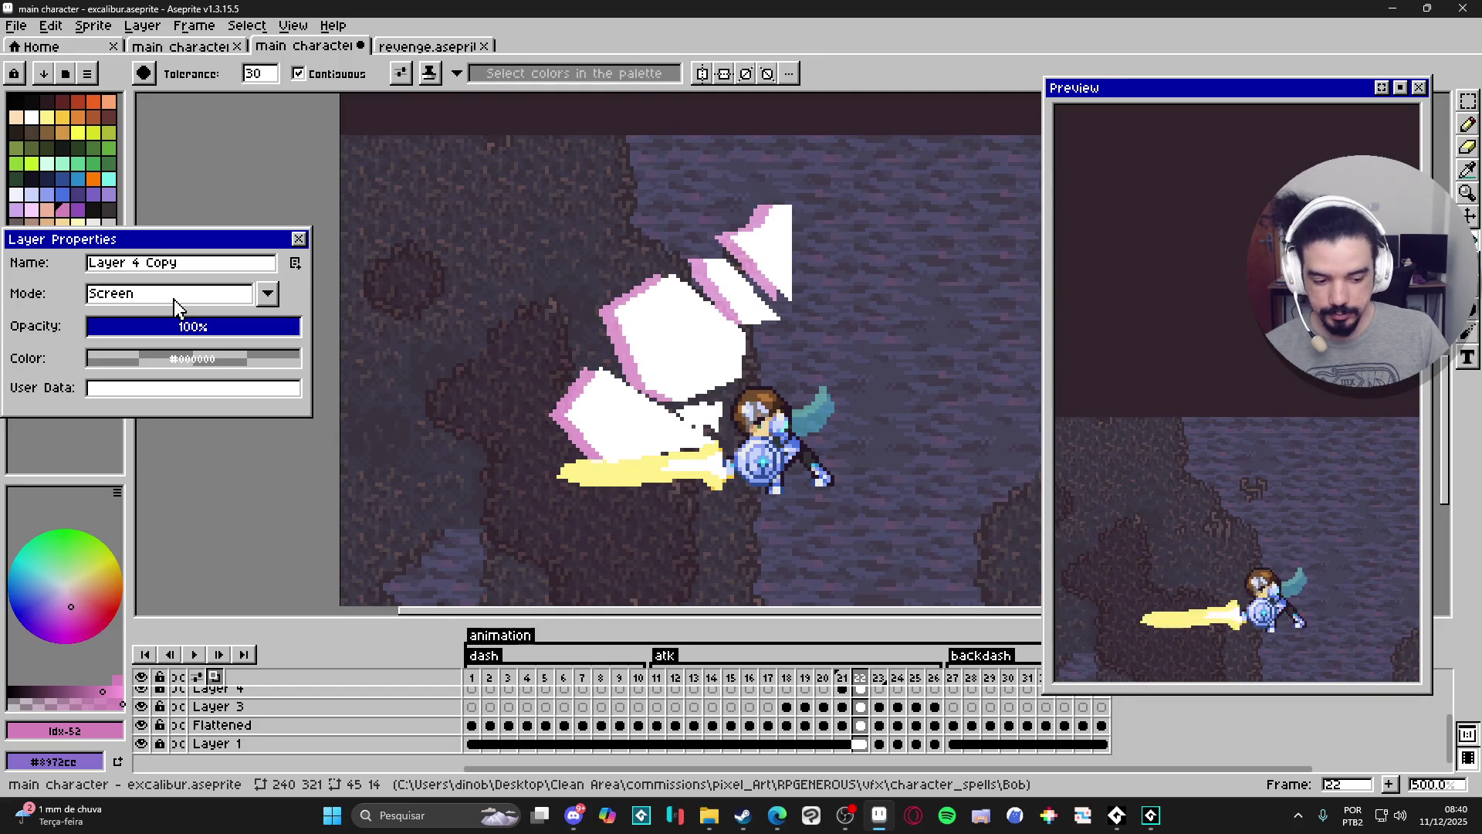
pyautogui.click(221, 303)
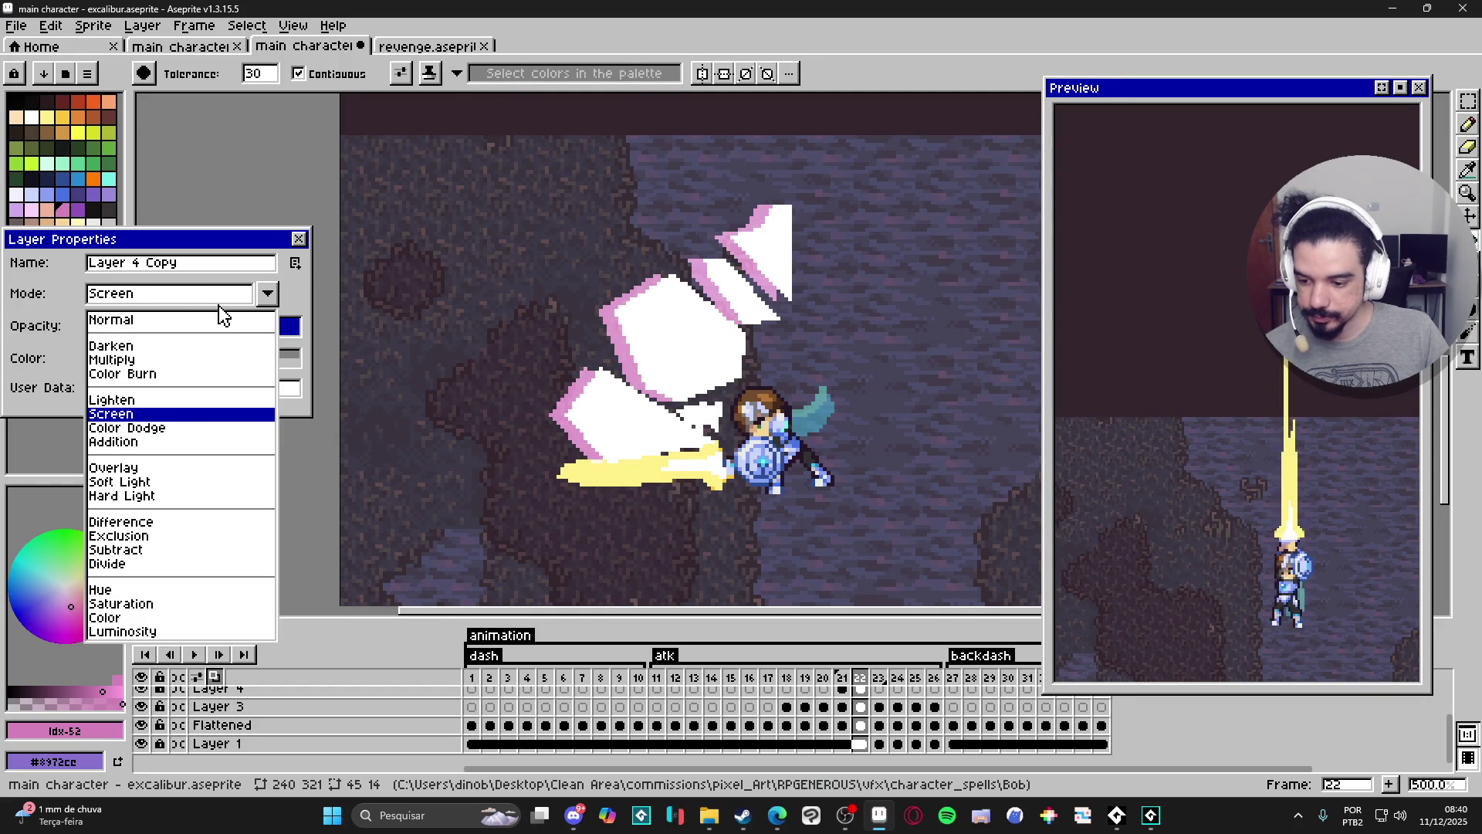
pyautogui.click(154, 429)
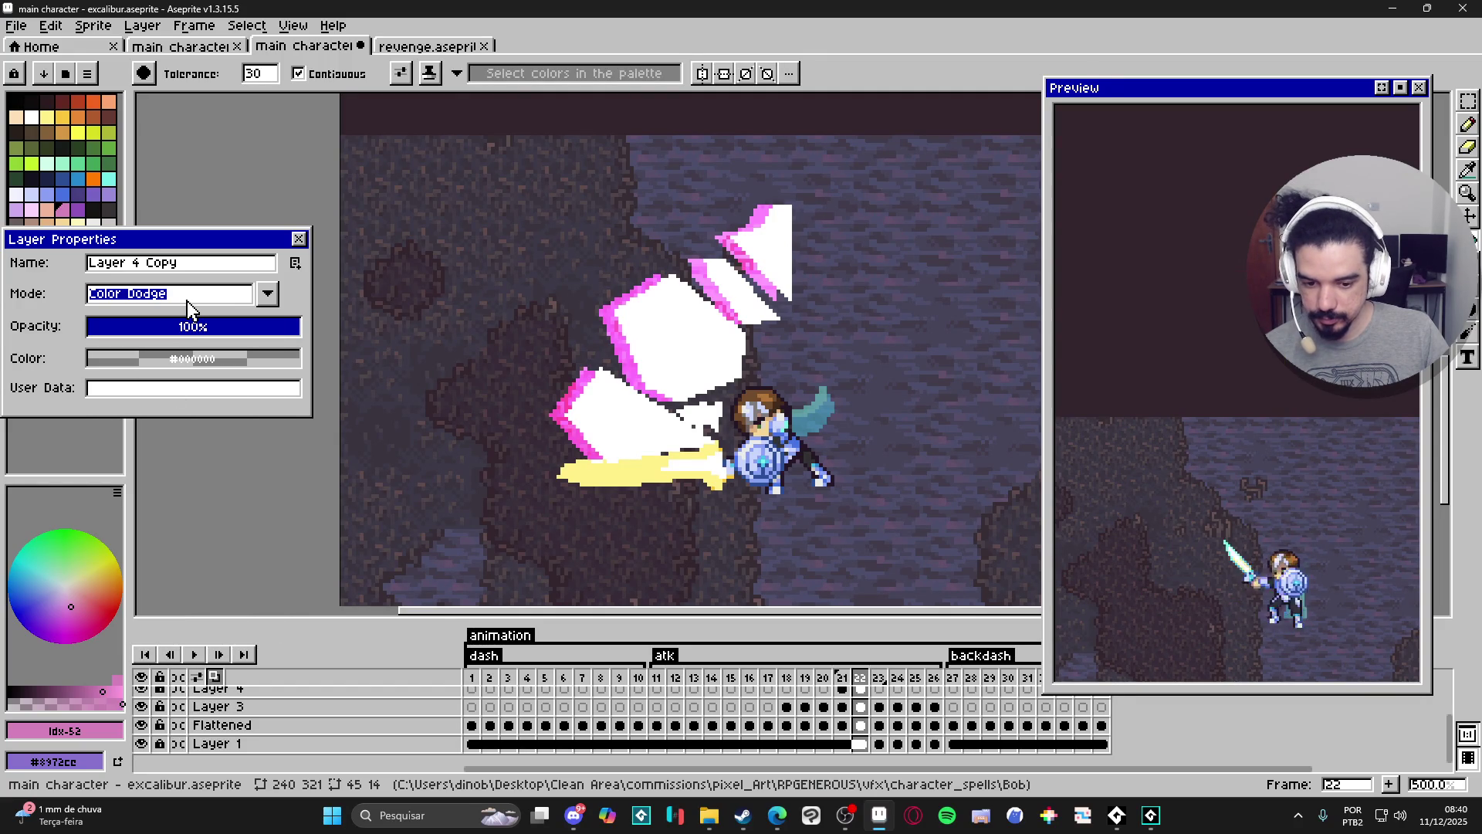
pyautogui.click(299, 239)
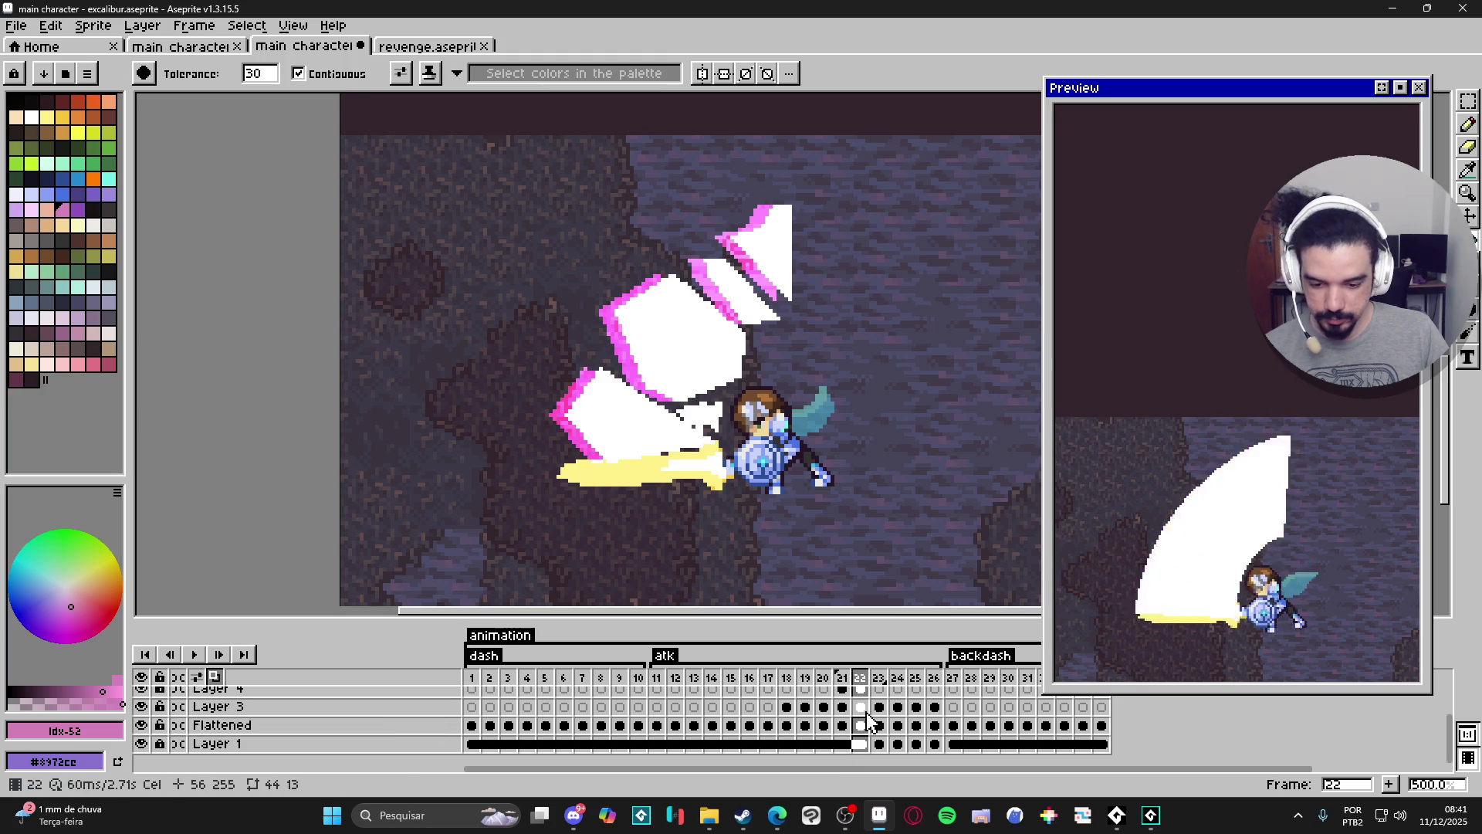
# Try Layer 3 at 50% opacity, then leave it at full opacity.
pyautogui.click(354, 707)
pyautogui.doubleClick(362, 707)
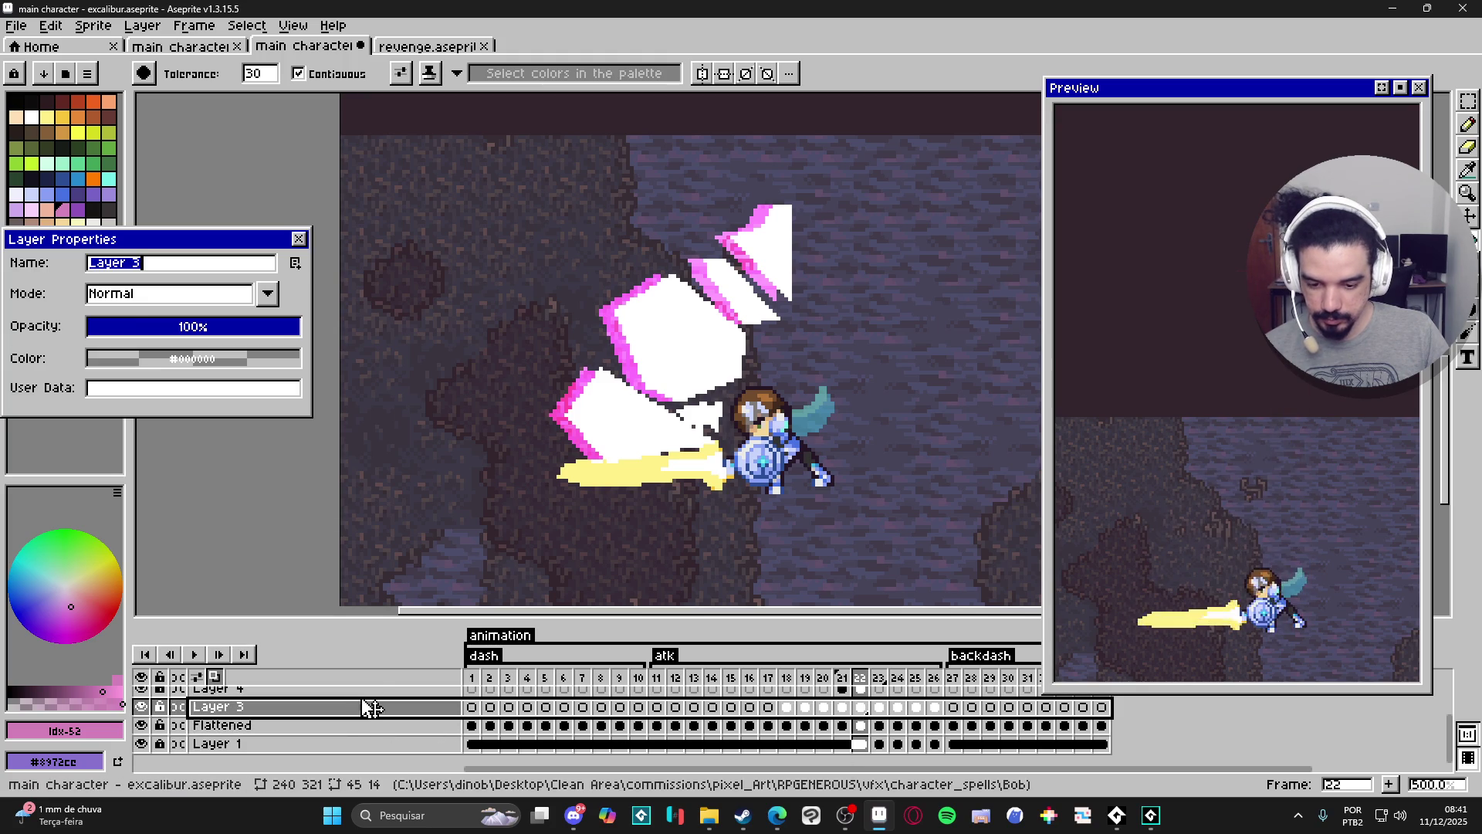
pyautogui.click(196, 328)
pyautogui.moveTo(196, 336); pyautogui.dragTo(346, 347)
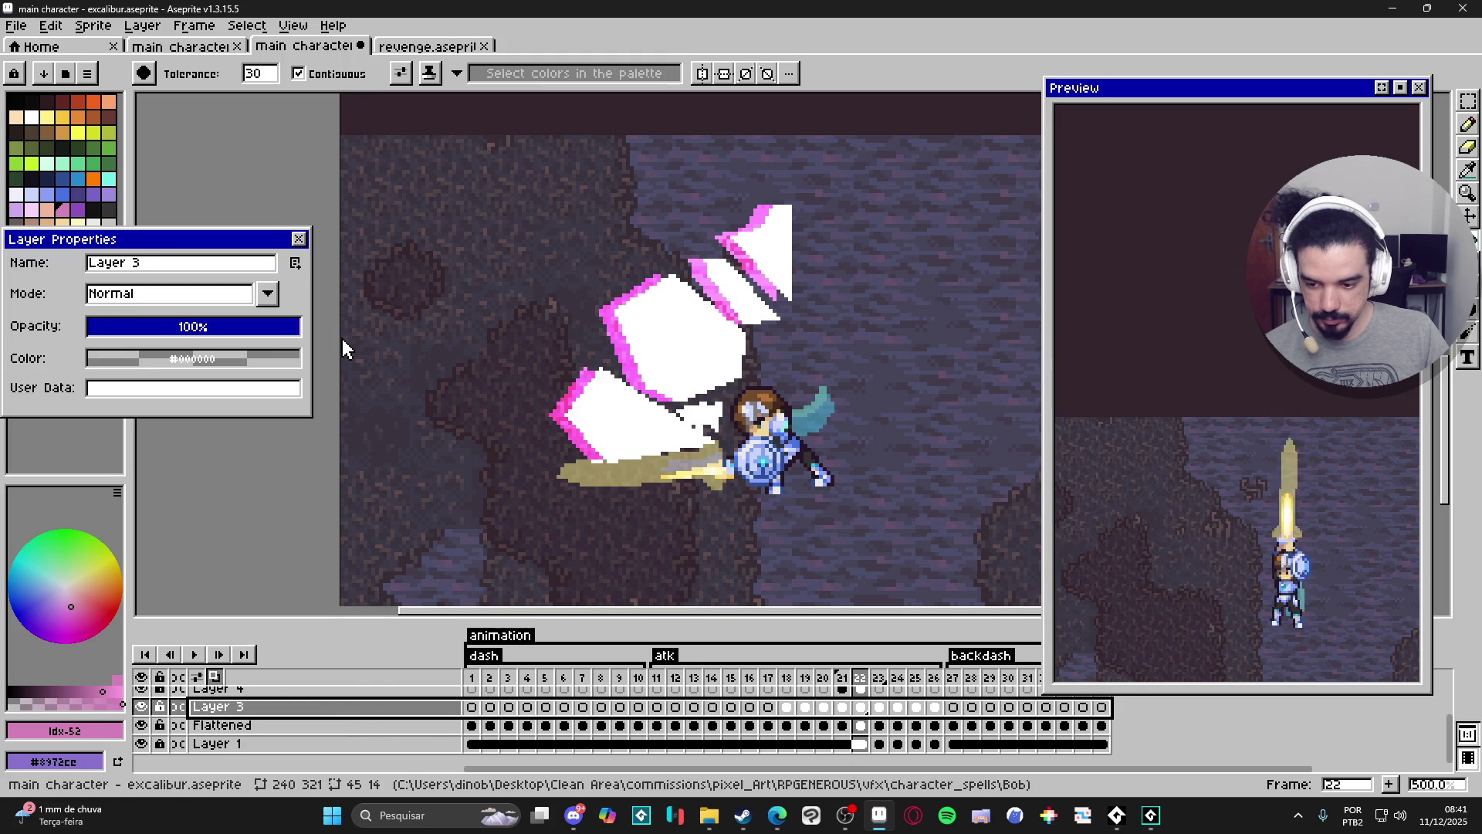
pyautogui.click(299, 239)
pyautogui.scroll(2, 841, 721)
# Keep Layer 4 at 100% opacity and set Layer 4 Copy to 98%.
pyautogui.click(407, 725)
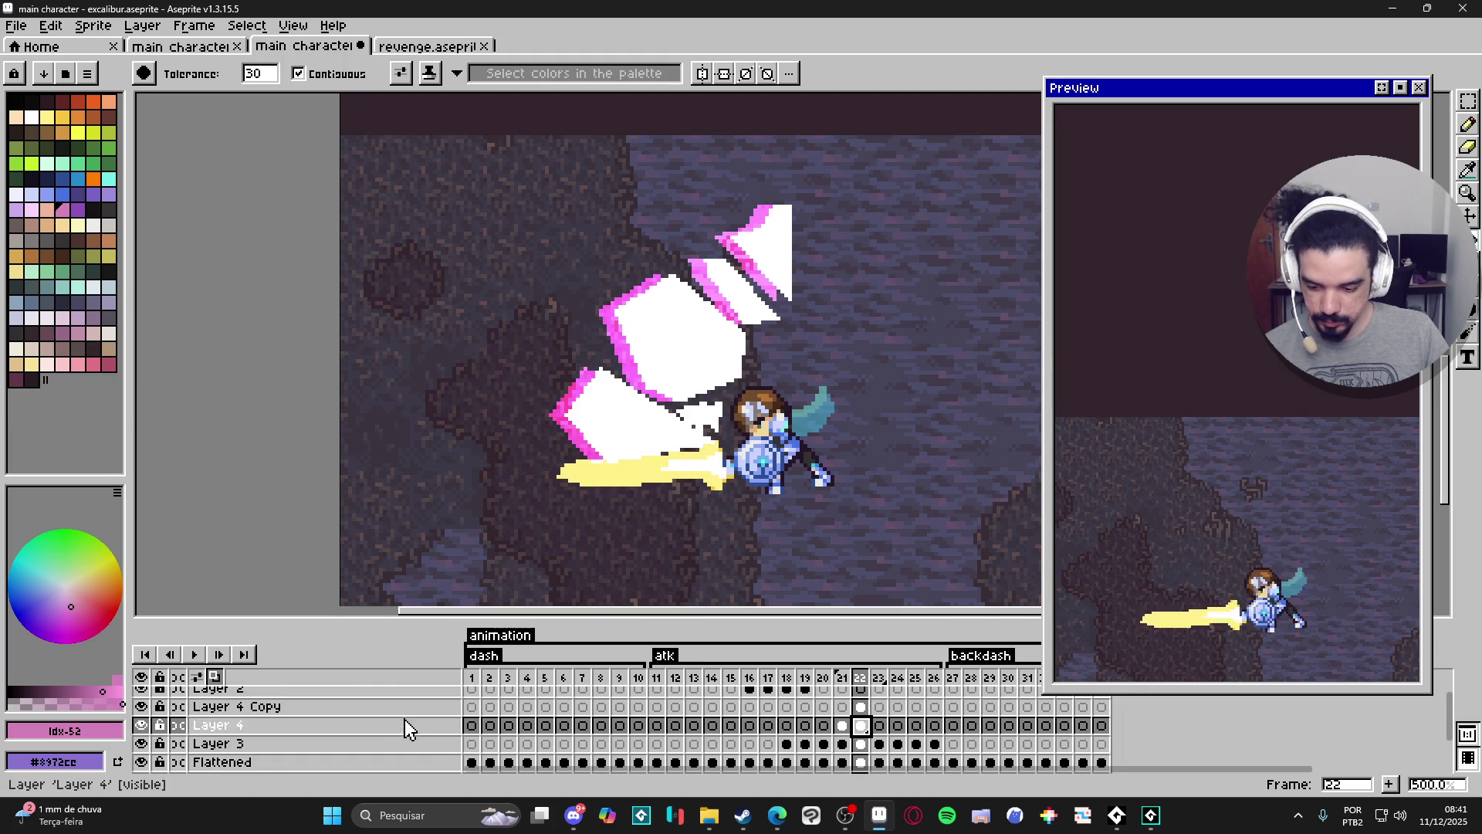
pyautogui.doubleClick(366, 726)
pyautogui.moveTo(236, 324)
pyautogui.mouseDown()
pyautogui.moveTo(260, 340)
pyautogui.moveTo(309, 331)
pyautogui.mouseUp()
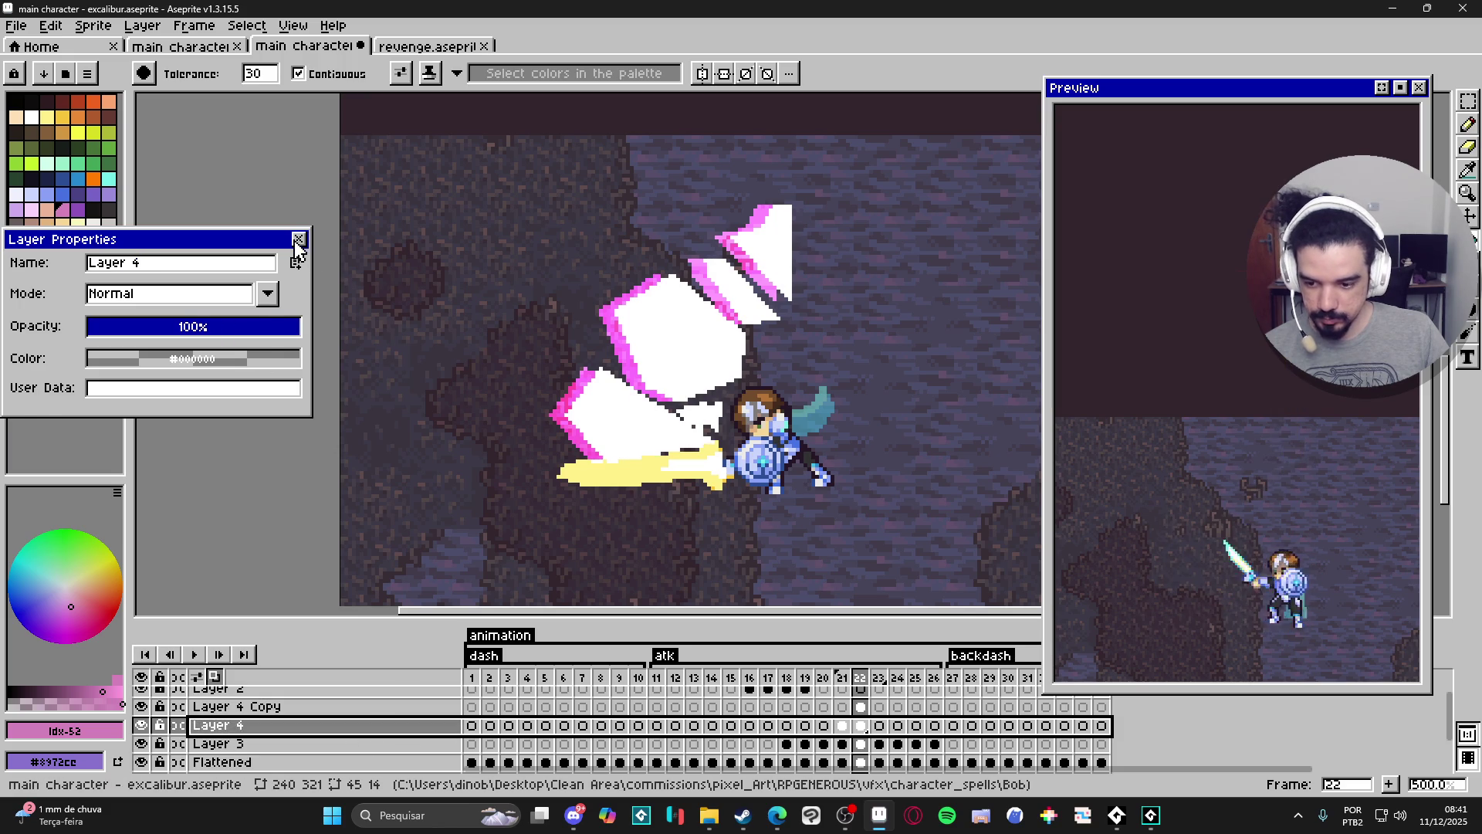
pyautogui.click(299, 239)
pyautogui.click(308, 707)
pyautogui.doubleClick(308, 707)
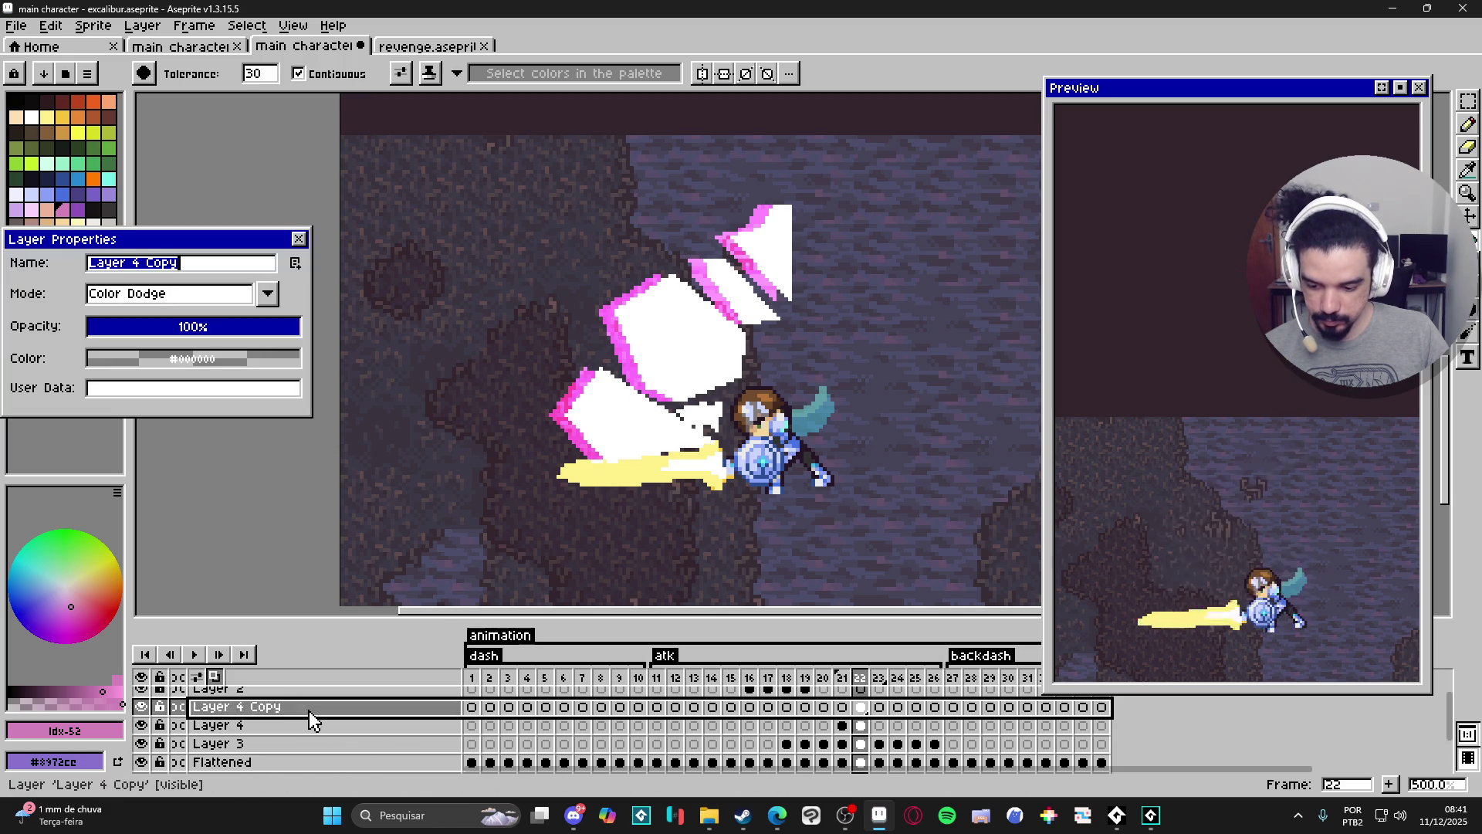
pyautogui.moveTo(206, 333)
pyautogui.mouseDown()
pyautogui.moveTo(192, 329)
pyautogui.moveTo(295, 330)
pyautogui.mouseUp()
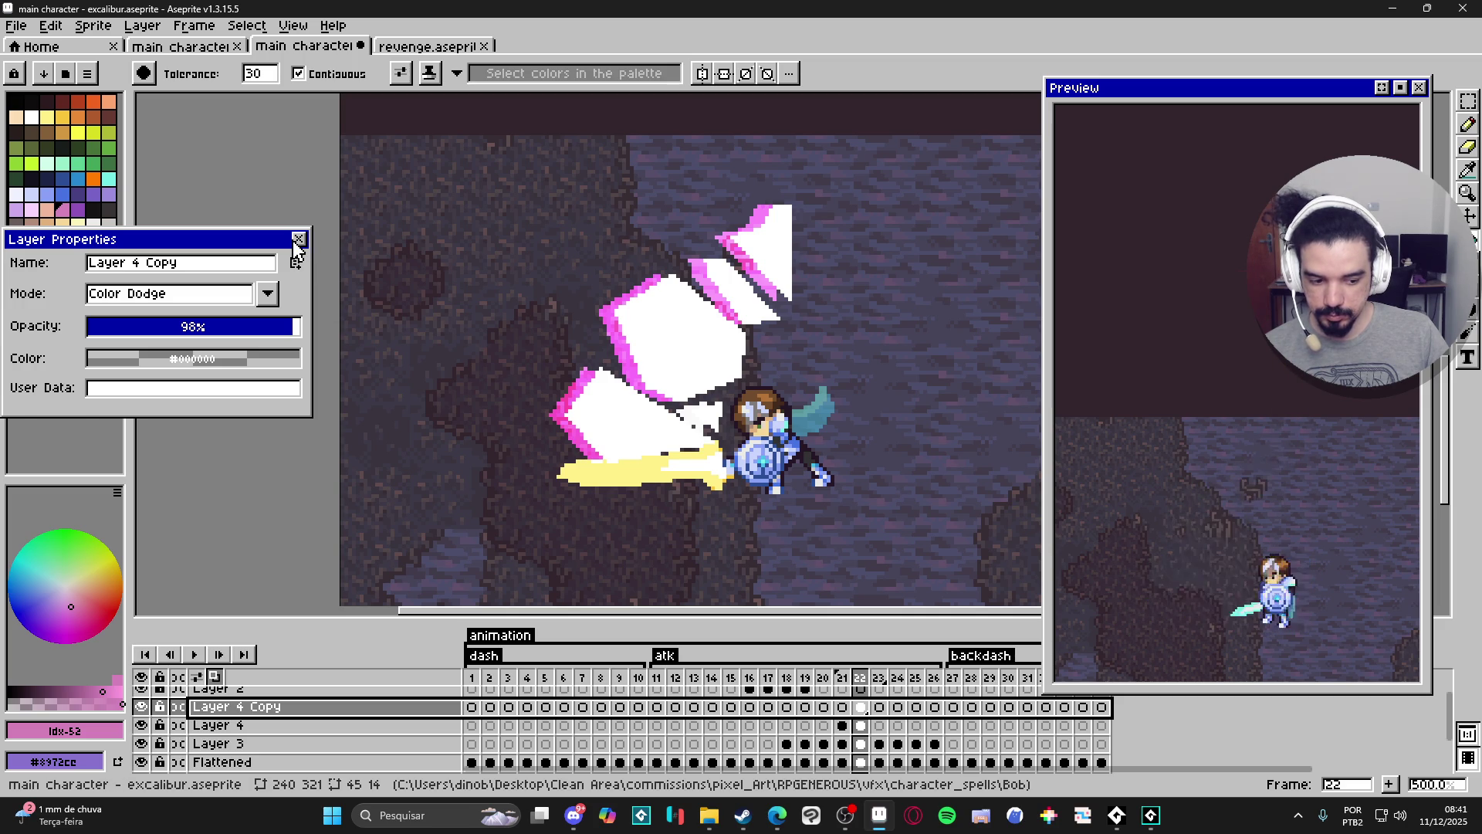
pyautogui.click(298, 240)
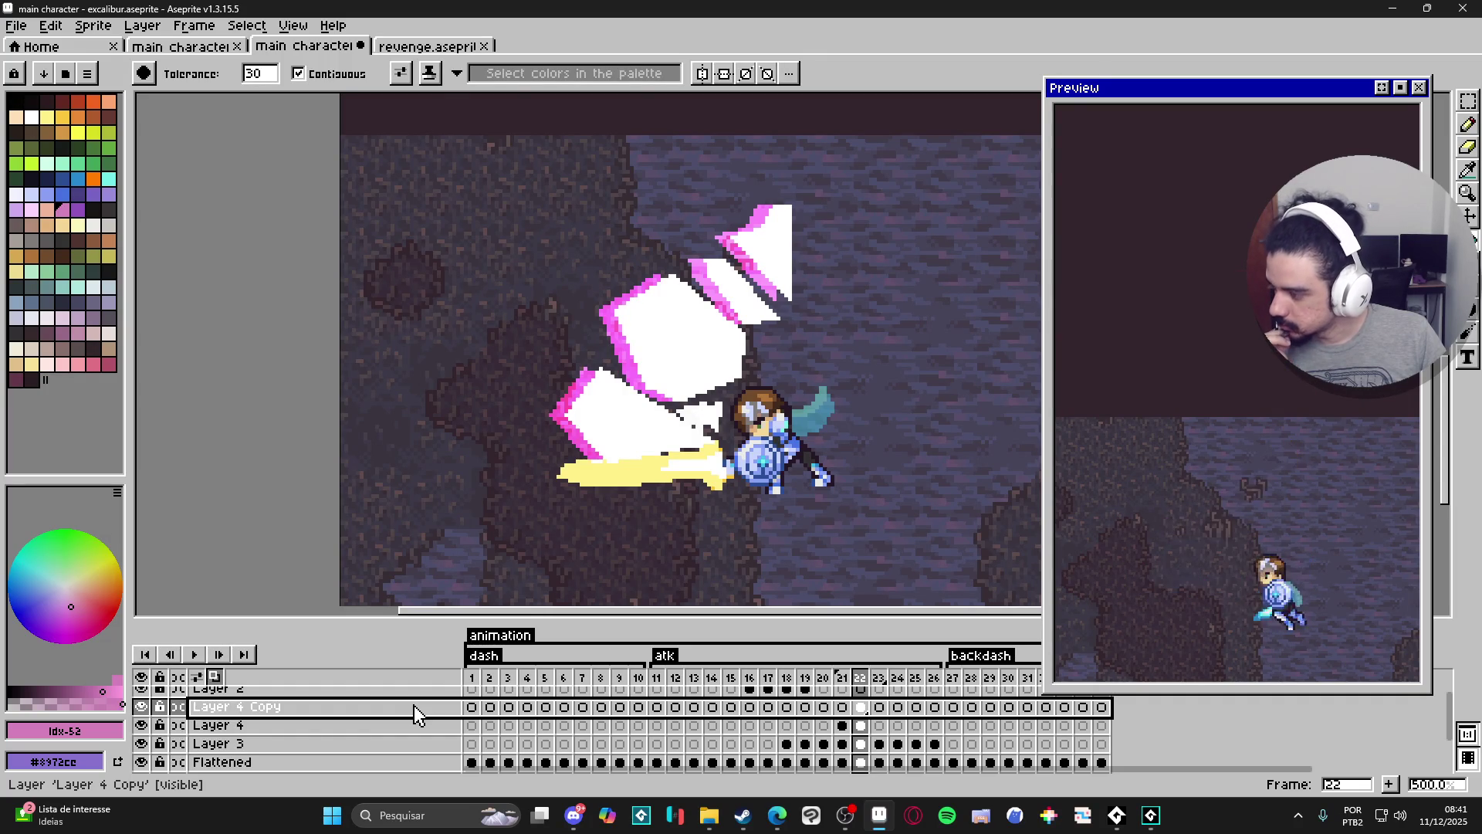
pyautogui.click(414, 706)
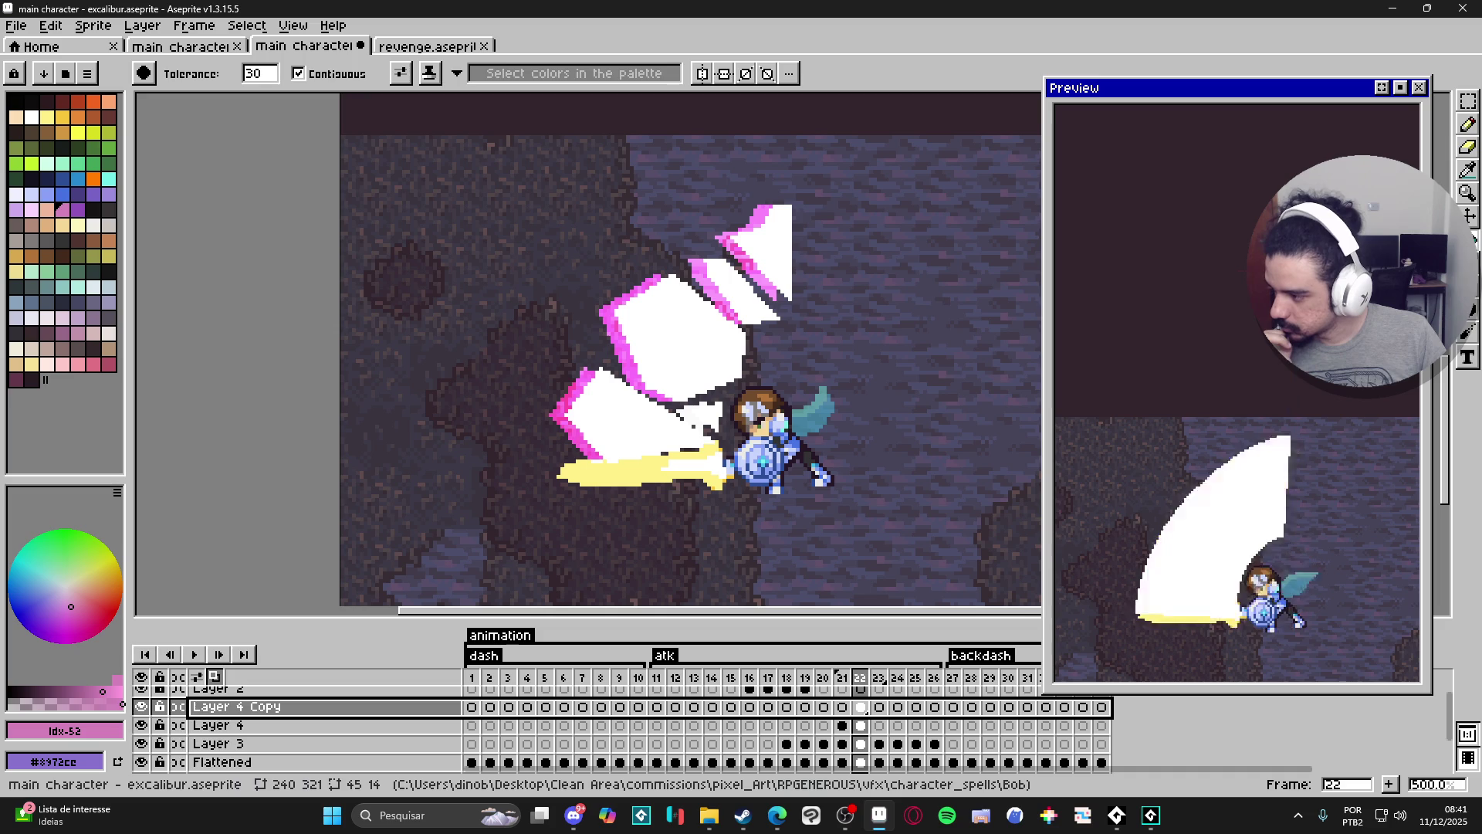
pyautogui.hotkey('alt', 'Tab')
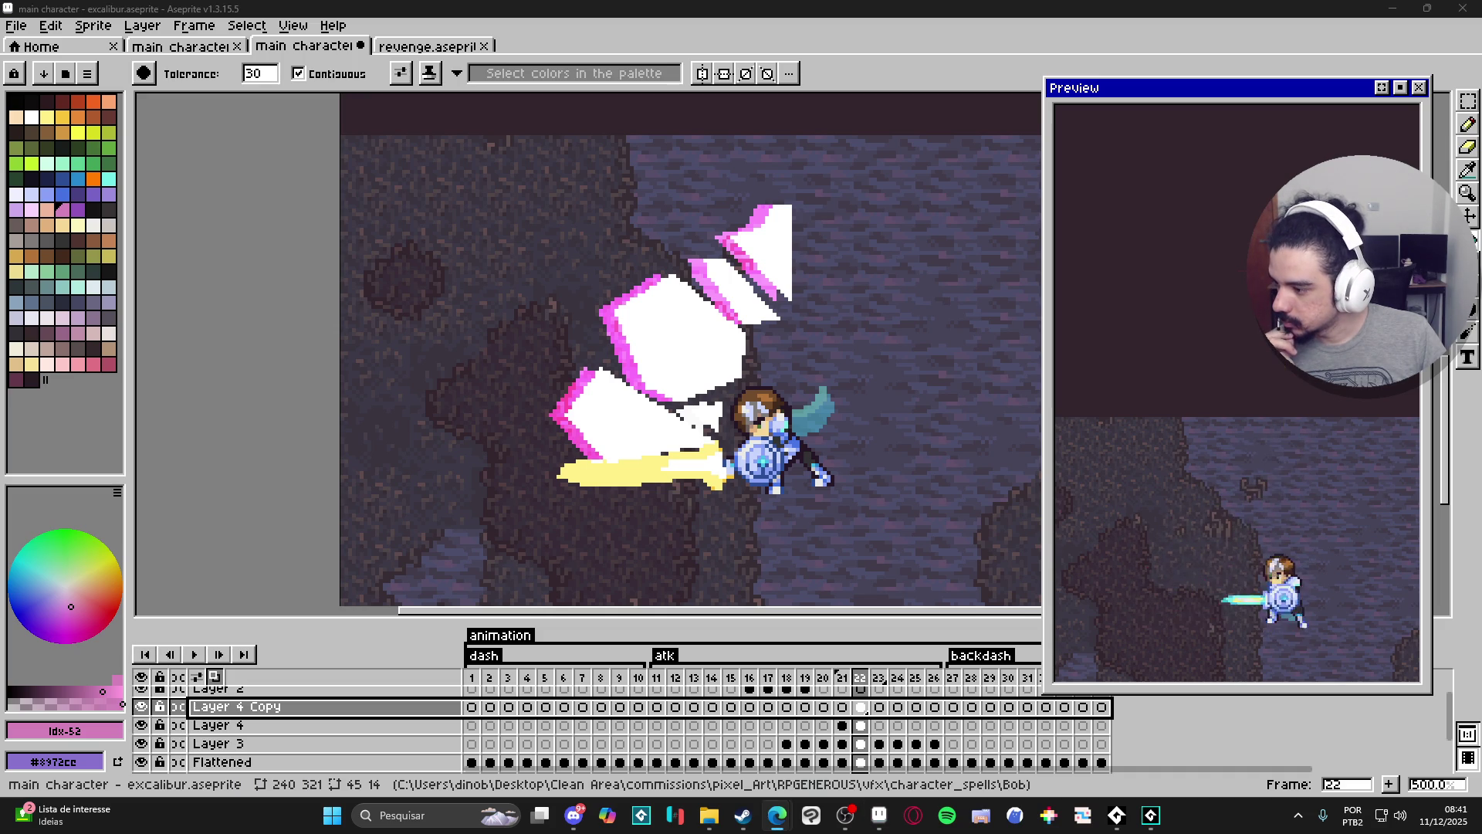
pyautogui.hotkey('alt', 'Tab')
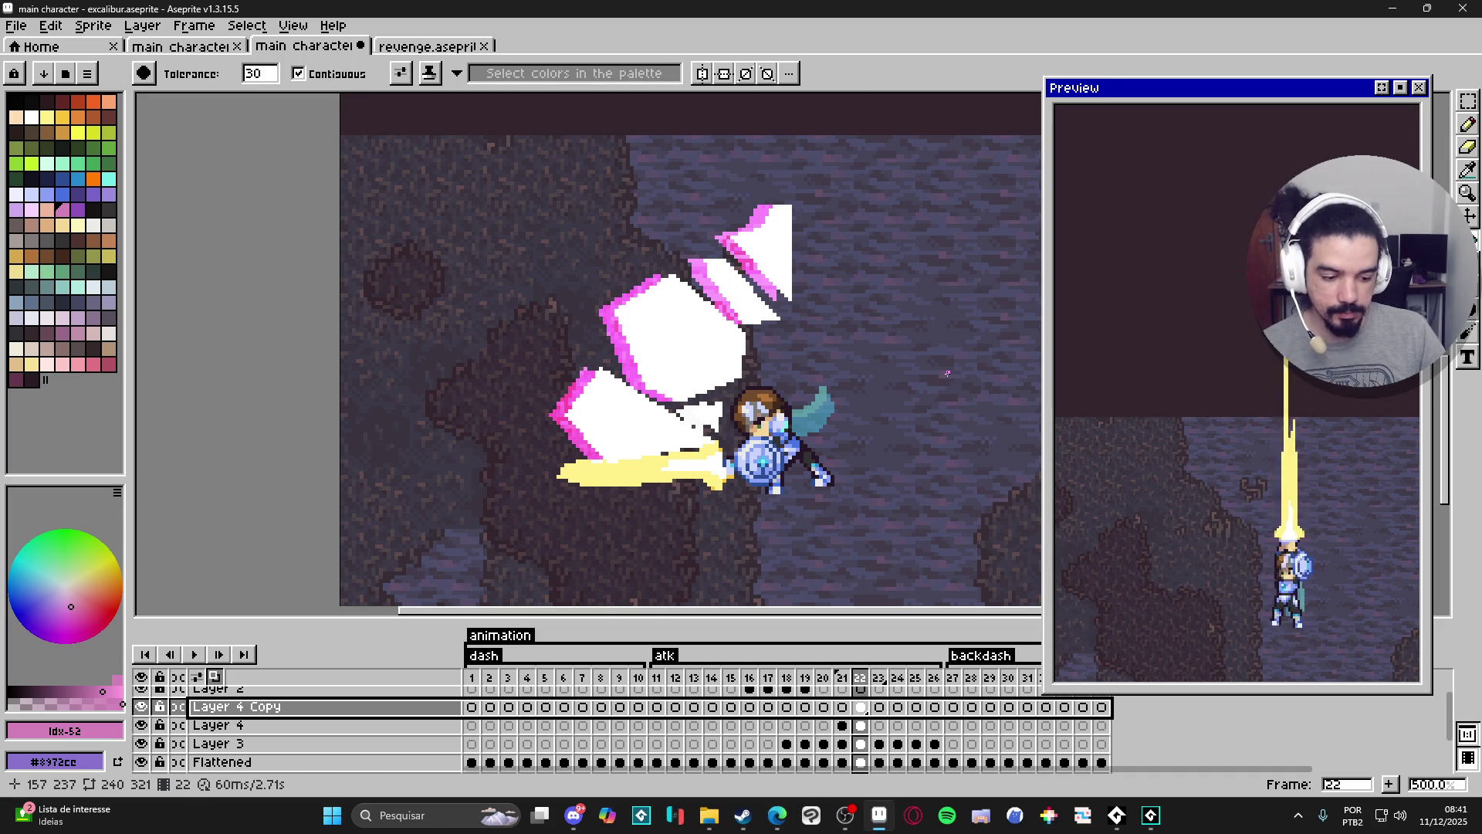
pyautogui.press('v')
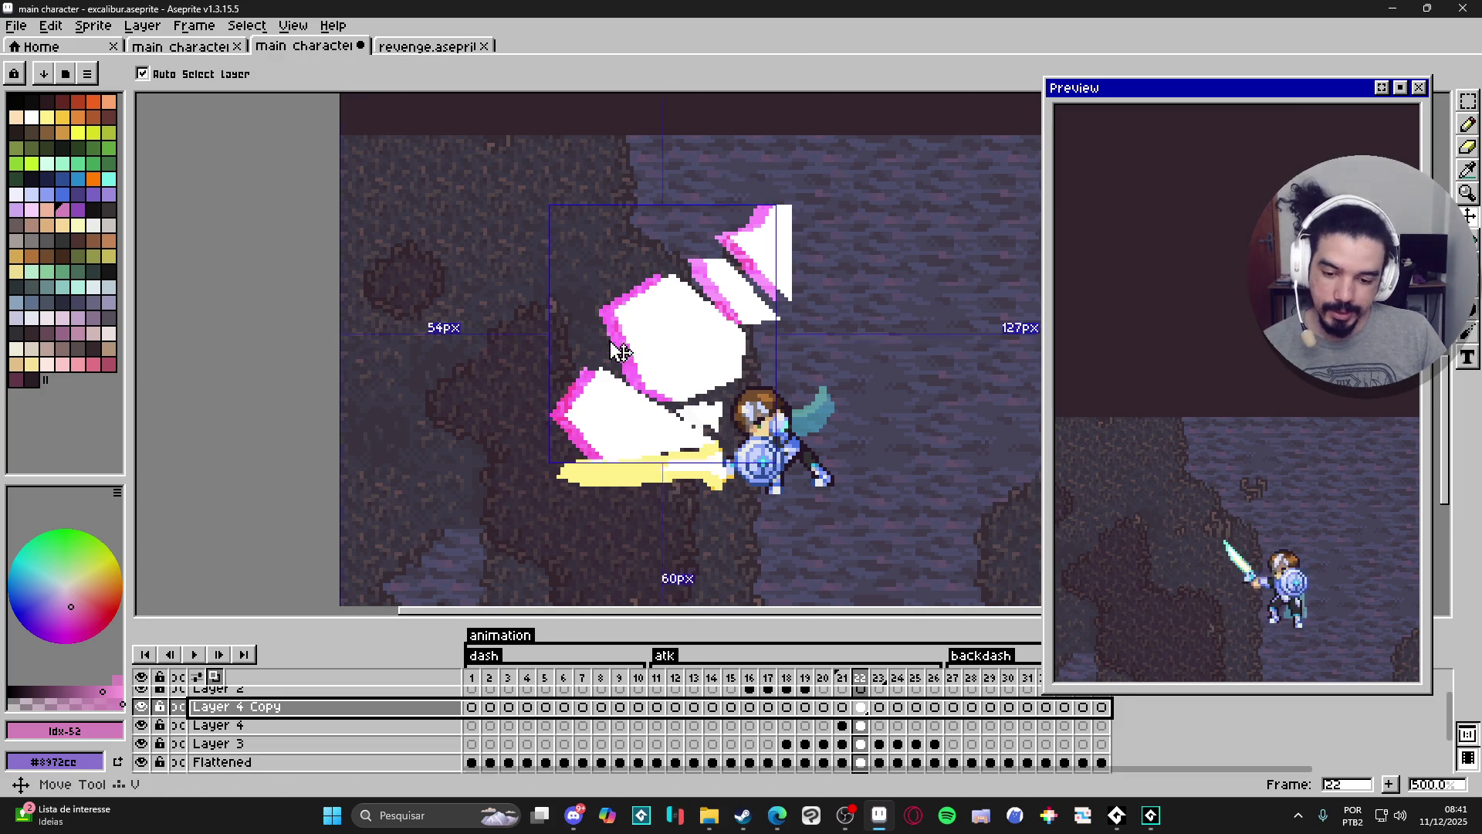
# Delete Layer 4 Copy, compare frames 21 and 22, and hide the Layer 1 background.
pyautogui.rightClick(260, 717)
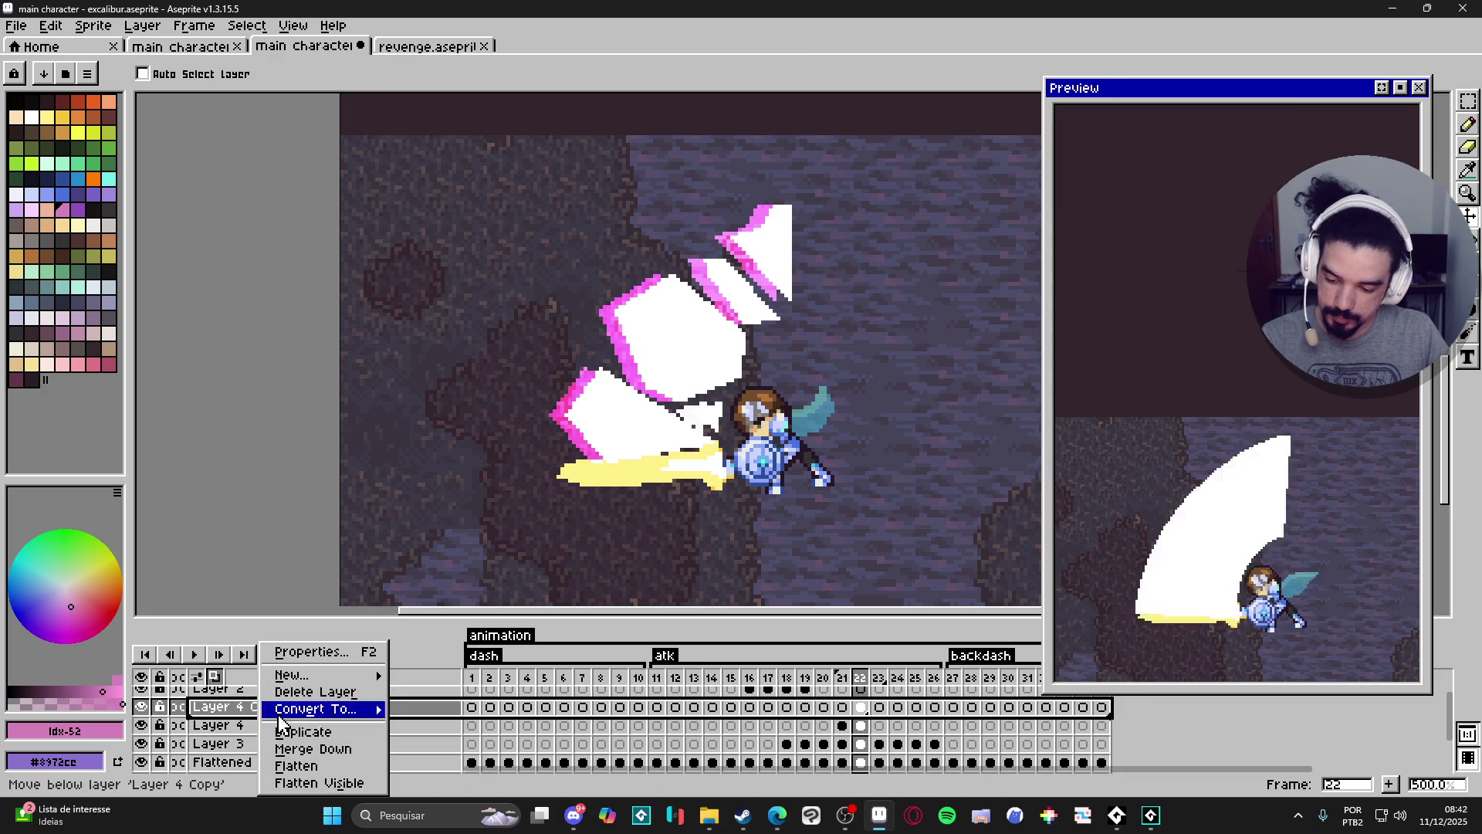
pyautogui.click(316, 692)
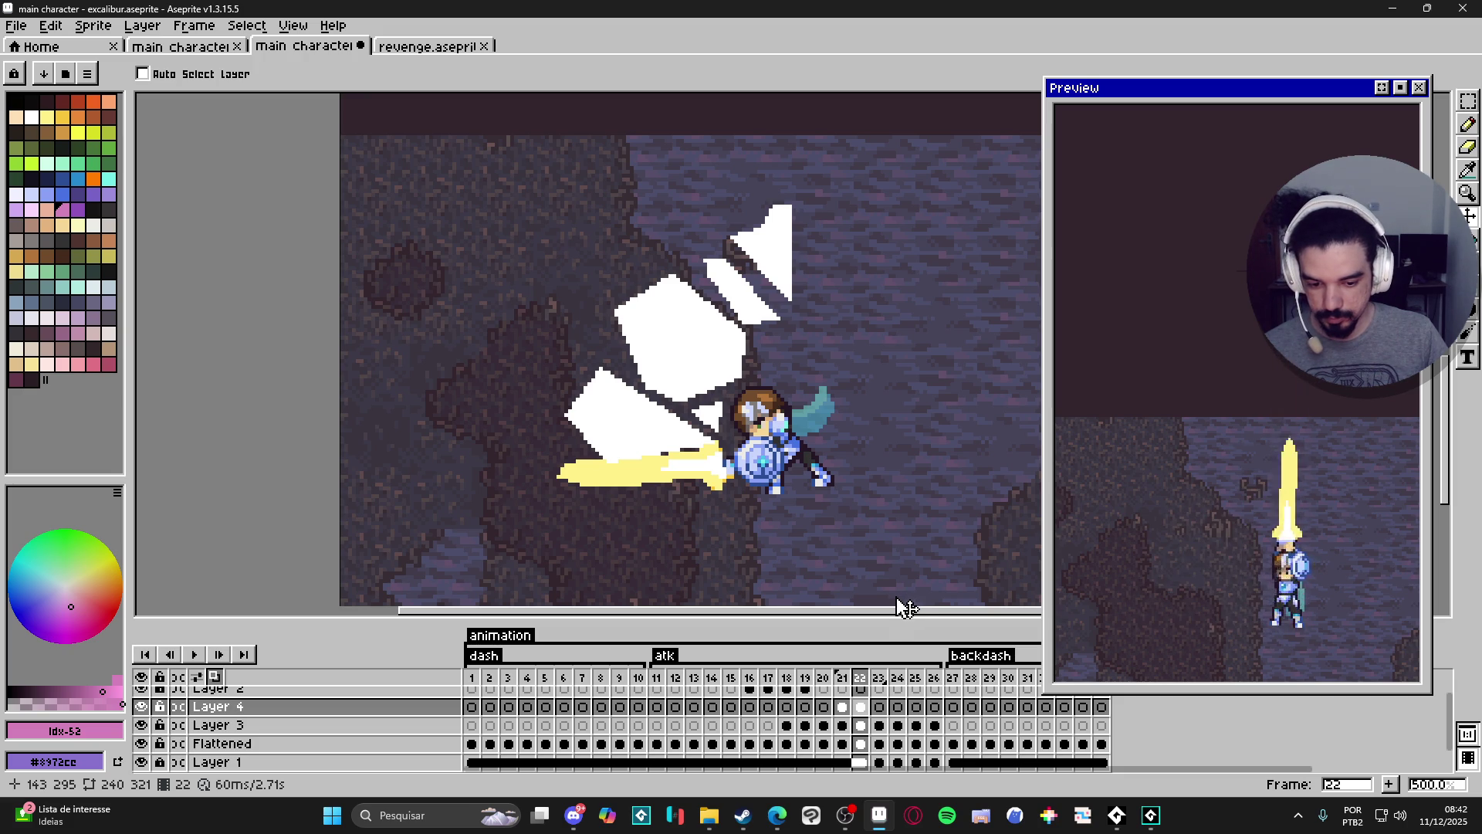
pyautogui.click(842, 708)
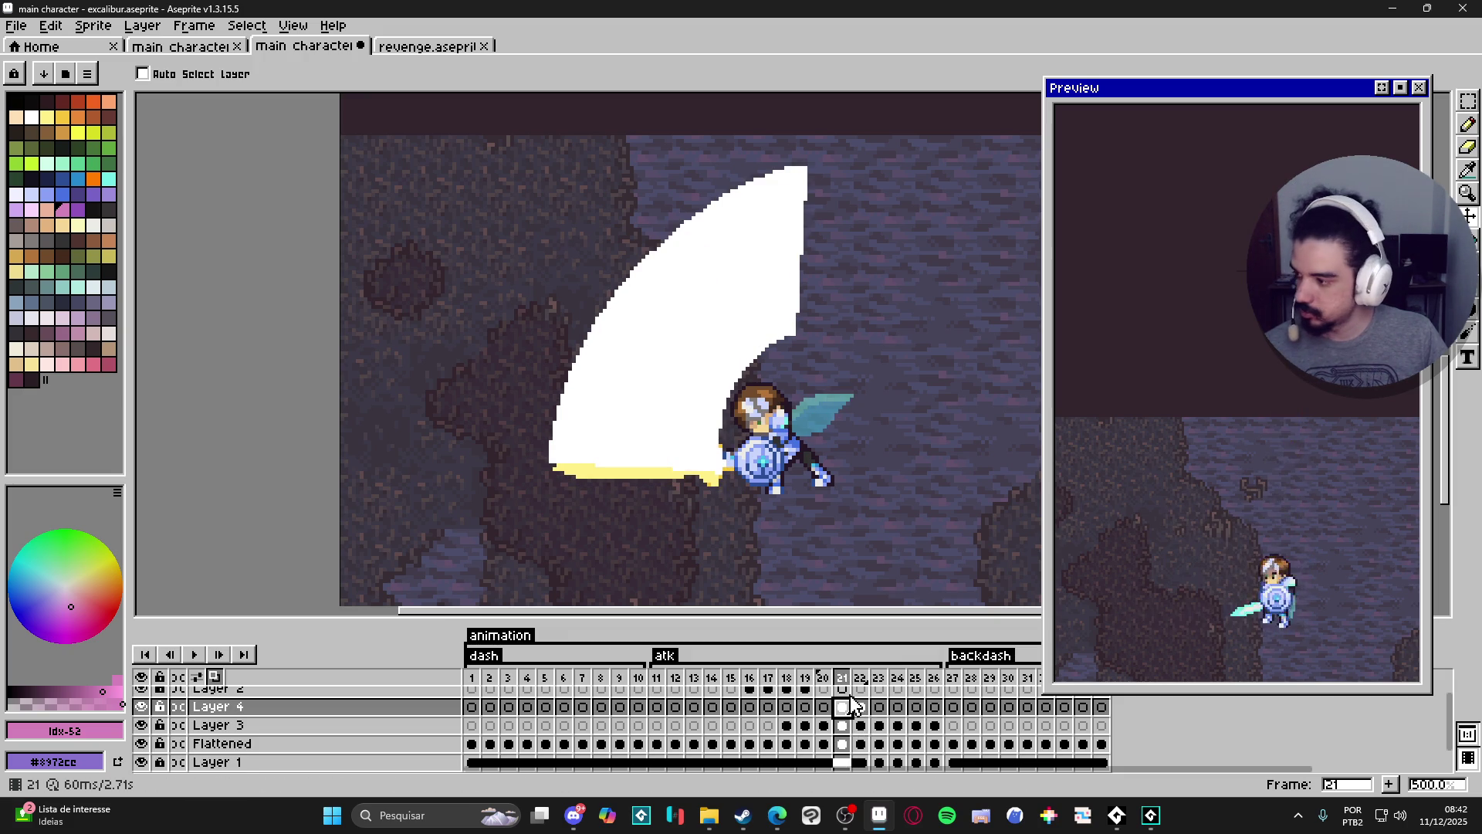
pyautogui.click(860, 707)
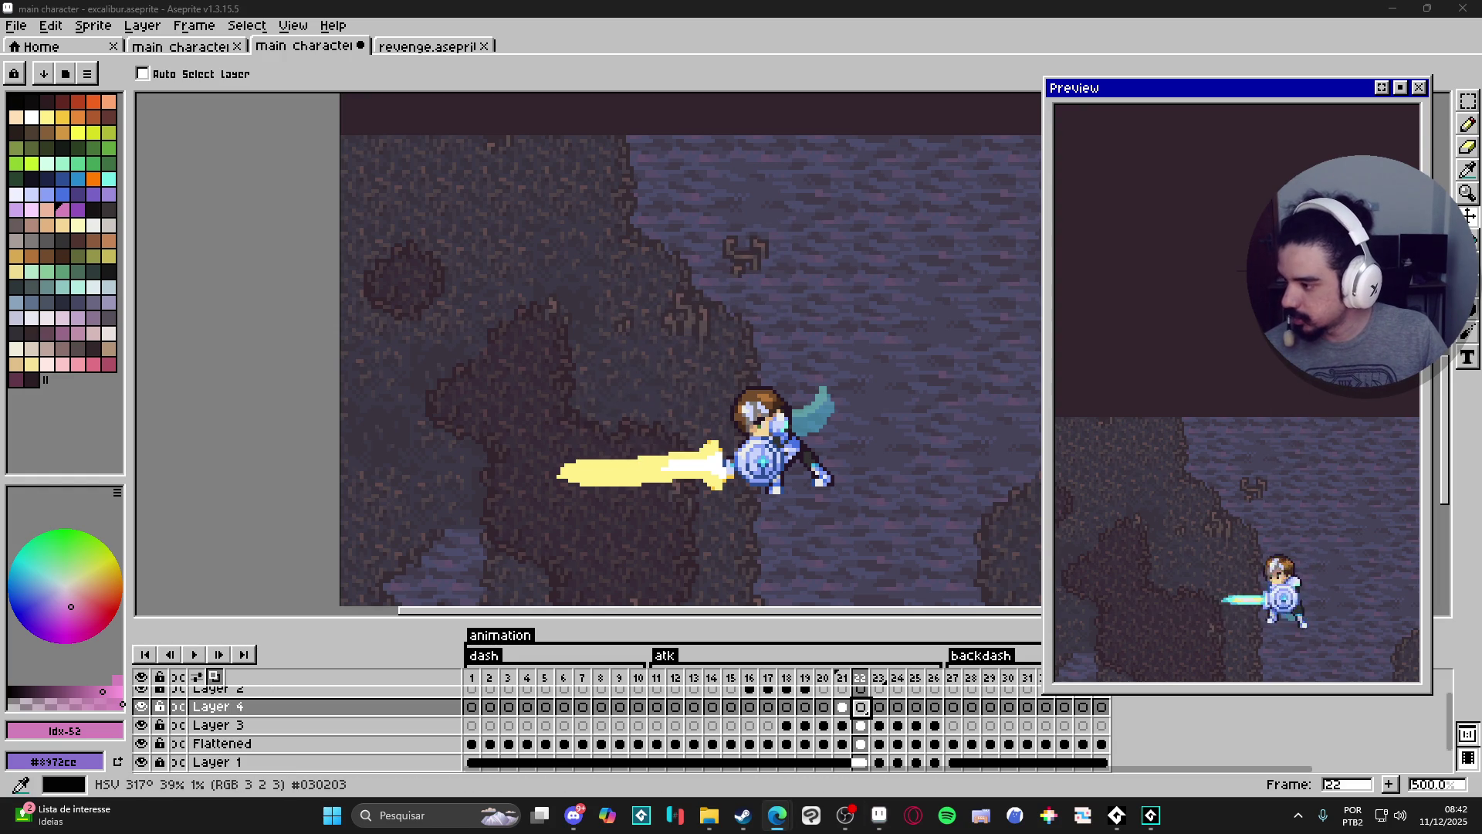
pyautogui.click(843, 708)
pyautogui.click(861, 707)
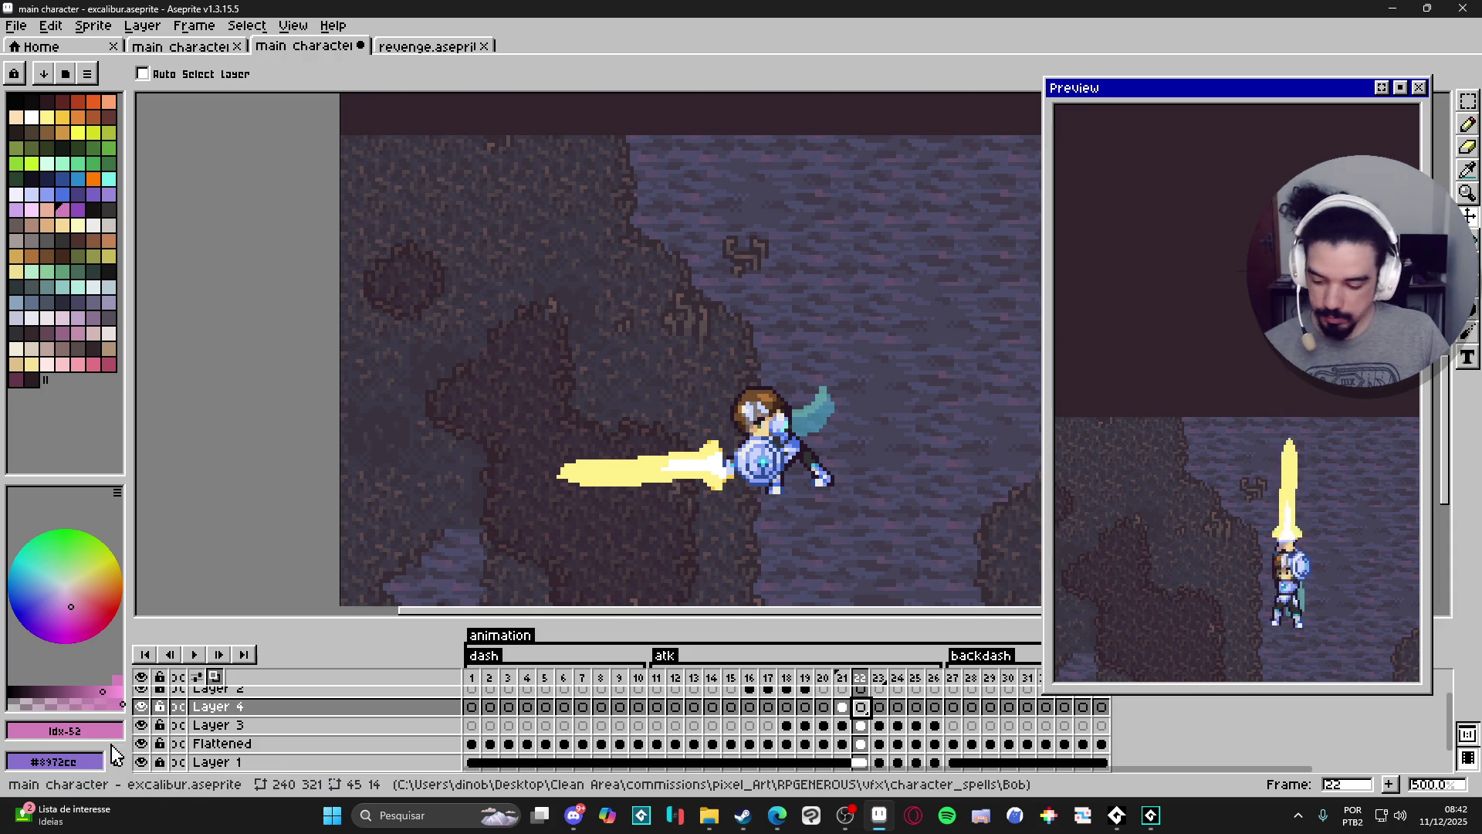
pyautogui.scroll(-1, 158, 767)
pyautogui.click(141, 744)
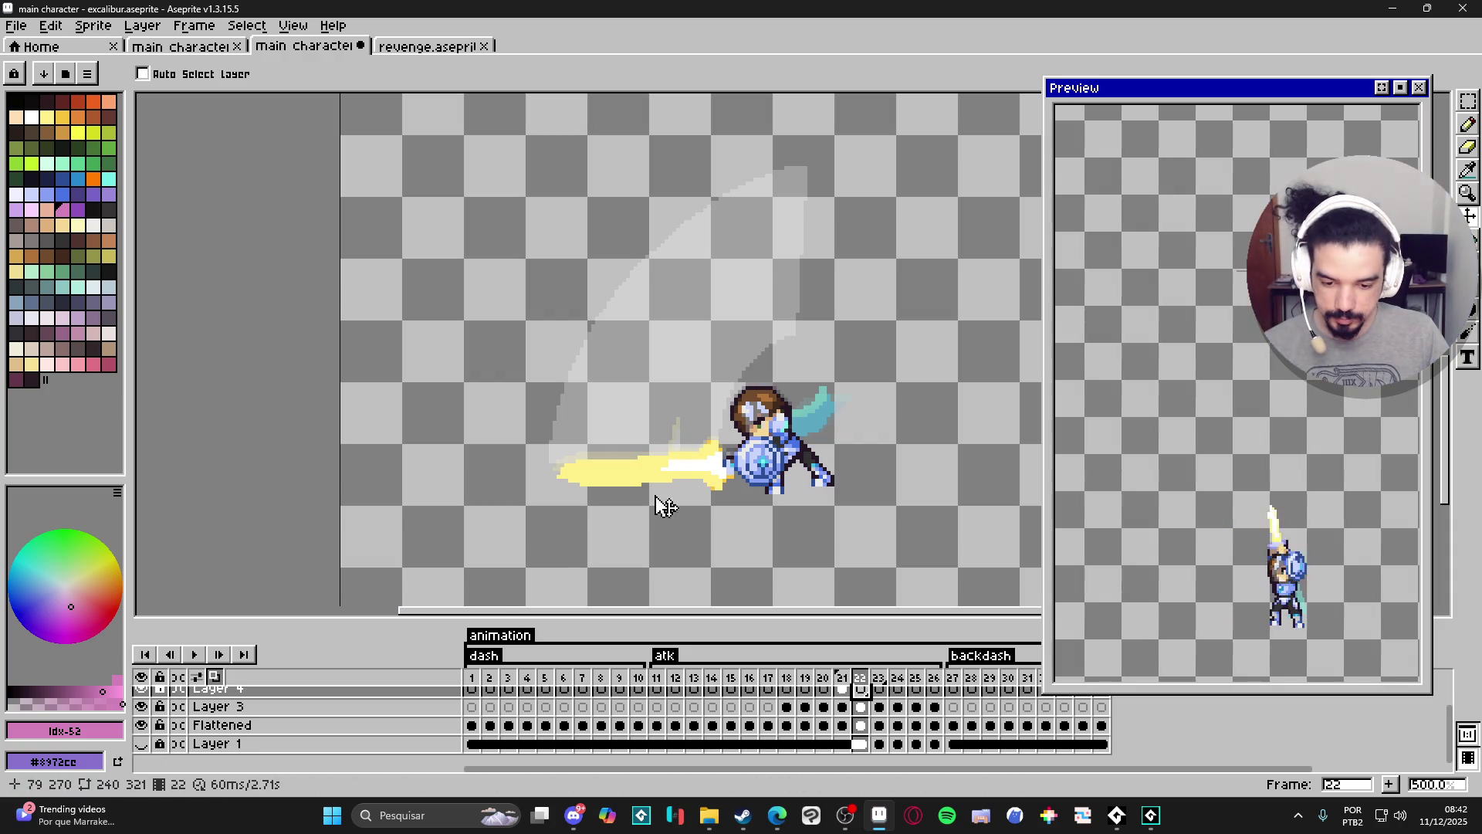
# Select the Pencil with white as the drawing colour on frame 22.
pyautogui.press('b')
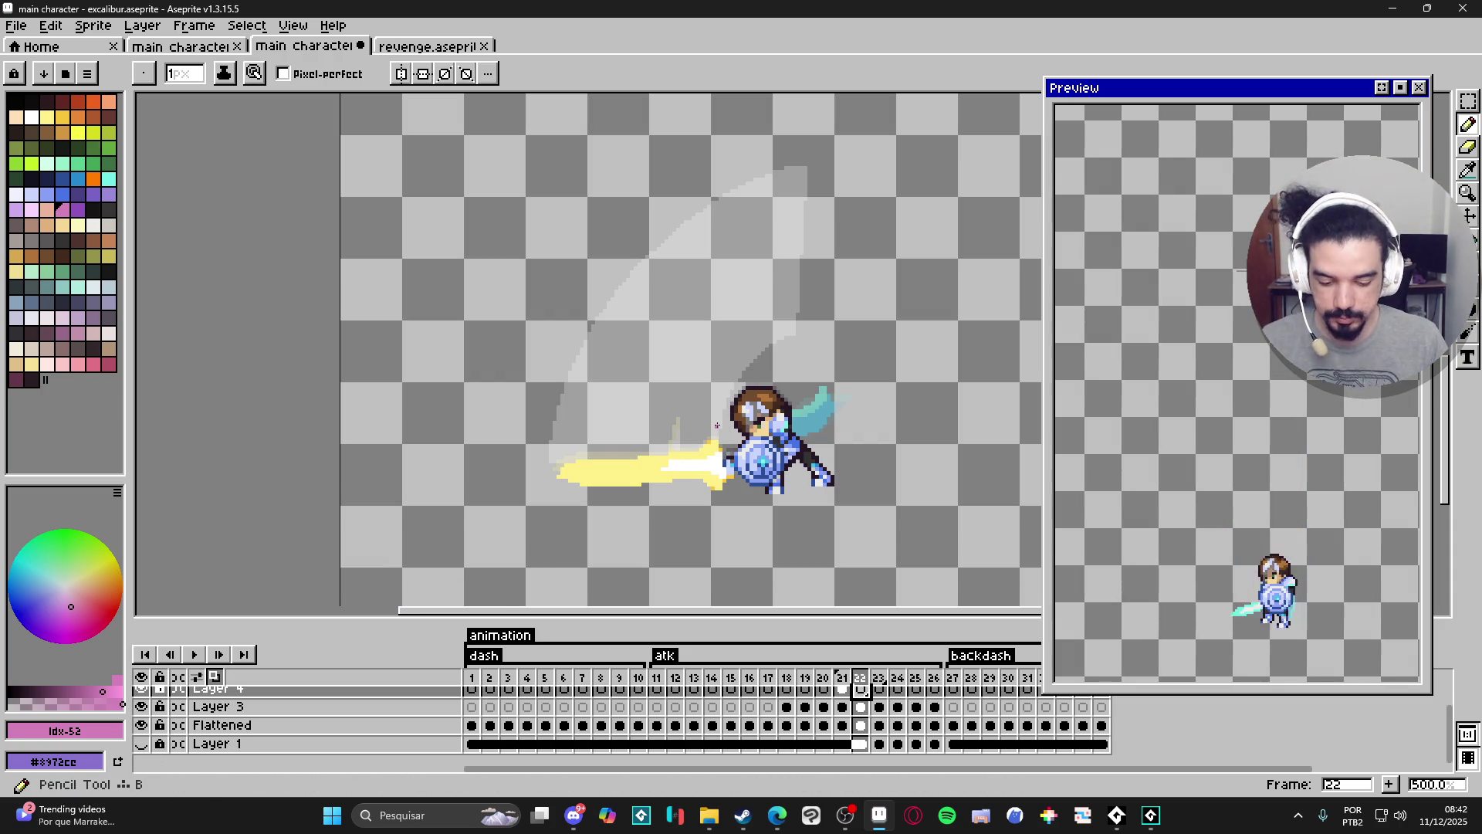
pyautogui.press('Left')
pyautogui.press('Right')
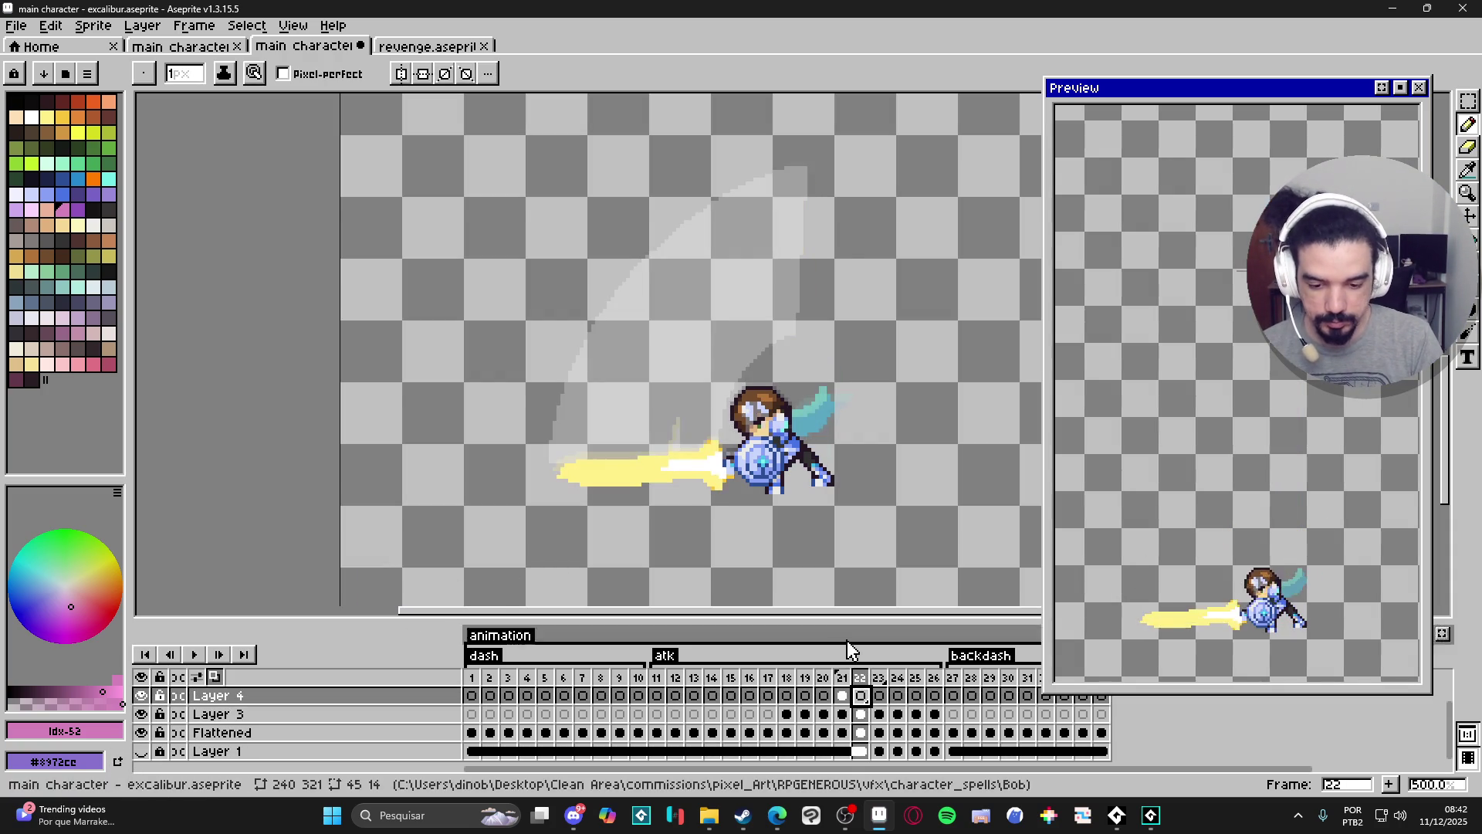
pyautogui.click(32, 117)
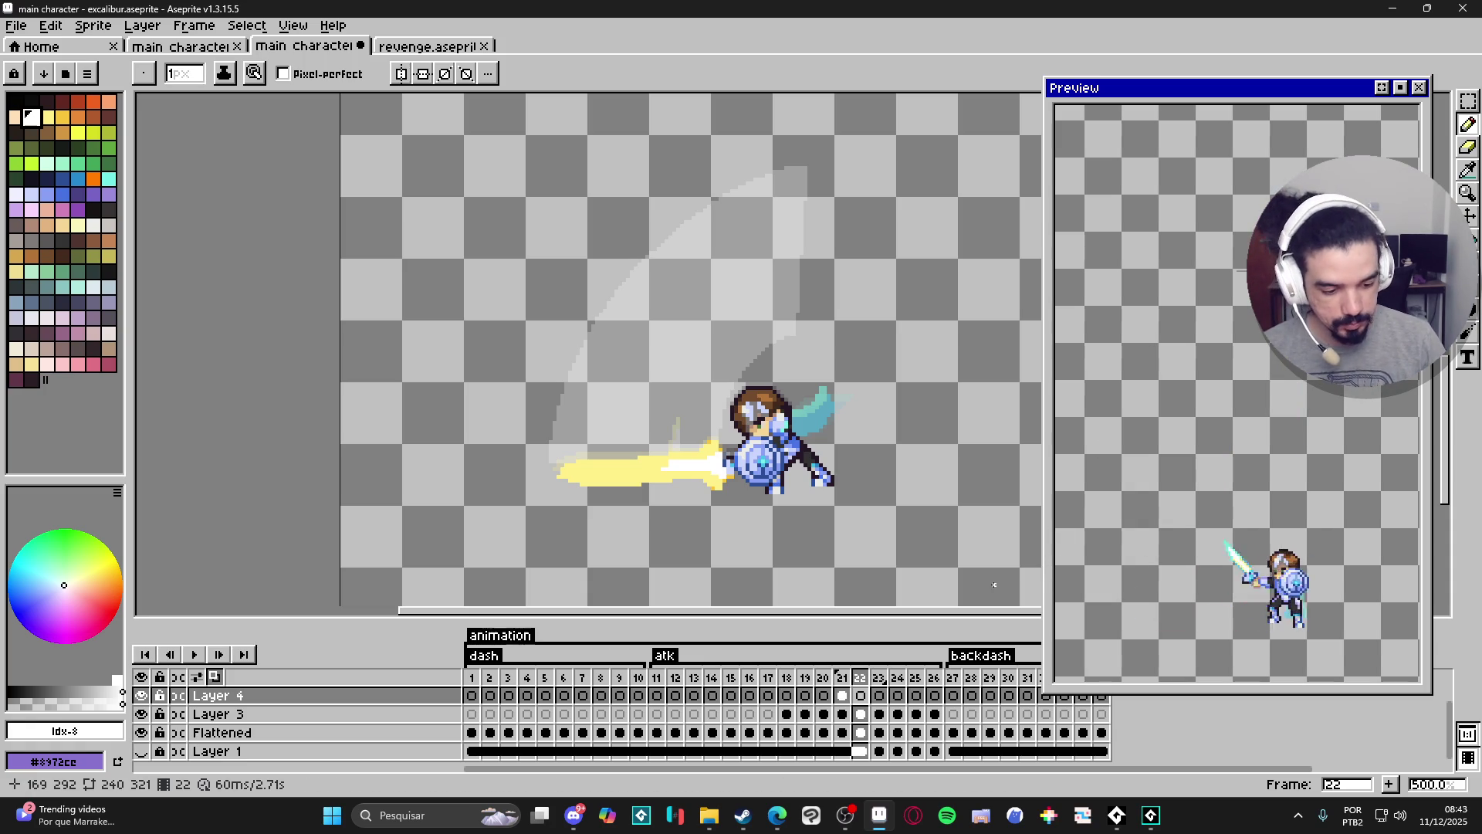
# Set the frame 22 slash cel on Layer 4 to 52% opacity.
pyautogui.click(846, 696)
pyautogui.click(863, 699)
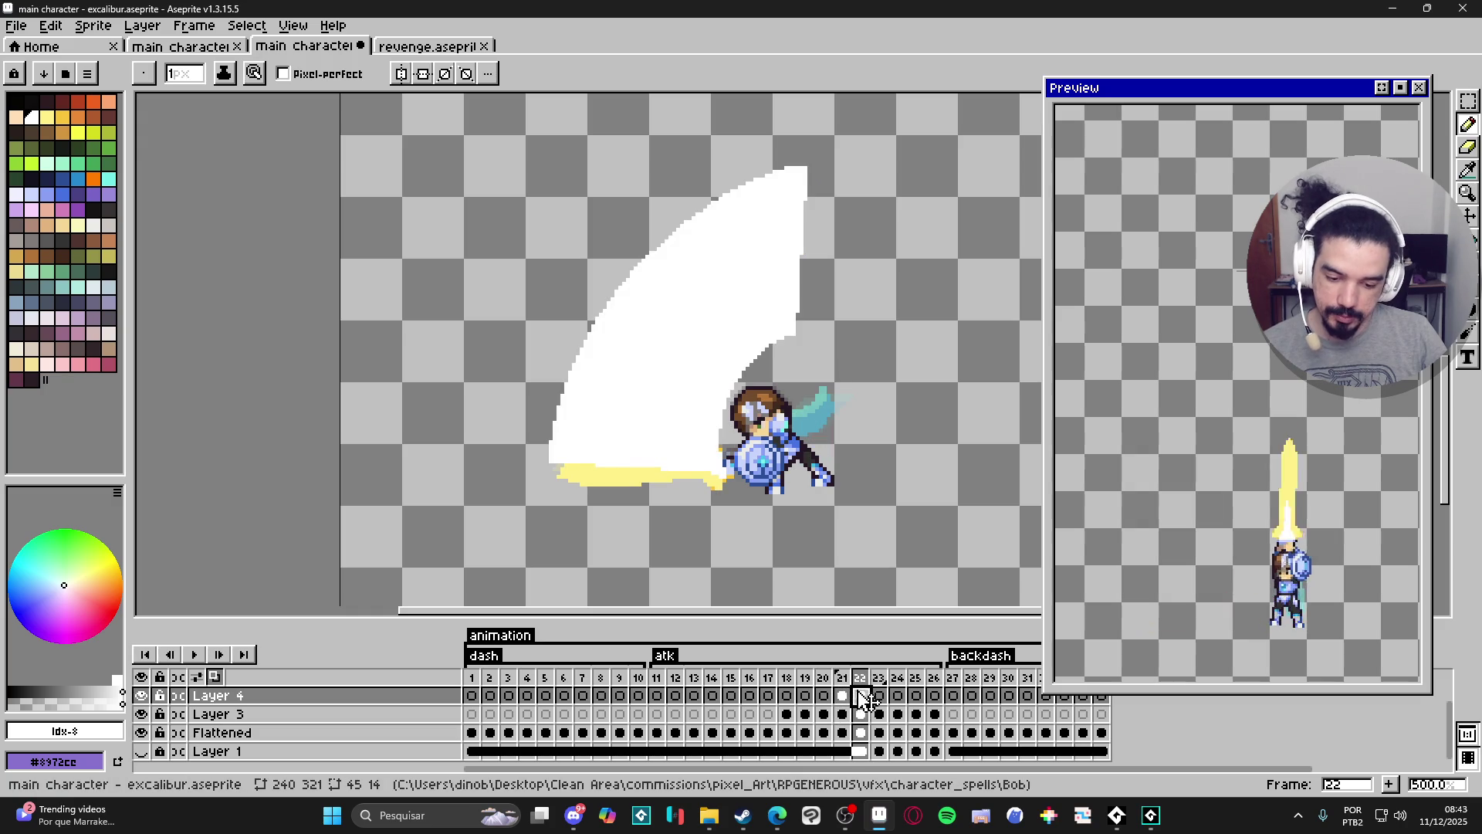
pyautogui.doubleClick(861, 696)
pyautogui.click(894, 610)
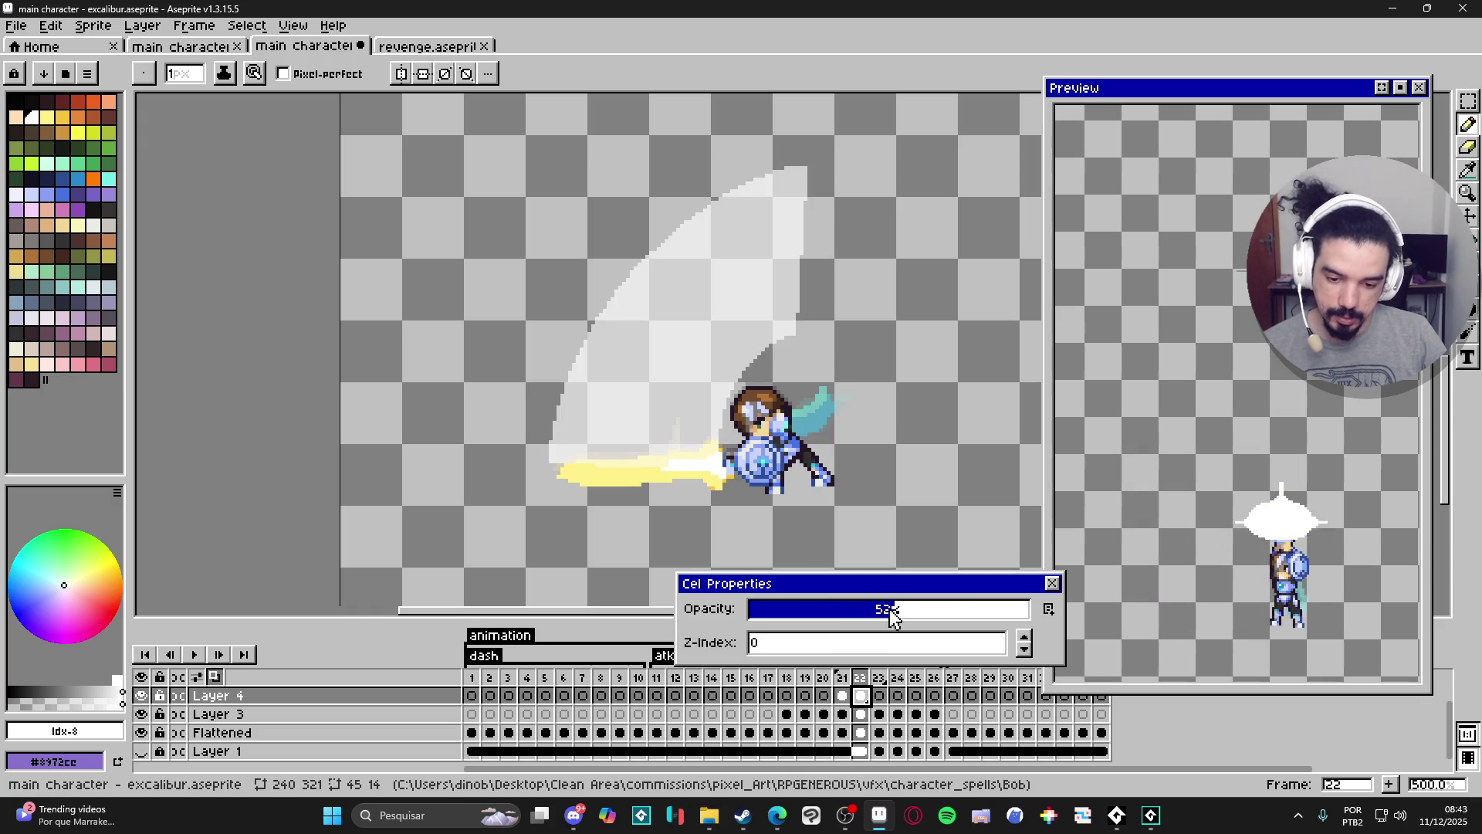
pyautogui.click(1052, 583)
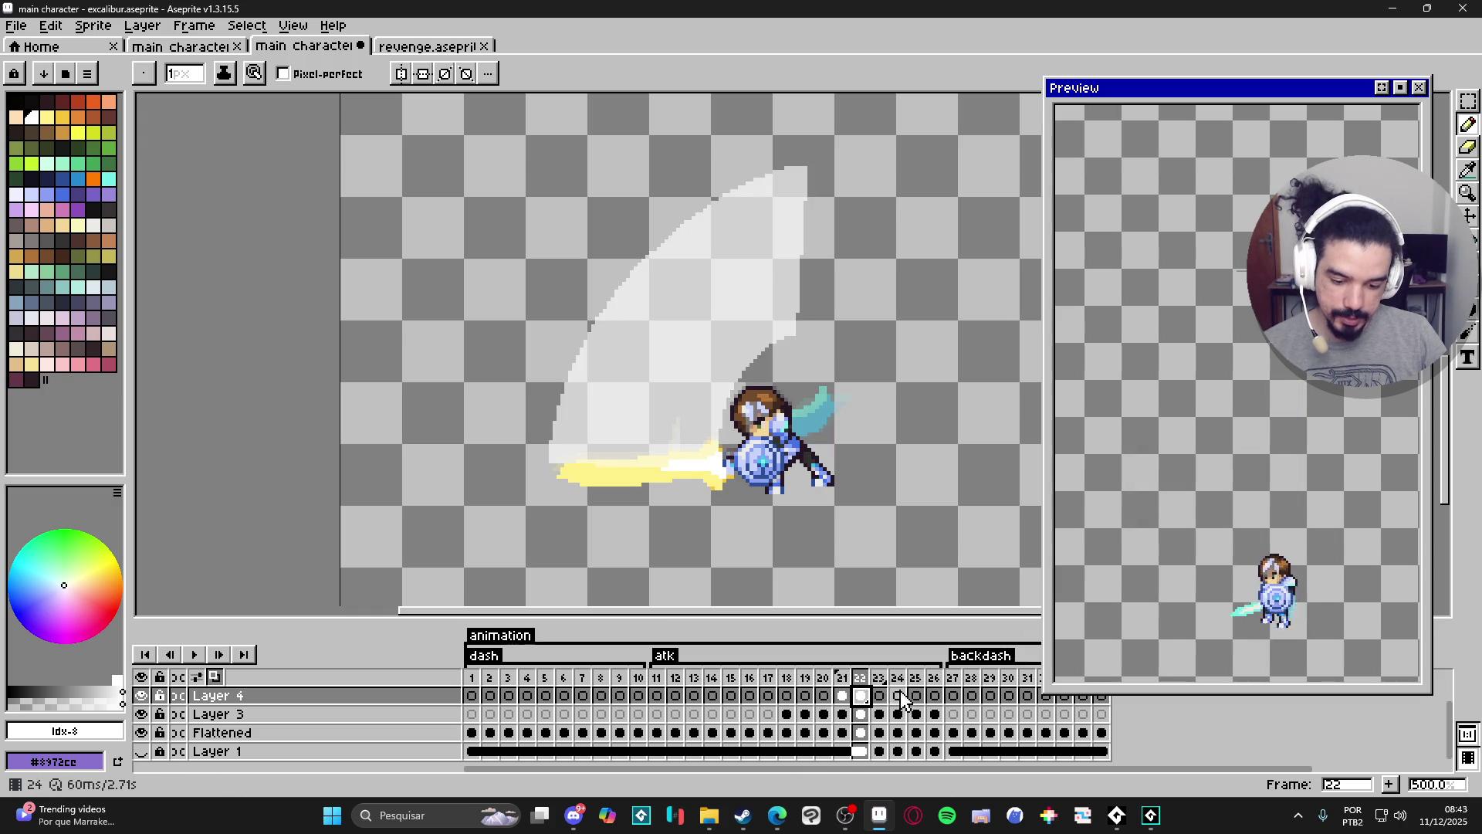
# Lower the frame 23 slash cel to 23% opacity.
pyautogui.press('Left')
pyautogui.click(859, 697)
pyautogui.click(878, 697)
pyautogui.doubleClick(878, 696)
pyautogui.moveTo(880, 610); pyautogui.dragTo(820, 613)
pyautogui.click(1051, 583)
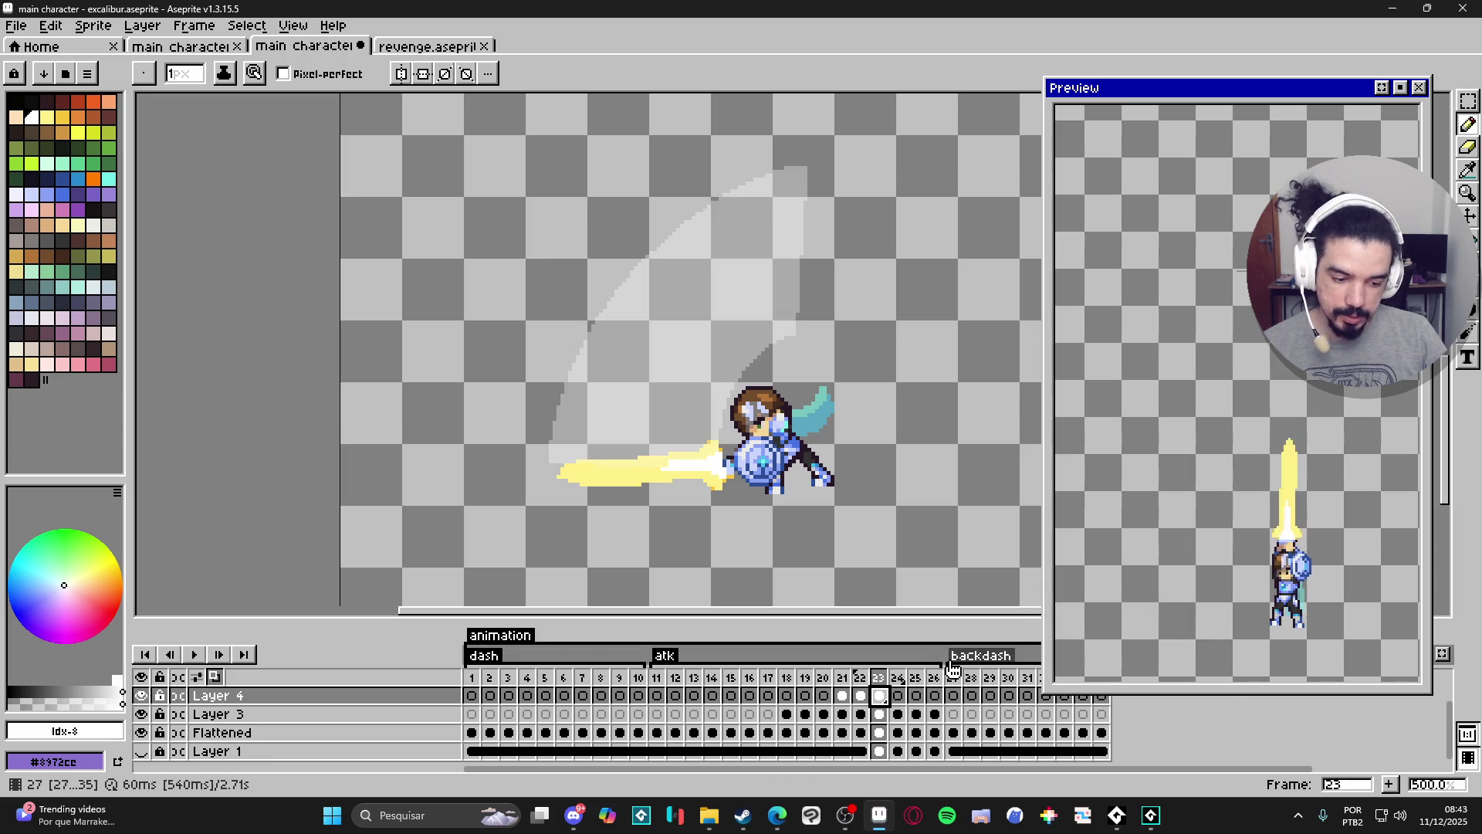
# Fade the frame 24 cel to 6%, then show the Layer 1 background.
pyautogui.click(897, 695)
pyautogui.press('v')
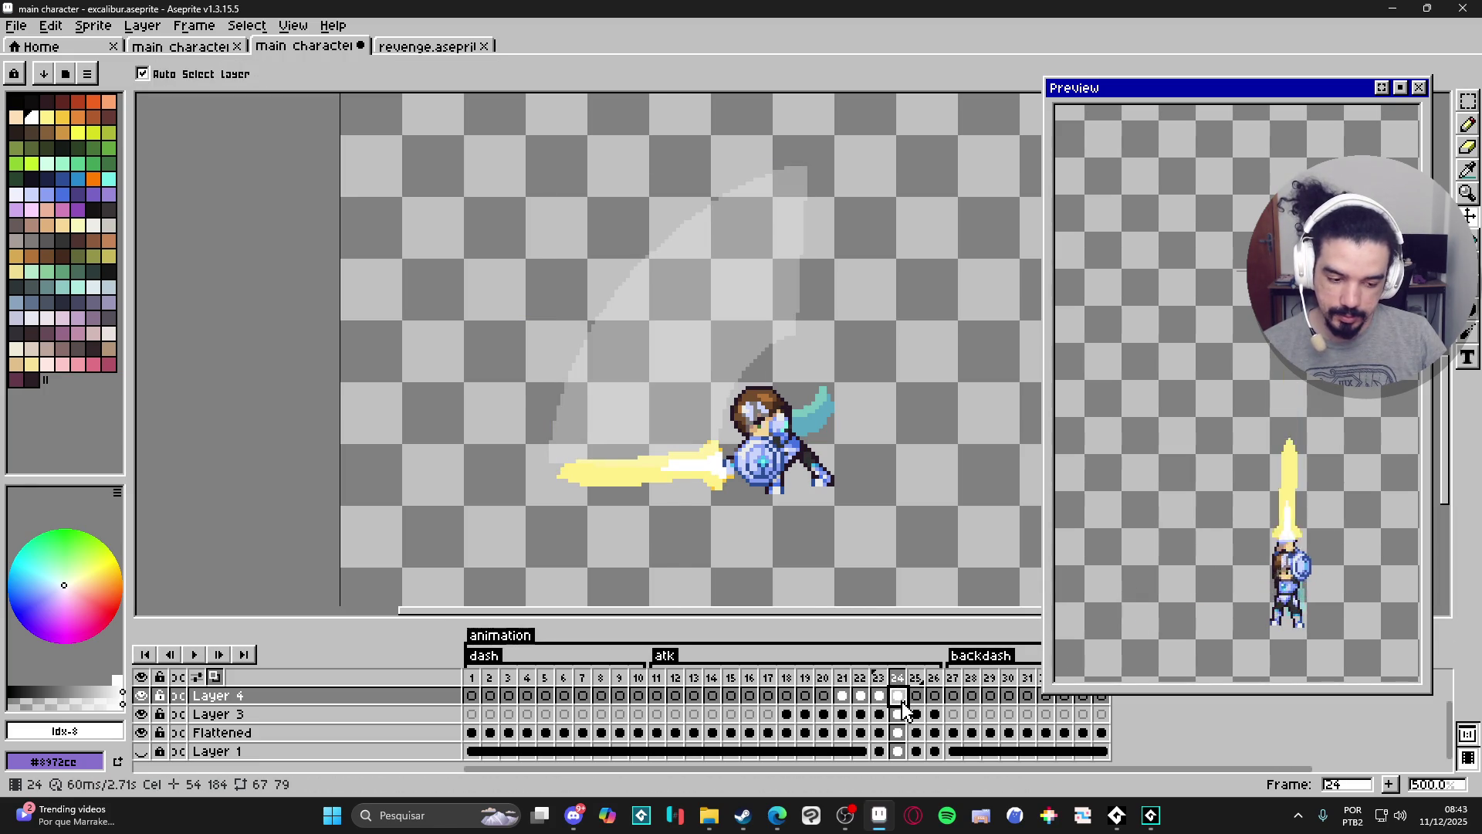
pyautogui.doubleClick(897, 695)
pyautogui.moveTo(780, 618); pyautogui.dragTo(762, 614)
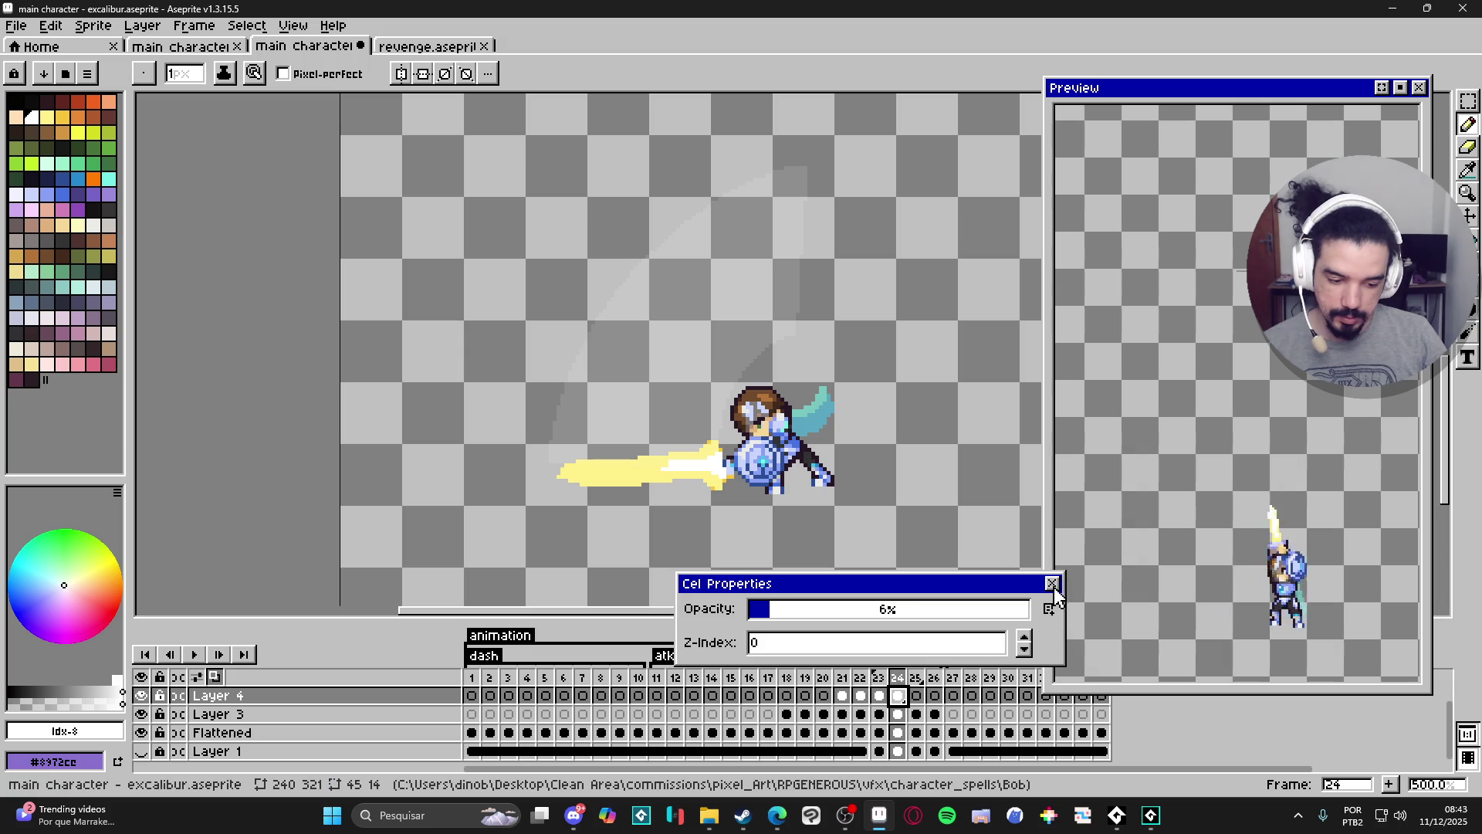
pyautogui.click(1052, 583)
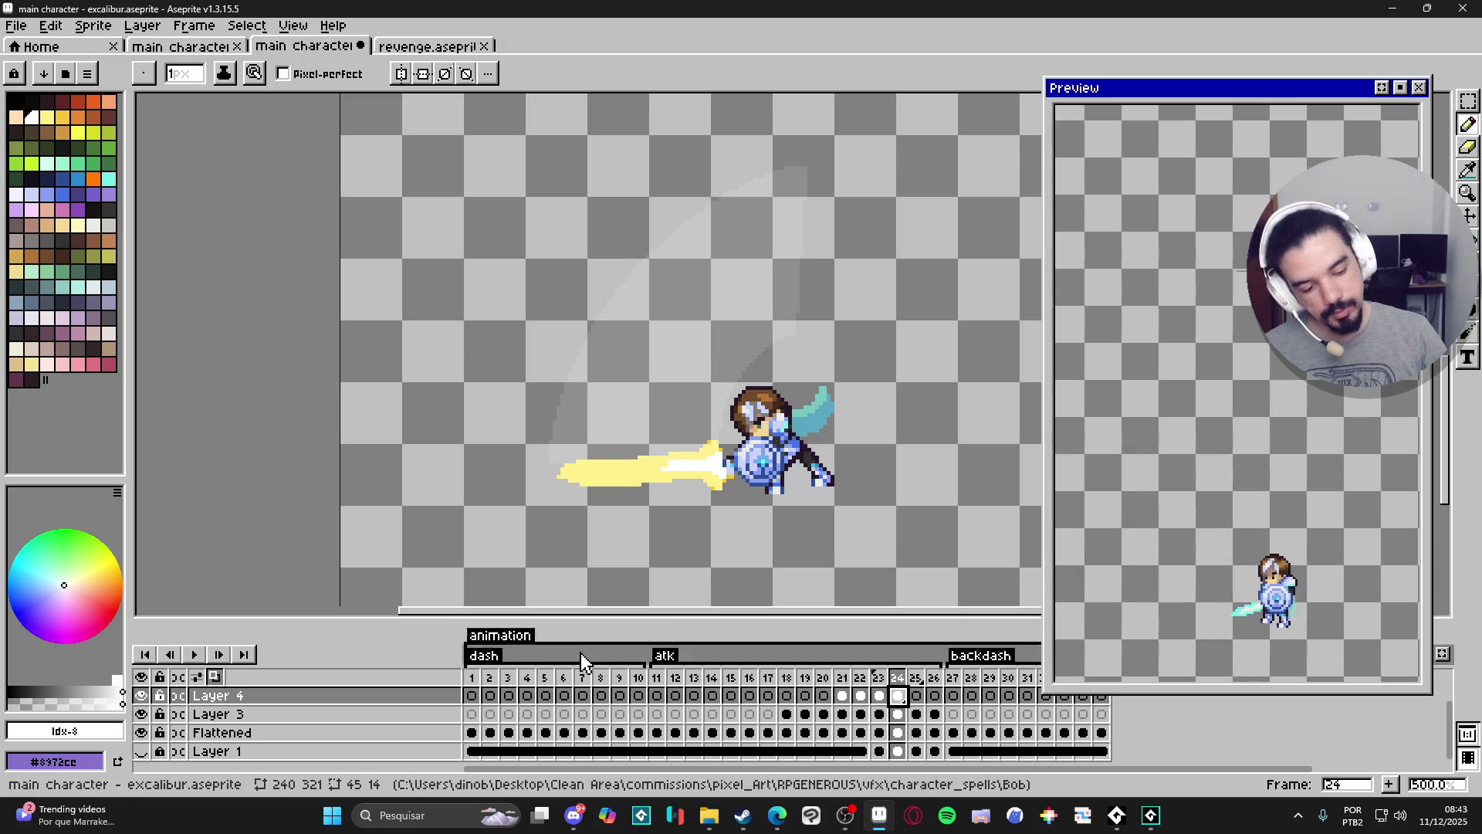
pyautogui.scroll(-1, 155, 726)
pyautogui.click(142, 744)
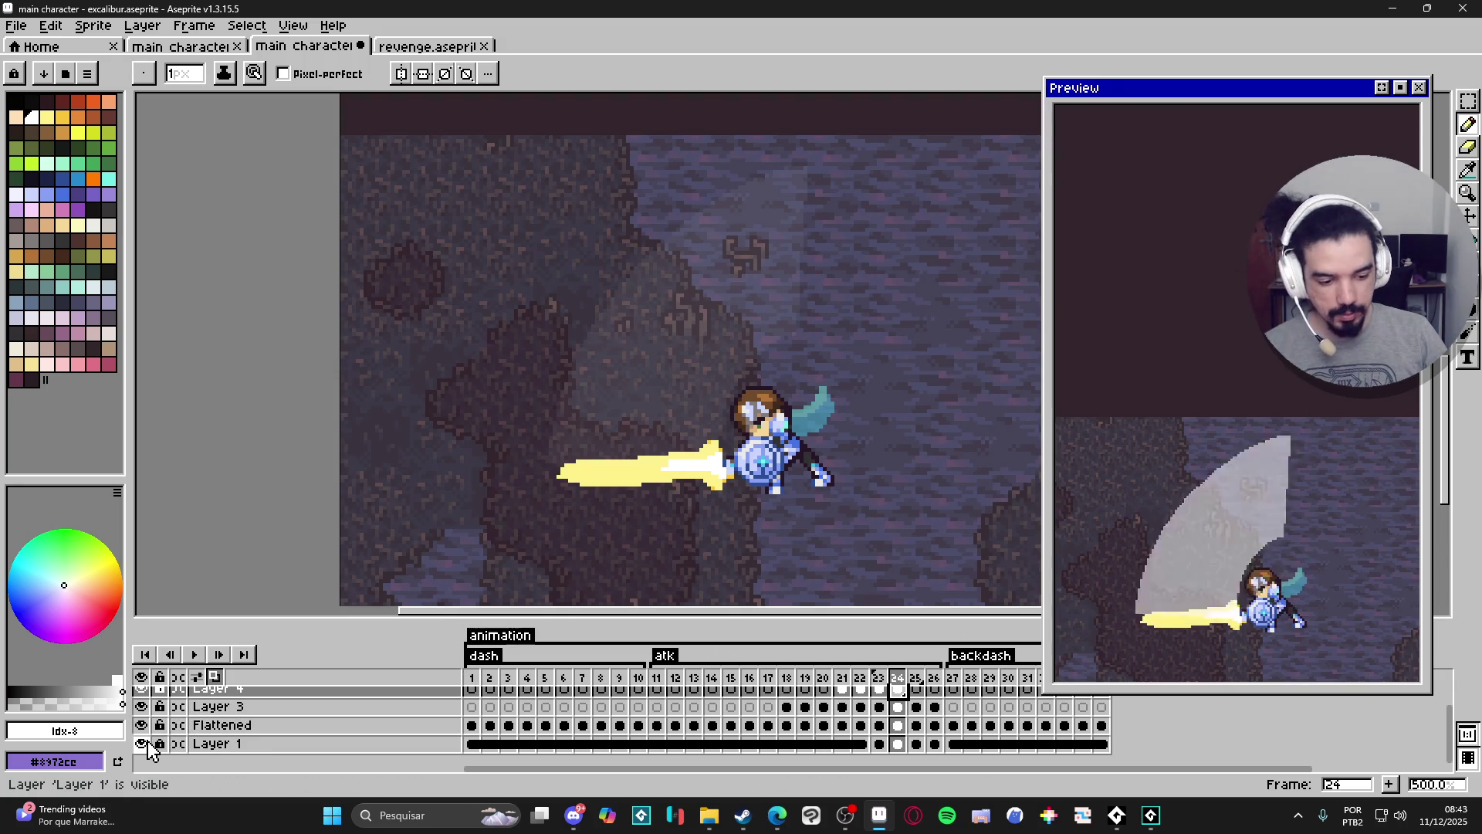
pyautogui.click(159, 744)
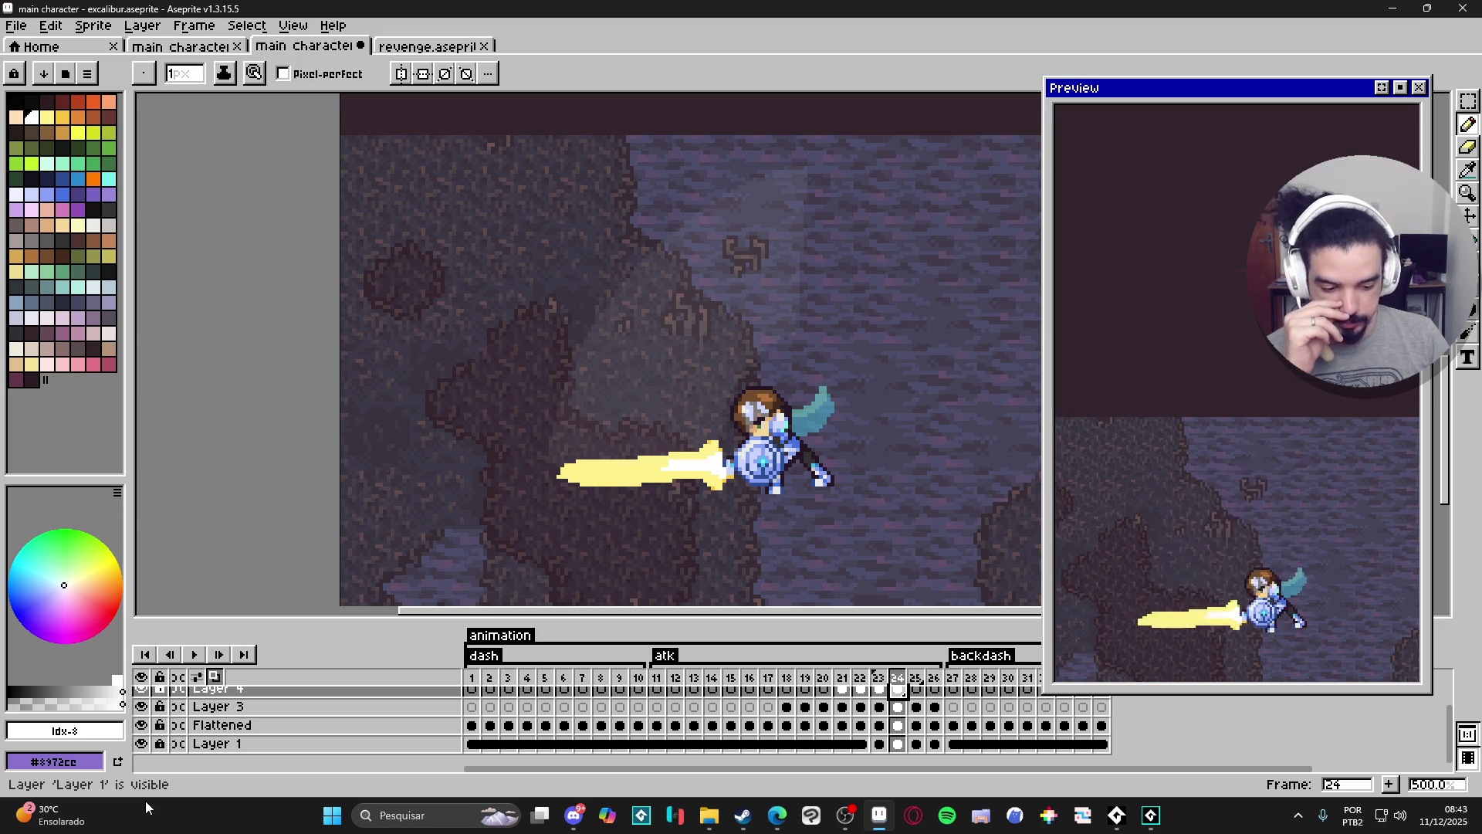
# Lock the Layer 1 background row in the timeline against edits.
pyautogui.moveTo(87, 829)
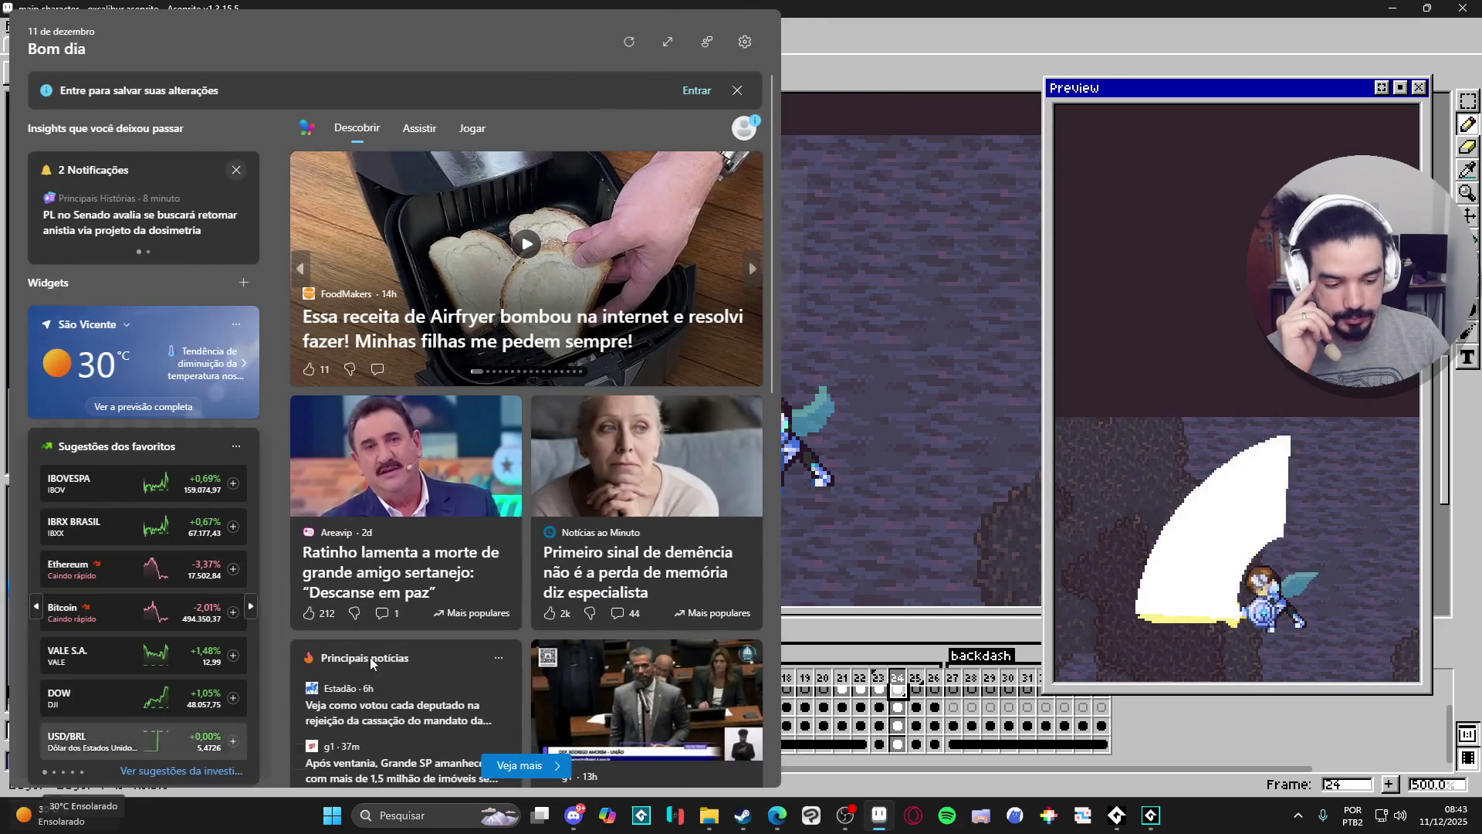
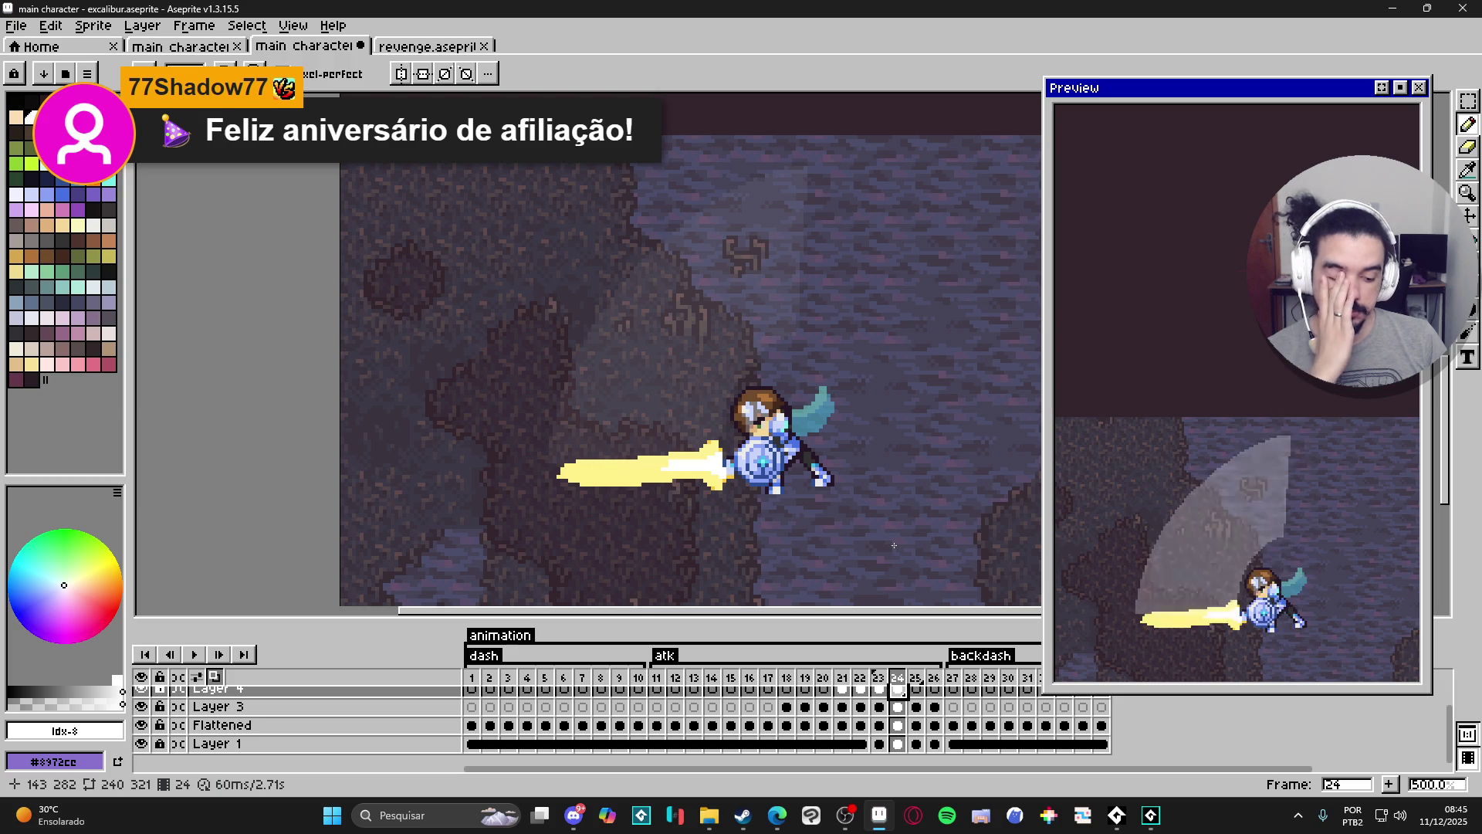
# Touch up the sword-tip pixels on frame 23 with the Pencil.
pyautogui.press('Left')
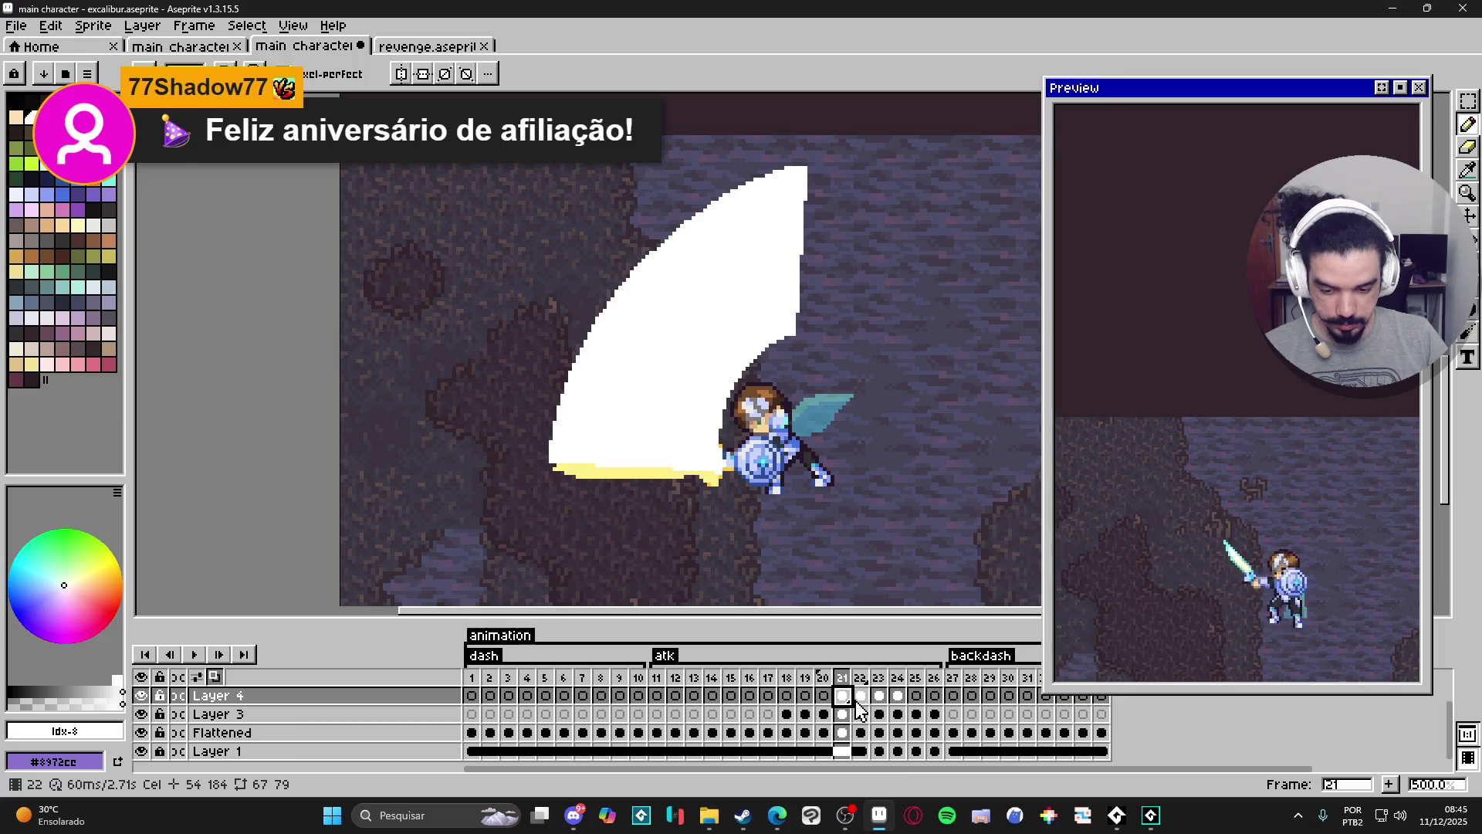
pyautogui.press('Left')
pyautogui.scroll(5, 567, 438)
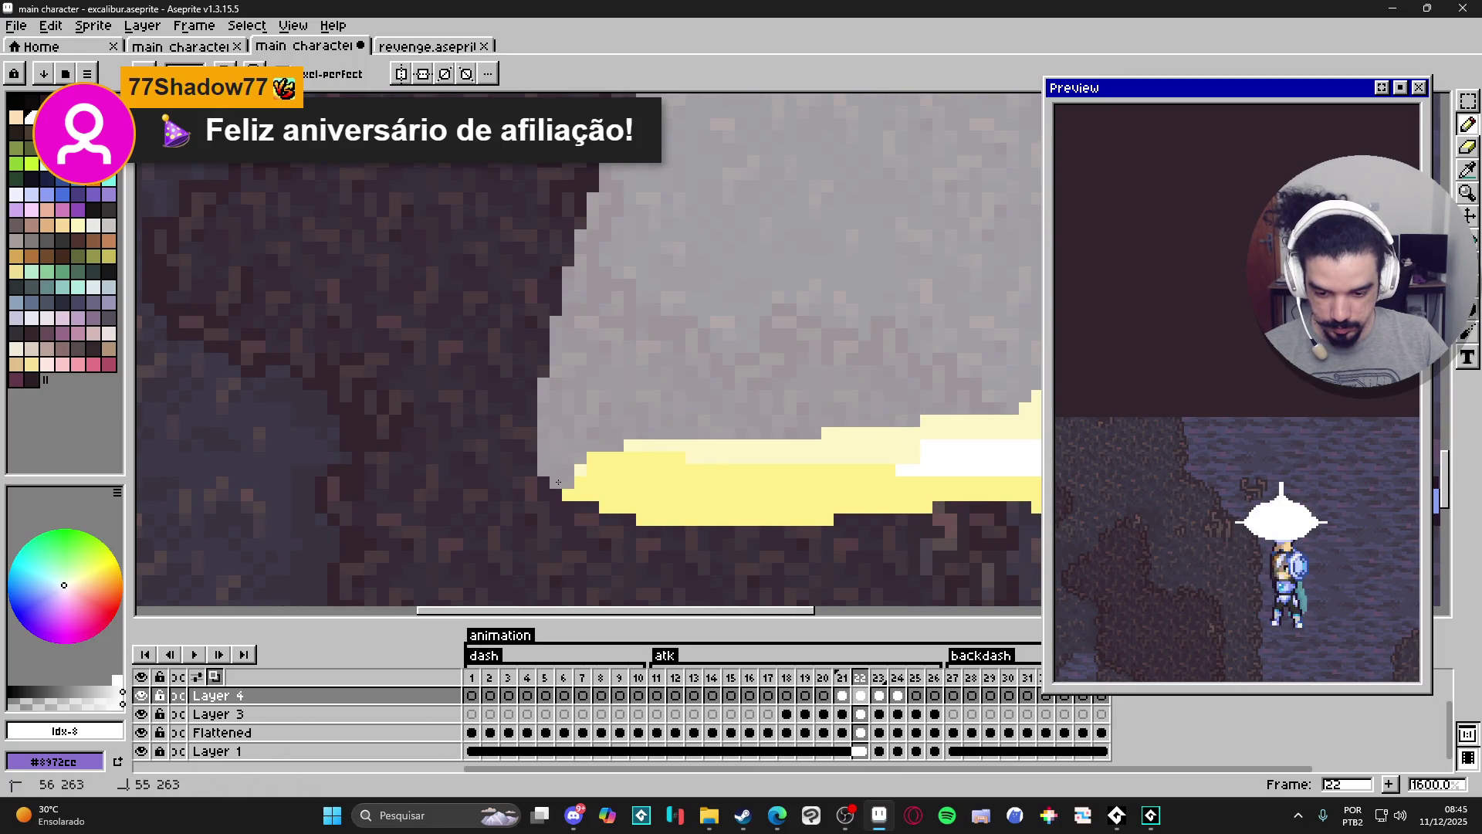
pyautogui.scroll(-5, 550, 494)
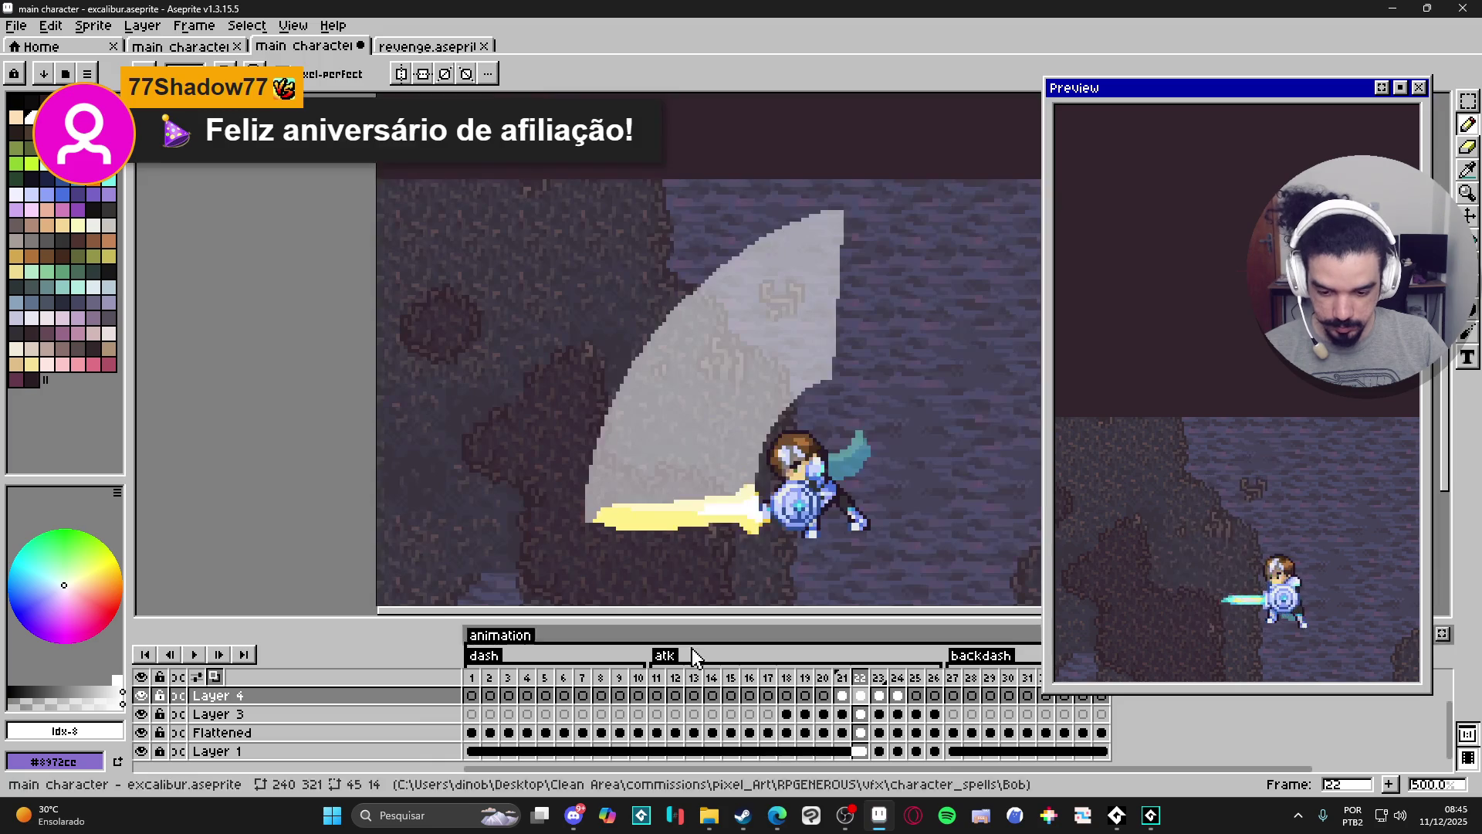
pyautogui.click(878, 702)
pyautogui.scroll(5, 550, 502)
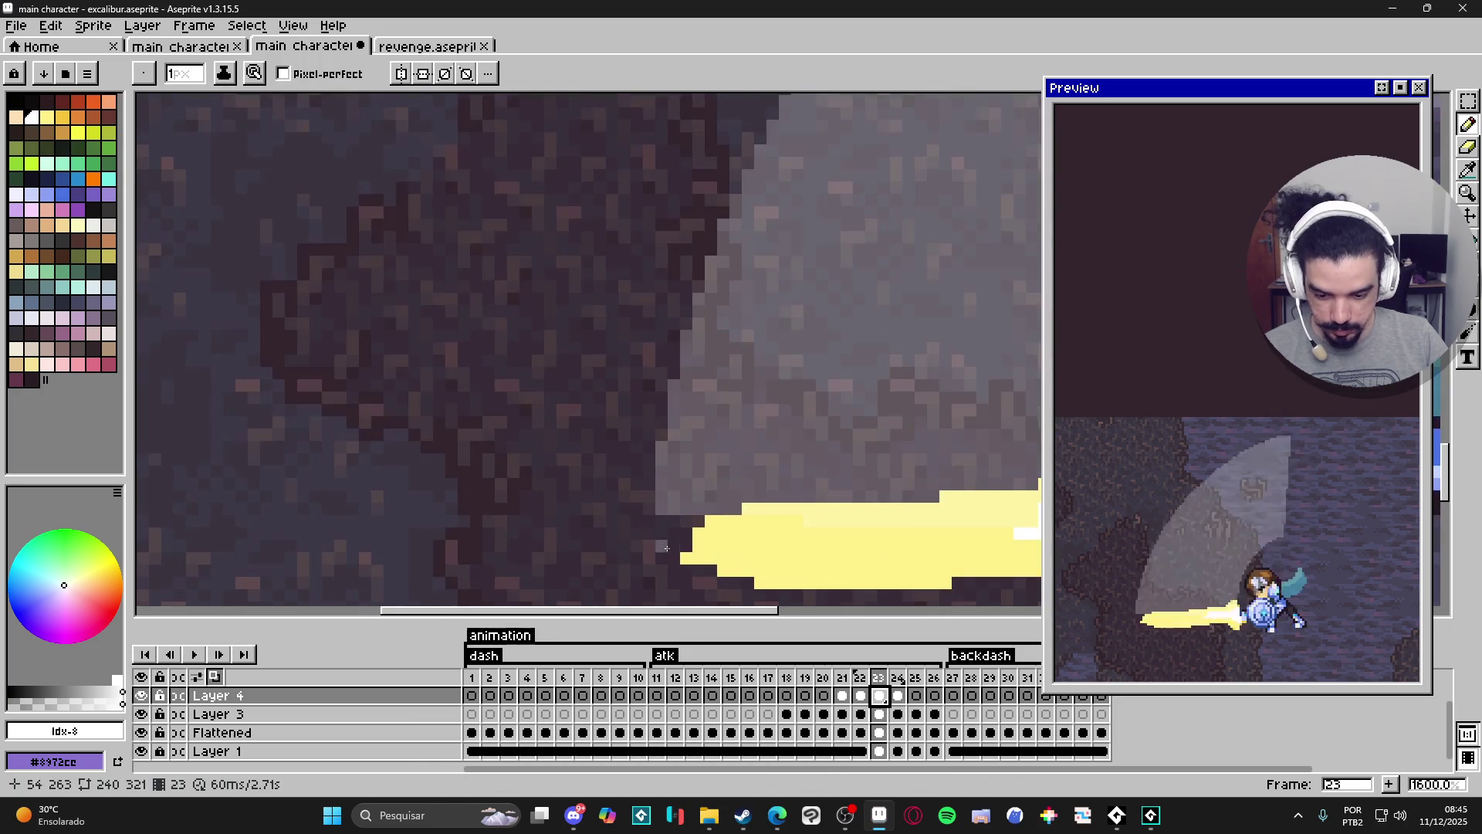
pyautogui.click(662, 533)
pyautogui.click(662, 523)
pyautogui.click(691, 521)
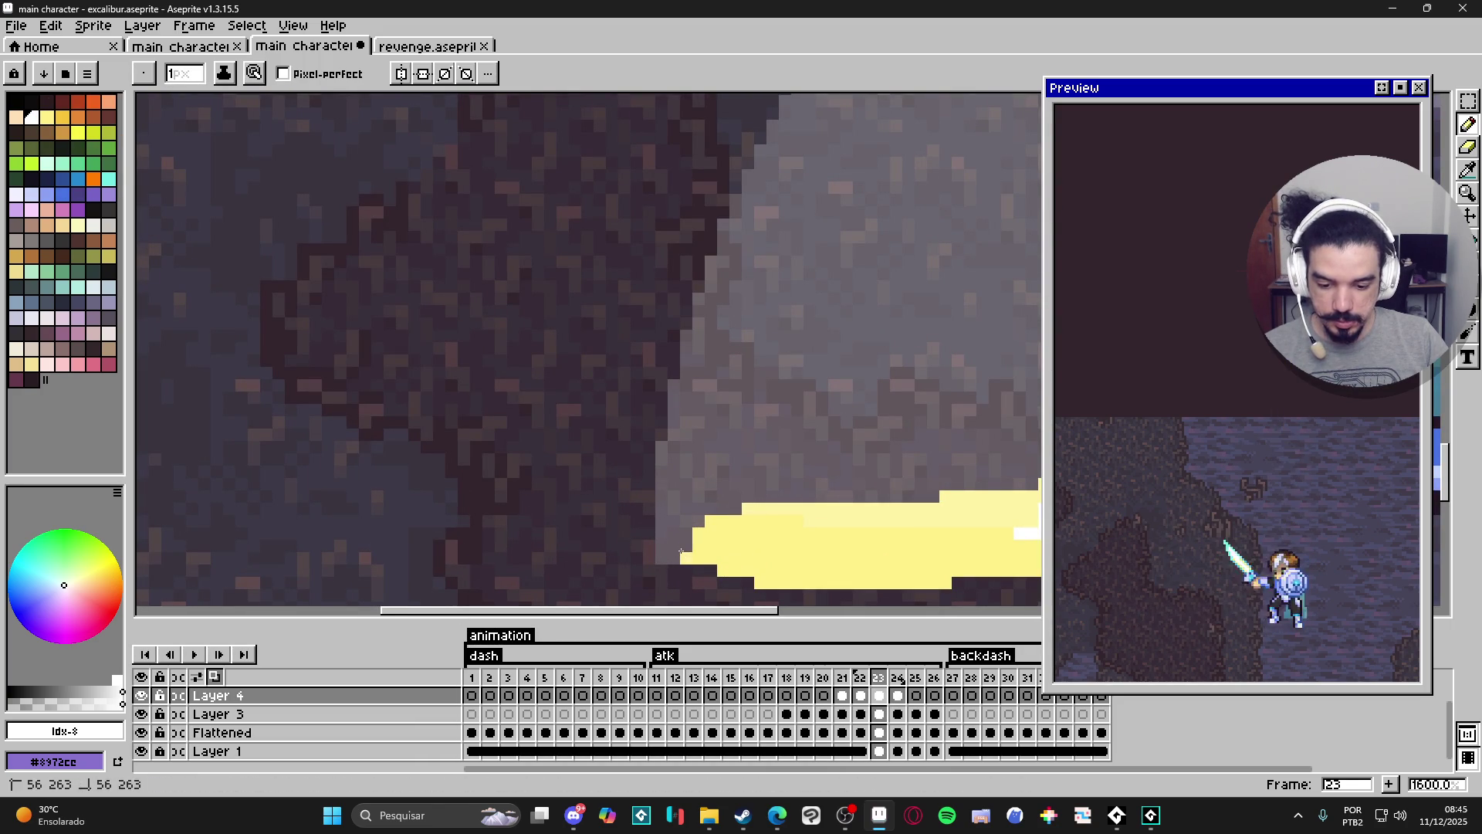
# On frame 22, sample the blade's pale yellow and bucket-fill the grey slash arc with it.
pyautogui.press('e')
pyautogui.press('Right')
pyautogui.scroll(-3, 694, 541)
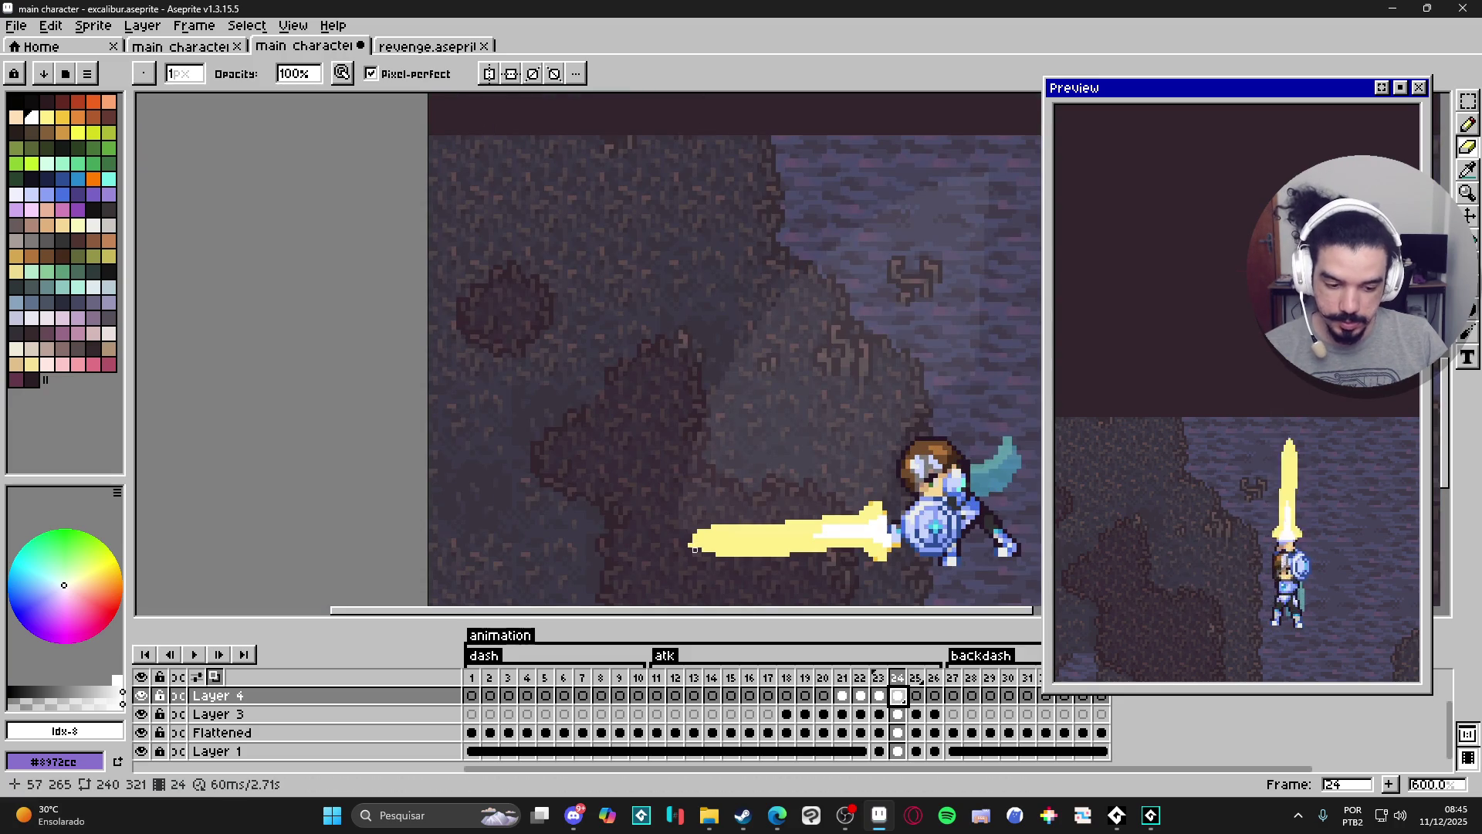
pyautogui.scroll(-2, 704, 558)
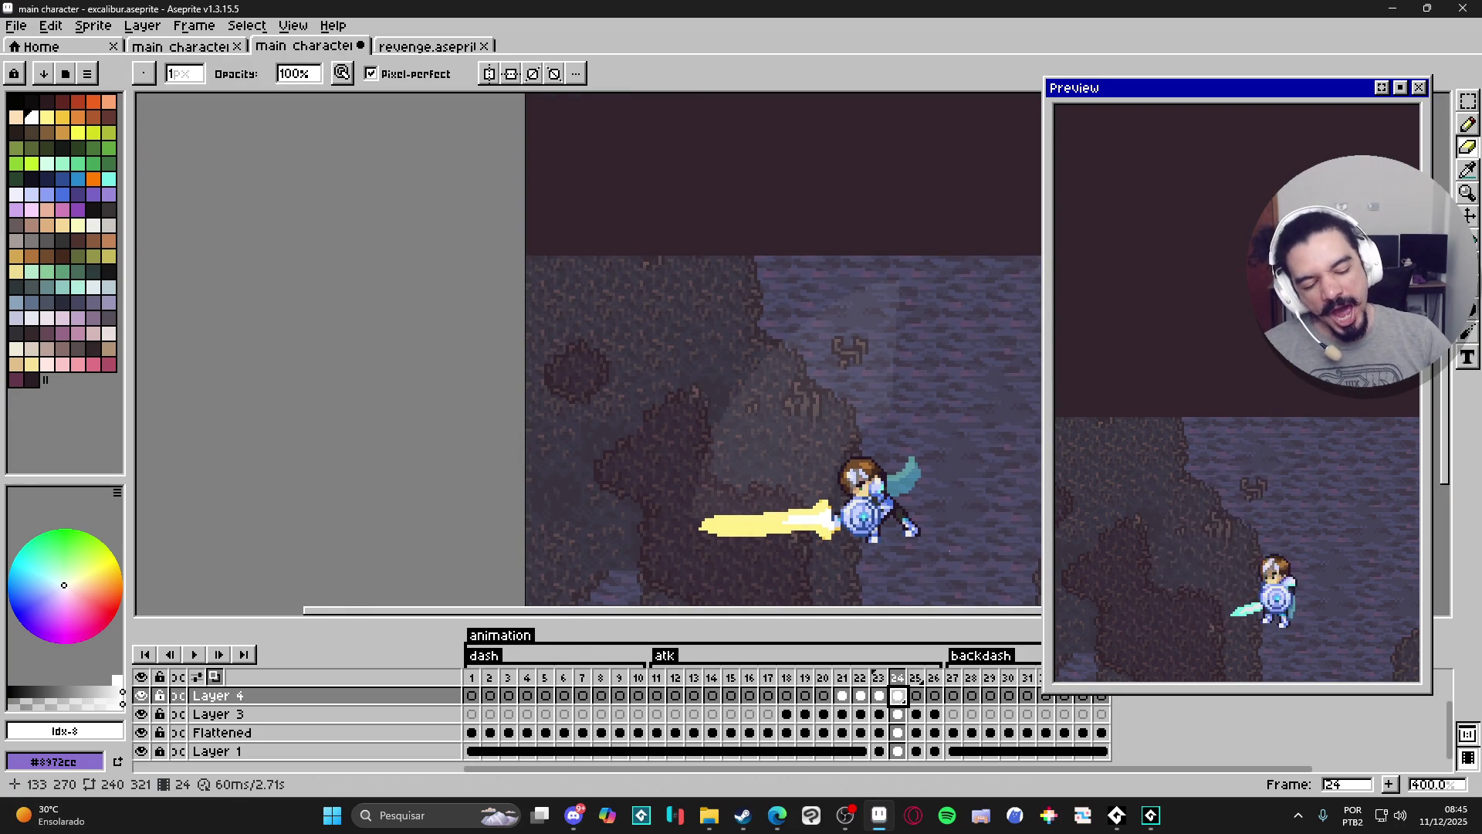
pyautogui.press('Left')
pyautogui.press('Left')
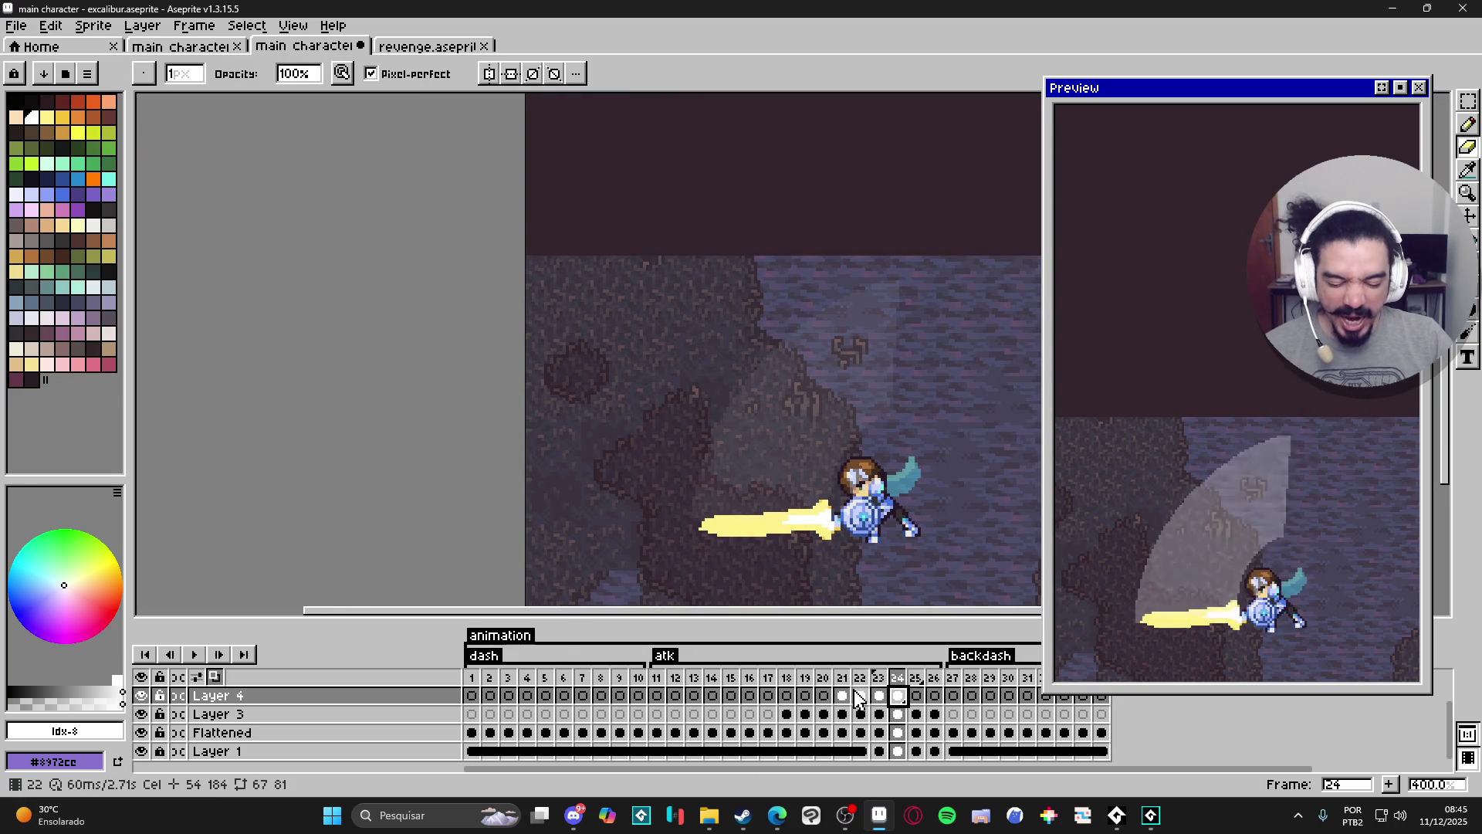
pyautogui.press('g')
pyautogui.scroll(2, 780, 537)
pyautogui.press('i')
pyautogui.click(780, 537)
pyautogui.press('g')
pyautogui.click(821, 499)
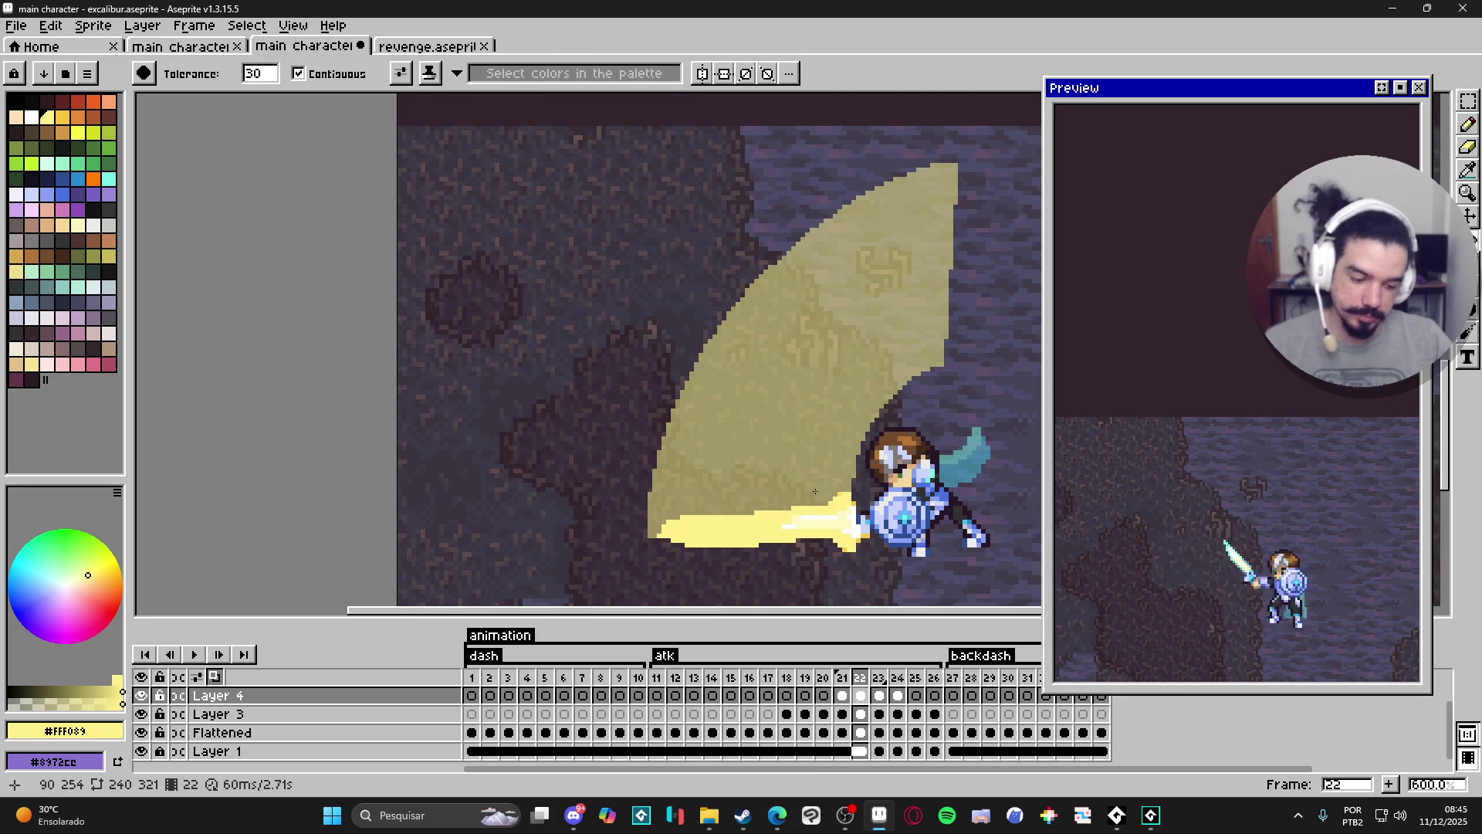
# Go to frame 21's white slash arc and pick the Eraser, ready to adjust its opacity.
pyautogui.press('Right')
pyautogui.press('Right')
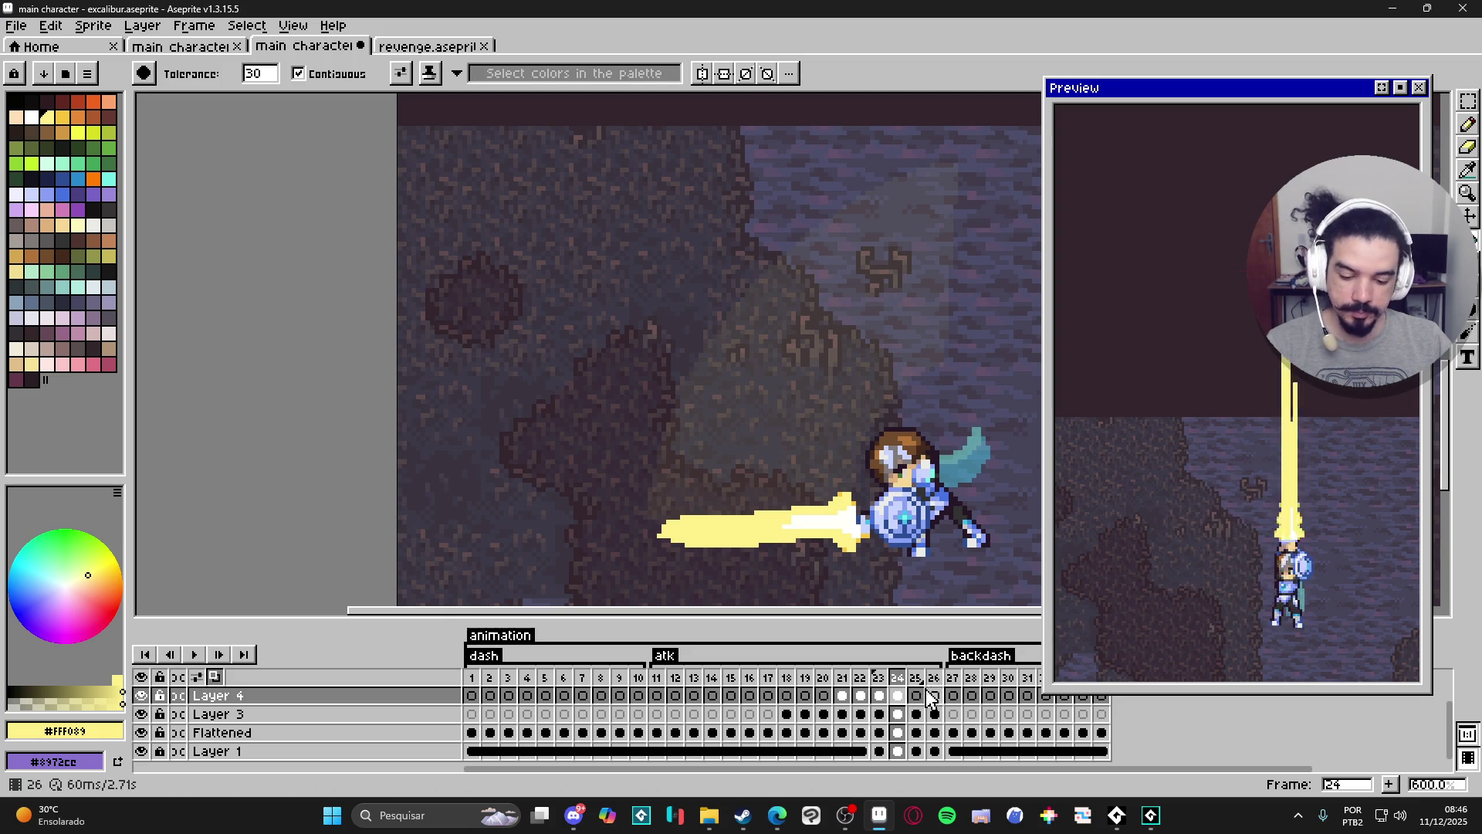
pyautogui.click(842, 678)
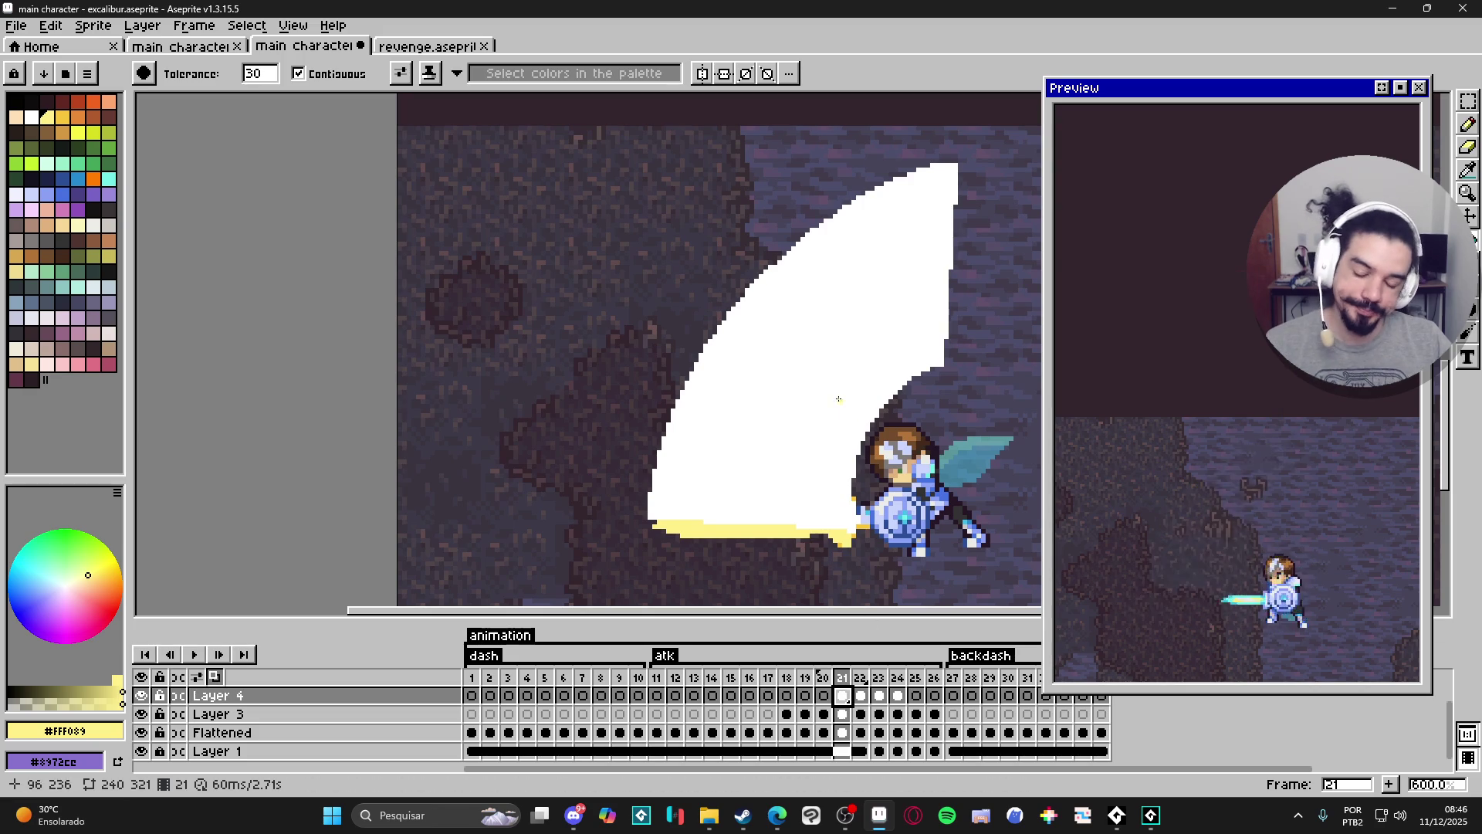
pyautogui.press('e')
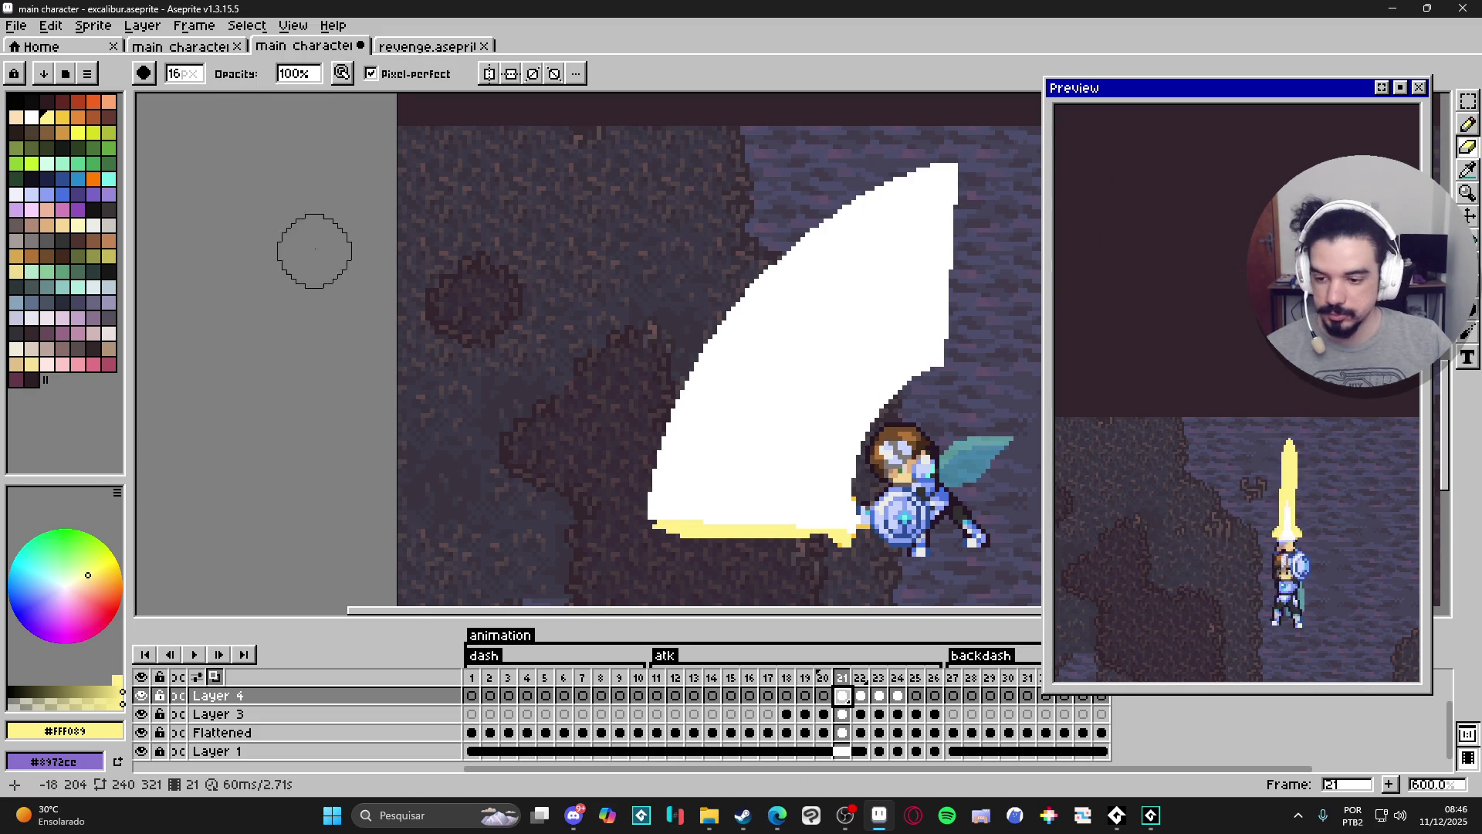
pyautogui.click(300, 74)
# At 50% eraser opacity, fade a diagonal band across the top of frame 21's white arc.
pyautogui.click(375, 109)
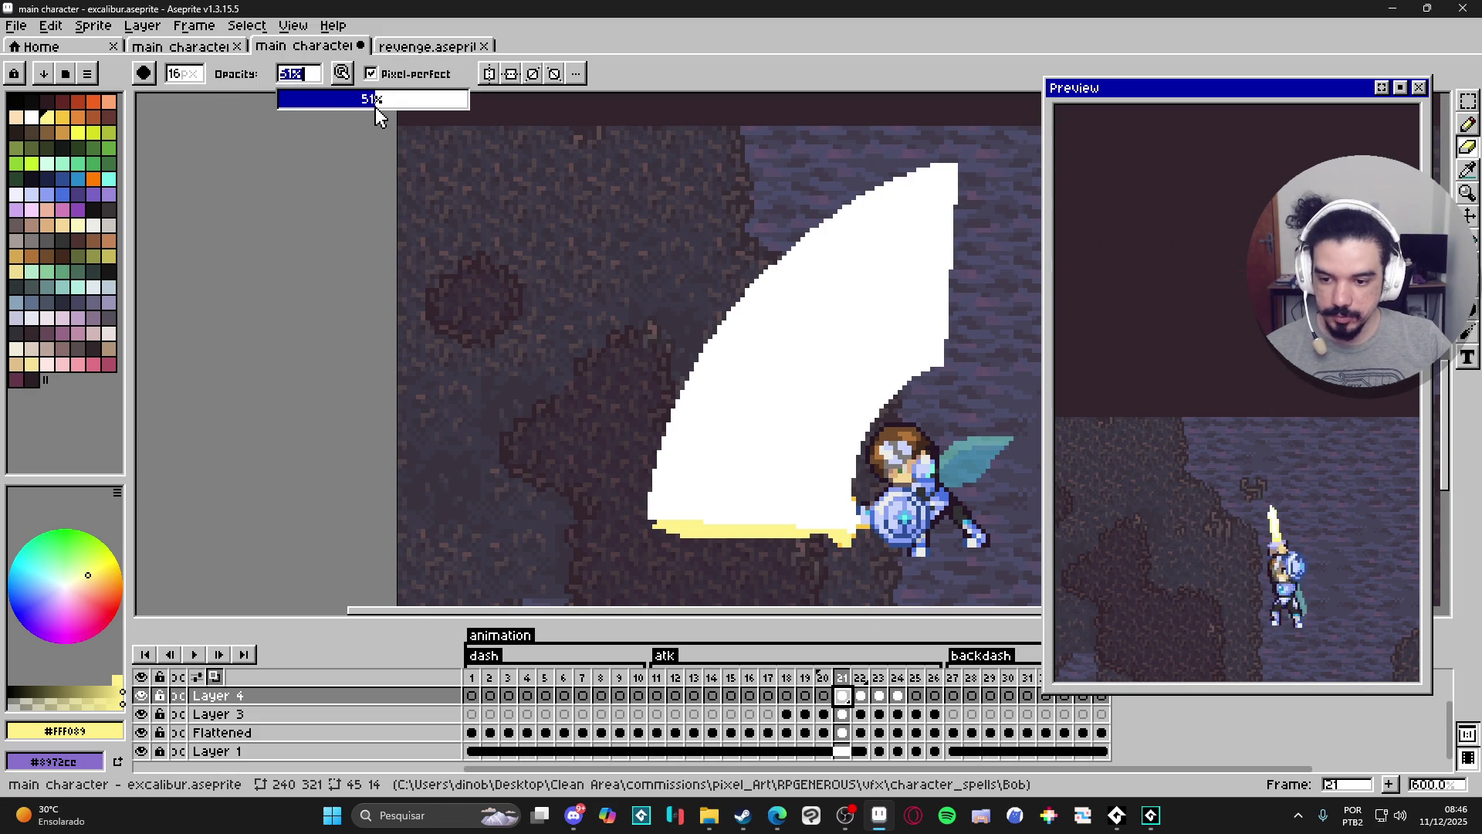
pyautogui.moveTo(980, 241)
pyautogui.mouseDown()
pyautogui.moveTo(957, 258)
pyautogui.moveTo(926, 83)
pyautogui.moveTo(968, 343)
pyautogui.moveTo(811, 192)
pyautogui.moveTo(927, 405)
pyautogui.moveTo(712, 232)
pyautogui.moveTo(805, 311)
pyautogui.moveTo(864, 390)
pyautogui.moveTo(962, 441)
pyautogui.moveTo(796, 340)
pyautogui.moveTo(875, 395)
pyautogui.mouseUp()
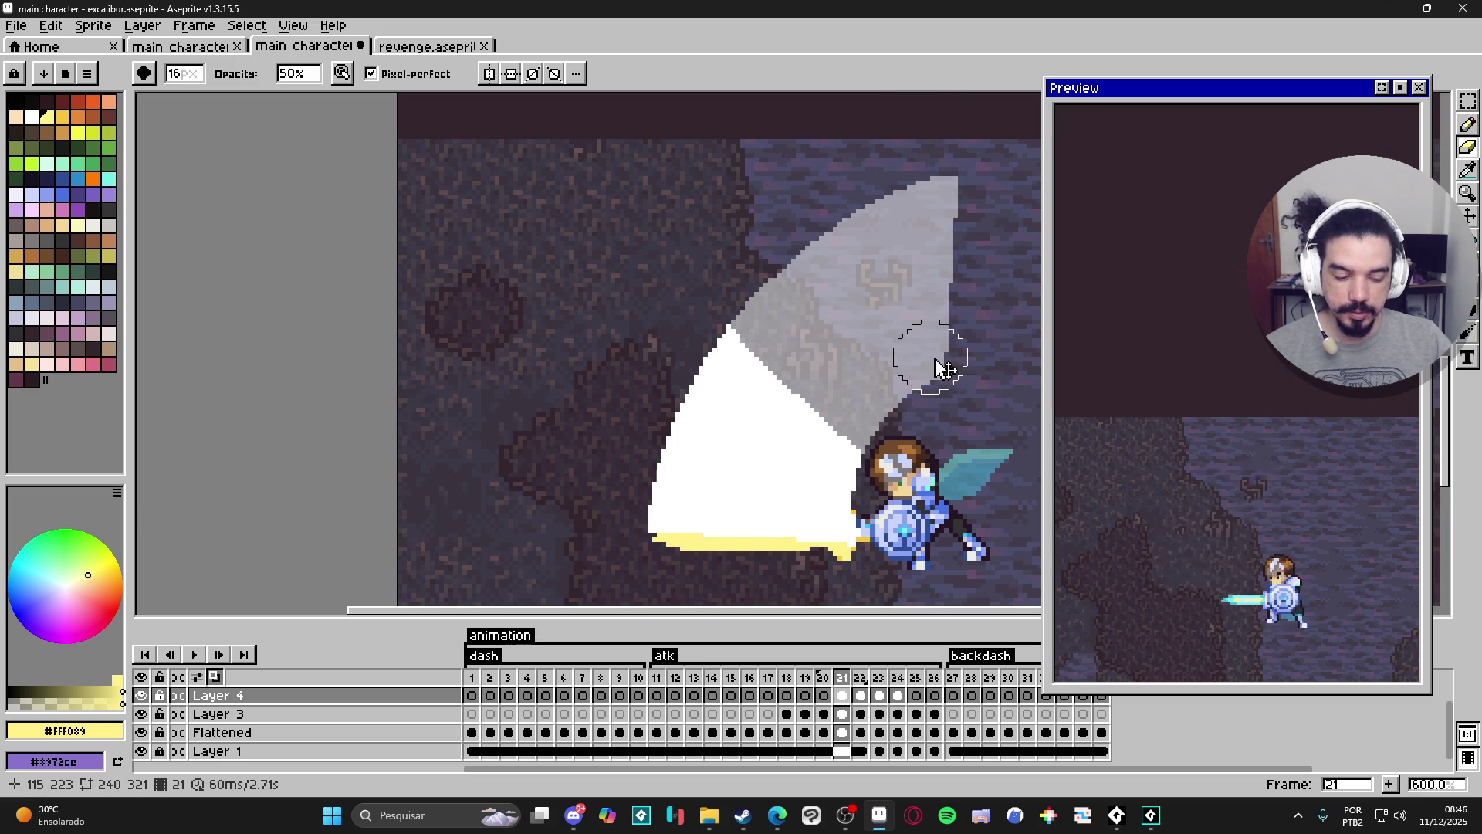
pyautogui.hotkey('ctrl', 'z')
pyautogui.moveTo(784, 278)
pyautogui.mouseDown()
pyautogui.moveTo(914, 433)
pyautogui.moveTo(989, 430)
pyautogui.moveTo(873, 172)
pyautogui.moveTo(963, 159)
pyautogui.moveTo(861, 185)
pyautogui.moveTo(893, 265)
pyautogui.moveTo(969, 242)
pyautogui.mouseUp()
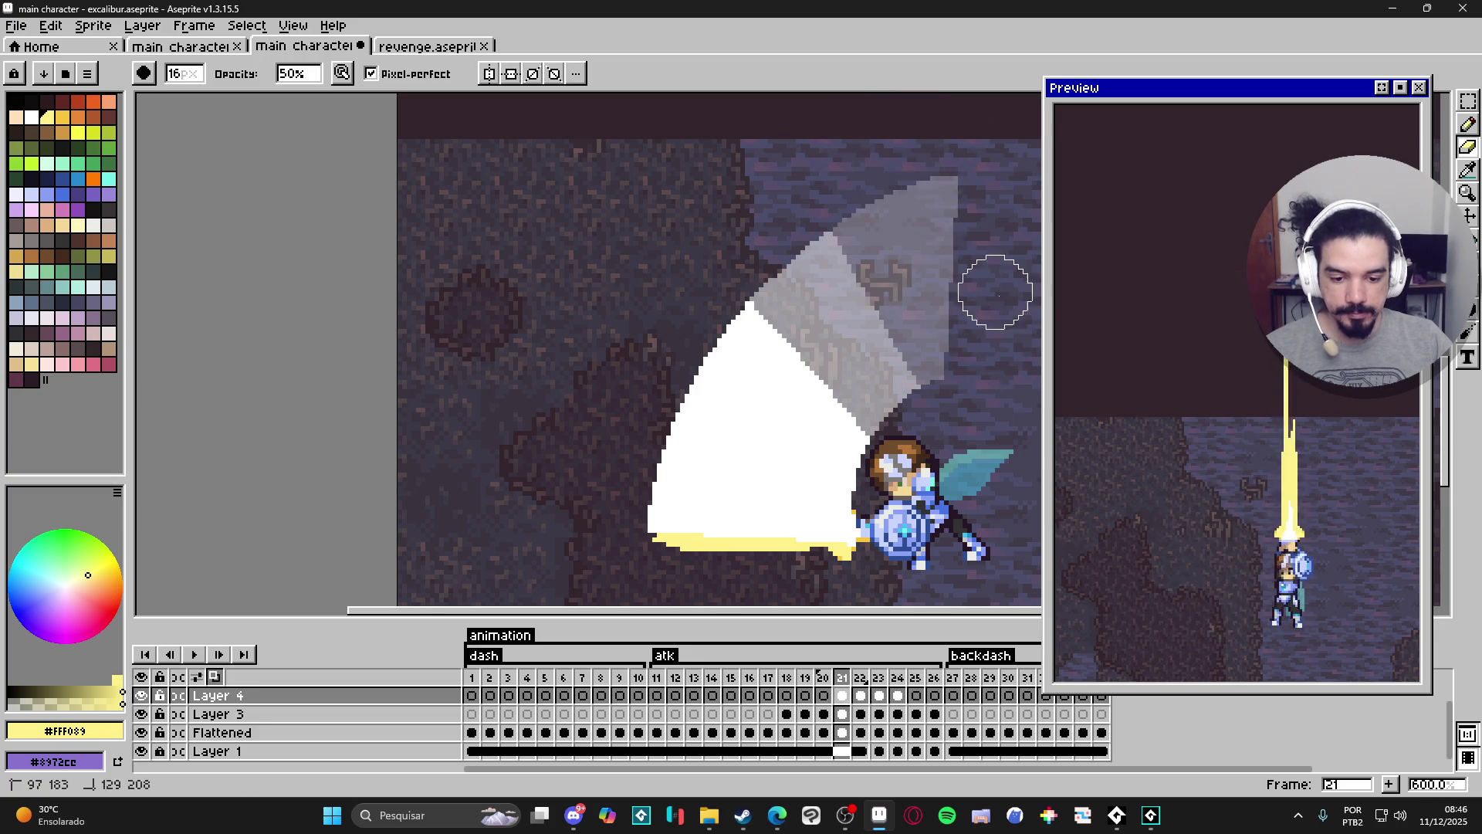
pyautogui.scroll(1, 981, 244)
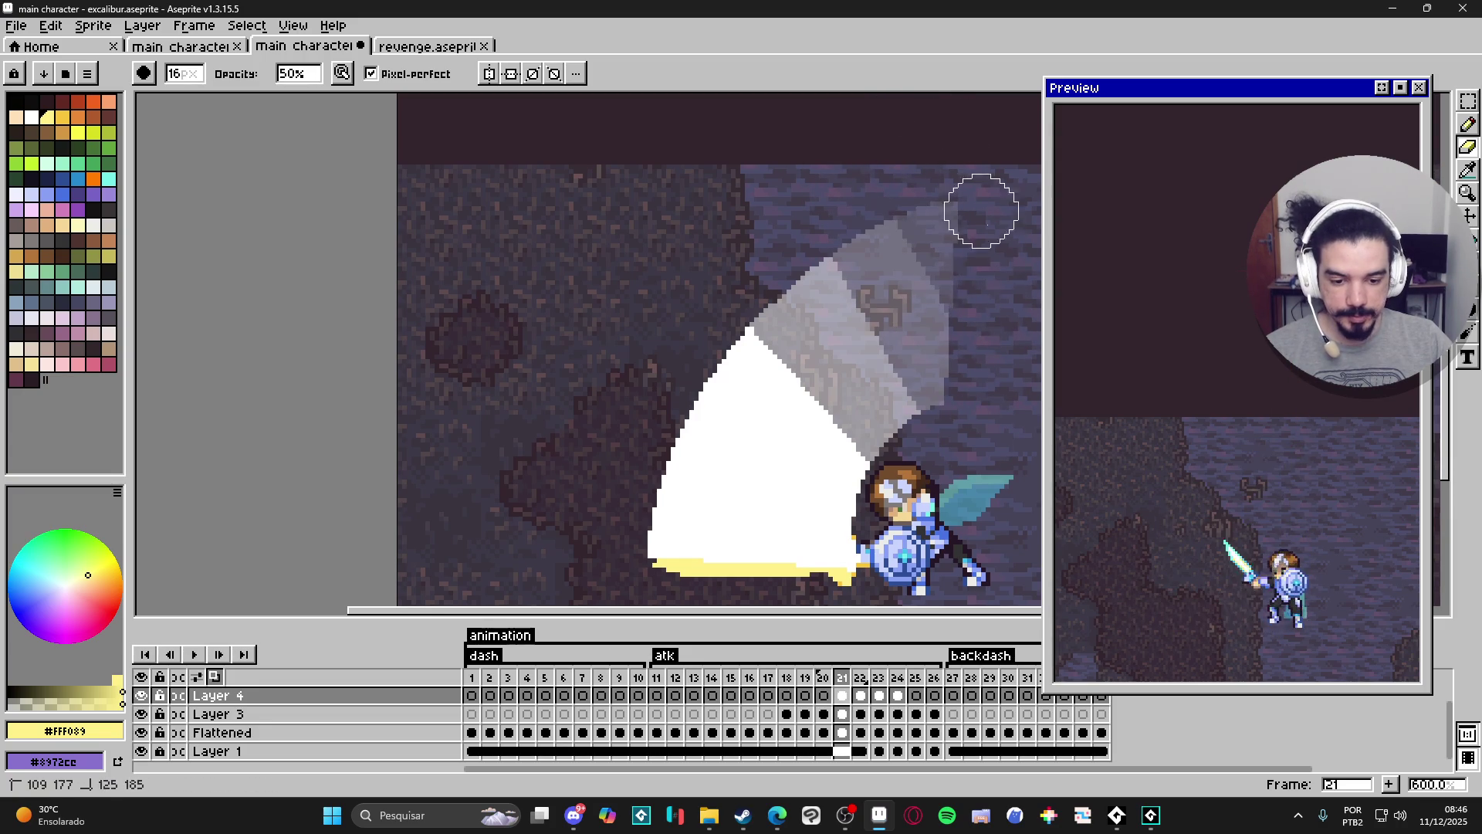
pyautogui.scroll(1, 957, 154)
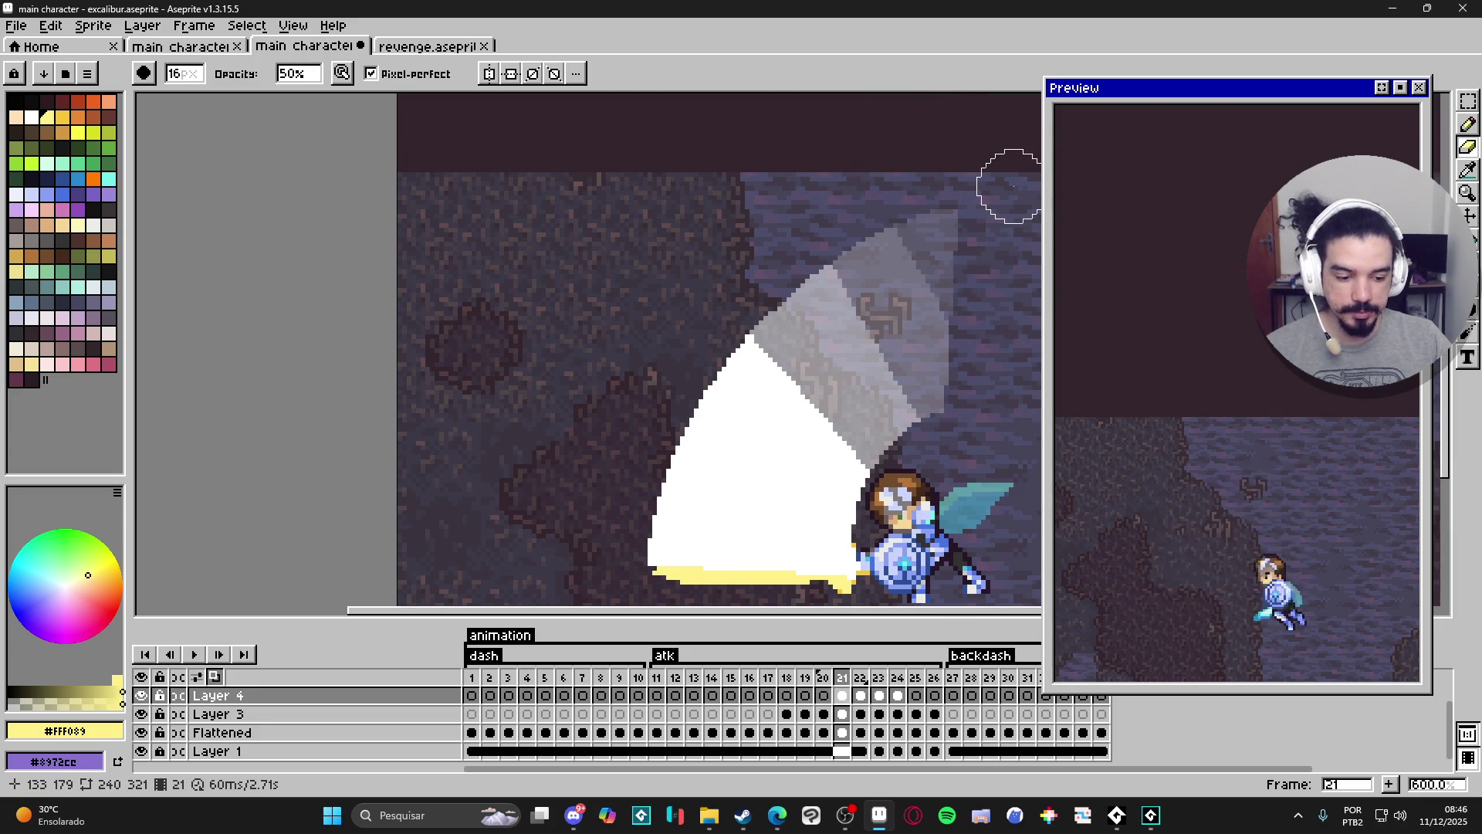
pyautogui.scroll(-3, 996, 260)
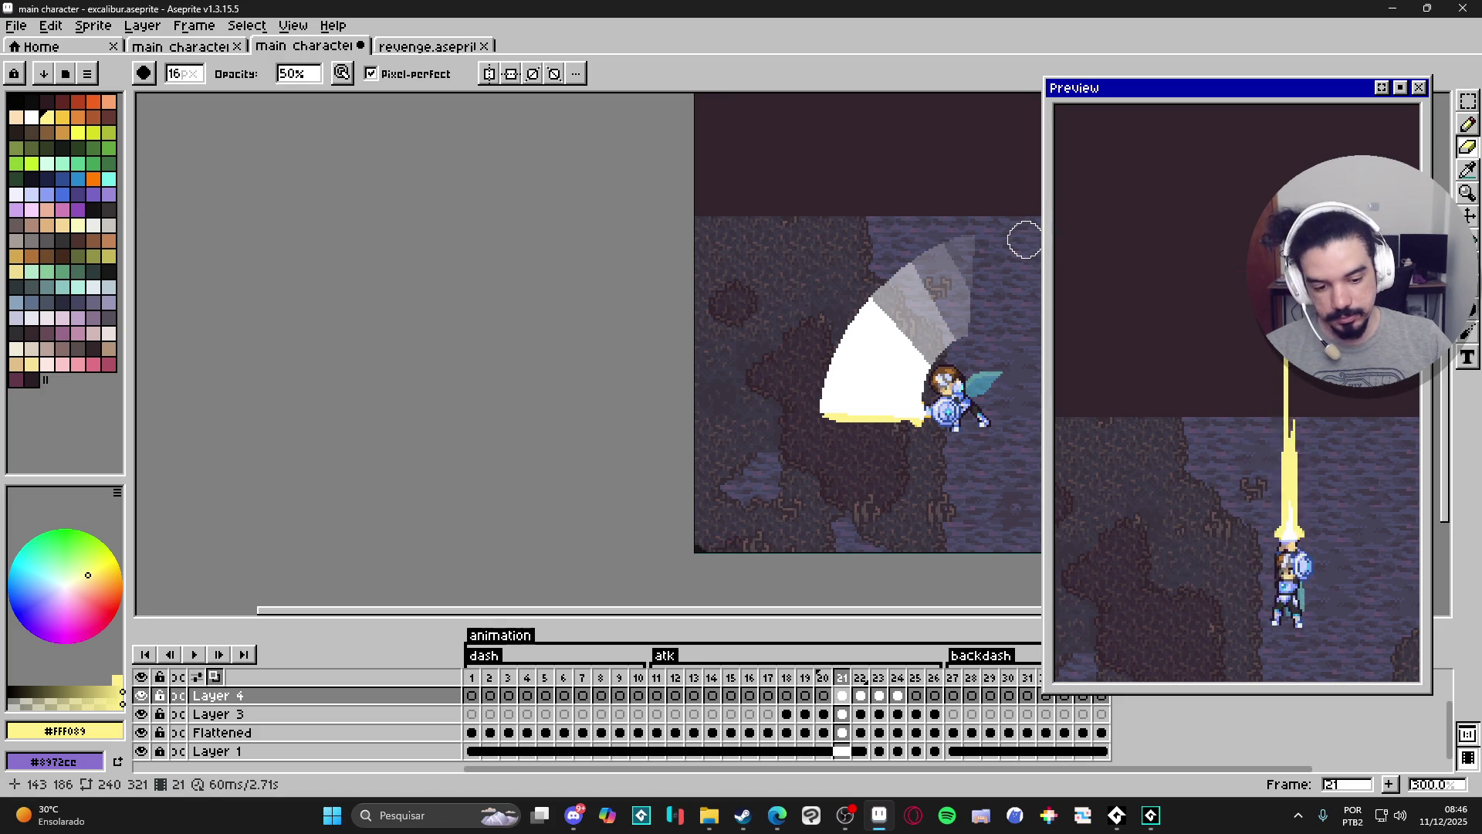
pyautogui.scroll(2, 930, 338)
pyautogui.press('Right')
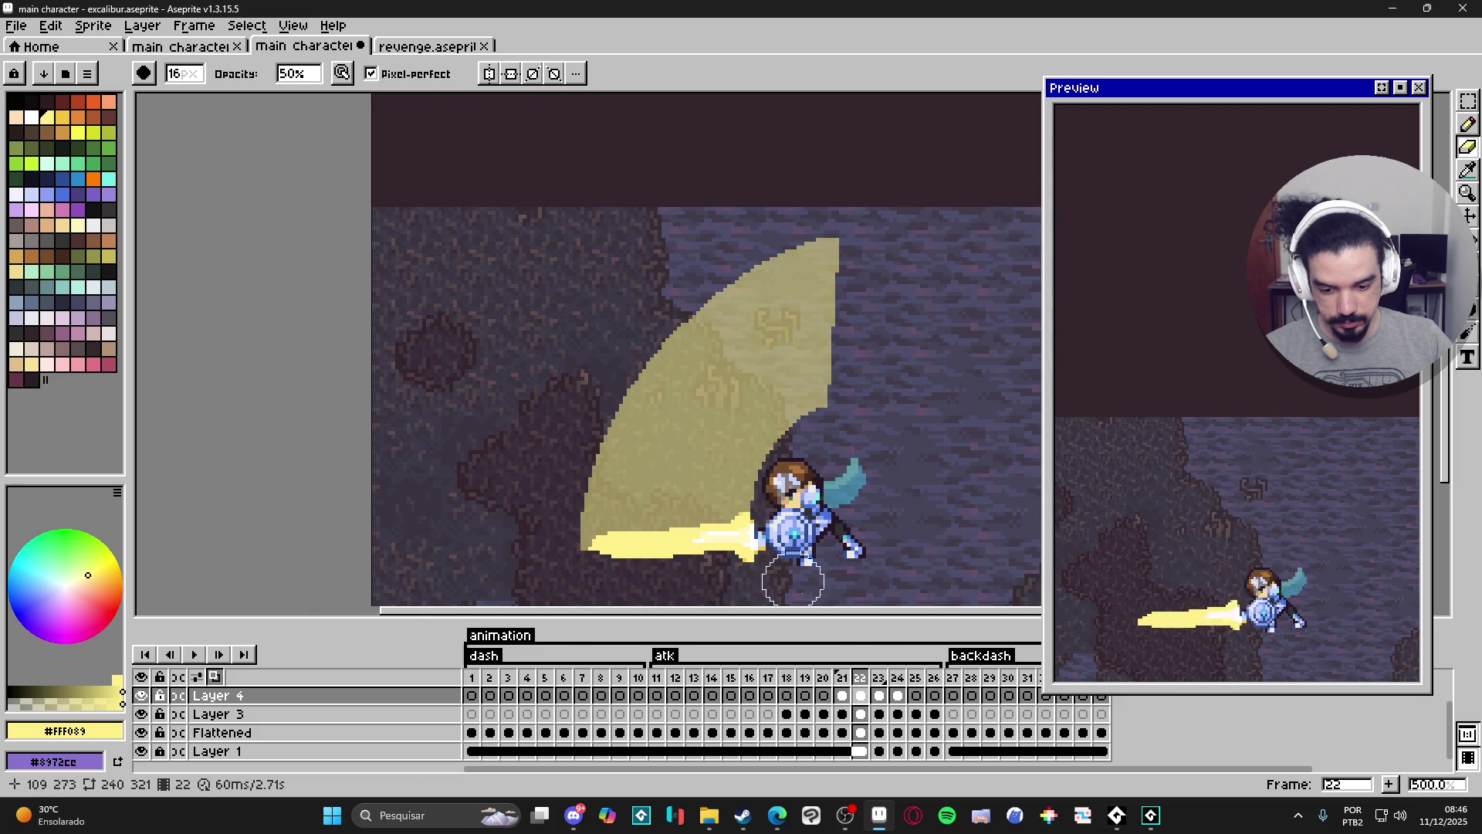
pyautogui.click(843, 697)
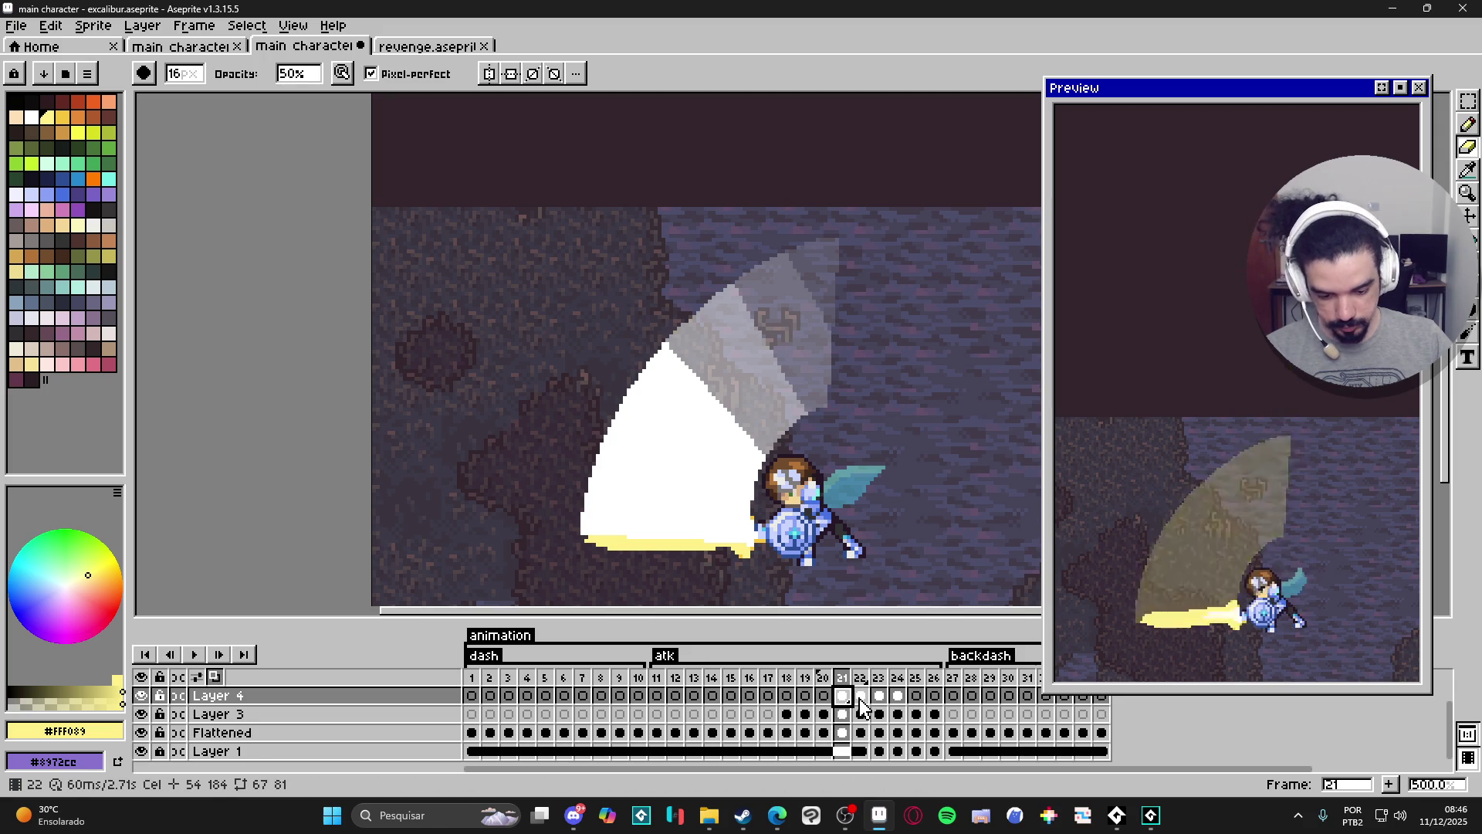
# Flip between frames 21 and 22 to compare the faded slash arc.
pyautogui.click(861, 697)
pyautogui.press('Left')
pyautogui.press('Right')
pyautogui.press('Left')
pyautogui.press('Right')
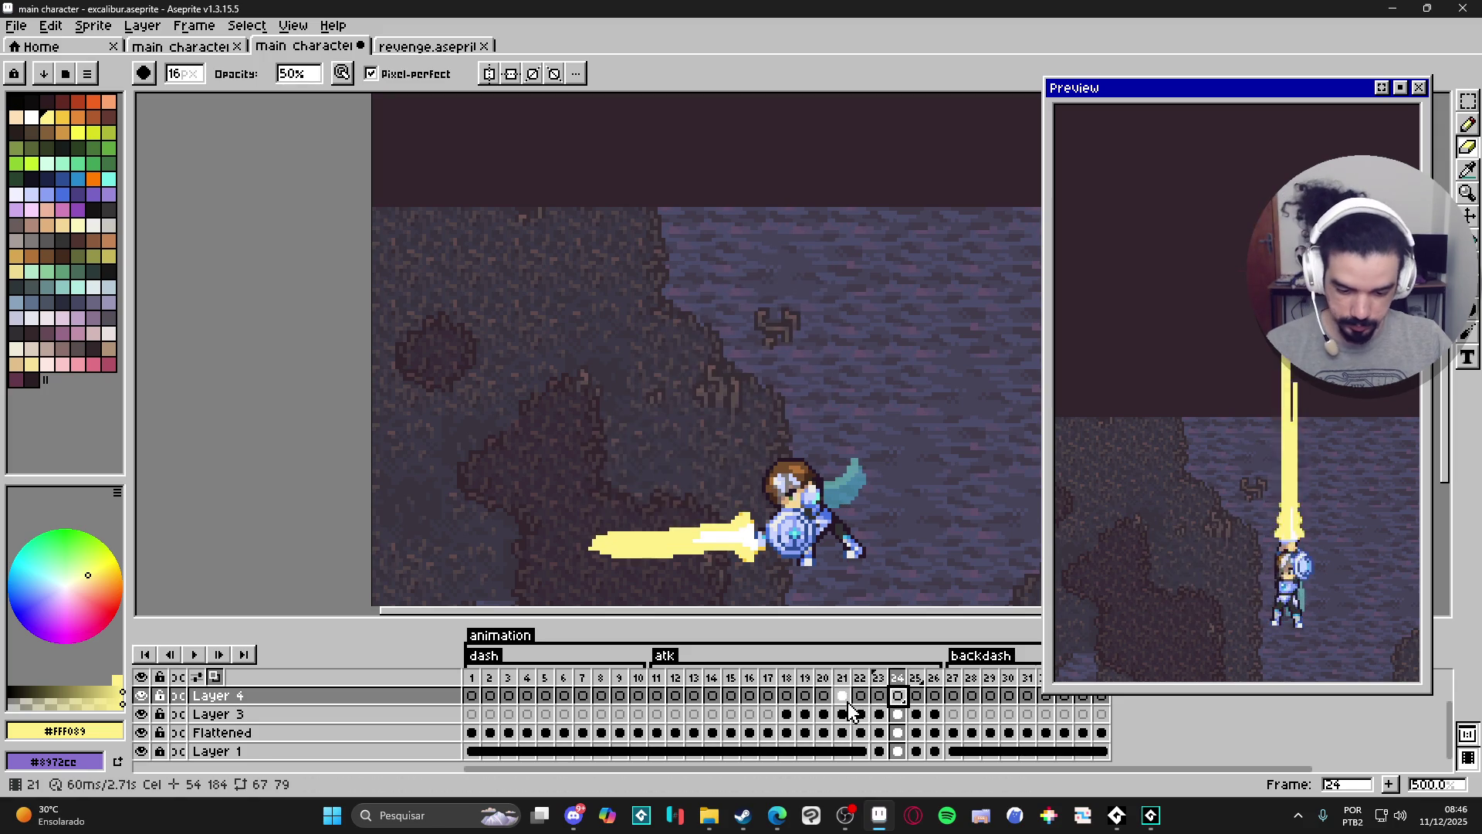
pyautogui.press('Left')
pyautogui.press('Right')
pyautogui.press('Right')
pyautogui.press('Right')
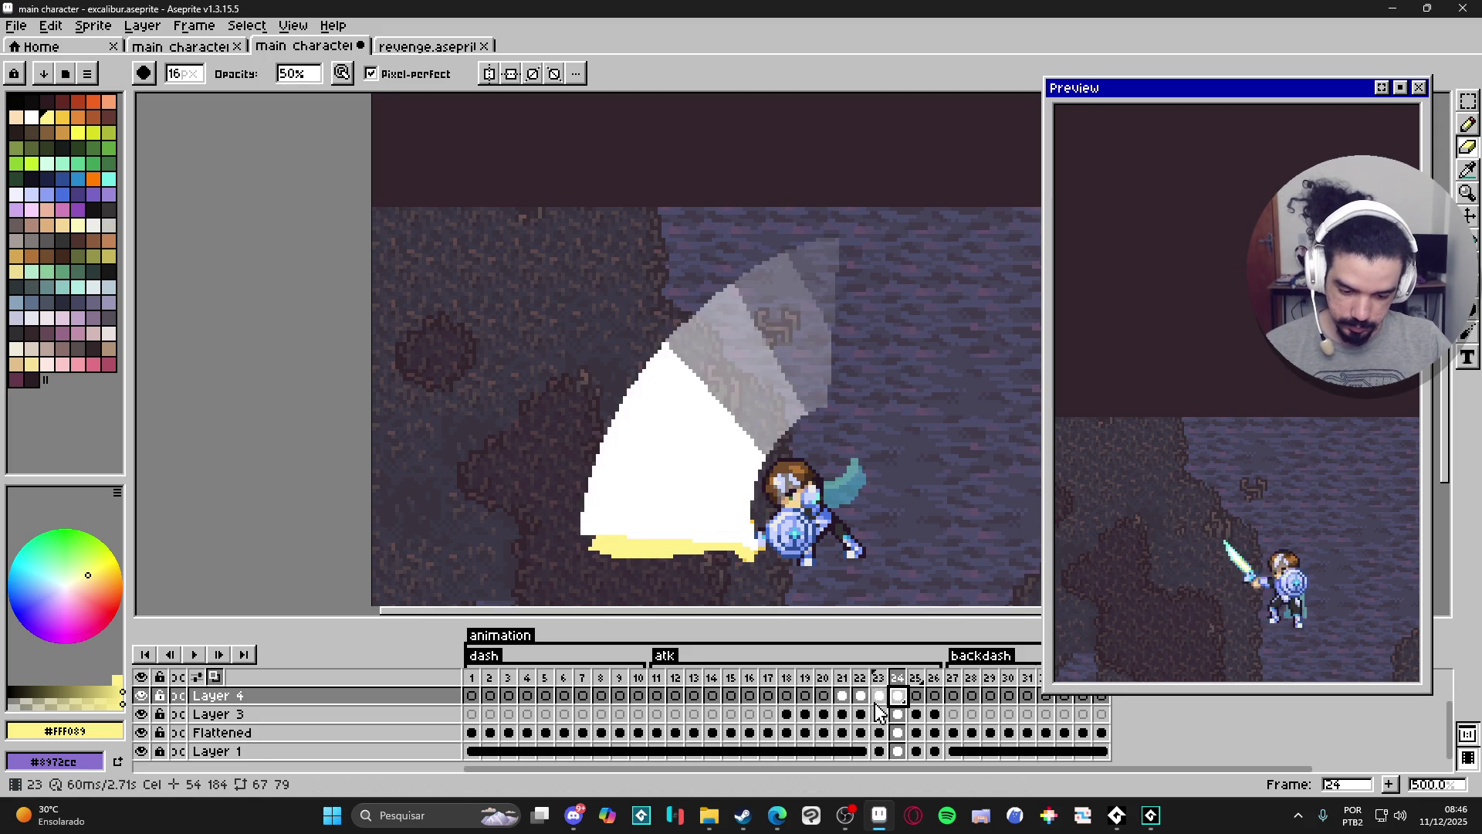
# Check frame 22's cel properties for the slash arc, then close them.
pyautogui.click(860, 701)
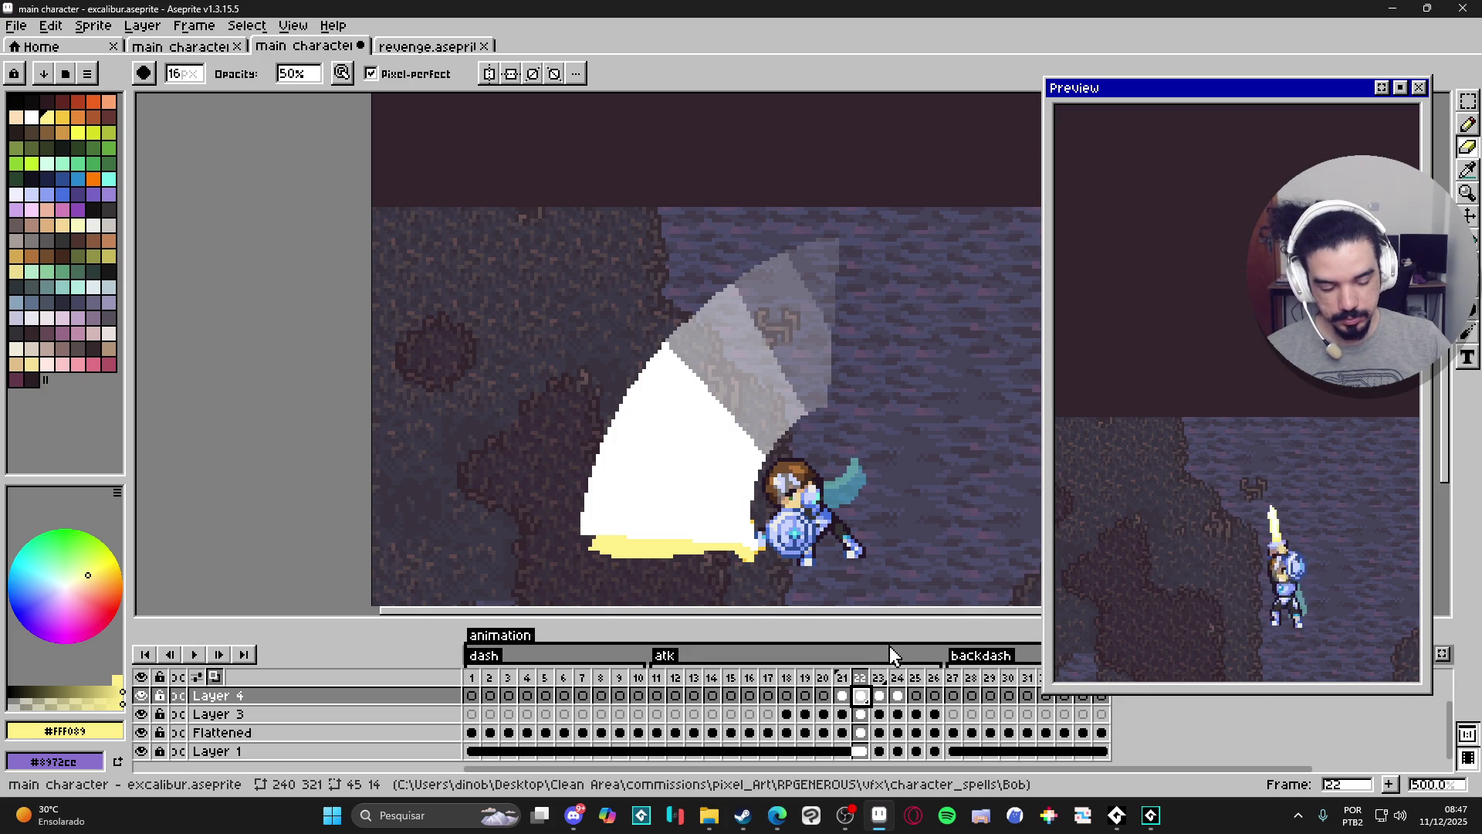
pyautogui.doubleClick(861, 695)
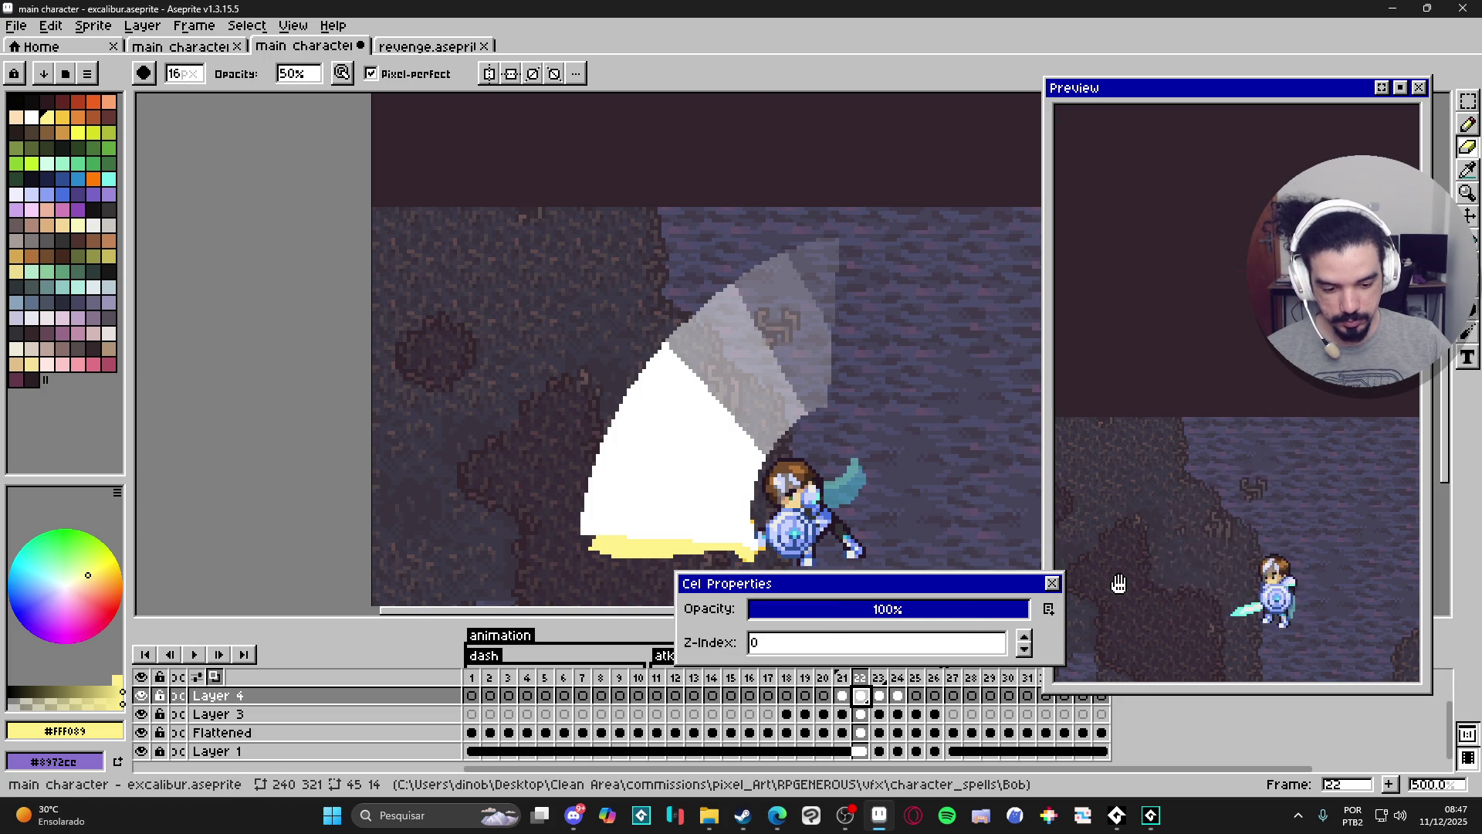
pyautogui.click(1053, 584)
pyautogui.press('g')
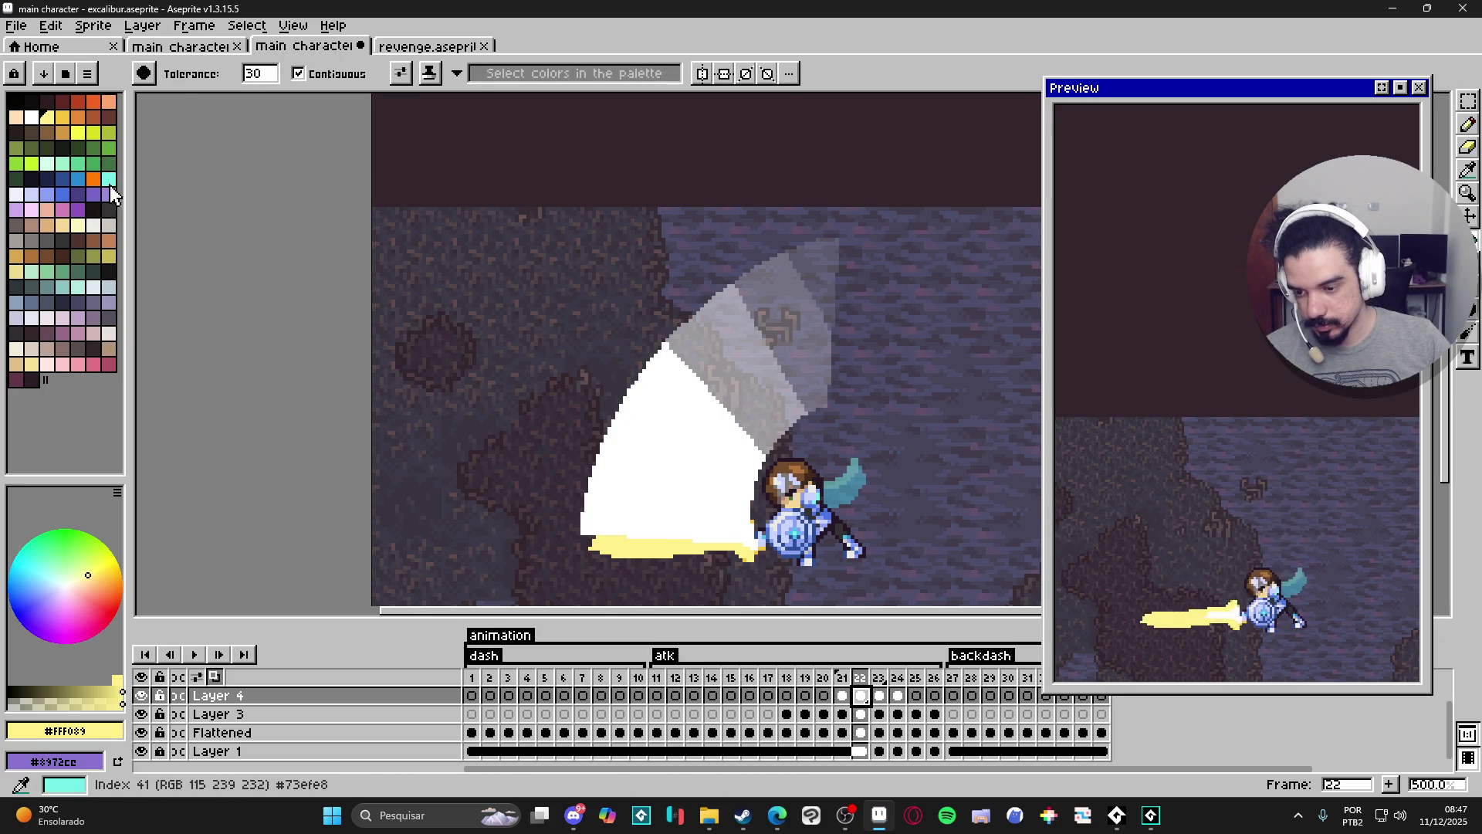
# Try filling the faded arc with a pink palette swatch, then undo it.
pyautogui.click(66, 74)
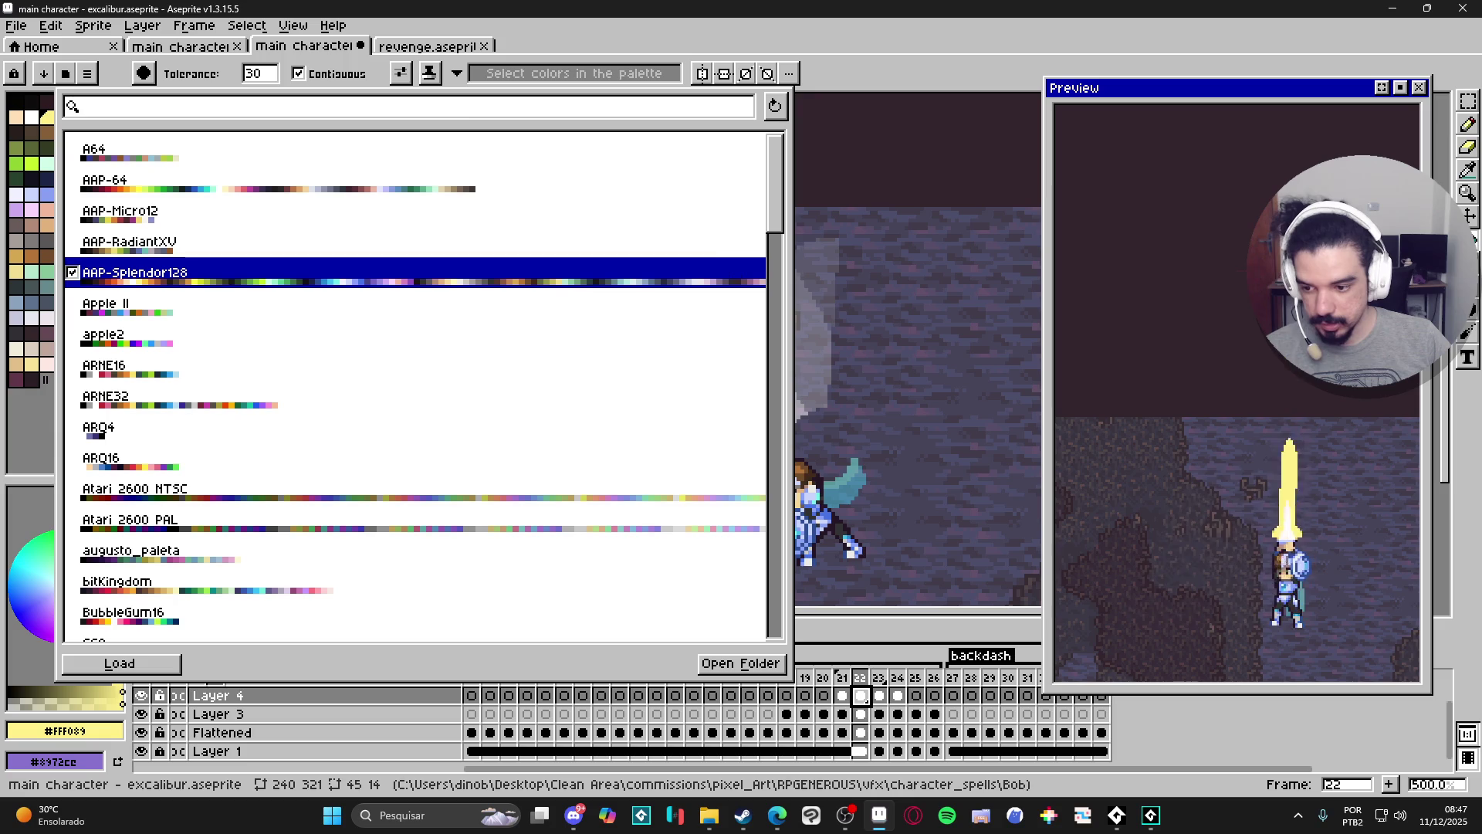
pyautogui.click(26, 414)
pyautogui.click(62, 210)
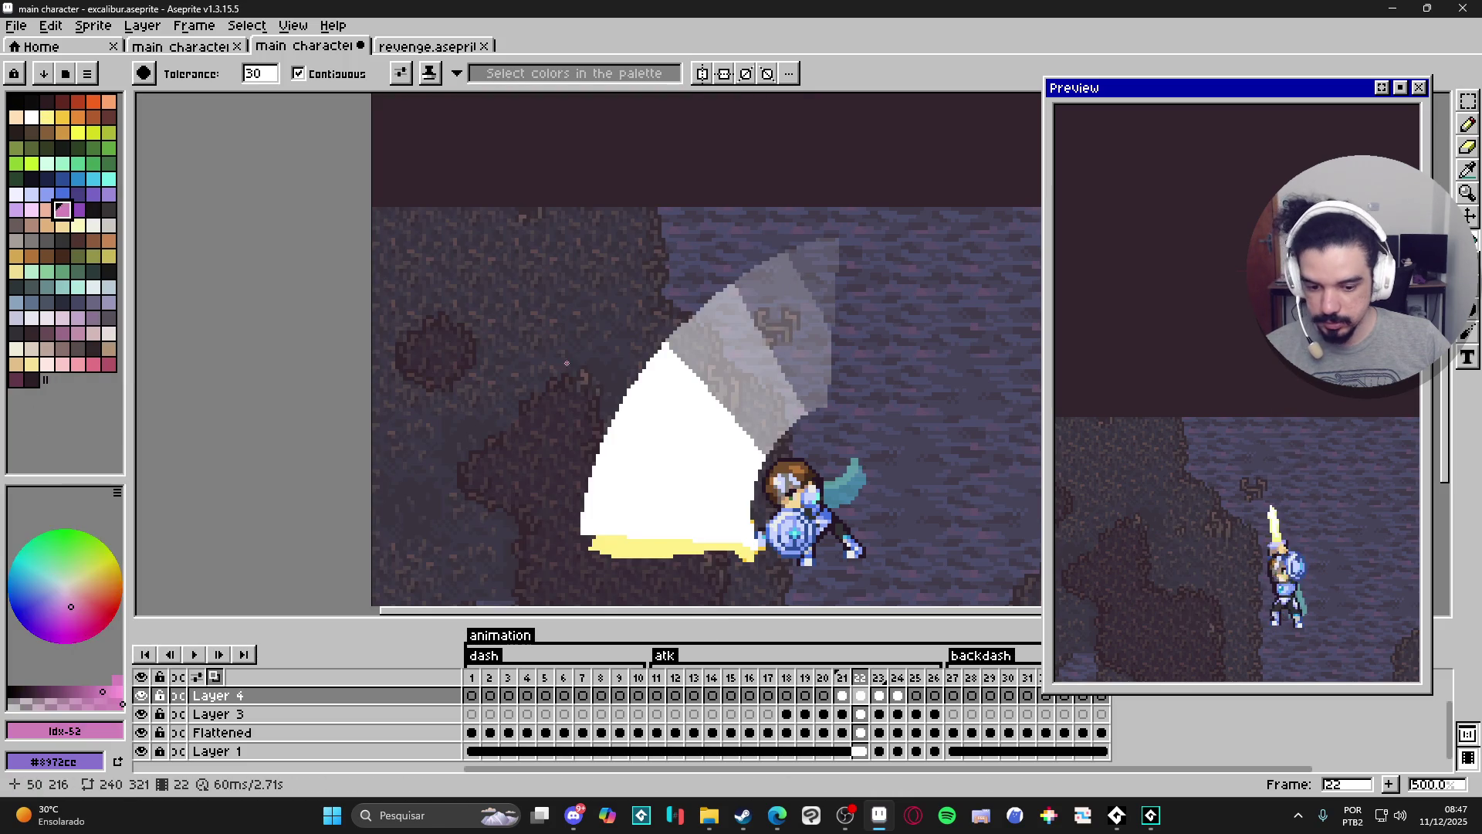
pyautogui.click(726, 371)
pyautogui.hotkey('ctrl', 'z')
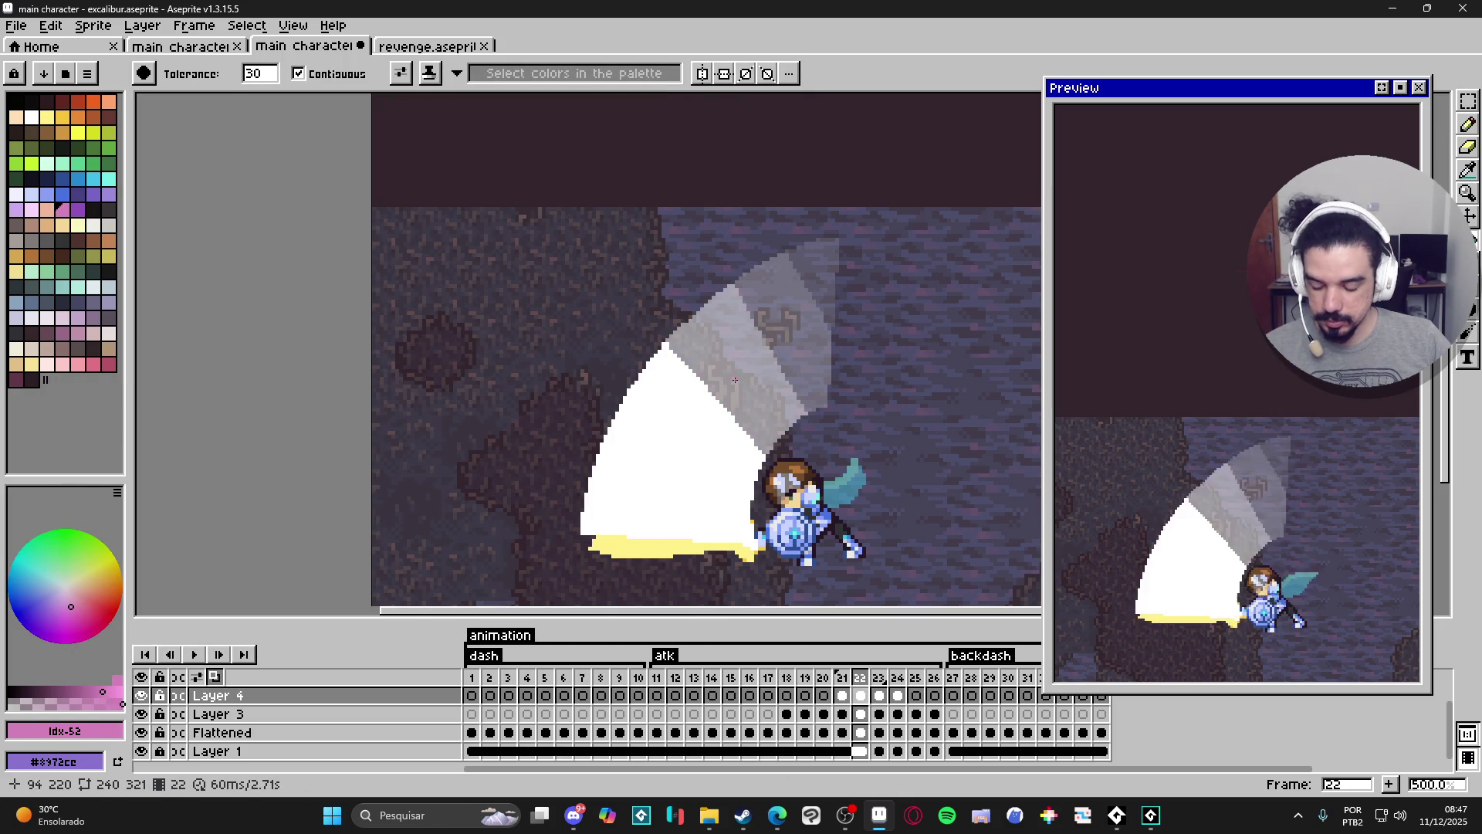
# Set the Eyedropper to sample the current layer only, then fill the slash's upper grey band pink.
pyautogui.press('i')
pyautogui.click(750, 373)
pyautogui.press('w')
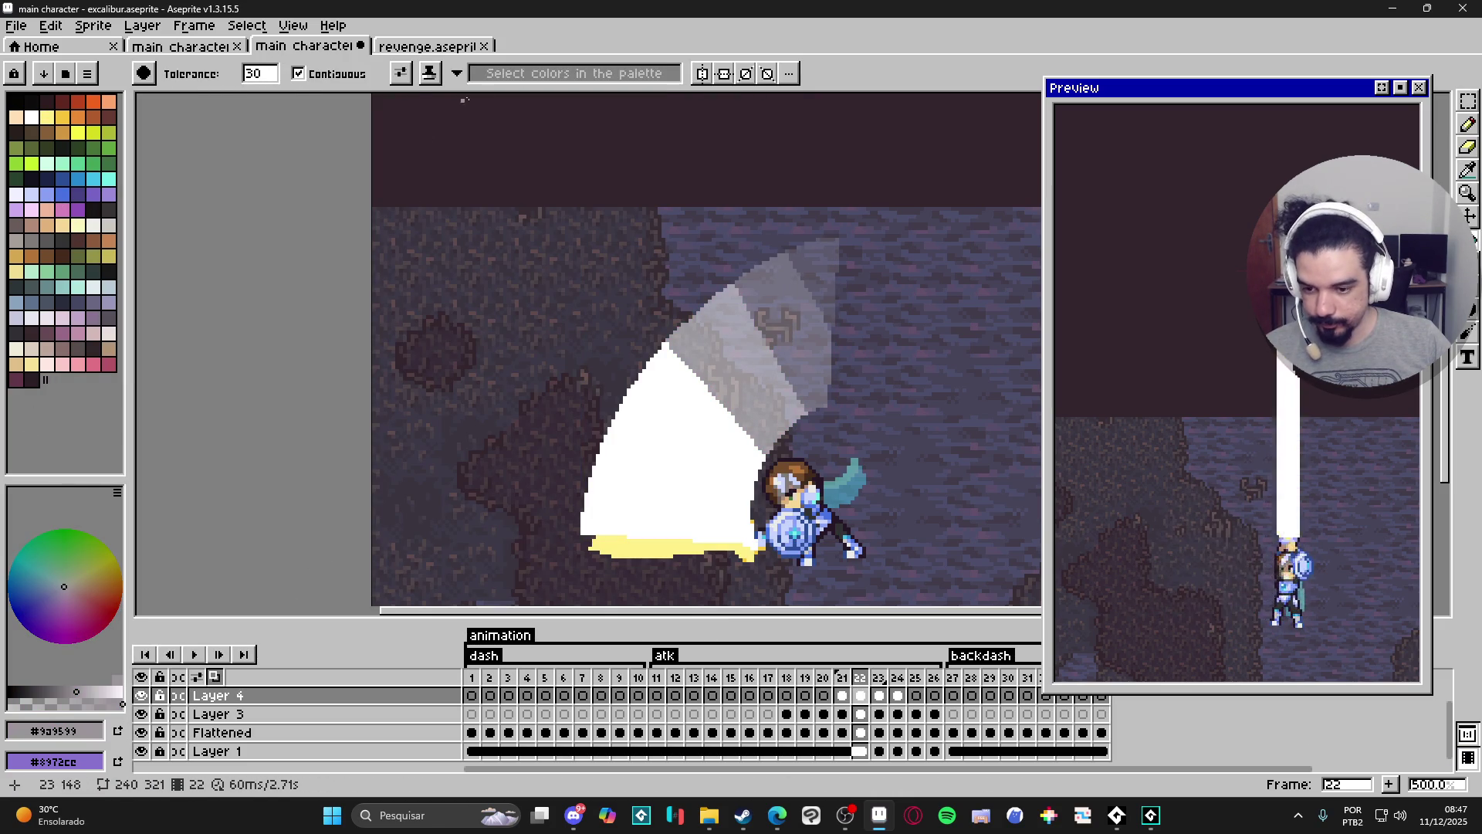
pyautogui.press('i')
pyautogui.click(463, 73)
pyautogui.click(463, 102)
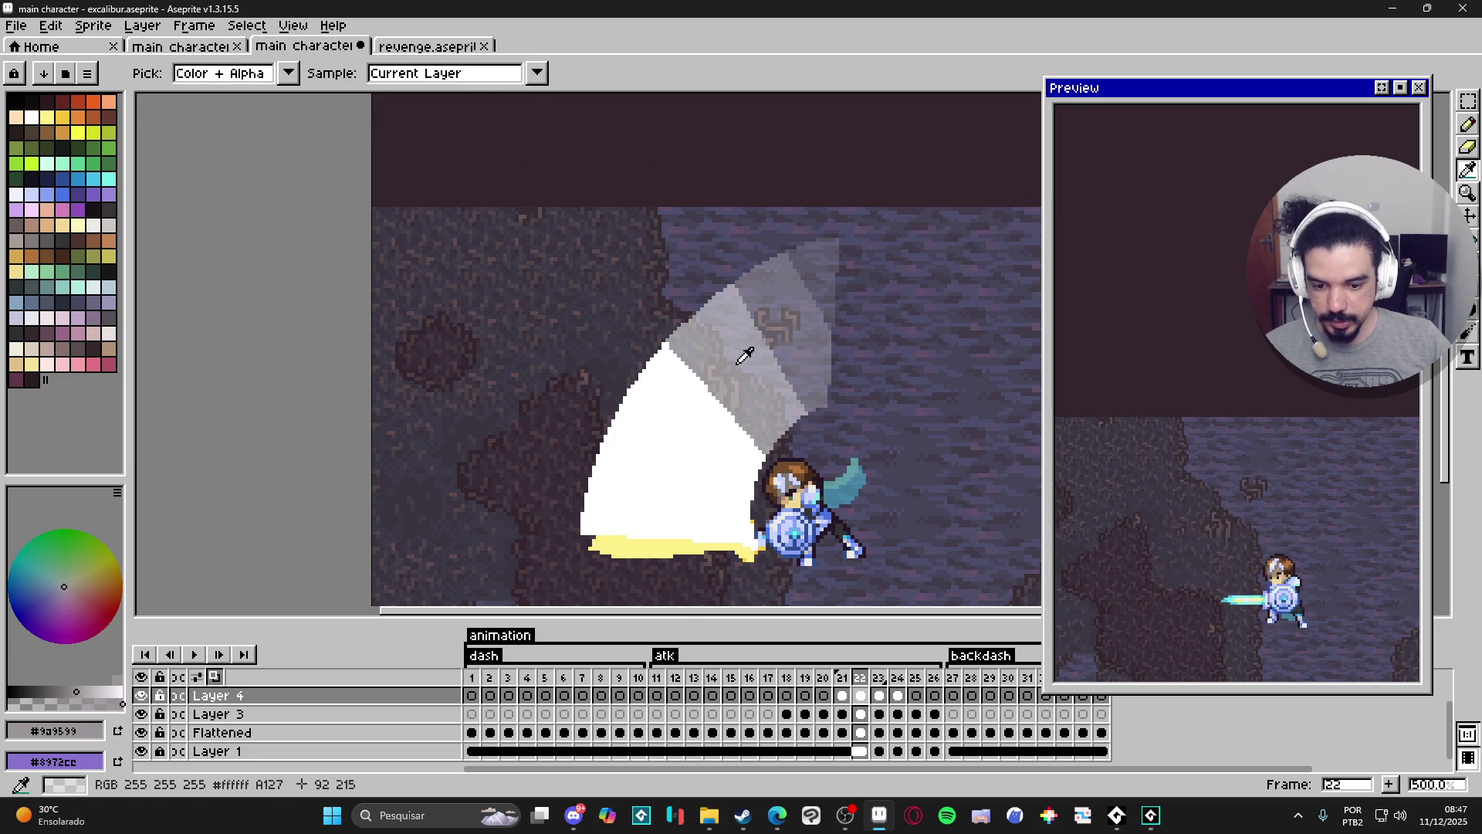
pyautogui.click(729, 341)
pyautogui.press('w')
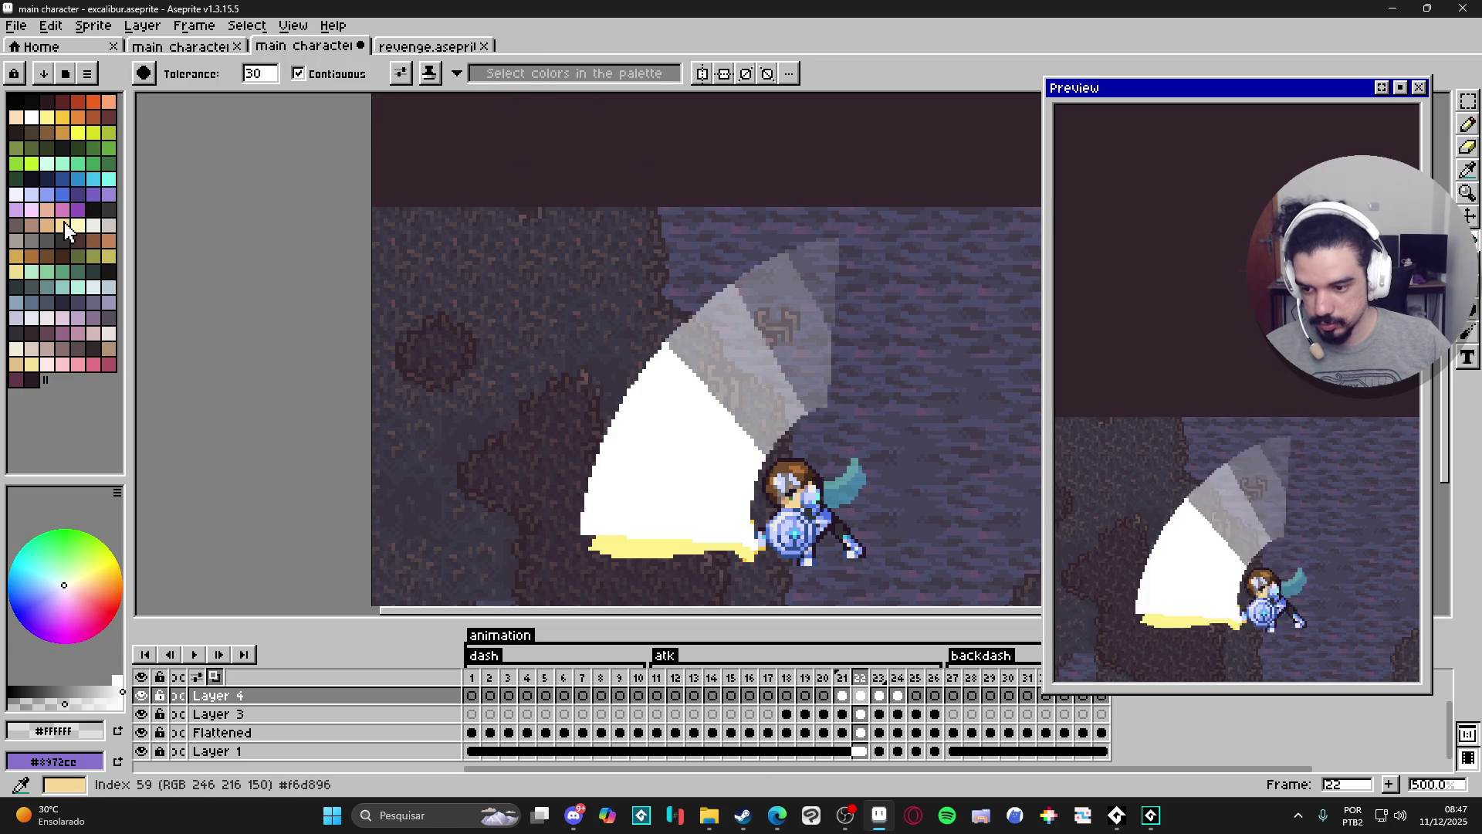
pyautogui.click(63, 209)
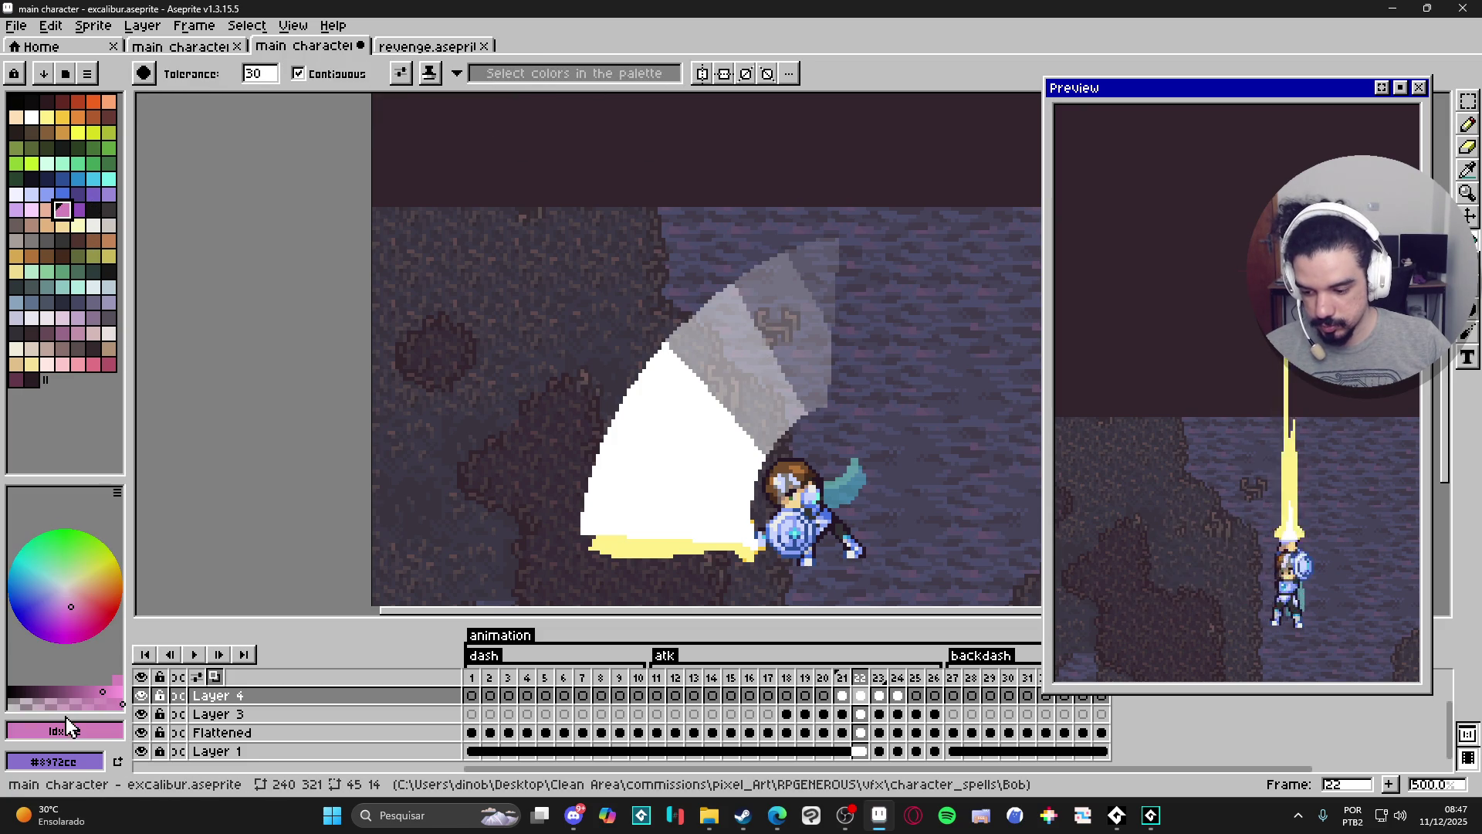
pyautogui.click(769, 384)
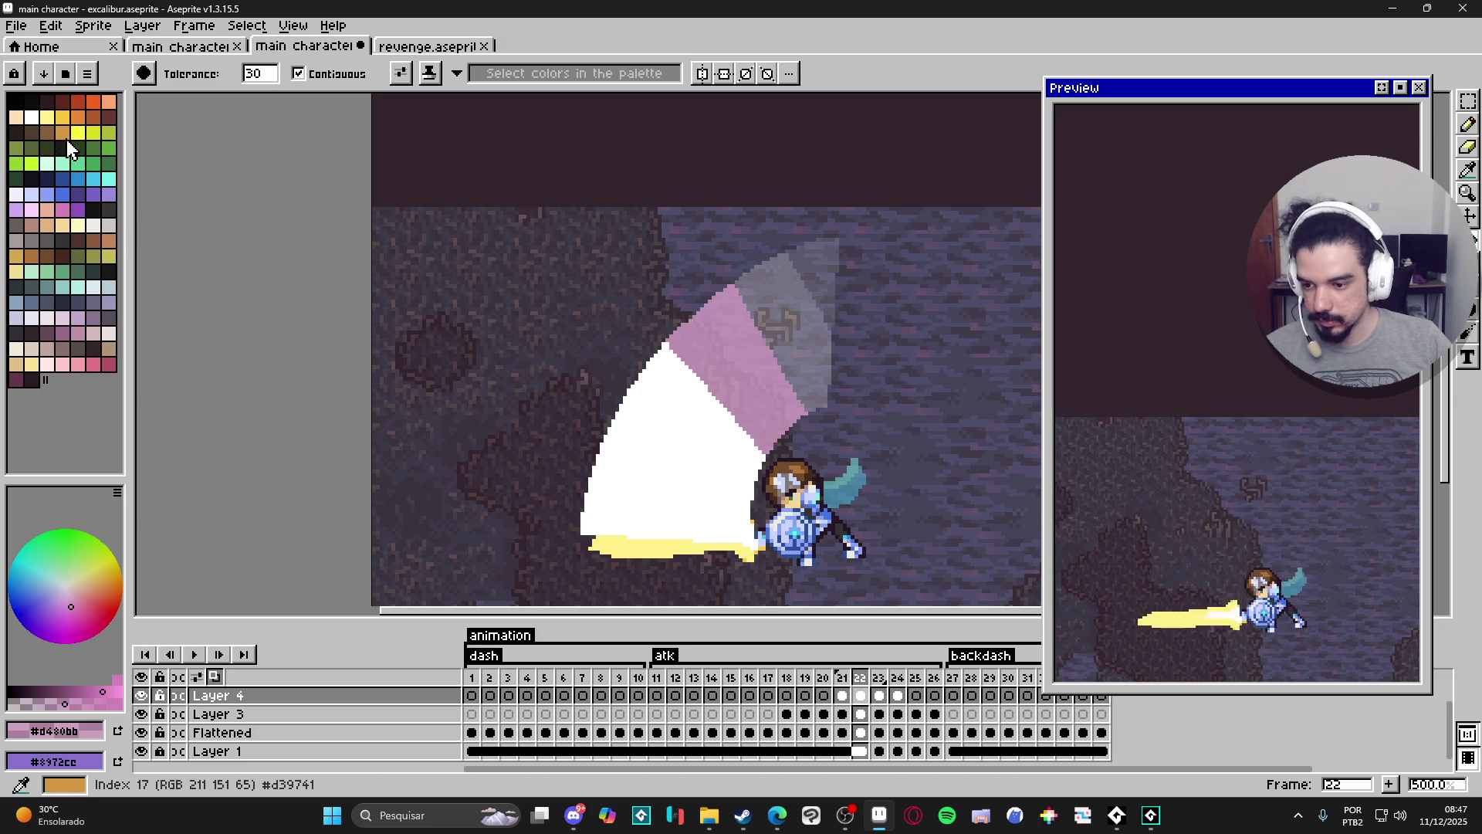
# Fill the next slash band pale yellow, then tint it olive-tan with lime green.
pyautogui.click(46, 118)
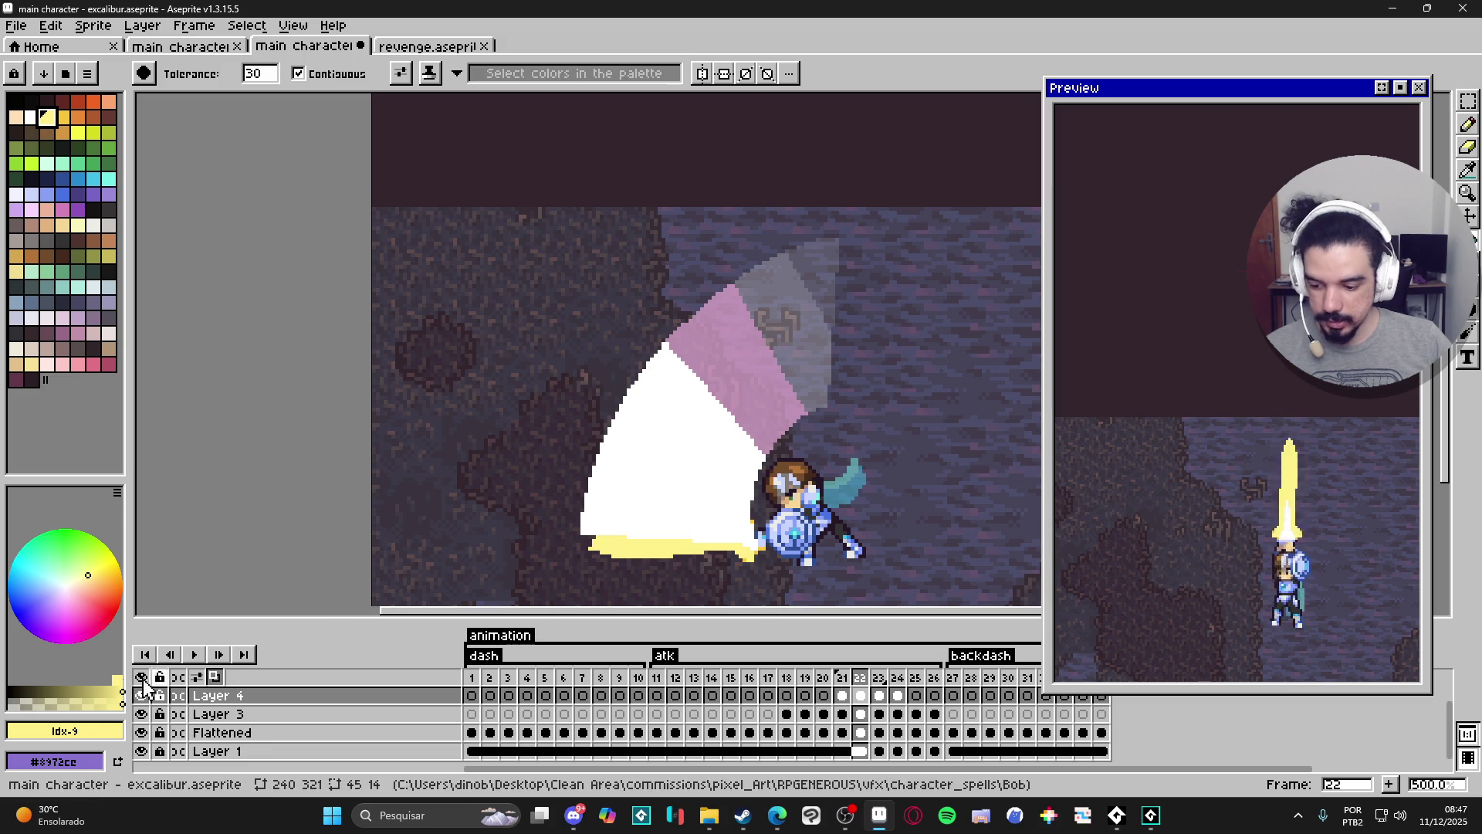
pyautogui.click(40, 701)
pyautogui.click(784, 340)
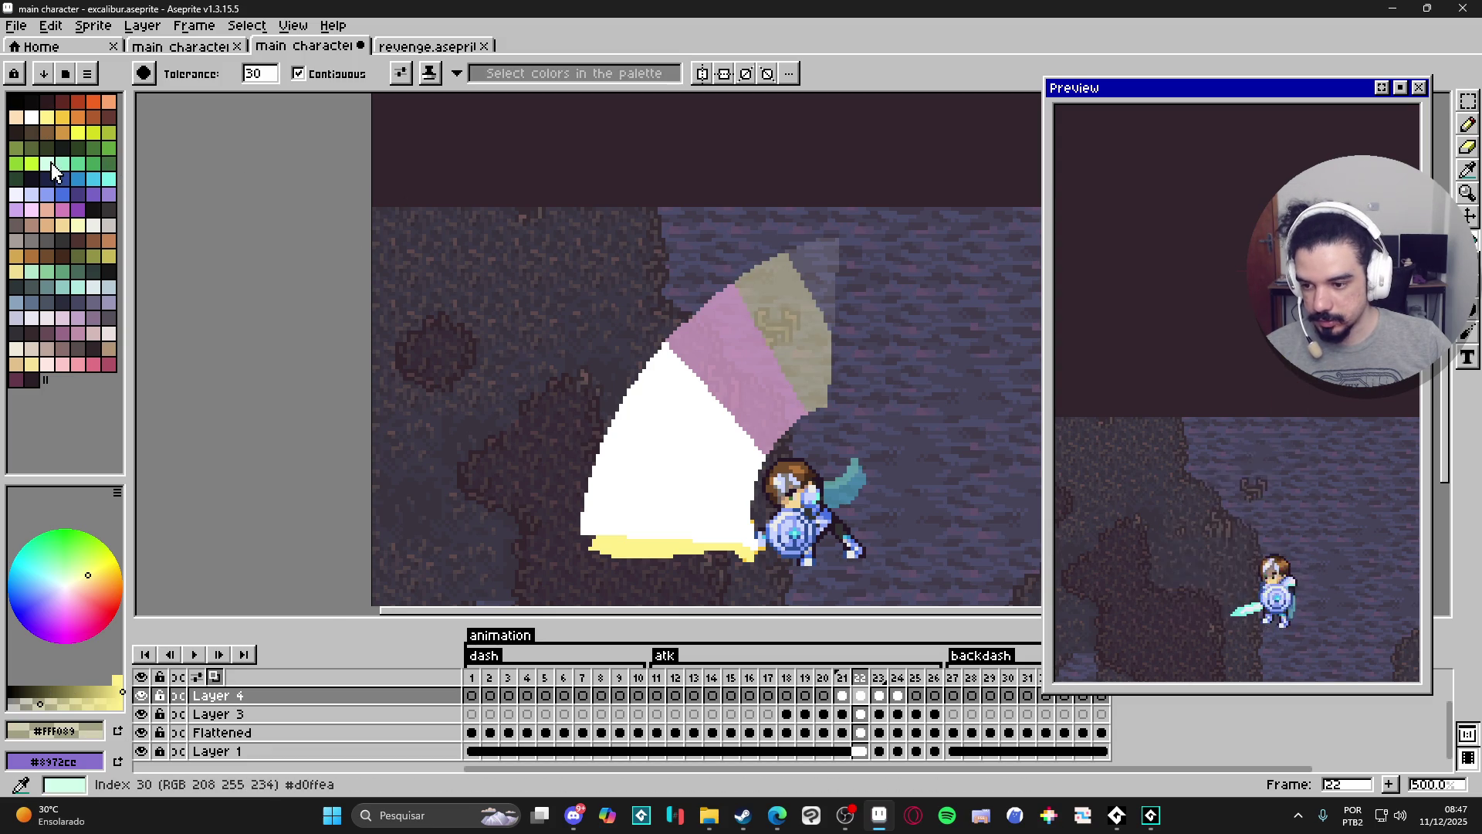
pyautogui.click(27, 167)
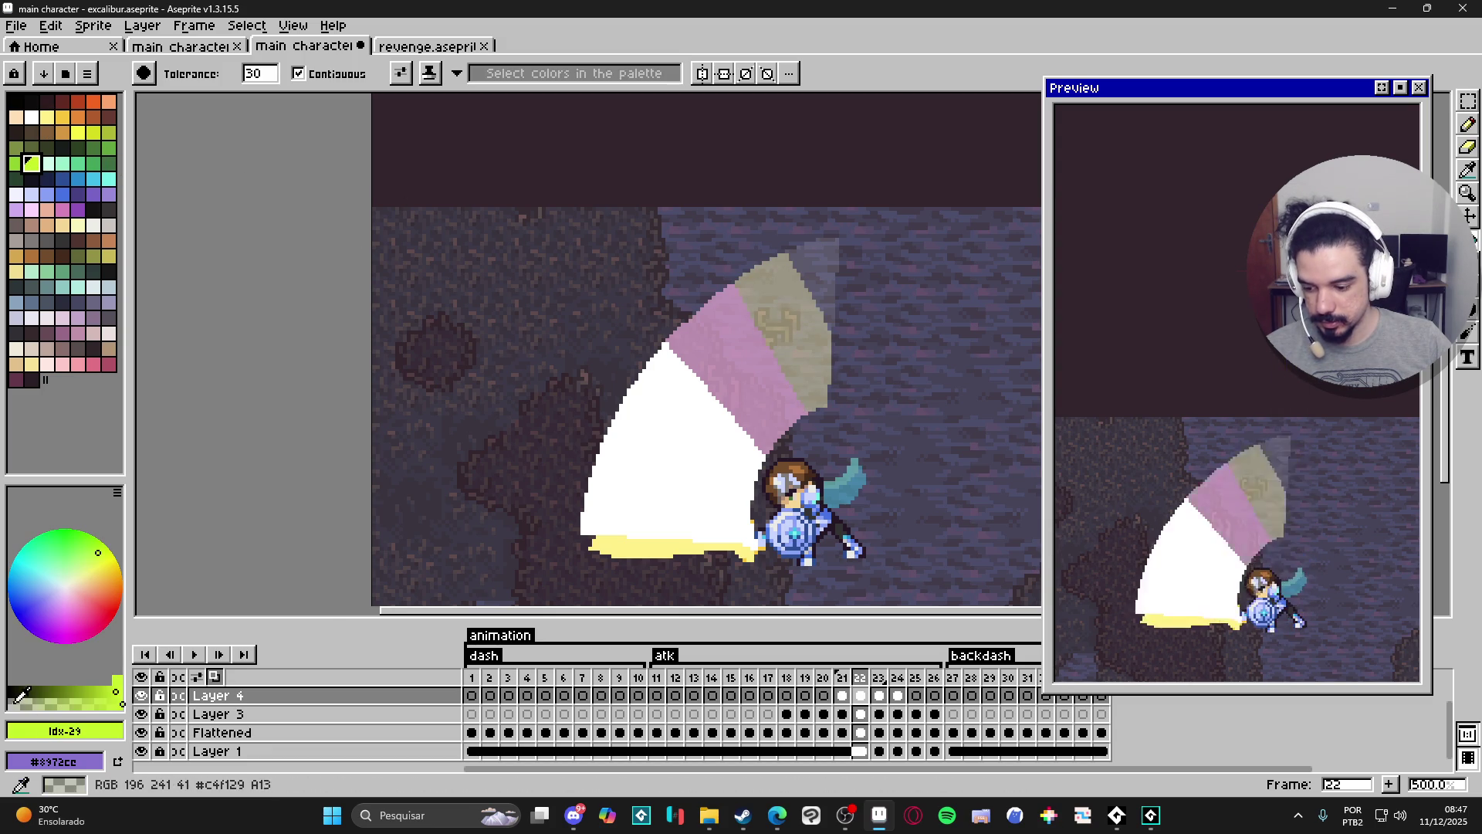
pyautogui.click(814, 288)
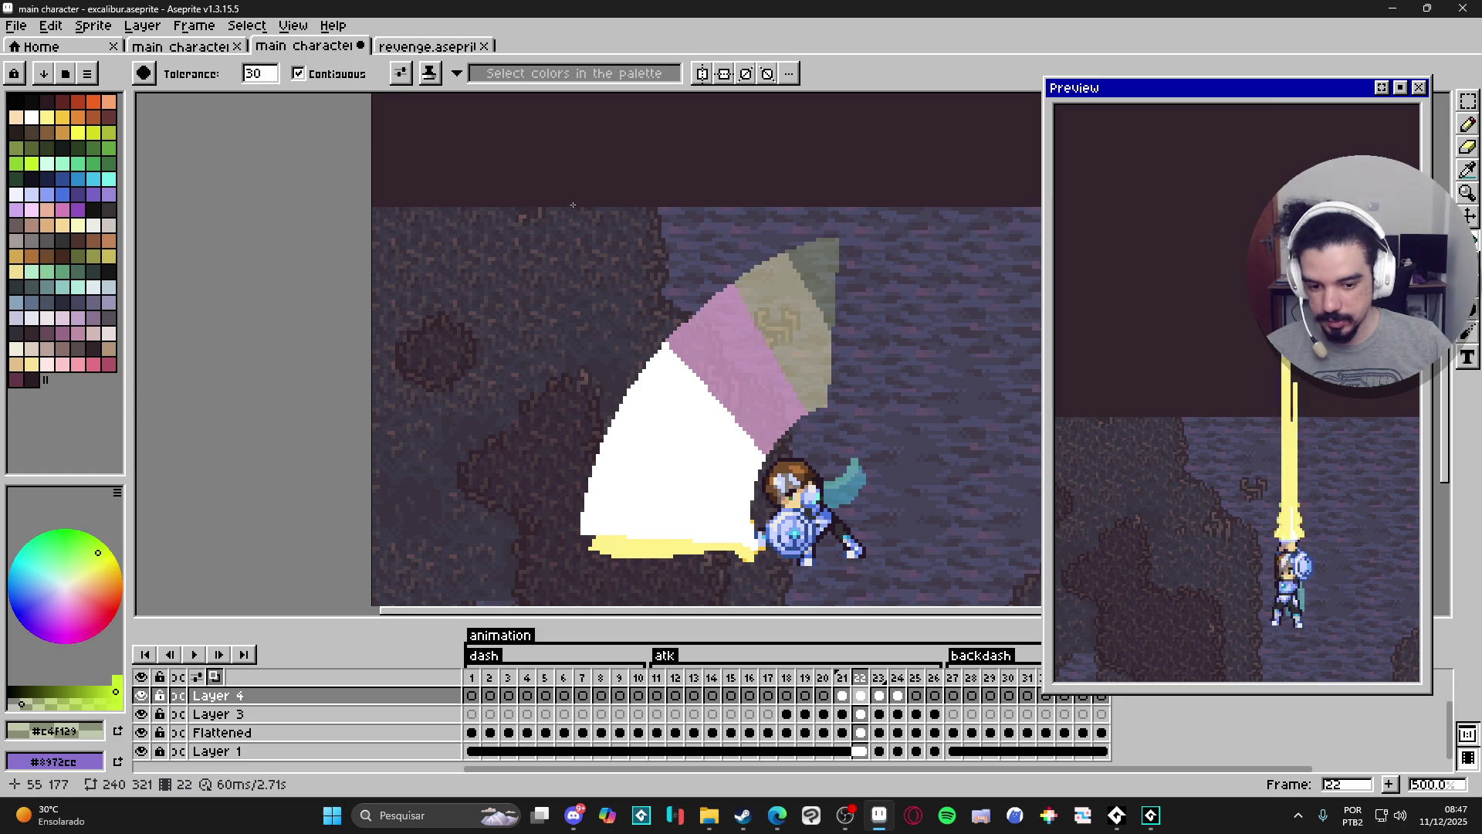
# Fill the arc's top tip with a translucent cyan blue.
pyautogui.click(92, 179)
pyautogui.click(24, 705)
pyautogui.click(824, 268)
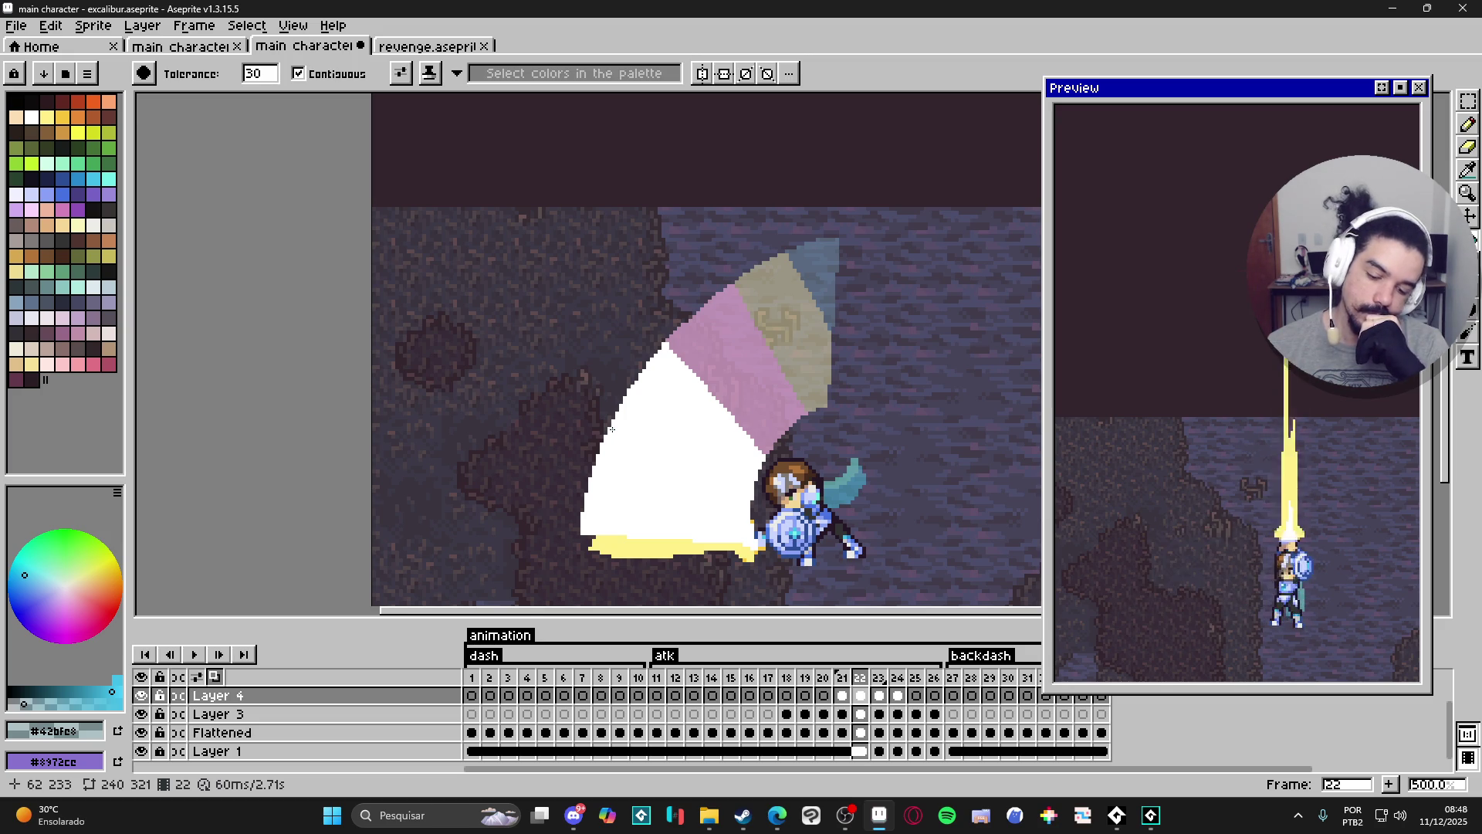
# Lower frame 22's slash cel opacity to about half in Cel Properties.
pyautogui.click(843, 708)
pyautogui.click(864, 708)
pyautogui.press('Left')
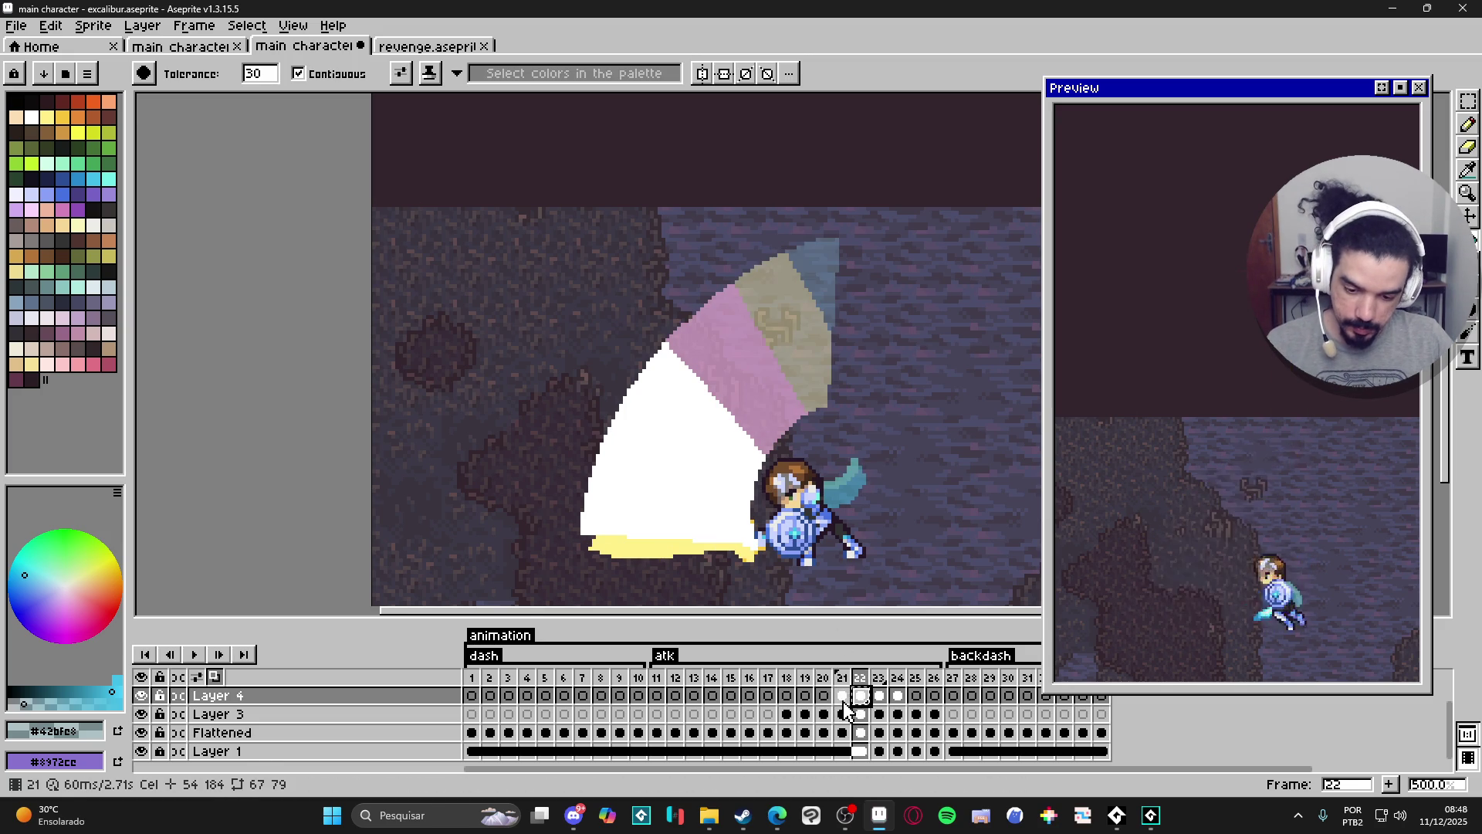
pyautogui.press('Right')
pyautogui.press('Right')
pyautogui.press('Right')
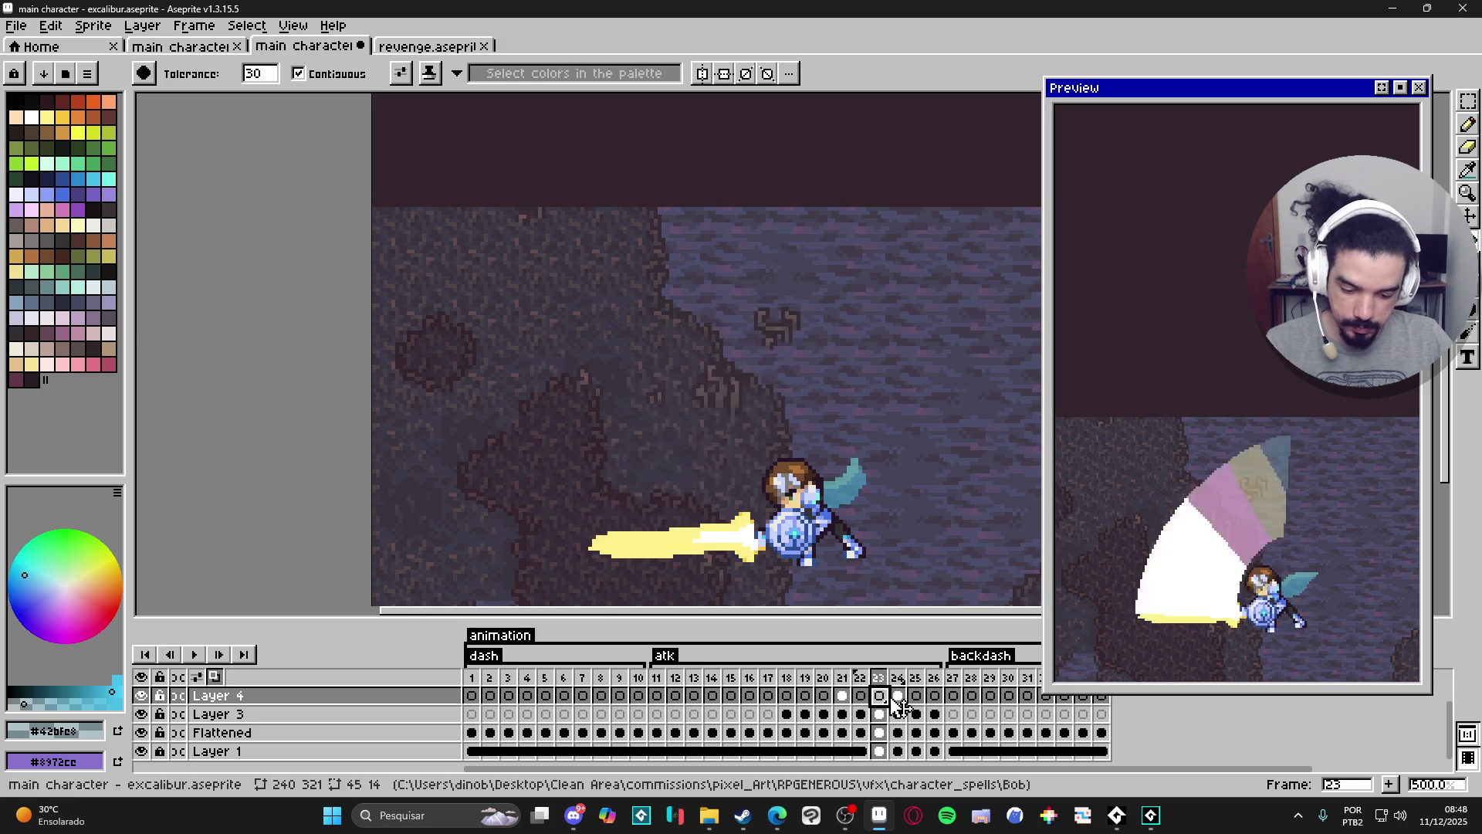
pyautogui.press('Left')
pyautogui.press('Right')
pyautogui.press('Left')
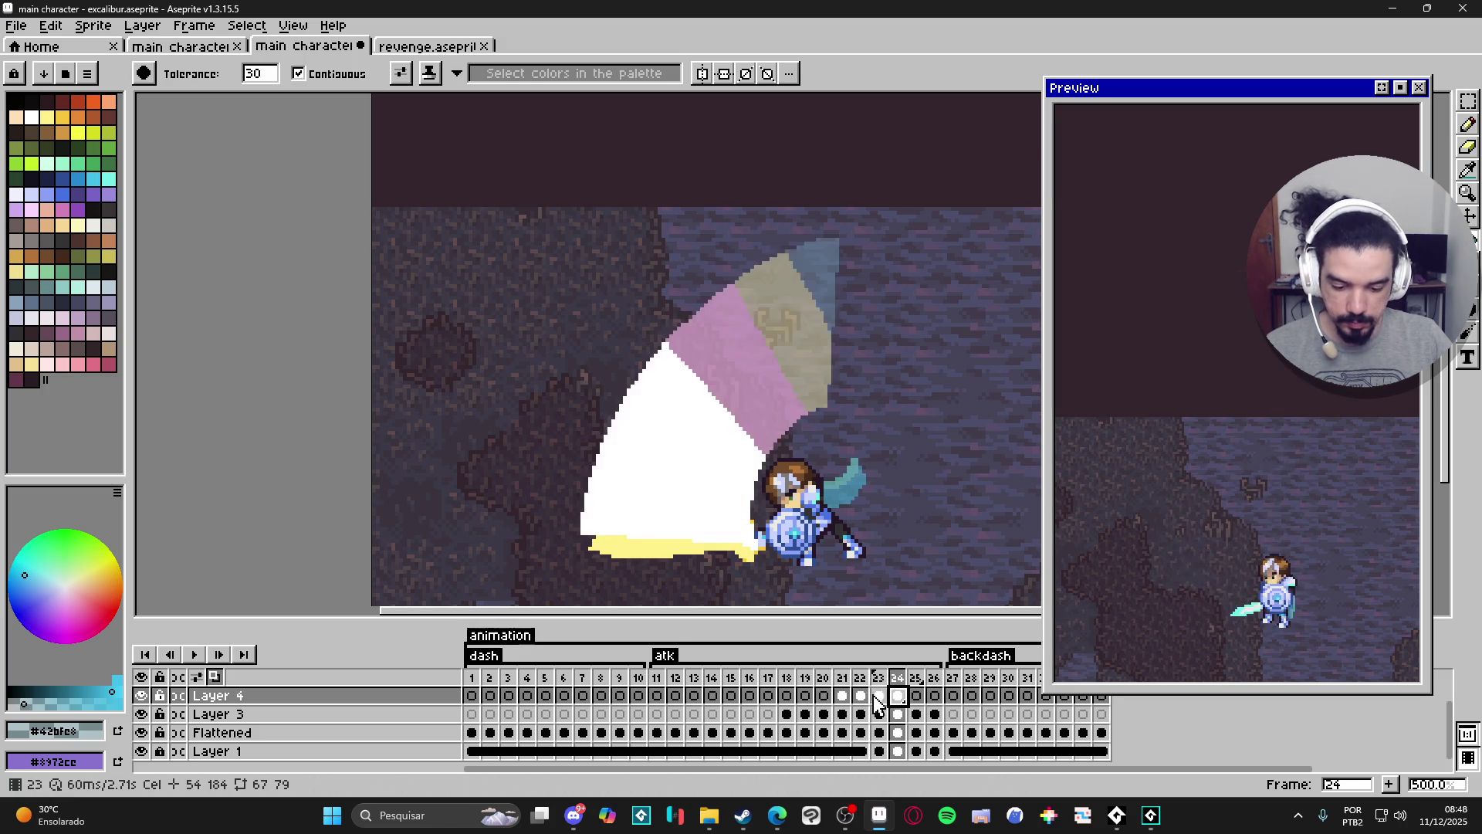
pyautogui.doubleClick(861, 696)
pyautogui.moveTo(893, 616); pyautogui.dragTo(880, 609)
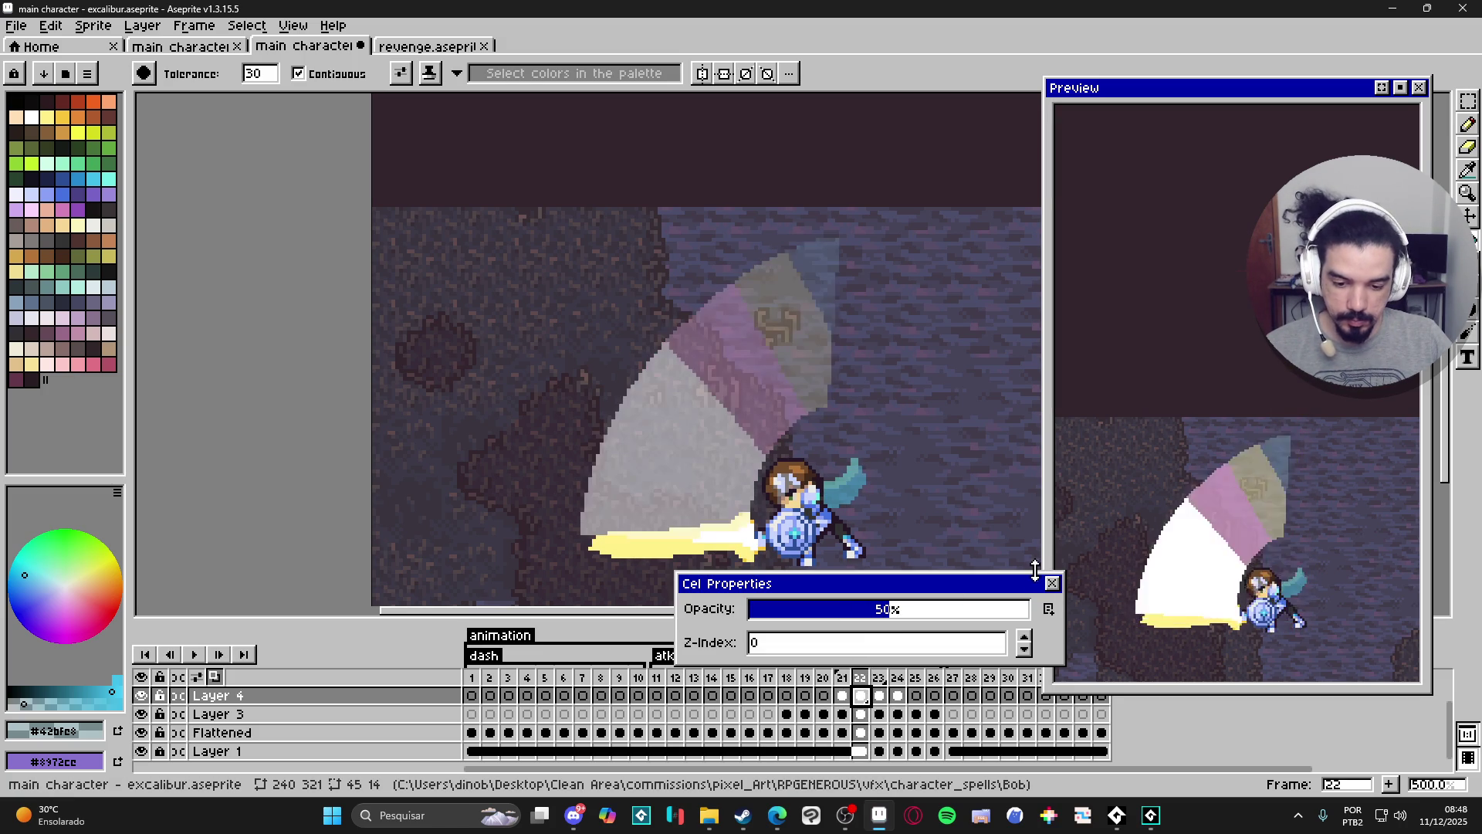
pyautogui.click(1053, 584)
# Fade the slash cel on frame 23 to 16% and frame 24 to 2% opacity.
pyautogui.doubleClick(880, 696)
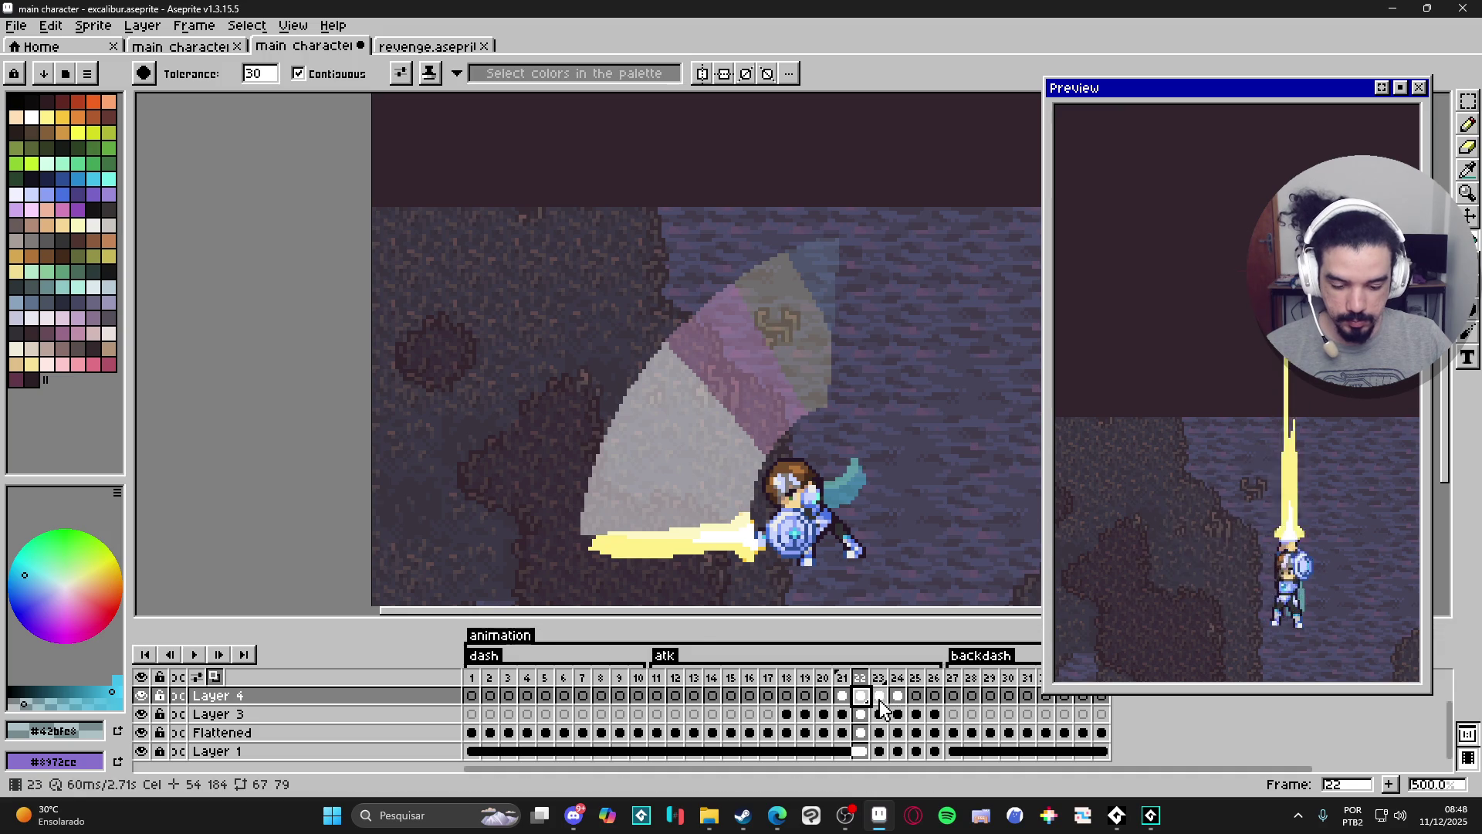
pyautogui.moveTo(824, 613); pyautogui.dragTo(798, 615)
pyautogui.click(1053, 584)
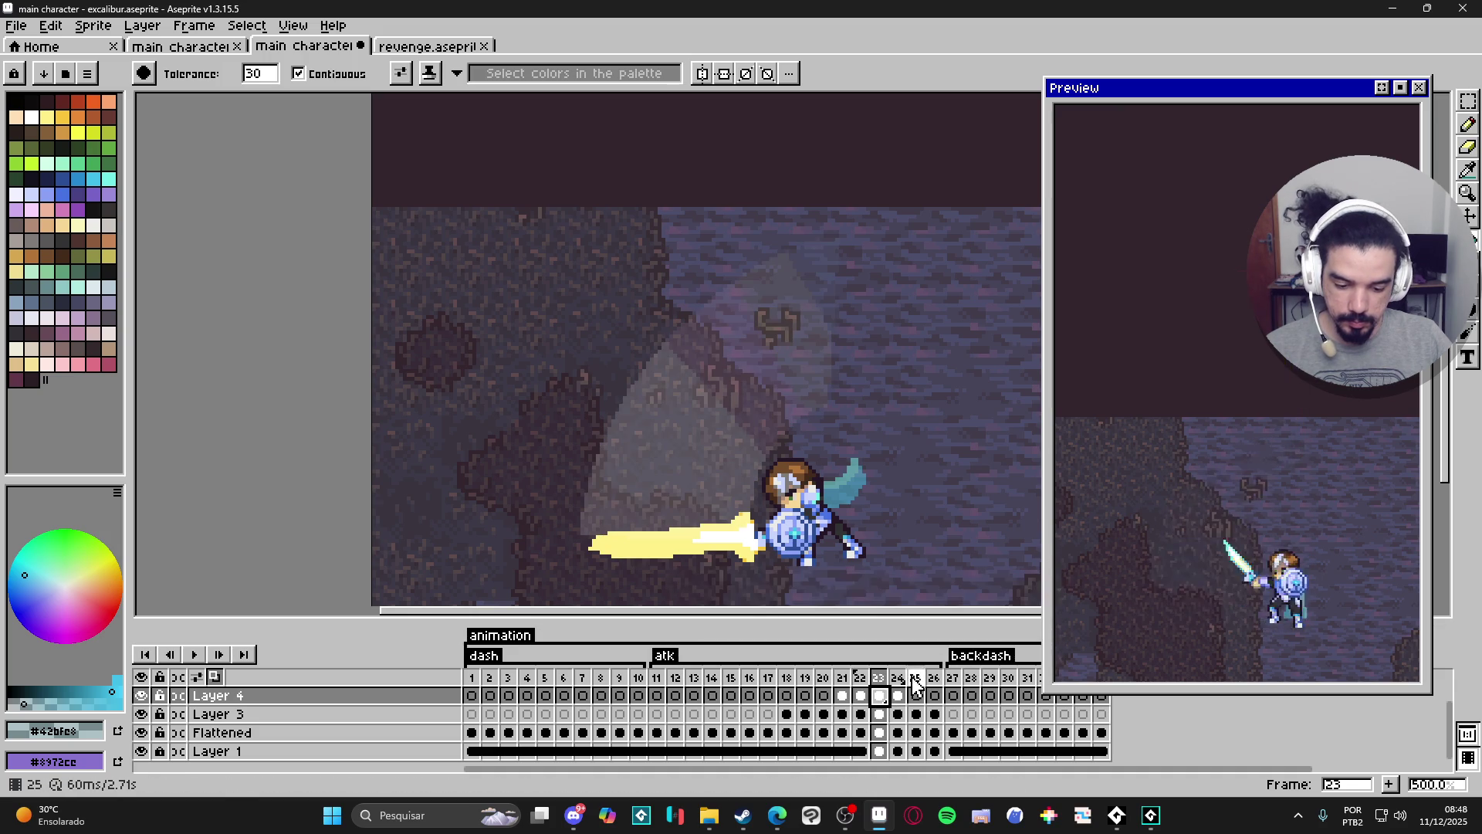
pyautogui.doubleClick(897, 695)
pyautogui.moveTo(773, 618); pyautogui.dragTo(767, 609)
# Close Cel Properties with frame 24's slash at 2% opacity and zoom out.
pyautogui.click(1053, 584)
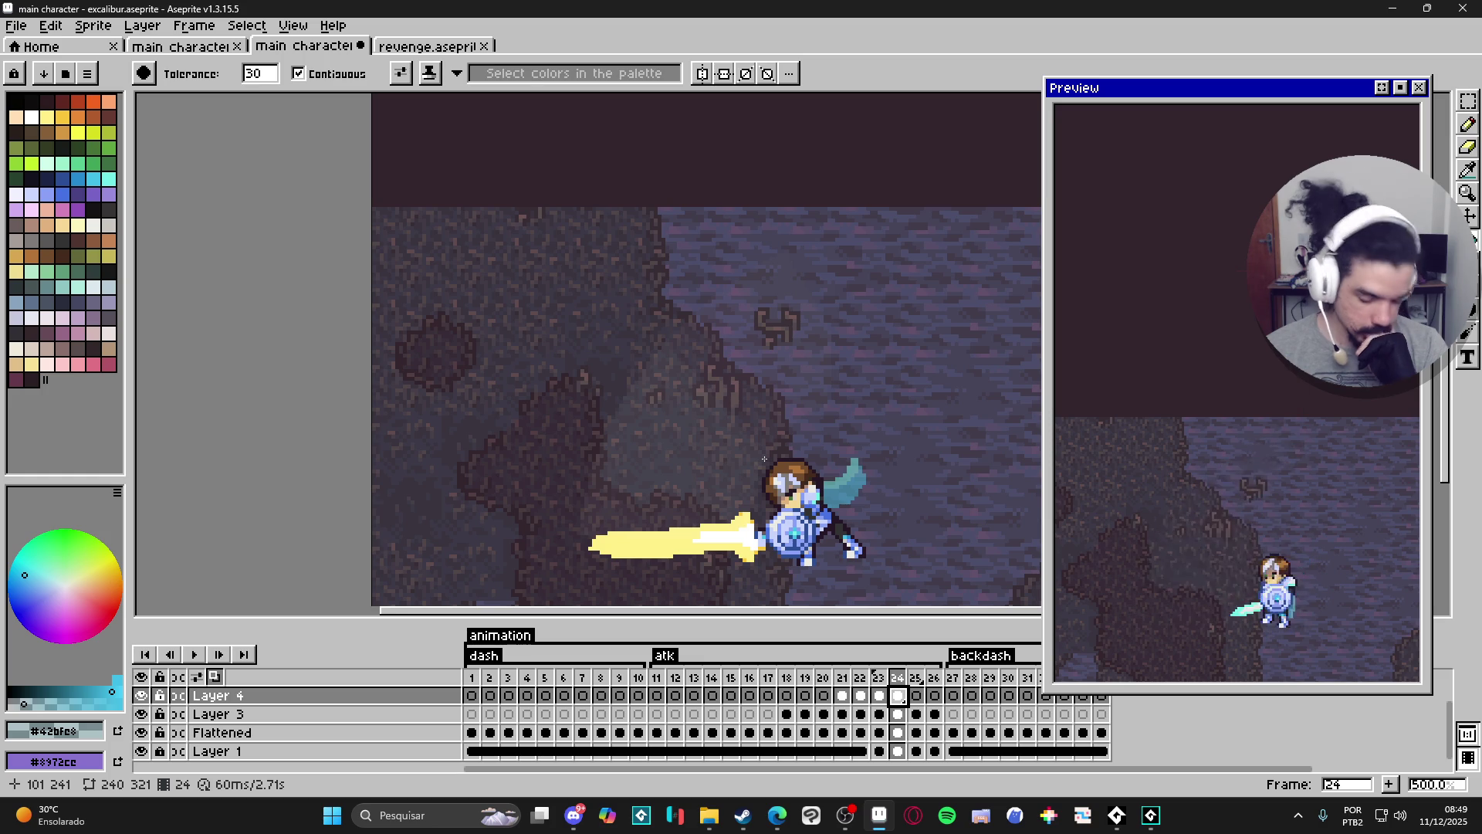
pyautogui.scroll(-1, 752, 466)
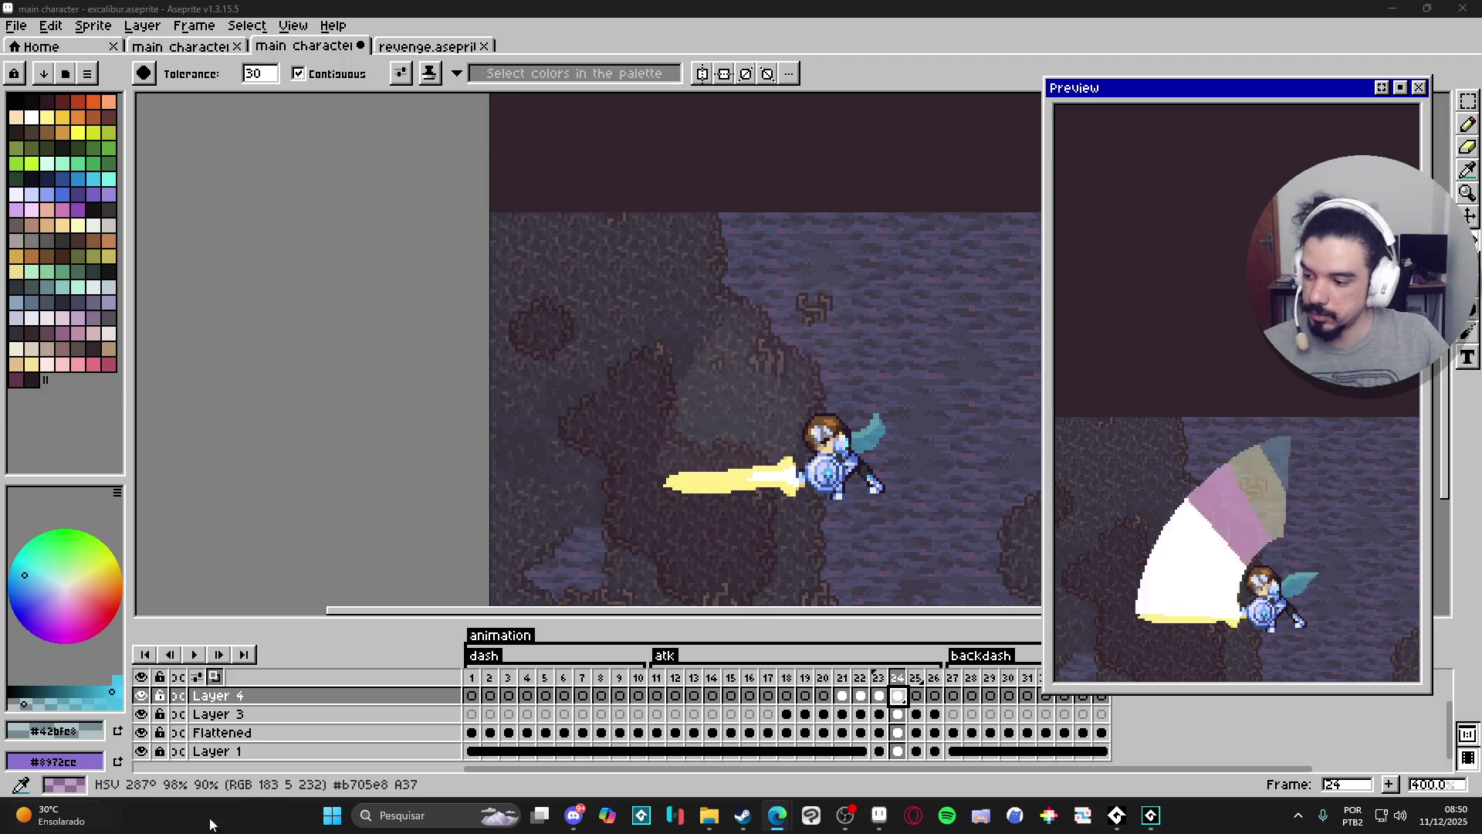
# On frame 21, sample white and fill the pink, tan and blue slash bands with it.
pyautogui.click(878, 696)
pyautogui.click(862, 695)
pyautogui.click(842, 696)
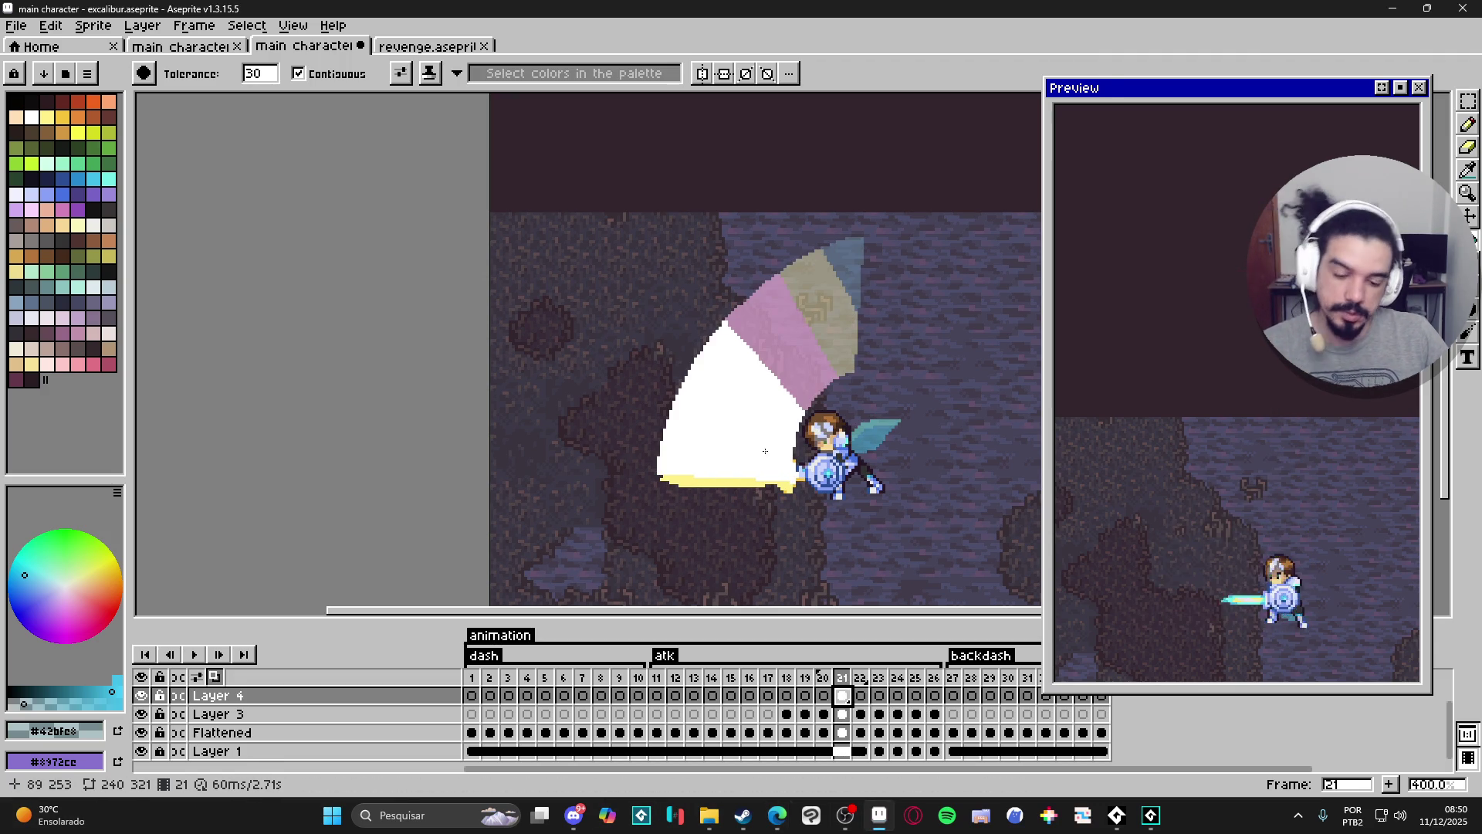
pyautogui.scroll(1, 729, 385)
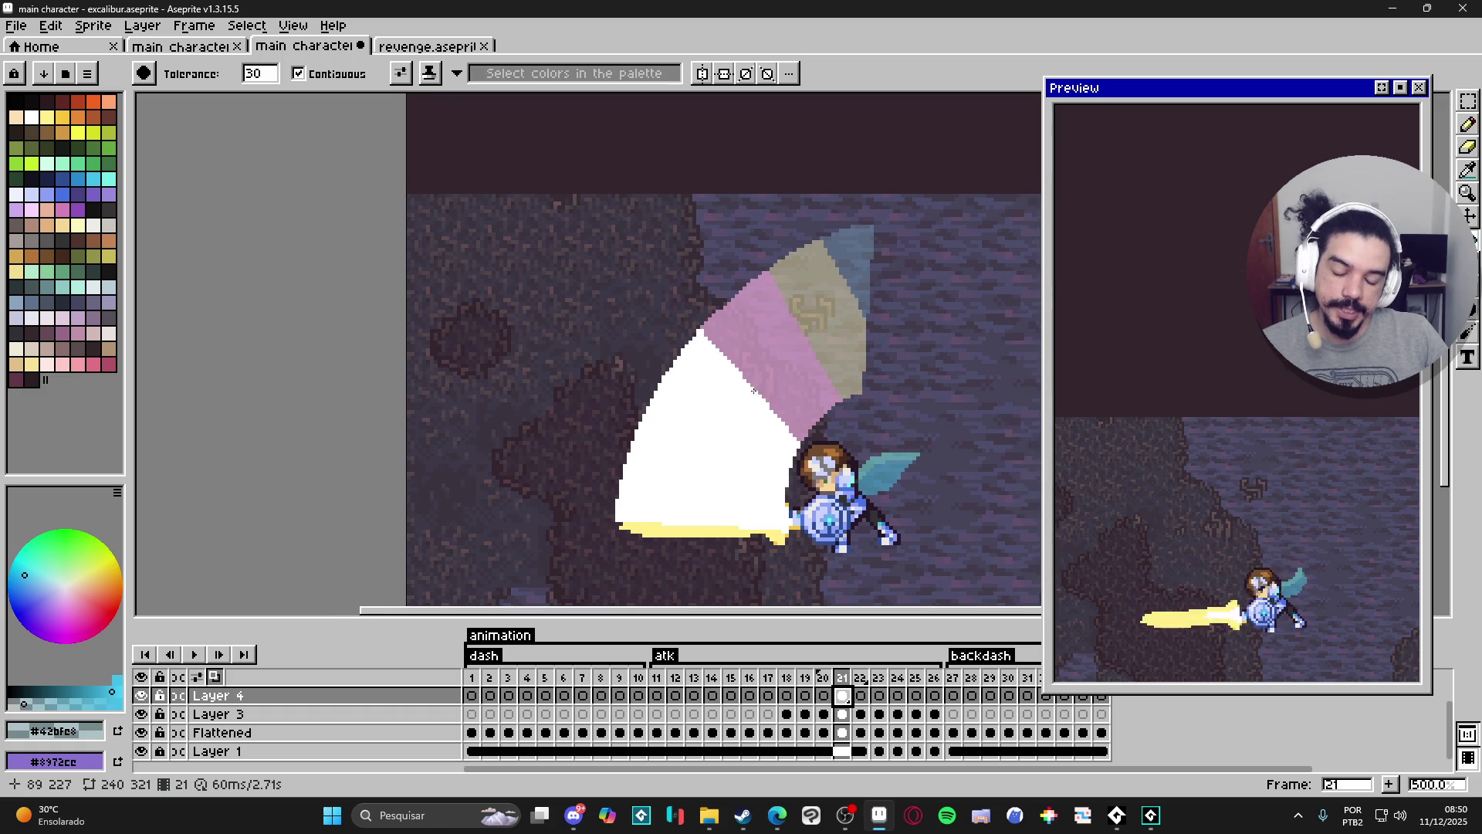
pyautogui.moveTo(724, 379); pyautogui.dragTo(704, 416)
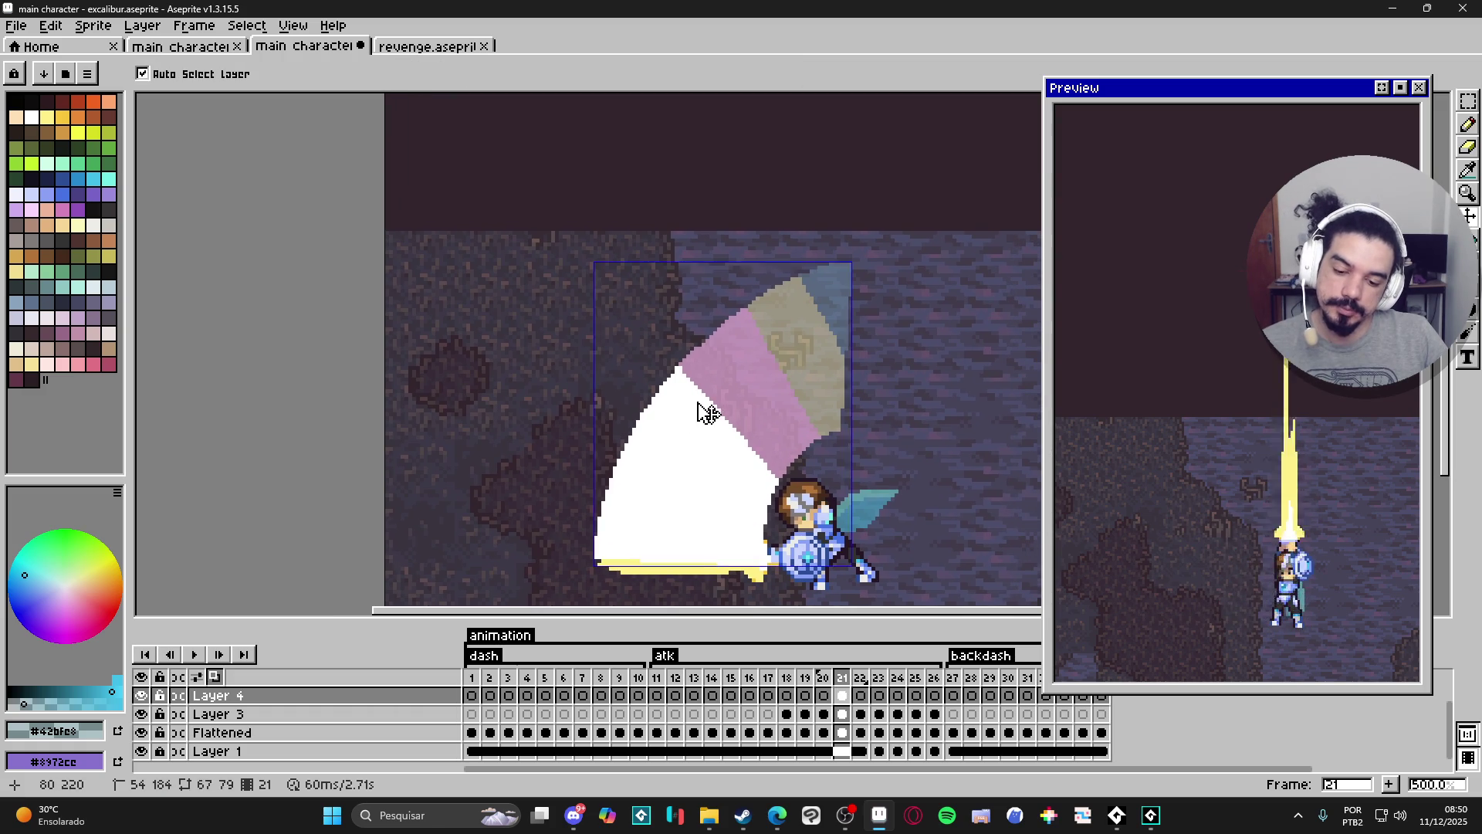
pyautogui.press('b')
pyautogui.scroll(1, 695, 382)
pyautogui.keyDown('alt'); pyautogui.click(682, 370); pyautogui.keyUp('alt')
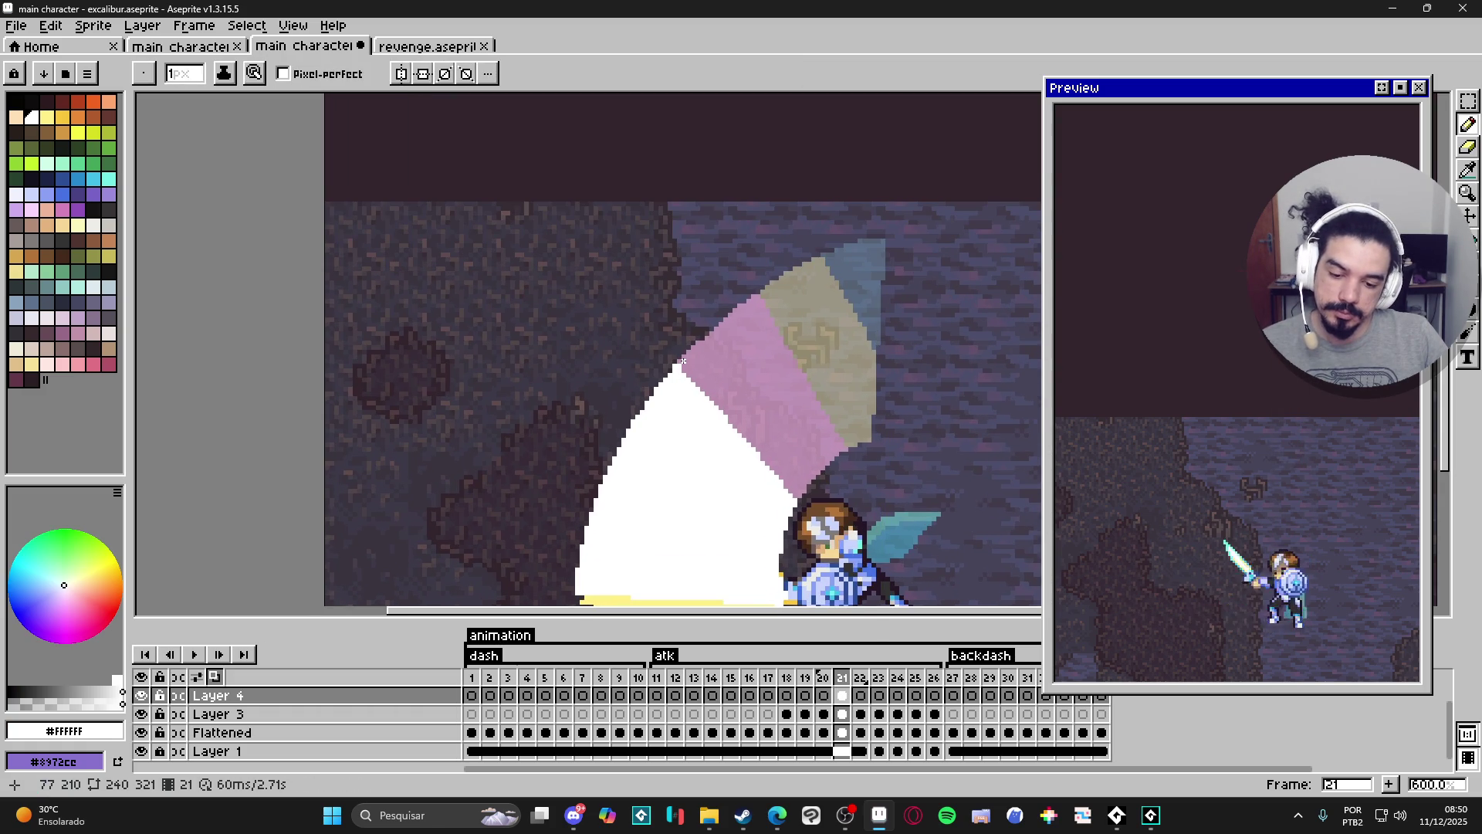
pyautogui.scroll(1, 682, 370)
pyautogui.press('+')
pyautogui.scroll(-2, 703, 395)
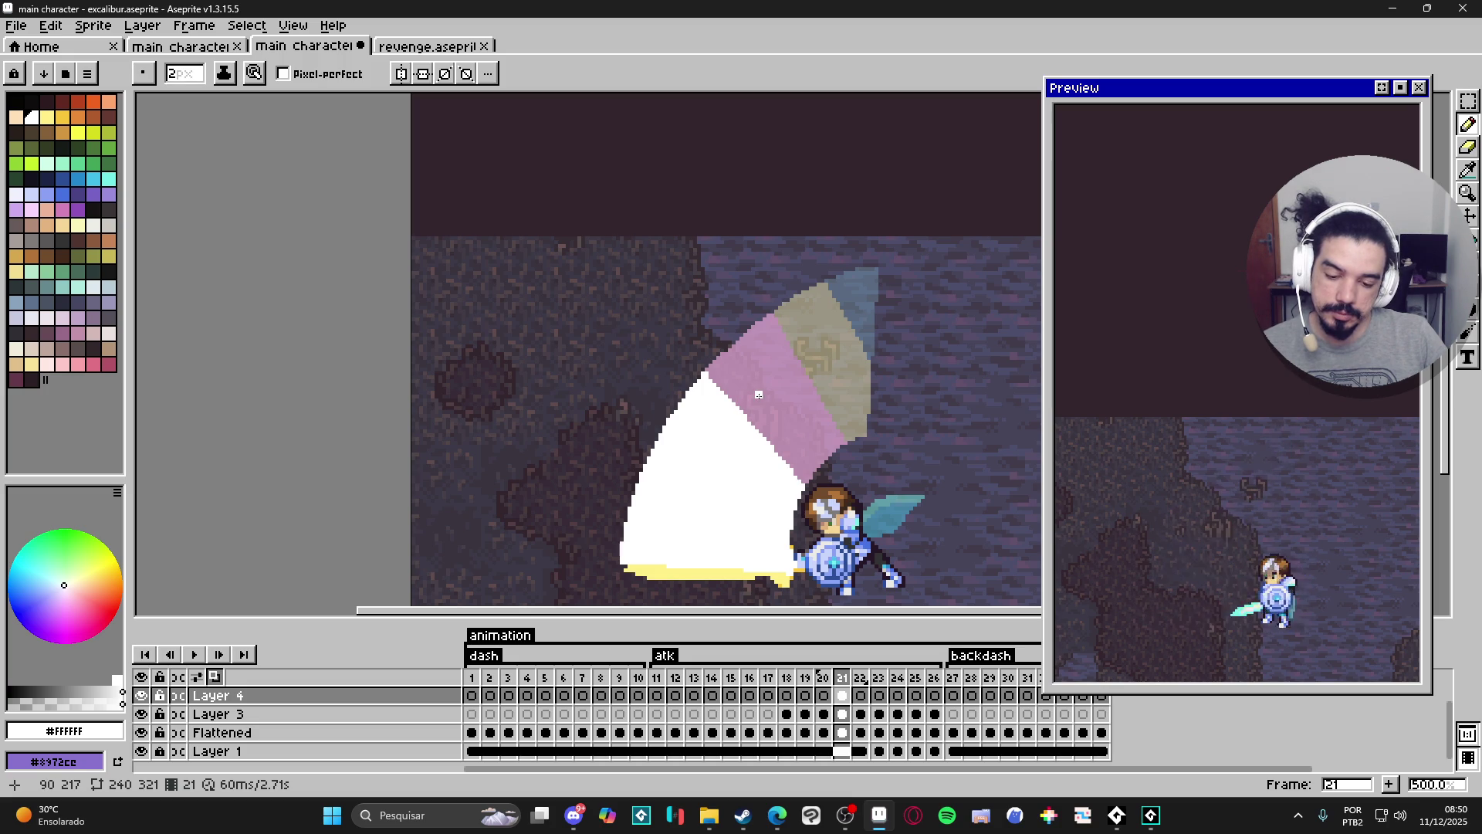
pyautogui.press('g')
pyautogui.click(782, 399)
pyautogui.click(830, 363)
pyautogui.click(866, 315)
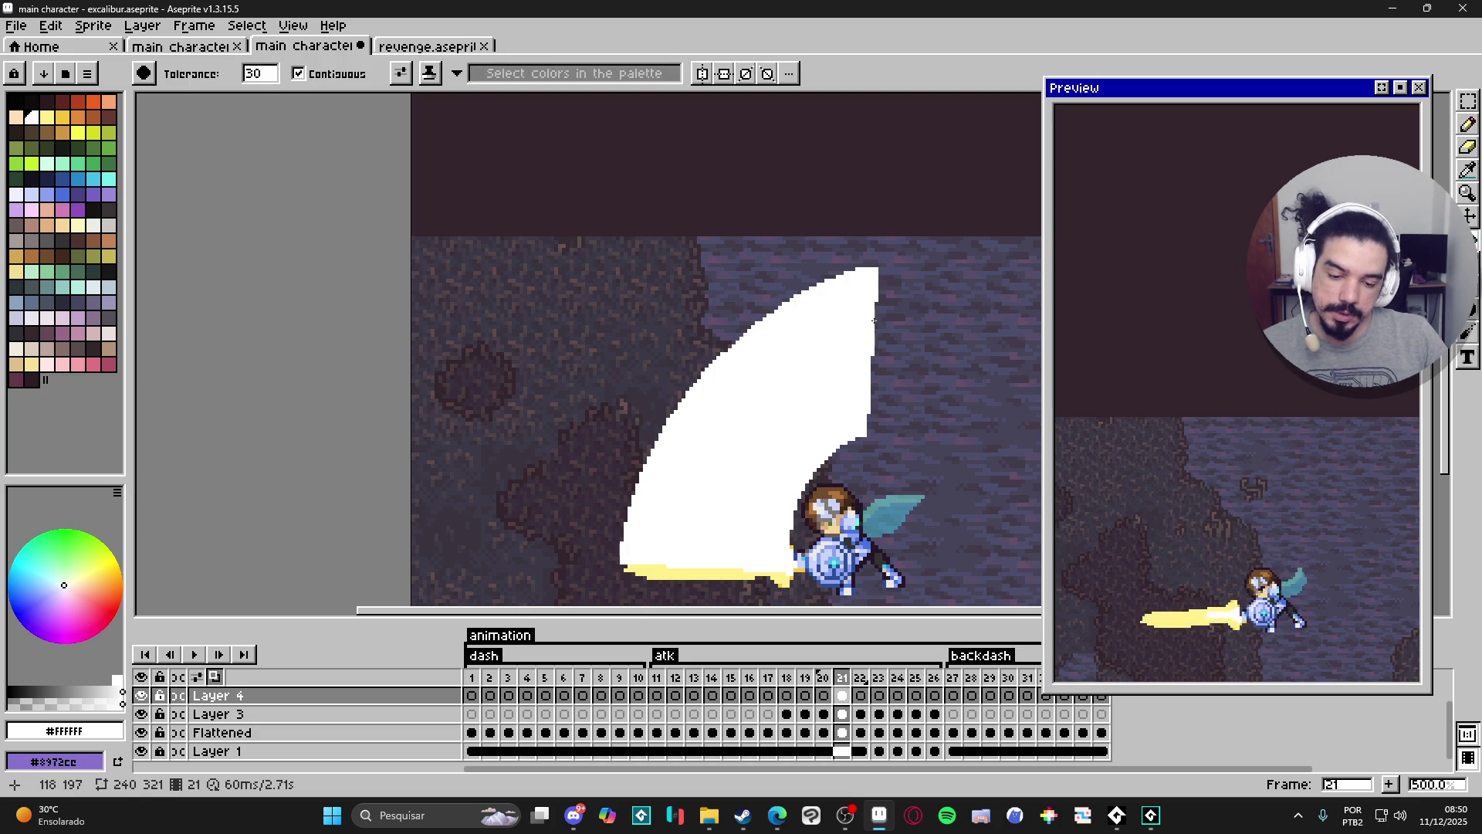
# Set the Eraser opacity to 100%.
pyautogui.moveTo(955, 361); pyautogui.dragTo(914, 340)
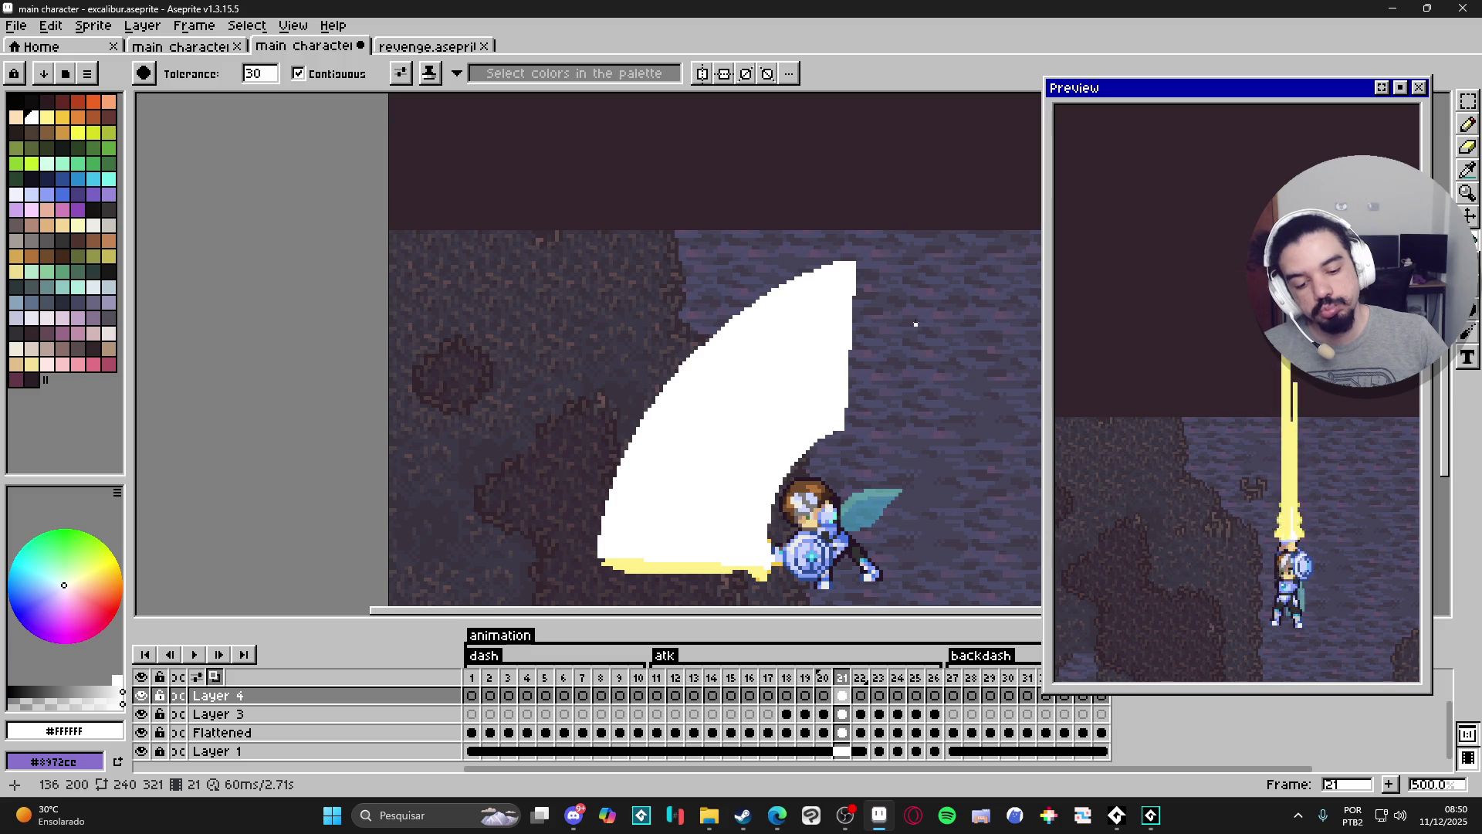
pyautogui.scroll(2, 903, 389)
pyautogui.press('e')
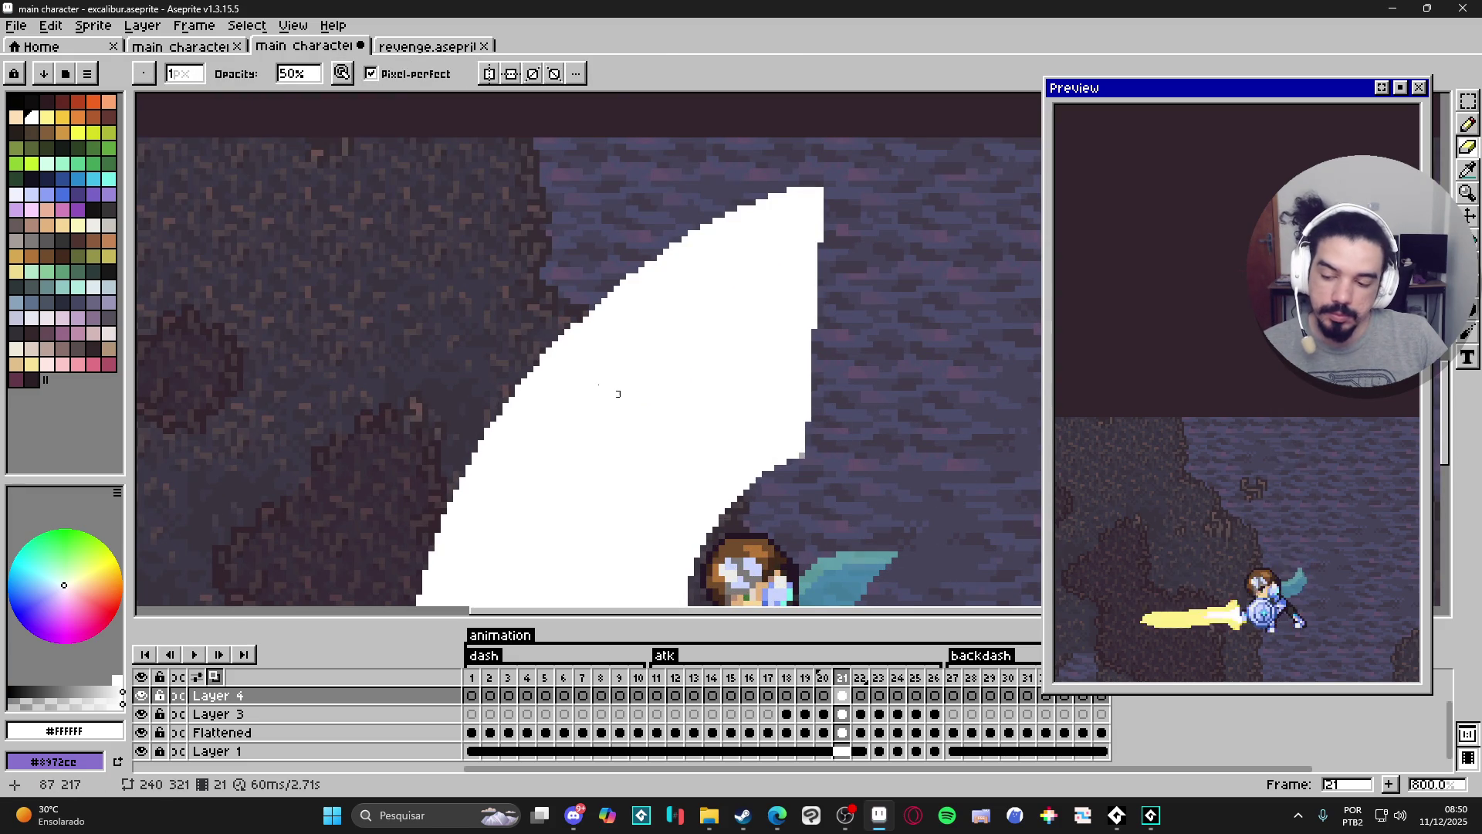
pyautogui.click(287, 74)
pyautogui.write('100')
pyautogui.press('Return')
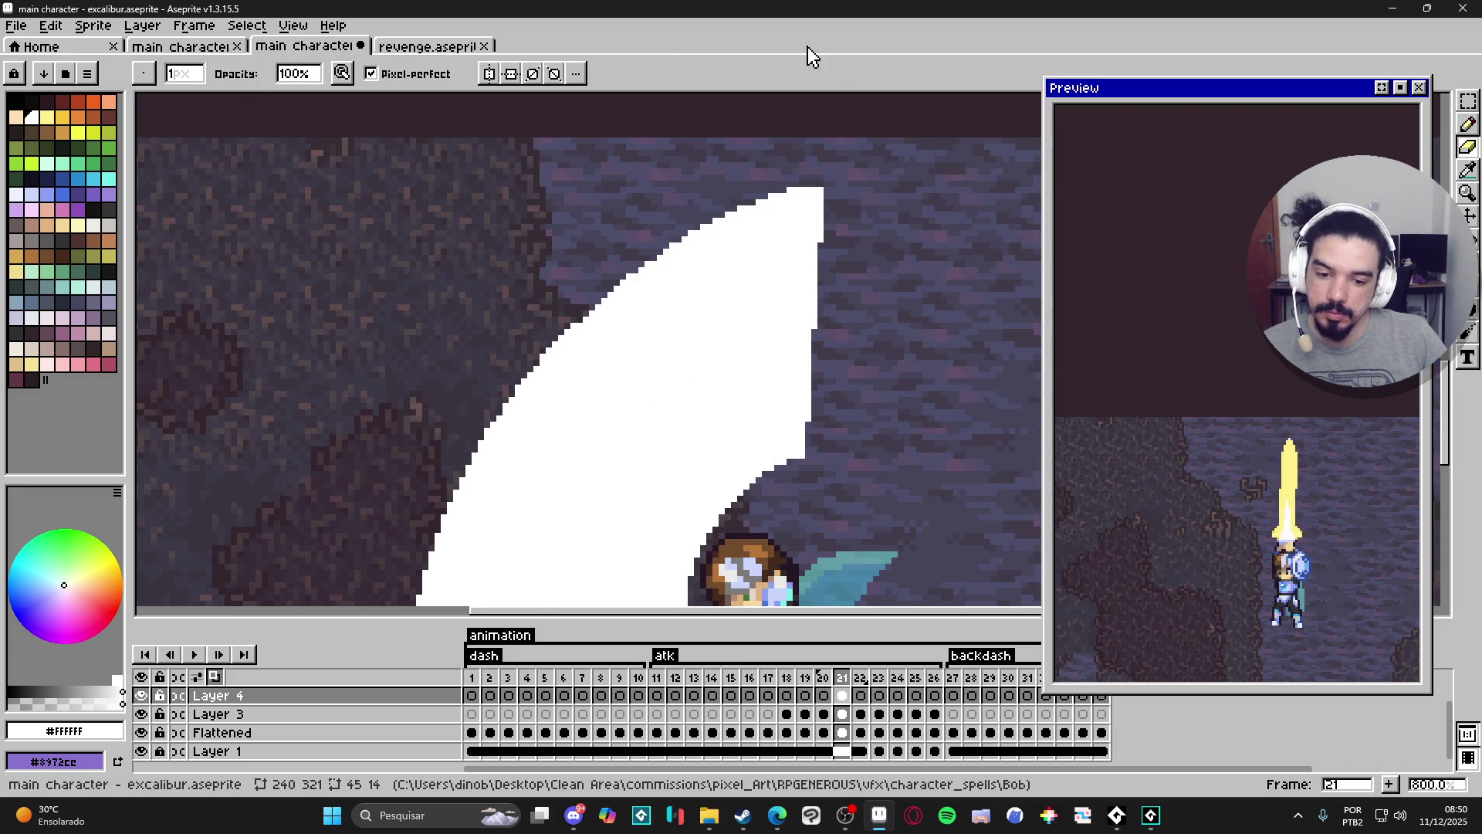
pyautogui.scroll(-1, 817, 183)
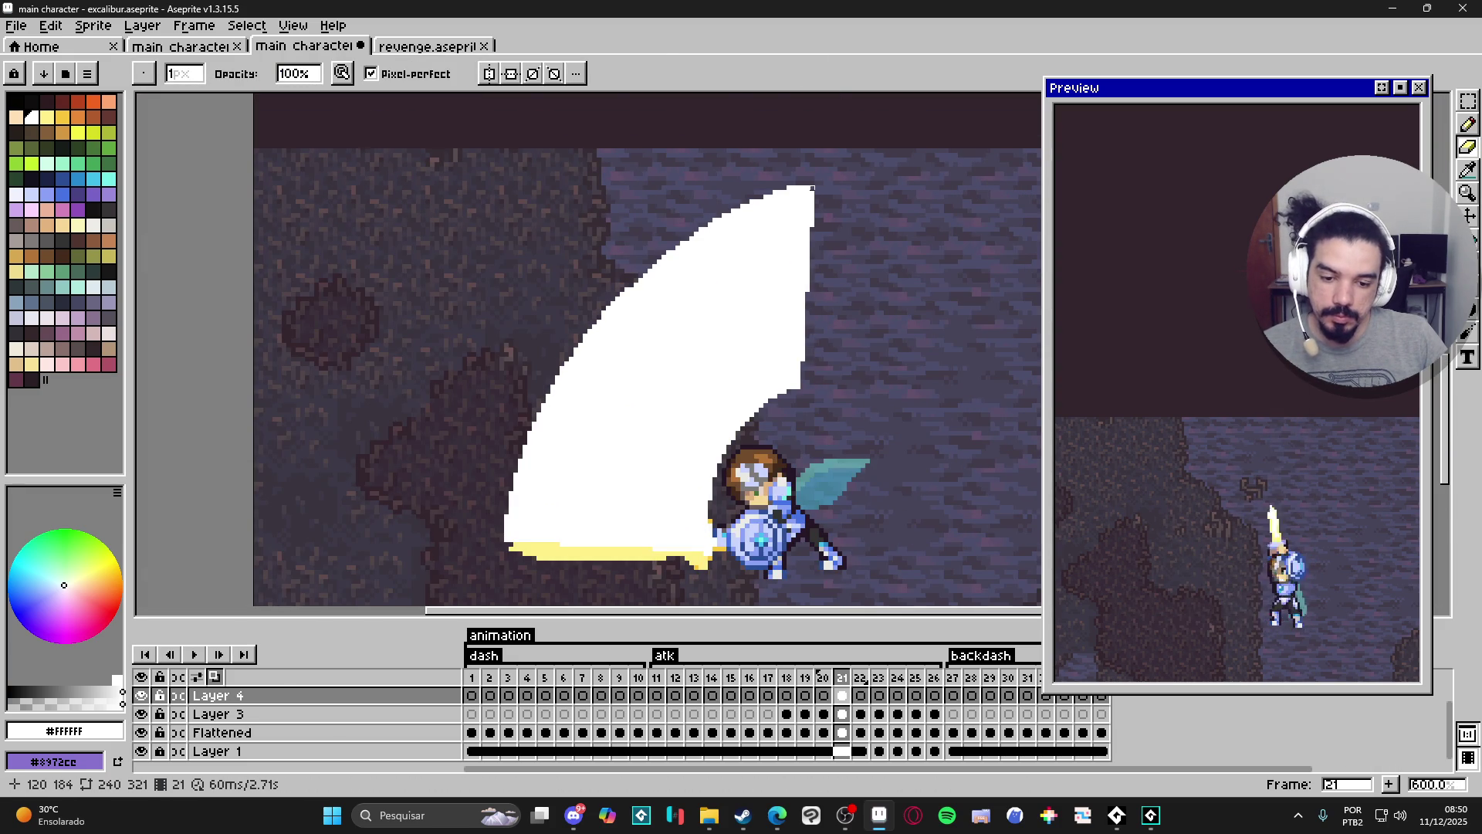
pyautogui.scroll(2, 802, 382)
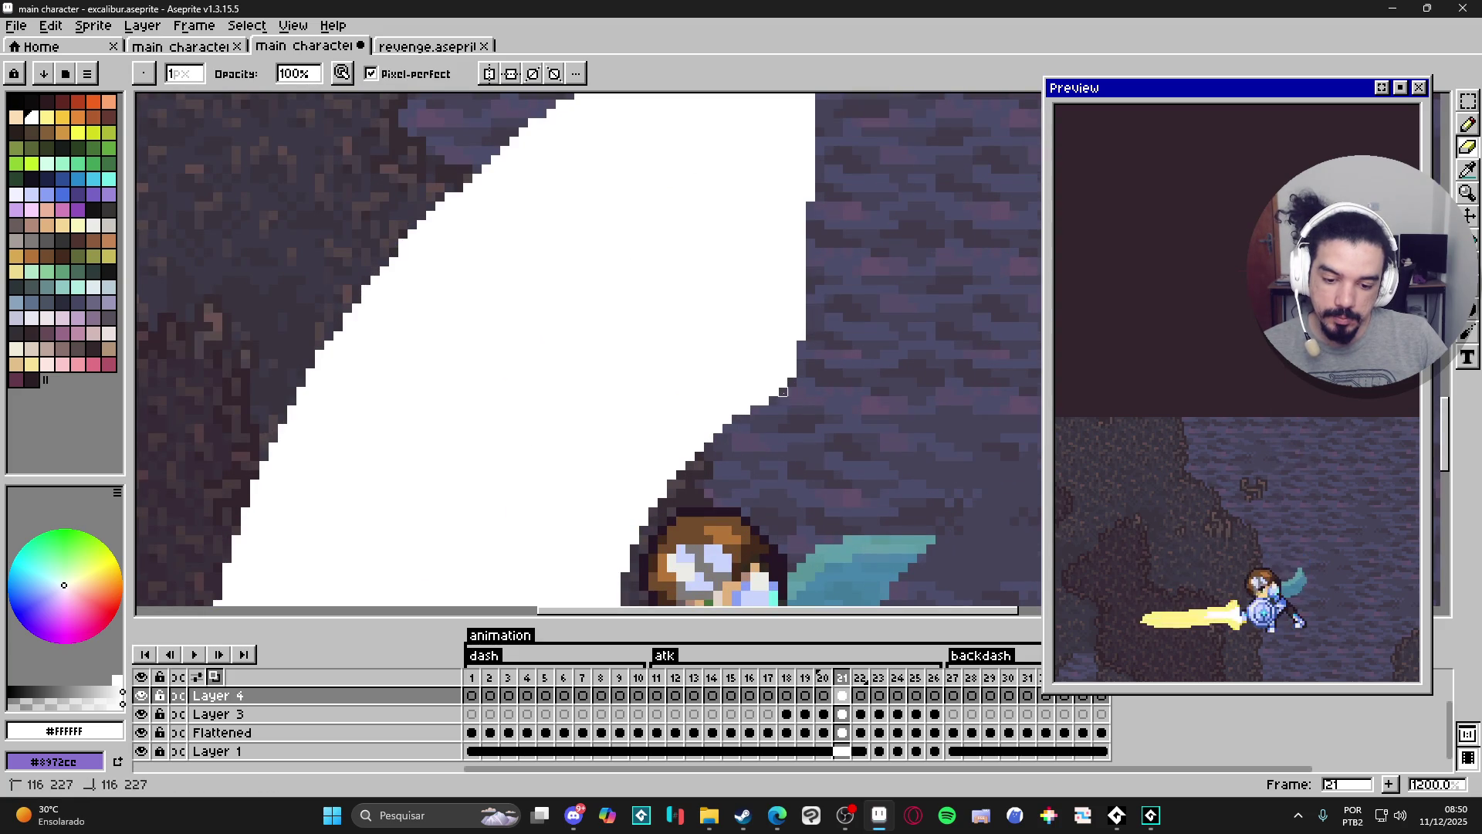
pyautogui.scroll(-4, 763, 401)
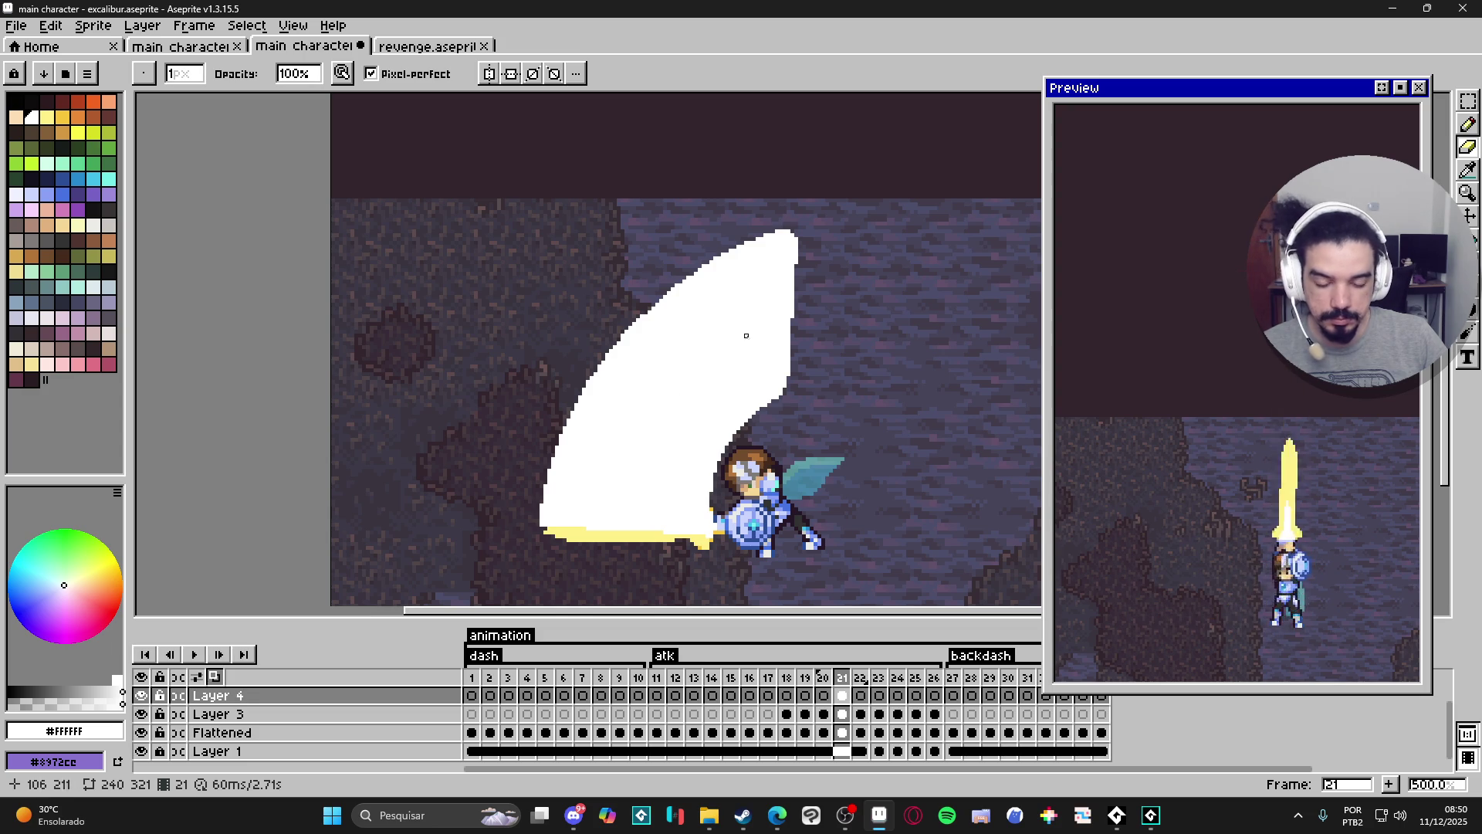
# Set the Eyedropper to sample all layers and pick the slash's pale yellow #FFF089.
pyautogui.press('w')
pyautogui.press('b')
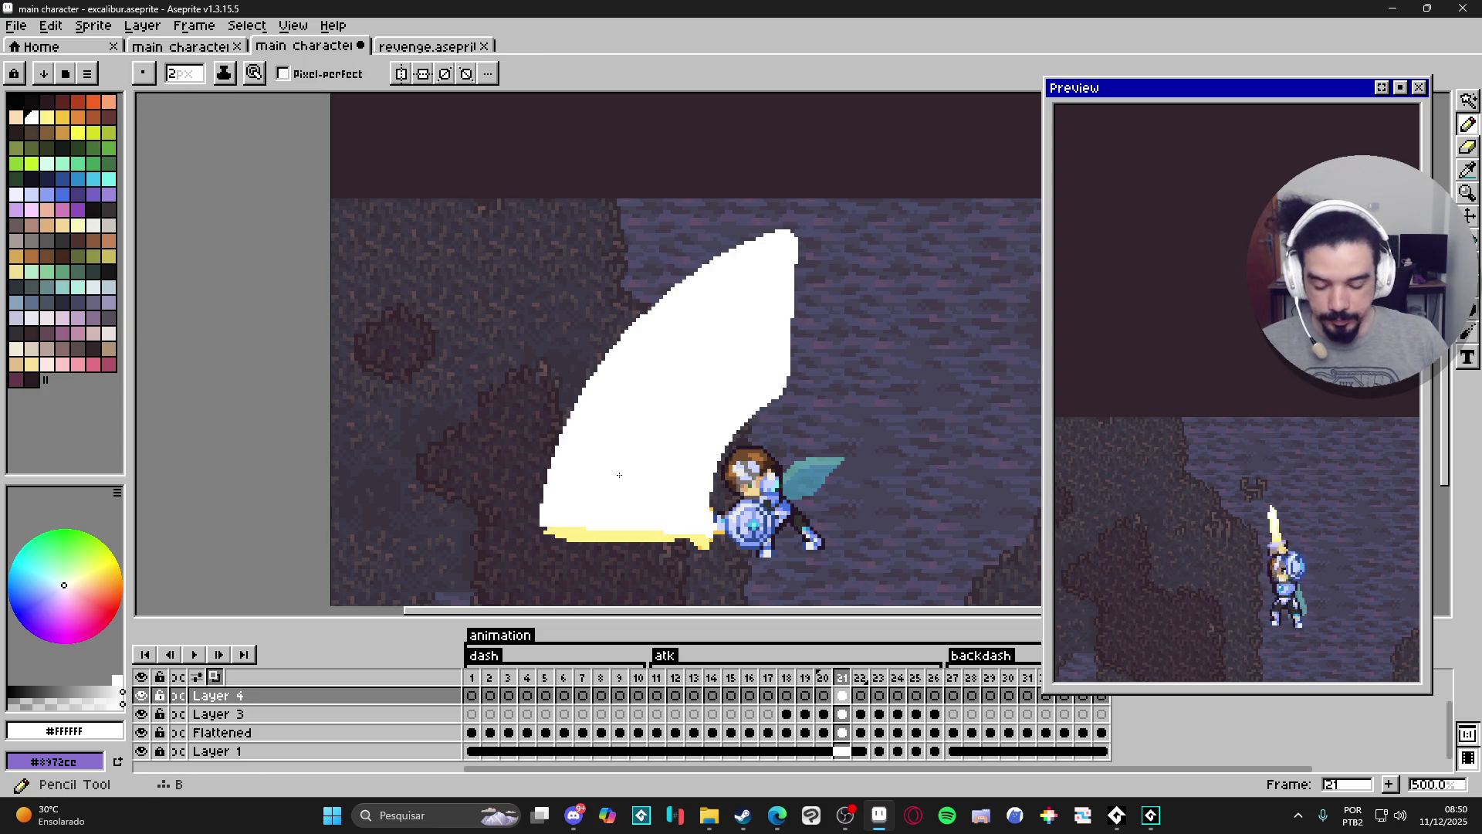
pyautogui.keyDown('alt'); pyautogui.click(606, 515); pyautogui.keyUp('alt')
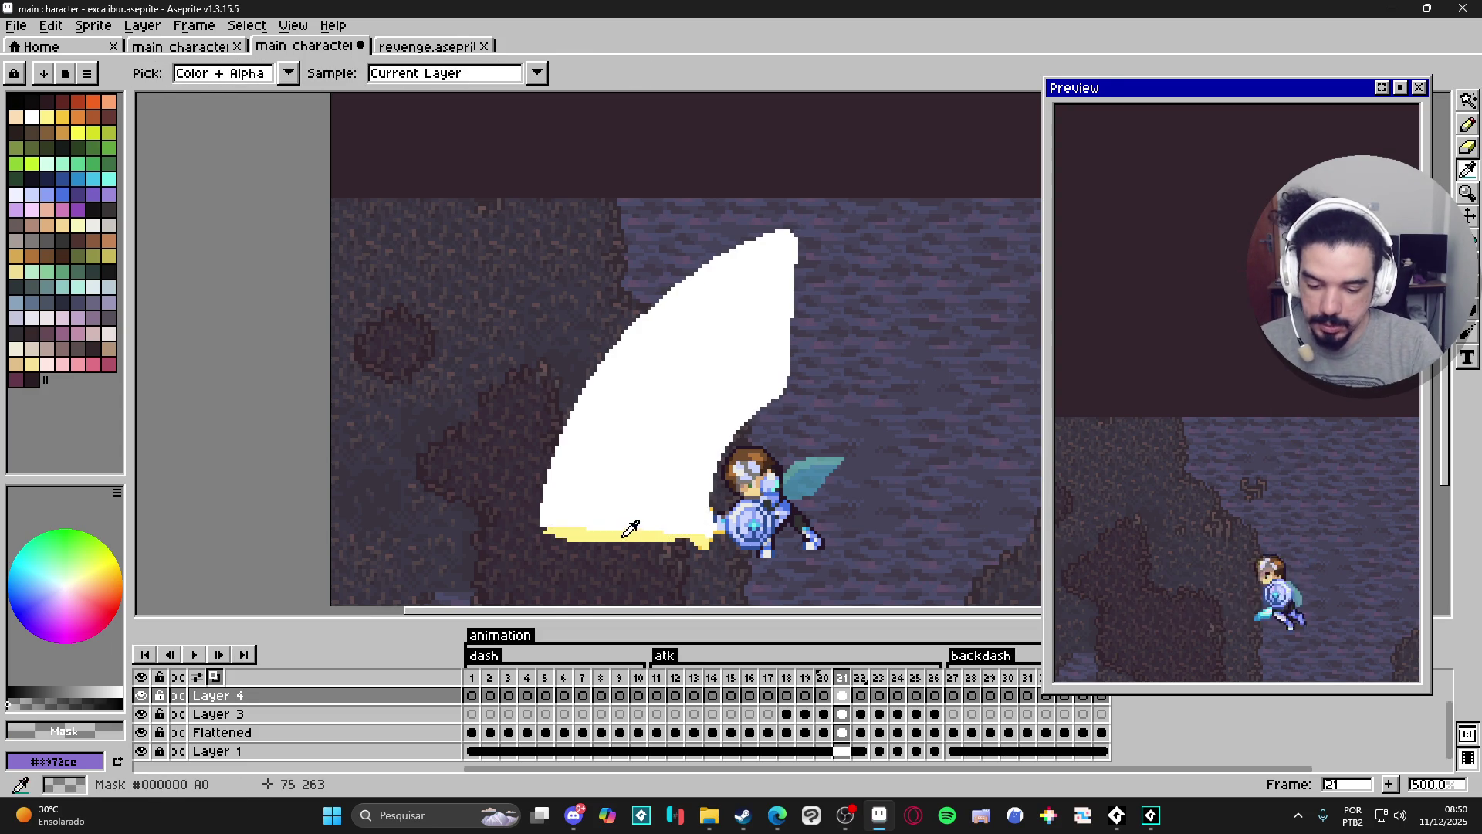
pyautogui.keyDown('alt'); pyautogui.click(606, 515); pyautogui.keyUp('alt')
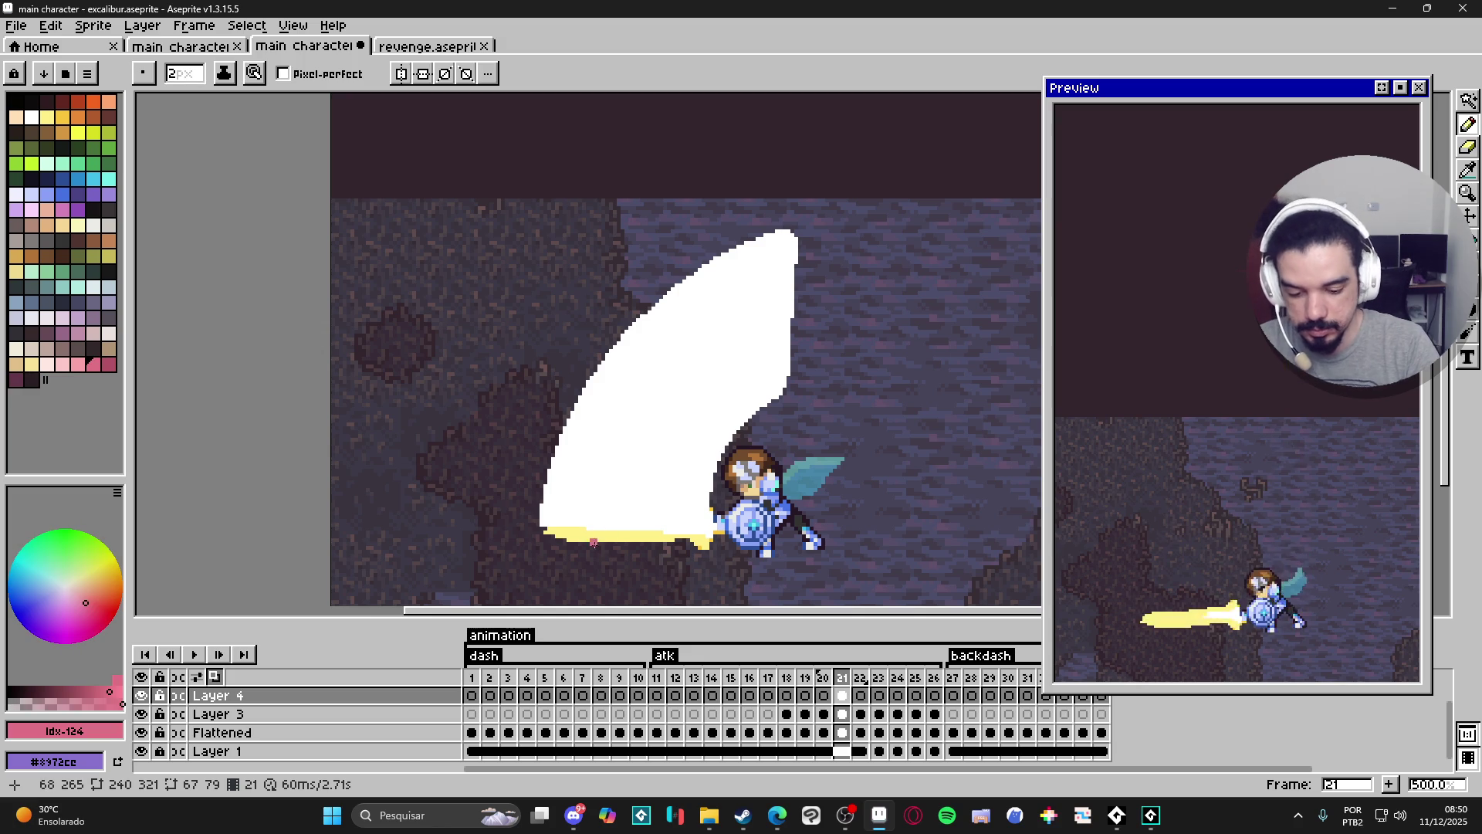
pyautogui.keyDown('alt'); pyautogui.click(616, 527); pyautogui.keyUp('alt')
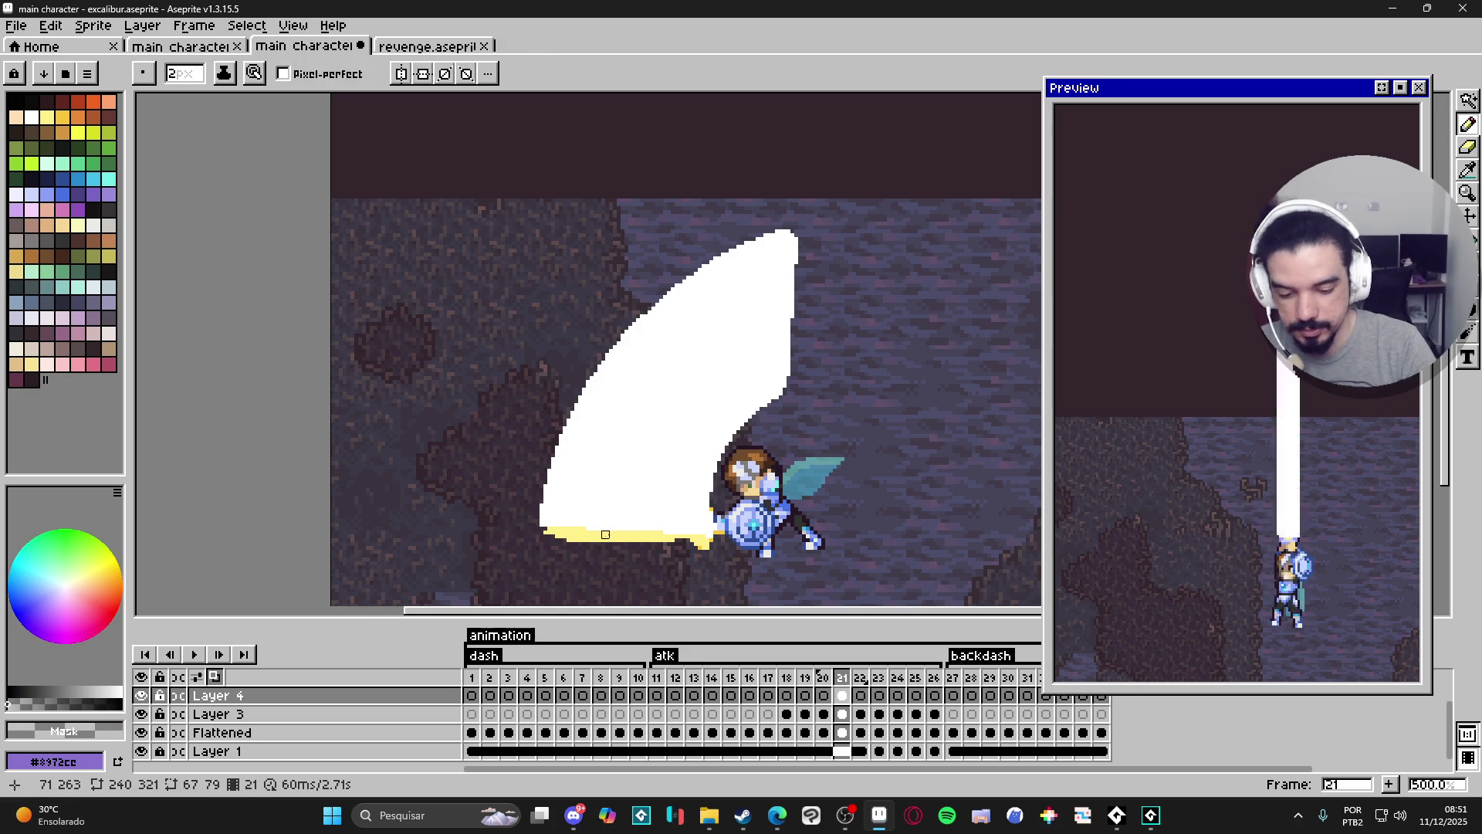
pyautogui.press('i')
pyautogui.click(448, 73)
pyautogui.click(467, 95)
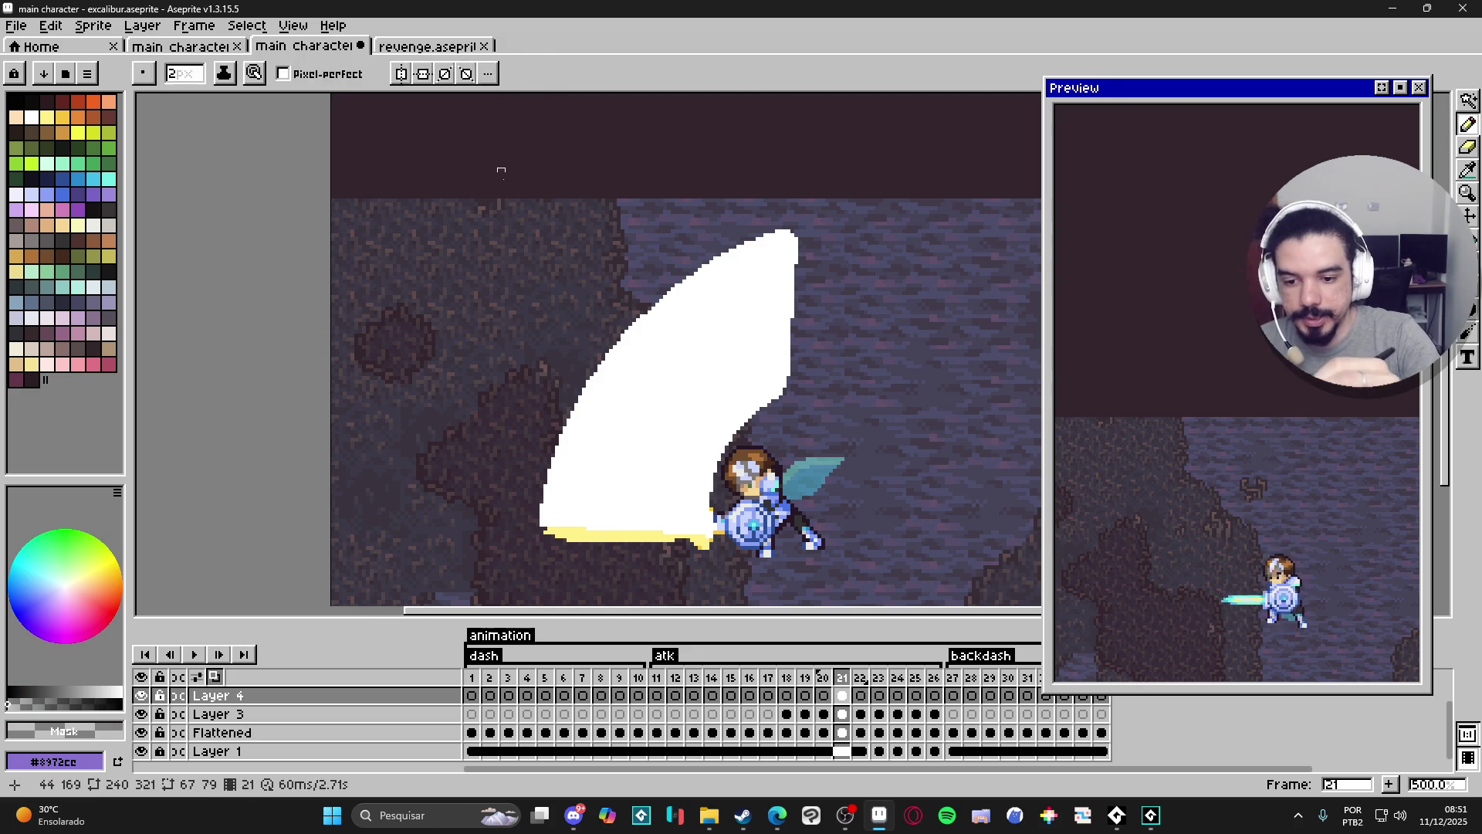
pyautogui.click(548, 530)
# Draw a pale yellow Pencil outline along the white slash's left, top and right edges.
pyautogui.press('b')
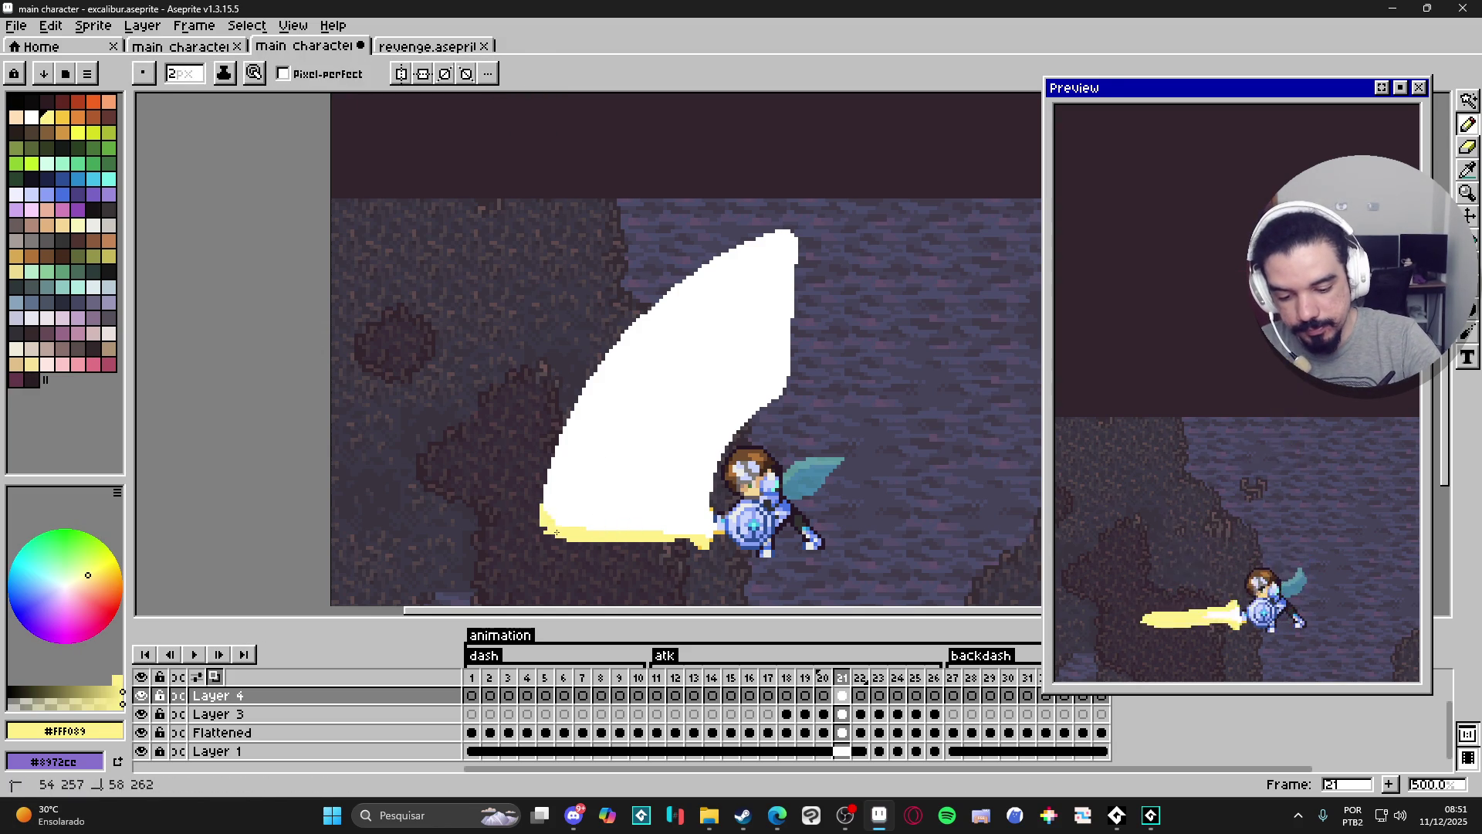
pyautogui.moveTo(556, 445)
pyautogui.mouseDown()
pyautogui.moveTo(547, 513)
pyautogui.moveTo(560, 524)
pyautogui.mouseUp()
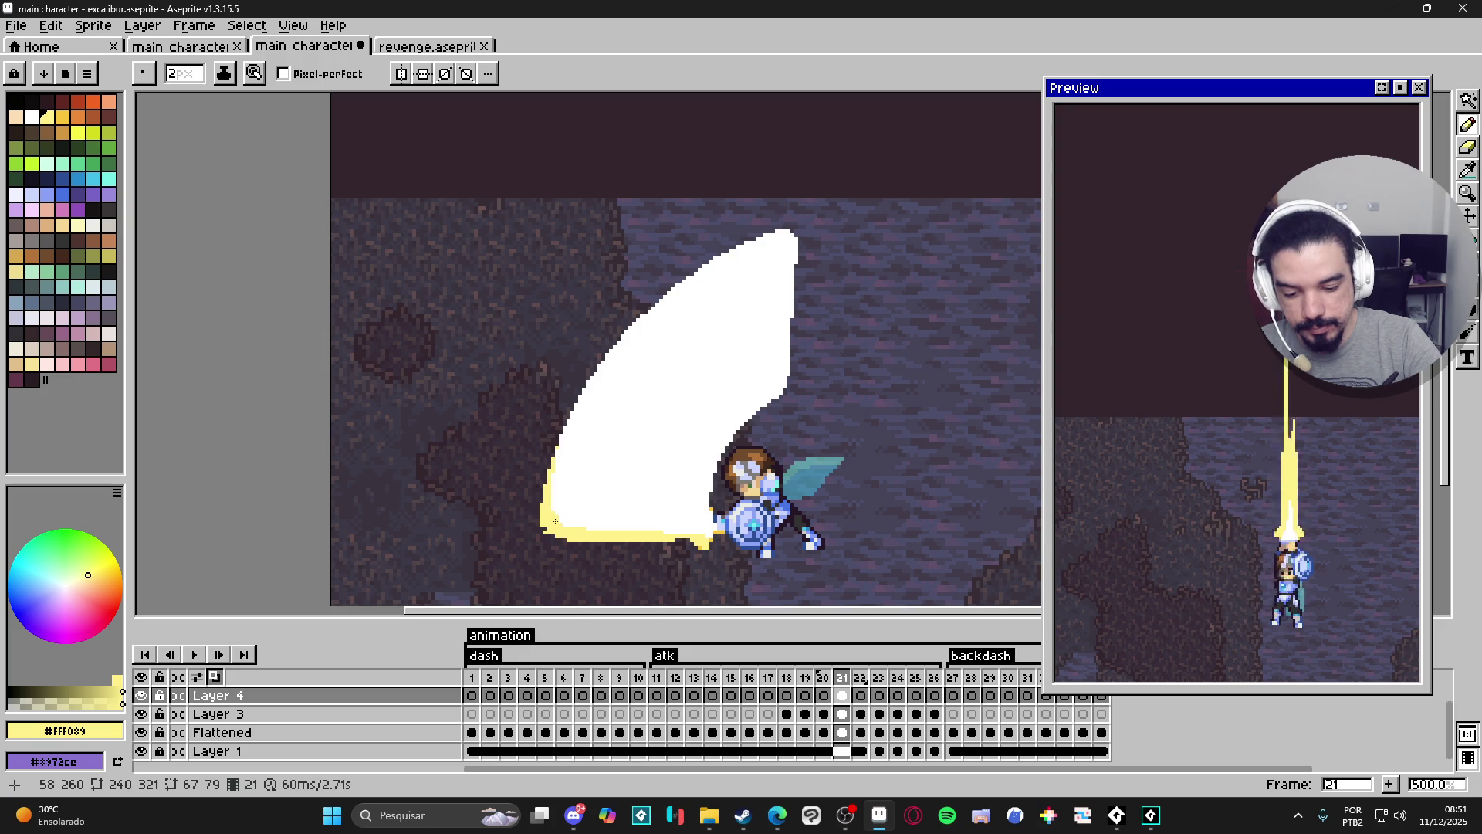
pyautogui.moveTo(558, 444)
pyautogui.mouseDown()
pyautogui.moveTo(606, 354)
pyautogui.moveTo(690, 276)
pyautogui.moveTo(779, 241)
pyautogui.mouseUp()
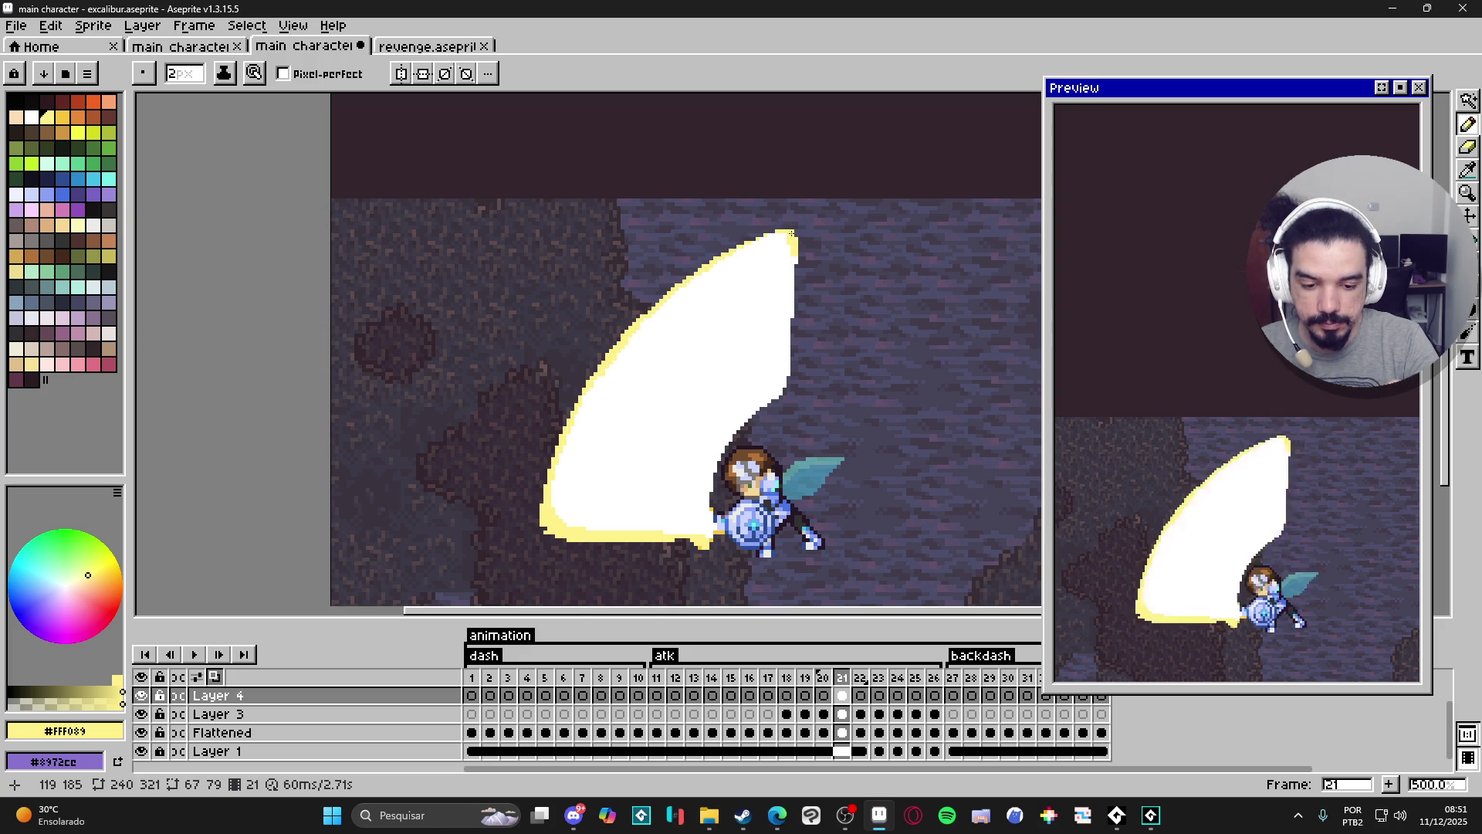
pyautogui.moveTo(763, 328); pyautogui.dragTo(790, 242)
pyautogui.moveTo(740, 333)
pyautogui.mouseDown()
pyautogui.moveTo(775, 298)
pyautogui.moveTo(749, 327)
pyautogui.moveTo(761, 321)
pyautogui.mouseUp()
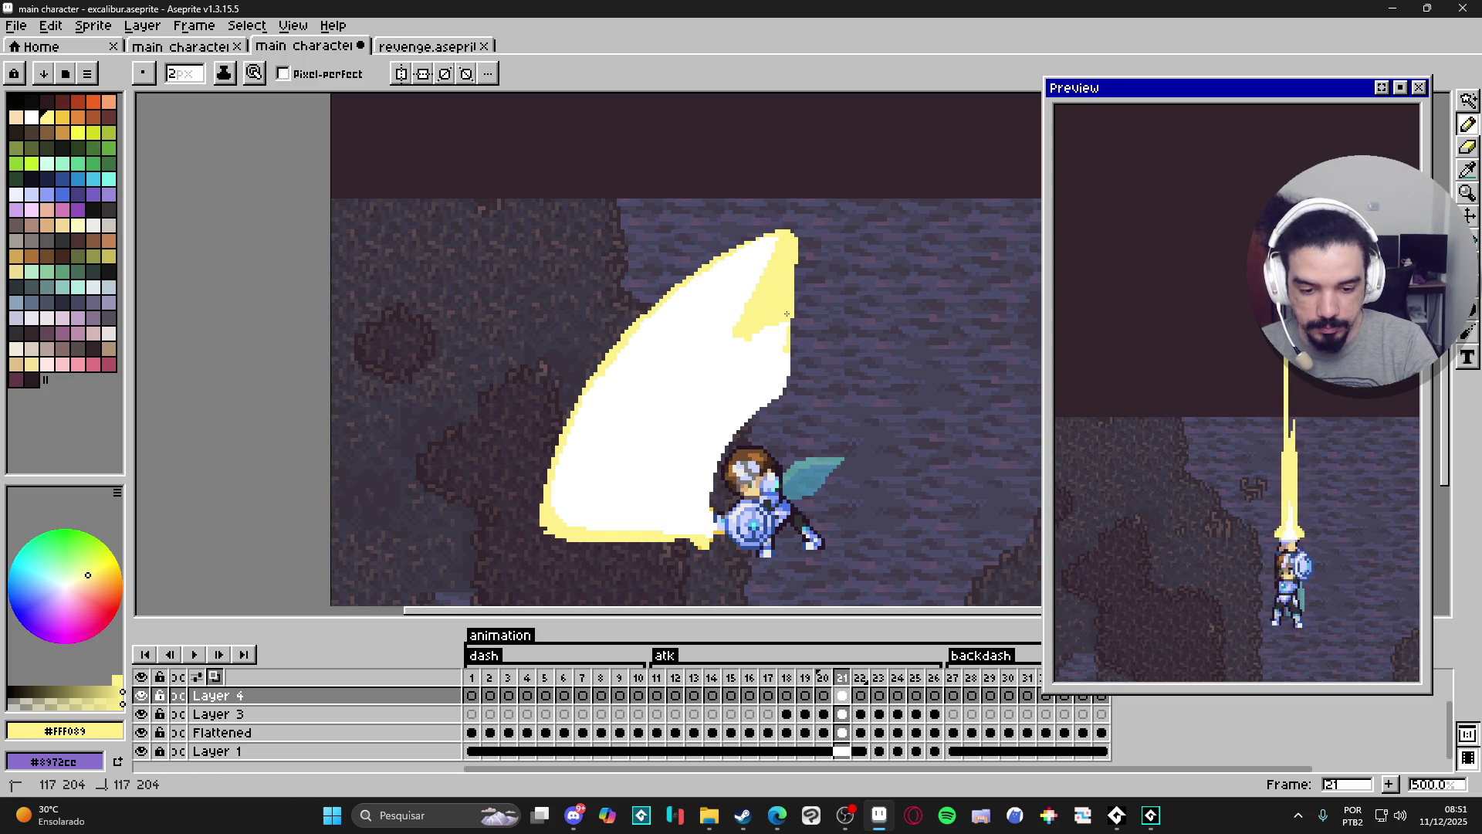
pyautogui.moveTo(740, 424)
pyautogui.mouseDown()
pyautogui.moveTo(711, 512)
pyautogui.moveTo(684, 536)
pyautogui.mouseUp()
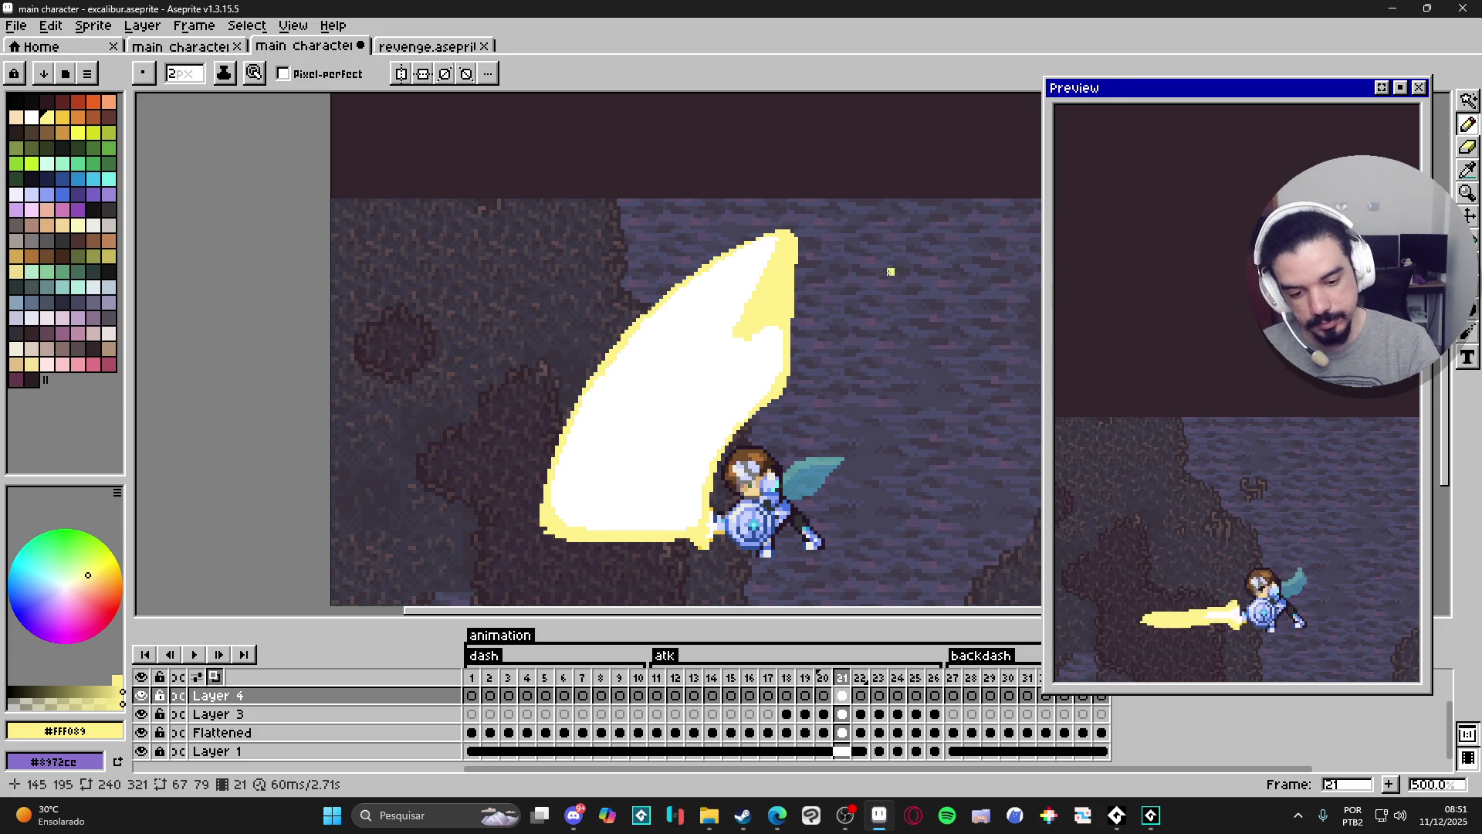
pyautogui.moveTo(744, 324); pyautogui.dragTo(800, 265)
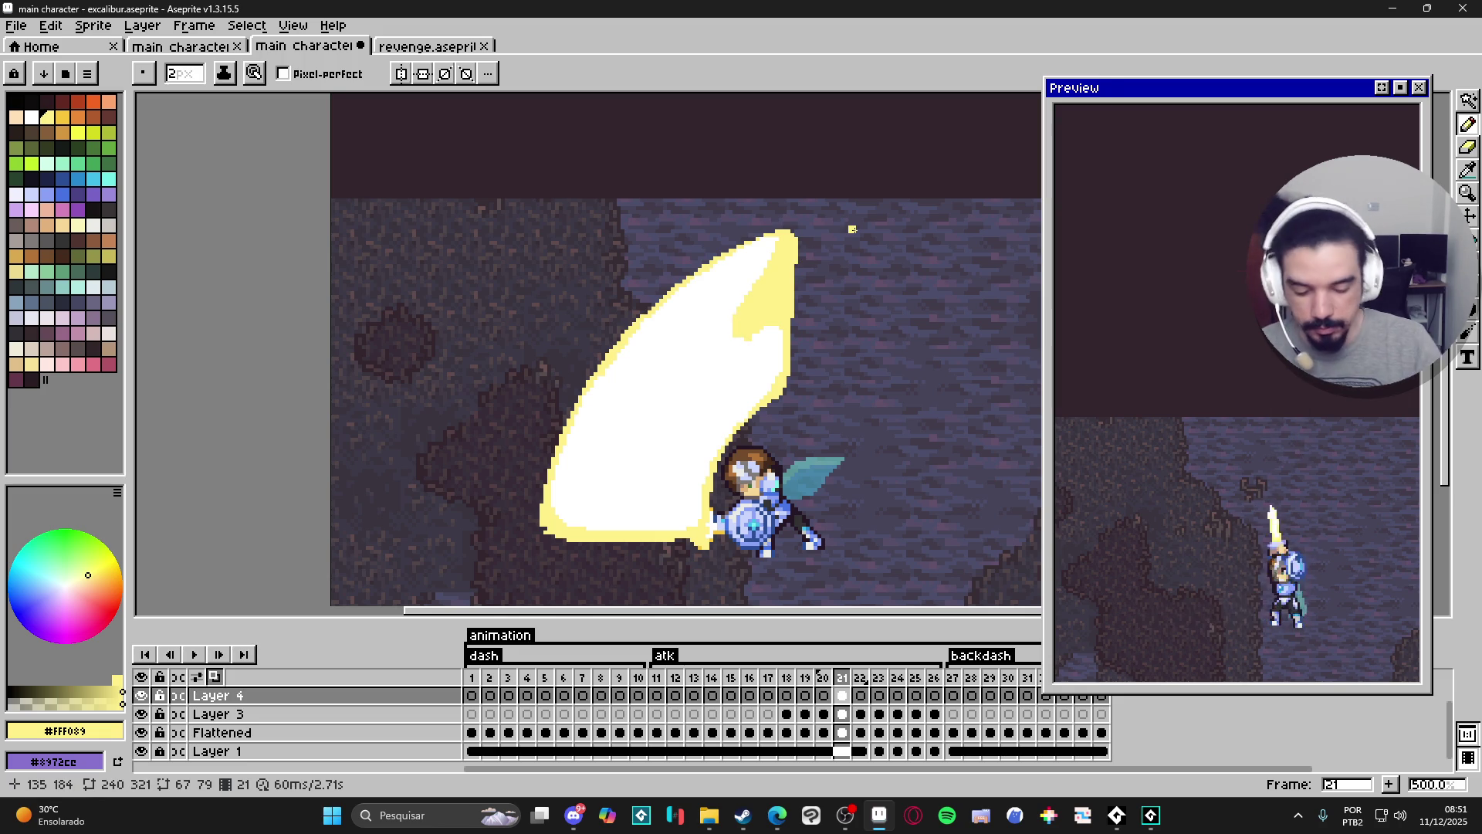
# Deselect the sword area and erase the stray yellow pixels at the slash tip's edge.
pyautogui.scroll(2, 869, 313)
pyautogui.press('e')
pyautogui.hotkey('ctrl', 'd')
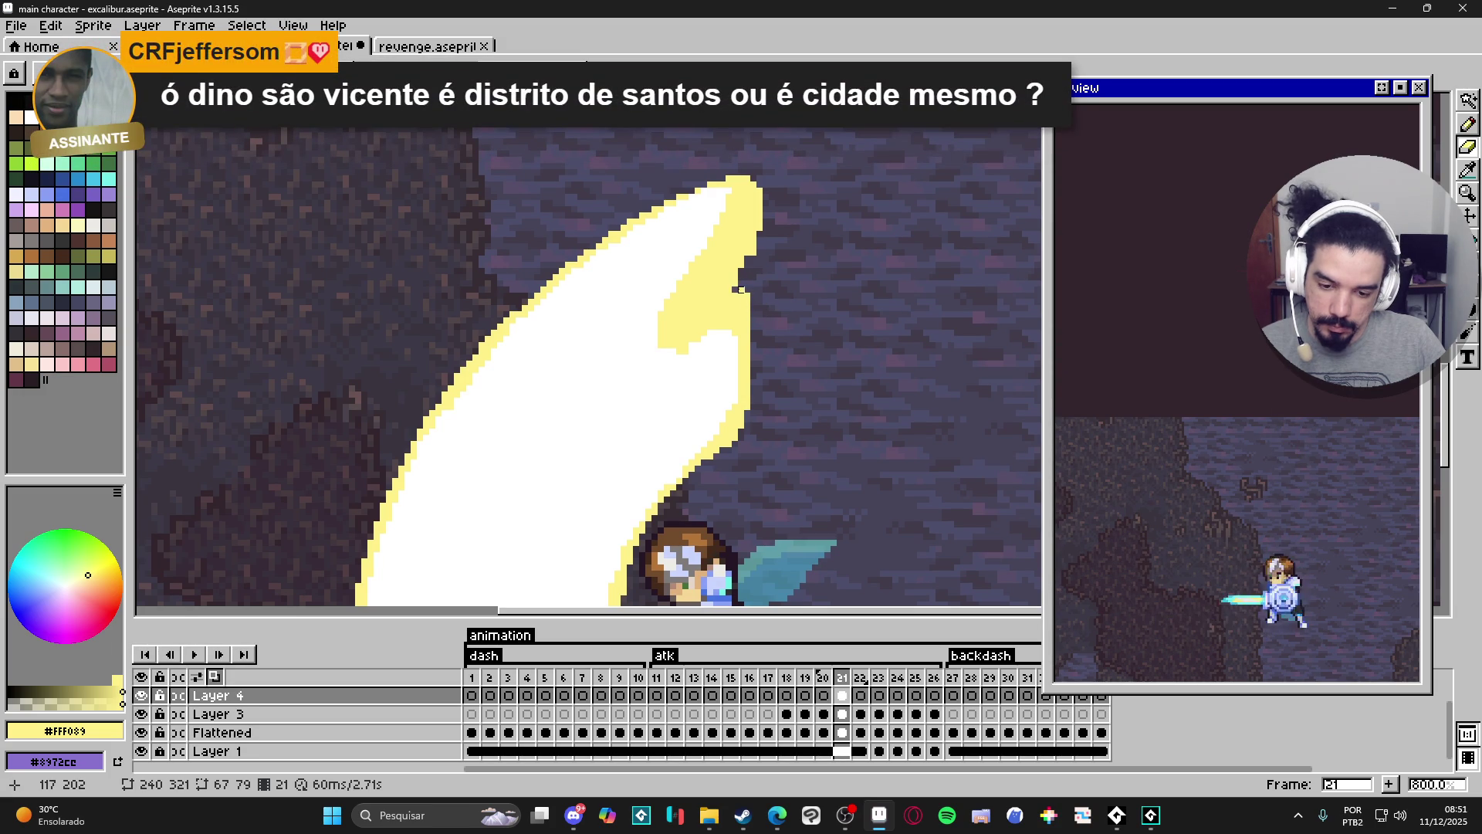
pyautogui.hscroll(-1, 749, 287)
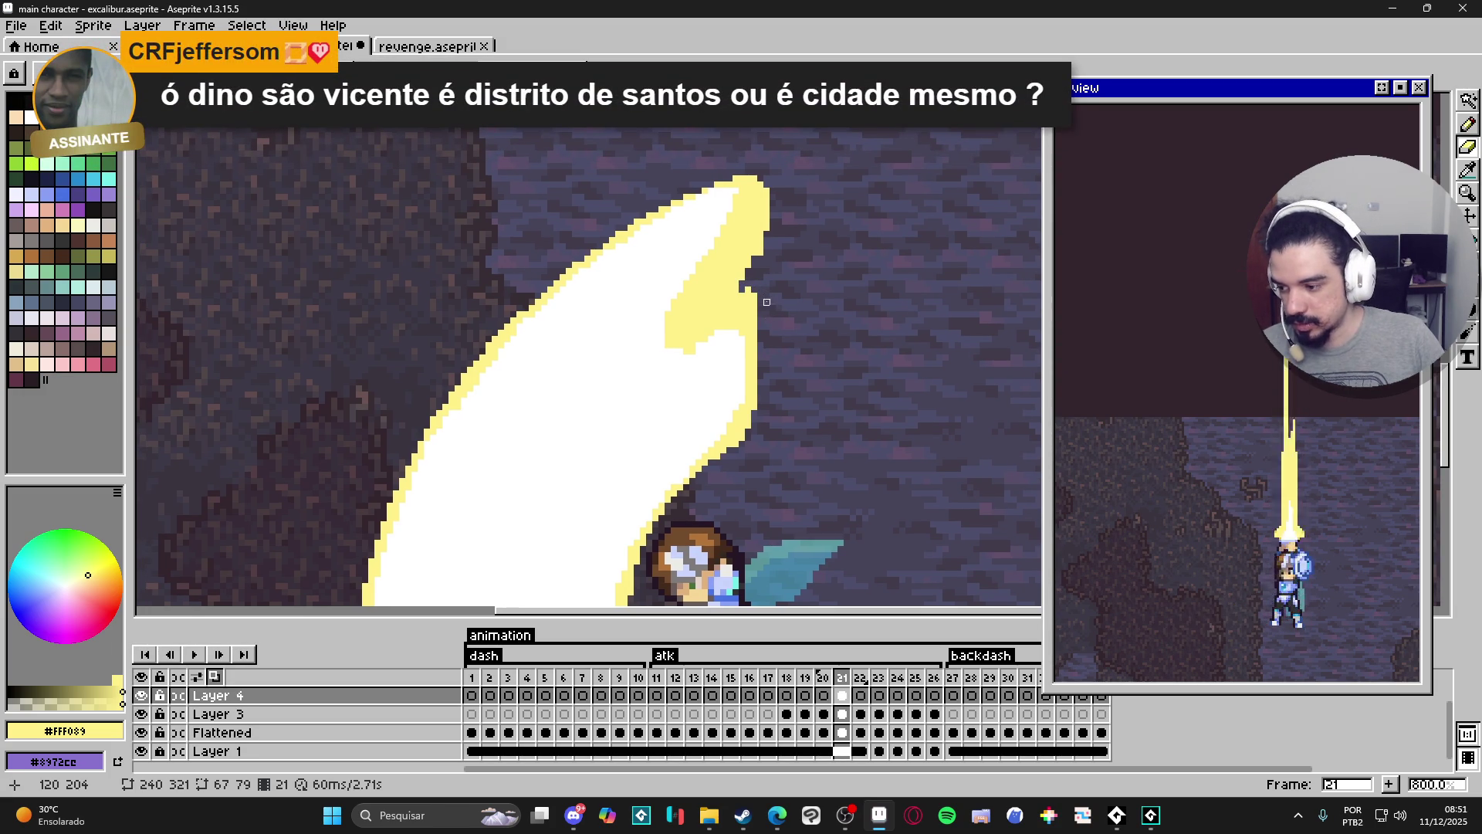
pyautogui.moveTo(766, 320); pyautogui.dragTo(790, 337)
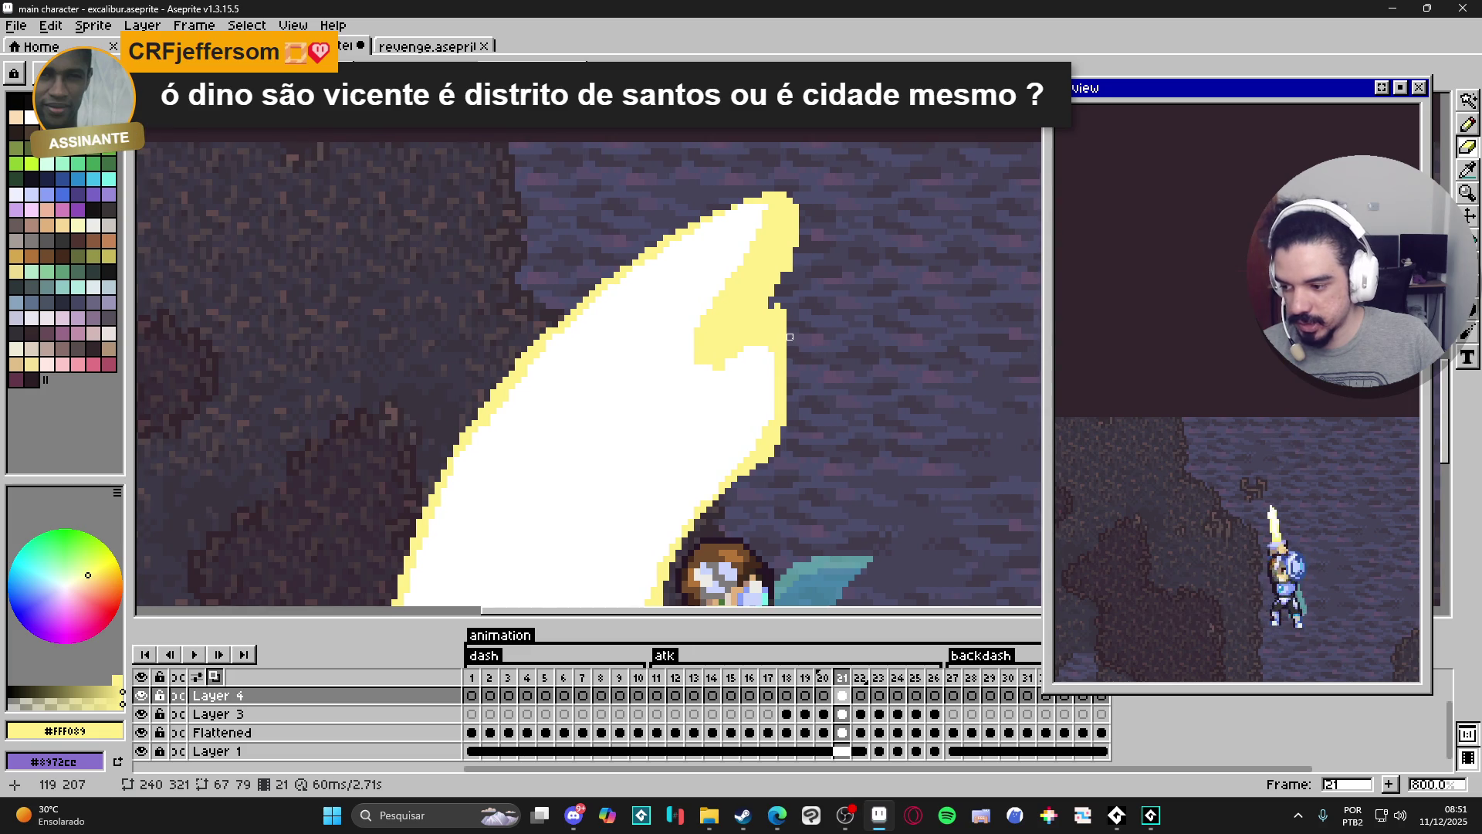
pyautogui.scroll(2, 790, 336)
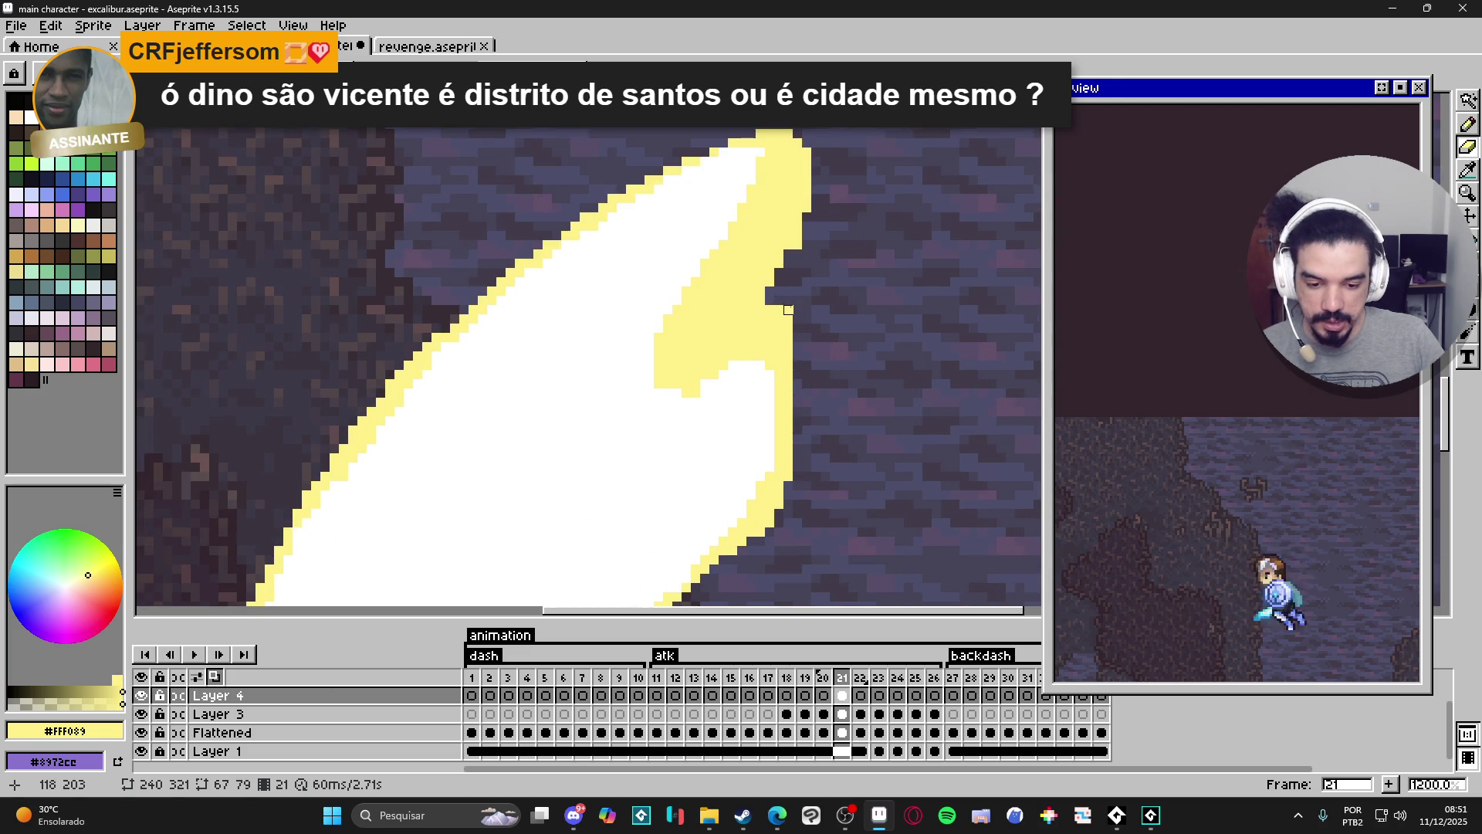
pyautogui.scroll(-1, 780, 293)
pyautogui.scroll(1, 788, 281)
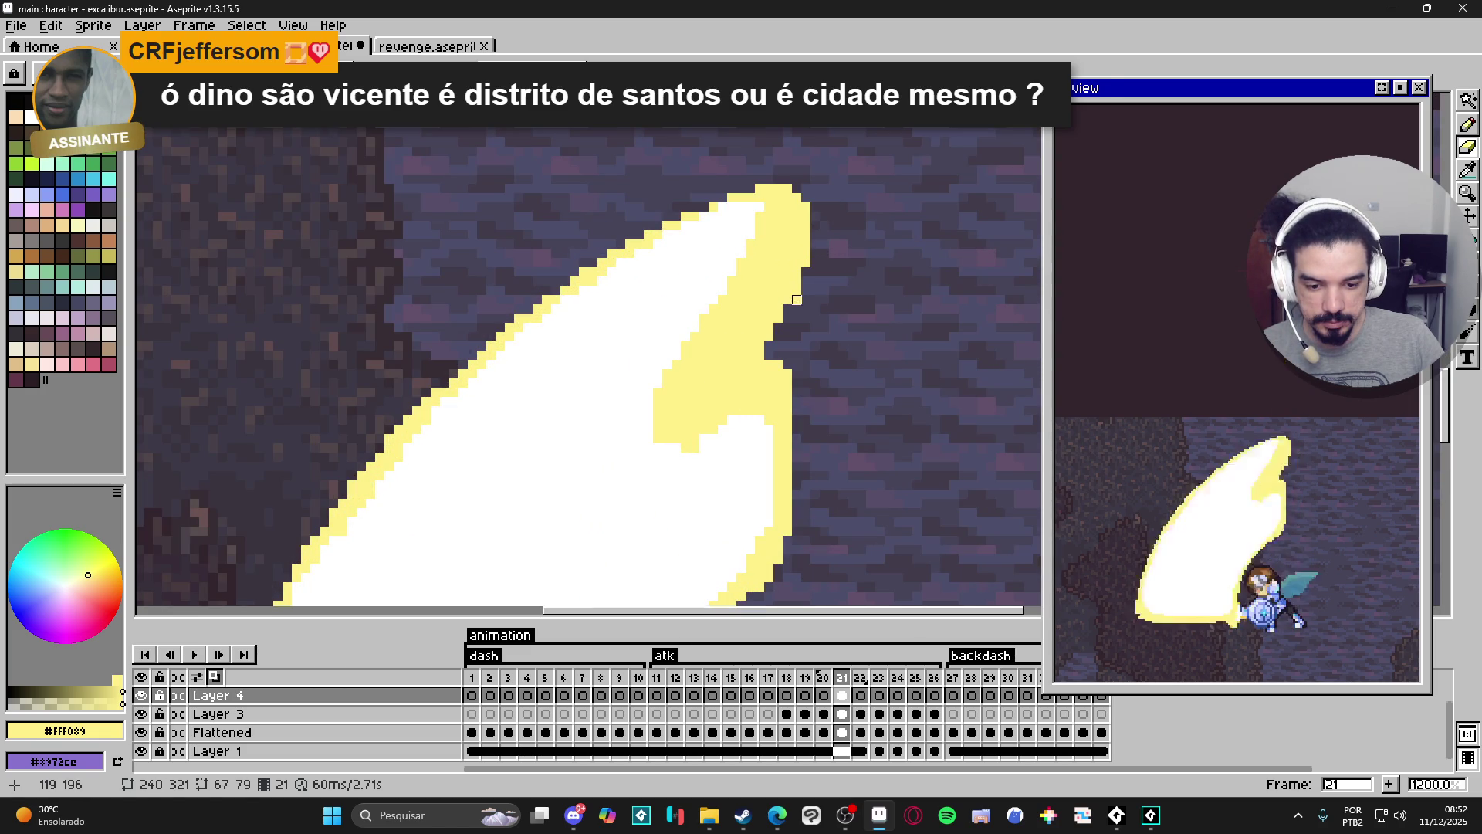
pyautogui.scroll(-2, 795, 223)
pyautogui.scroll(2, 764, 264)
pyautogui.moveTo(773, 273); pyautogui.dragTo(783, 273)
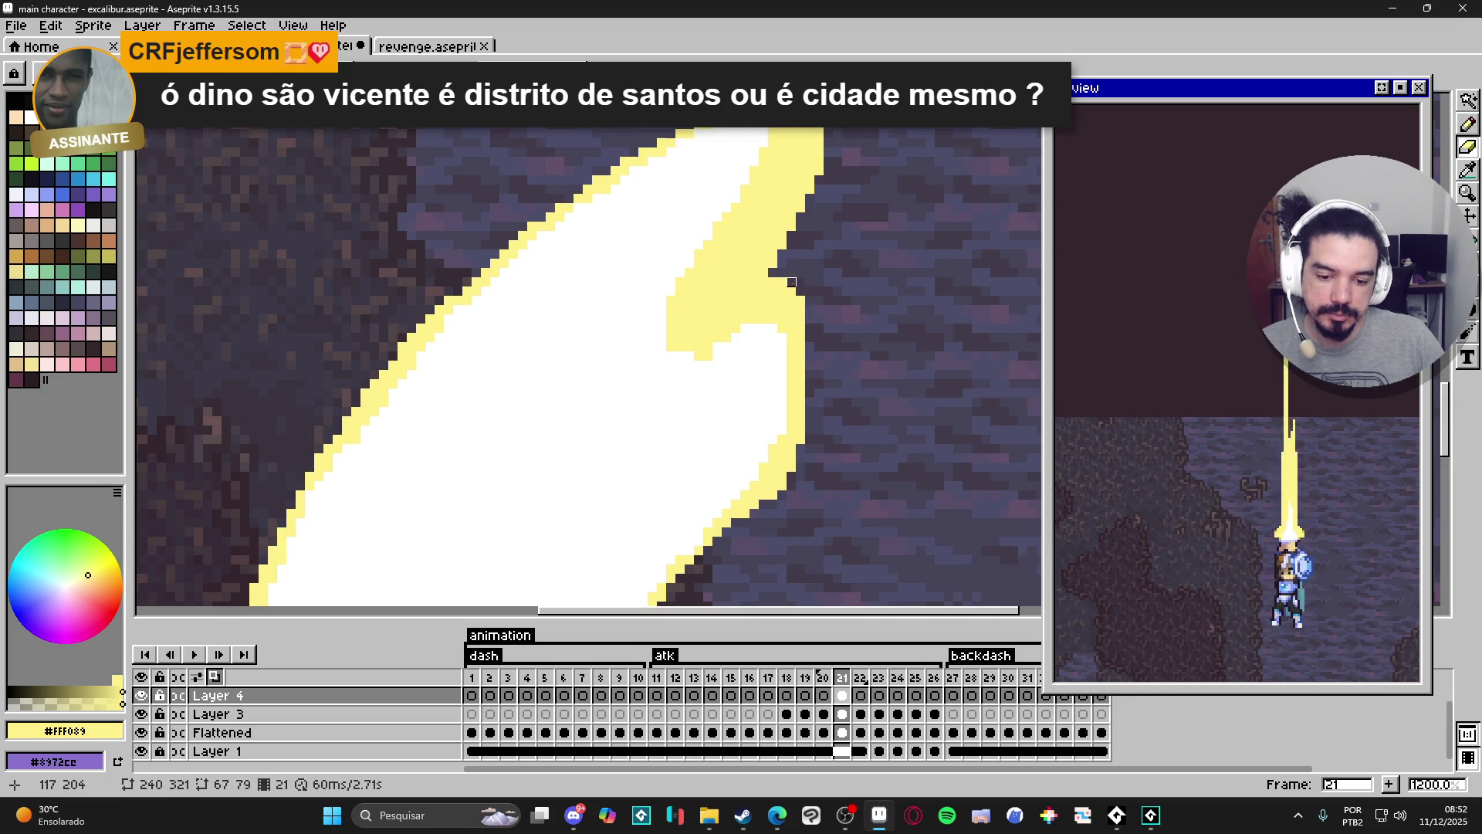
# Touch up the blade-edge pixels and sample the slash's white core and yellow.
pyautogui.scroll(-3, 795, 350)
pyautogui.scroll(3, 795, 350)
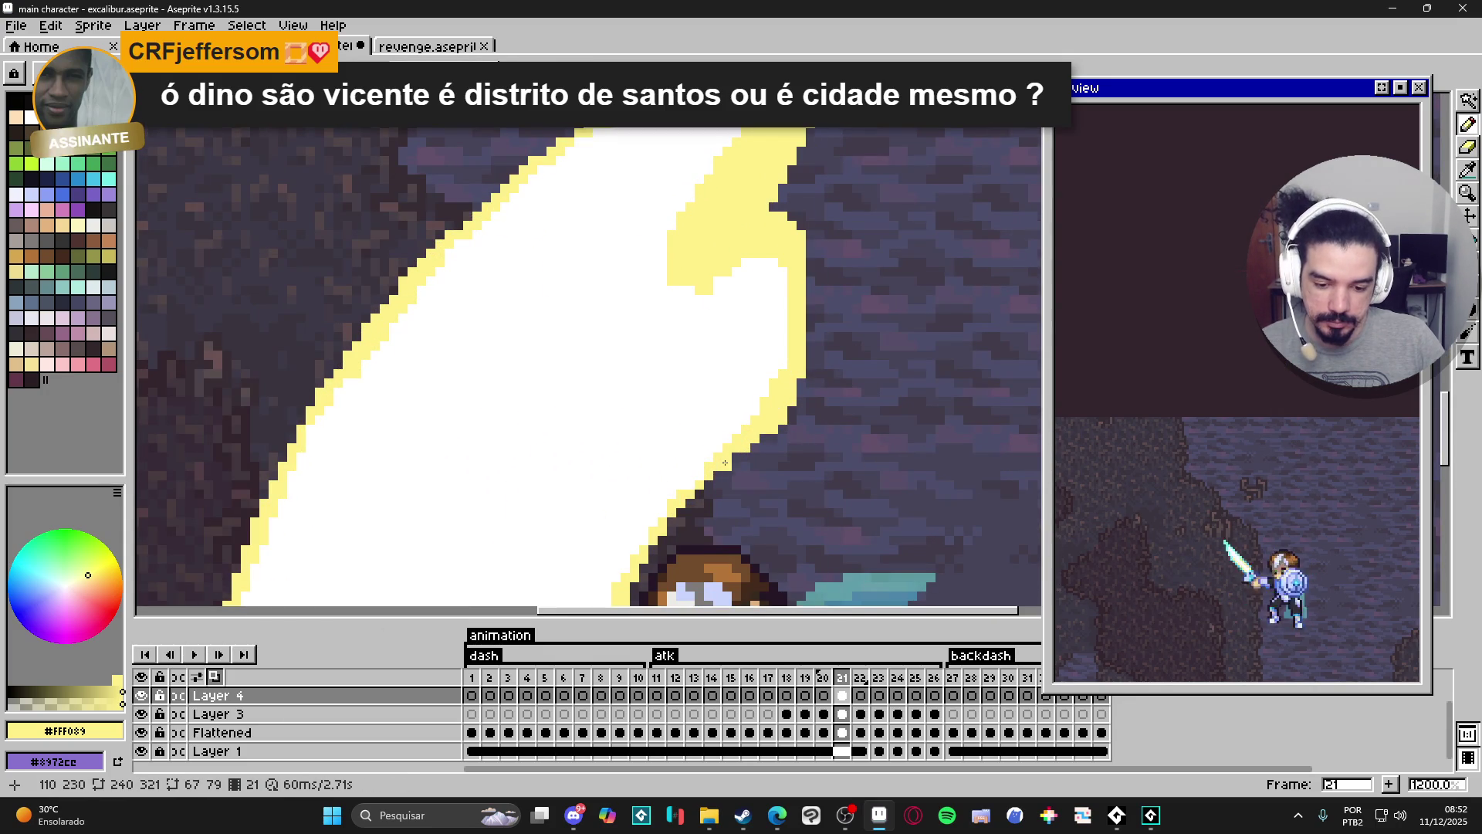
pyautogui.moveTo(776, 379); pyautogui.dragTo(758, 397)
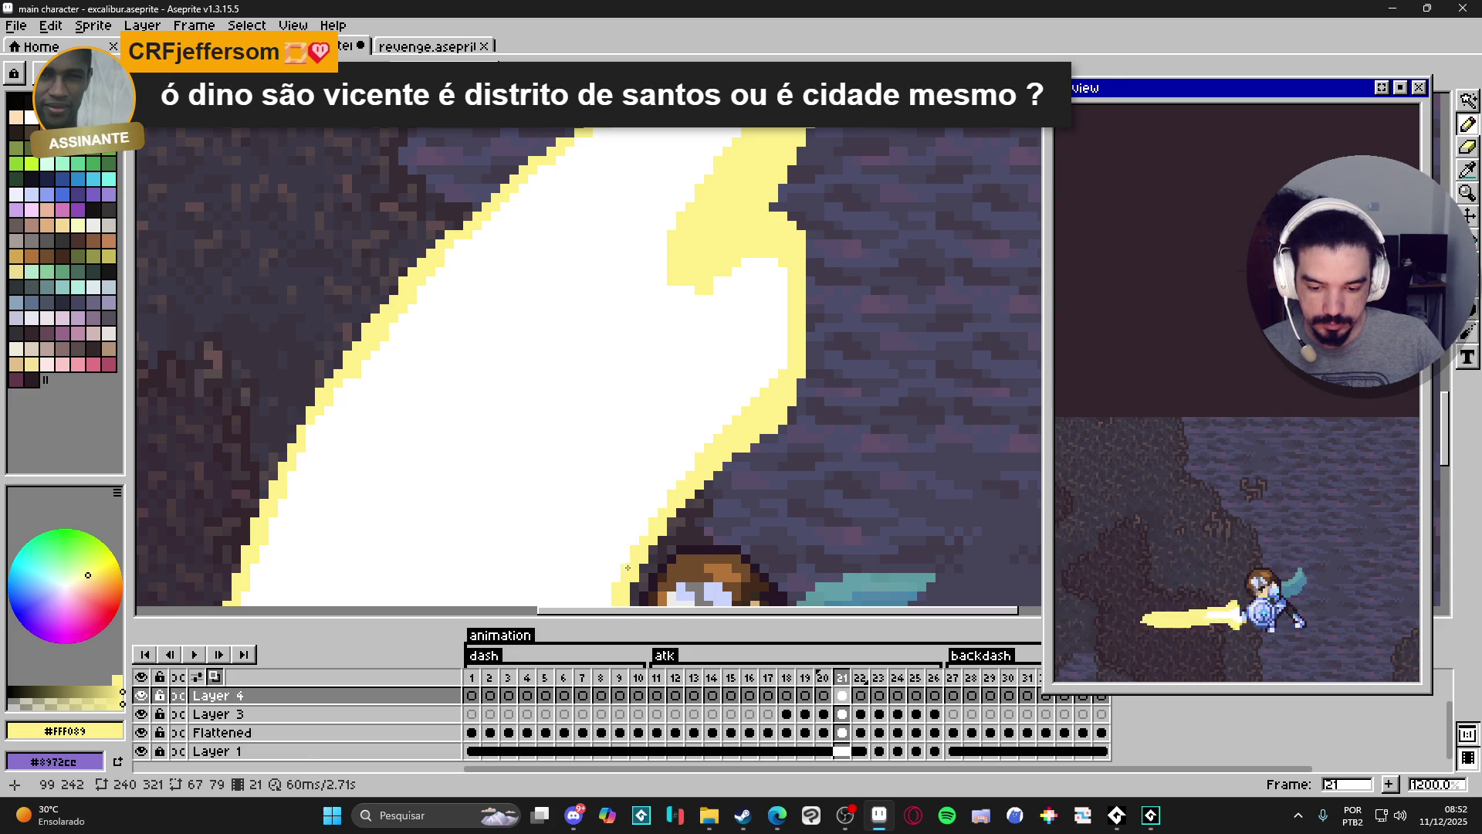
pyautogui.scroll(3, 616, 579)
pyautogui.keyDown('alt'); pyautogui.click(721, 498); pyautogui.keyUp('alt')
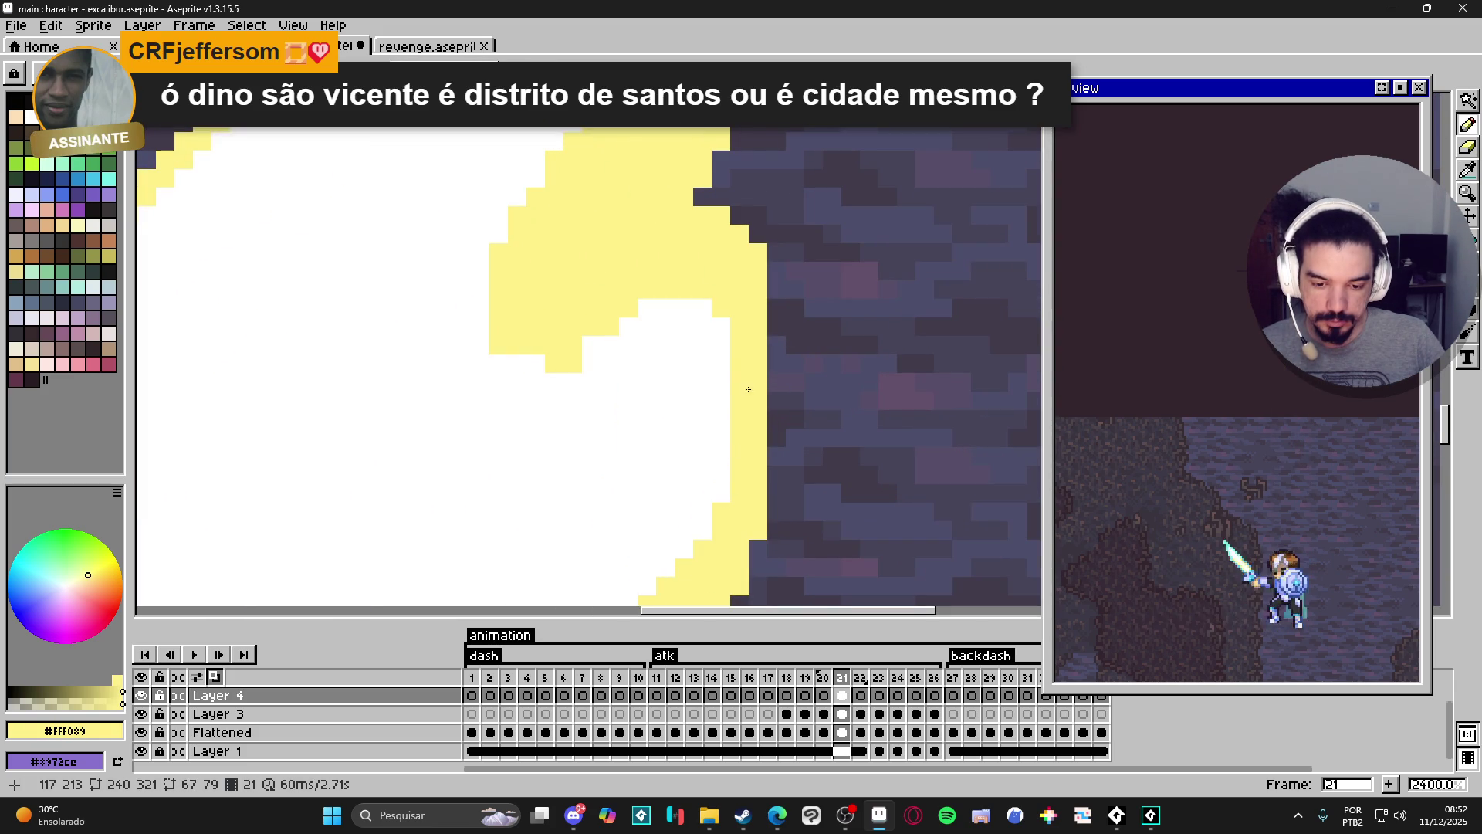
pyautogui.scroll(-6, 733, 367)
pyautogui.scroll(4, 726, 282)
pyautogui.keyDown('alt'); pyautogui.click(699, 263); pyautogui.keyUp('alt')
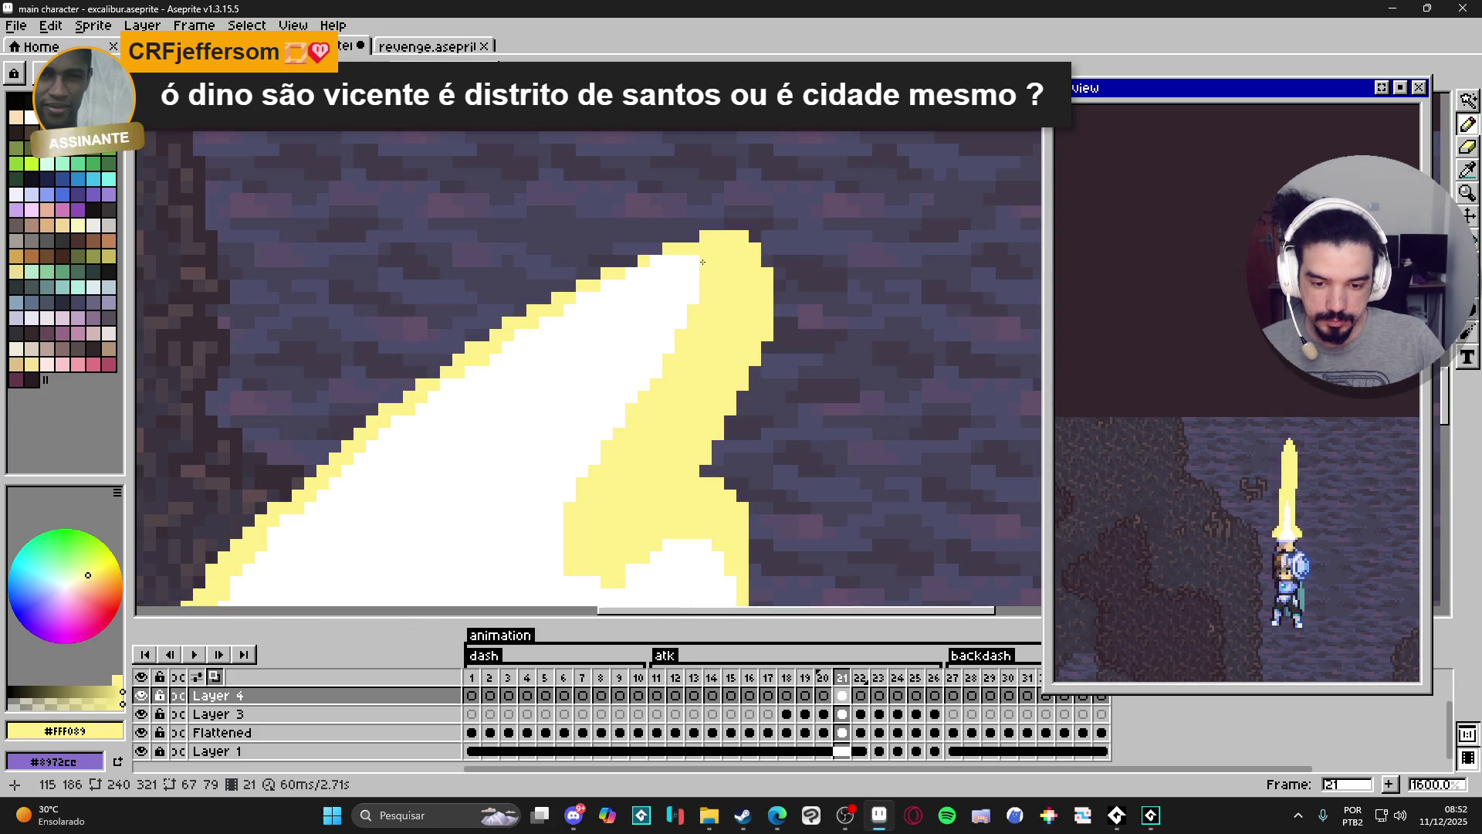
# Add yellow pixels along the hooked tip's inner edge, then sample the core white.
pyautogui.scroll(-4, 695, 262)
pyautogui.scroll(3, 671, 279)
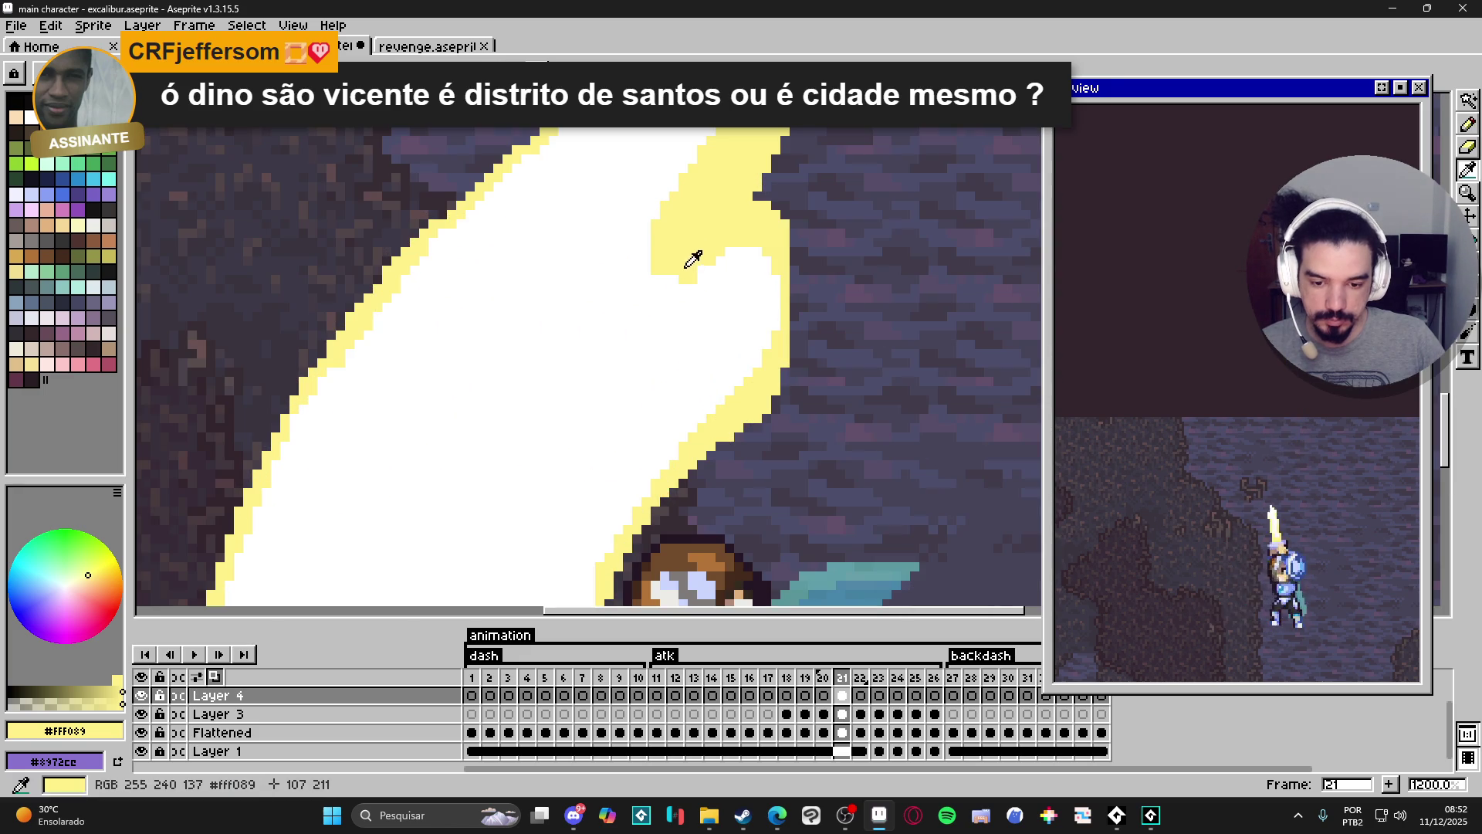
pyautogui.moveTo(647, 252); pyautogui.dragTo(646, 270)
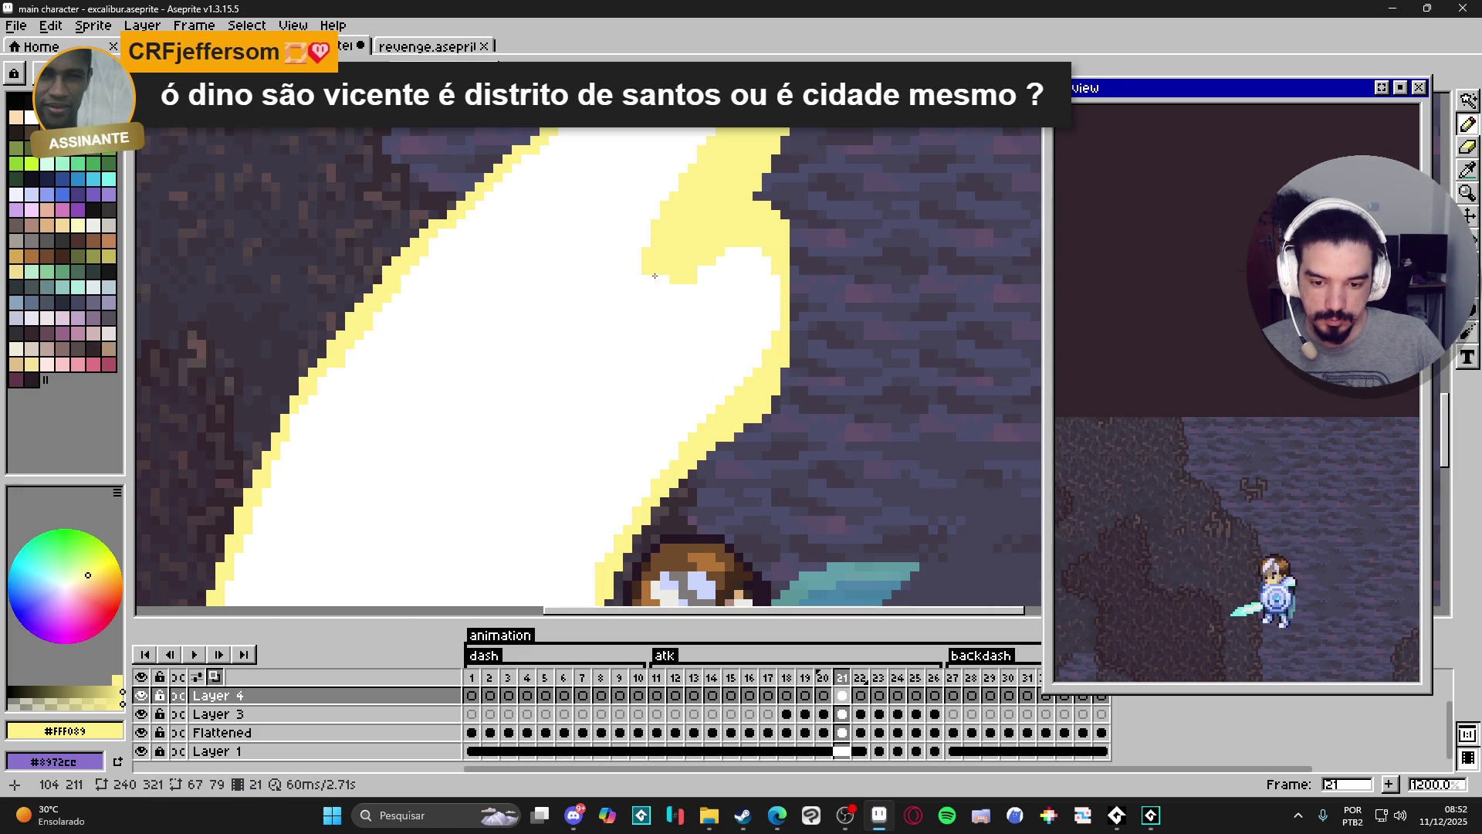
pyautogui.scroll(-2, 664, 278)
pyautogui.scroll(2, 687, 274)
pyautogui.keyDown('alt'); pyautogui.click(676, 266); pyautogui.keyUp('alt')
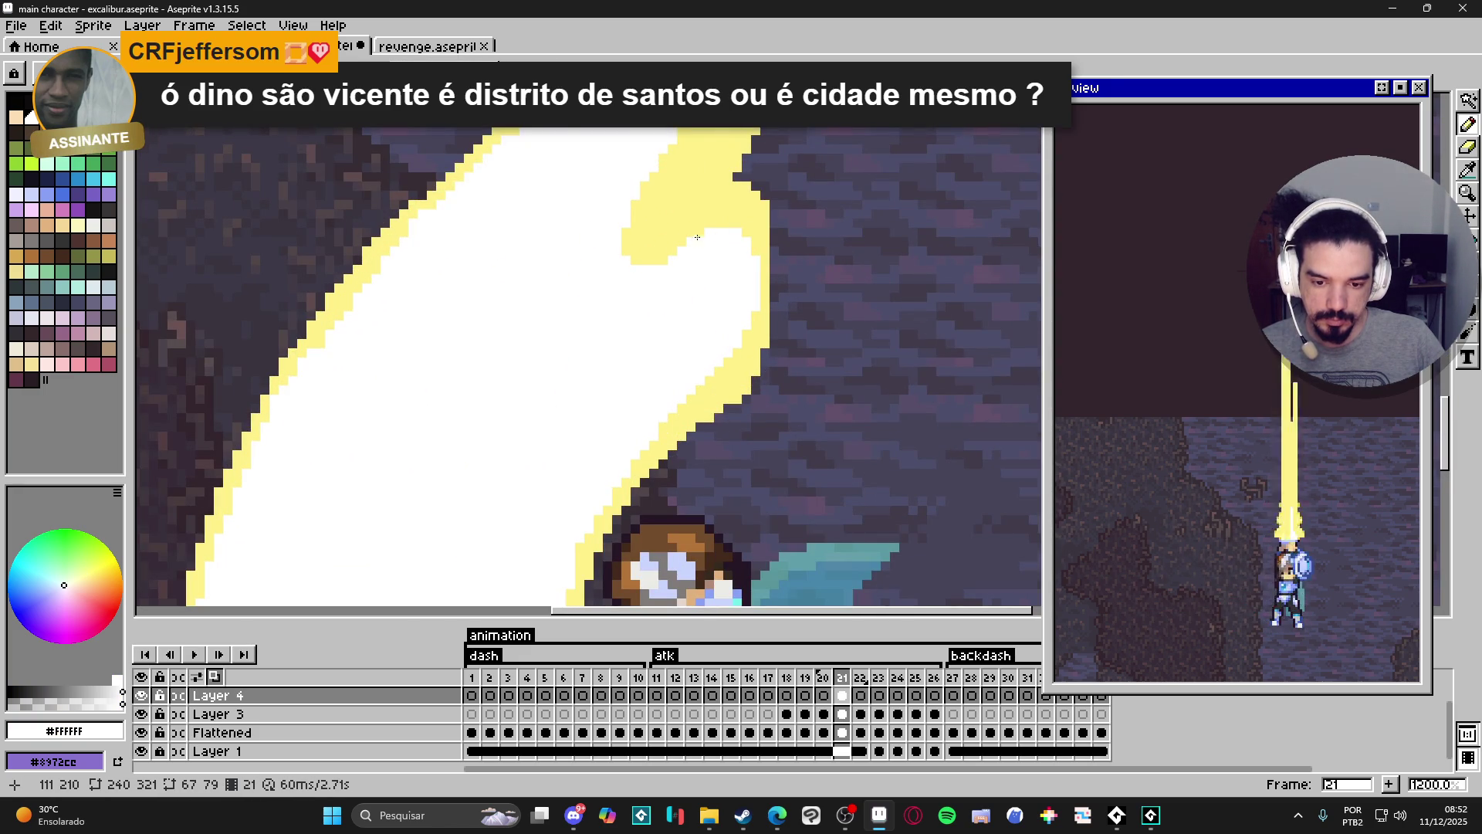
pyautogui.scroll(-2, 700, 255)
pyautogui.scroll(2, 698, 264)
pyautogui.scroll(-6, 678, 334)
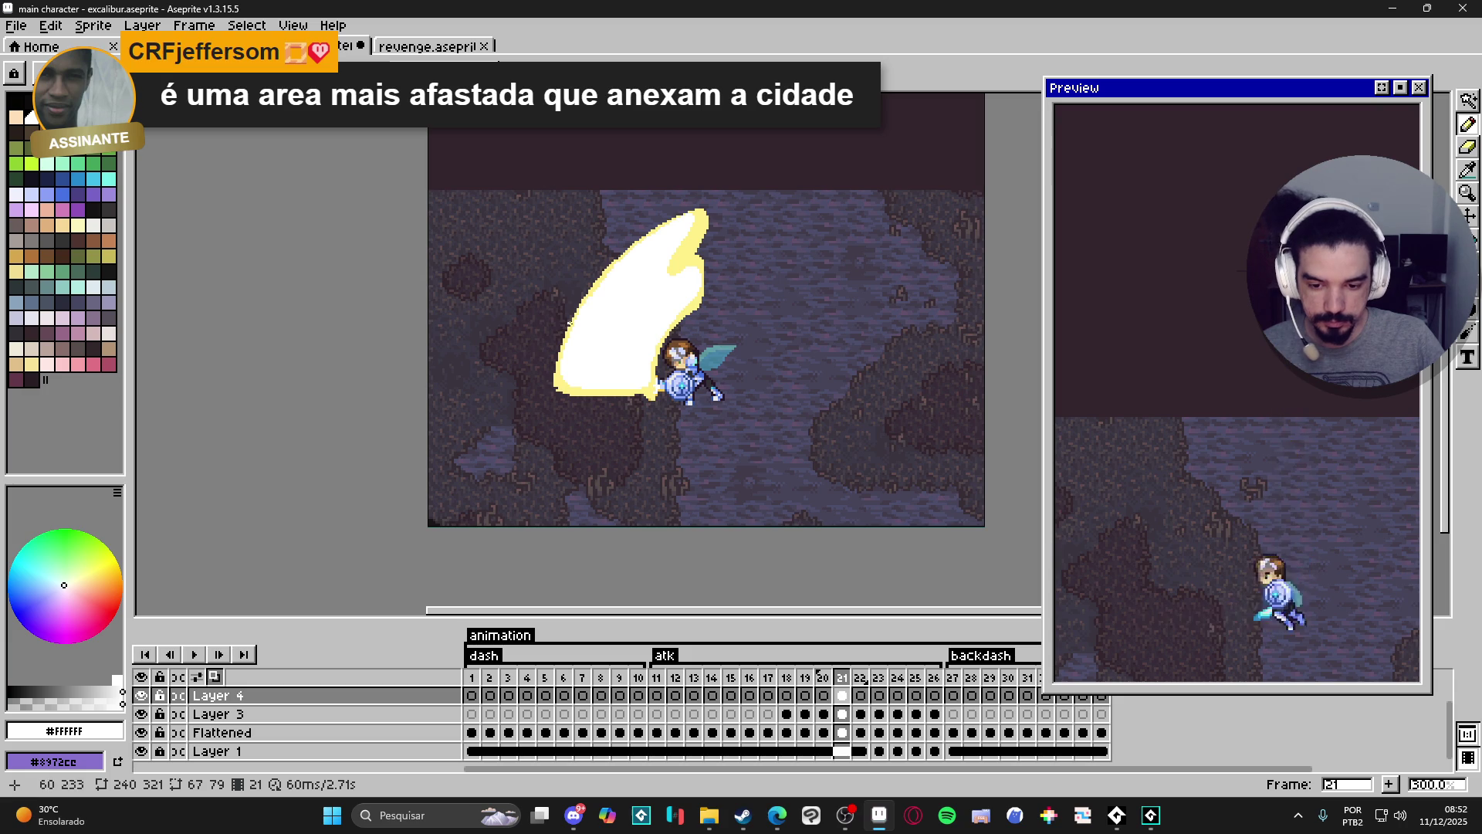
# Sample the slash's yellow #FFF089 and lower its alpha to about 63.
pyautogui.scroll(6, 563, 329)
pyautogui.keyDown('alt'); pyautogui.click(600, 323); pyautogui.keyUp('alt')
pyautogui.scroll(-4, 600, 323)
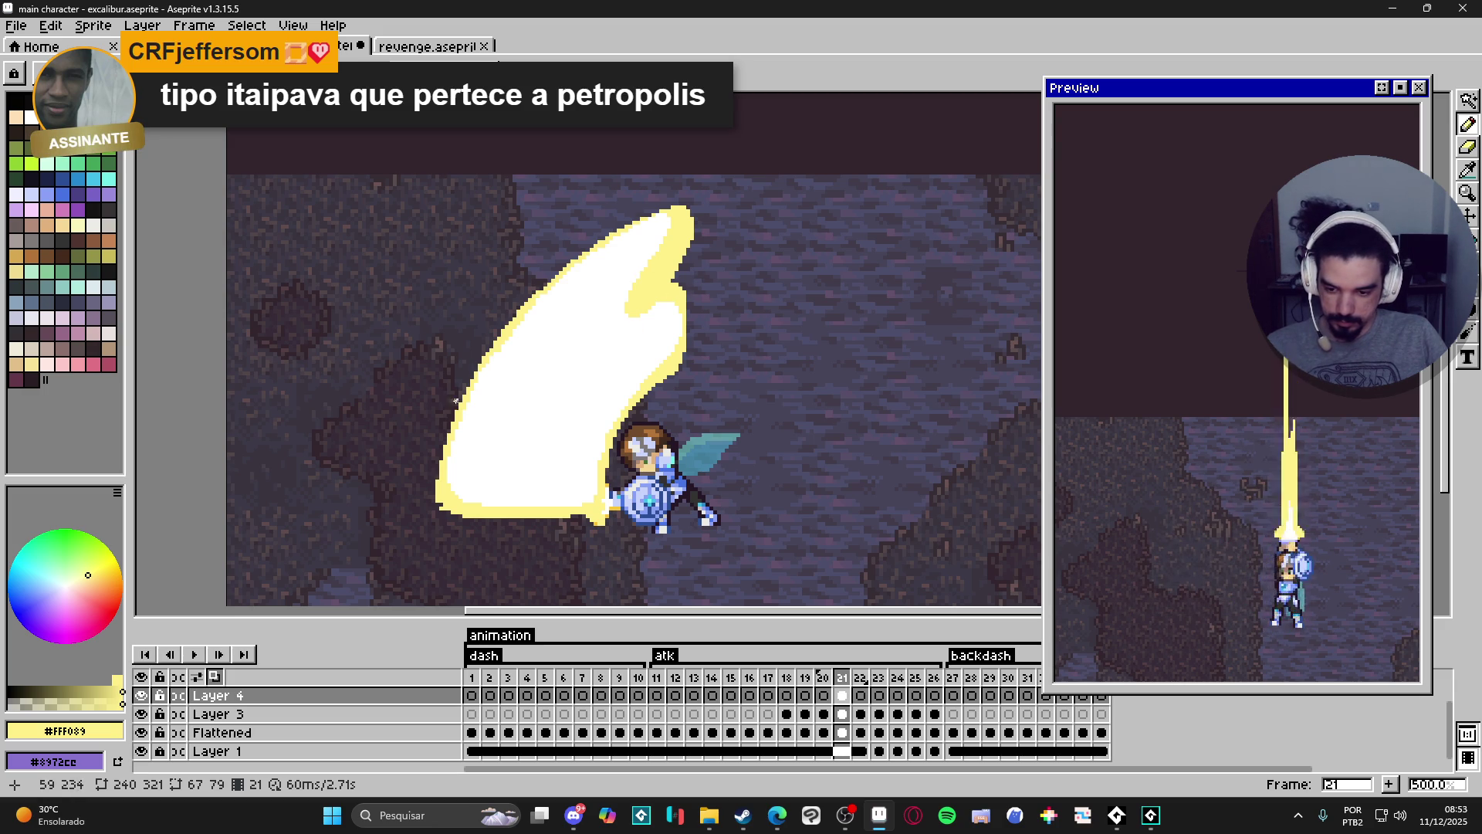
pyautogui.press('w')
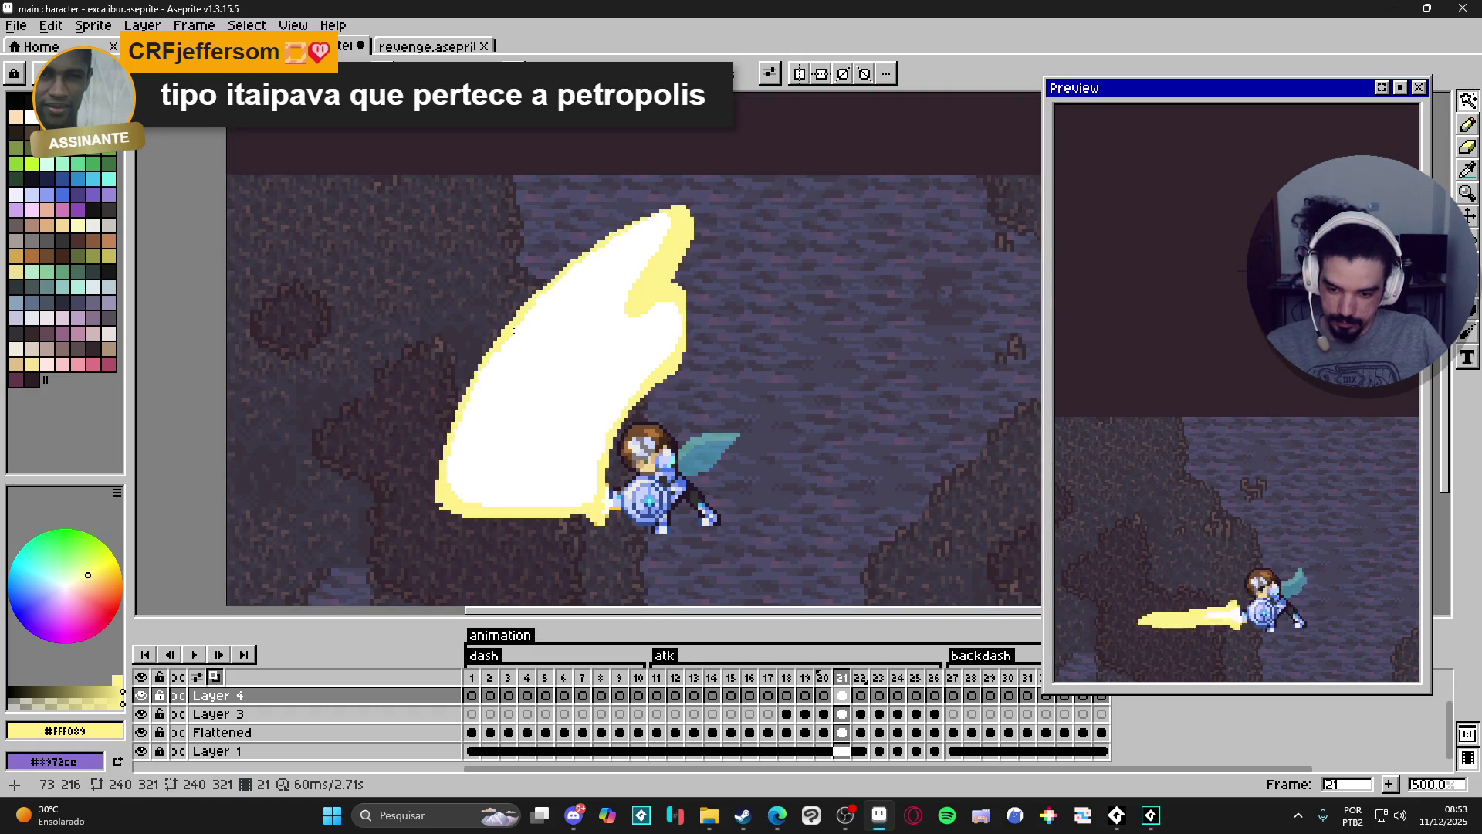
pyautogui.press('i')
pyautogui.scroll(1, 471, 367)
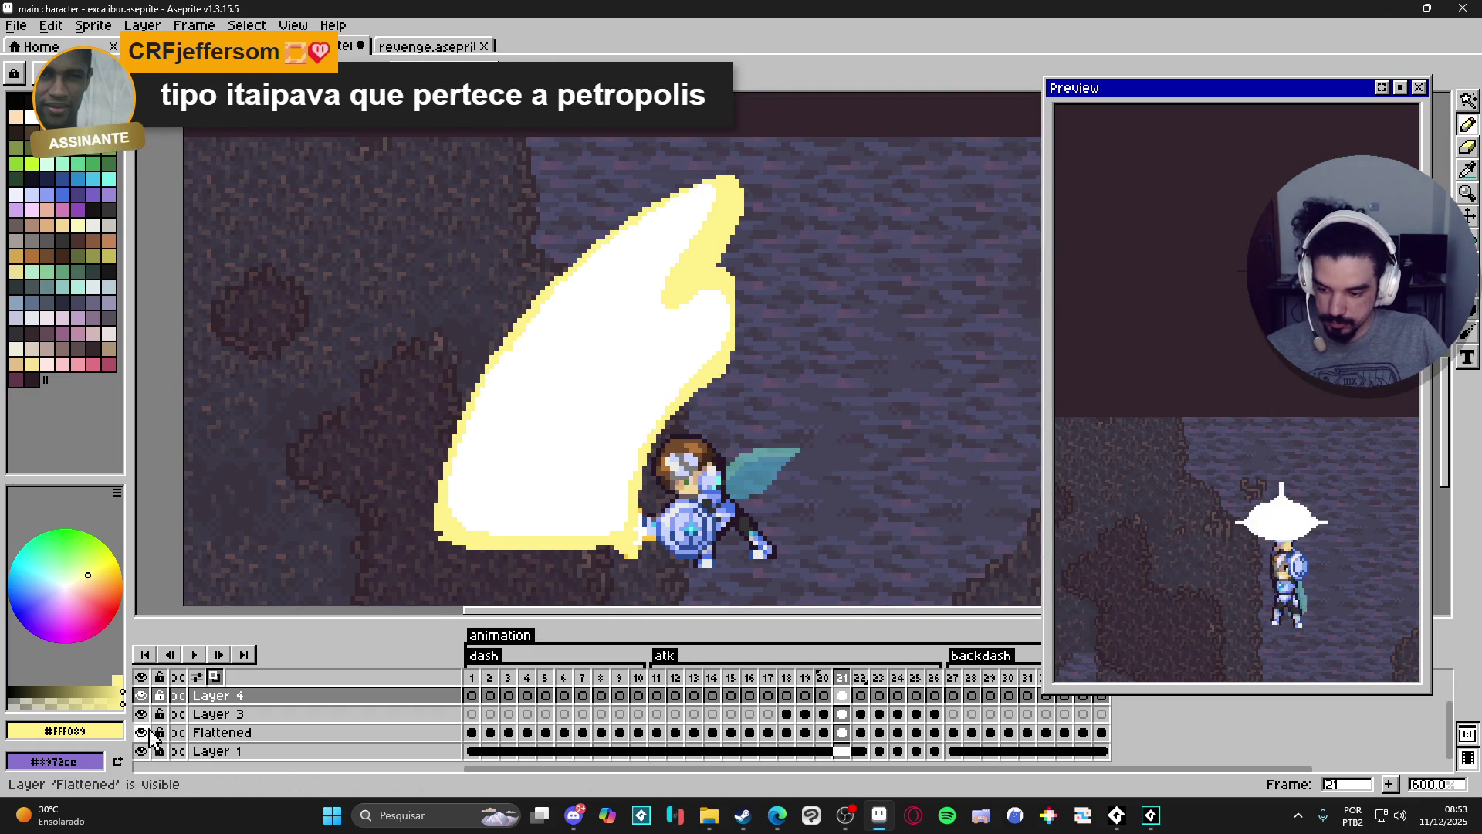
pyautogui.click(37, 702)
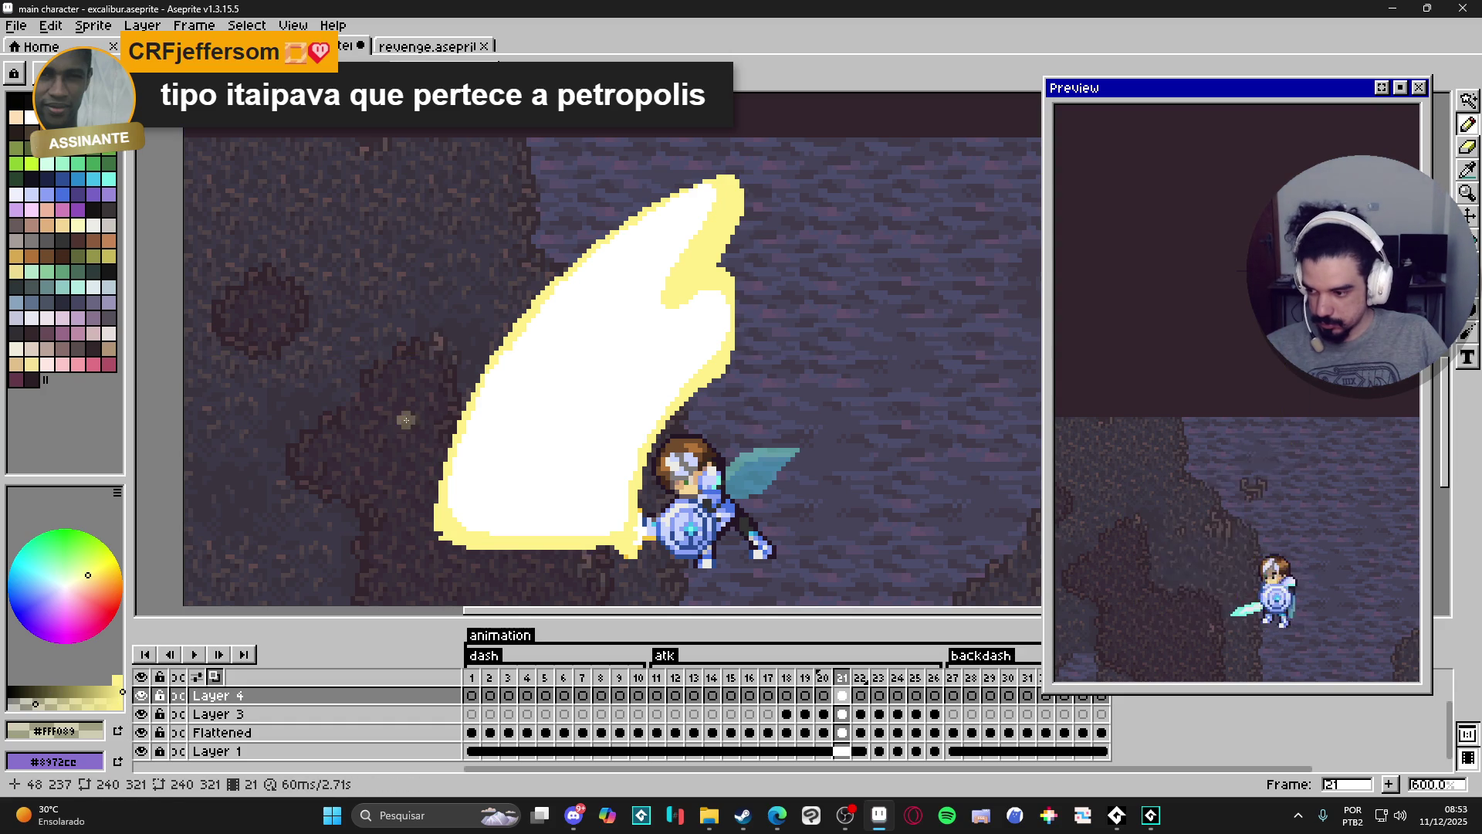
pyautogui.moveTo(451, 426); pyautogui.dragTo(506, 452)
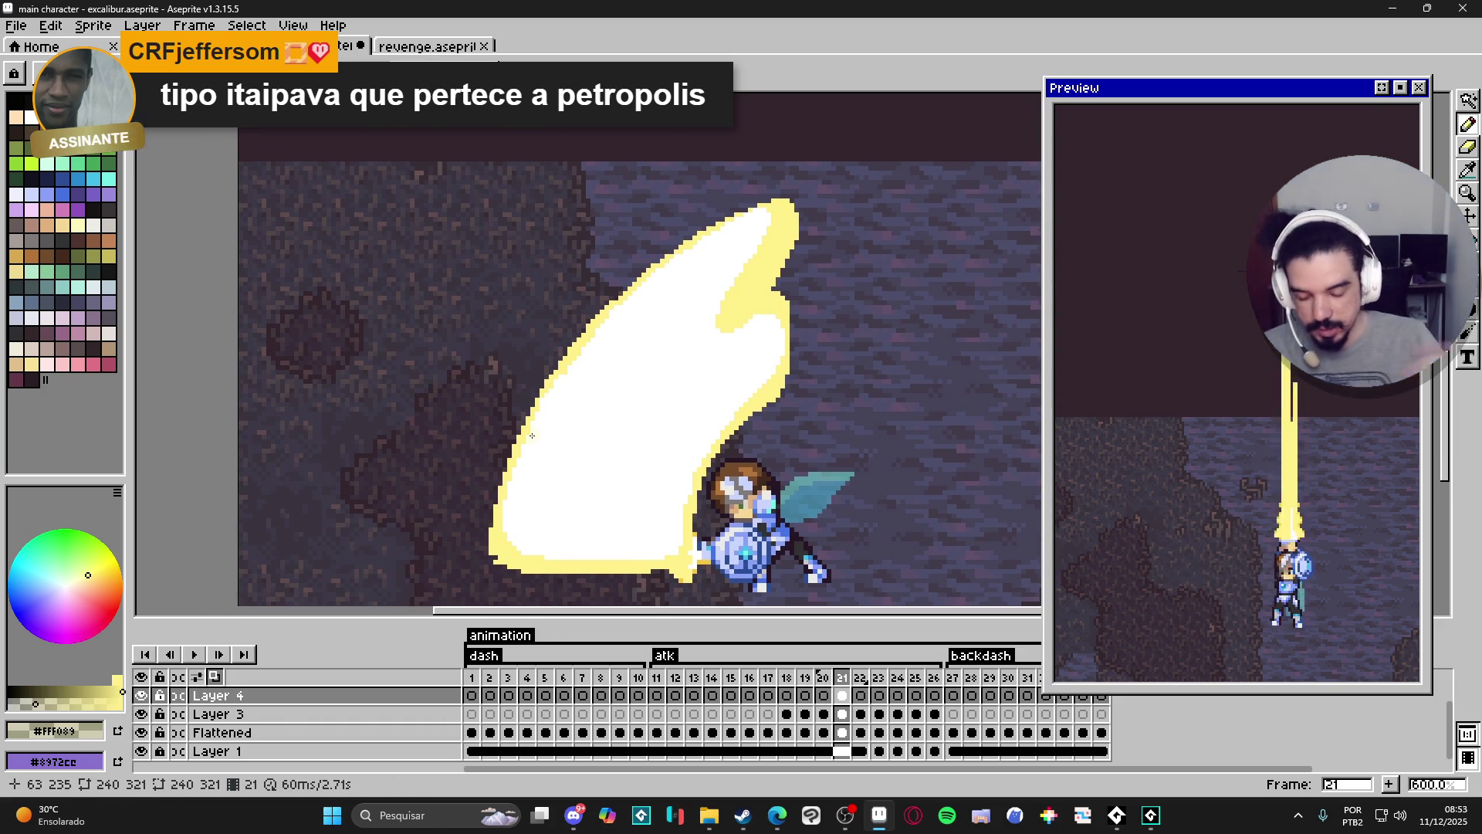
# Paint translucent glow up the slash's lower-left and left edges and along its right edge.
pyautogui.moveTo(502, 528); pyautogui.dragTo(498, 524)
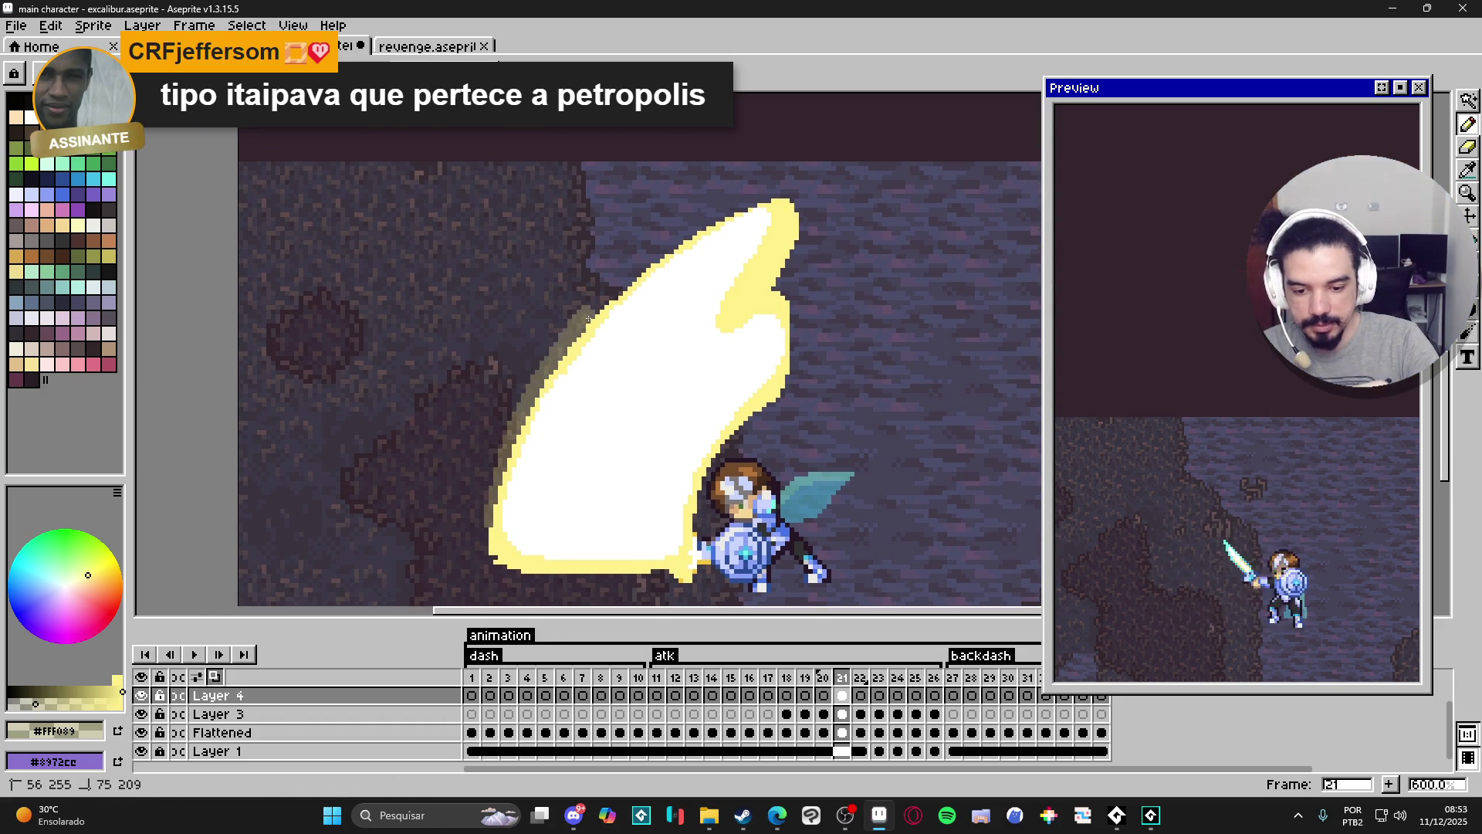
pyautogui.moveTo(502, 471)
pyautogui.mouseDown()
pyautogui.moveTo(619, 288)
pyautogui.moveTo(733, 199)
pyautogui.moveTo(785, 211)
pyautogui.mouseUp()
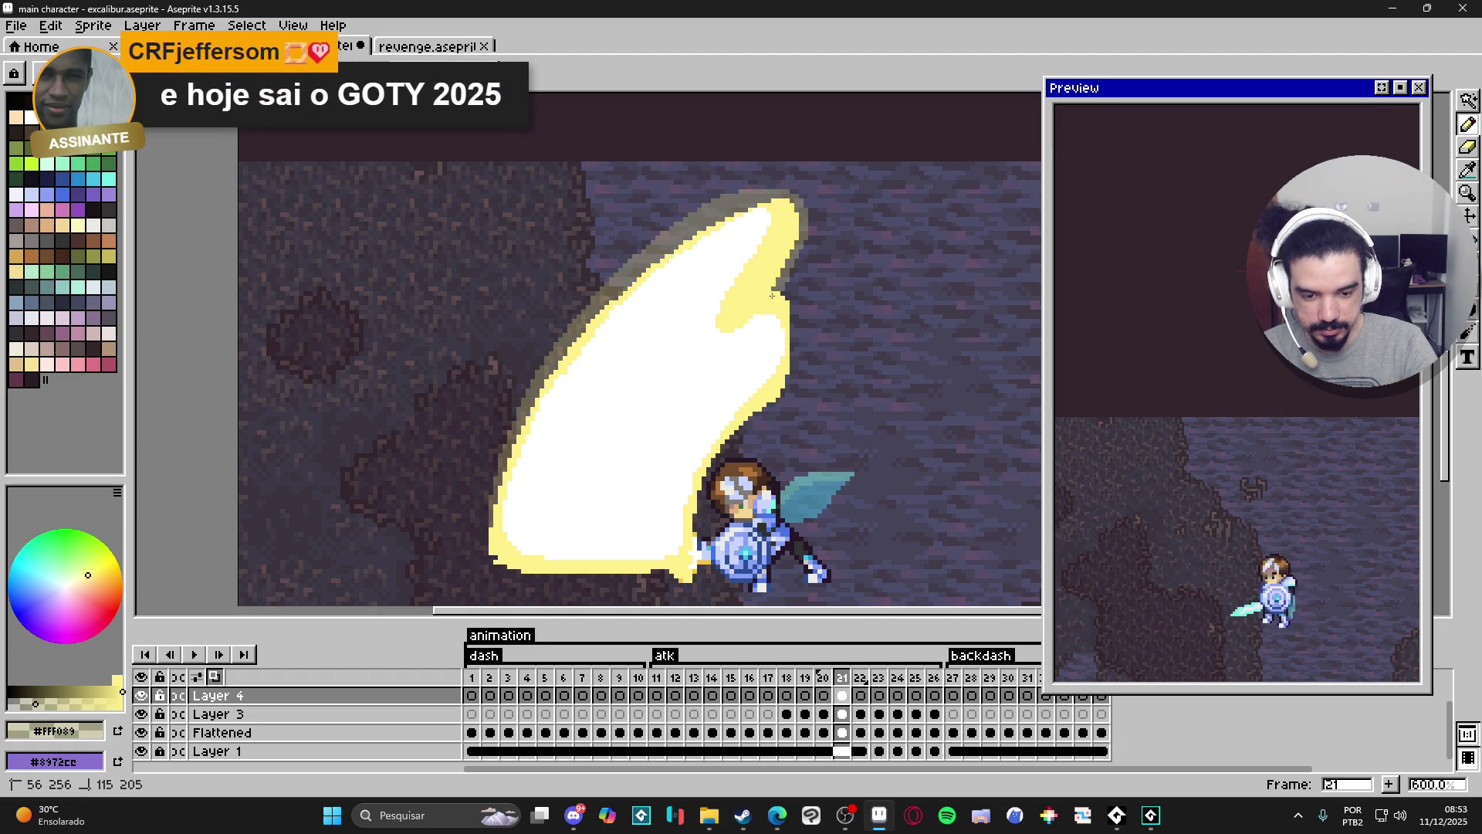
pyautogui.moveTo(798, 295); pyautogui.dragTo(803, 363)
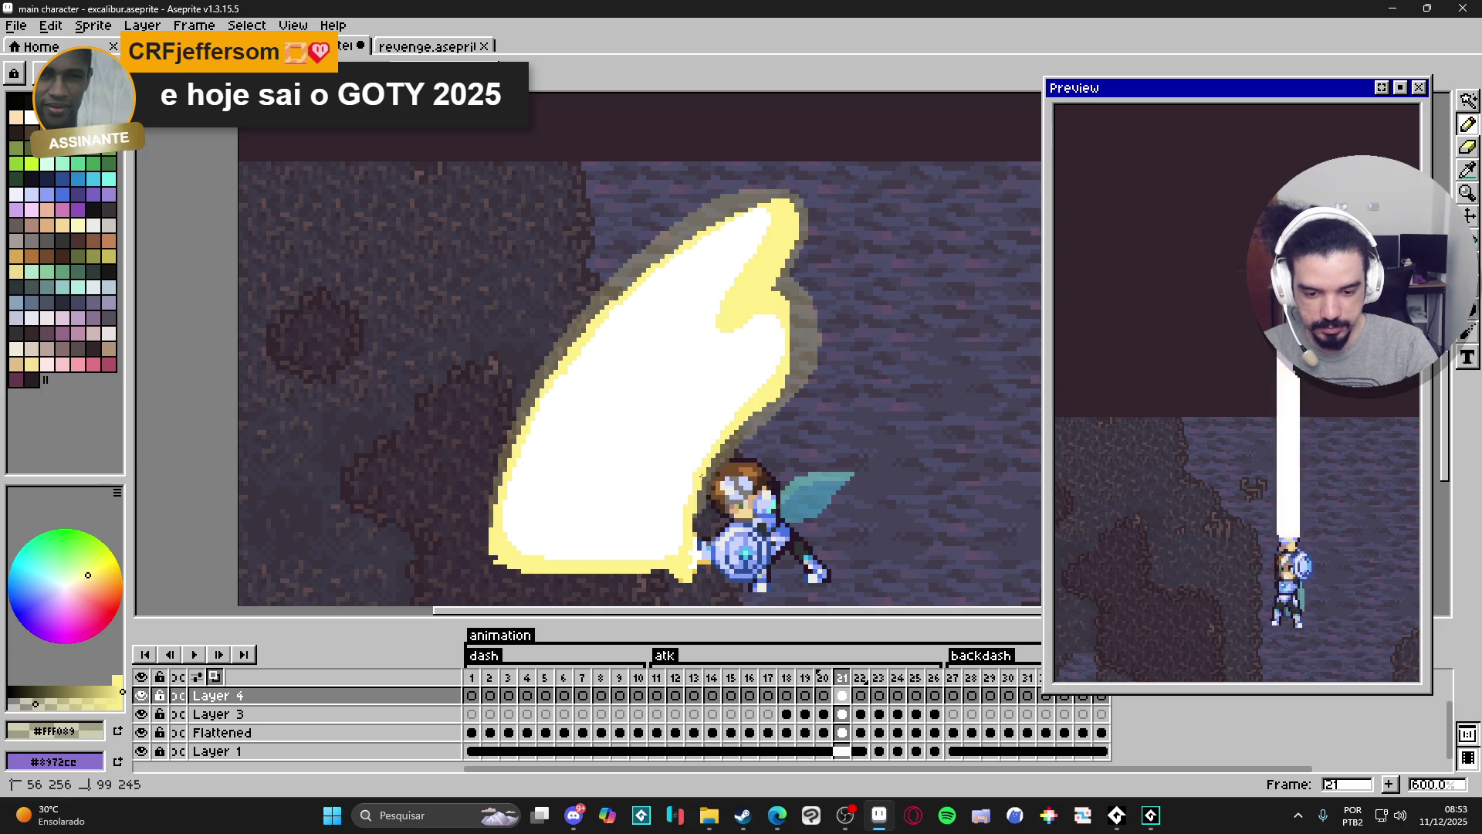
pyautogui.moveTo(815, 305); pyautogui.dragTo(818, 360)
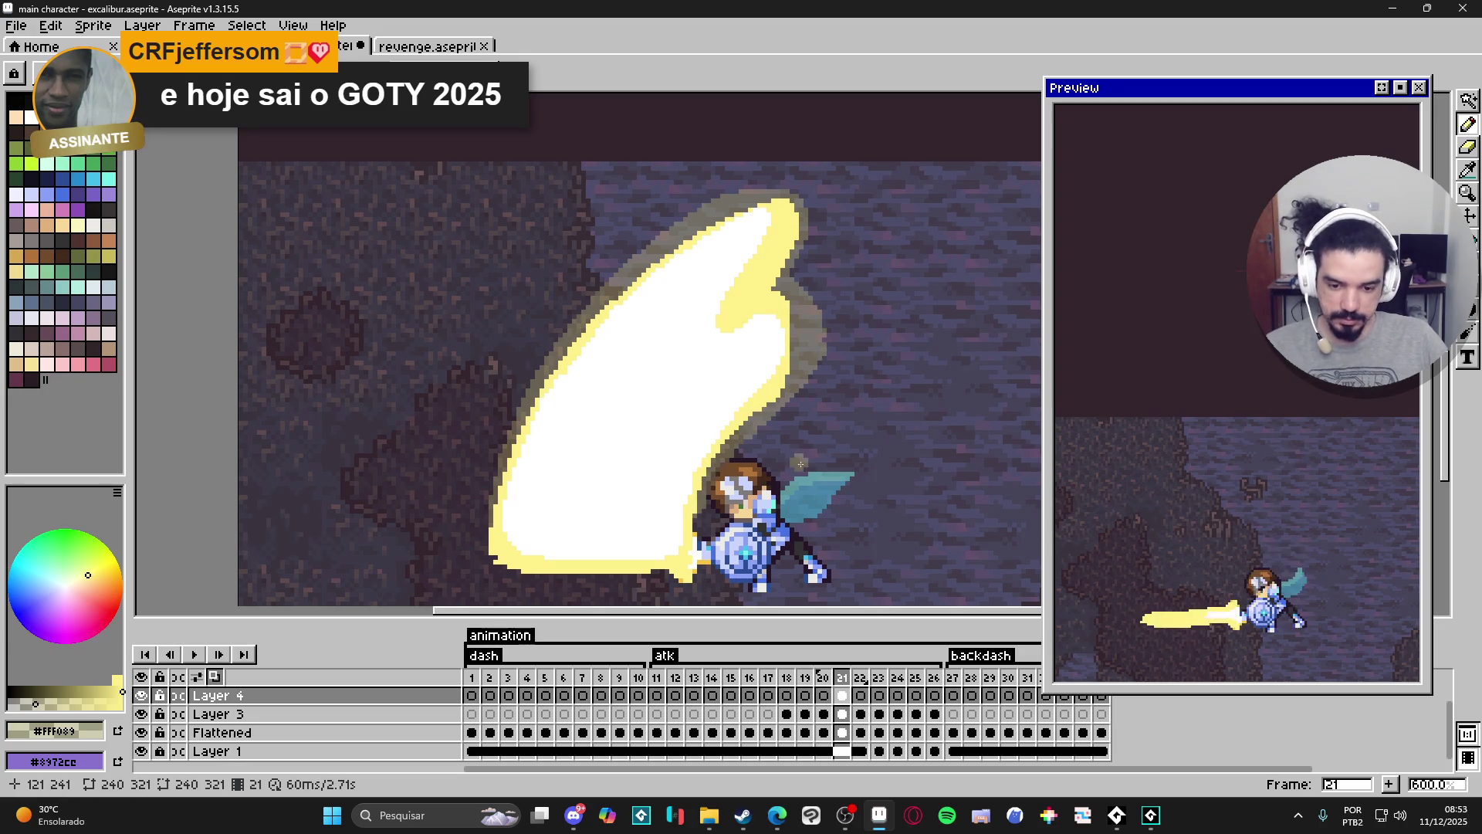
pyautogui.scroll(-1, 750, 417)
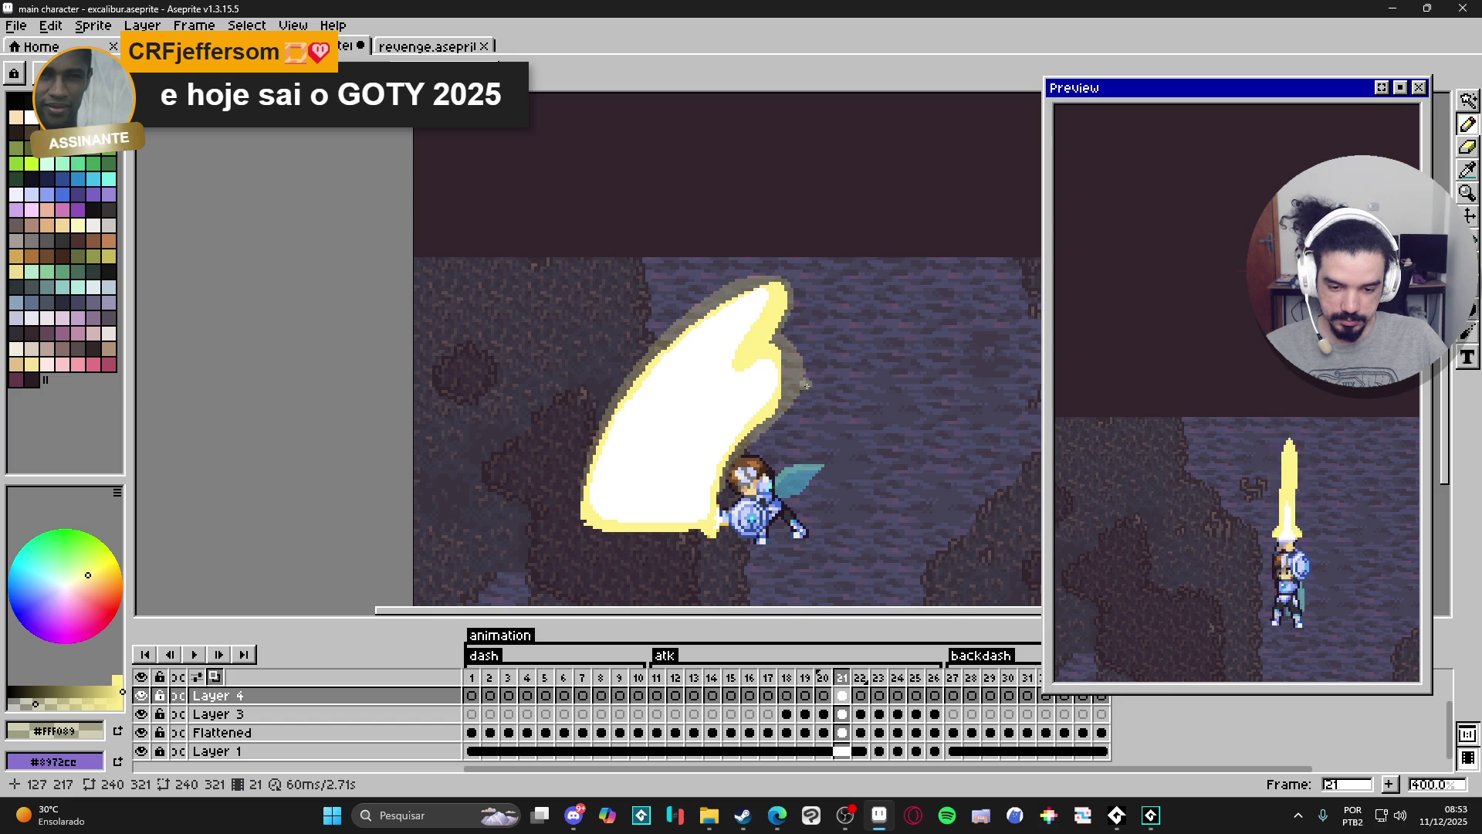
pyautogui.scroll(1, 805, 373)
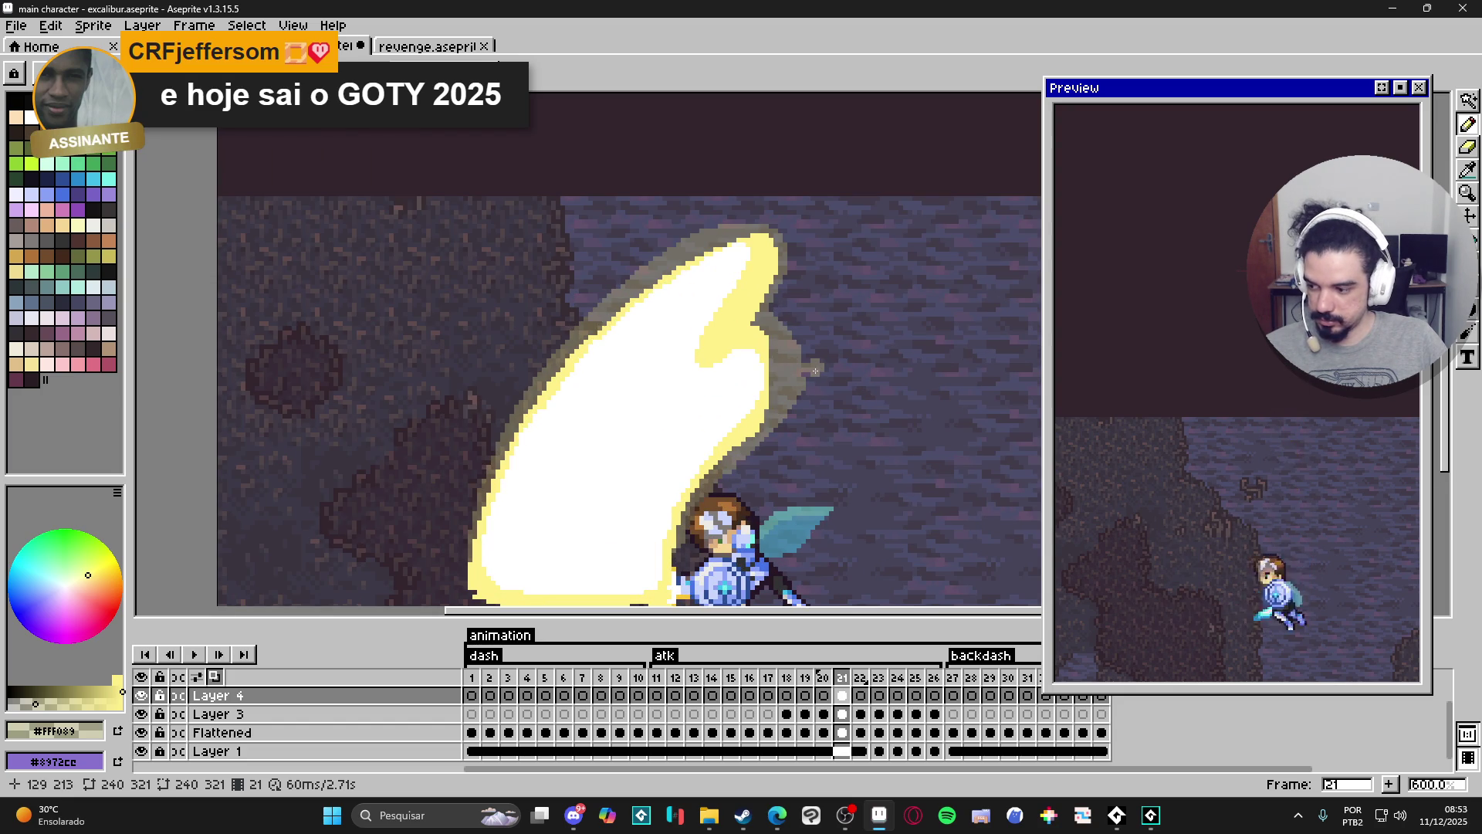
pyautogui.scroll(-1, 563, 443)
pyautogui.scroll(-1, 563, 442)
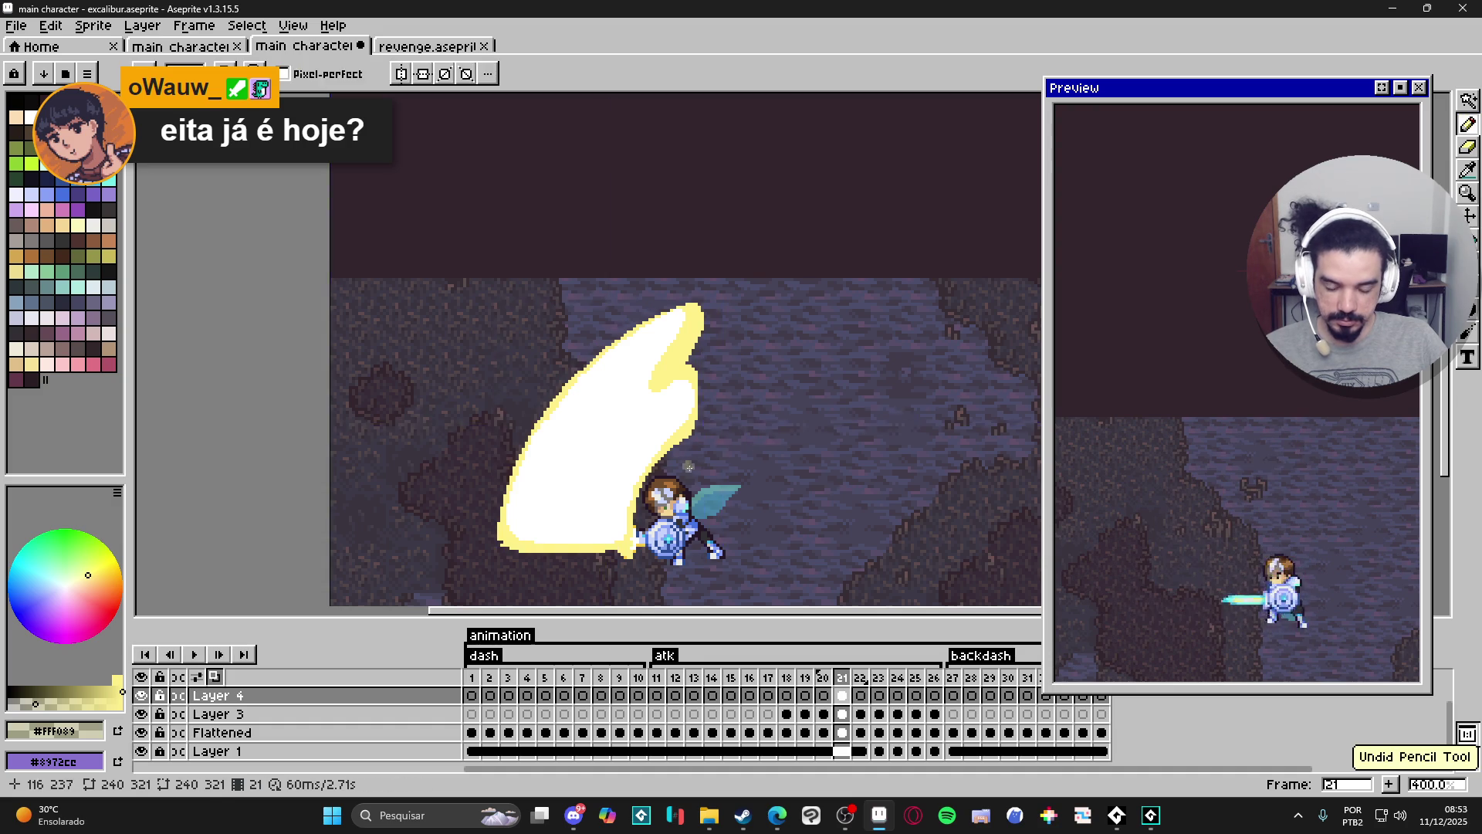
pyautogui.scroll(1, 687, 459)
# Extend the glow beside the slash up to its tip and along the upper-left edge.
pyautogui.moveTo(625, 552)
pyautogui.mouseDown()
pyautogui.moveTo(632, 507)
pyautogui.moveTo(727, 371)
pyautogui.moveTo(706, 344)
pyautogui.moveTo(695, 399)
pyautogui.mouseUp()
pyautogui.moveTo(673, 349)
pyautogui.mouseDown()
pyautogui.moveTo(698, 328)
pyautogui.moveTo(704, 268)
pyautogui.mouseUp()
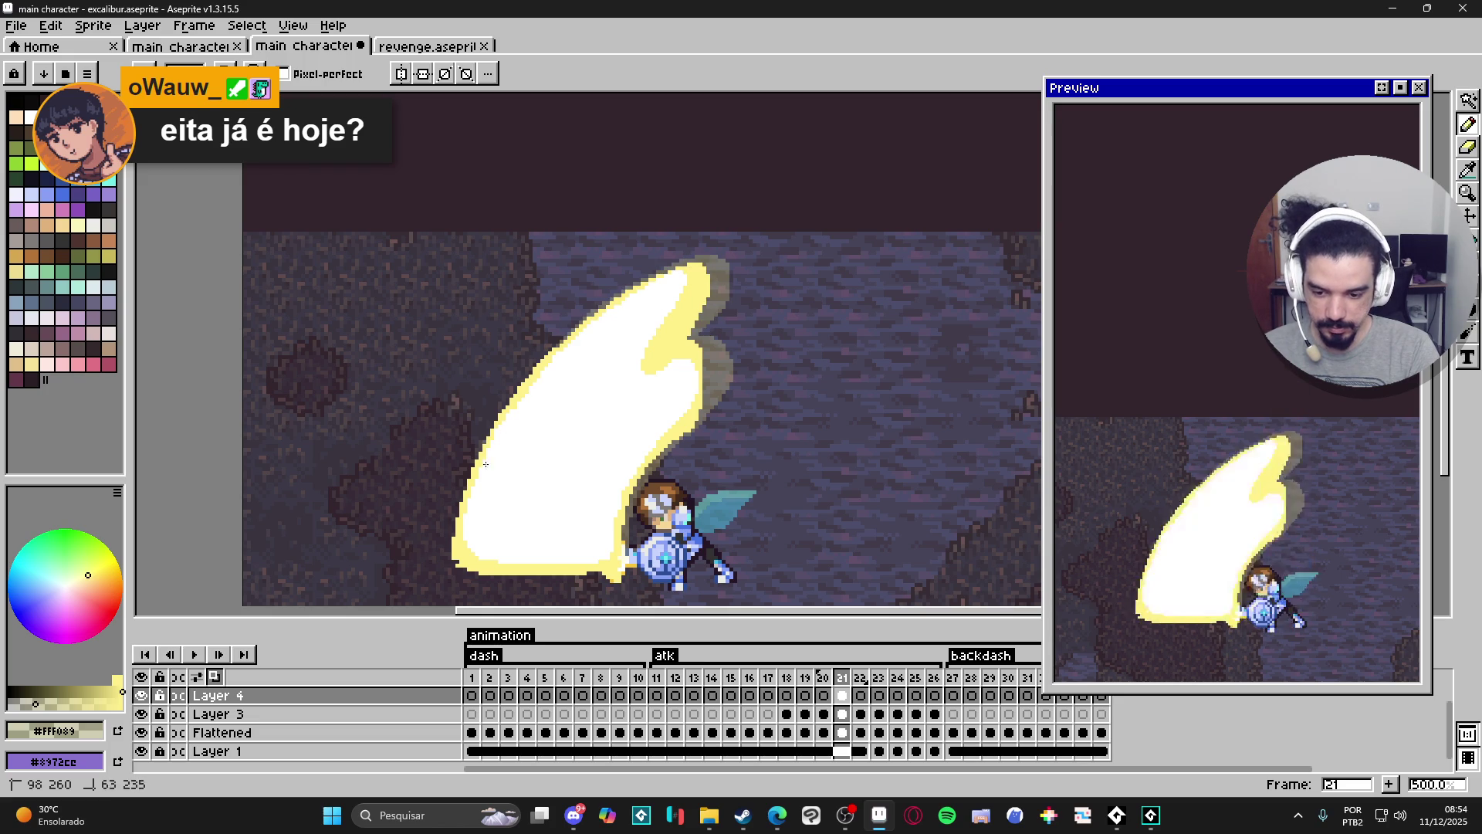
pyautogui.moveTo(462, 546)
pyautogui.mouseDown()
pyautogui.moveTo(472, 458)
pyautogui.moveTo(559, 348)
pyautogui.moveTo(644, 272)
pyautogui.moveTo(711, 264)
pyautogui.mouseUp()
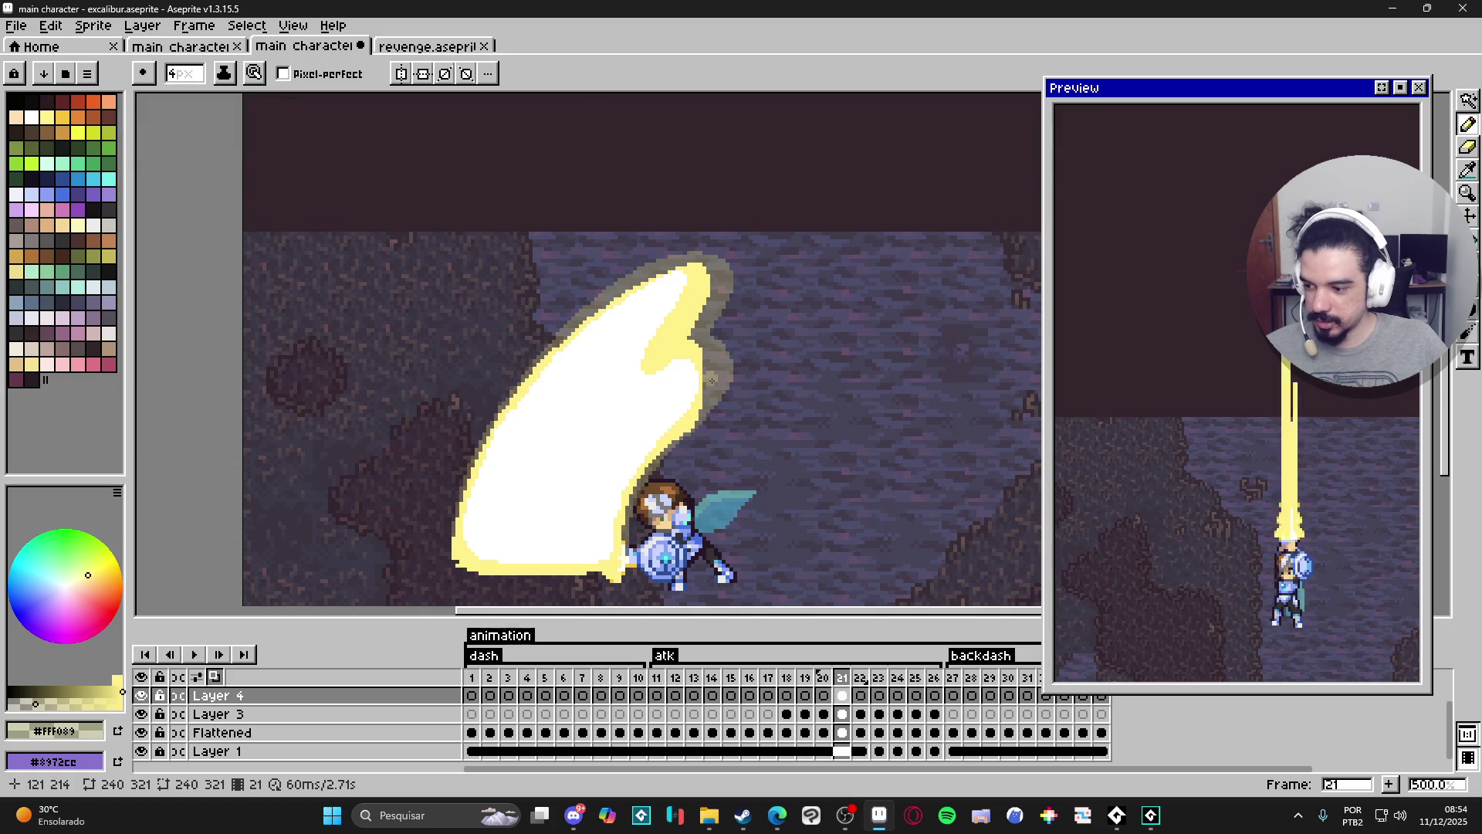
# Draw pale yellow pixels along the right edge of the slash's notch.
pyautogui.scroll(4, 730, 370)
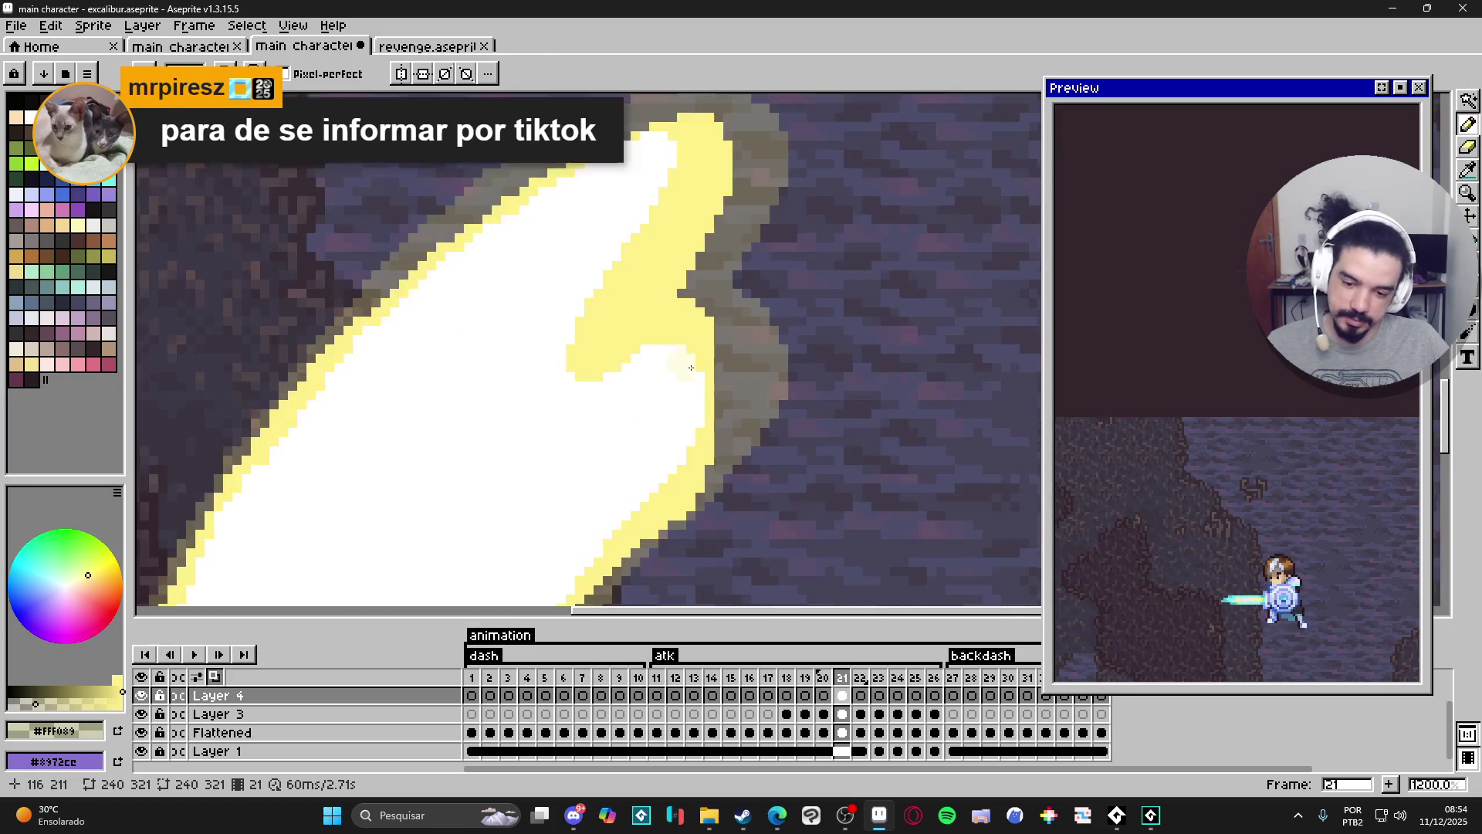
pyautogui.press('b')
pyautogui.moveTo(724, 337); pyautogui.dragTo(718, 453)
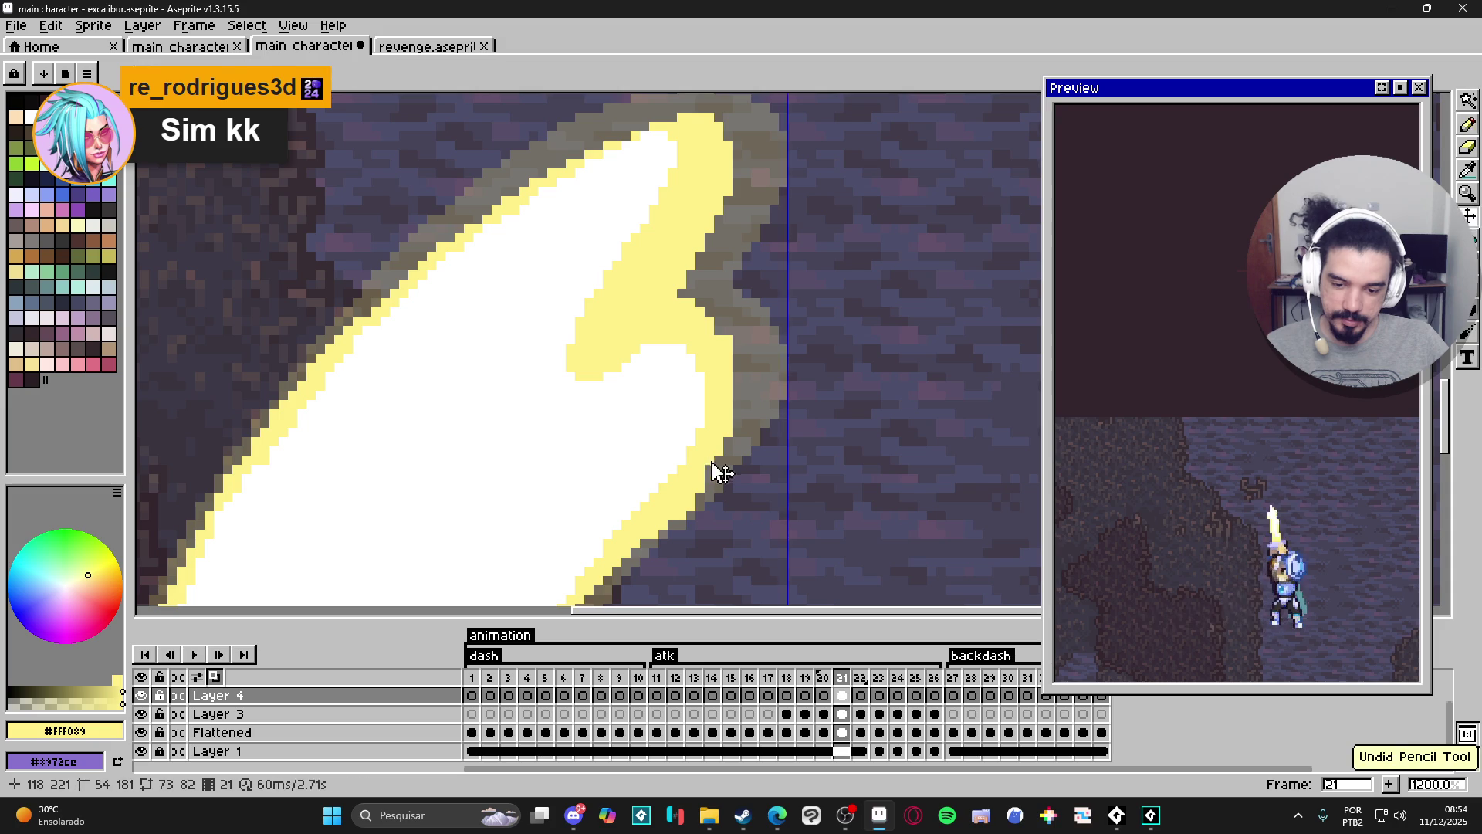
pyautogui.click(721, 330)
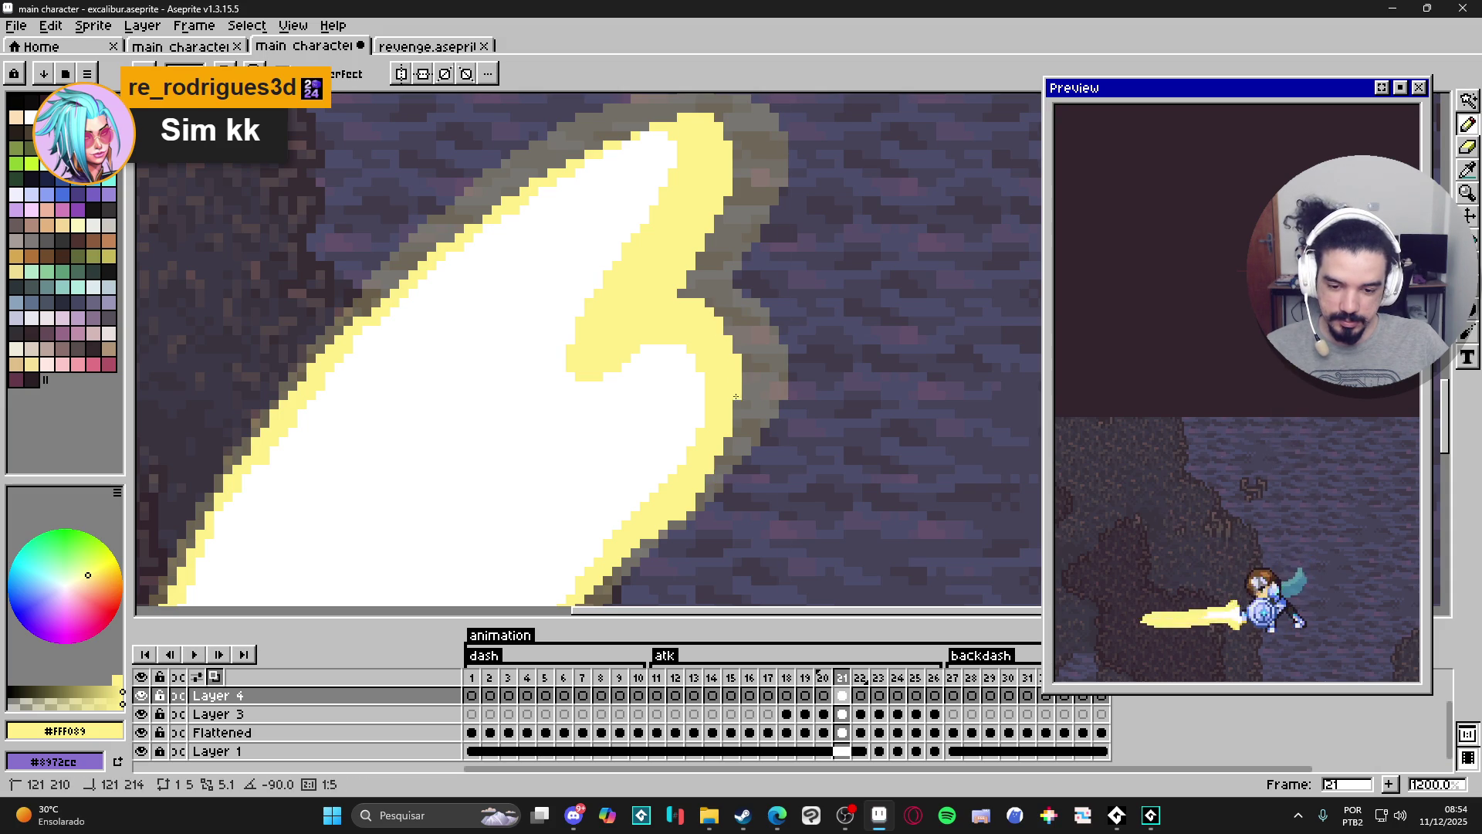
pyautogui.scroll(-2, 740, 363)
pyautogui.scroll(1, 738, 432)
pyautogui.scroll(3, 738, 432)
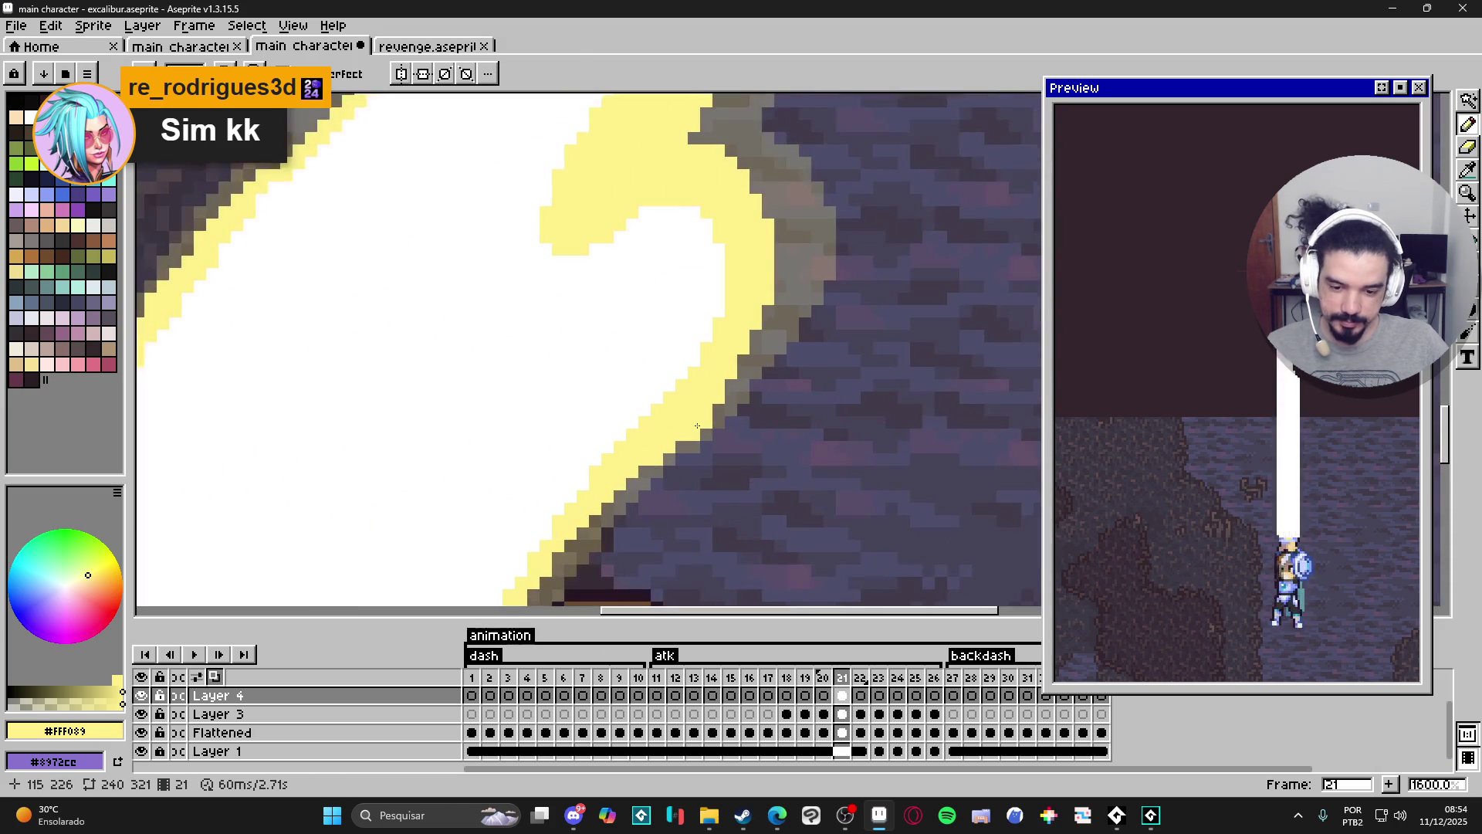
# Set the Eyedropper to sample from the Current Layer only, then return to the Pencil.
pyautogui.press('b')
pyautogui.press('i')
pyautogui.click(467, 74)
pyautogui.click(457, 111)
pyautogui.press('b')
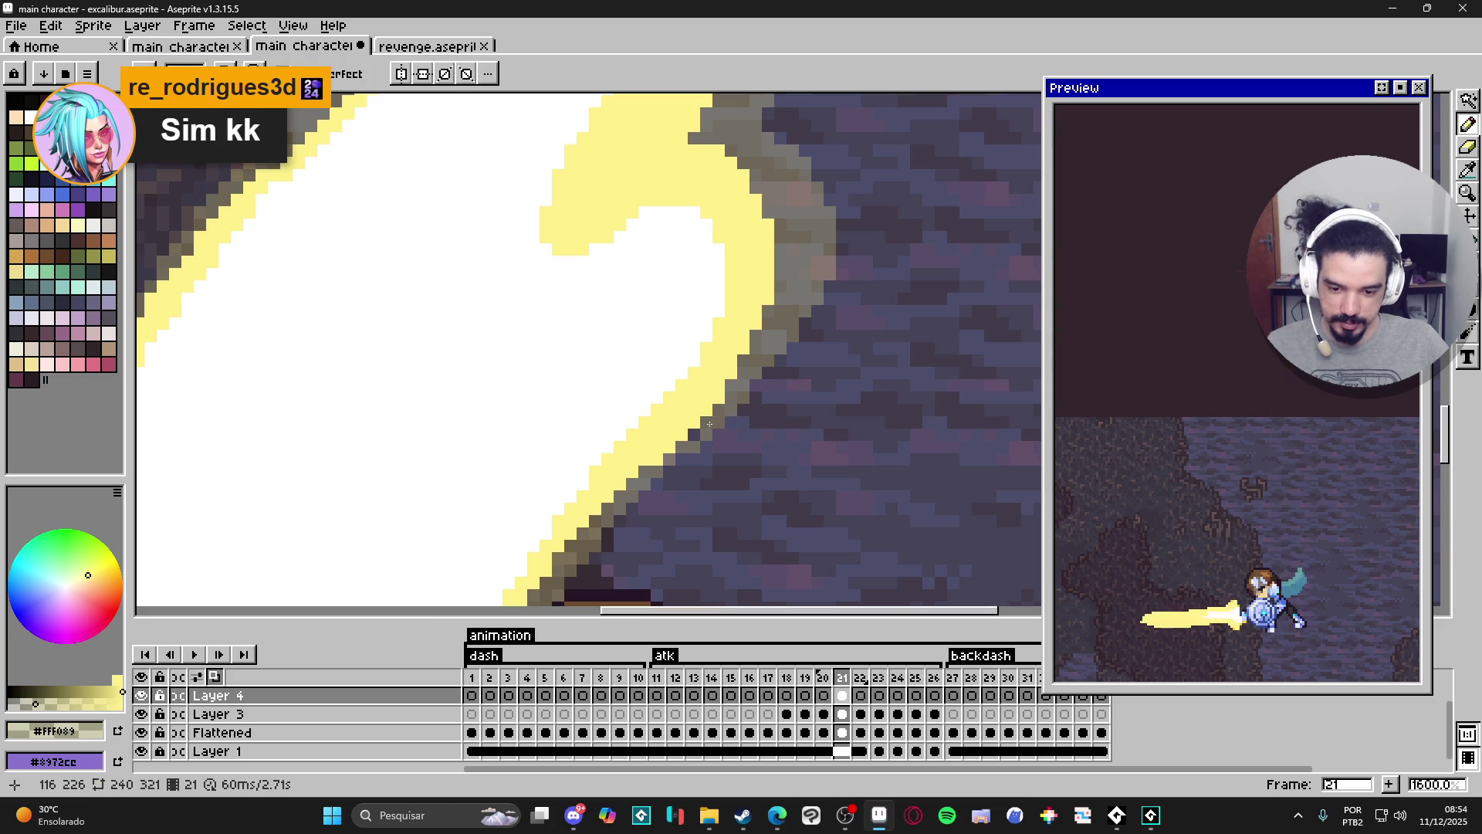
pyautogui.scroll(-5, 718, 417)
pyautogui.scroll(-2, 746, 385)
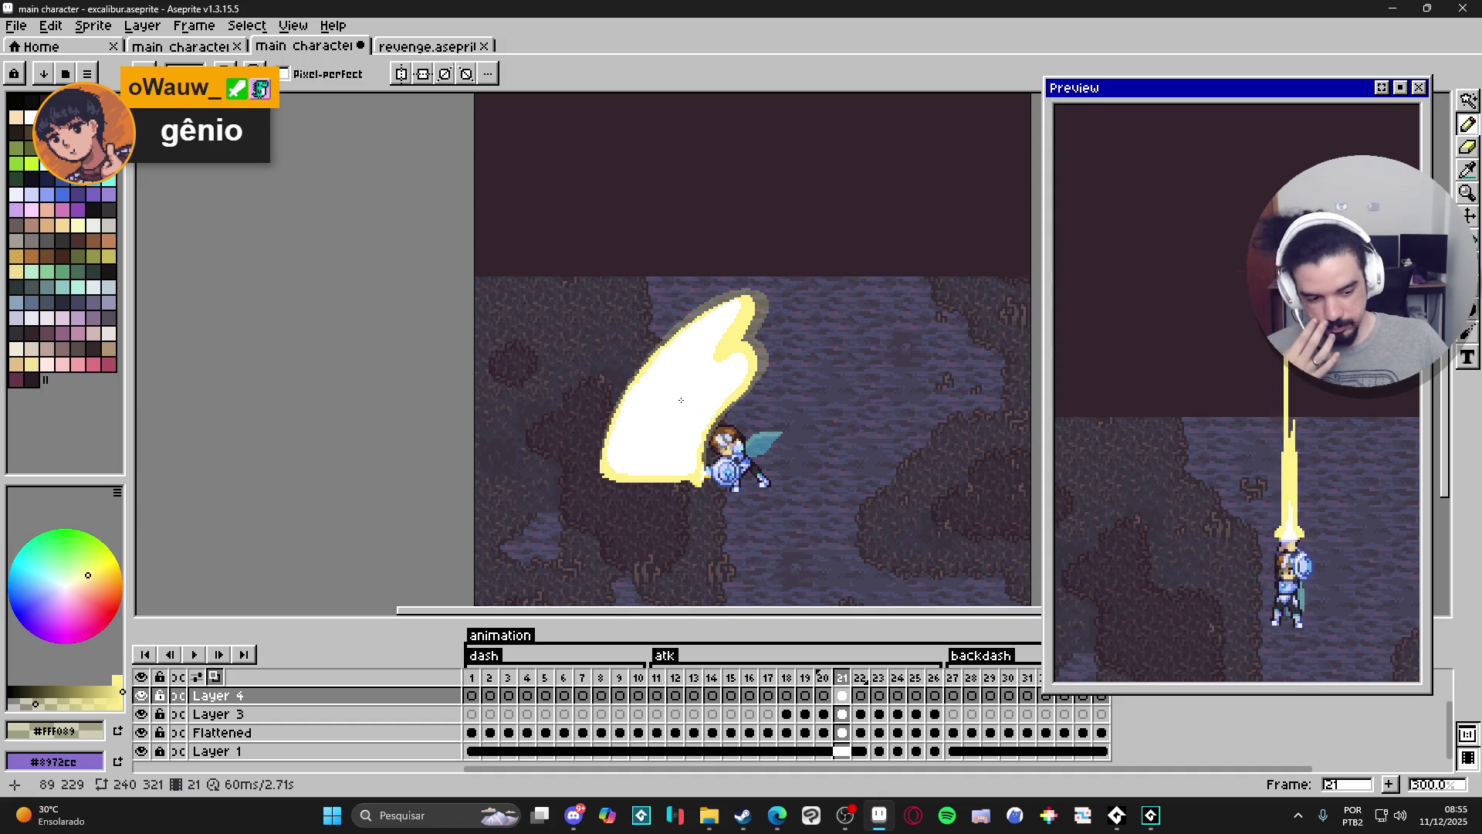
# Lighten the translucent glow along the slash's right outline and a small right-edge patch.
pyautogui.scroll(2, 710, 386)
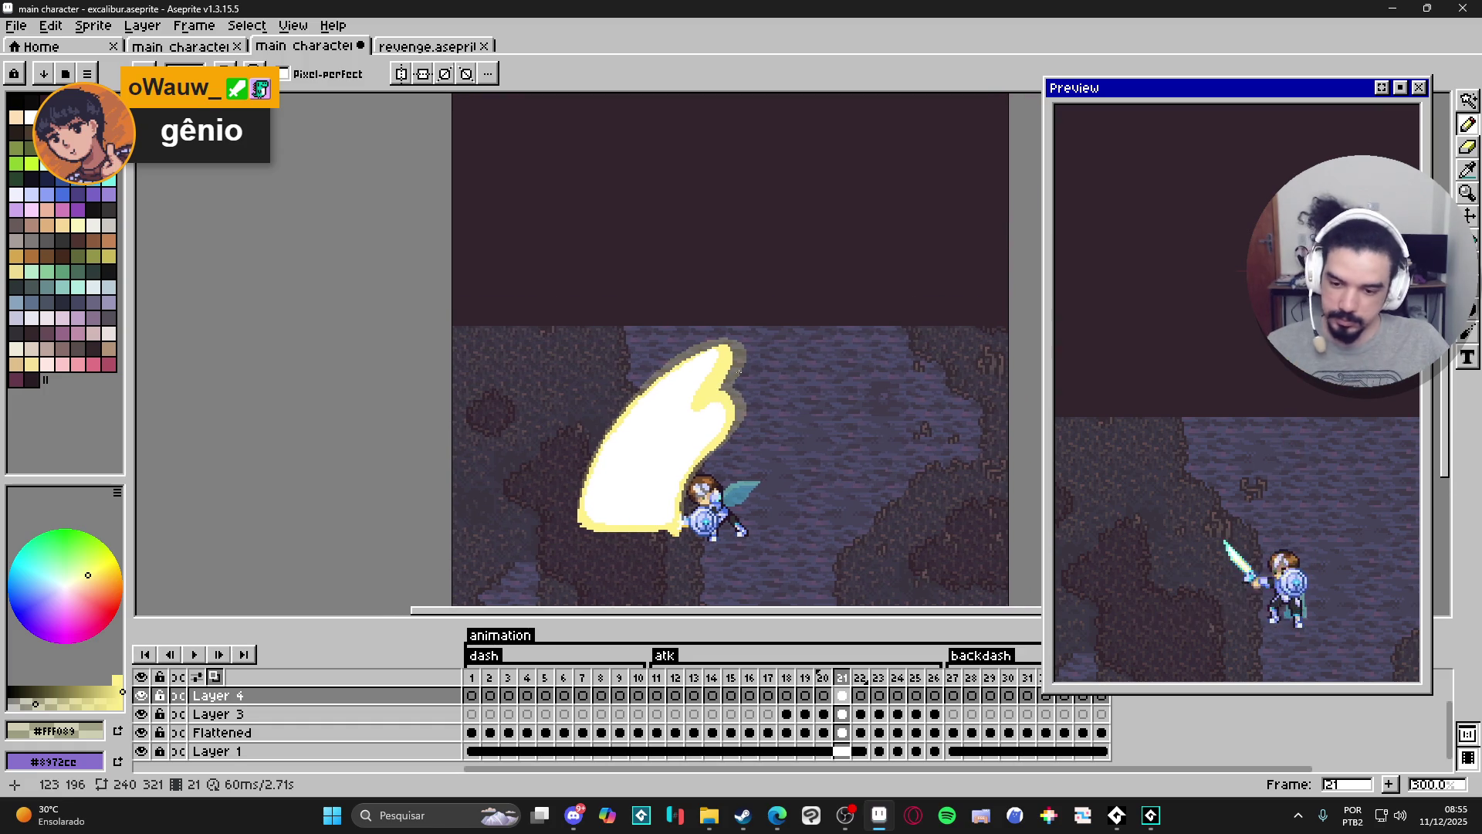
pyautogui.scroll(3, 754, 354)
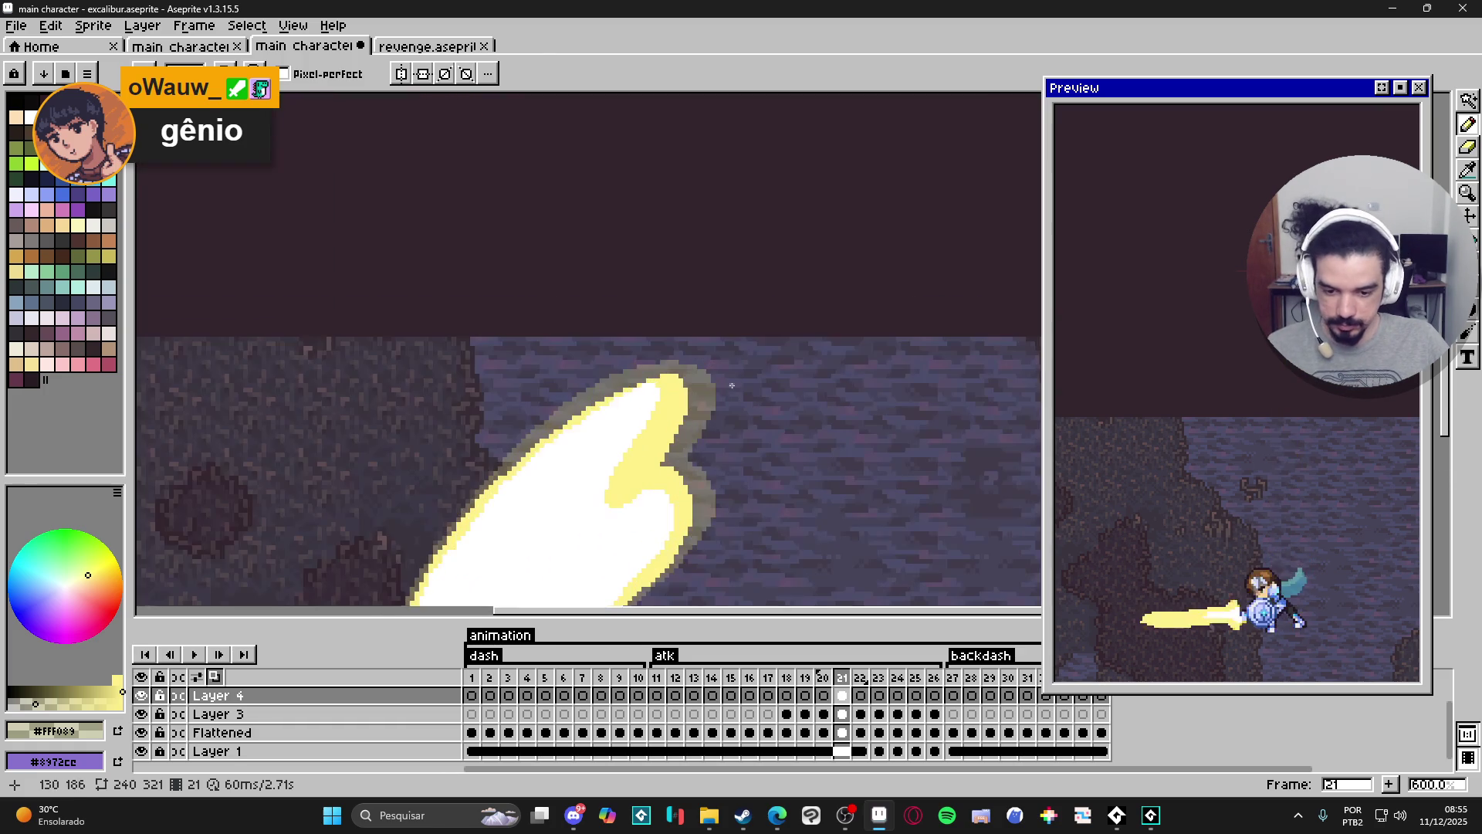
pyautogui.press('w')
pyautogui.click(770, 448)
pyautogui.hotkey('ctrl', 'd')
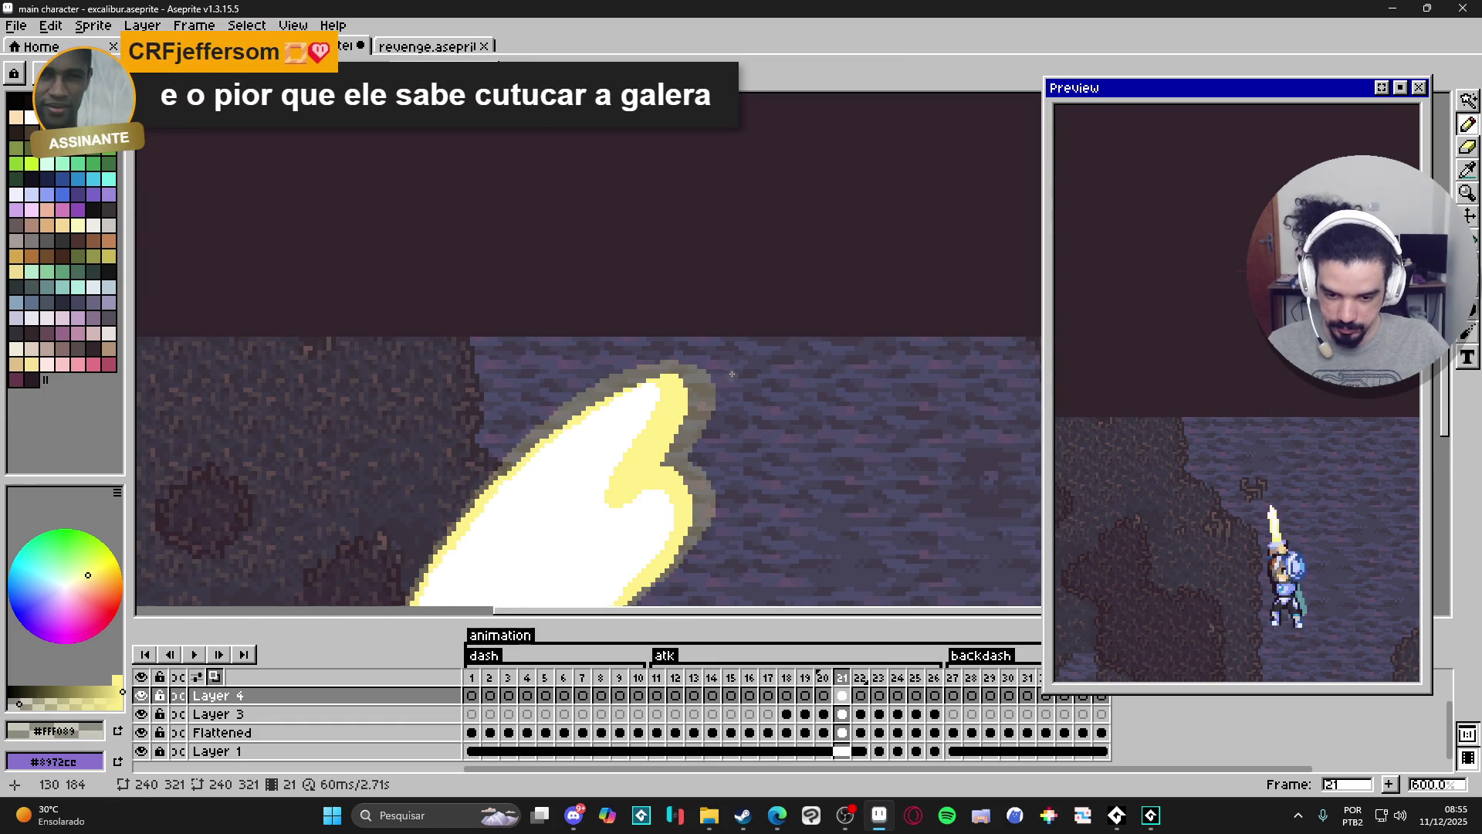
pyautogui.moveTo(732, 379); pyautogui.dragTo(748, 411)
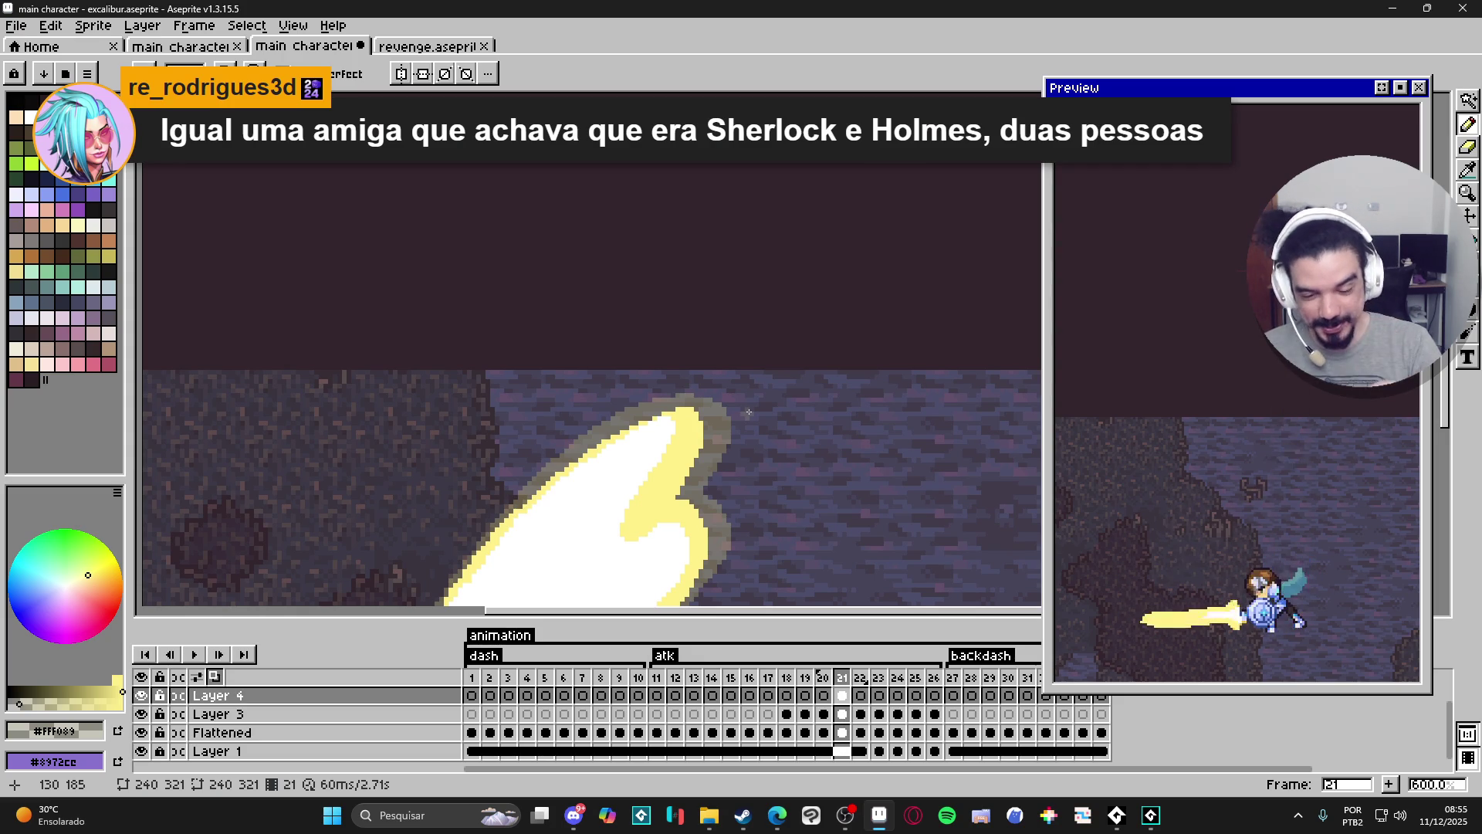
pyautogui.moveTo(739, 415)
pyautogui.mouseDown()
pyautogui.moveTo(716, 470)
pyautogui.moveTo(748, 405)
pyautogui.moveTo(645, 398)
pyautogui.mouseUp()
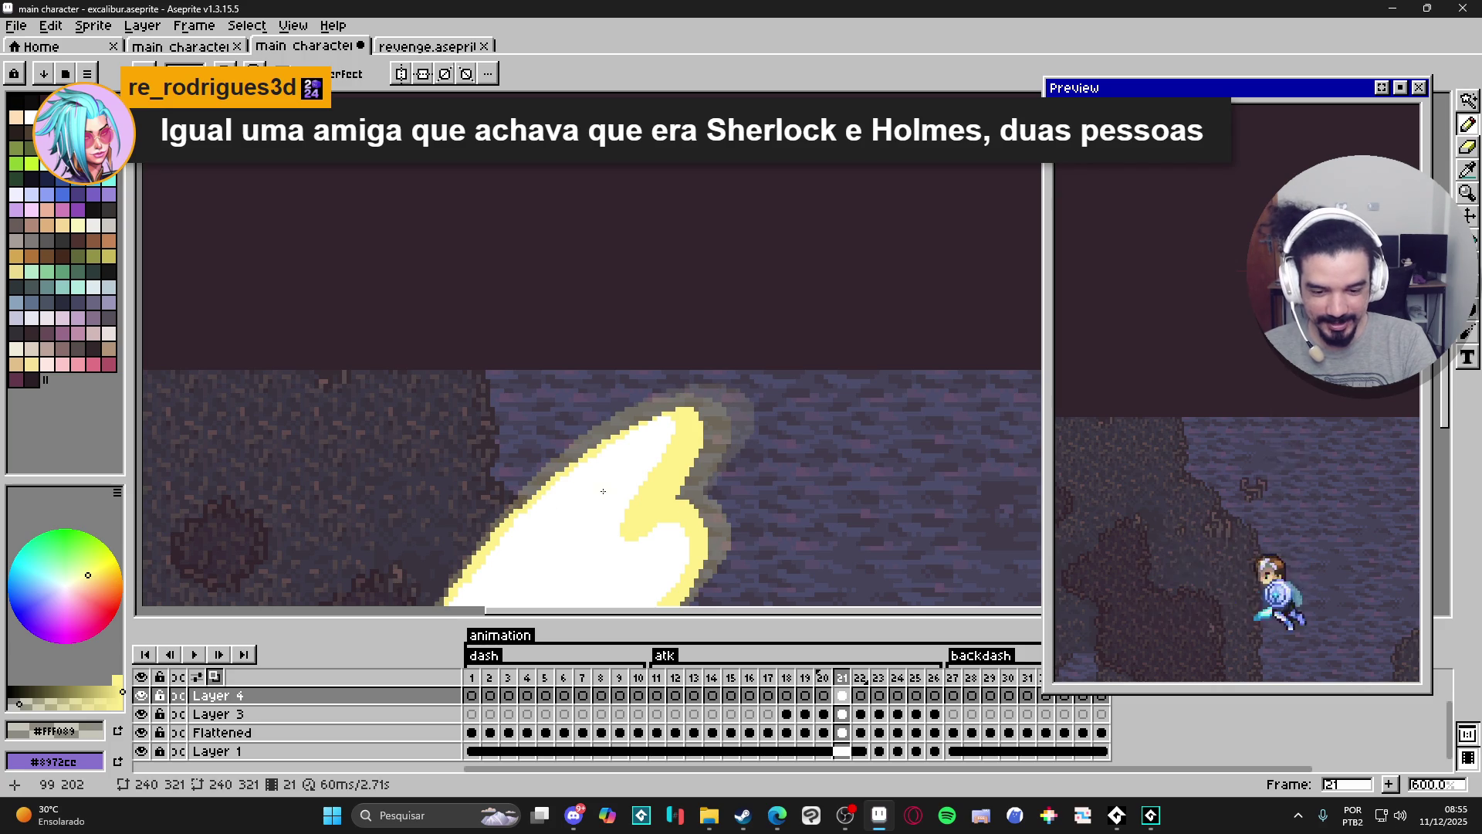
pyautogui.moveTo(715, 501)
pyautogui.mouseDown()
pyautogui.moveTo(758, 380)
pyautogui.moveTo(744, 457)
pyautogui.mouseUp()
pyautogui.moveTo(762, 388)
pyautogui.mouseDown()
pyautogui.moveTo(763, 417)
pyautogui.moveTo(791, 375)
pyautogui.mouseUp()
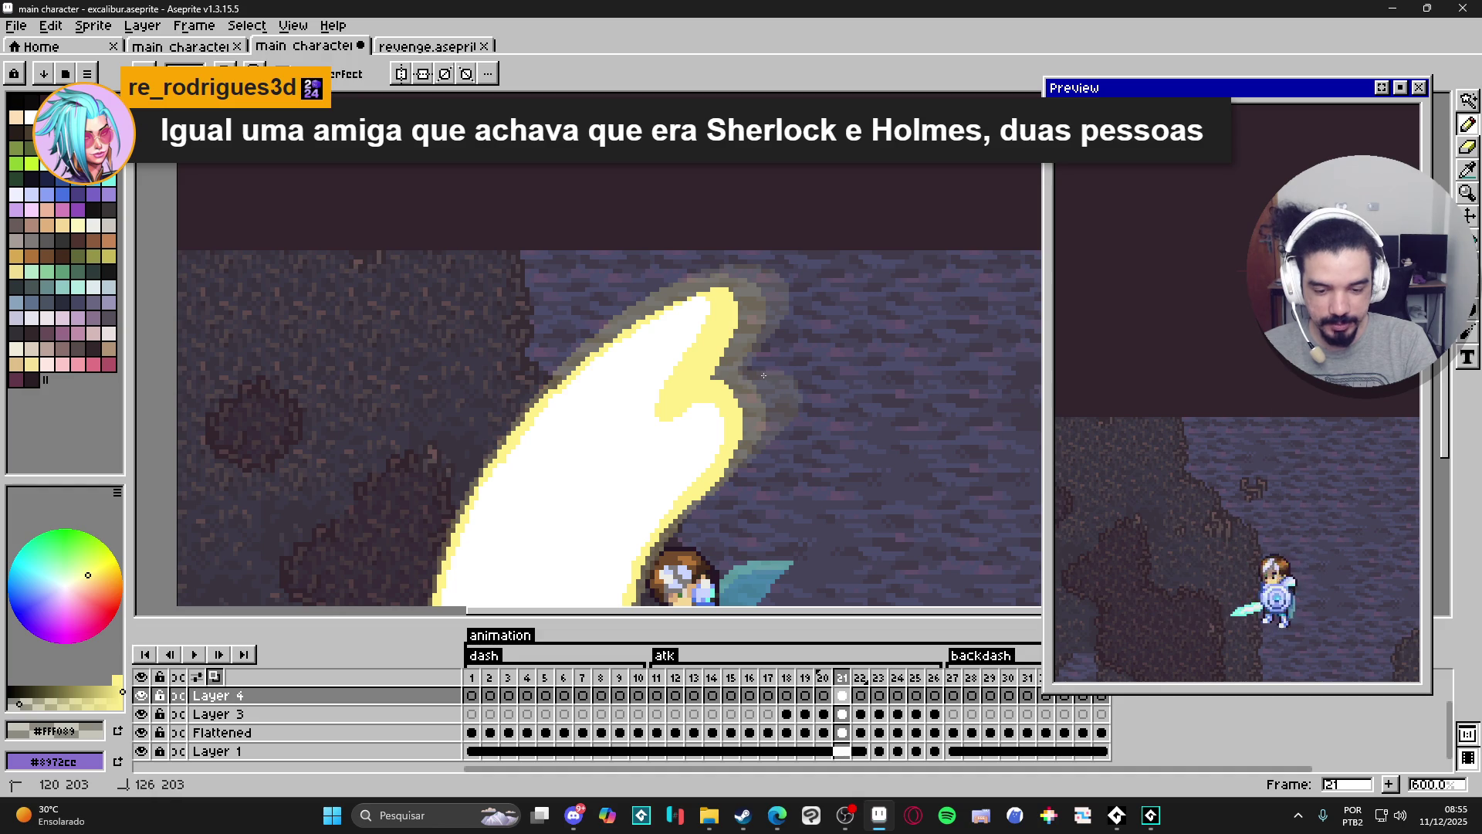
# Erase the faint vertical glow line beneath the slash.
pyautogui.scroll(-5, 780, 401)
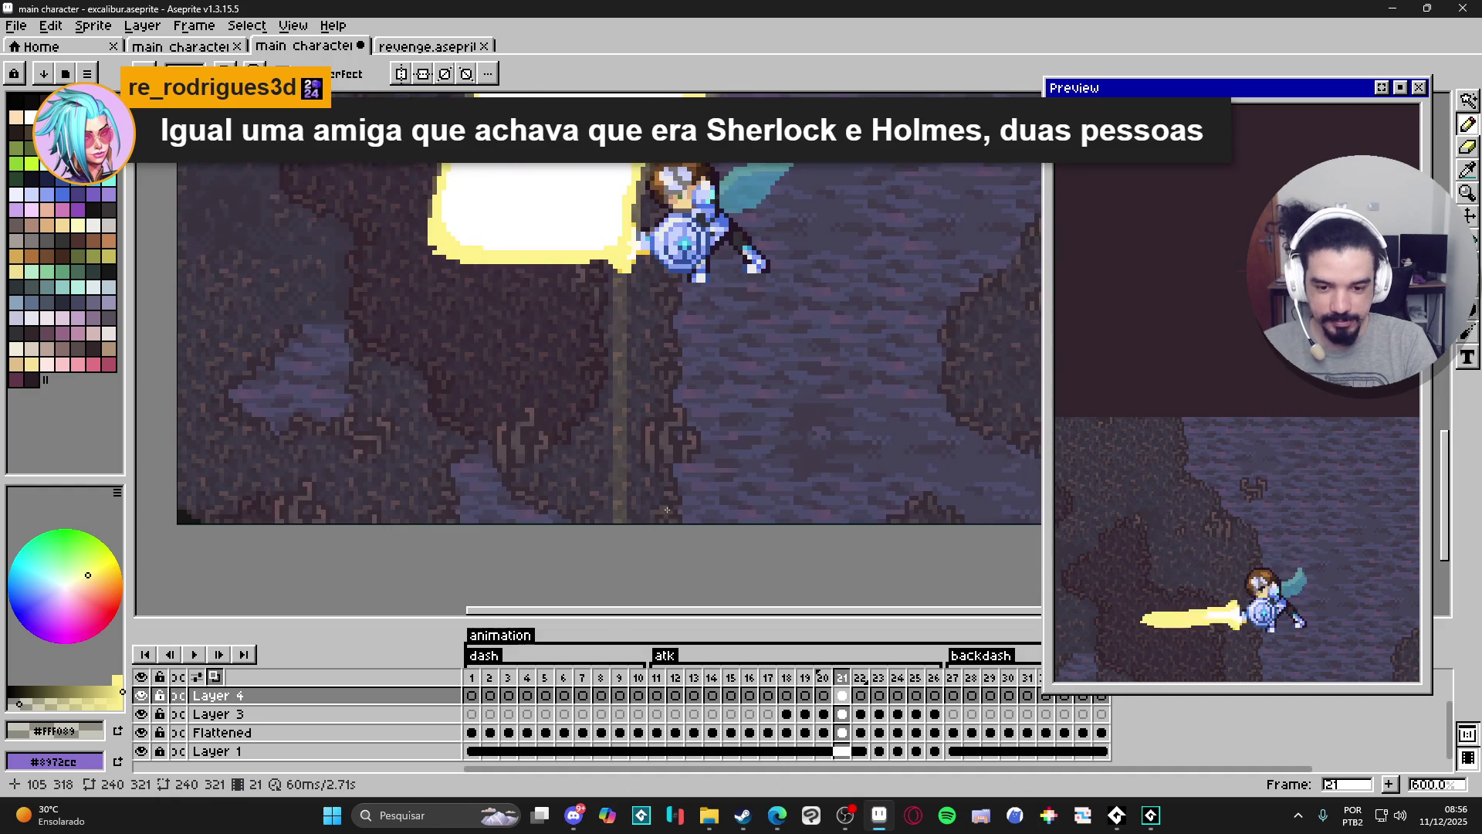
pyautogui.scroll(-2, 777, 386)
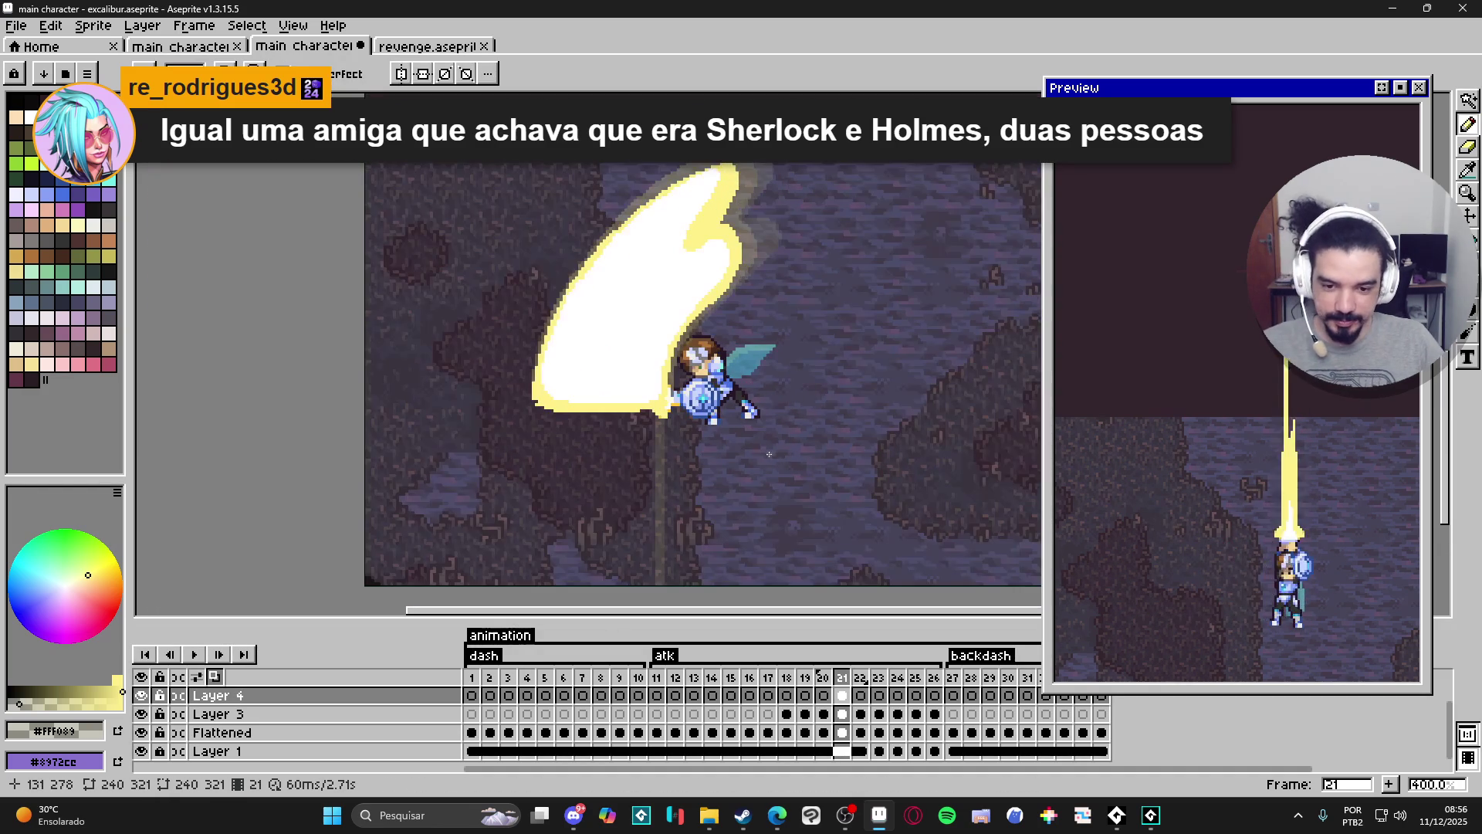
pyautogui.press('e')
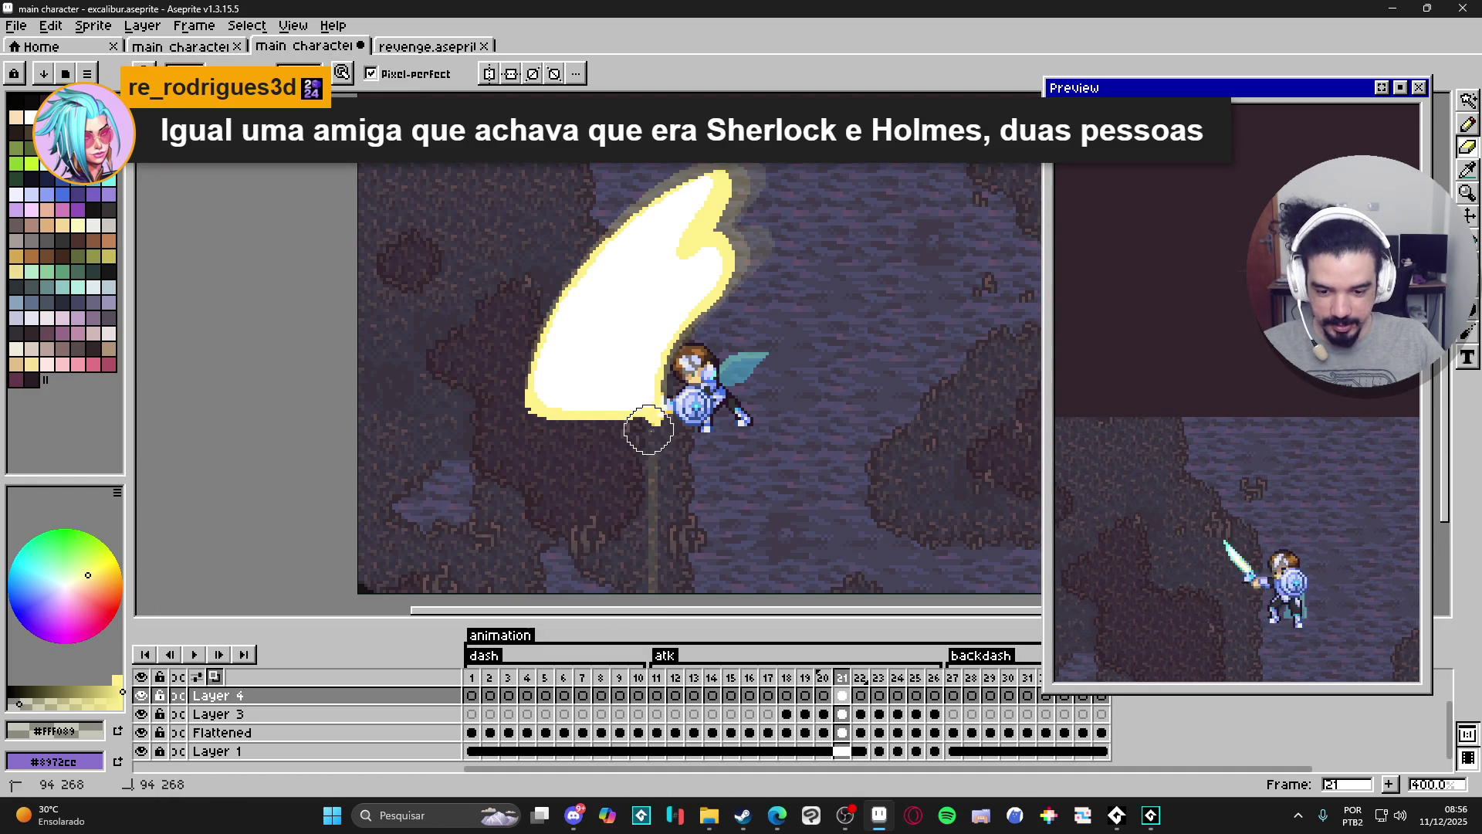
pyautogui.moveTo(646, 420); pyautogui.dragTo(667, 470)
pyautogui.press('b')
# Sample the slash's white core and pale yellow rim, recentring the view on the slash and knight.
pyautogui.scroll(2, 734, 355)
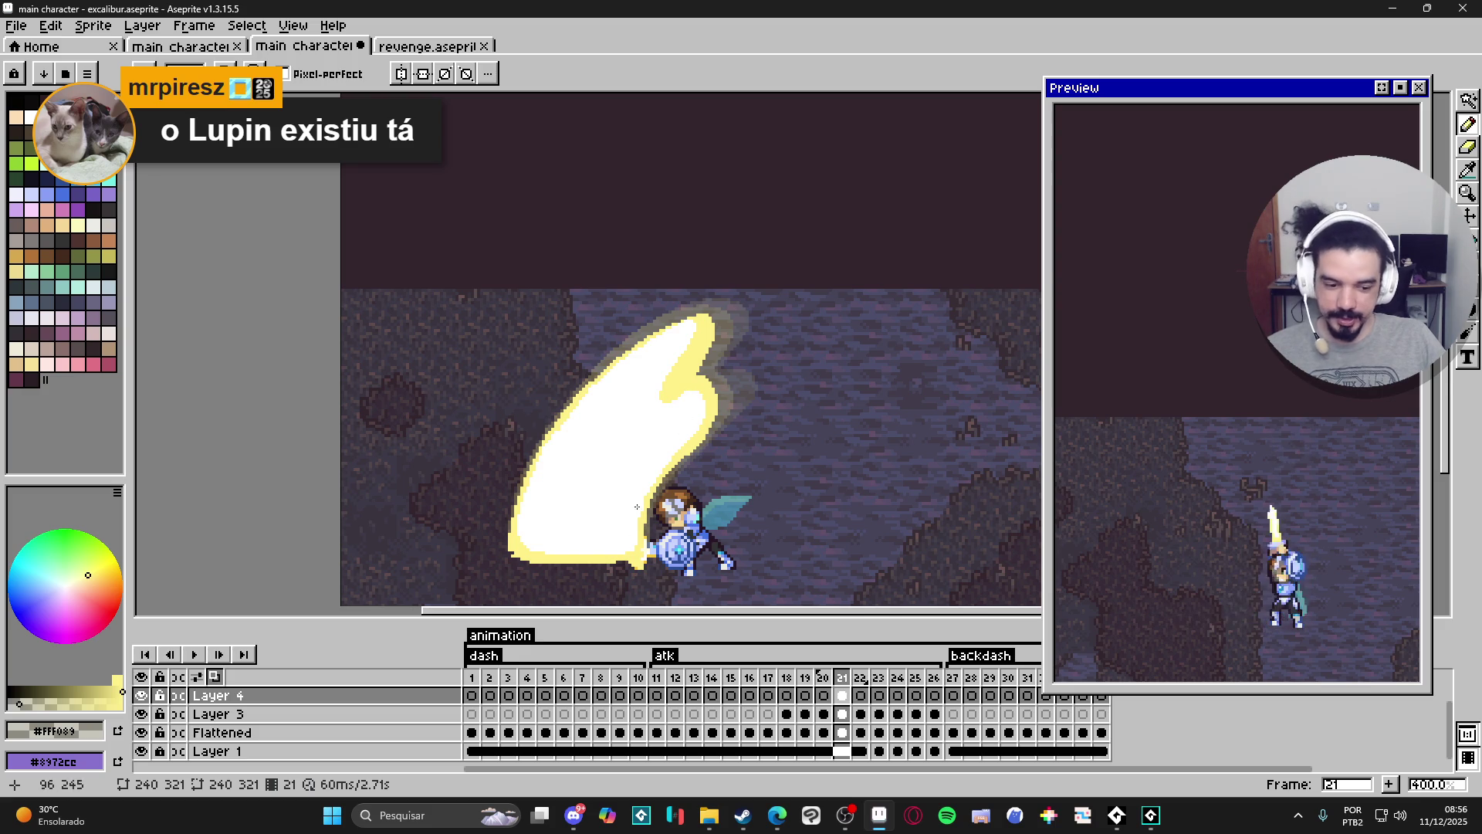
pyautogui.scroll(3, 646, 483)
pyautogui.keyDown('alt'); pyautogui.click(622, 529); pyautogui.keyUp('alt')
pyautogui.scroll(5, 622, 529)
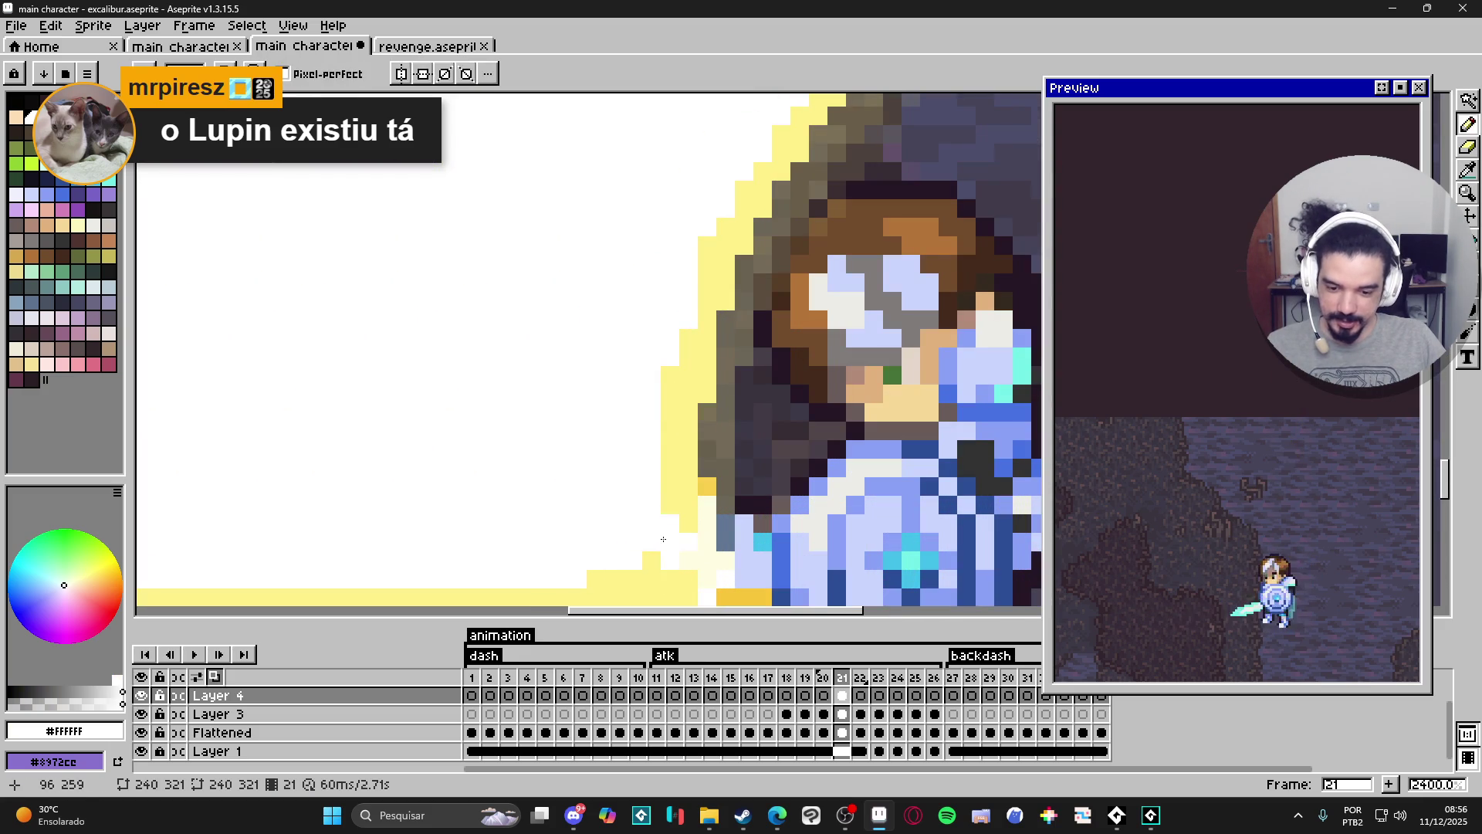
pyautogui.keyDown('alt'); pyautogui.click(664, 539); pyautogui.keyUp('alt')
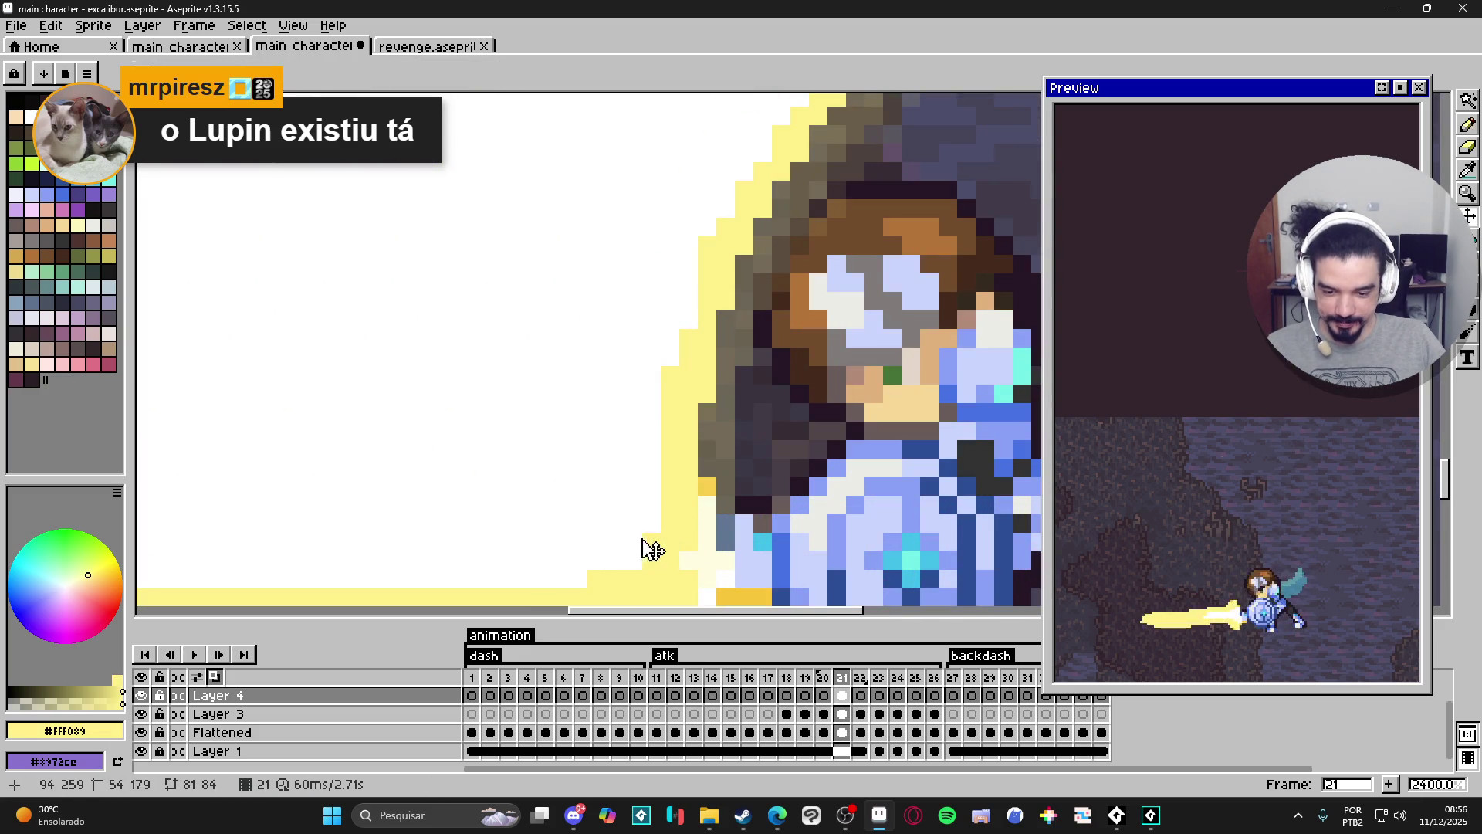
pyautogui.scroll(-4, 624, 559)
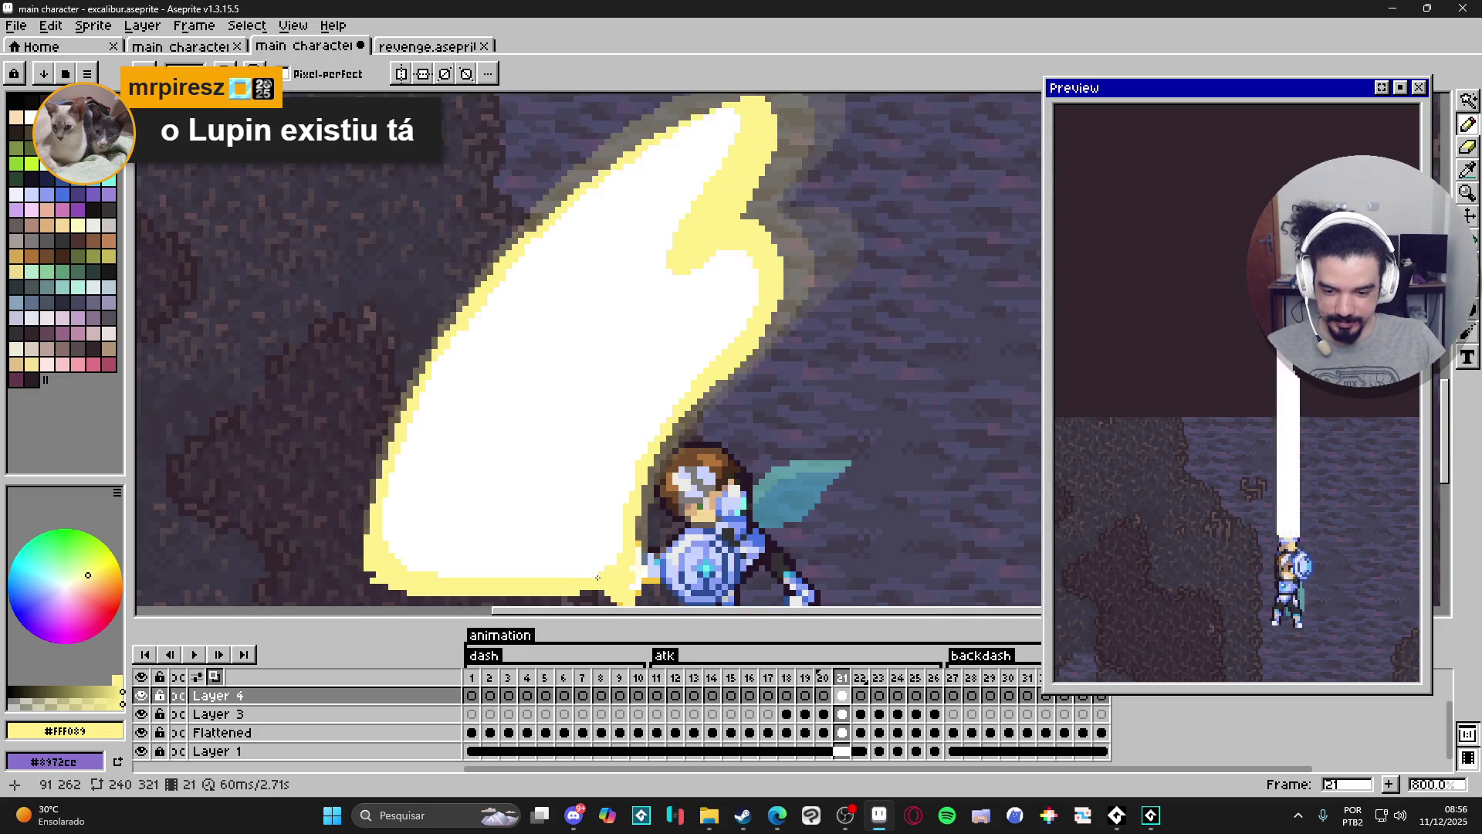
pyautogui.scroll(2, 611, 566)
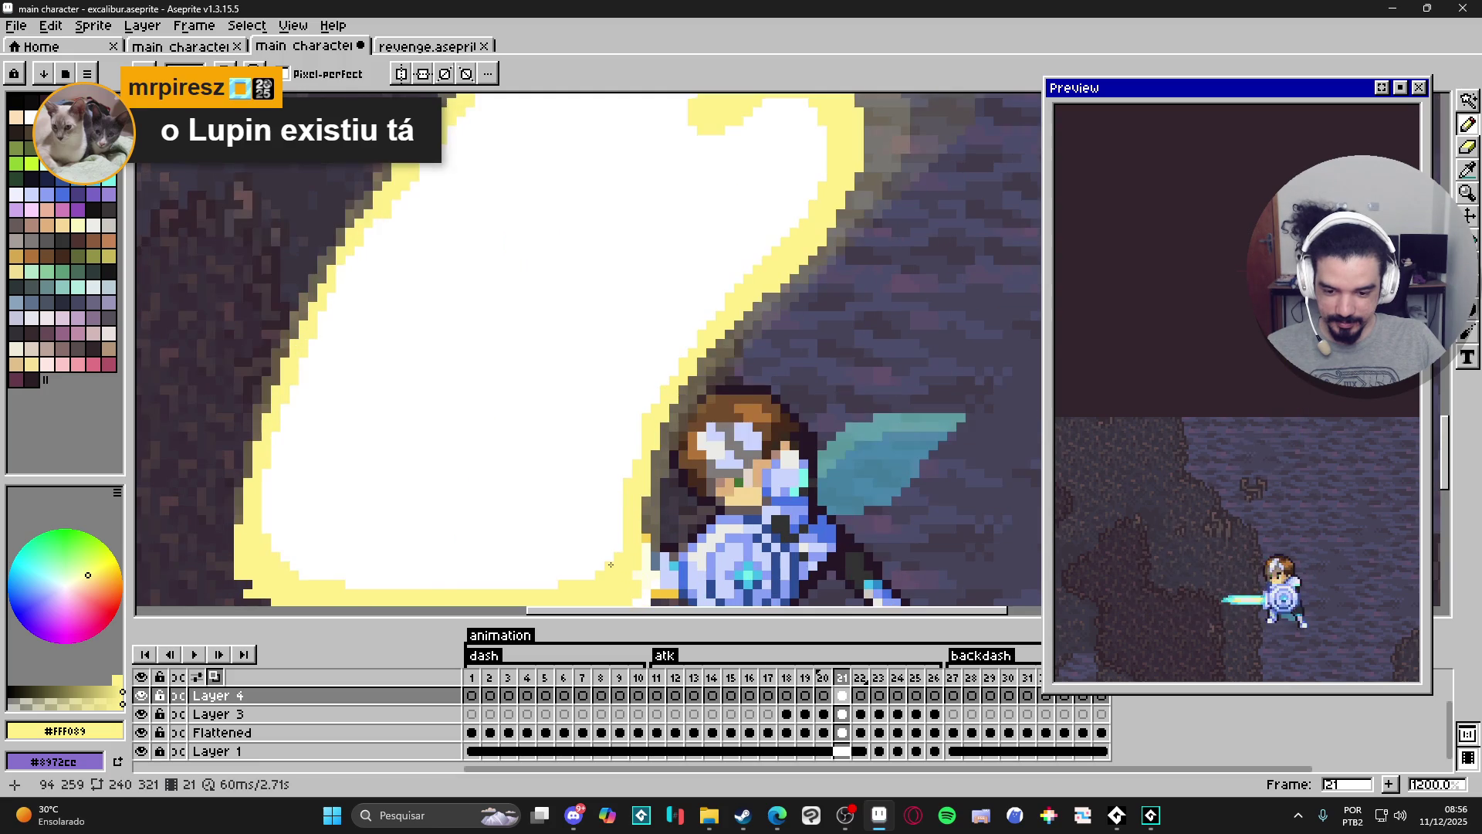
pyautogui.scroll(-2, 593, 577)
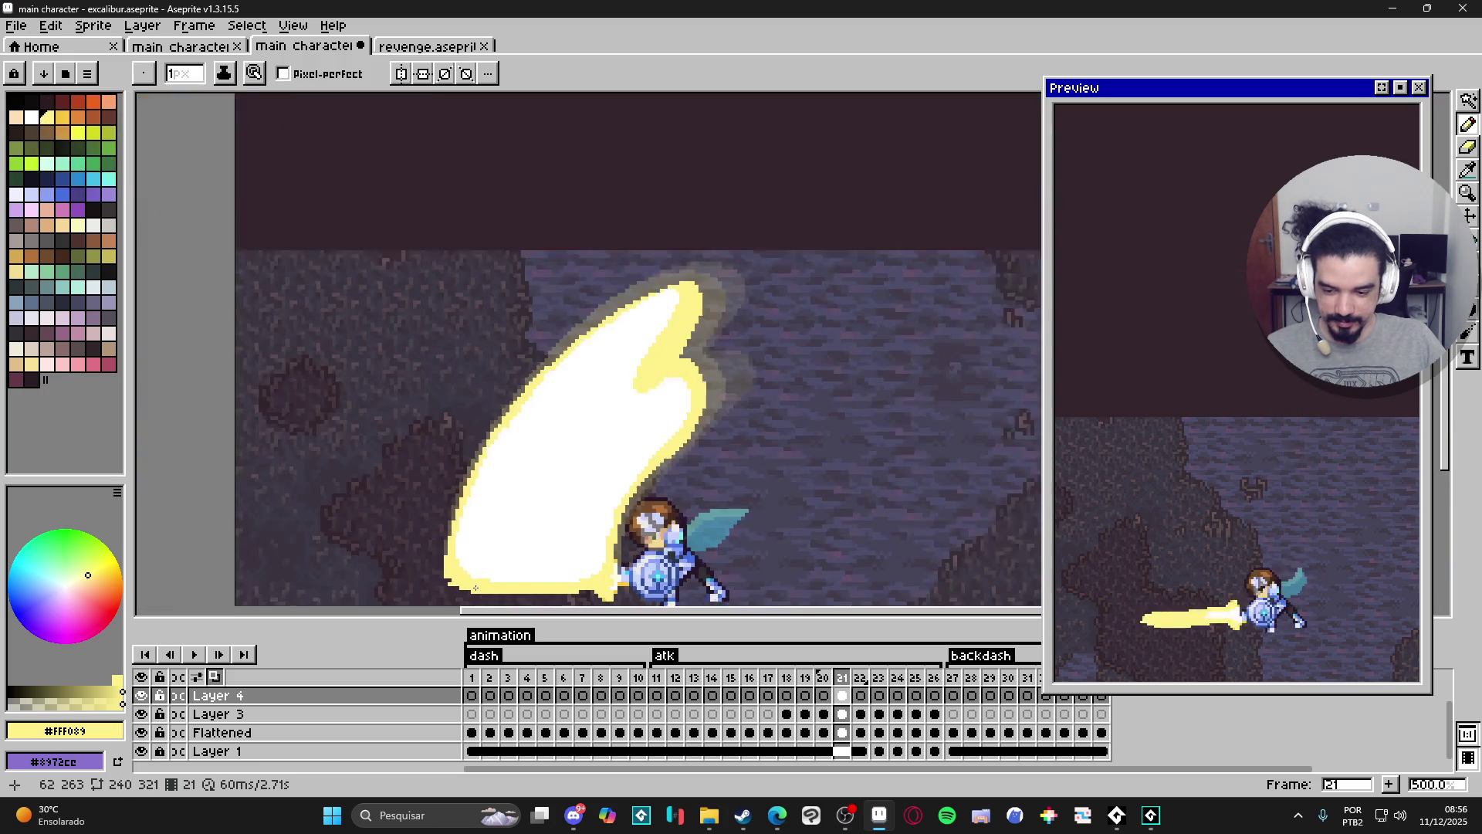
pyautogui.scroll(5, 397, 450)
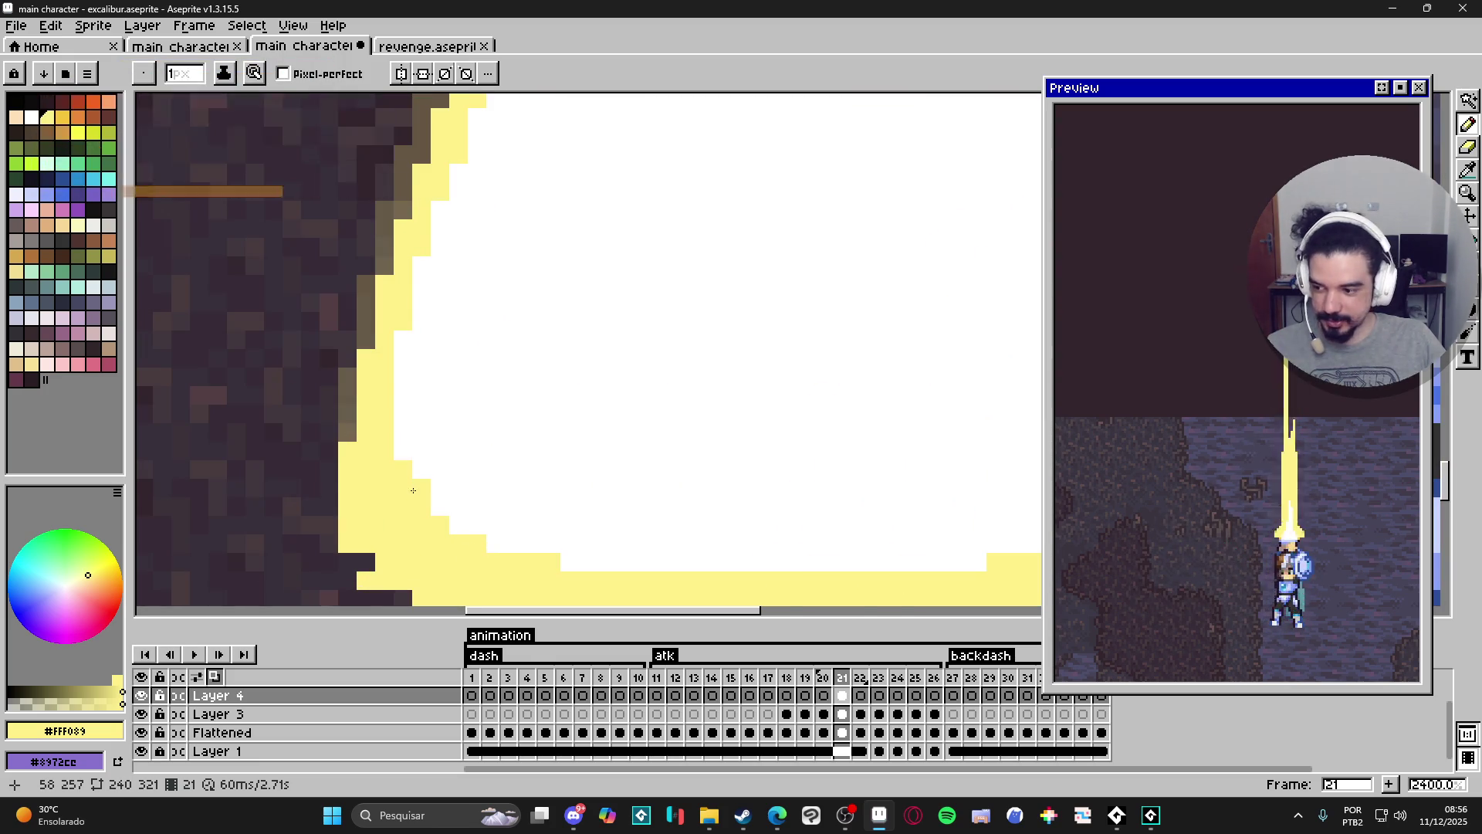
pyautogui.scroll(-3, 398, 450)
pyautogui.moveTo(450, 494); pyautogui.dragTo(453, 524)
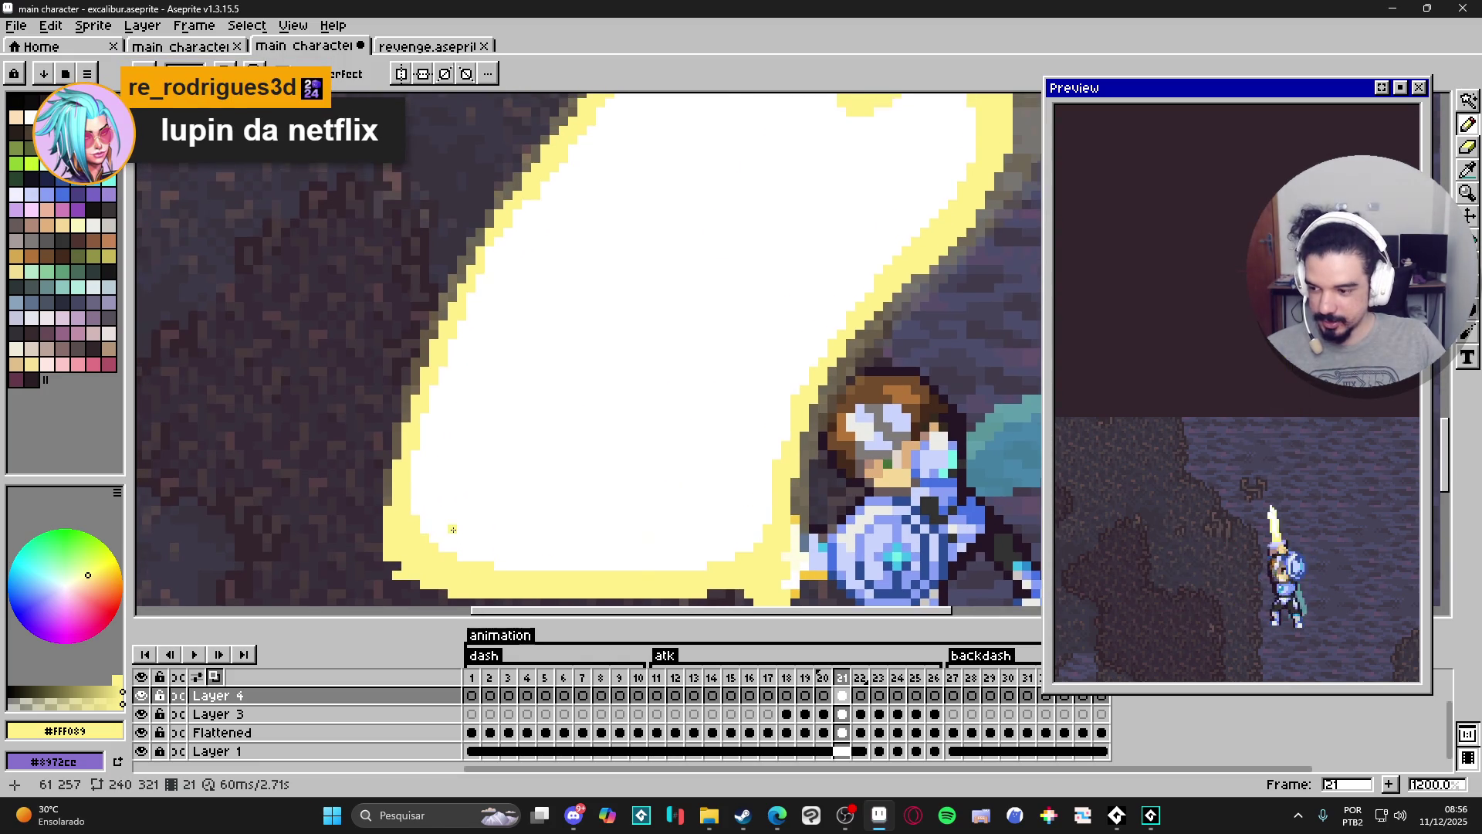
pyautogui.scroll(-2, 463, 518)
pyautogui.scroll(1, 529, 493)
pyautogui.moveTo(529, 493); pyautogui.dragTo(539, 488)
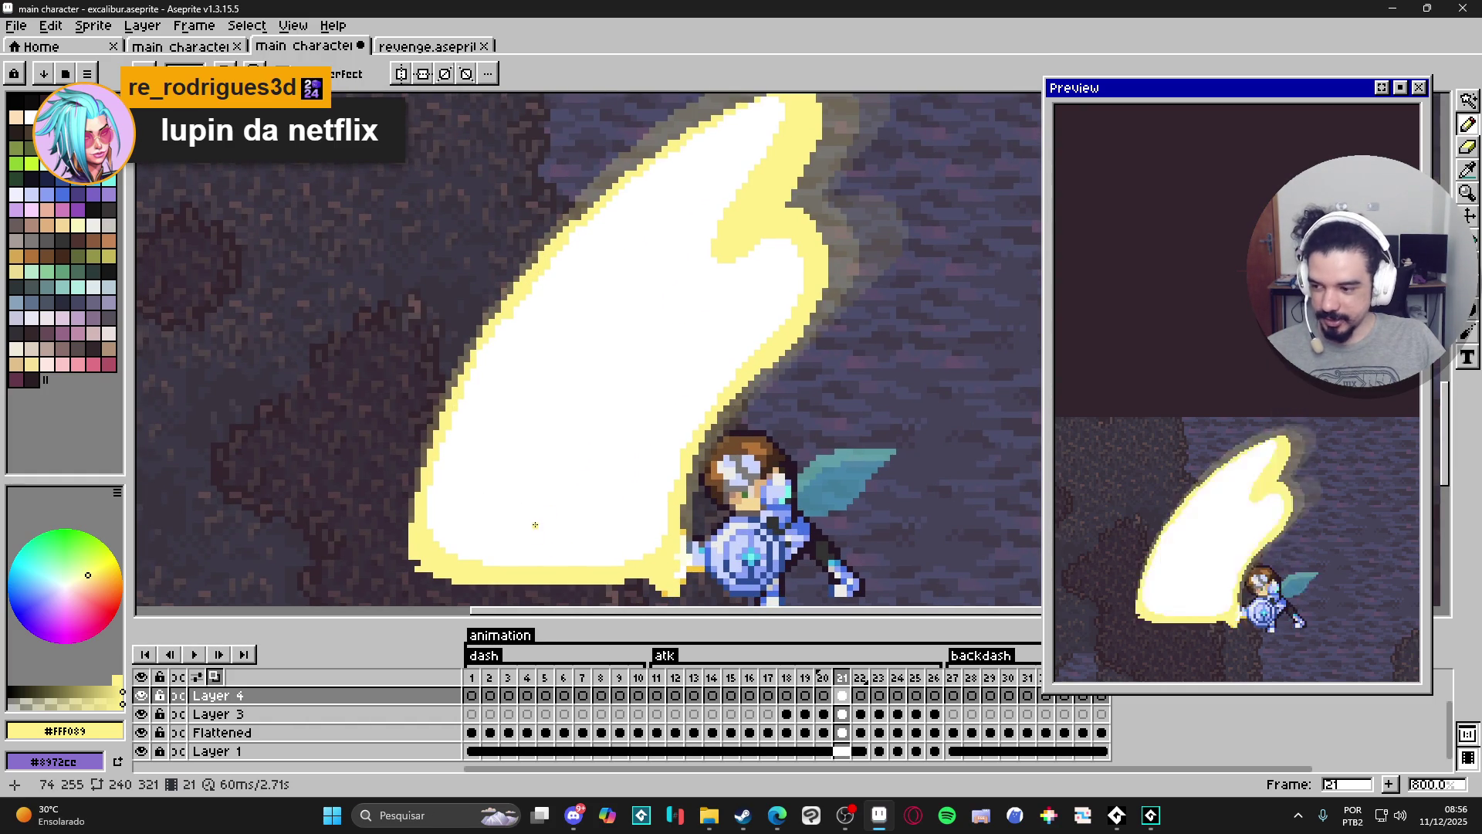
pyautogui.scroll(-1, 536, 538)
pyautogui.scroll(4, 703, 337)
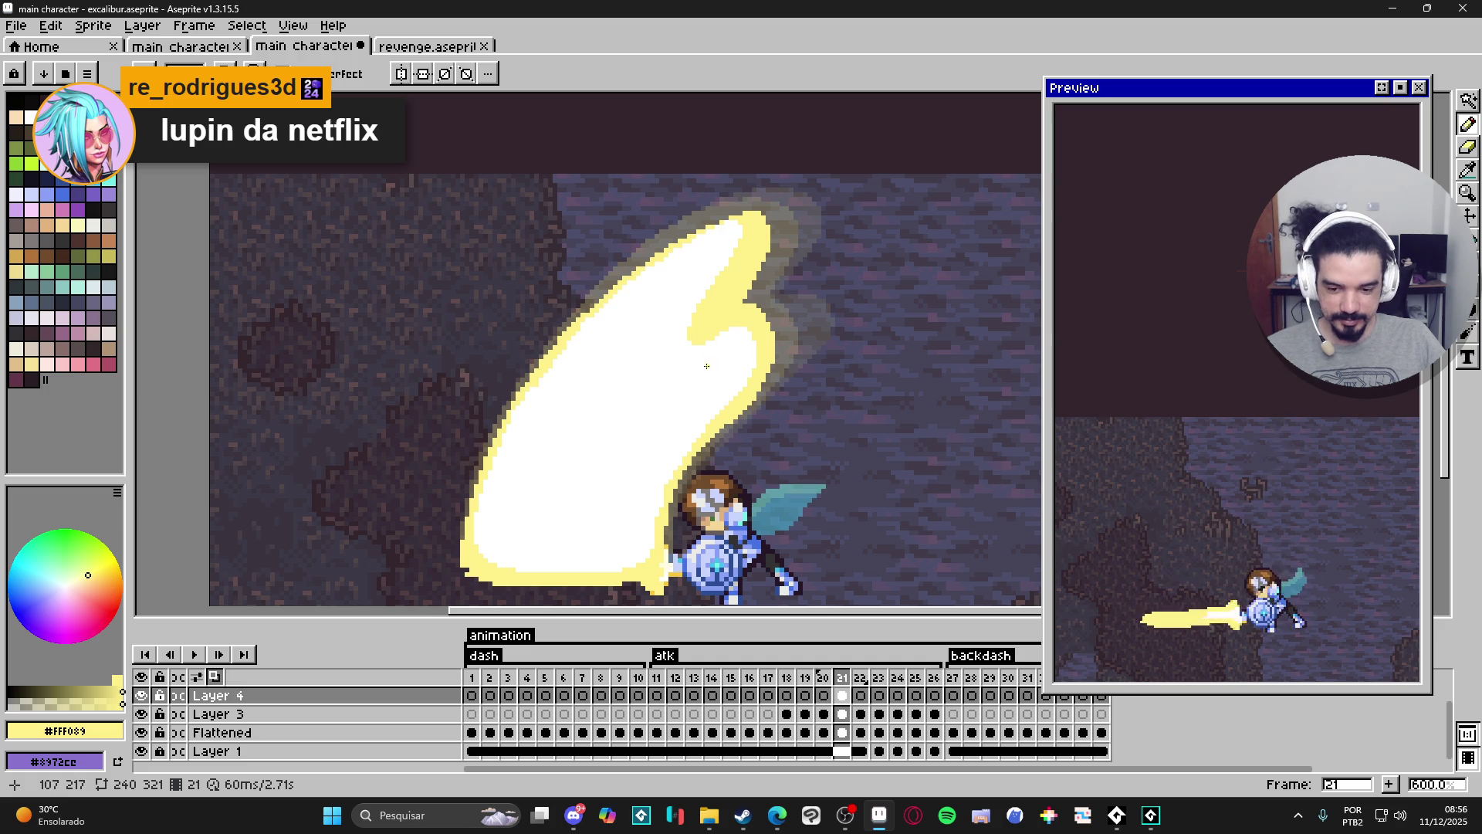
pyautogui.scroll(-1, 721, 382)
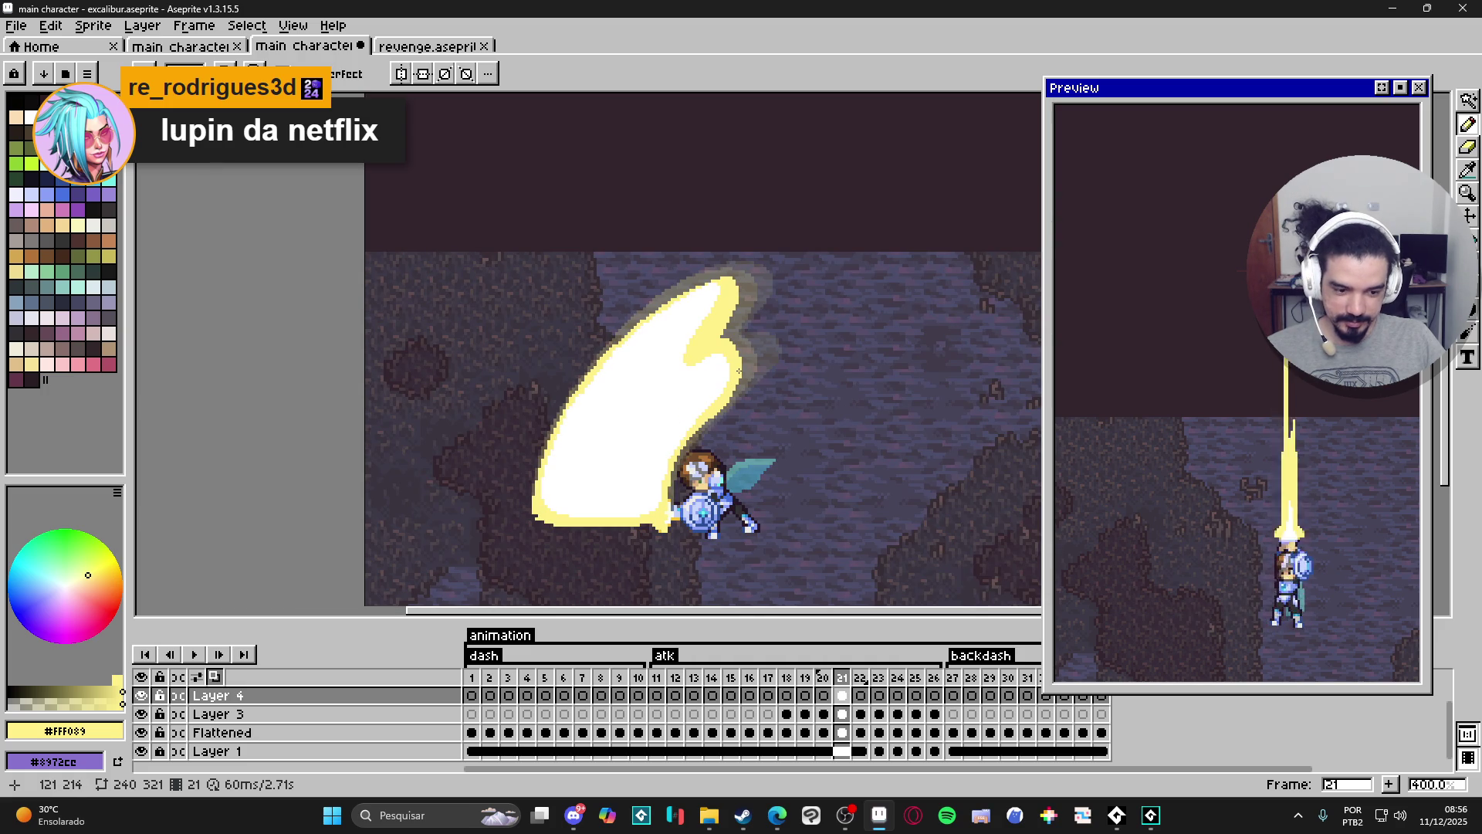
# Try the Screen blend mode on Layer 4, then set it back to Normal.
pyautogui.doubleClick(404, 697)
pyautogui.click(220, 297)
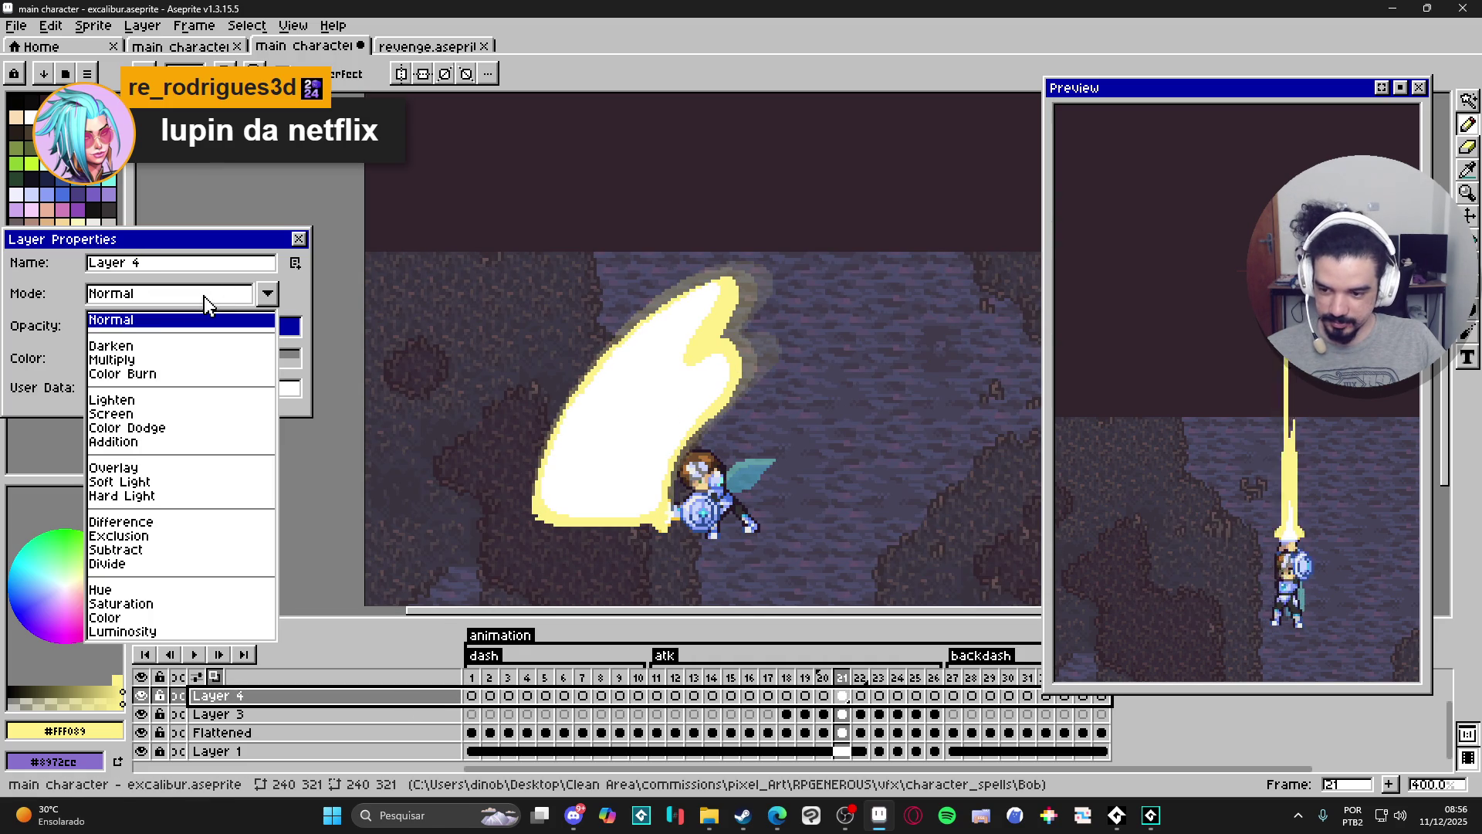
pyautogui.click(153, 414)
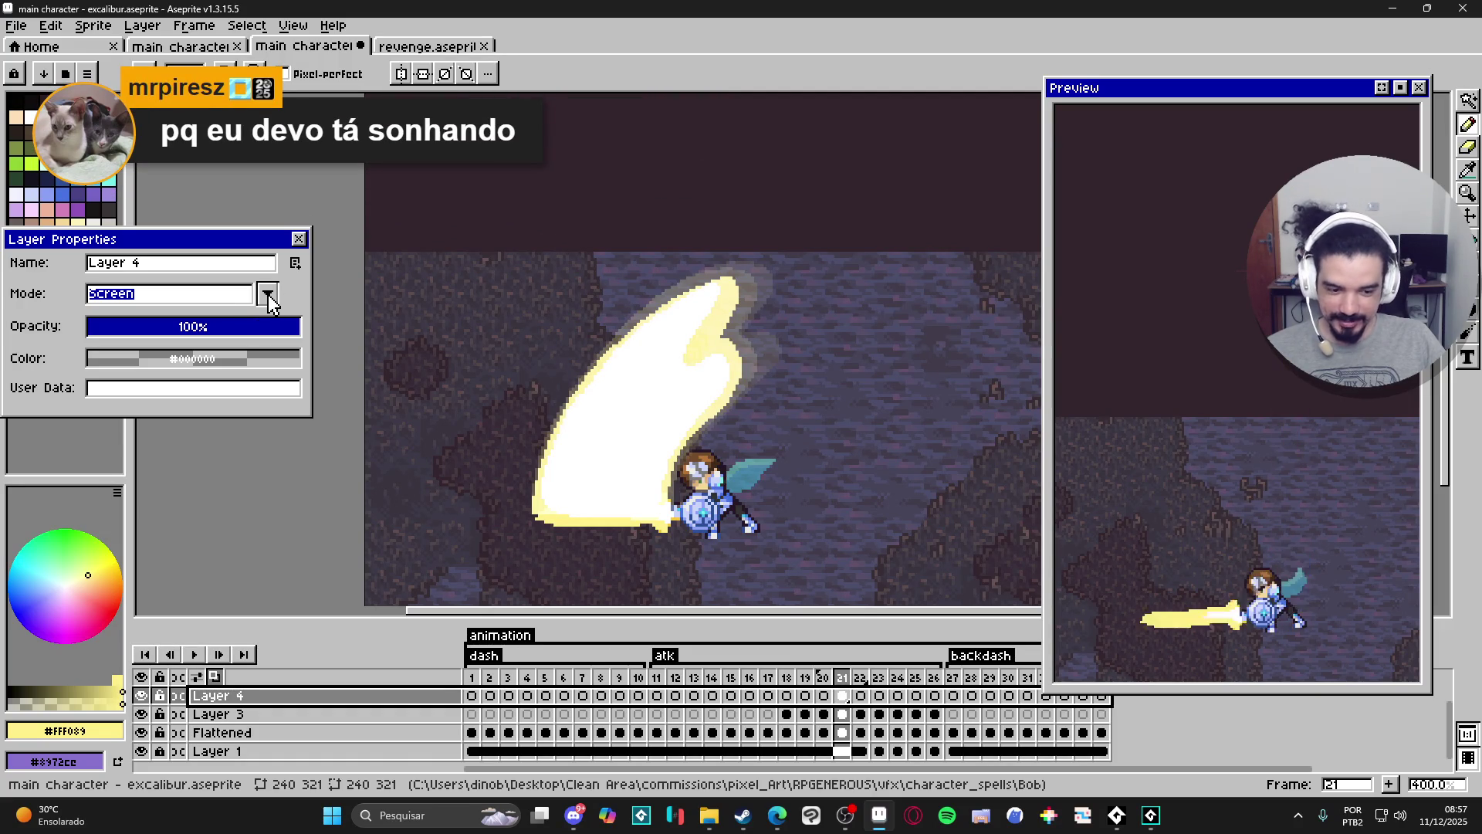
pyautogui.click(268, 295)
pyautogui.click(222, 315)
pyautogui.press('Return')
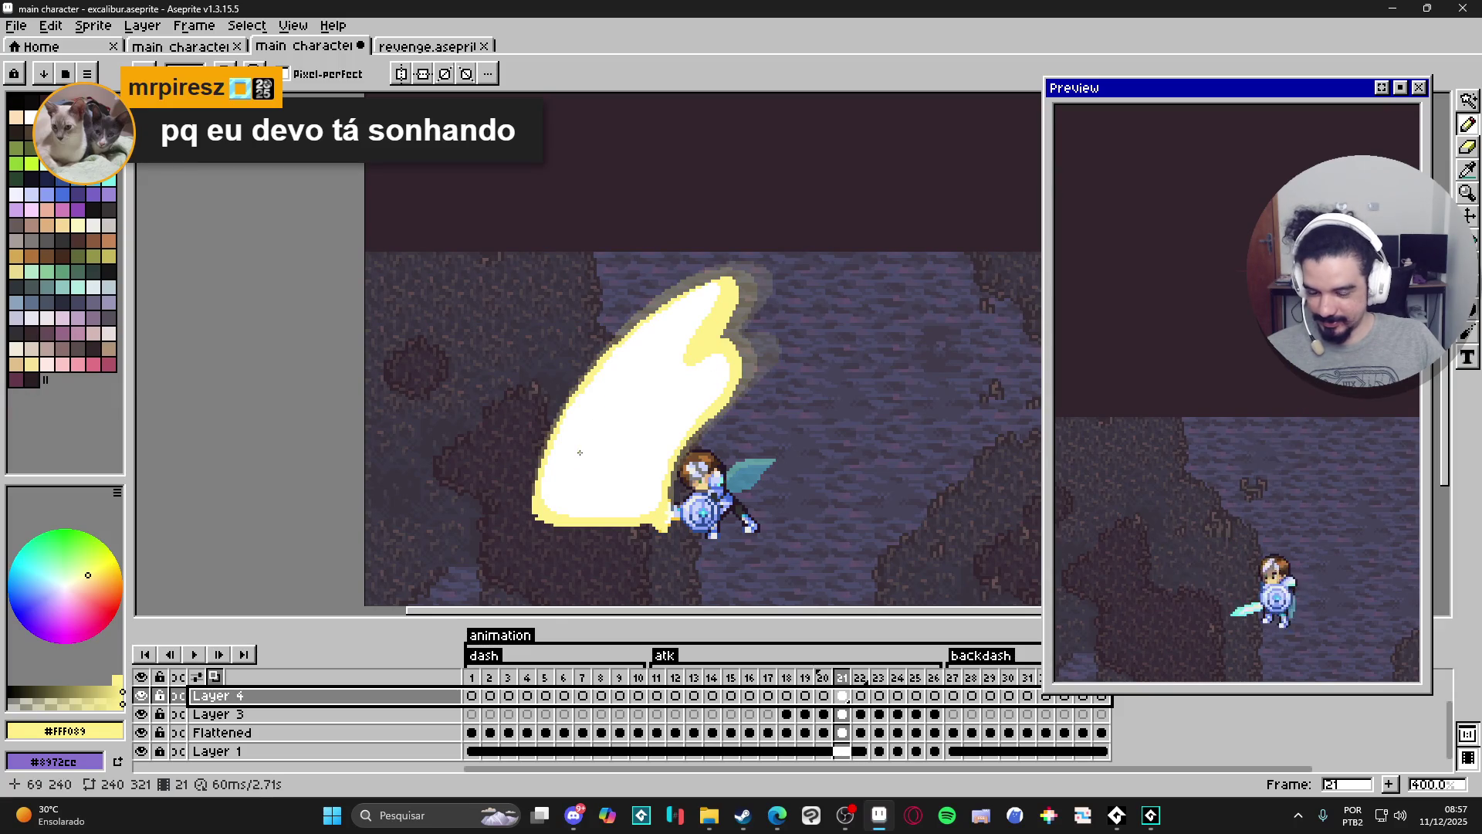
# Dismiss the Canvas Size dialog unchanged and switch to the Eraser.
pyautogui.scroll(3, 556, 515)
pyautogui.hotkey('ctrl', 'alt', 'c')
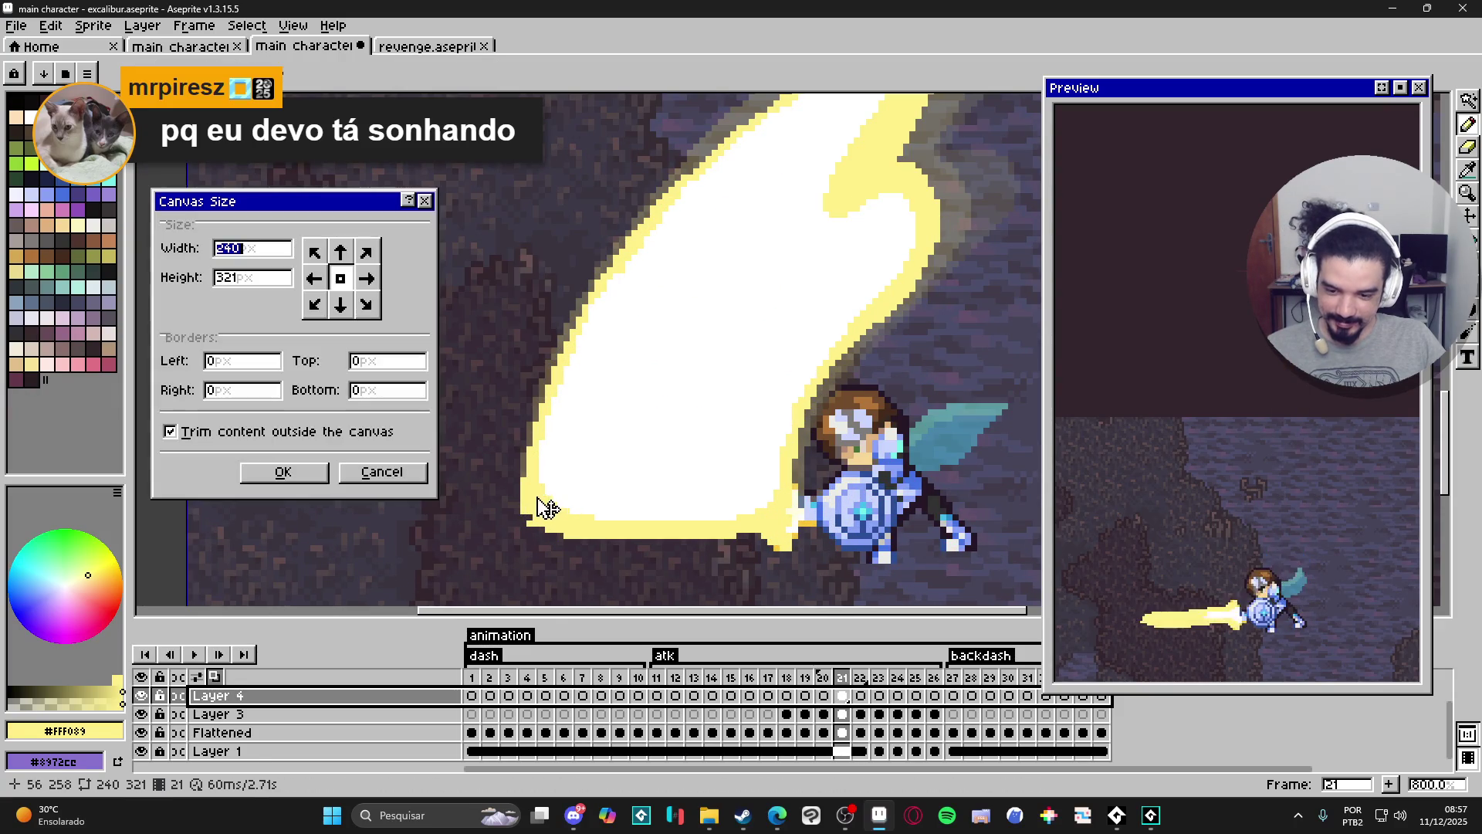
pyautogui.press('Escape')
pyautogui.scroll(3, 541, 506)
pyautogui.press('e')
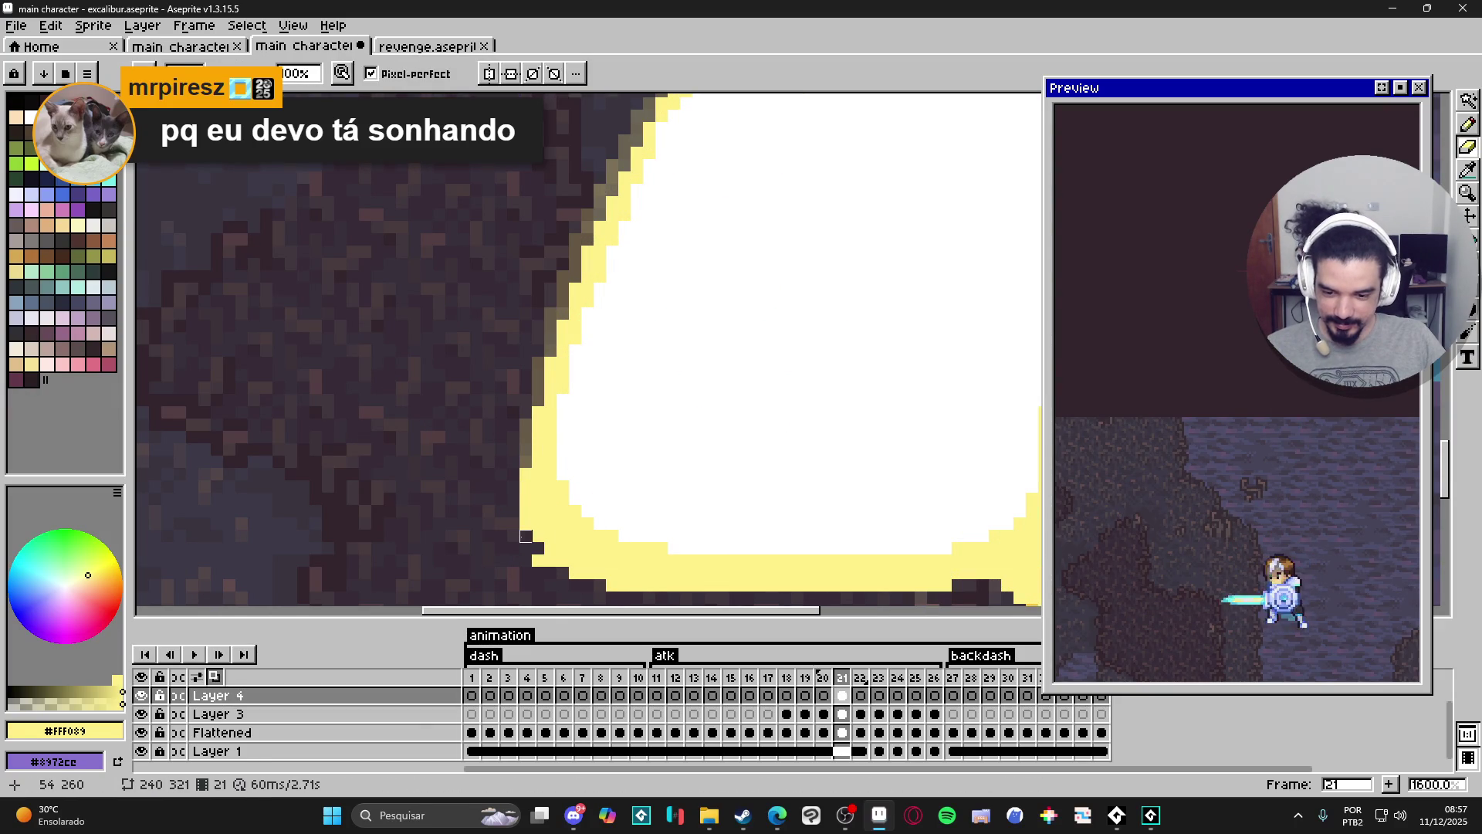
pyautogui.scroll(-5, 533, 550)
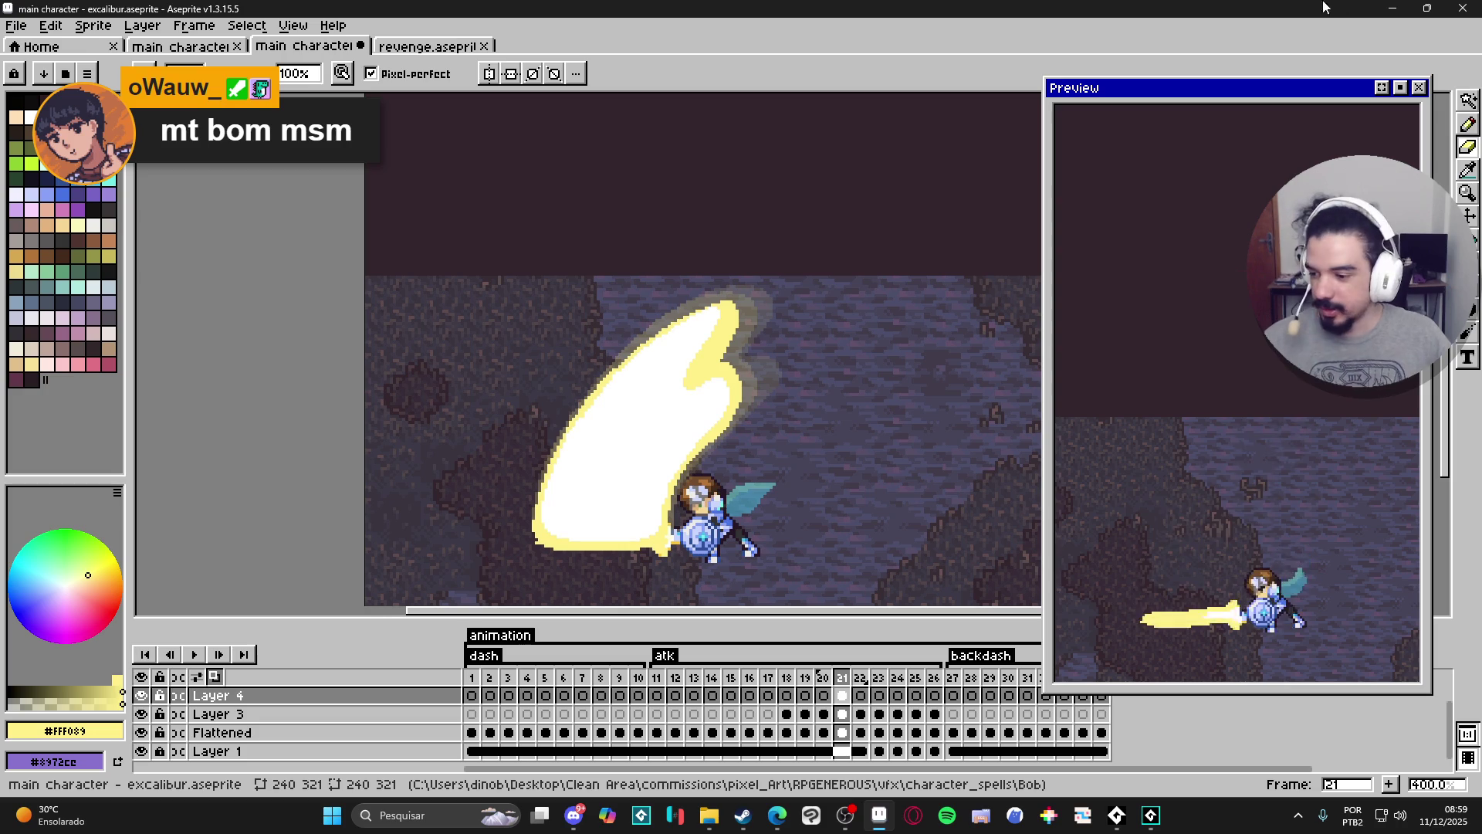
# Undo the last Eraser stroke on the slash and return to the Pencil.
pyautogui.scroll(5, 743, 446)
pyautogui.press('v')
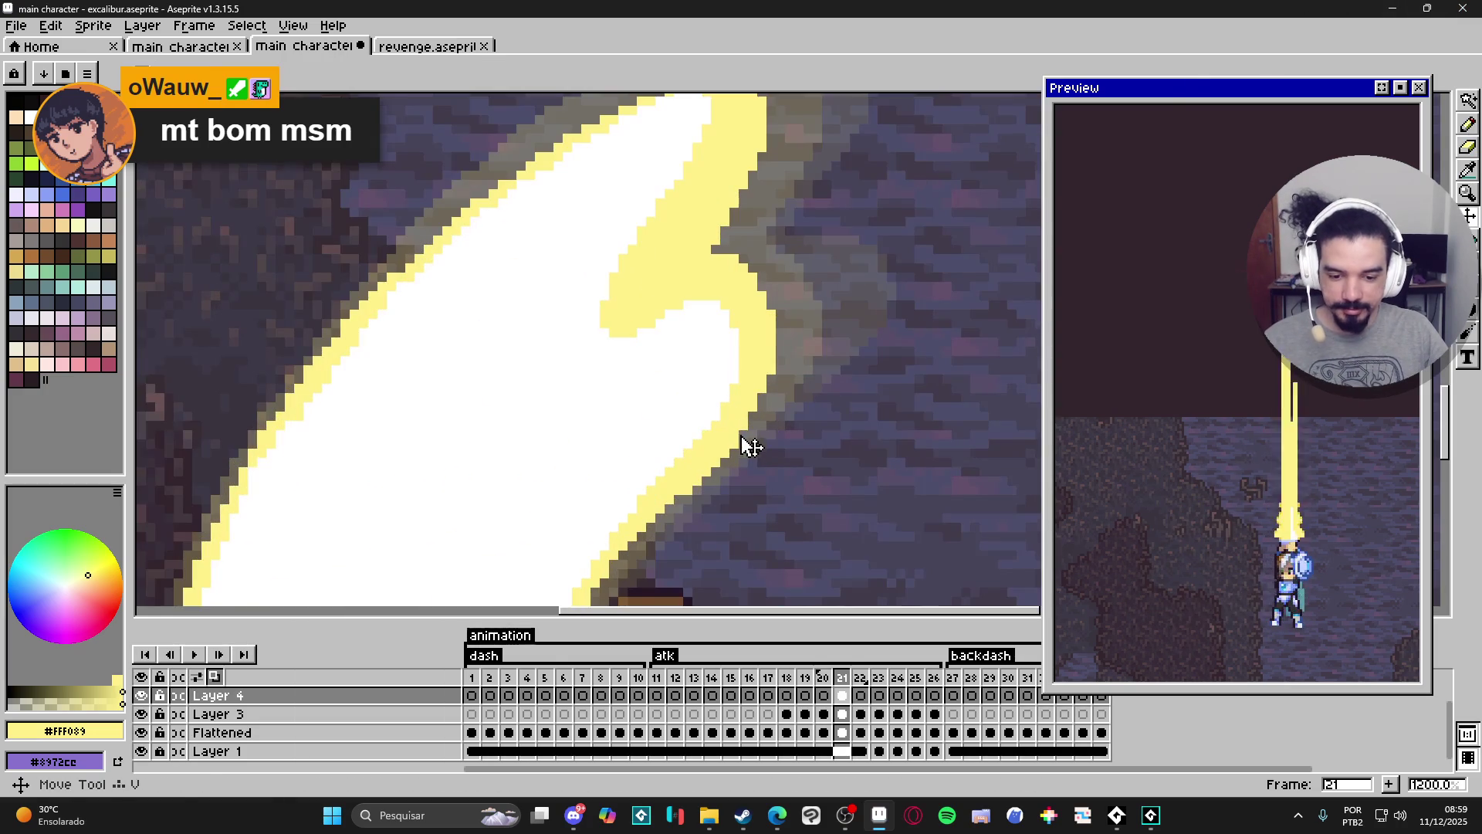
pyautogui.scroll(1, 747, 446)
pyautogui.press('b')
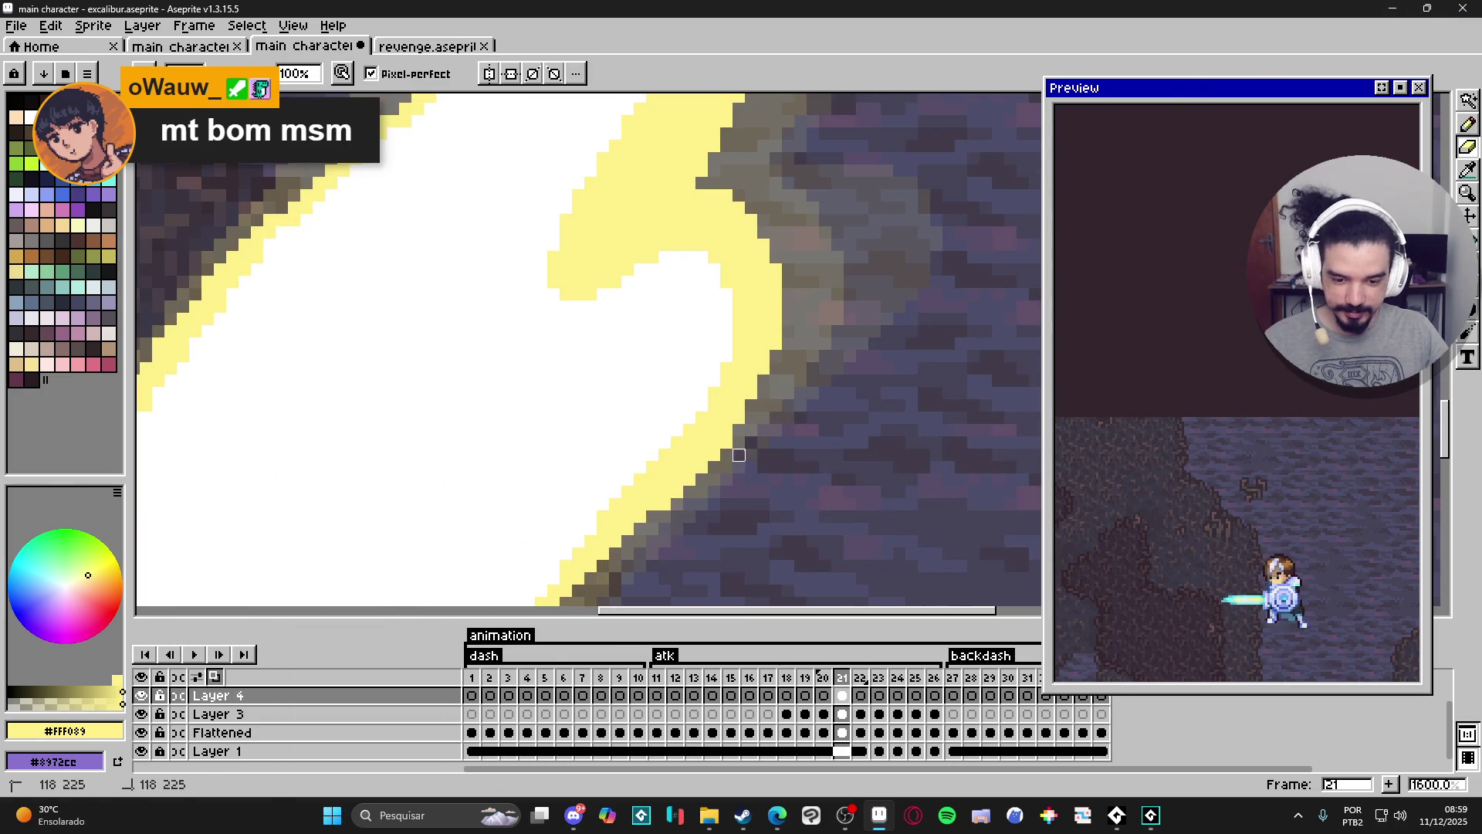
pyautogui.scroll(-3, 756, 463)
pyautogui.hotkey('ctrl', 'z')
pyautogui.press('v')
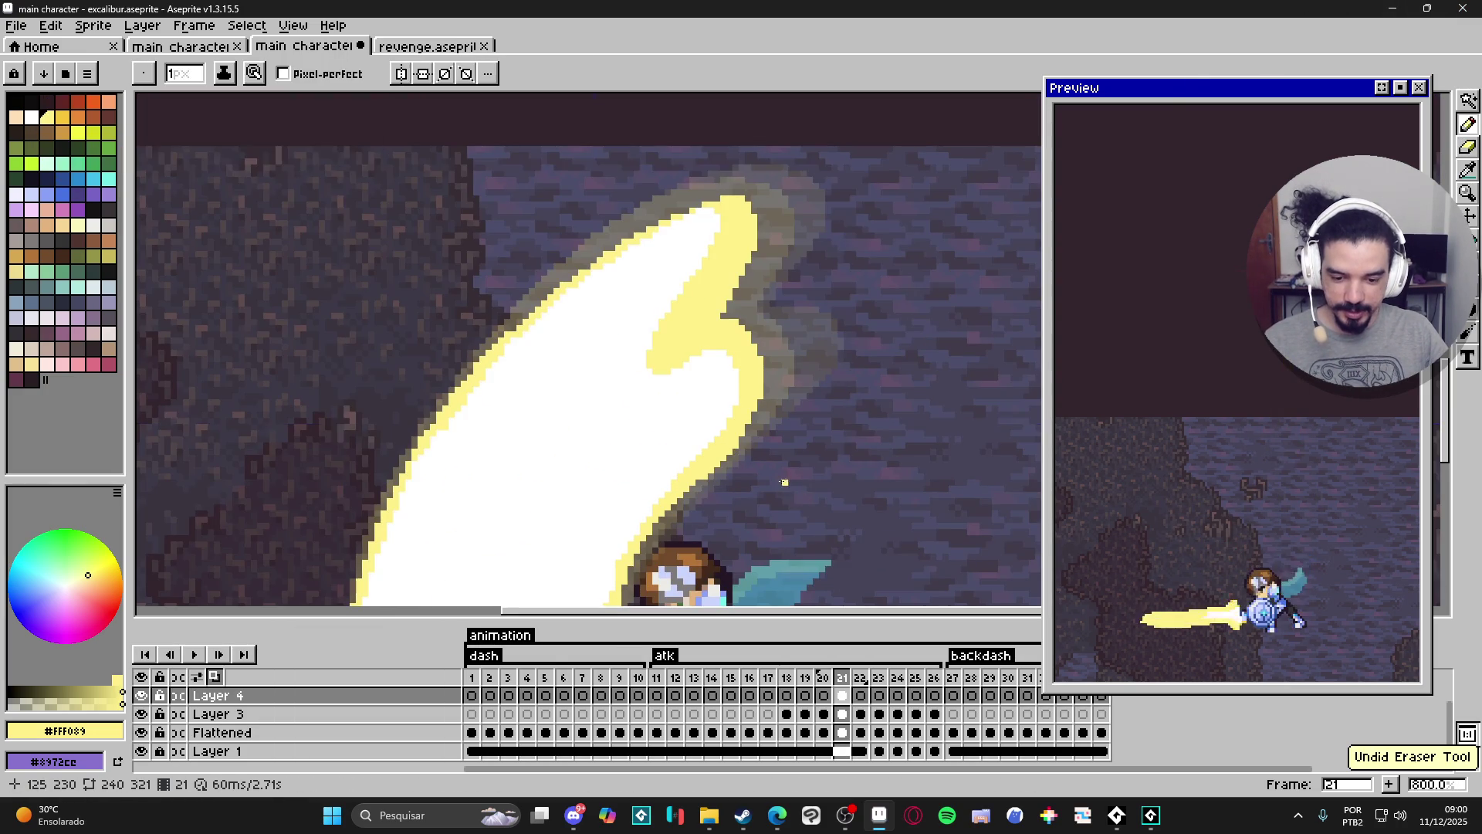
pyautogui.press('b')
pyautogui.scroll(-3, 726, 494)
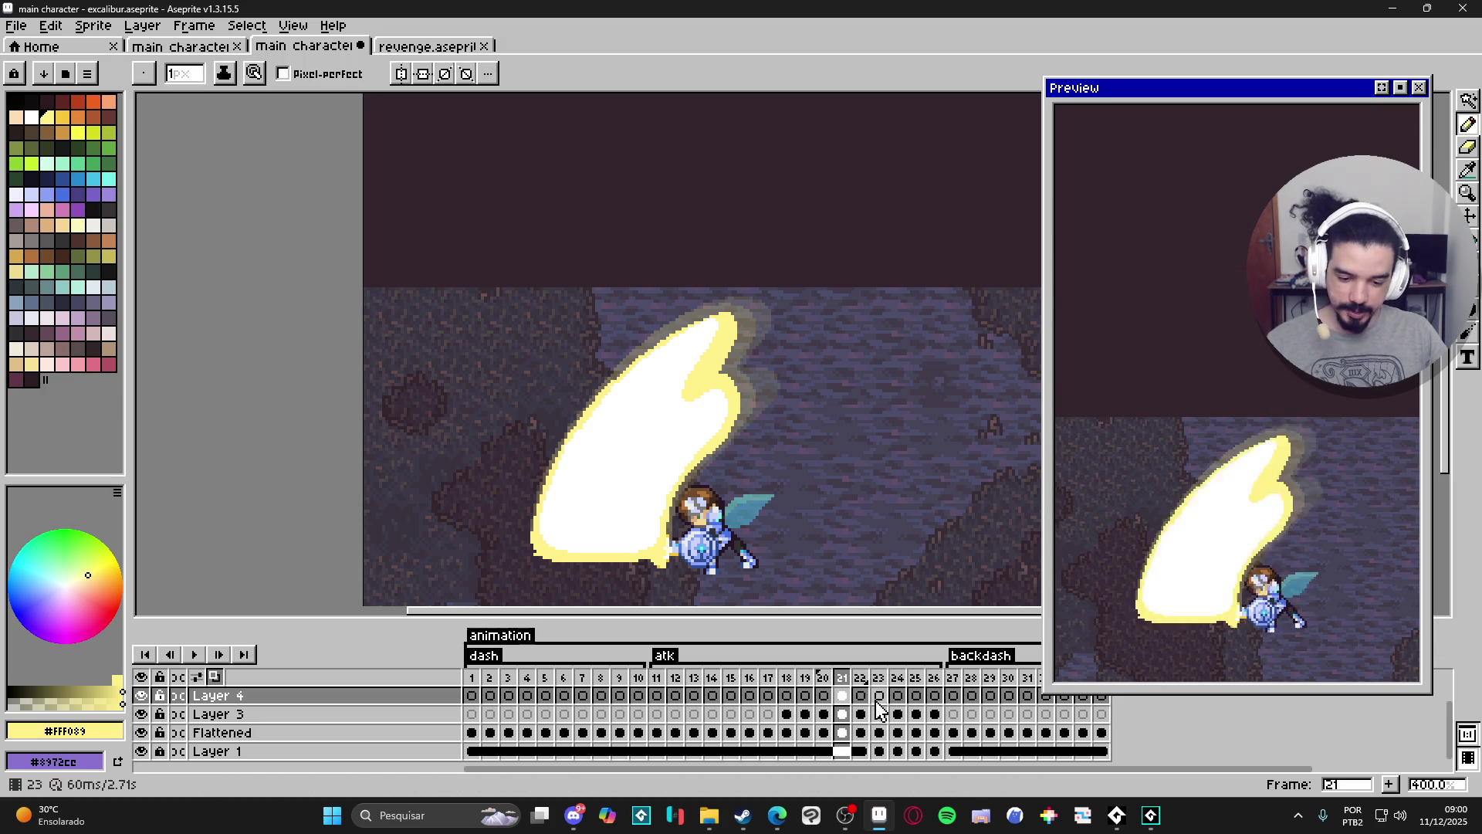
# Step through frames 22–26, return to frame 22, and hide the cave background Layer 1.
pyautogui.click(861, 678)
pyautogui.click(879, 677)
pyautogui.click(898, 677)
pyautogui.click(917, 680)
pyautogui.press('Right')
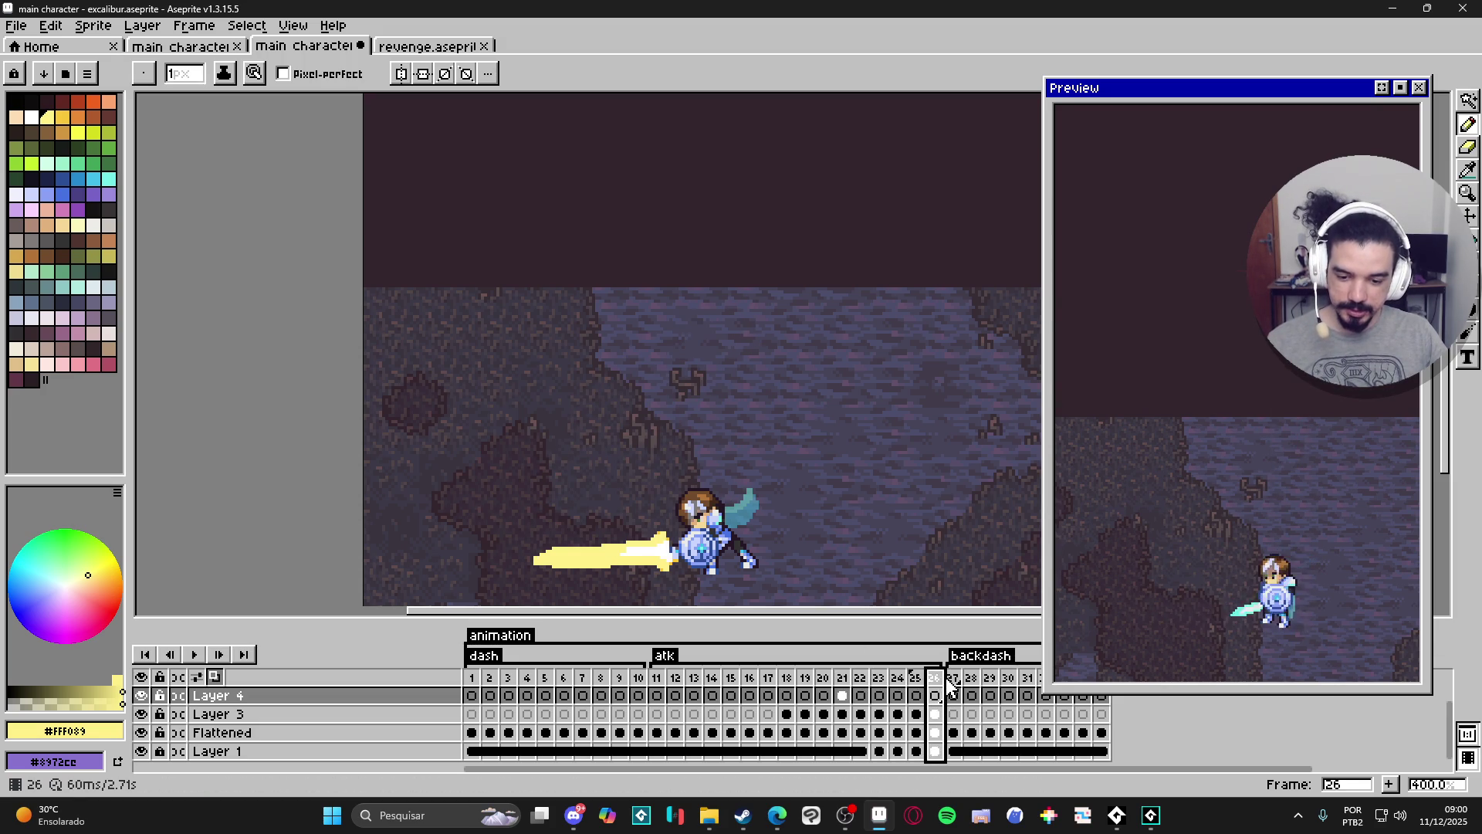
pyautogui.click(842, 693)
pyautogui.click(861, 694)
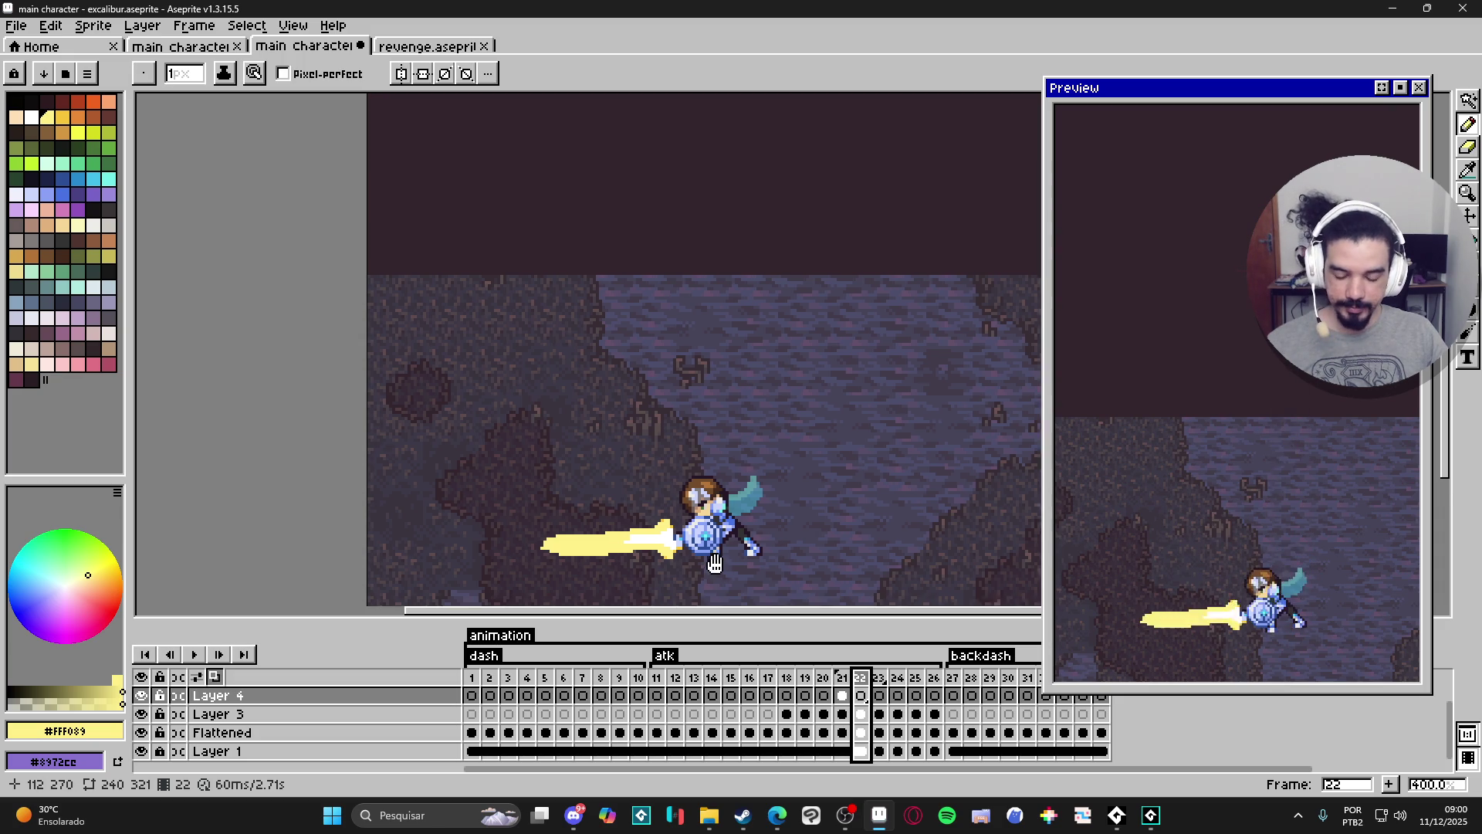
pyautogui.scroll(-2, 708, 595)
pyautogui.scroll(-1, 244, 742)
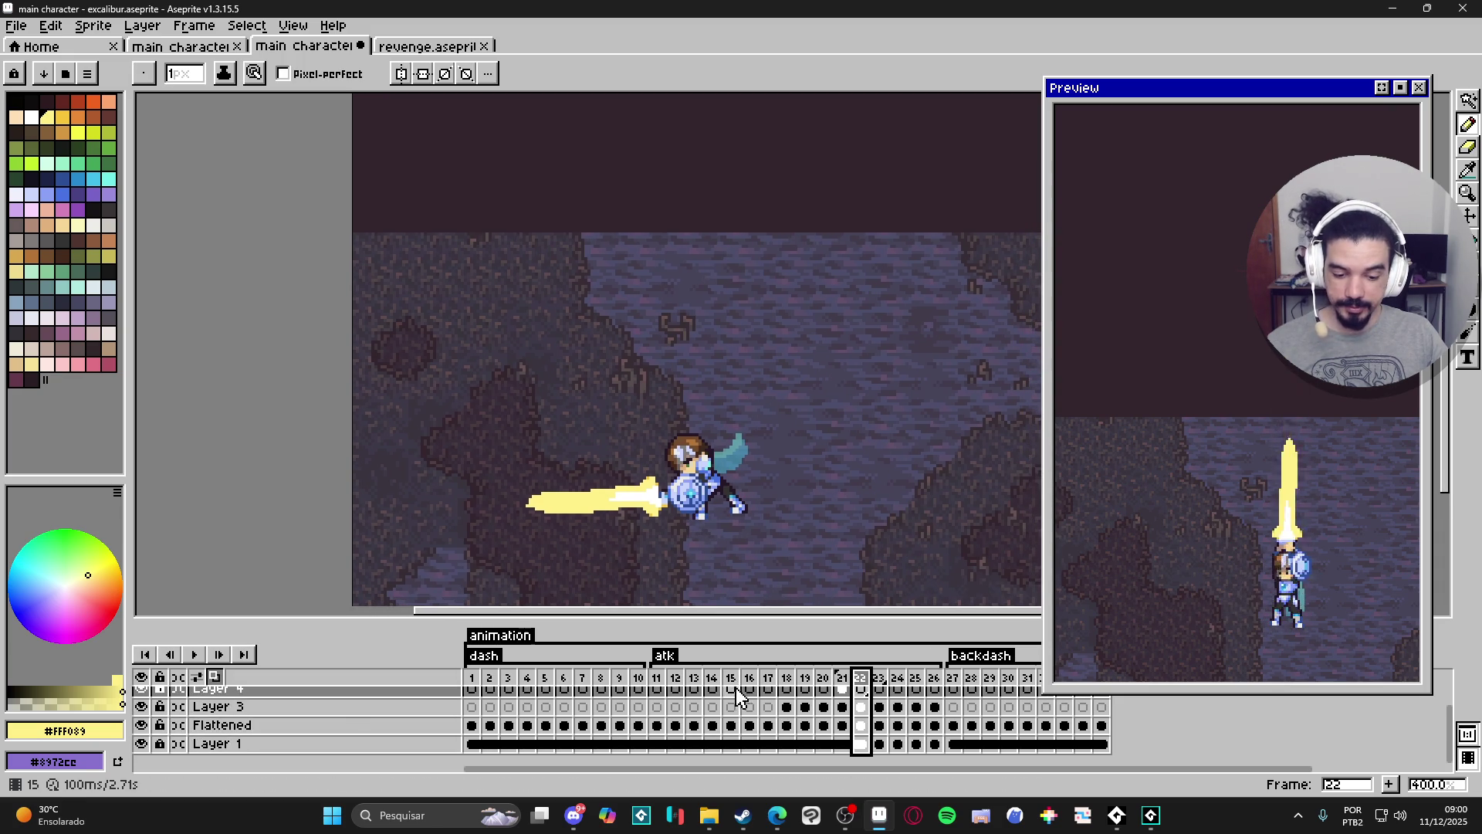
pyautogui.click(141, 744)
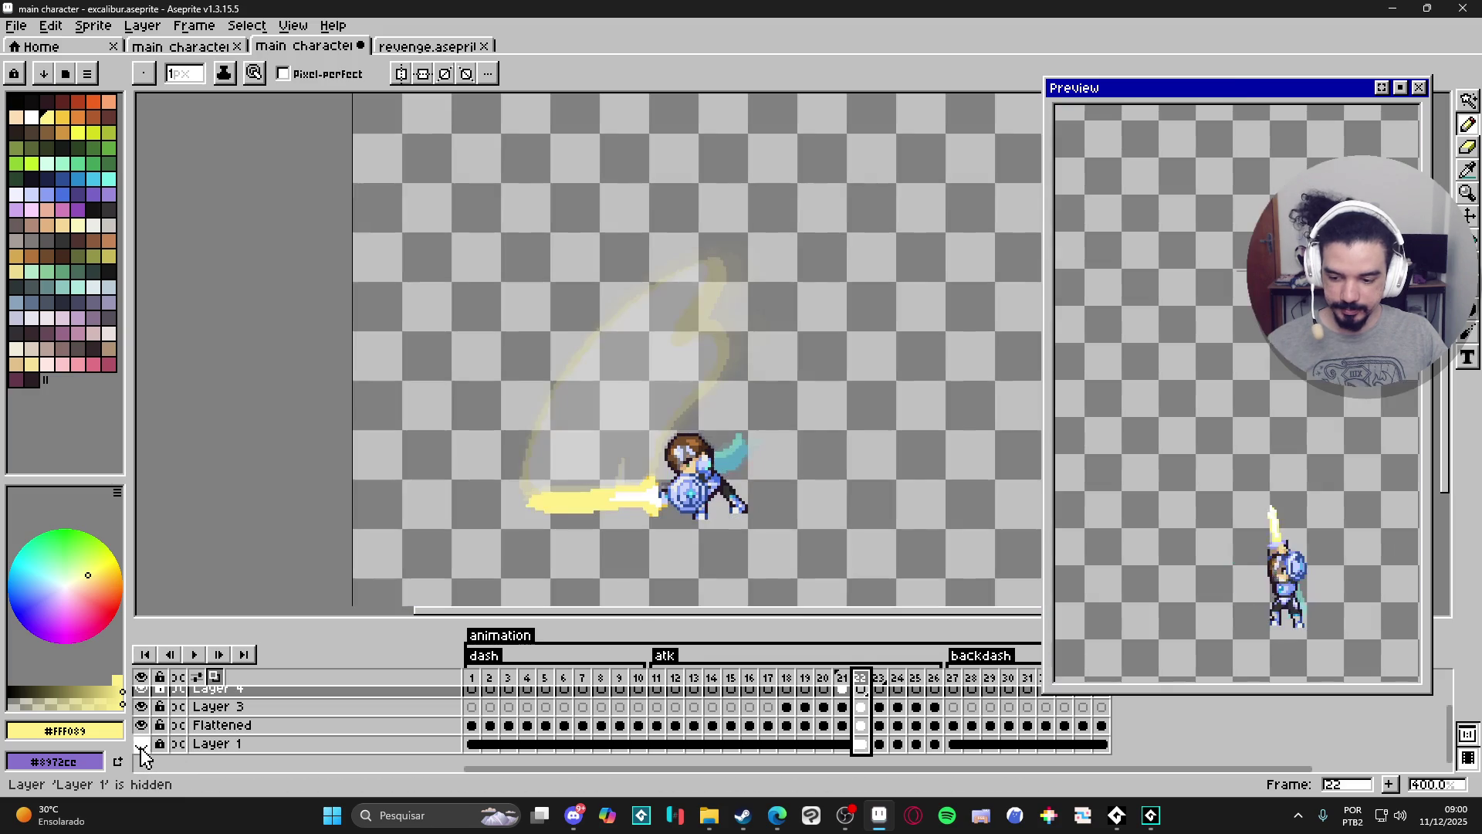
# Toggle Layers 3 and 4 to compare the slashes, then select Layer 4's cel at frame 22.
pyautogui.click(141, 708)
pyautogui.click(141, 708)
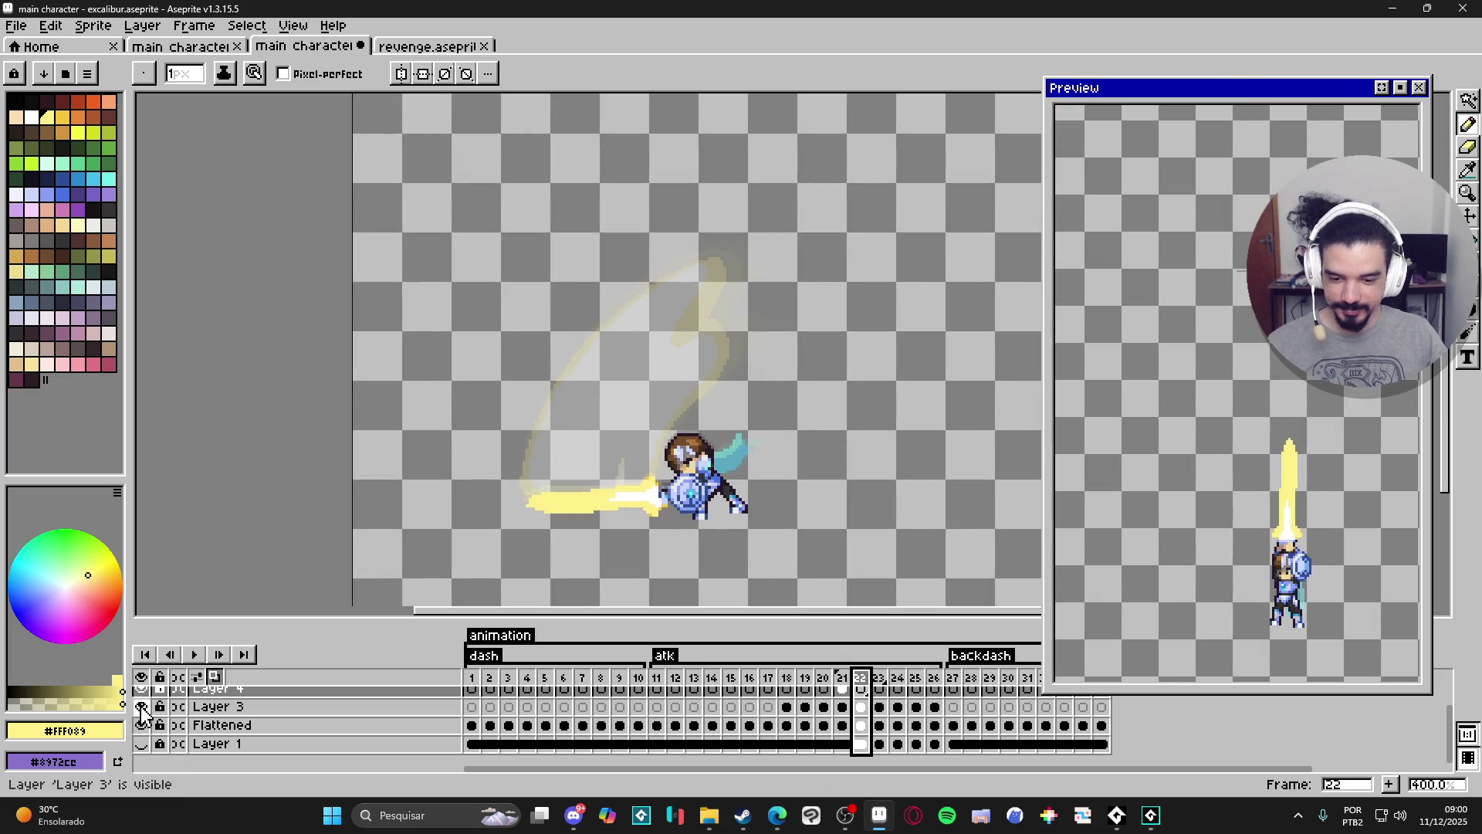
pyautogui.scroll(1, 142, 714)
pyautogui.click(142, 716)
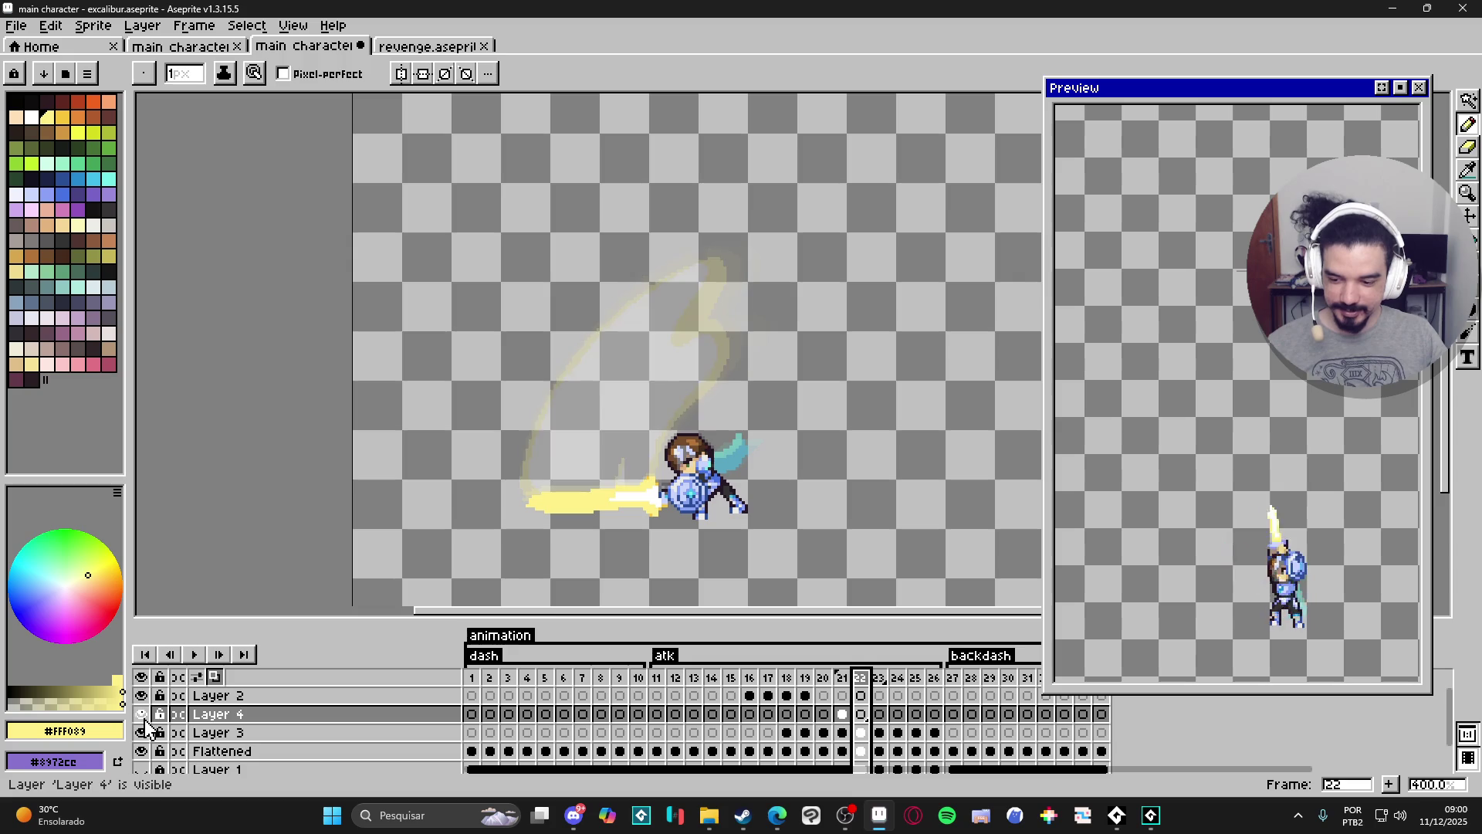
pyautogui.click(142, 717)
pyautogui.click(141, 717)
pyautogui.click(141, 727)
pyautogui.doubleClick(141, 727)
pyautogui.click(141, 727)
pyautogui.click(141, 717)
pyautogui.click(142, 716)
pyautogui.click(142, 716)
pyautogui.click(141, 716)
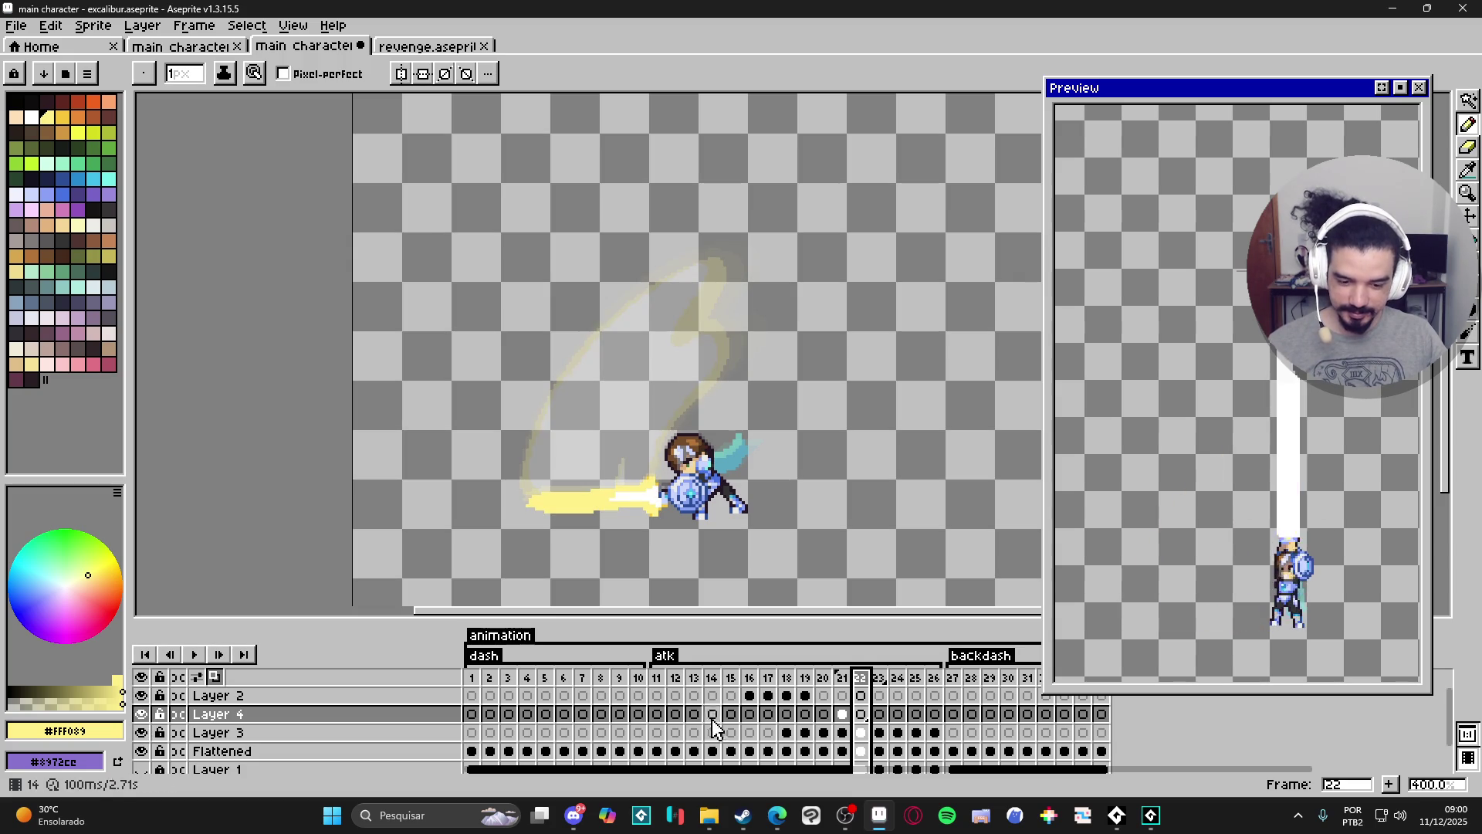
pyautogui.click(861, 714)
pyautogui.scroll(1, 636, 310)
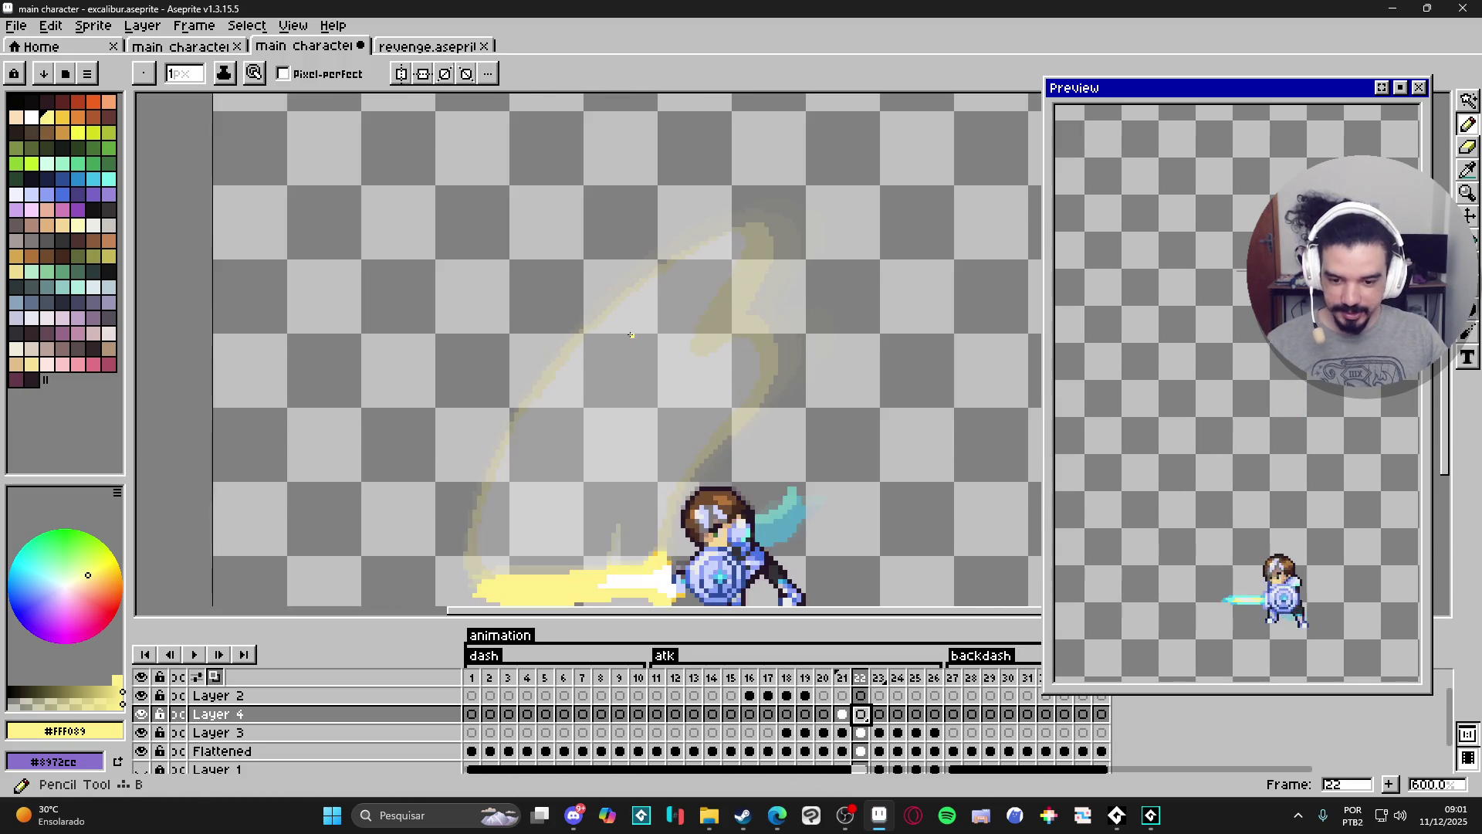
# Draw the curved yellow slash outline on Layer 4, rising from the blade trail to its tip.
pyautogui.scroll(1, 653, 379)
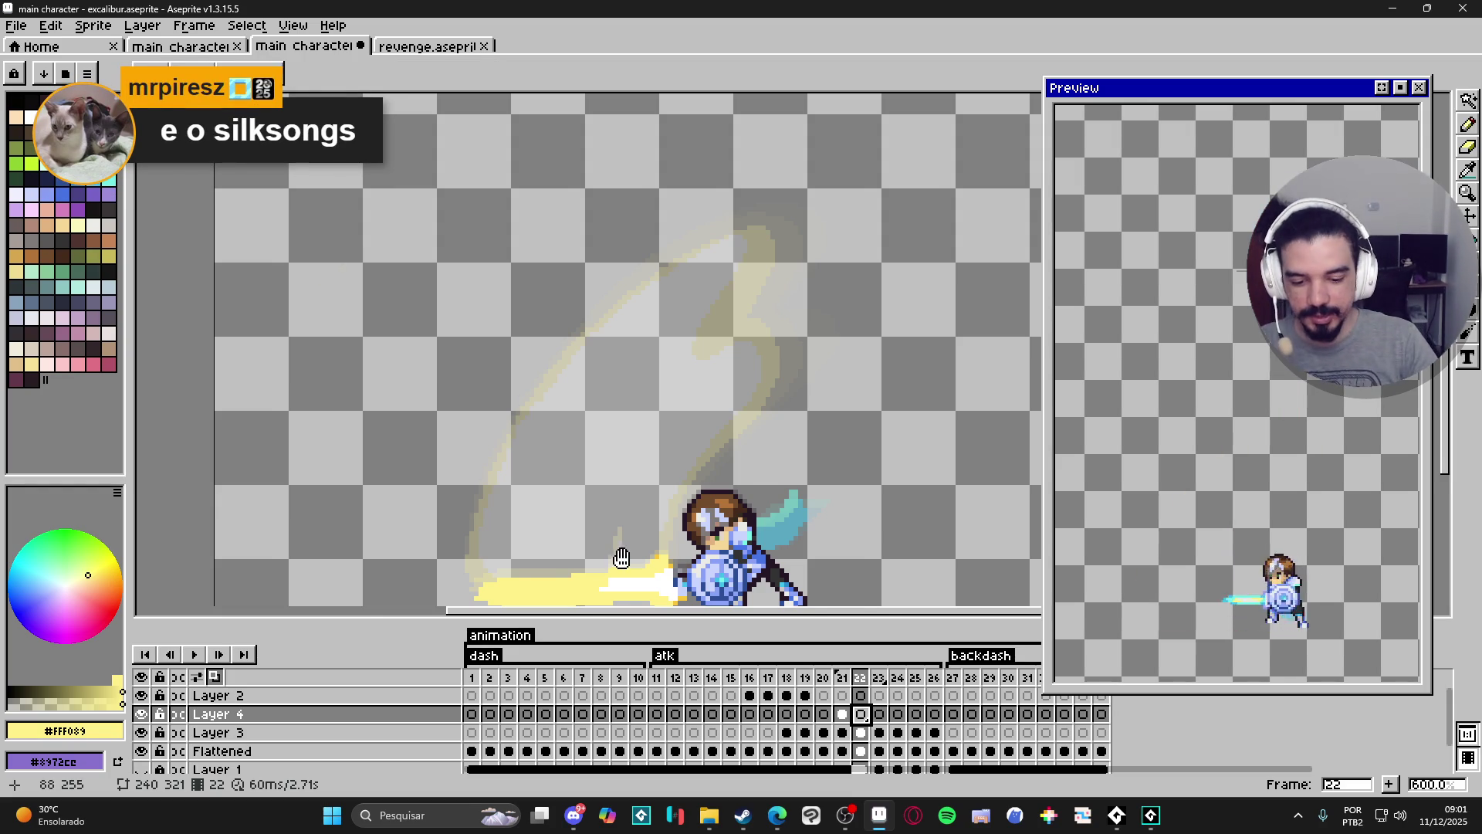
pyautogui.moveTo(619, 556); pyautogui.dragTo(627, 531)
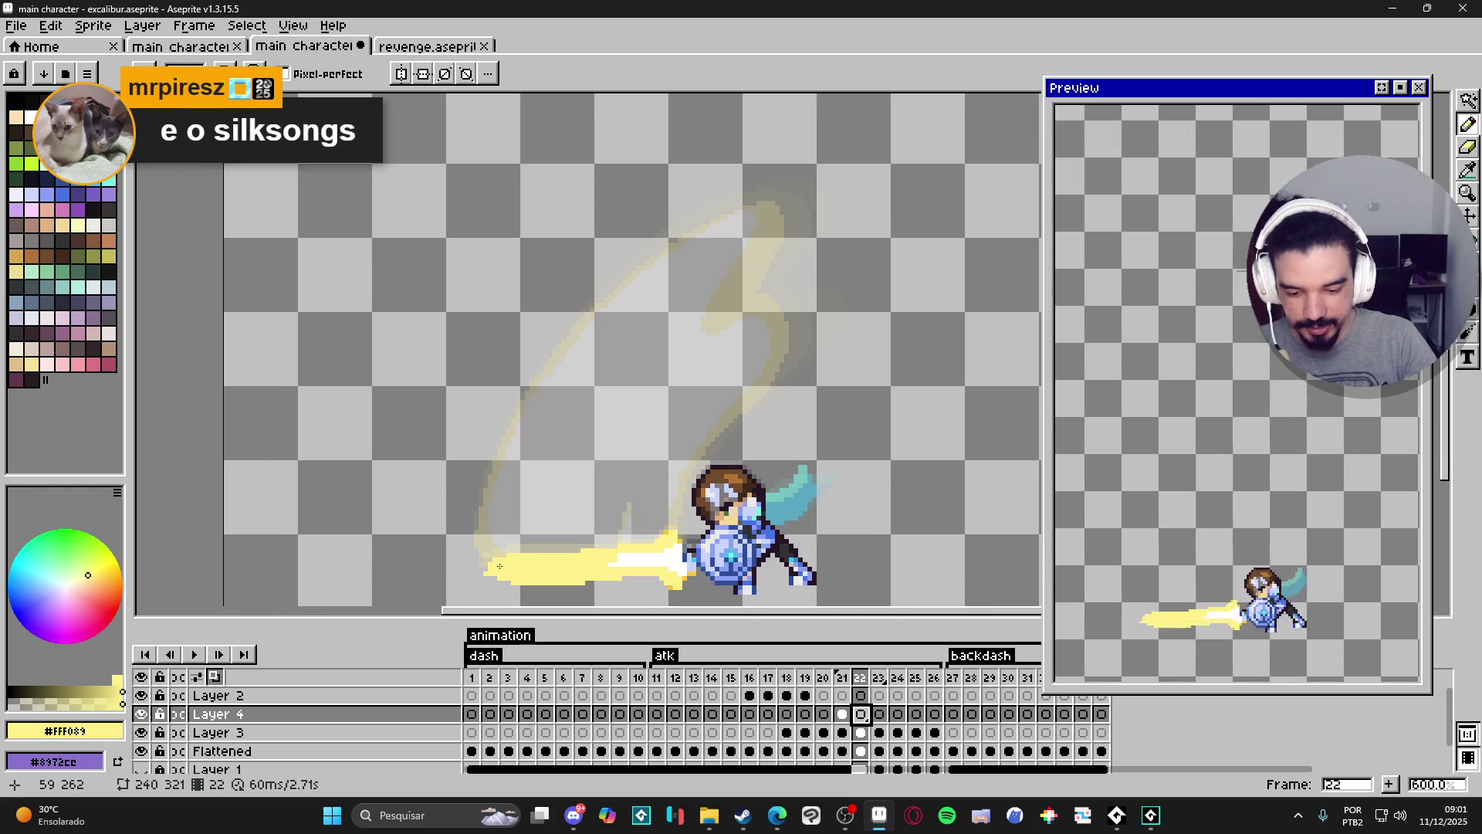
pyautogui.moveTo(500, 568); pyautogui.dragTo(498, 545)
pyautogui.moveTo(550, 431); pyautogui.dragTo(505, 518)
pyautogui.moveTo(568, 399); pyautogui.dragTo(544, 429)
pyautogui.moveTo(581, 366); pyautogui.dragTo(535, 444)
pyautogui.moveTo(634, 347); pyautogui.dragTo(573, 393)
pyautogui.moveTo(648, 349)
pyautogui.mouseDown()
pyautogui.moveTo(645, 433)
pyautogui.moveTo(694, 450)
pyautogui.moveTo(660, 533)
pyautogui.mouseUp()
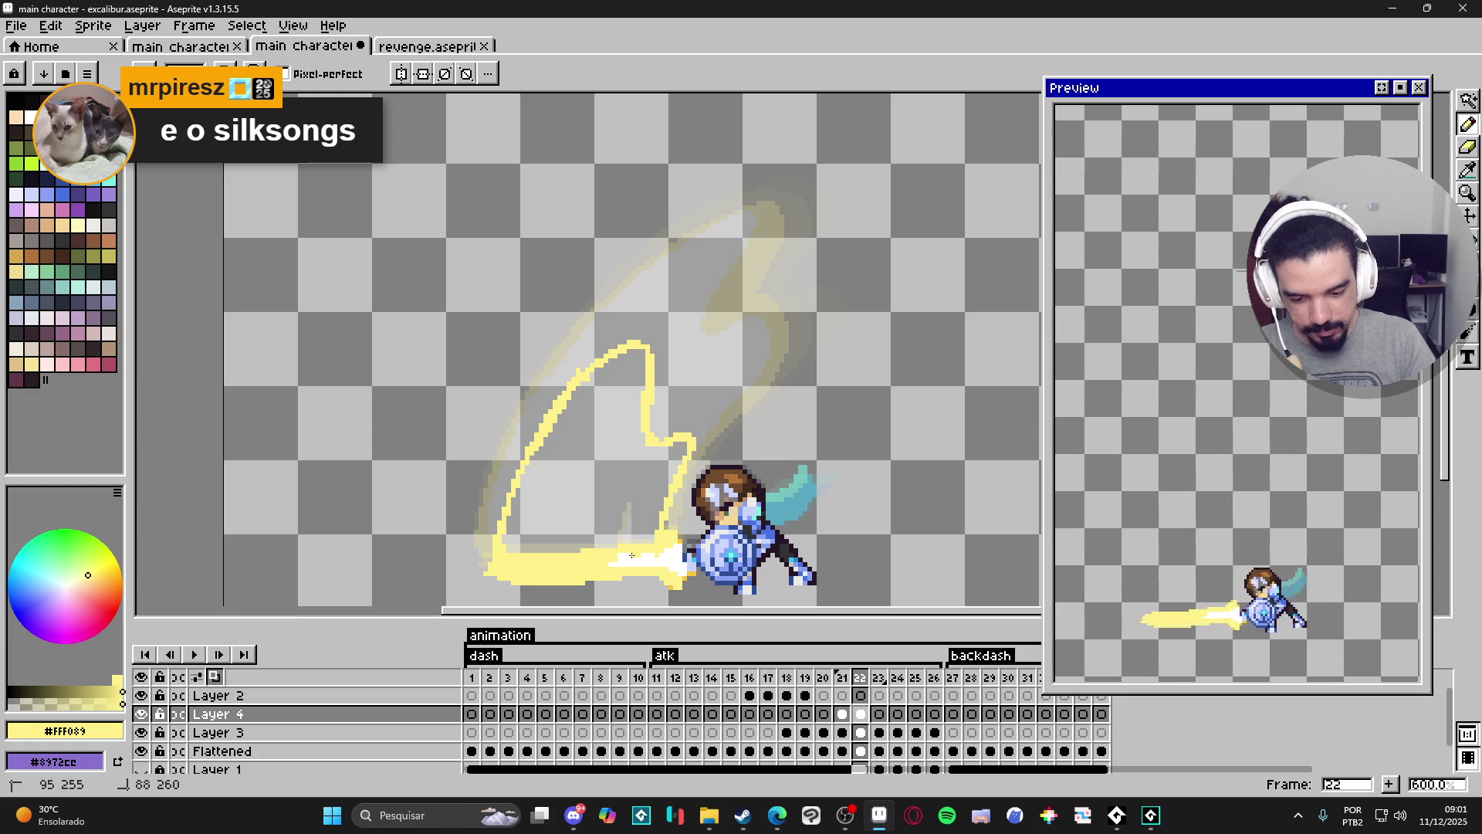
# Bucket-fill the slash outline solid pale yellow.
pyautogui.press('g')
pyautogui.click(610, 521)
pyautogui.press('b')
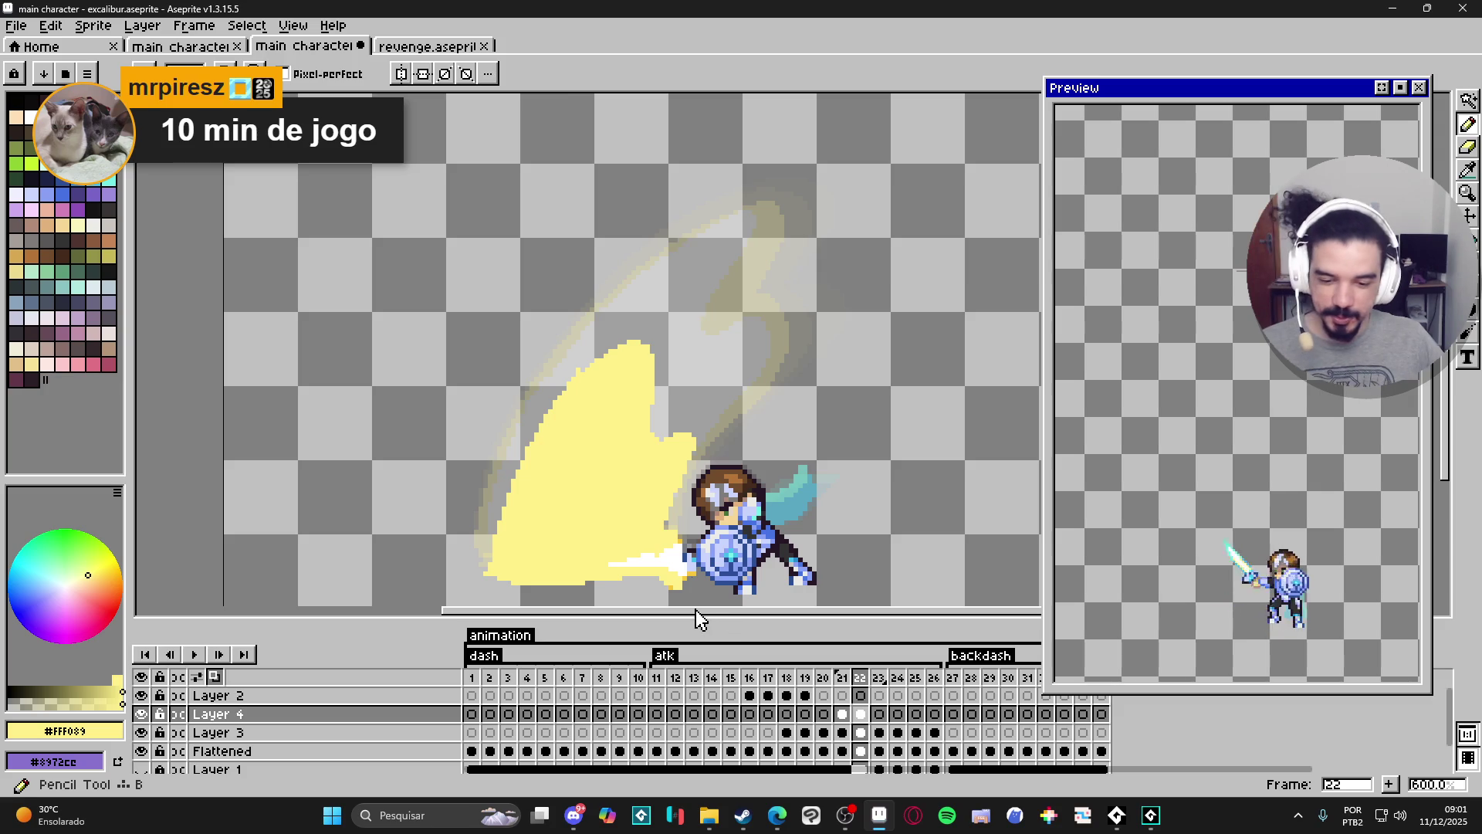
# Touch up the slash with yellow pixels on its top, upper-left and right edges.
pyautogui.scroll(3, 664, 439)
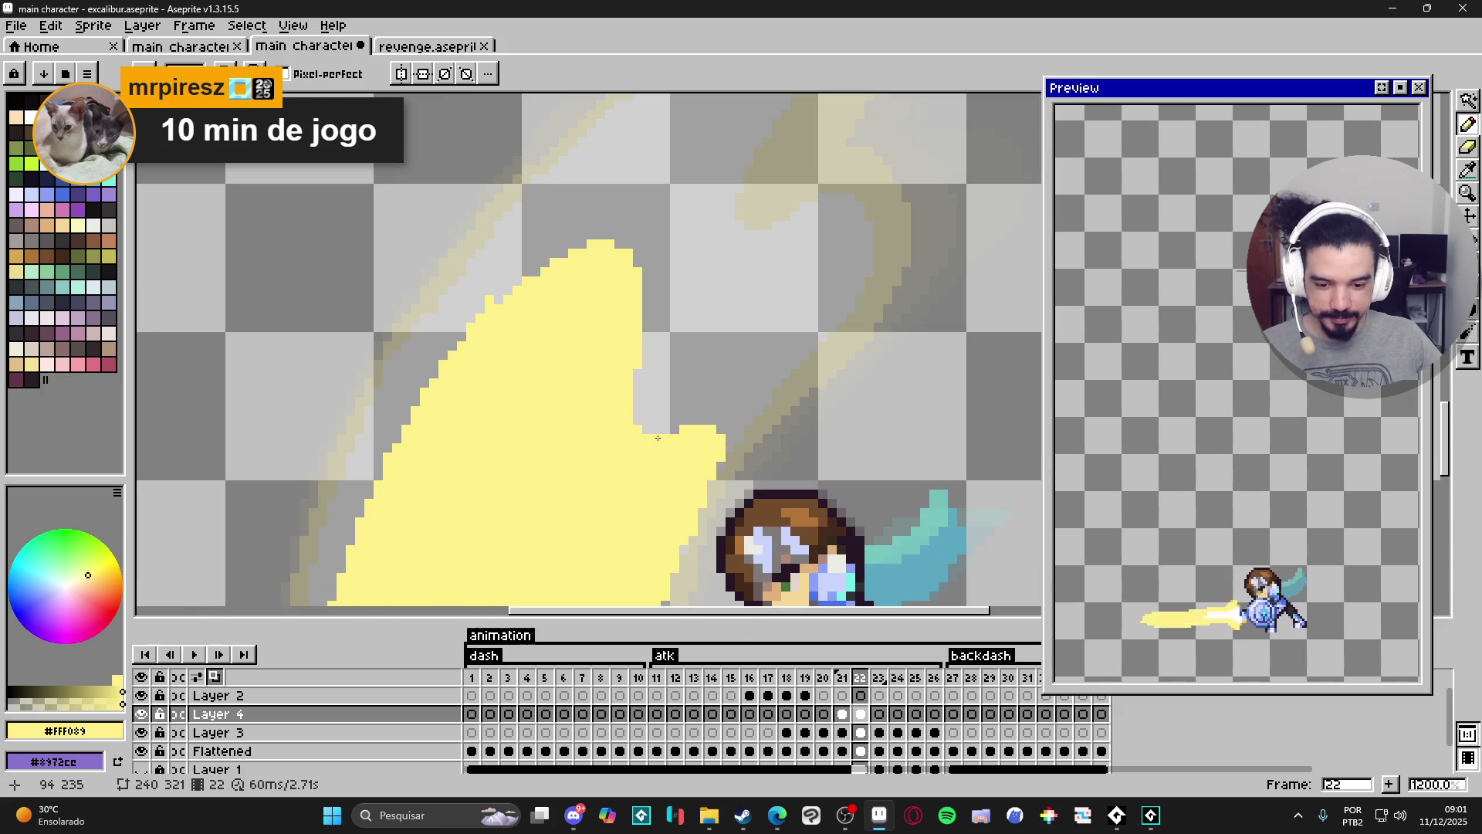
pyautogui.click(679, 432)
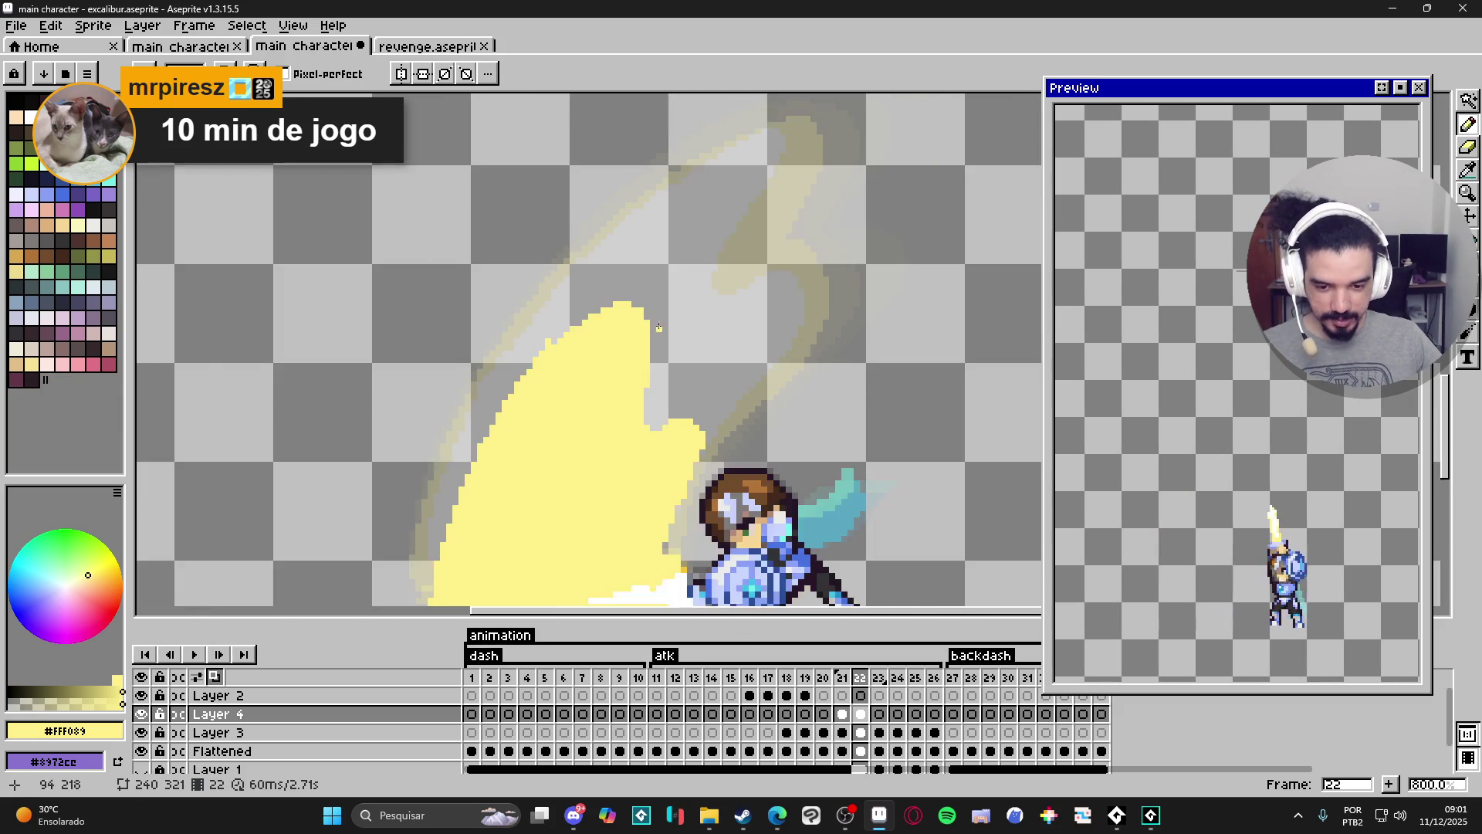
pyautogui.scroll(-2, 541, 433)
pyautogui.scroll(2, 507, 359)
pyautogui.press('e')
pyautogui.press('b')
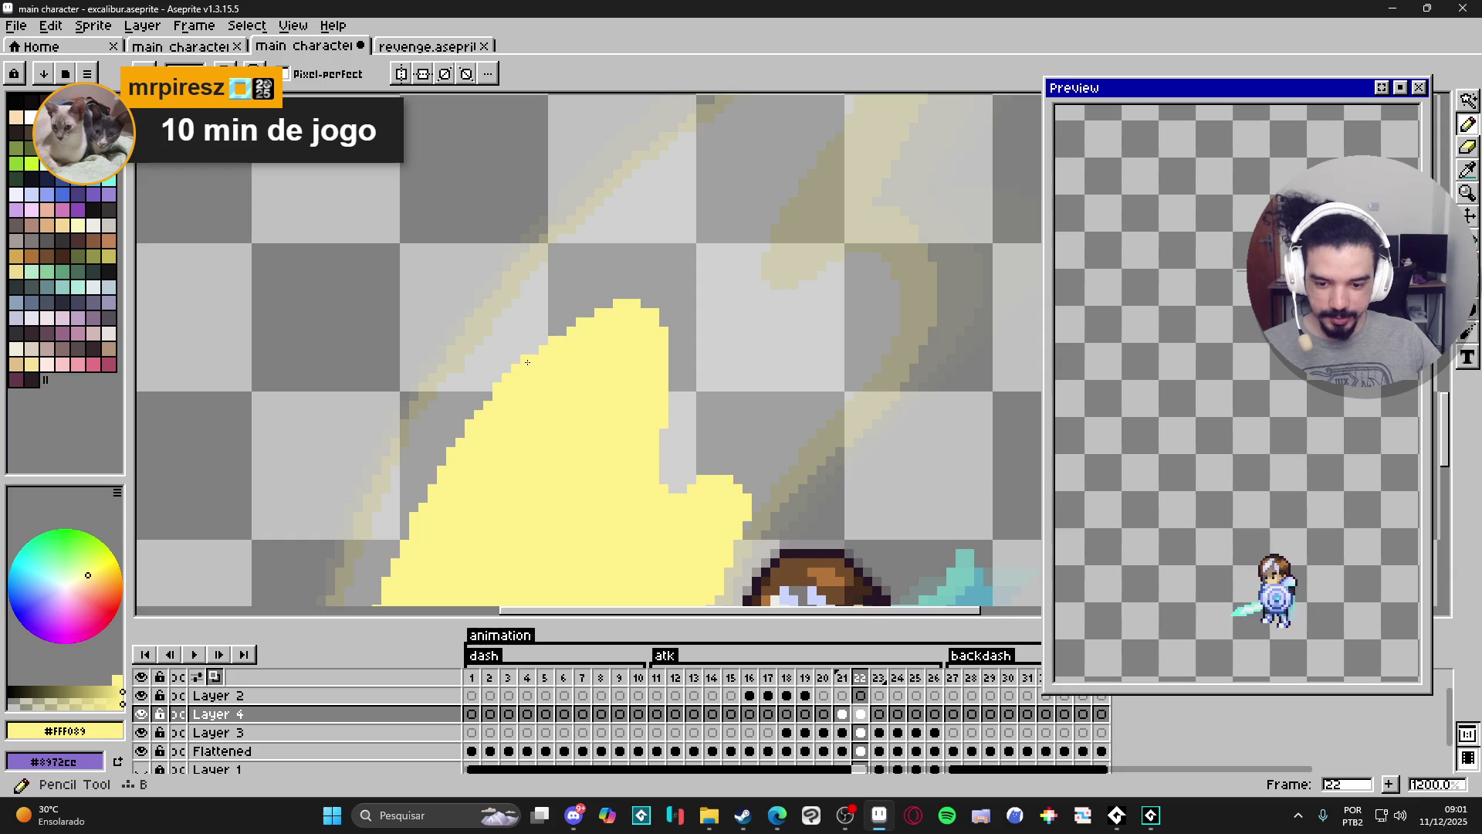
pyautogui.click(563, 324)
pyautogui.click(603, 305)
pyautogui.moveTo(672, 361); pyautogui.dragTo(672, 398)
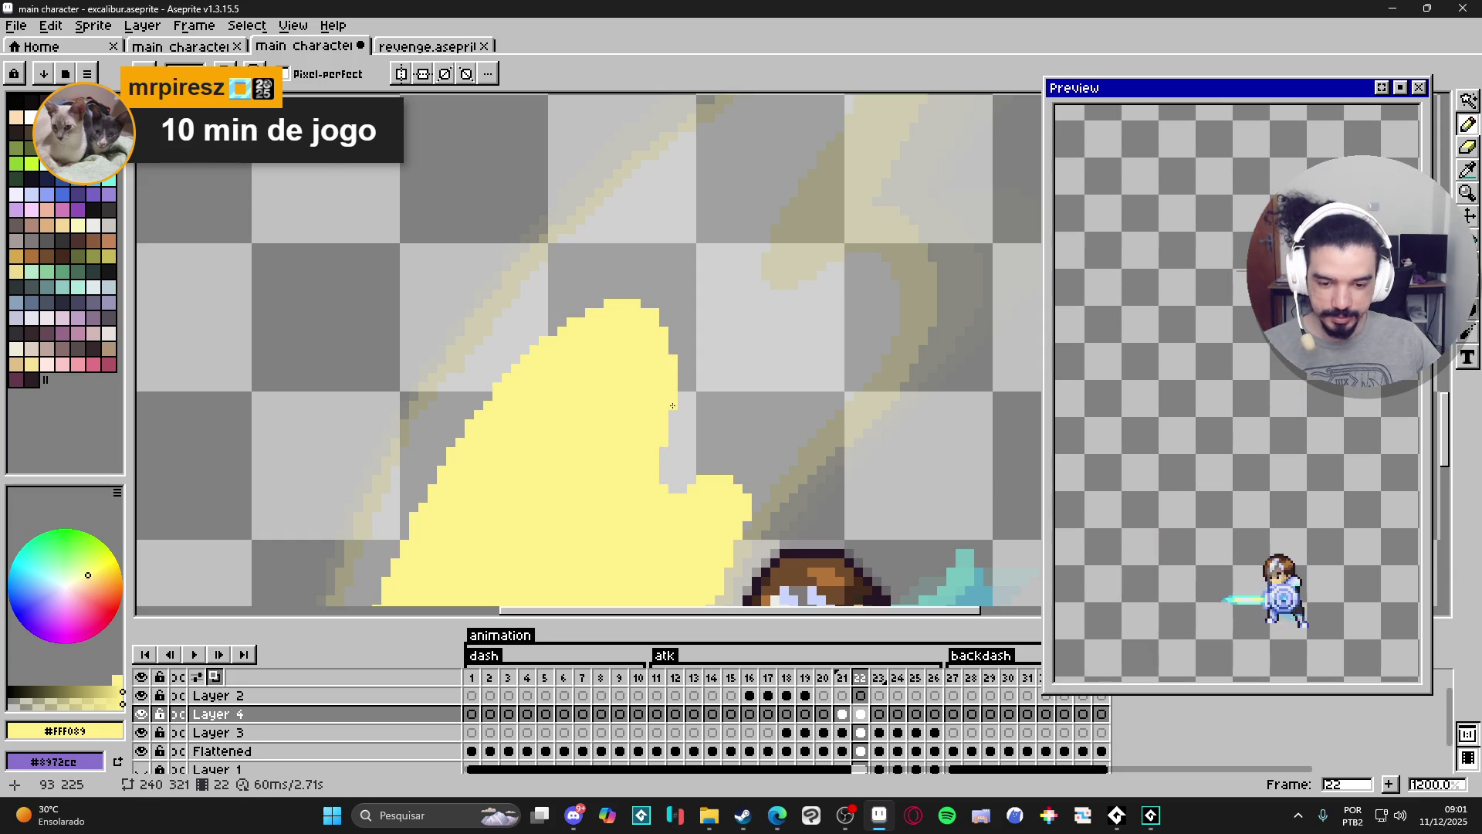
# Save the animation file with Ctrl+S.
pyautogui.scroll(-4, 666, 441)
pyautogui.scroll(1, 678, 496)
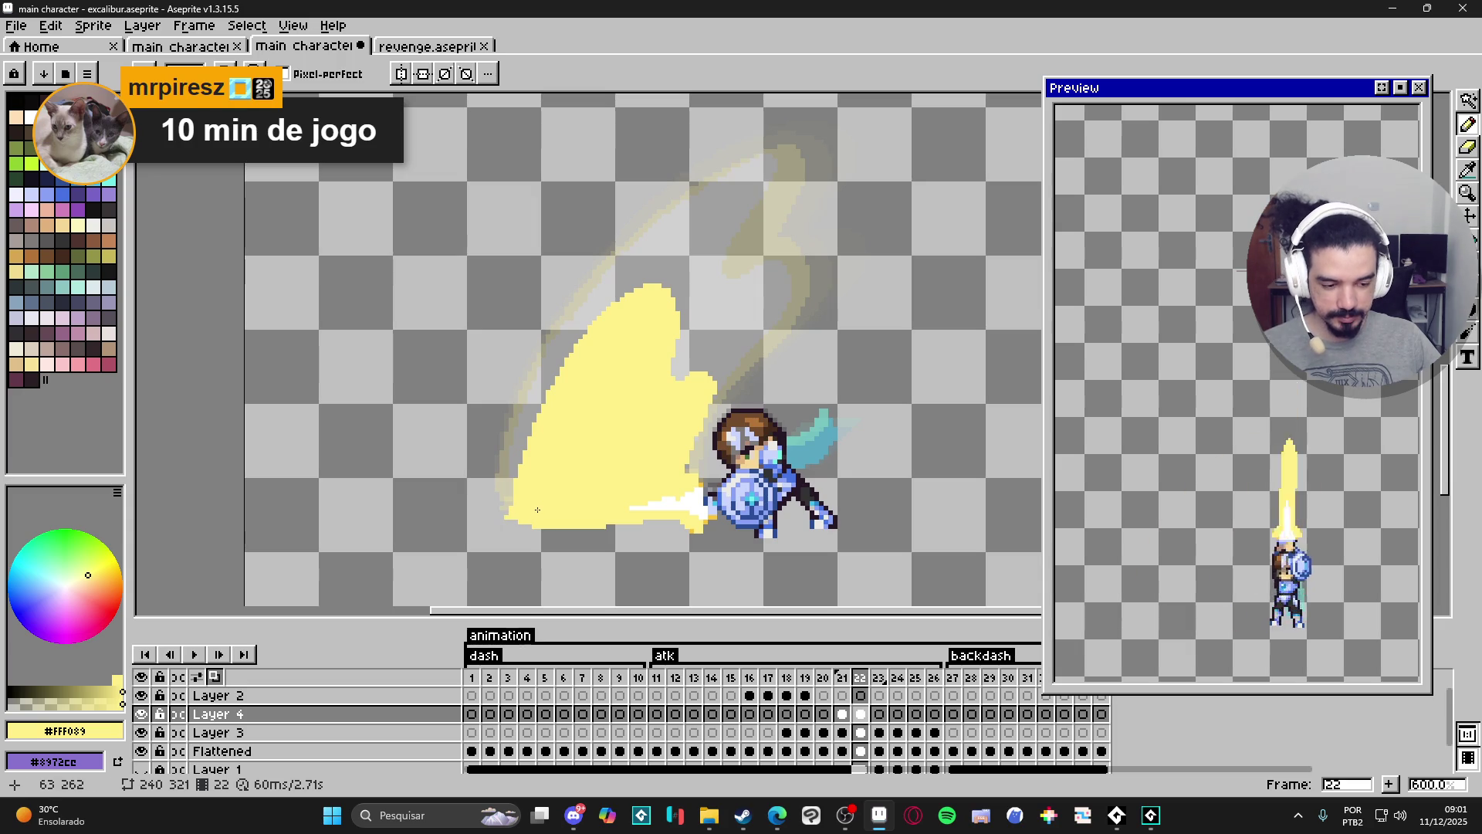
pyautogui.scroll(1, 600, 456)
pyautogui.scroll(-2, 653, 425)
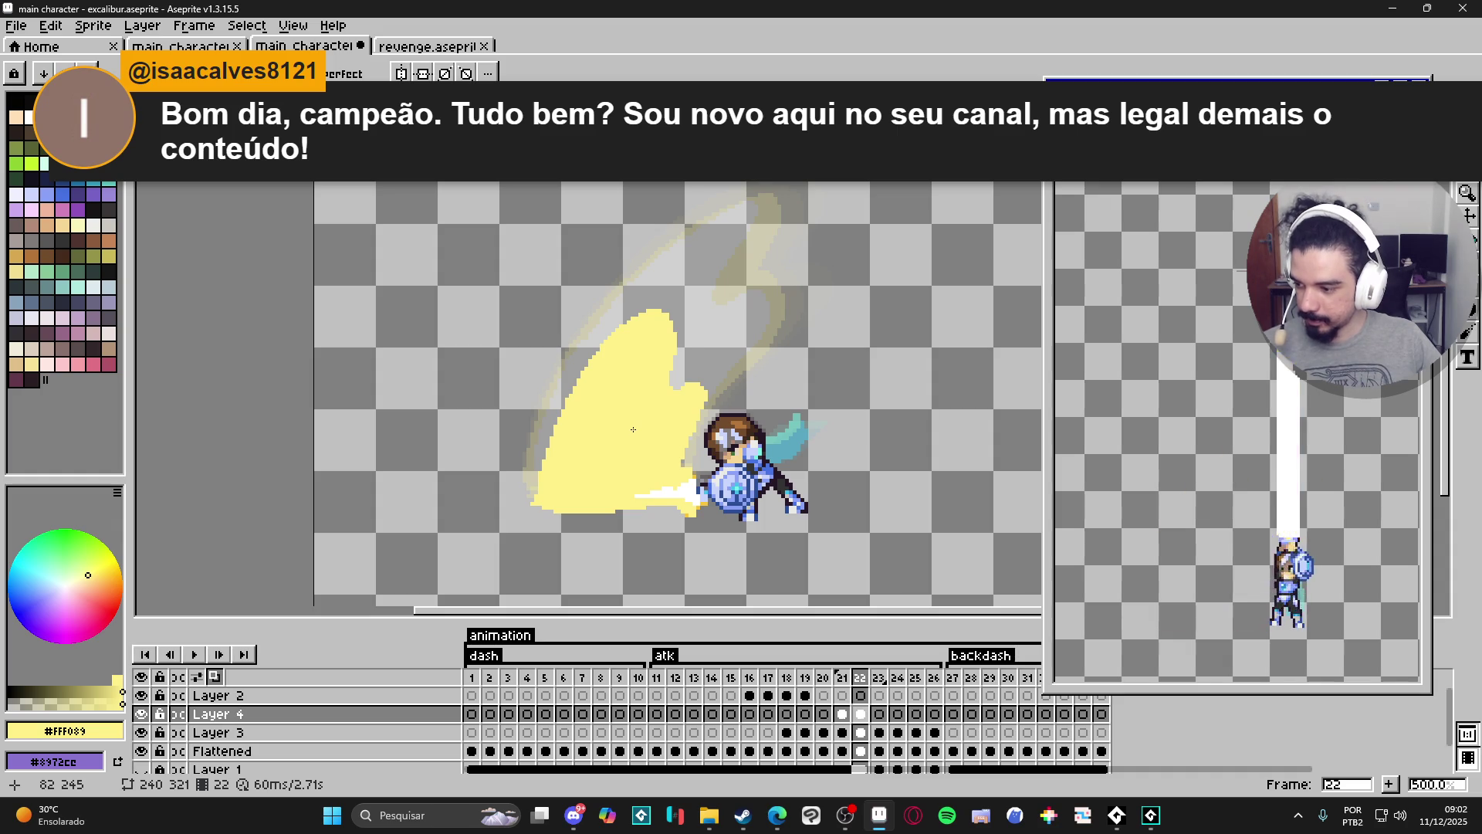
pyautogui.hscroll(1, 623, 417)
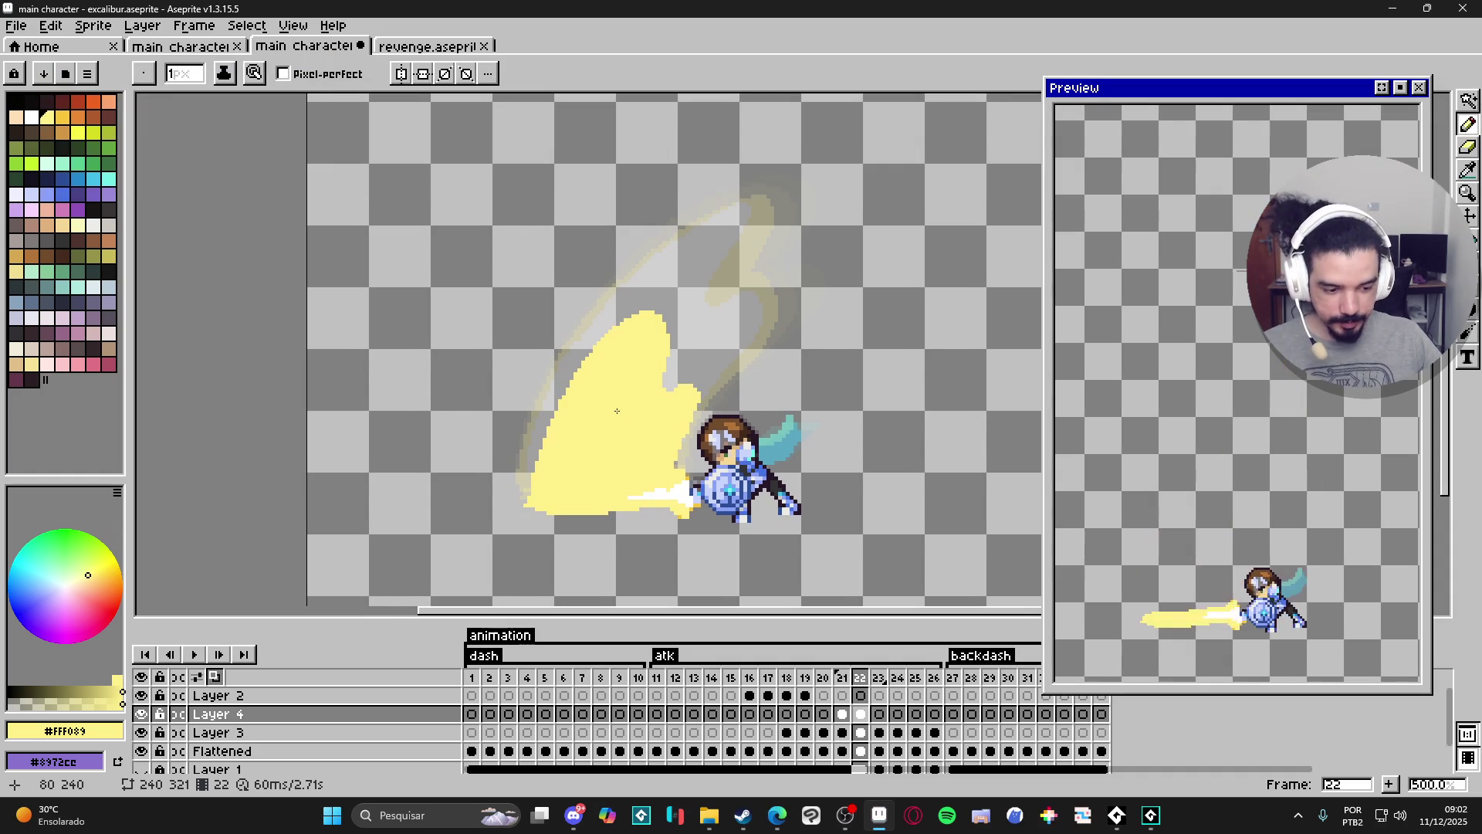
pyautogui.hscroll(3, 626, 401)
pyautogui.hotkey('ctrl', 's')
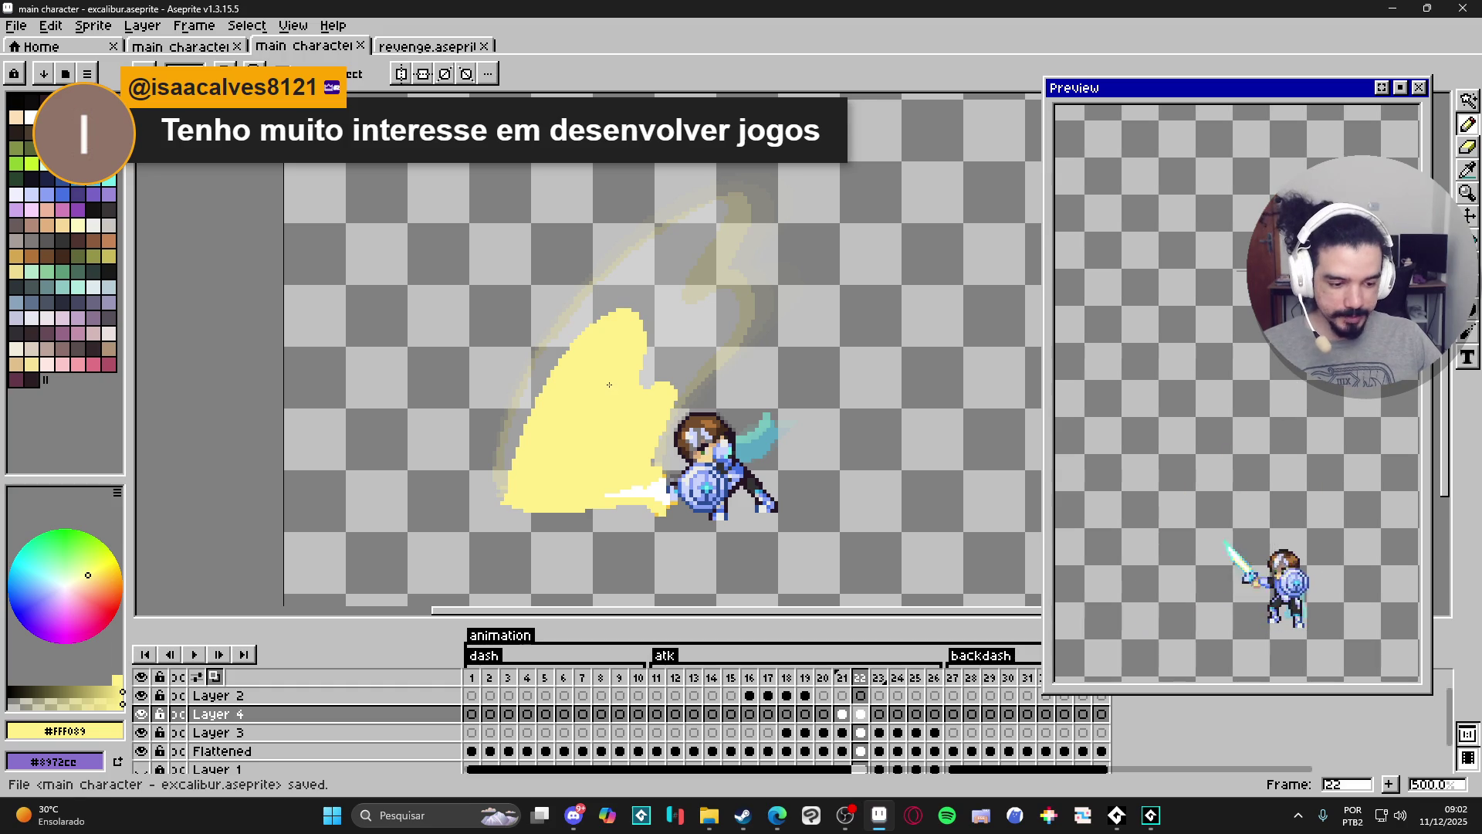
# Select the whole yellow slash shape with the Magic Wand.
pyautogui.scroll(-1, 609, 388)
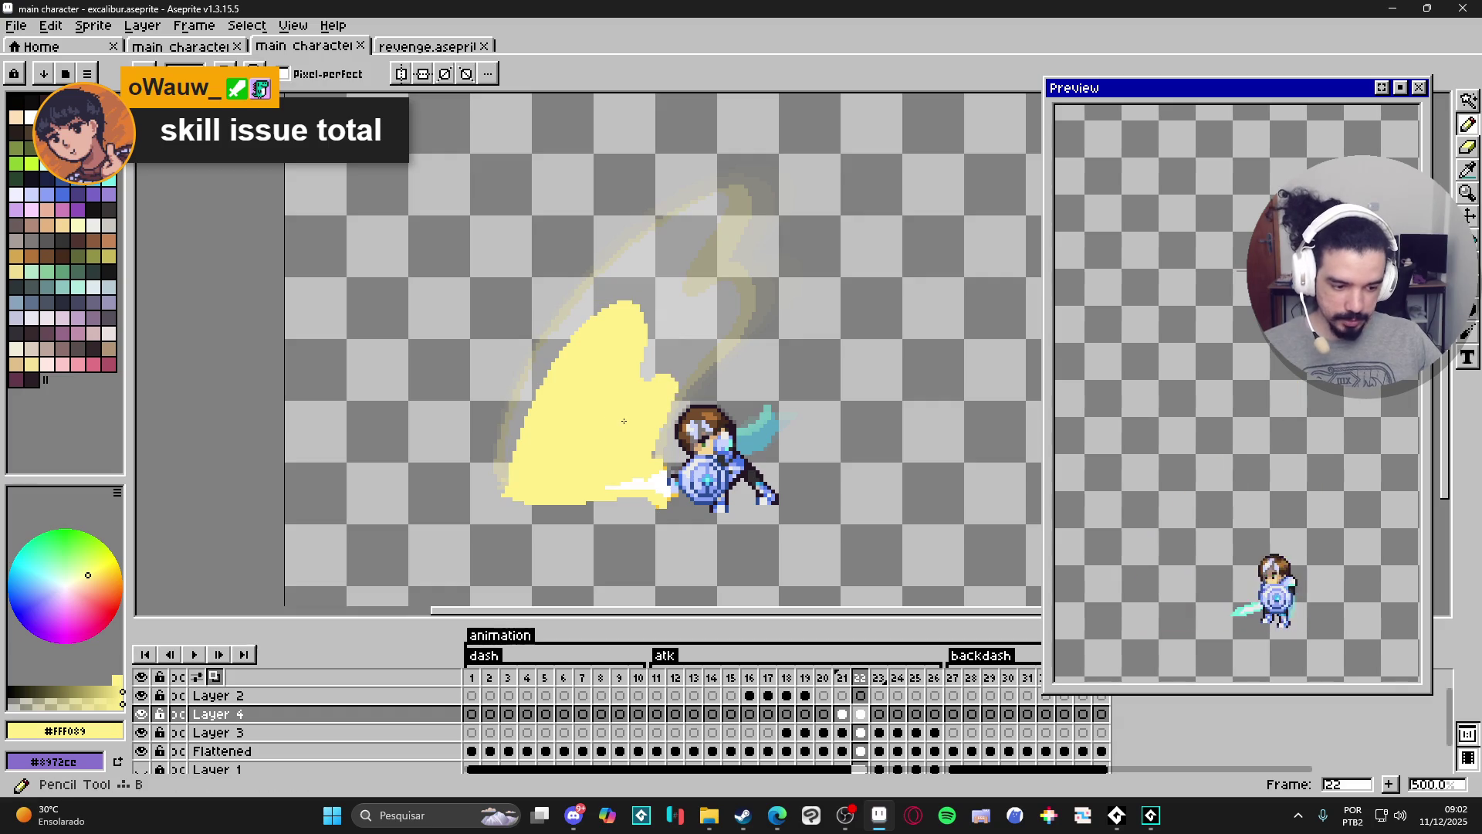
pyautogui.press('w')
pyautogui.click(620, 424)
pyautogui.press('b')
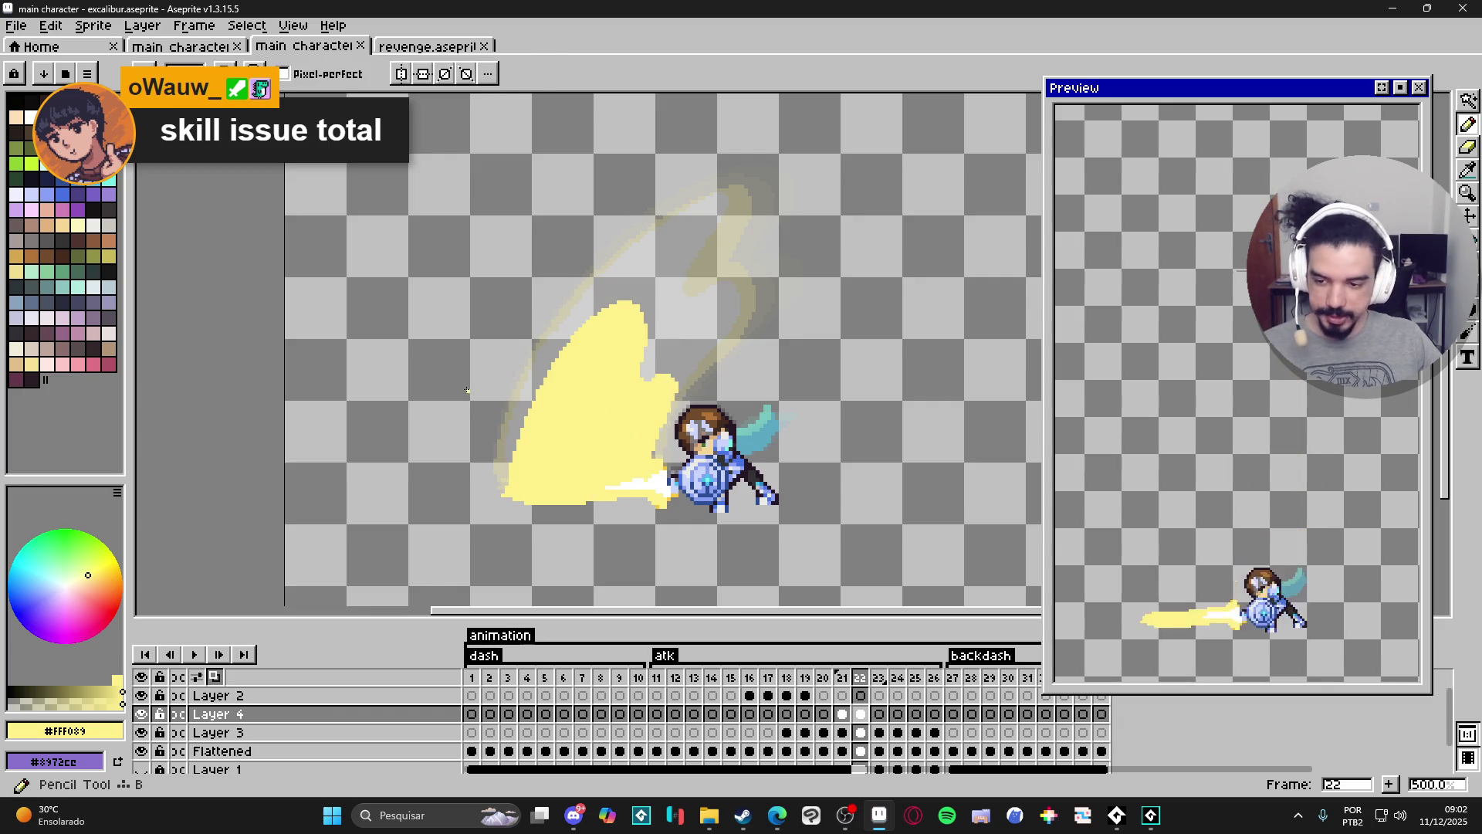
pyautogui.scroll(1, 541, 371)
pyautogui.scroll(1, 589, 321)
pyautogui.scroll(1, 628, 296)
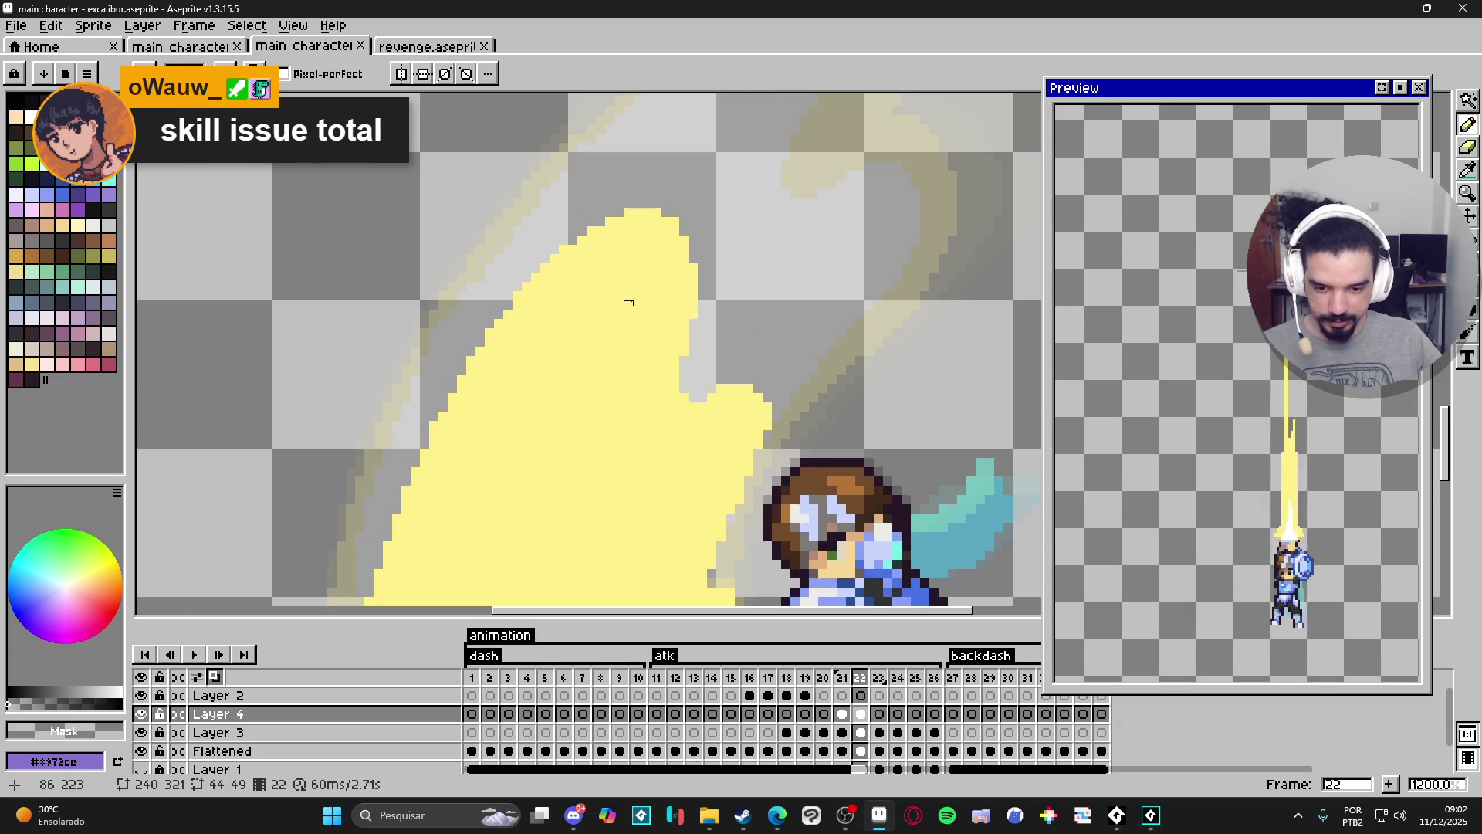
pyautogui.scroll(-3, 628, 296)
# Set the Eyedropper to sample All Layers and pick white from the canvas.
pyautogui.press('i')
pyautogui.click(436, 73)
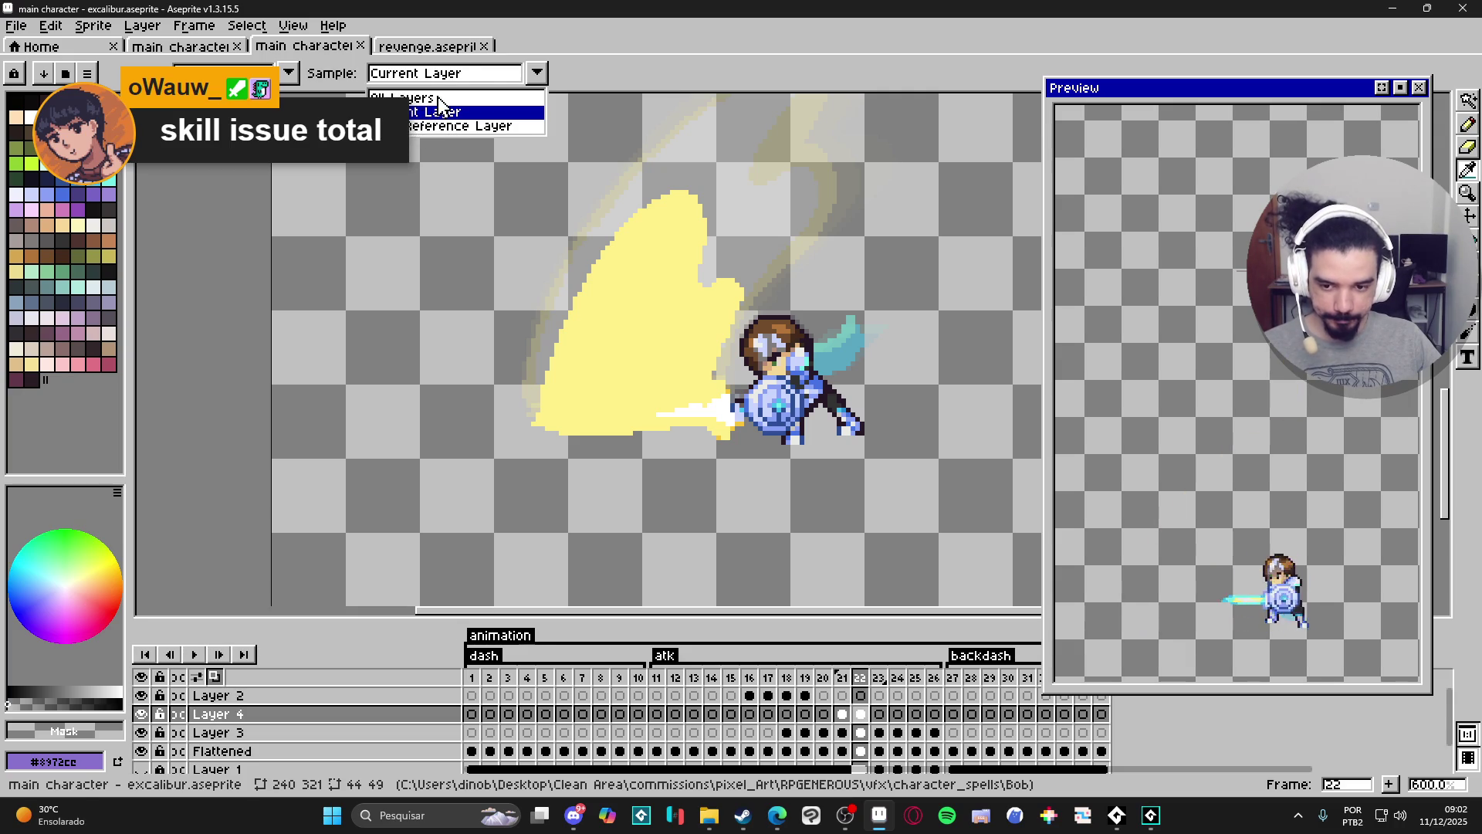
pyautogui.click(428, 98)
pyautogui.click(724, 398)
pyautogui.press('b')
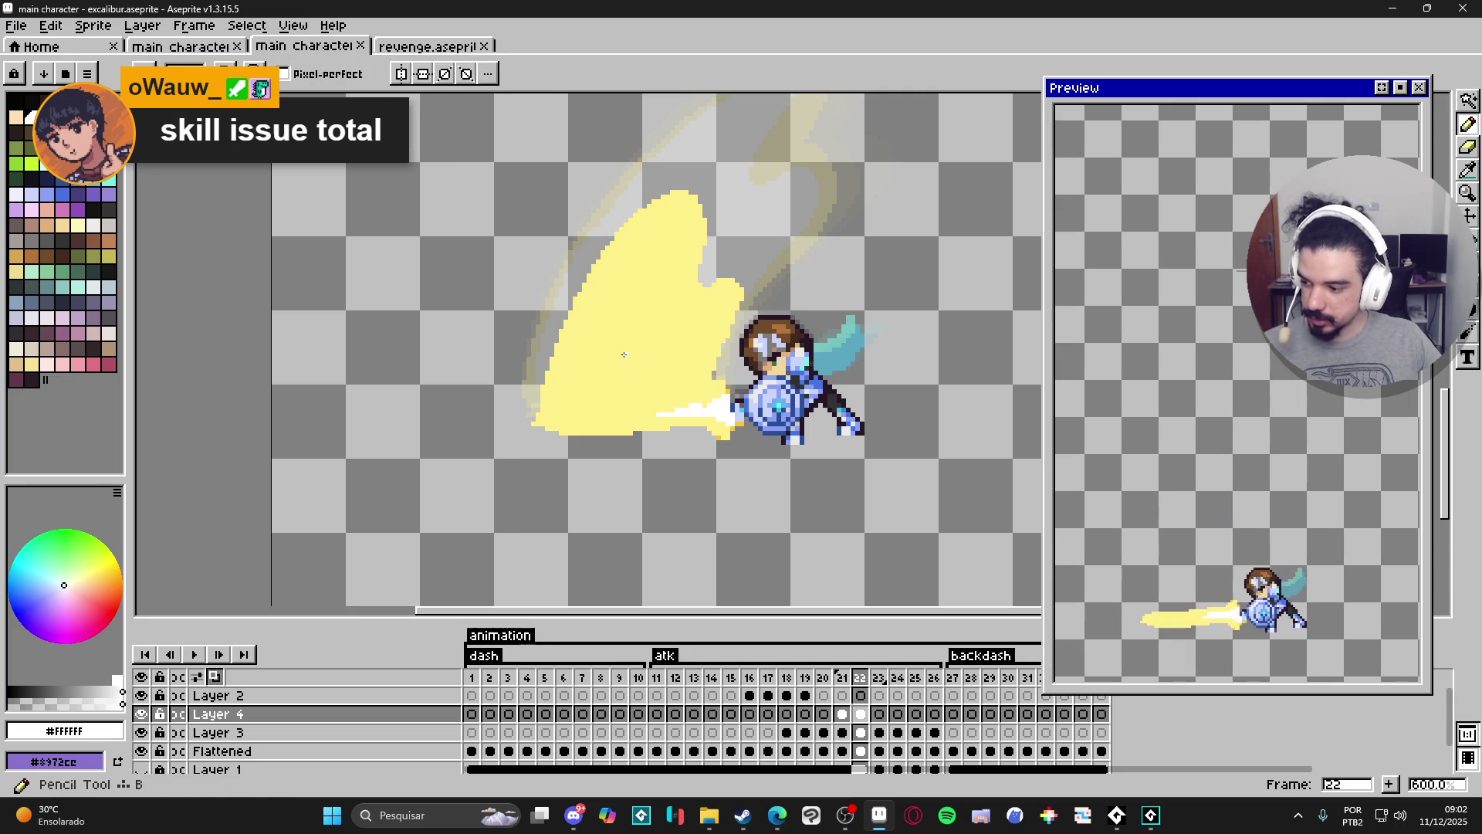
# Try Magic Wand selections on the slash, clearing each, then choose a palette yellow.
pyautogui.press('w')
pyautogui.click(621, 375)
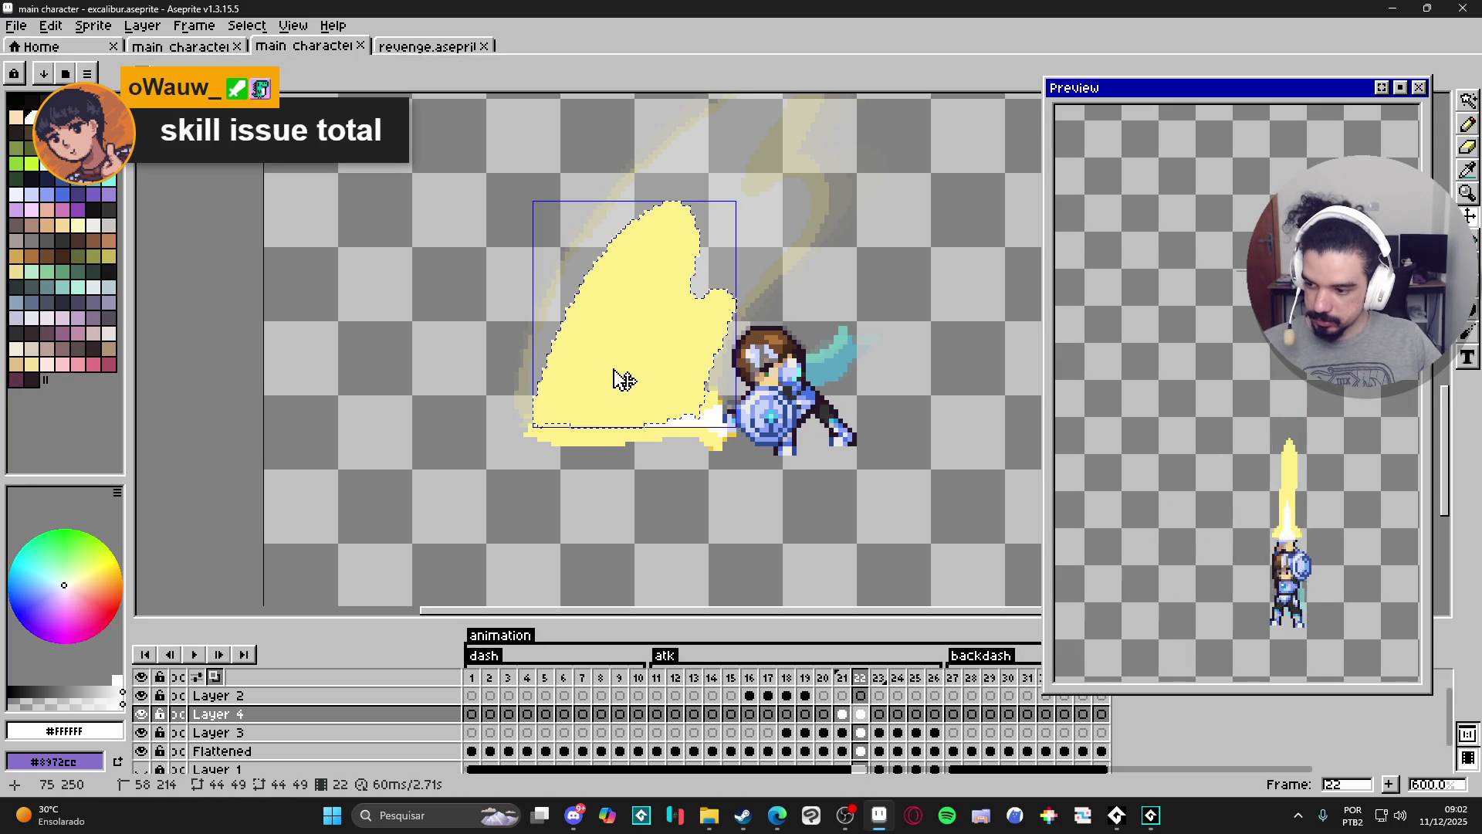
pyautogui.hotkey('ctrl', 'd')
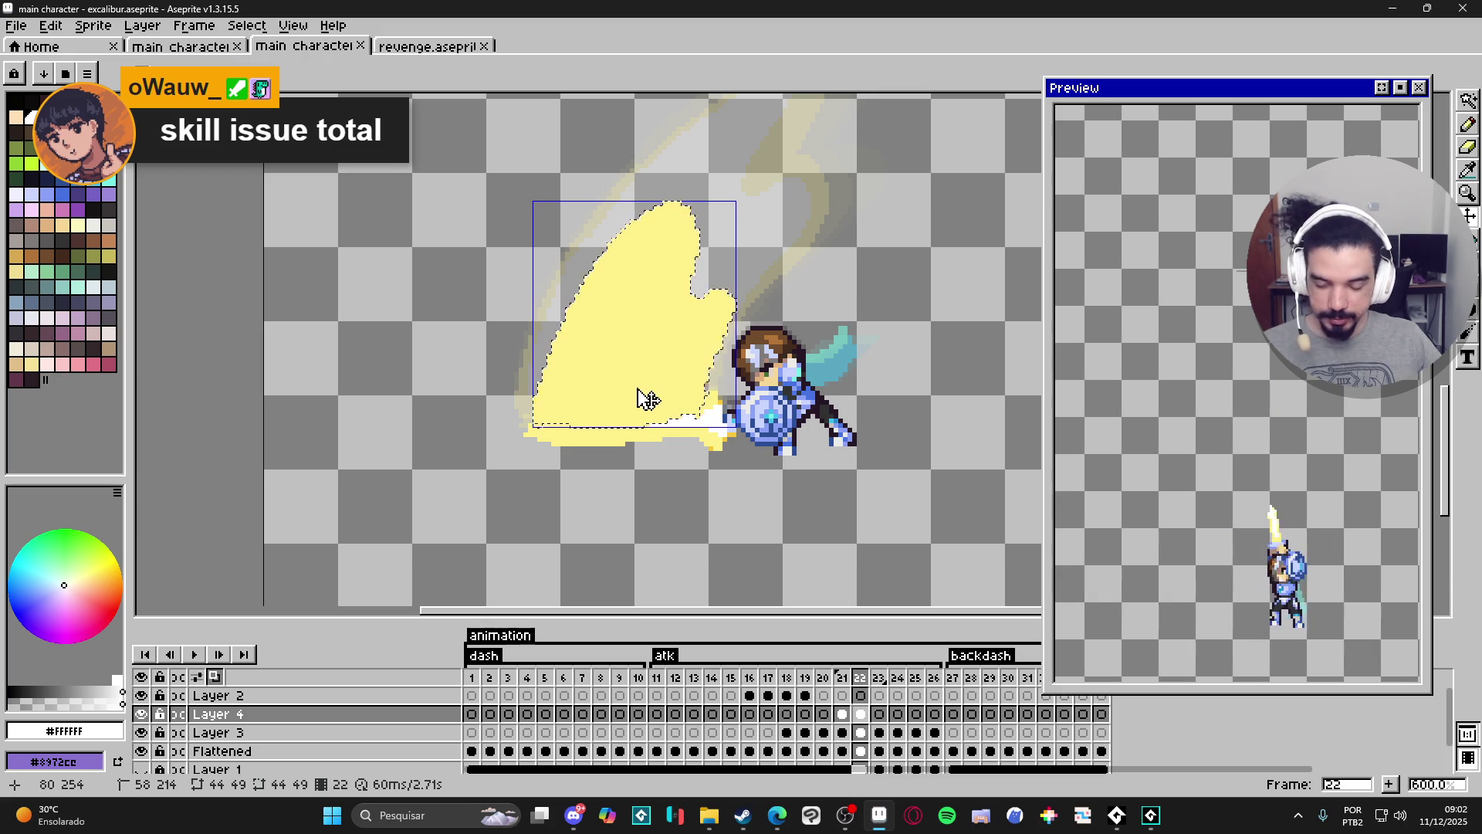
pyautogui.press('b')
pyautogui.press('w')
pyautogui.click(665, 298)
pyautogui.hotkey('ctrl', 'd')
pyautogui.press('b')
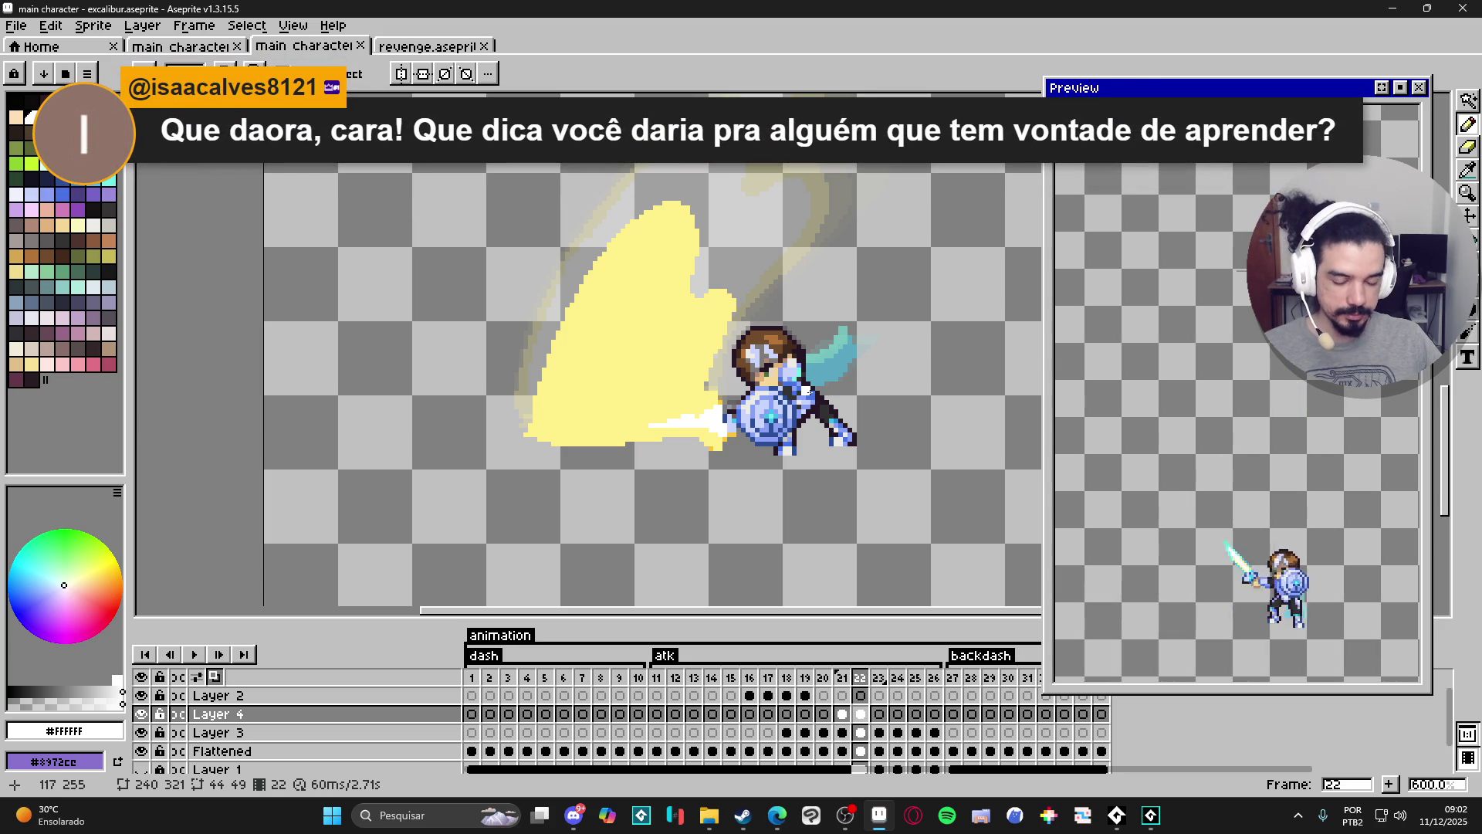
pyautogui.scroll(2, 692, 403)
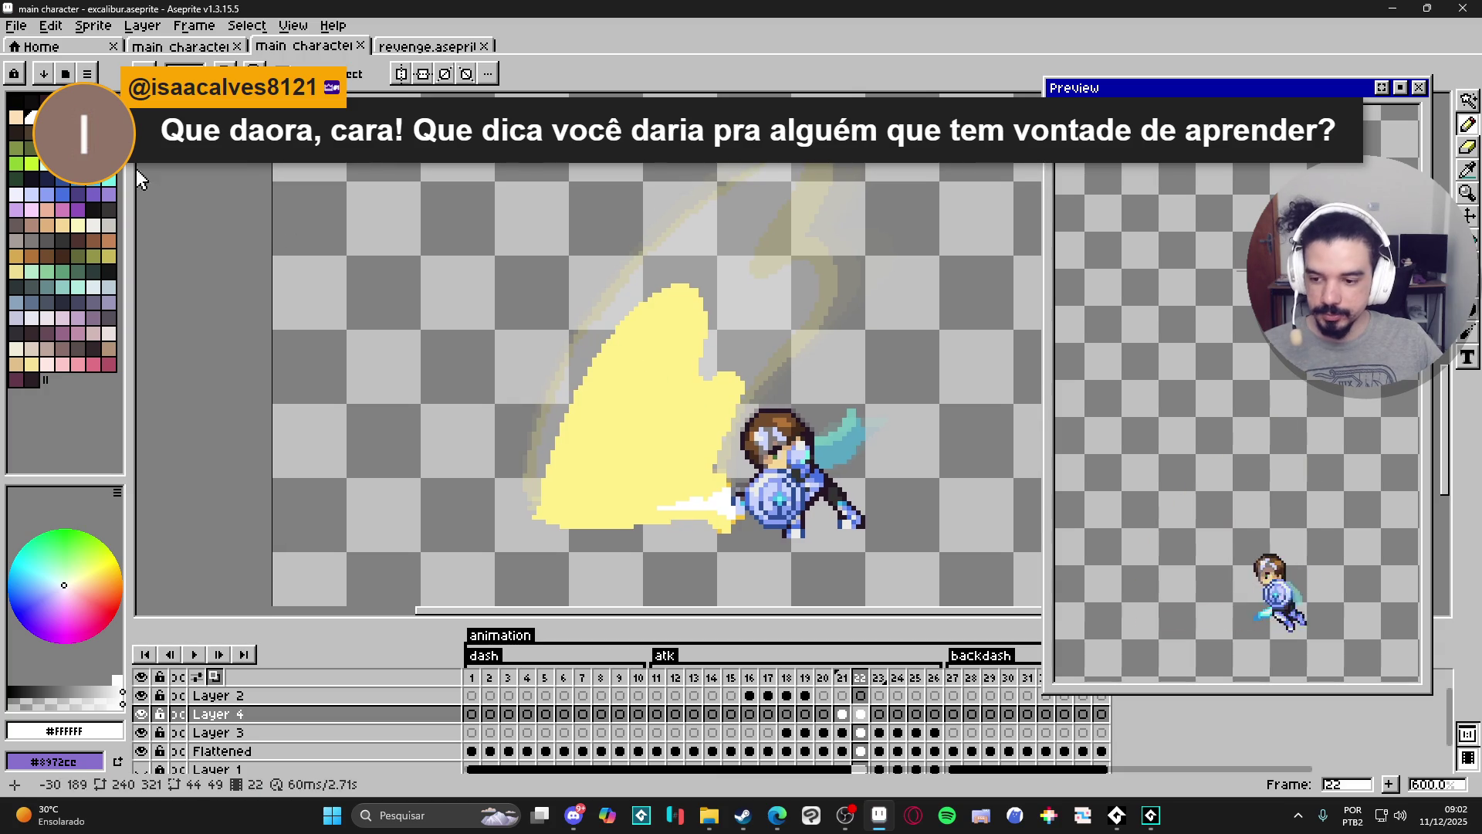
pyautogui.keyDown('alt'); pyautogui.click(618, 370); pyautogui.keyUp('alt')
# Refill the slash with the next, darker palette yellow.
pyautogui.press('g')
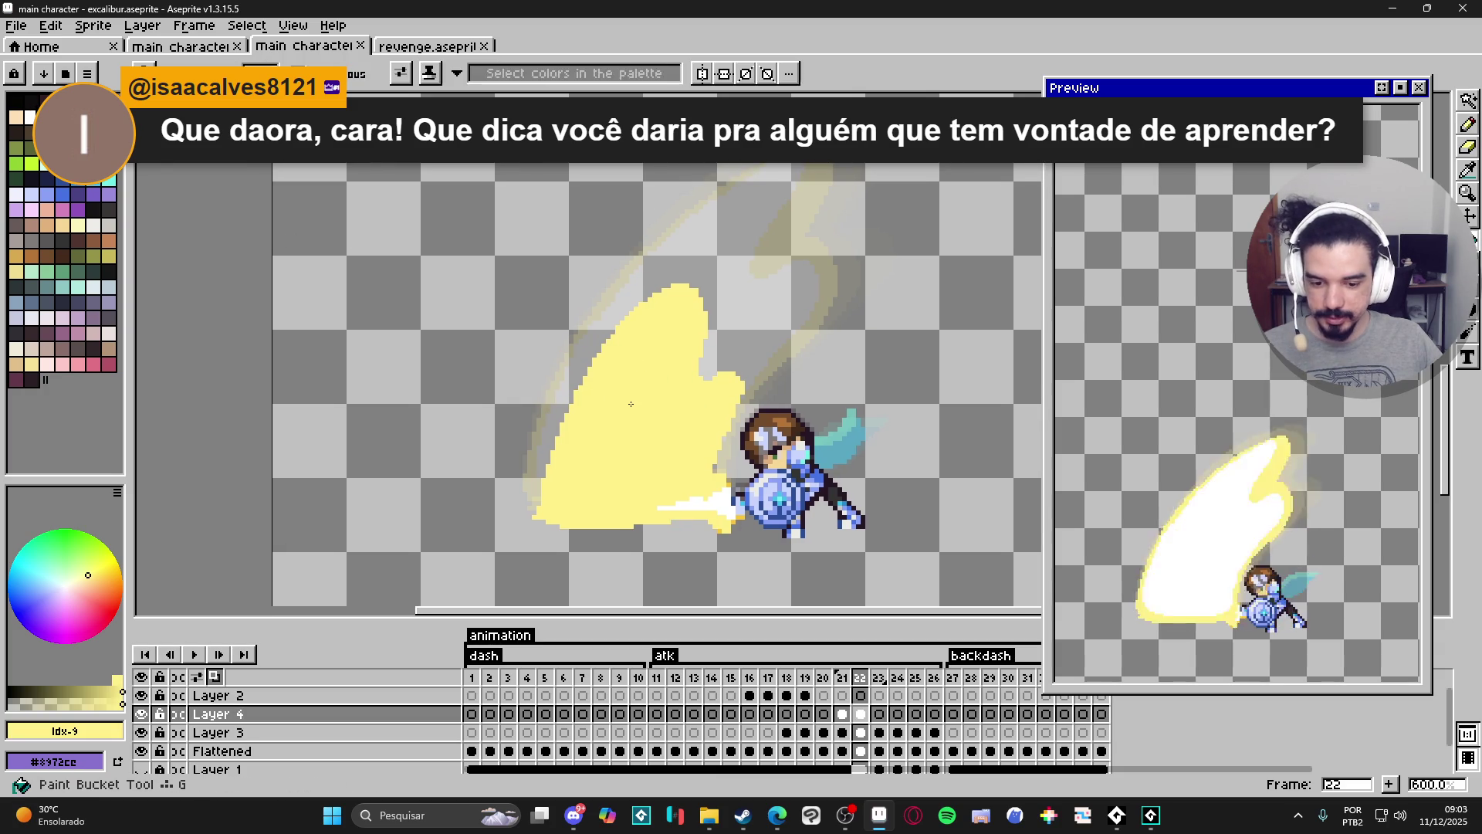
pyautogui.press('0')
pyautogui.click(633, 406)
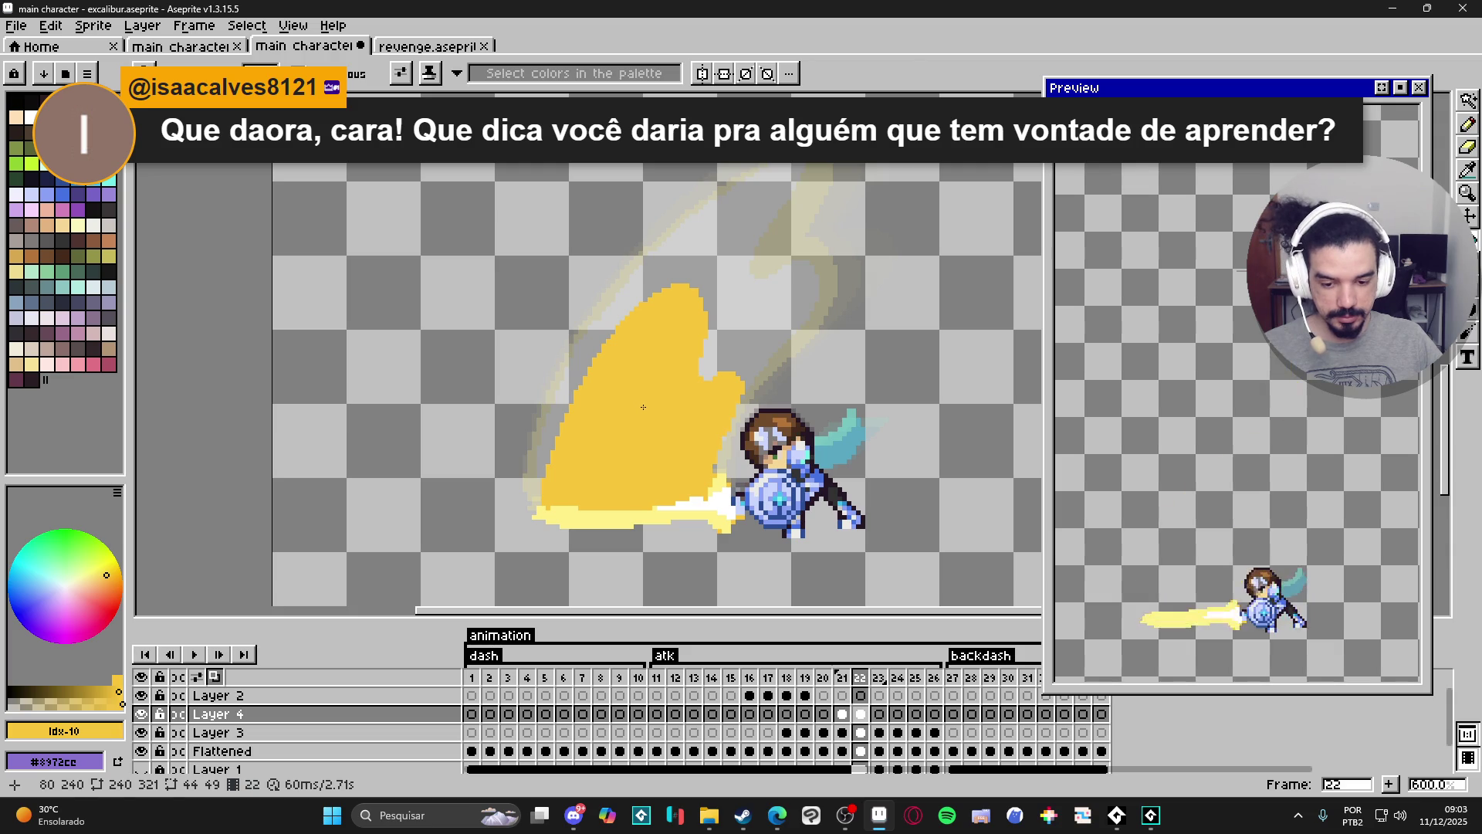
pyautogui.press('w')
pyautogui.click(645, 413)
pyautogui.press('b')
pyautogui.hotkey('ctrl', 'd')
# Paint the slash's inner area and lower edge in light yellow #FFF089.
pyautogui.keyDown('alt'); pyautogui.click(583, 519); pyautogui.keyUp('alt')
pyautogui.moveTo(576, 503); pyautogui.dragTo(647, 366)
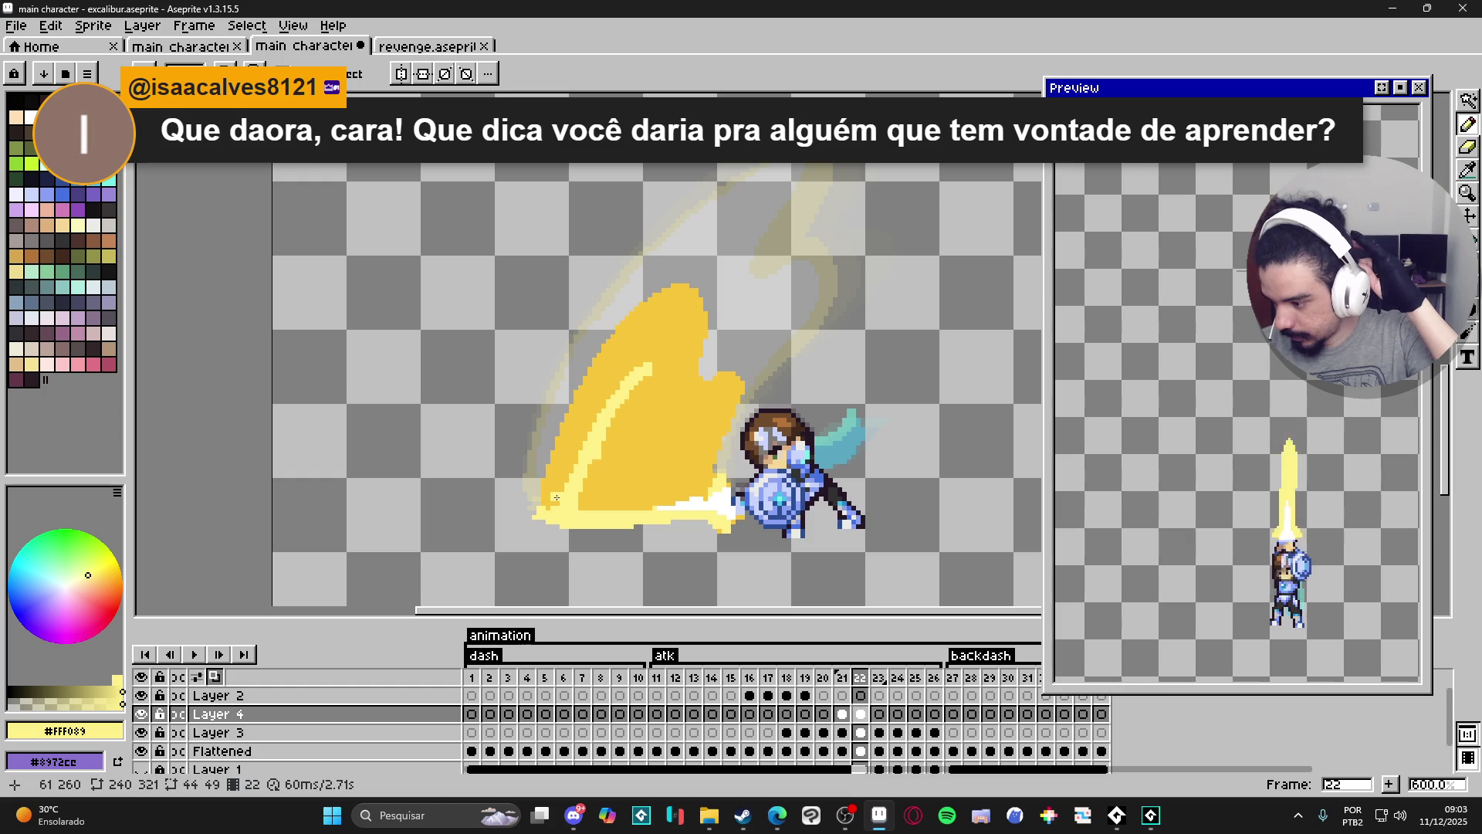
pyautogui.moveTo(575, 473)
pyautogui.mouseDown()
pyautogui.moveTo(649, 363)
pyautogui.moveTo(673, 417)
pyautogui.moveTo(654, 378)
pyautogui.moveTo(699, 413)
pyautogui.moveTo(699, 453)
pyautogui.mouseUp()
pyautogui.moveTo(644, 508); pyautogui.dragTo(581, 506)
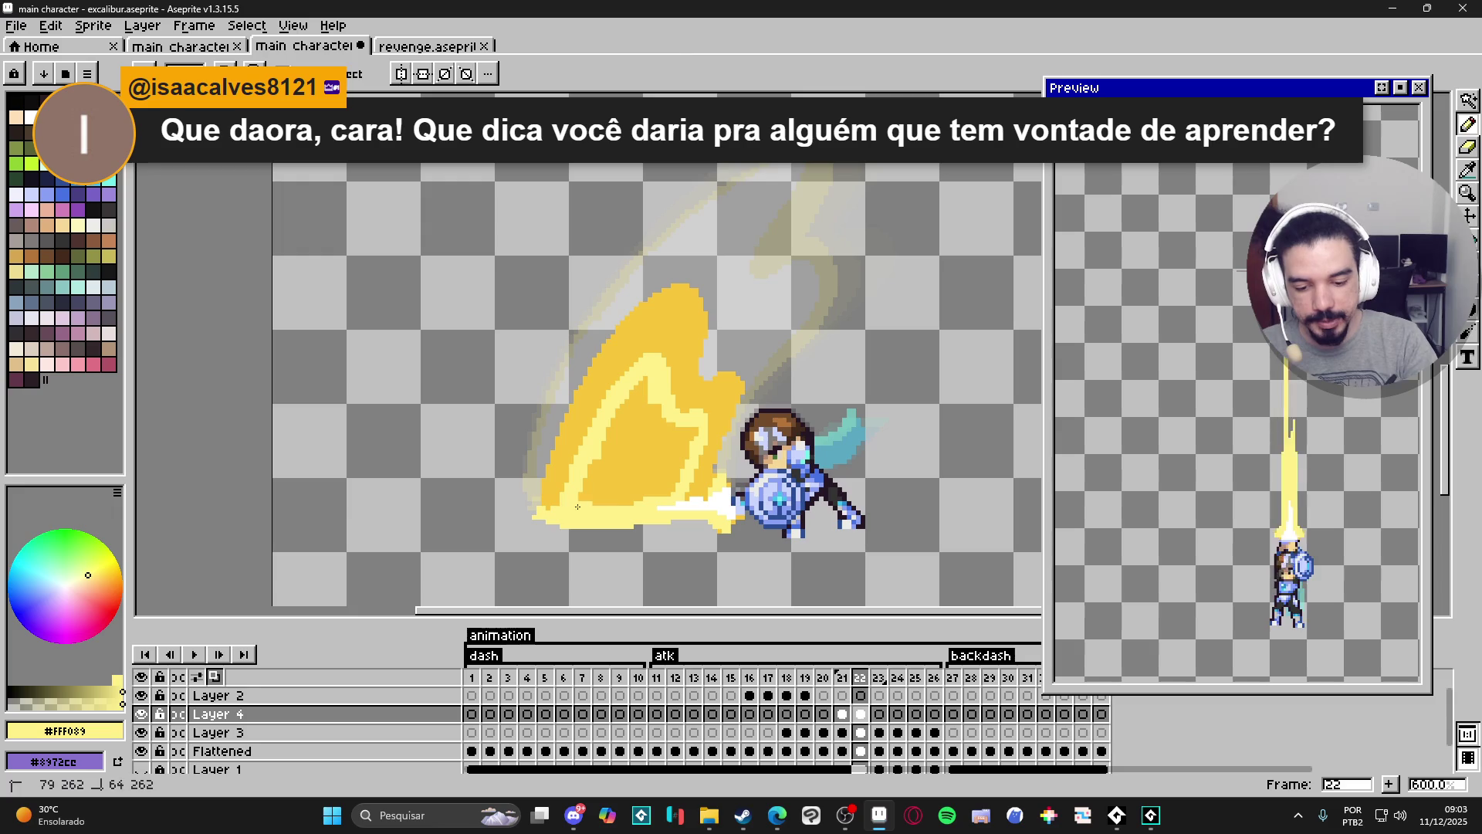
pyautogui.press('g')
pyautogui.click(679, 448)
pyautogui.press('b')
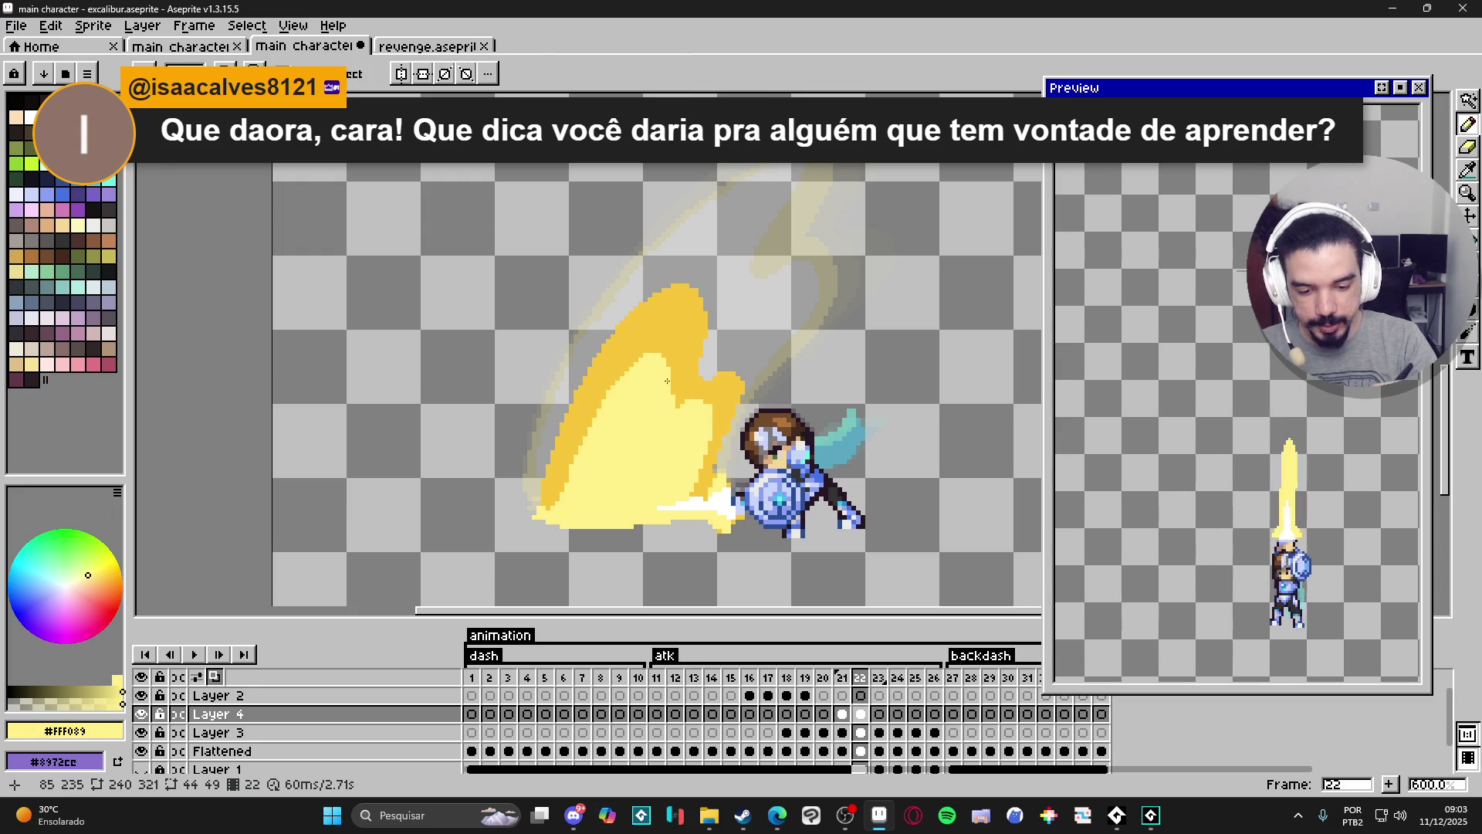
# Touch up a slash pixel in gold #F8C53A and re-pick pale yellow #FFF089.
pyautogui.keyDown('alt'); pyautogui.click(581, 450); pyautogui.keyUp('alt')
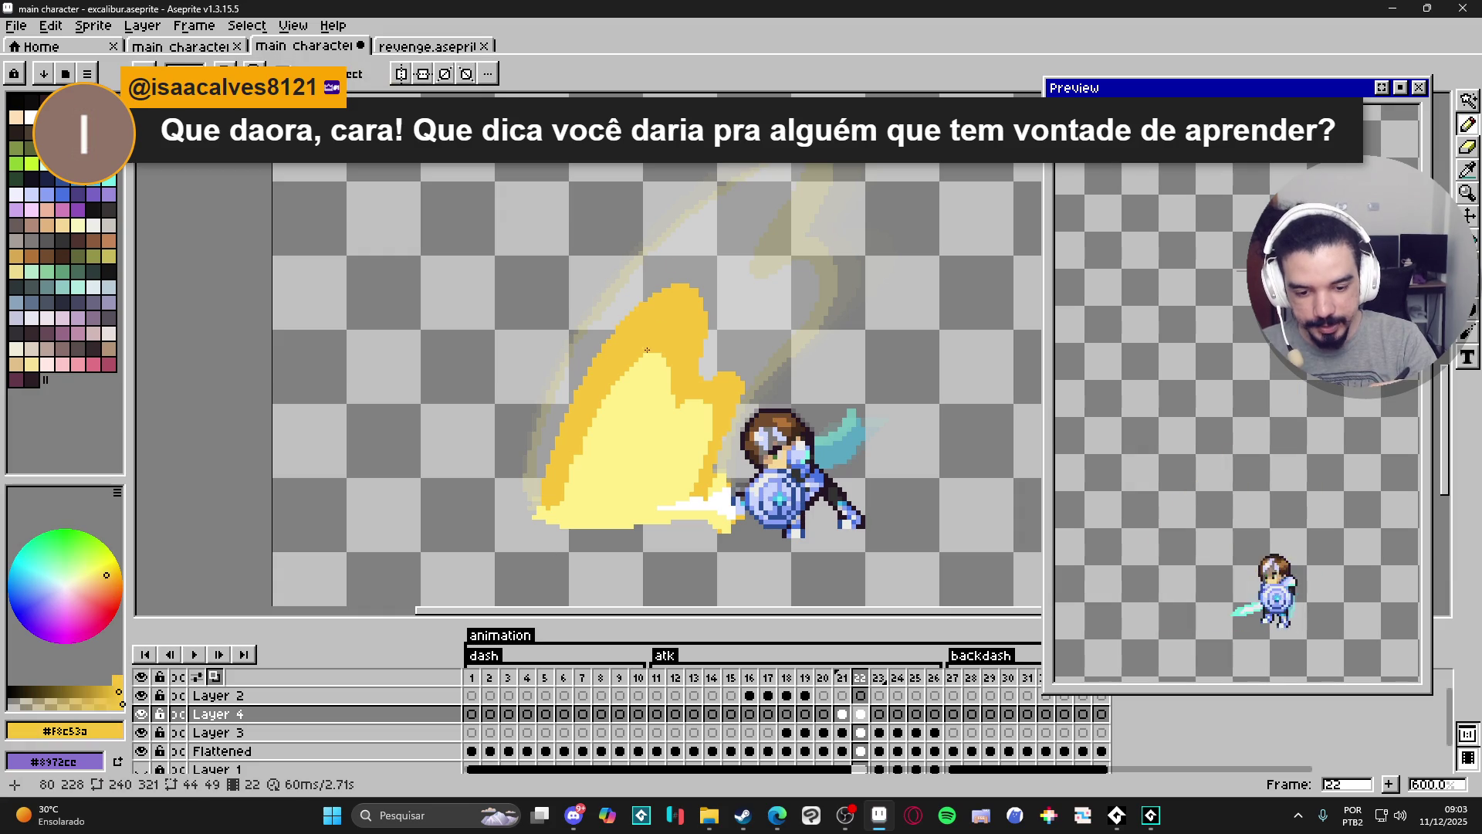
pyautogui.click(687, 402)
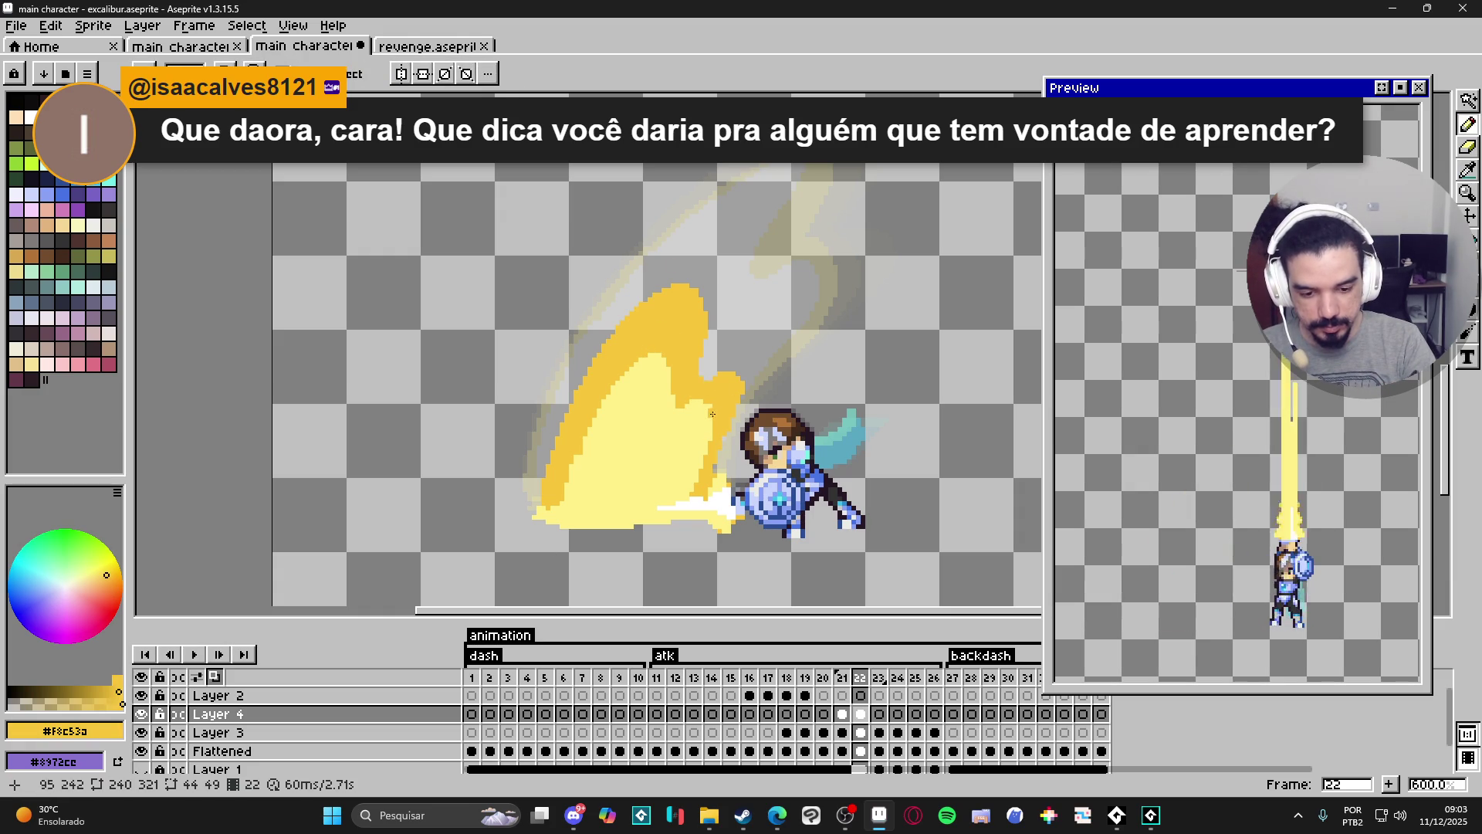
pyautogui.keyDown('alt'); pyautogui.click(712, 409); pyautogui.keyUp('alt')
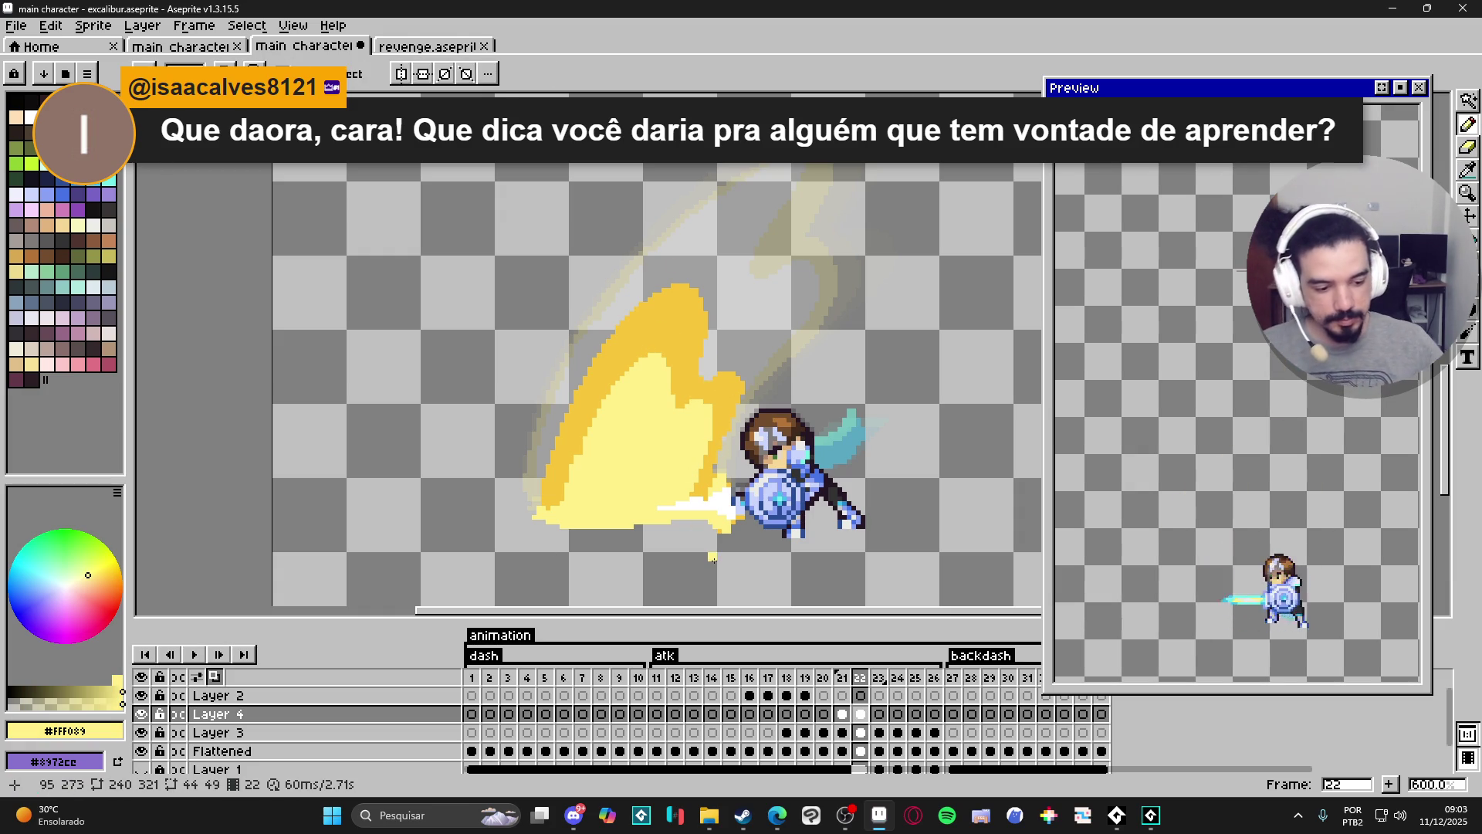
pyautogui.scroll(-1, 669, 447)
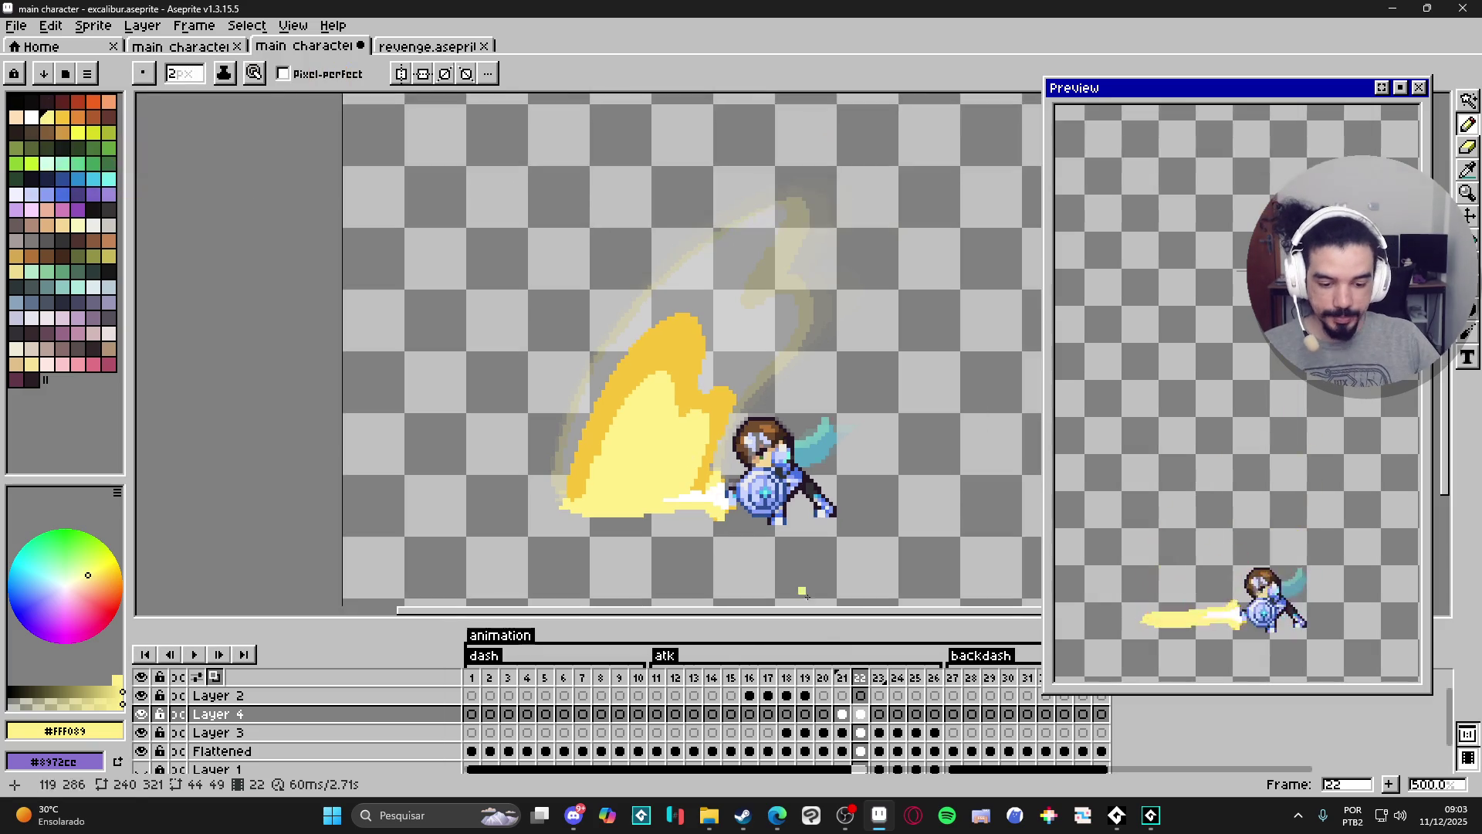
pyautogui.click(842, 678)
# Compare frames 21 and 22, then select and deselect the frame 22 slash.
pyautogui.click(861, 679)
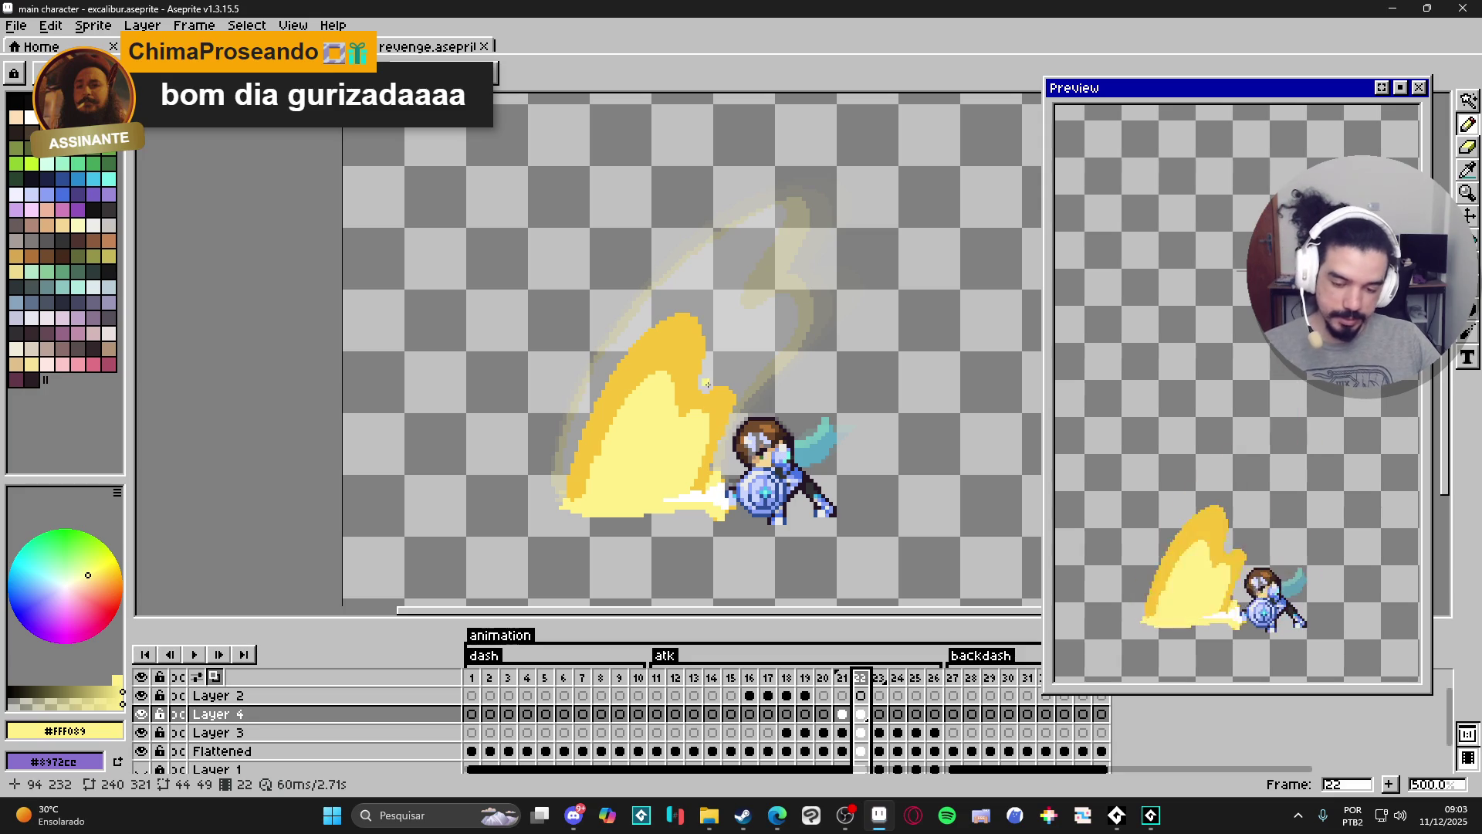
pyautogui.click(842, 732)
pyautogui.click(860, 732)
pyautogui.press('w')
pyautogui.click(741, 370)
pyautogui.press('b')
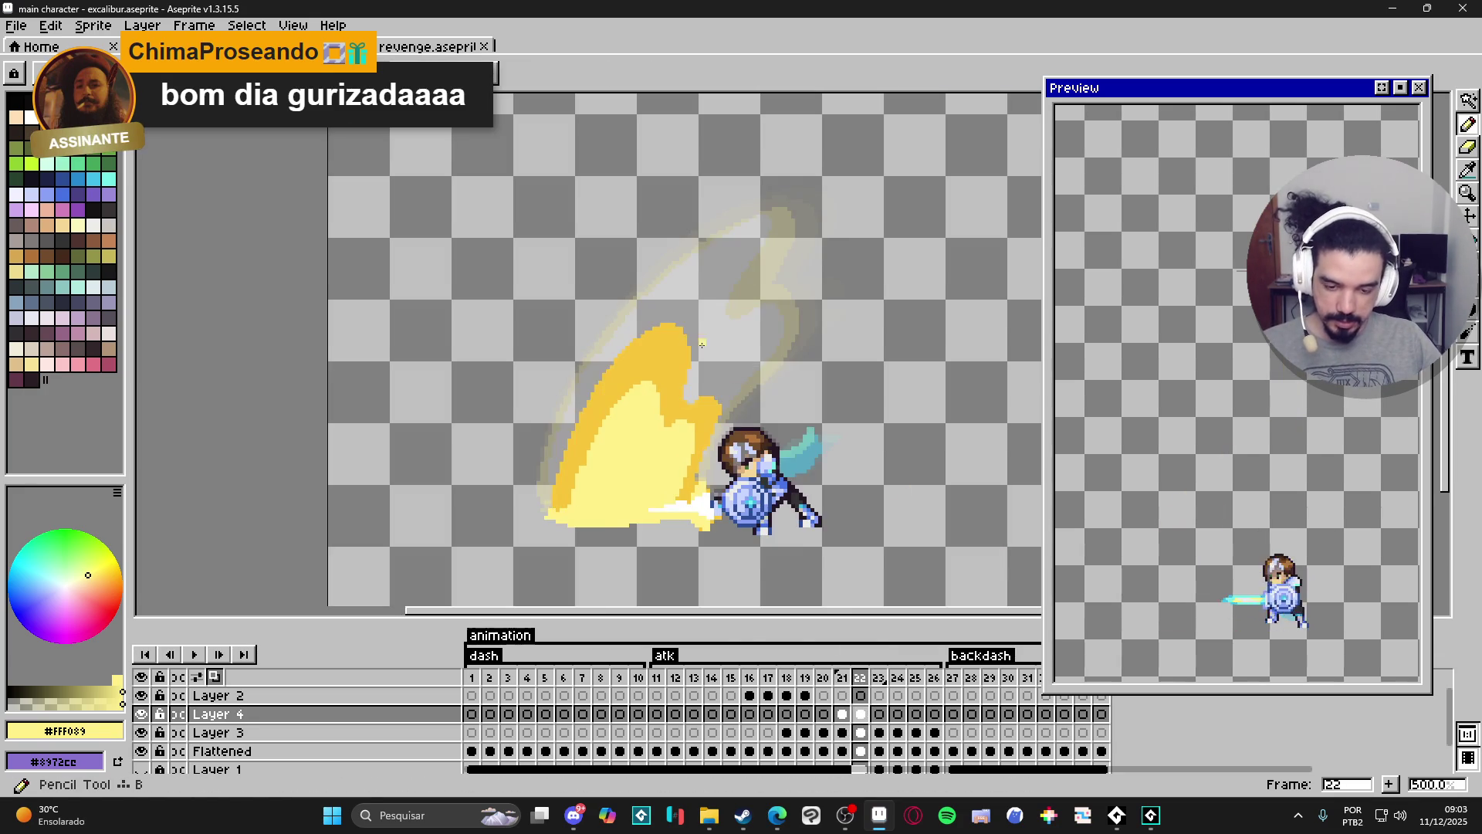
pyautogui.scroll(1, 688, 324)
pyautogui.hotkey('ctrl', 'd')
# Sample gold #F8C53A from the slash and undo the last pencil mark.
pyautogui.keyDown('alt'); pyautogui.click(679, 348); pyautogui.keyUp('alt')
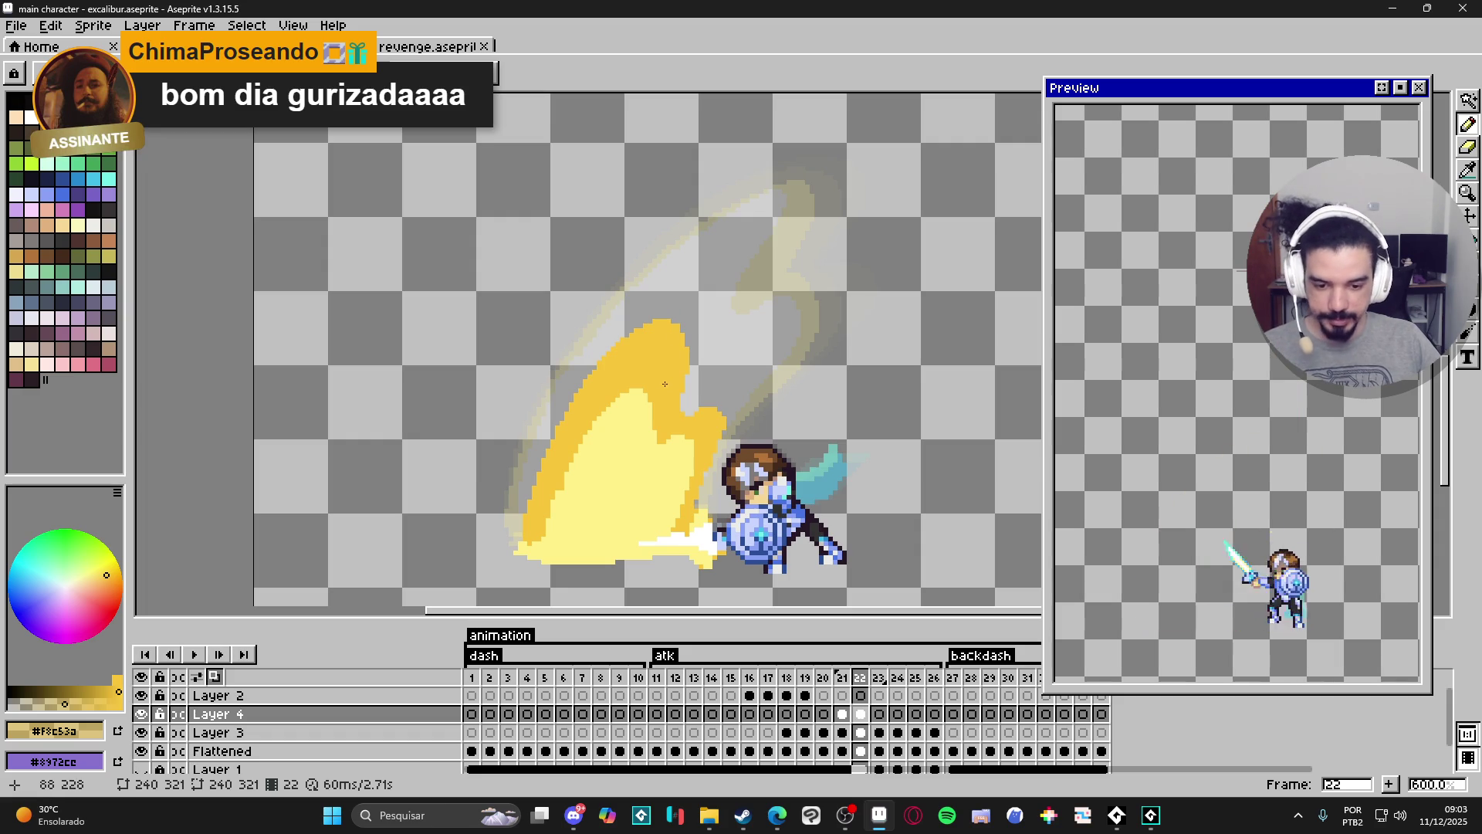
pyautogui.press('i')
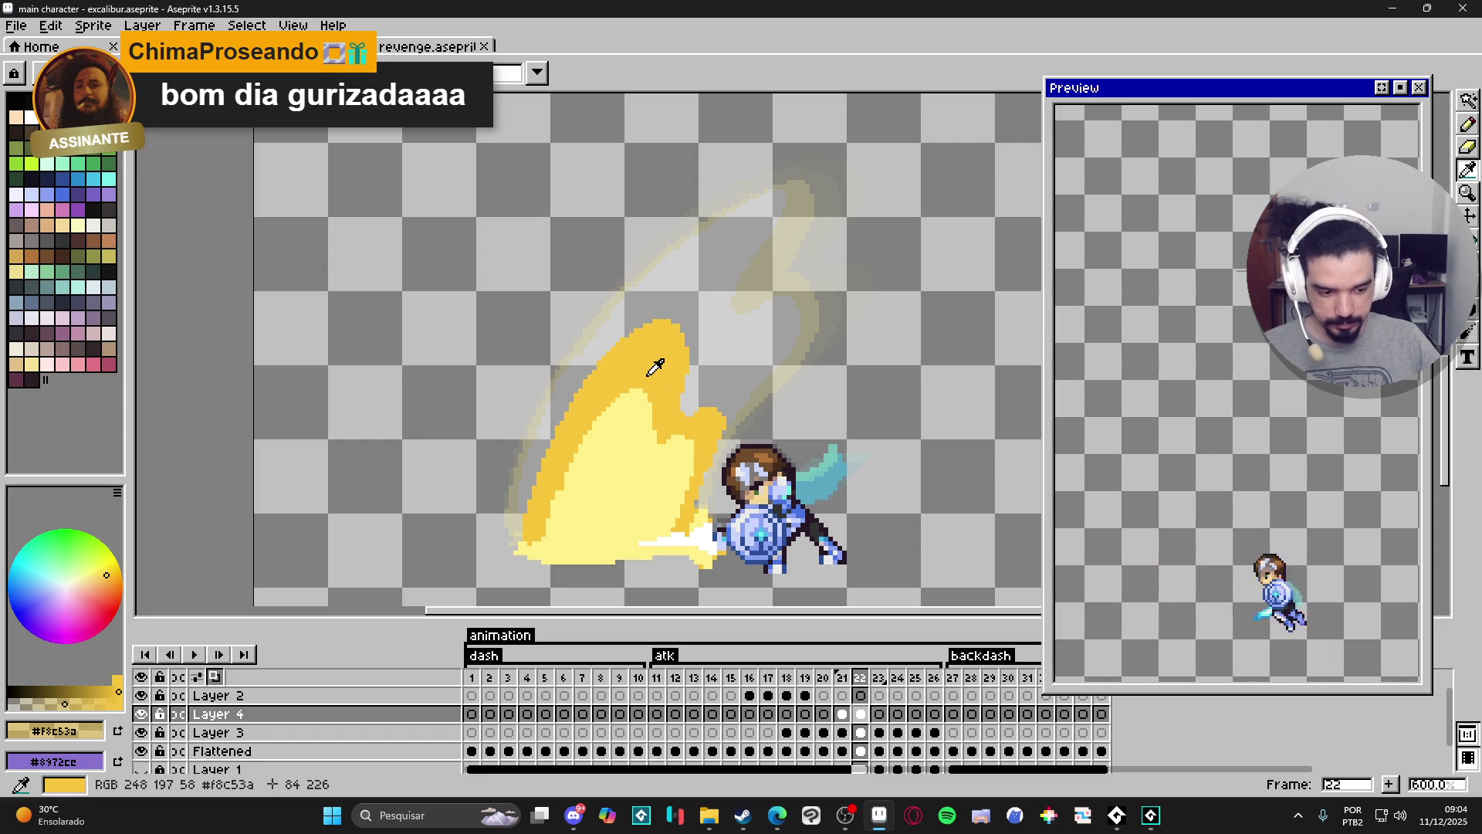
pyautogui.press('b')
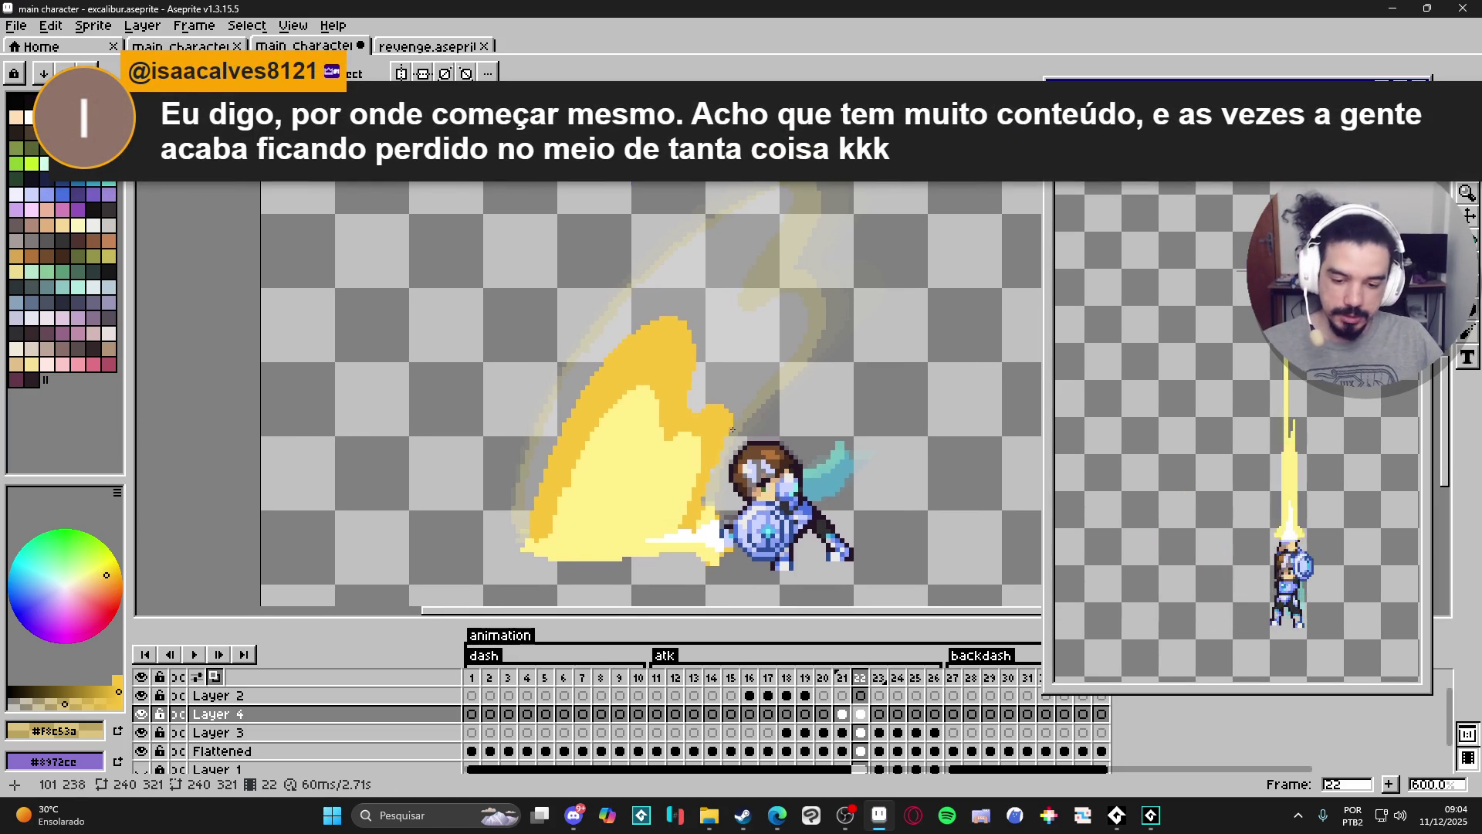
pyautogui.hotkey('ctrl', 'z')
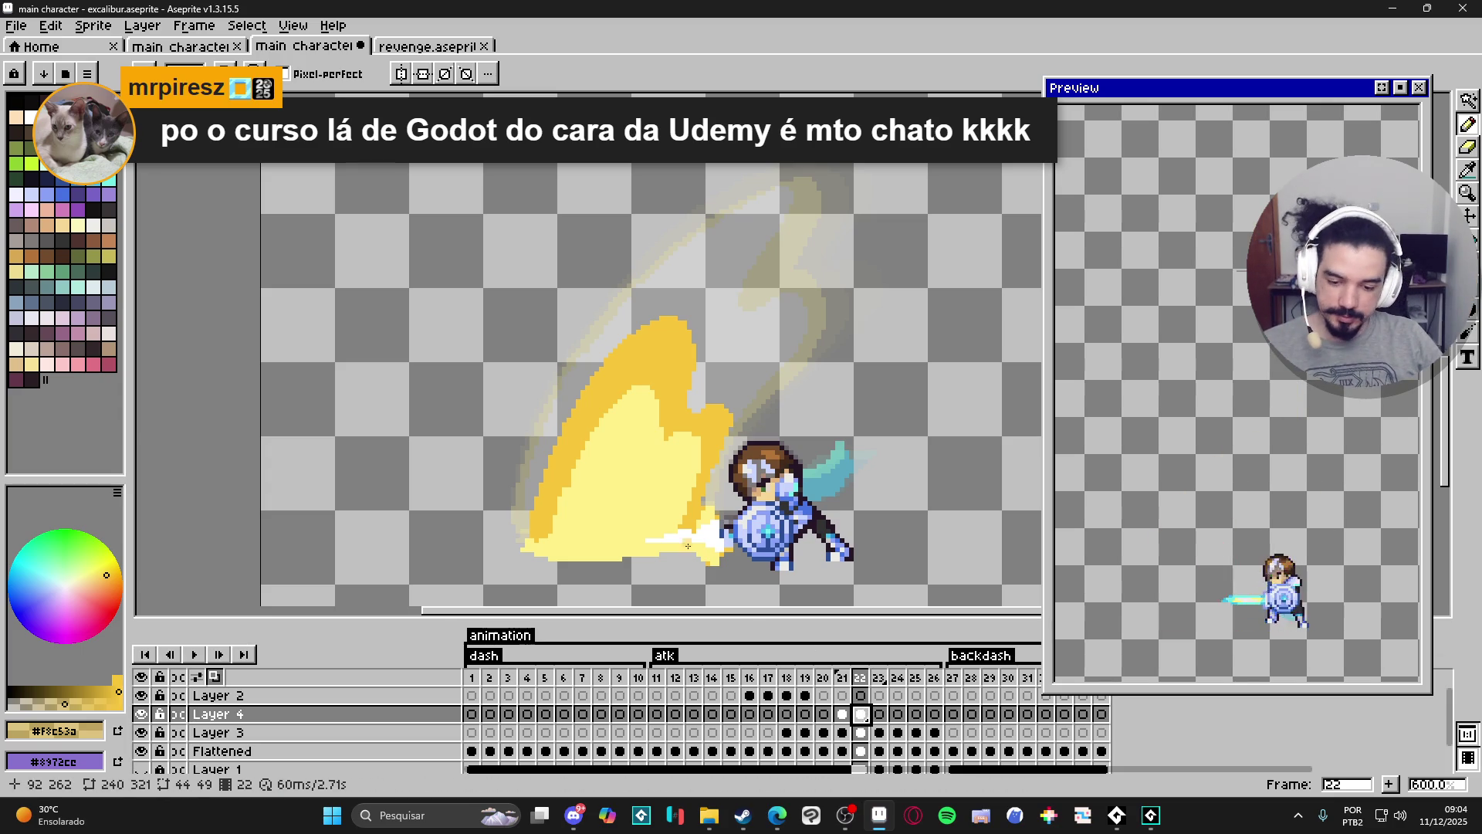
pyautogui.click(842, 714)
# Fill frame 22's slash interior white and its outer band pale yellow #FFF089.
pyautogui.keyDown('alt'); pyautogui.click(649, 493); pyautogui.keyUp('alt')
pyautogui.press('Right')
pyautogui.press('g')
pyautogui.click(649, 493)
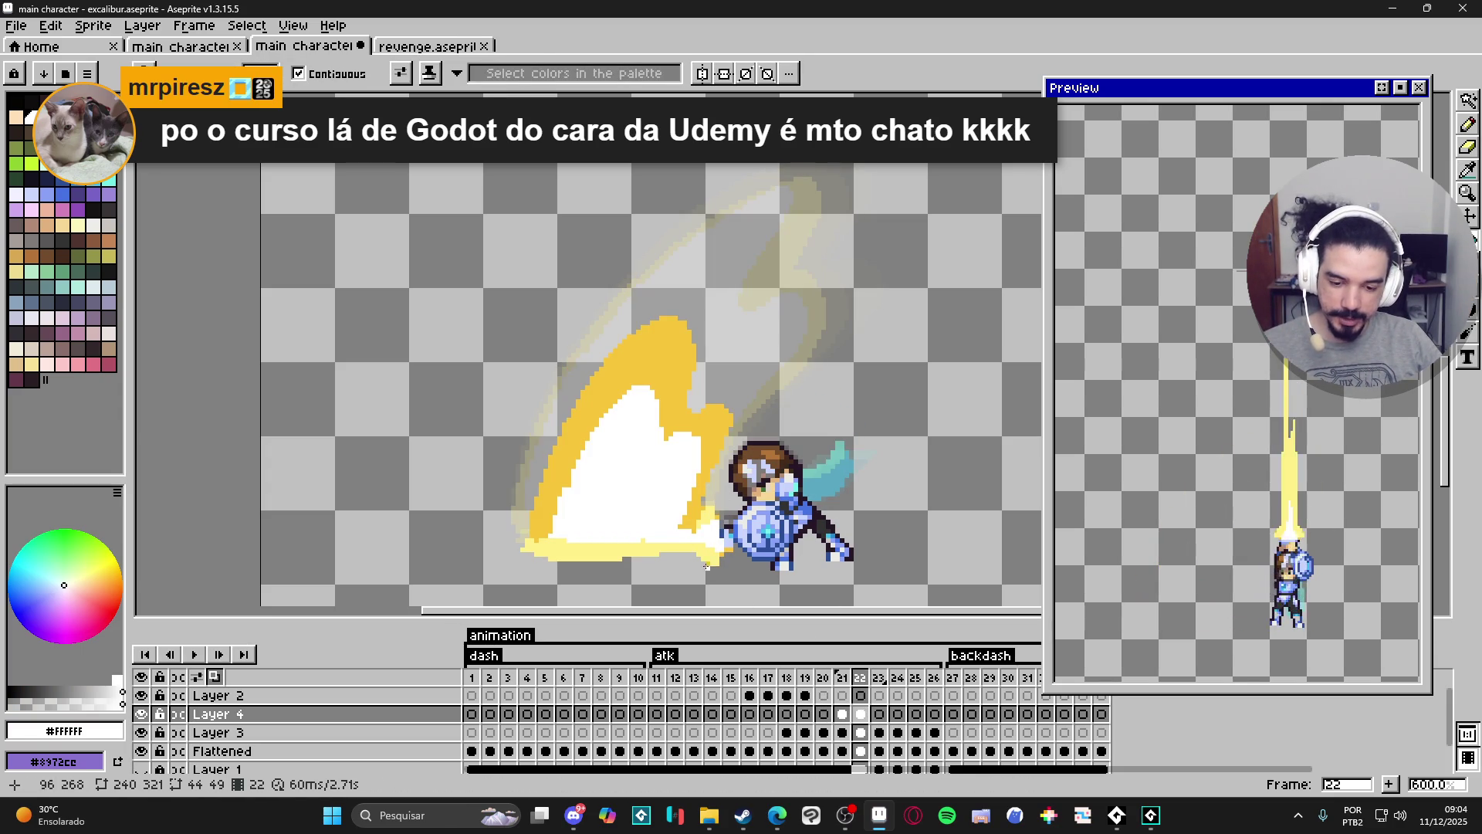
pyautogui.keyDown('alt'); pyautogui.click(707, 550); pyautogui.keyUp('alt')
pyautogui.click(713, 450)
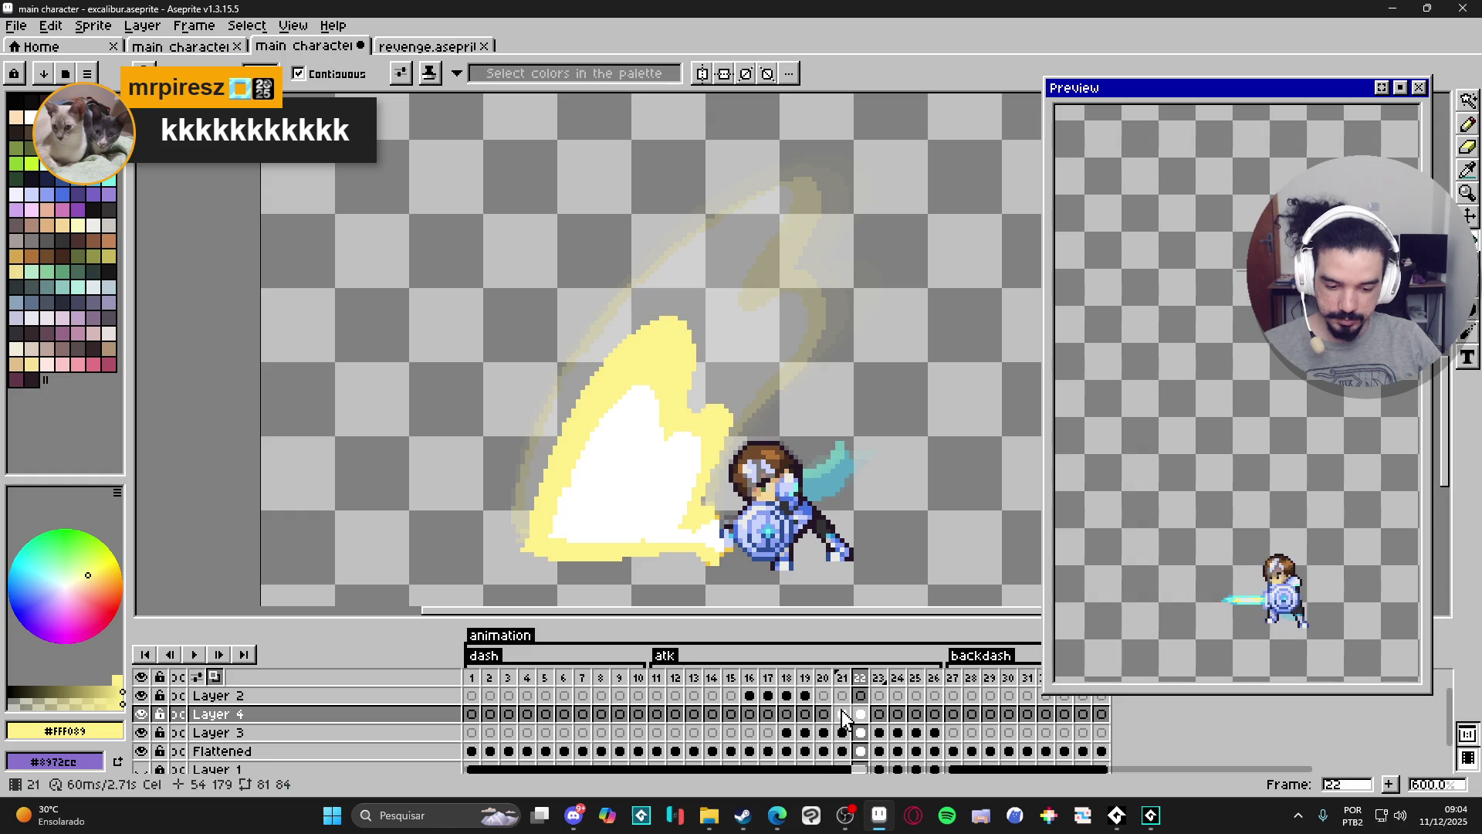
pyautogui.press('Left')
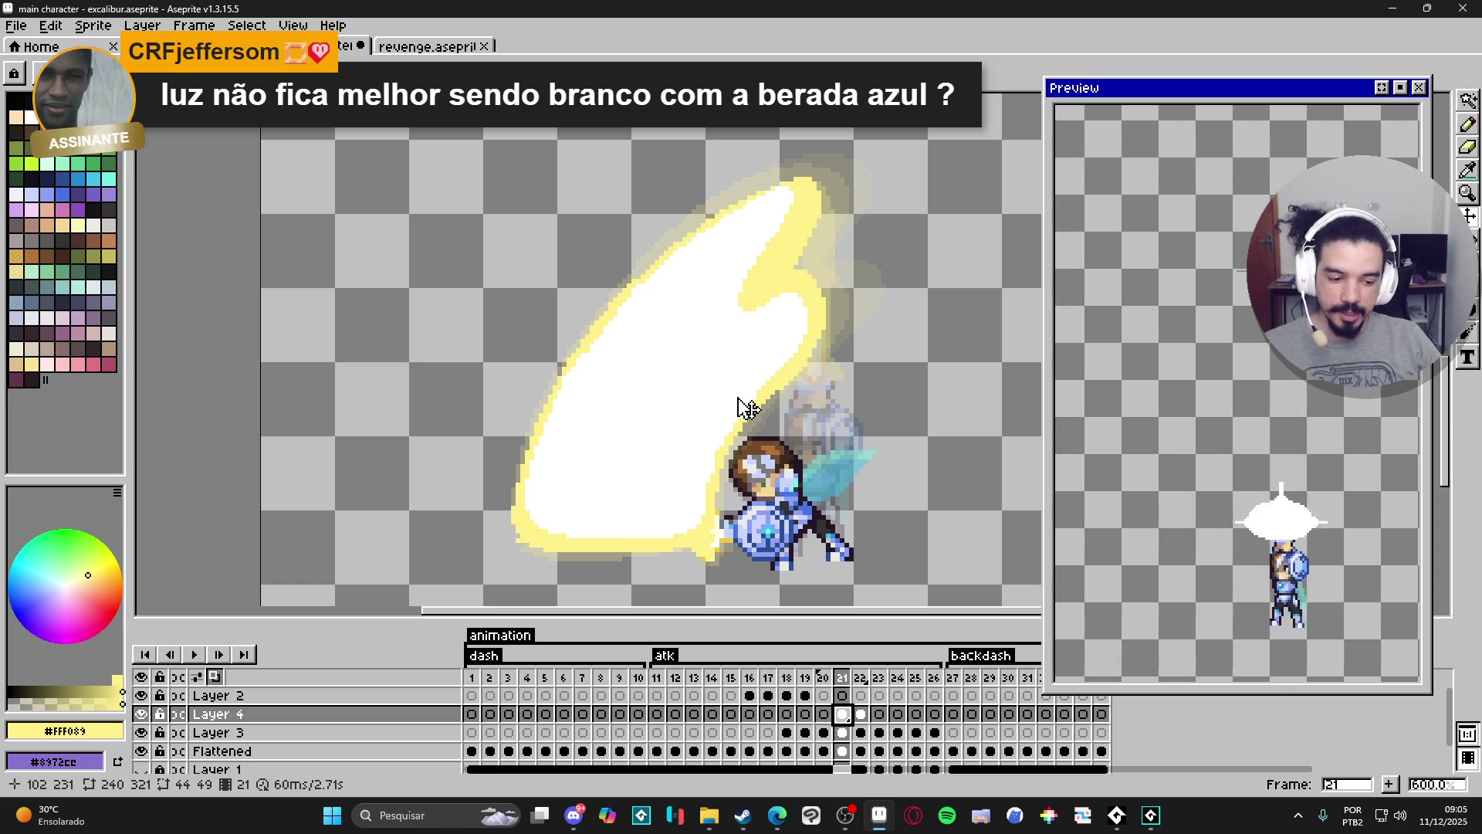
pyautogui.scroll(-1, 745, 407)
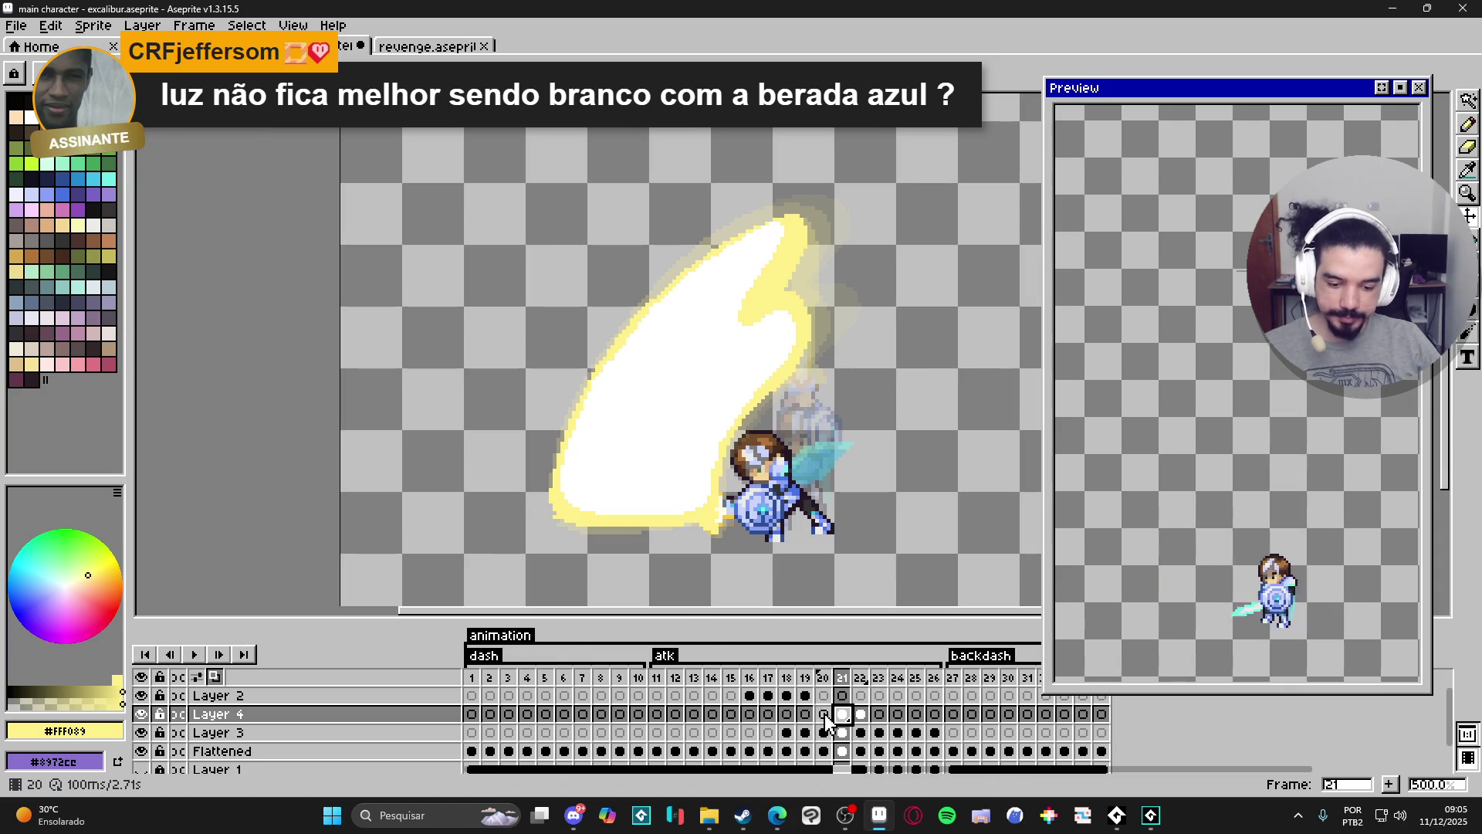
pyautogui.click(861, 715)
pyautogui.click(842, 714)
pyautogui.click(862, 715)
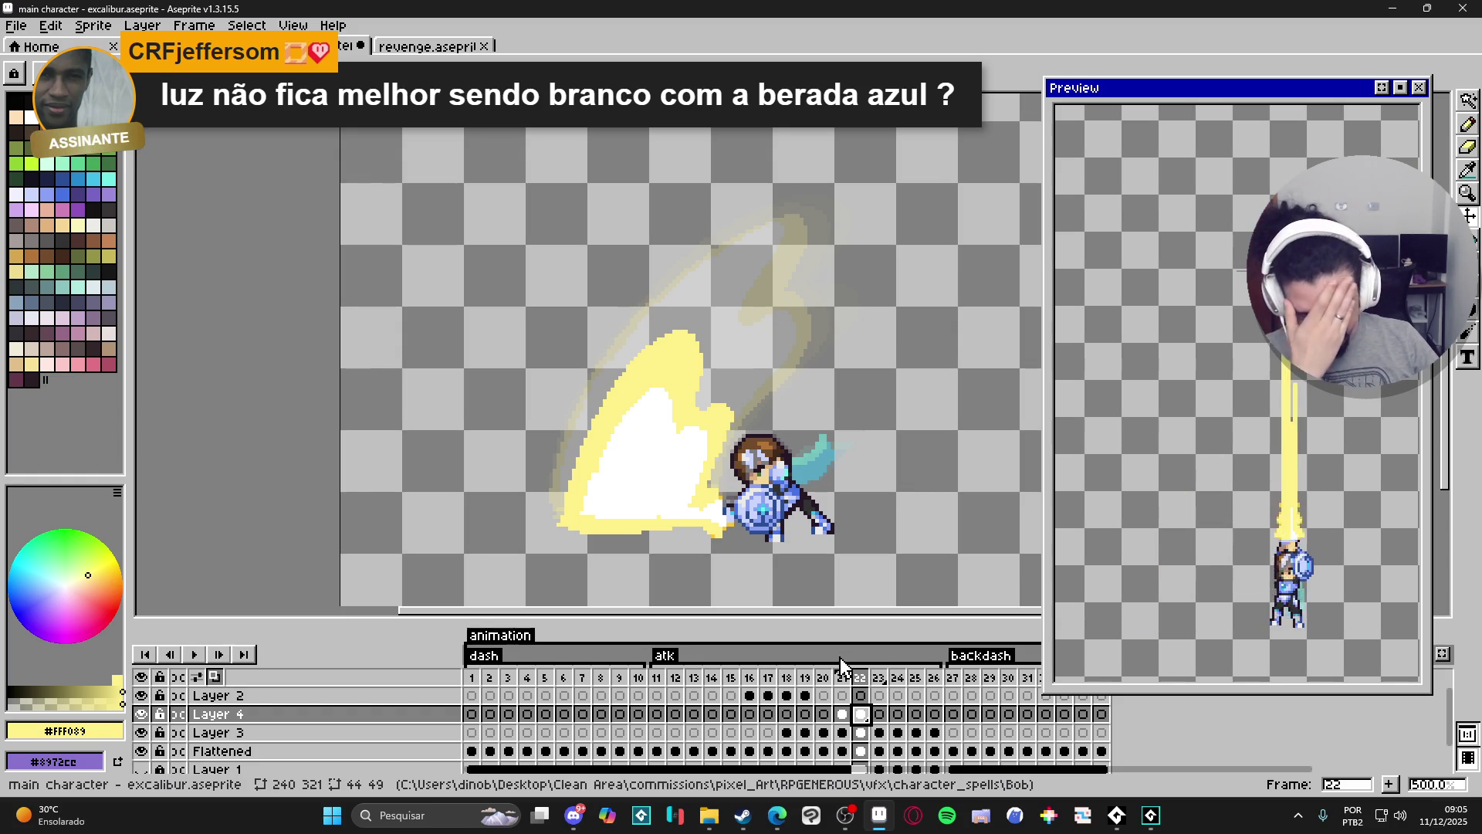
pyautogui.click(843, 717)
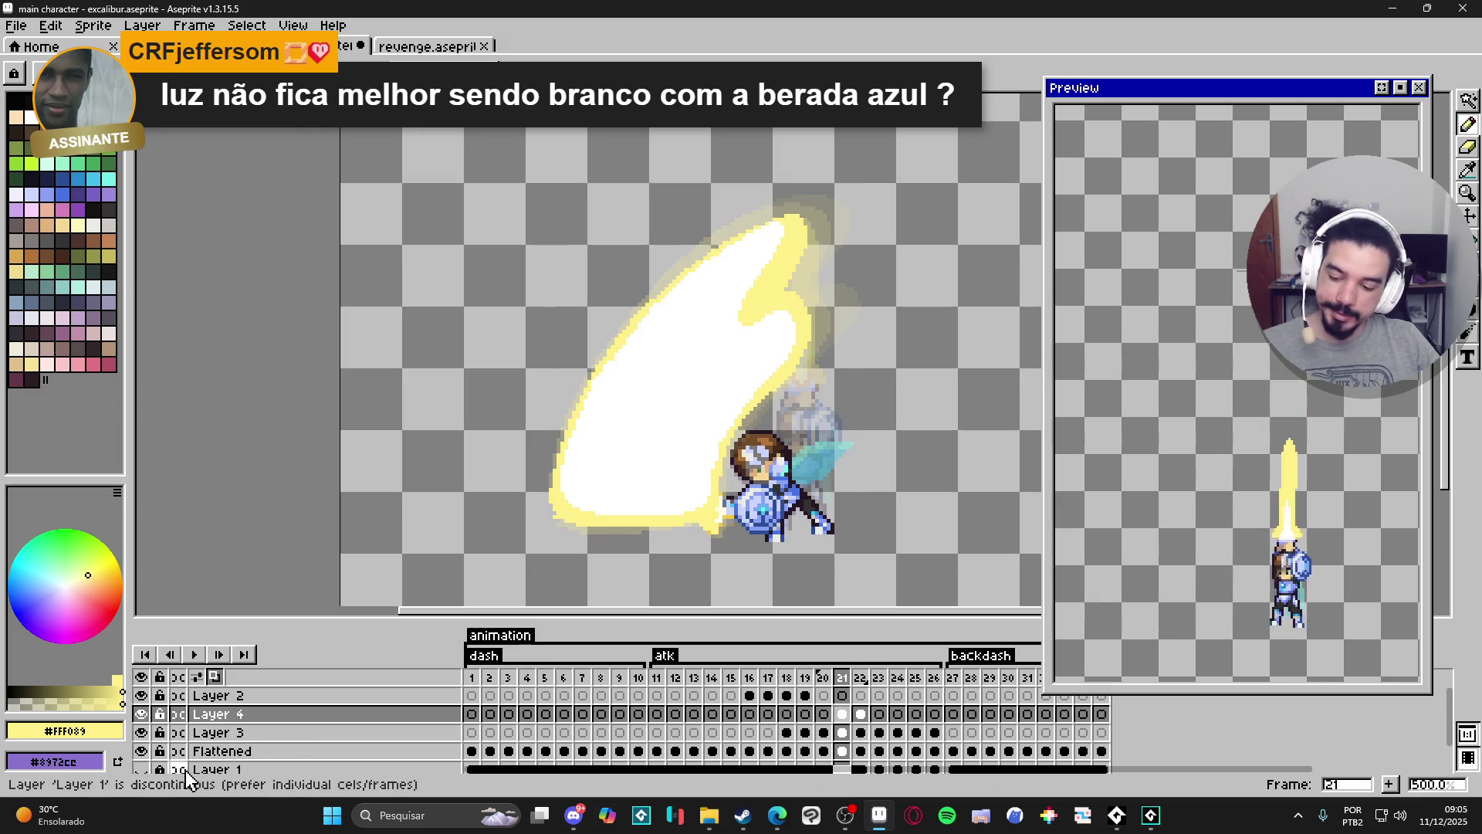
pyautogui.scroll(-1, 131, 755)
pyautogui.click(141, 743)
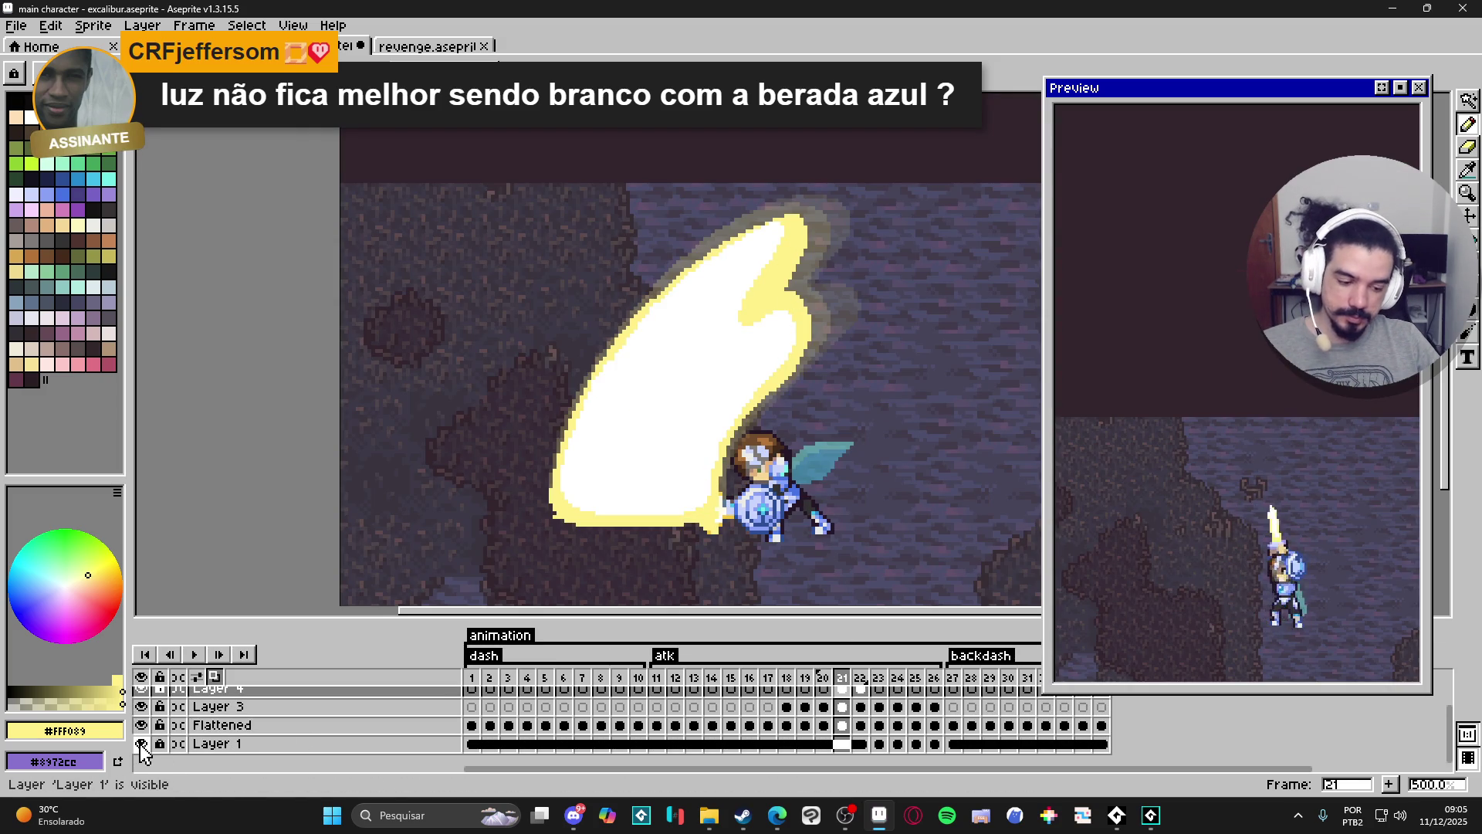
pyautogui.scroll(1, 903, 714)
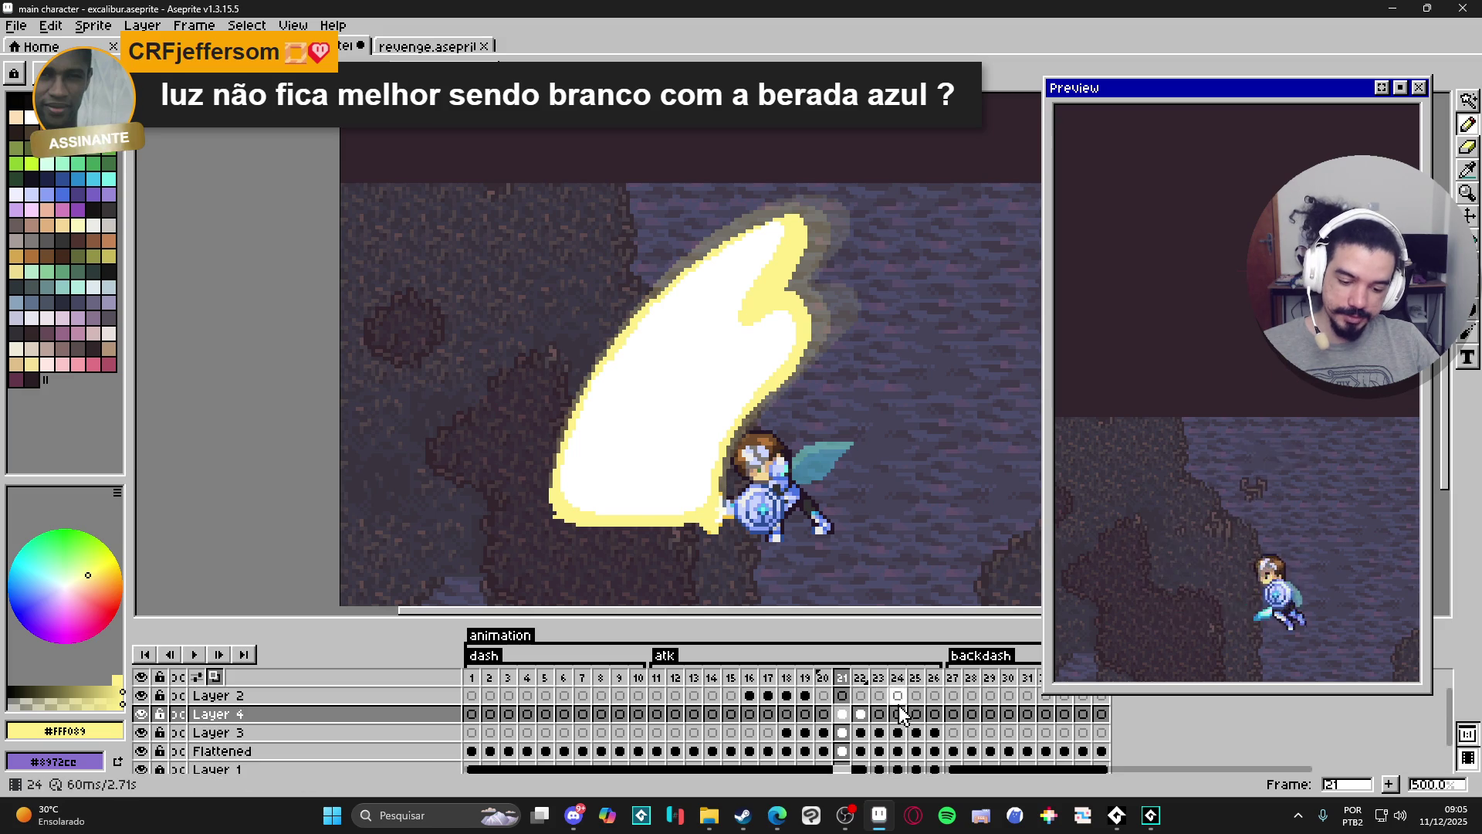
pyautogui.click(862, 714)
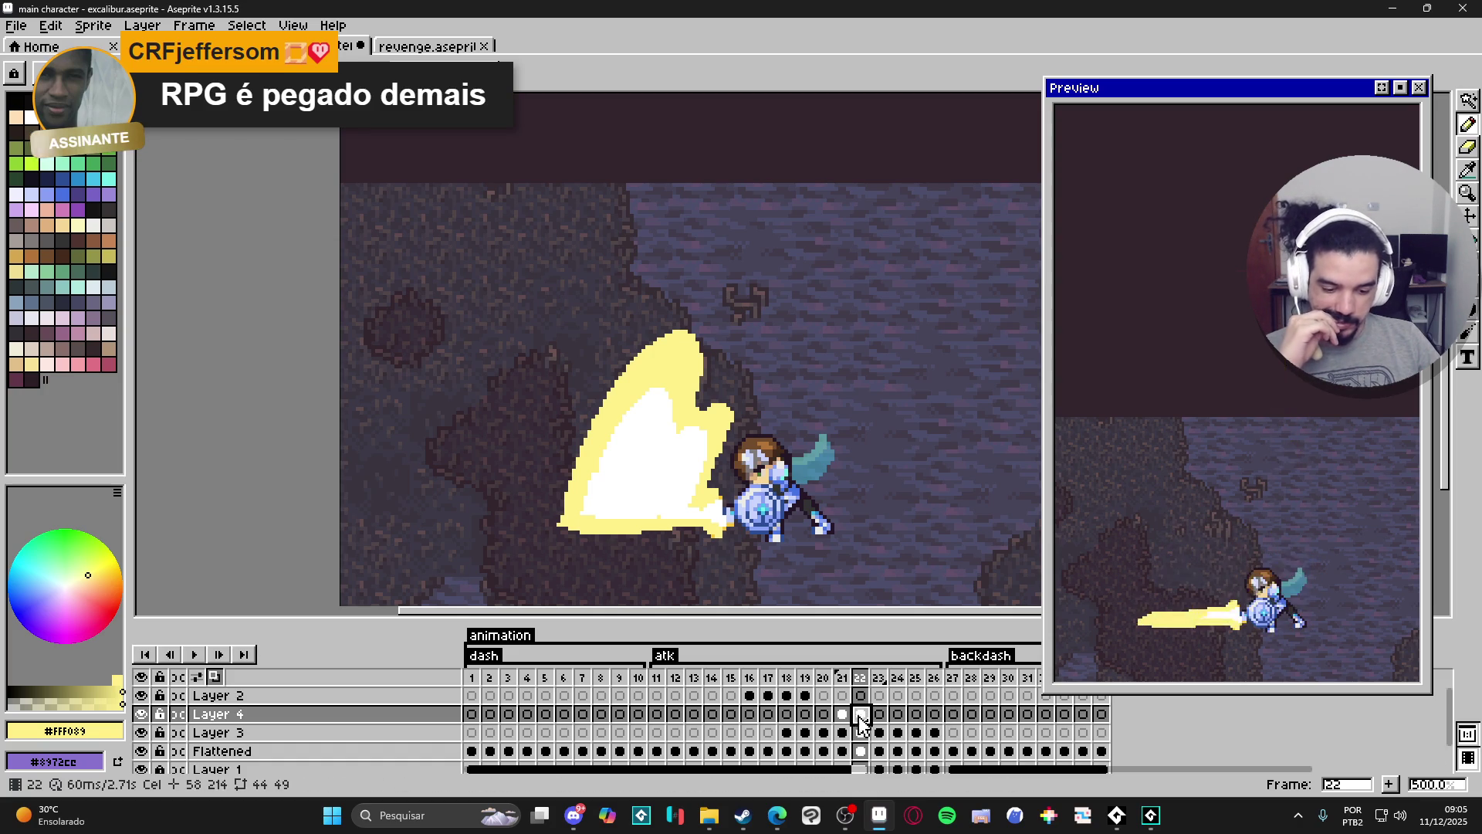
pyautogui.press('Left')
pyautogui.press('Right')
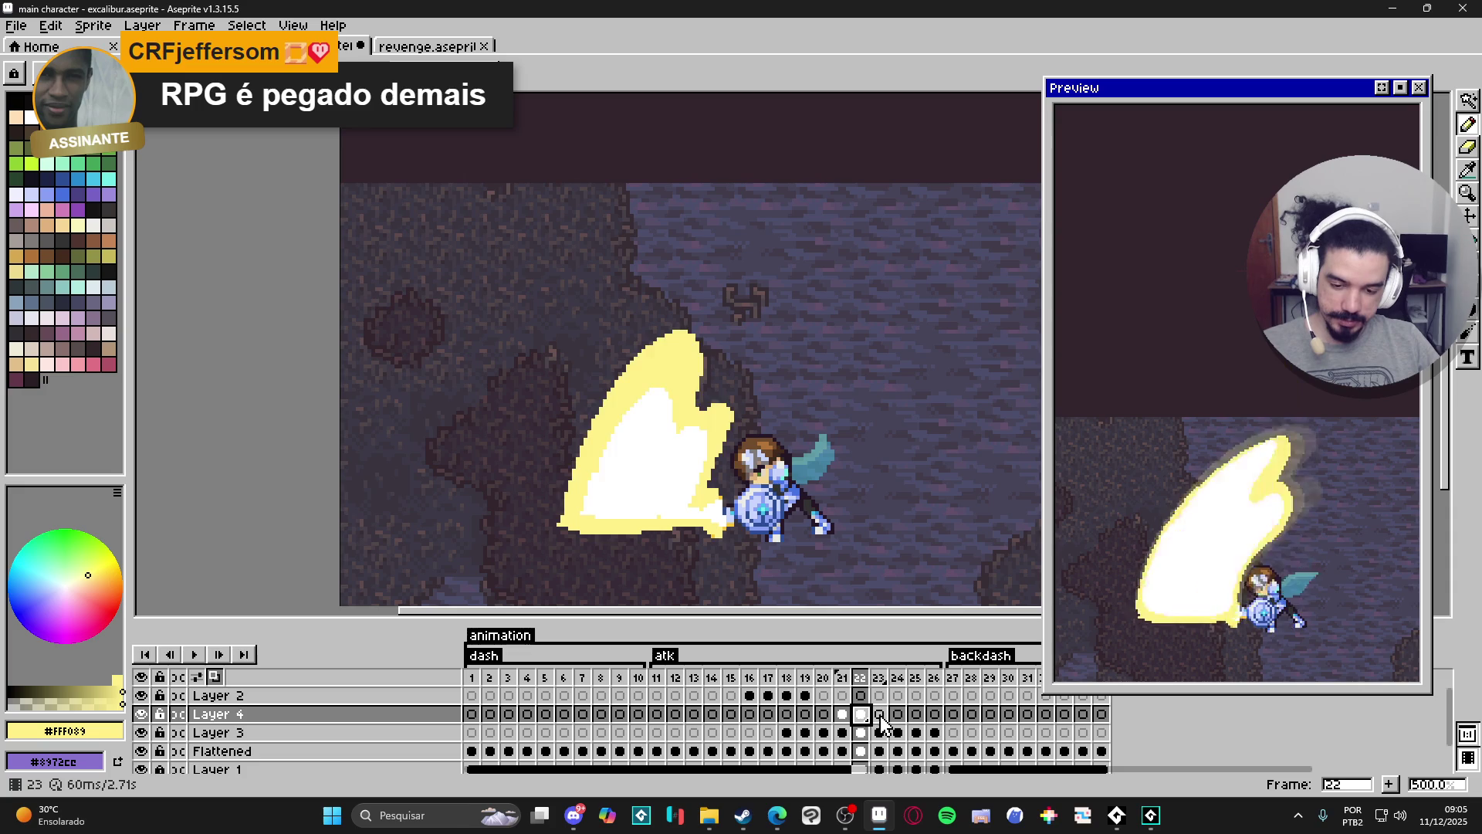
# Zoom into frame 23 on Layer 4 and draw a solid yellow slash arc from the sword.
pyautogui.click(880, 715)
pyautogui.press('+')
pyautogui.moveTo(584, 499)
pyautogui.mouseDown()
pyautogui.moveTo(587, 463)
pyautogui.moveTo(622, 420)
pyautogui.moveTo(656, 465)
pyautogui.moveTo(682, 454)
pyautogui.moveTo(687, 502)
pyautogui.mouseUp()
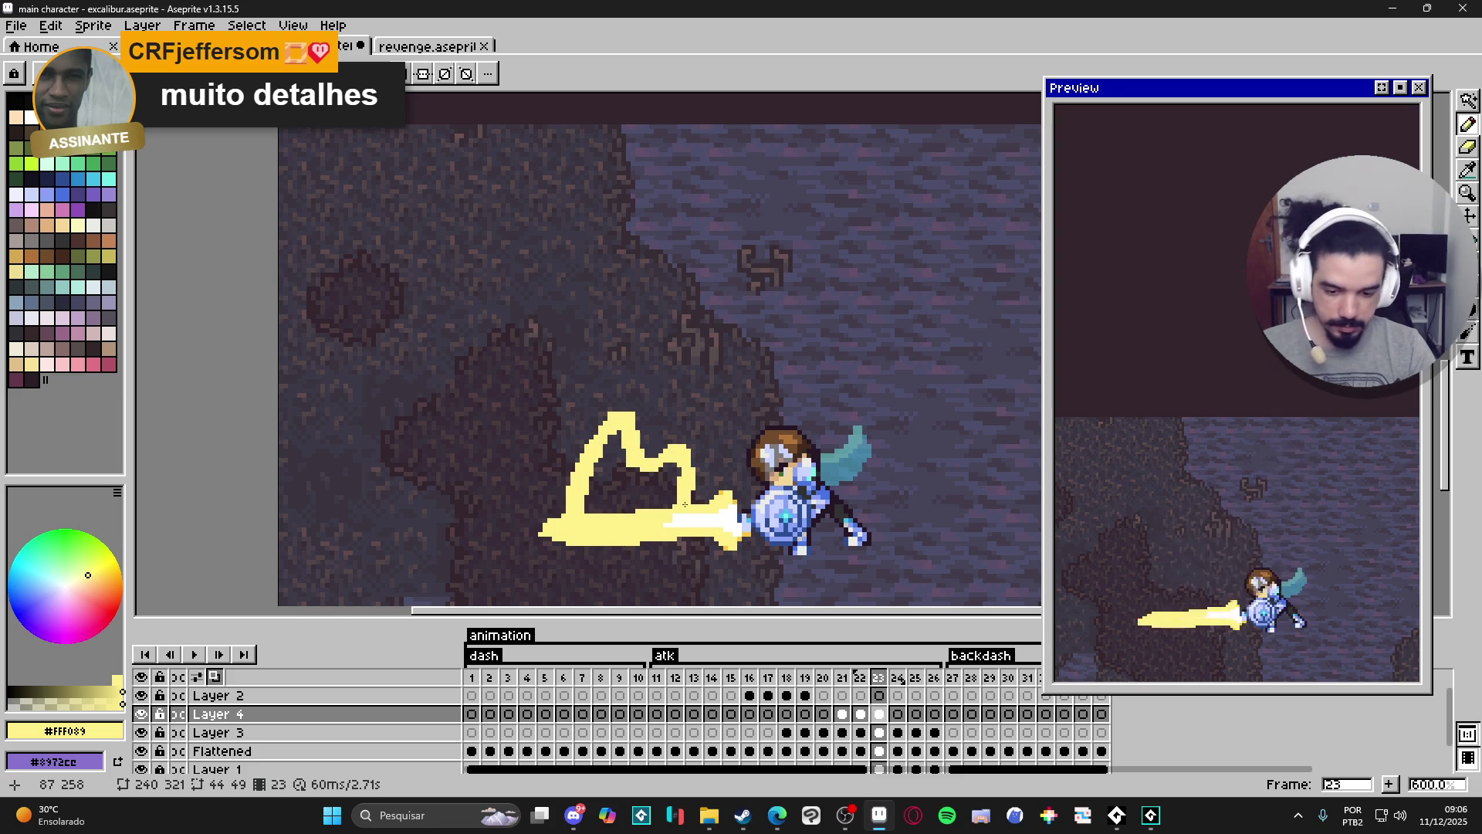
pyautogui.moveTo(584, 515)
pyautogui.mouseDown()
pyautogui.moveTo(613, 463)
pyautogui.moveTo(633, 479)
pyautogui.moveTo(675, 472)
pyautogui.moveTo(666, 493)
pyautogui.mouseUp()
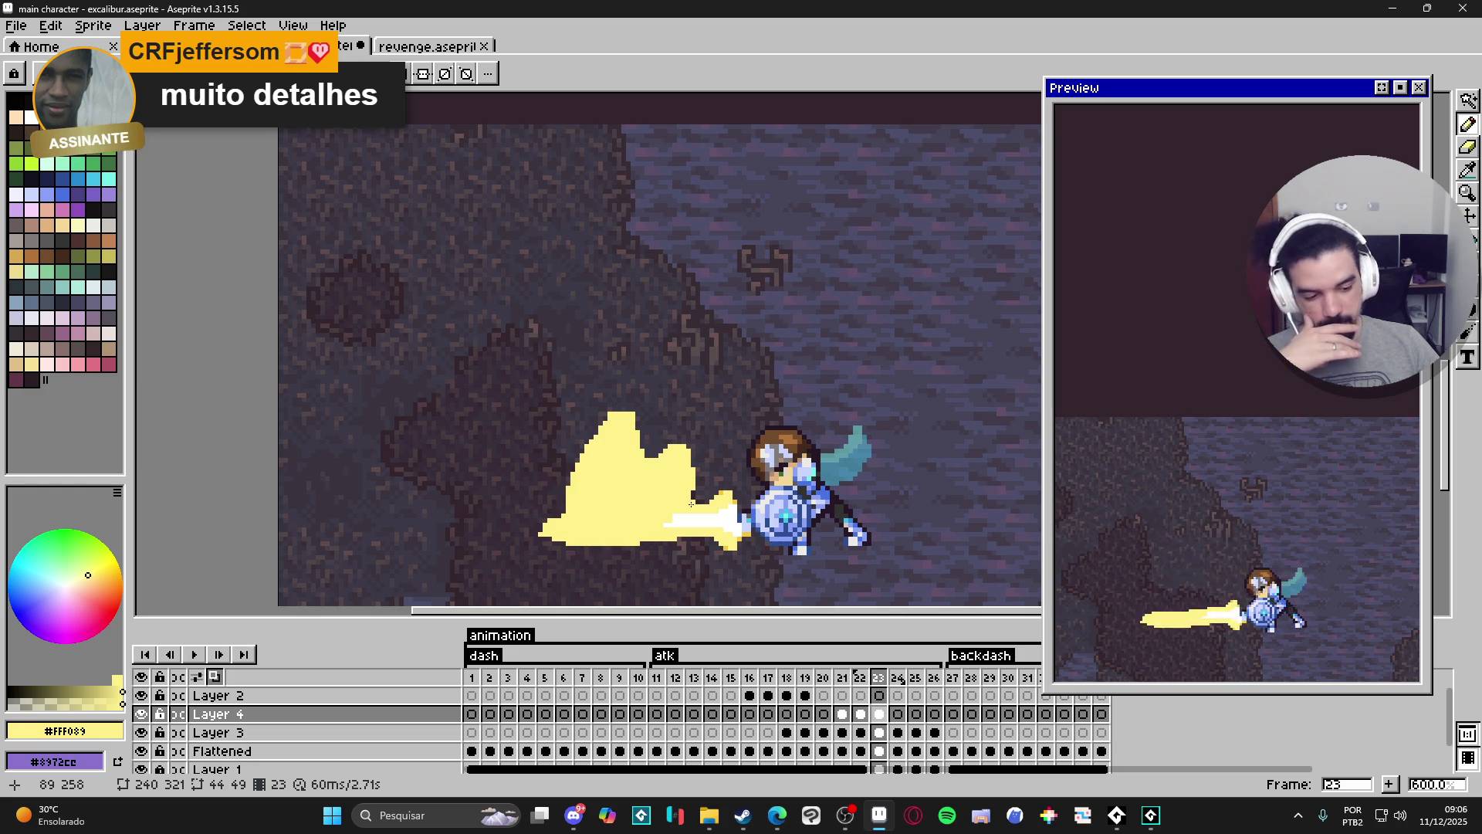
pyautogui.scroll(-1, 193, 741)
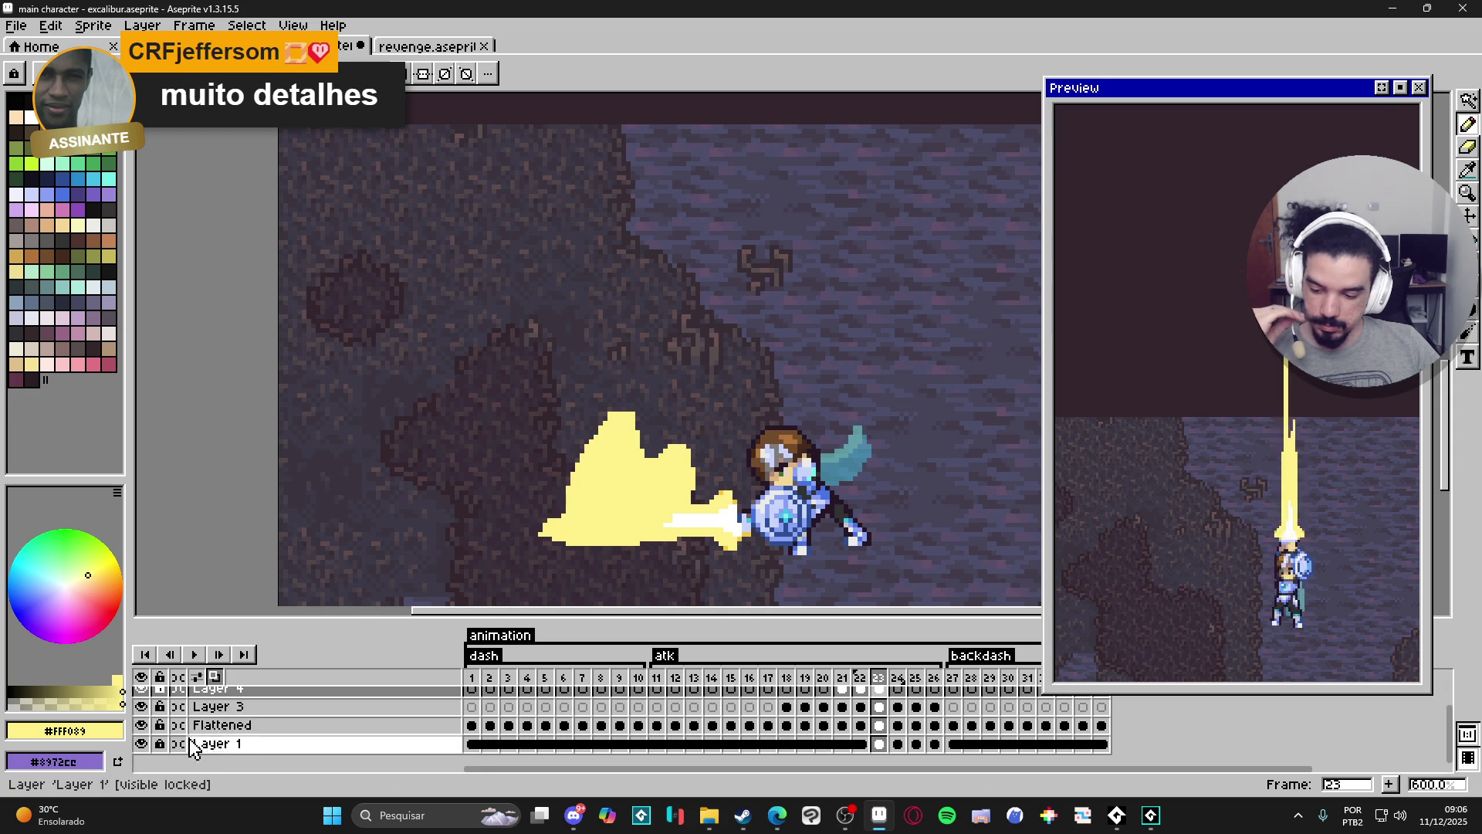
# Hide the cave background and extend the yellow slash leftward, upward and at its right lobe.
pyautogui.click(140, 744)
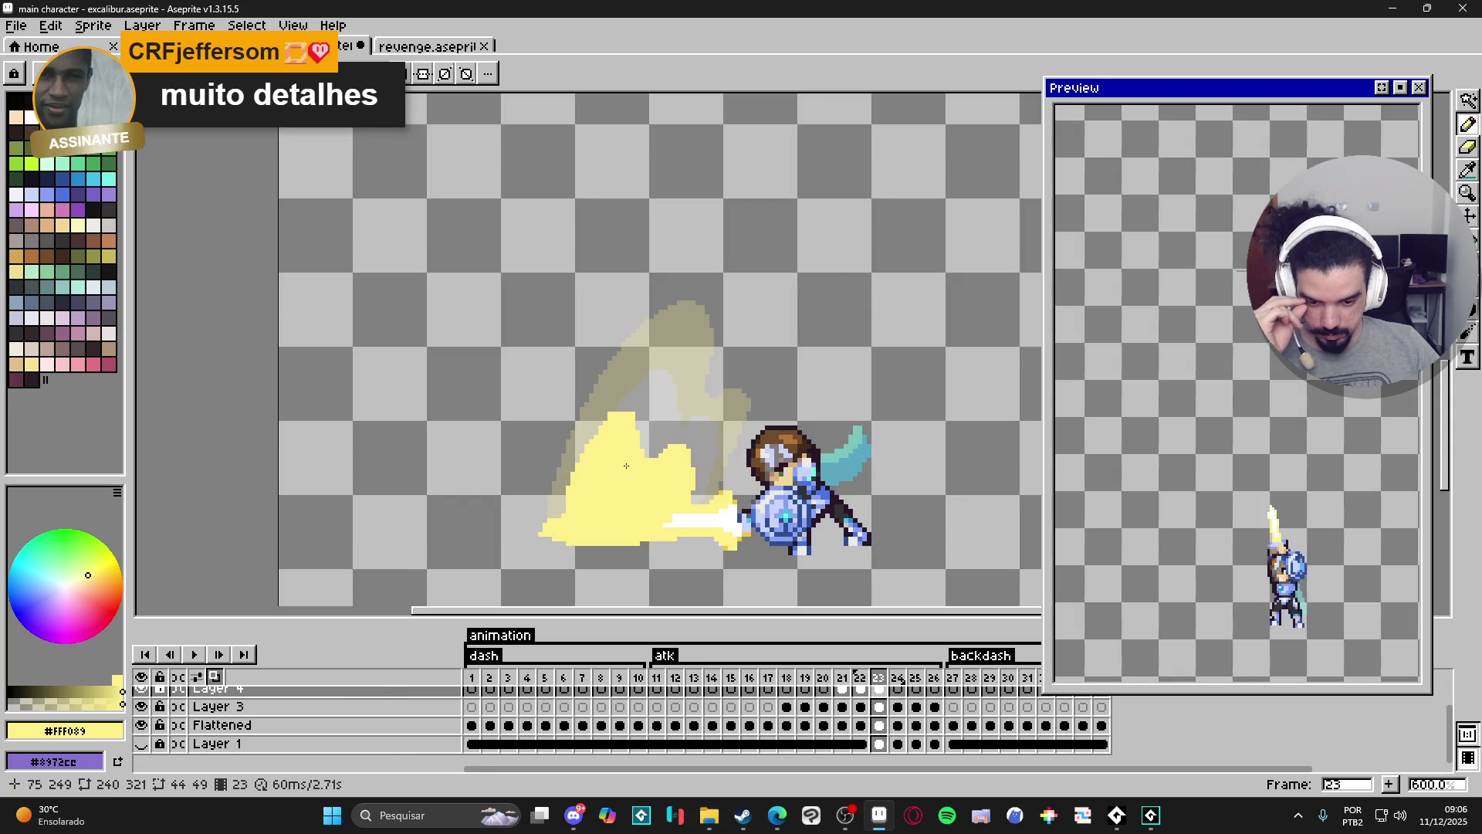
pyautogui.moveTo(565, 517)
pyautogui.mouseDown()
pyautogui.moveTo(562, 486)
pyautogui.moveTo(595, 437)
pyautogui.moveTo(634, 412)
pyautogui.mouseUp()
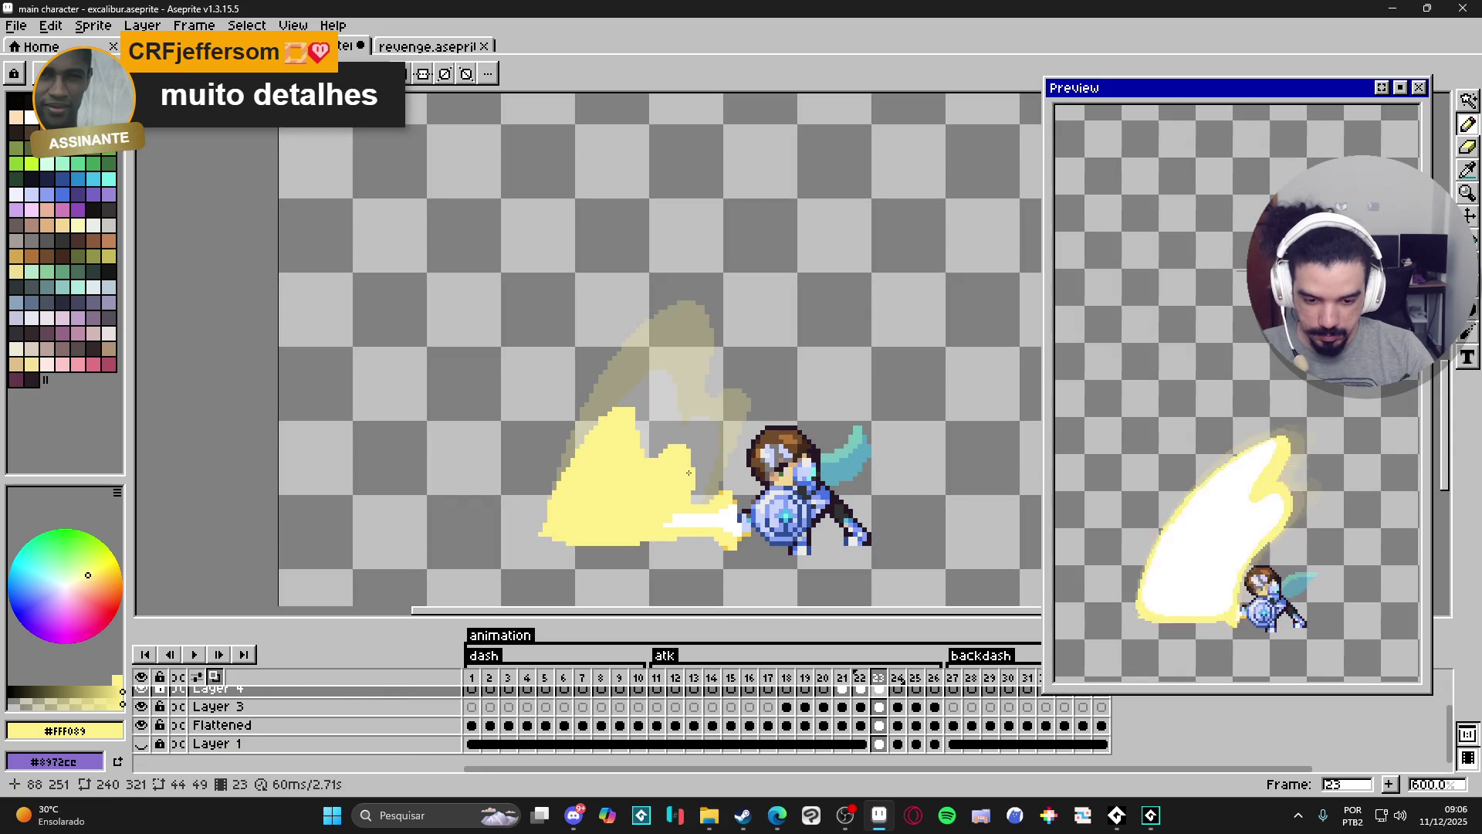
pyautogui.moveTo(667, 459)
pyautogui.mouseDown()
pyautogui.moveTo(691, 462)
pyautogui.moveTo(694, 478)
pyautogui.mouseUp()
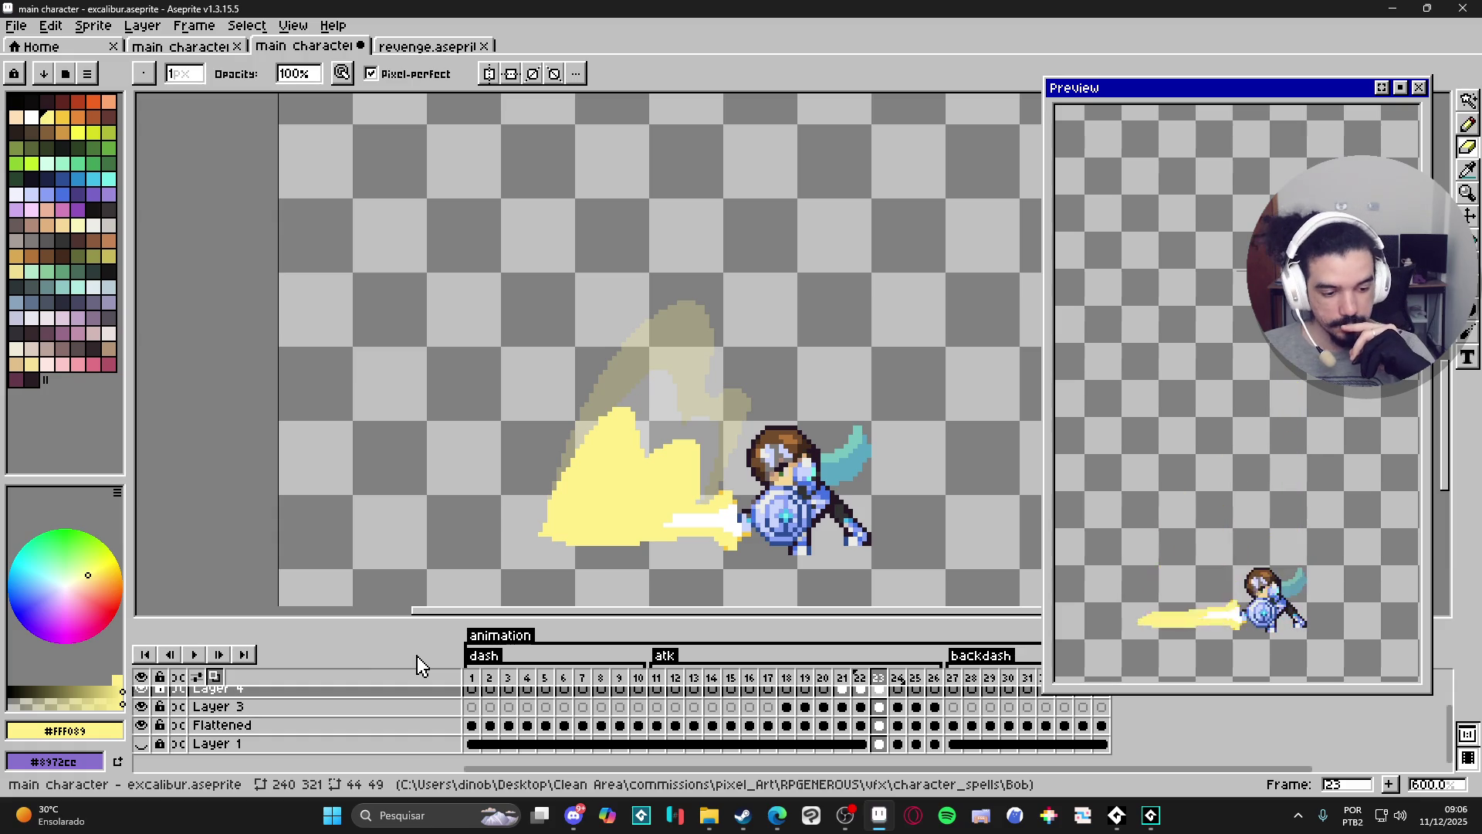
# Draw a white core line through the frame 23 slash, then re-pick the light yellow.
pyautogui.press('b')
pyautogui.click(572, 507)
pyautogui.moveTo(572, 507)
pyautogui.mouseDown()
pyautogui.moveTo(604, 479)
pyautogui.moveTo(671, 482)
pyautogui.moveTo(635, 528)
pyautogui.moveTo(599, 525)
pyautogui.moveTo(587, 498)
pyautogui.moveTo(666, 494)
pyautogui.mouseUp()
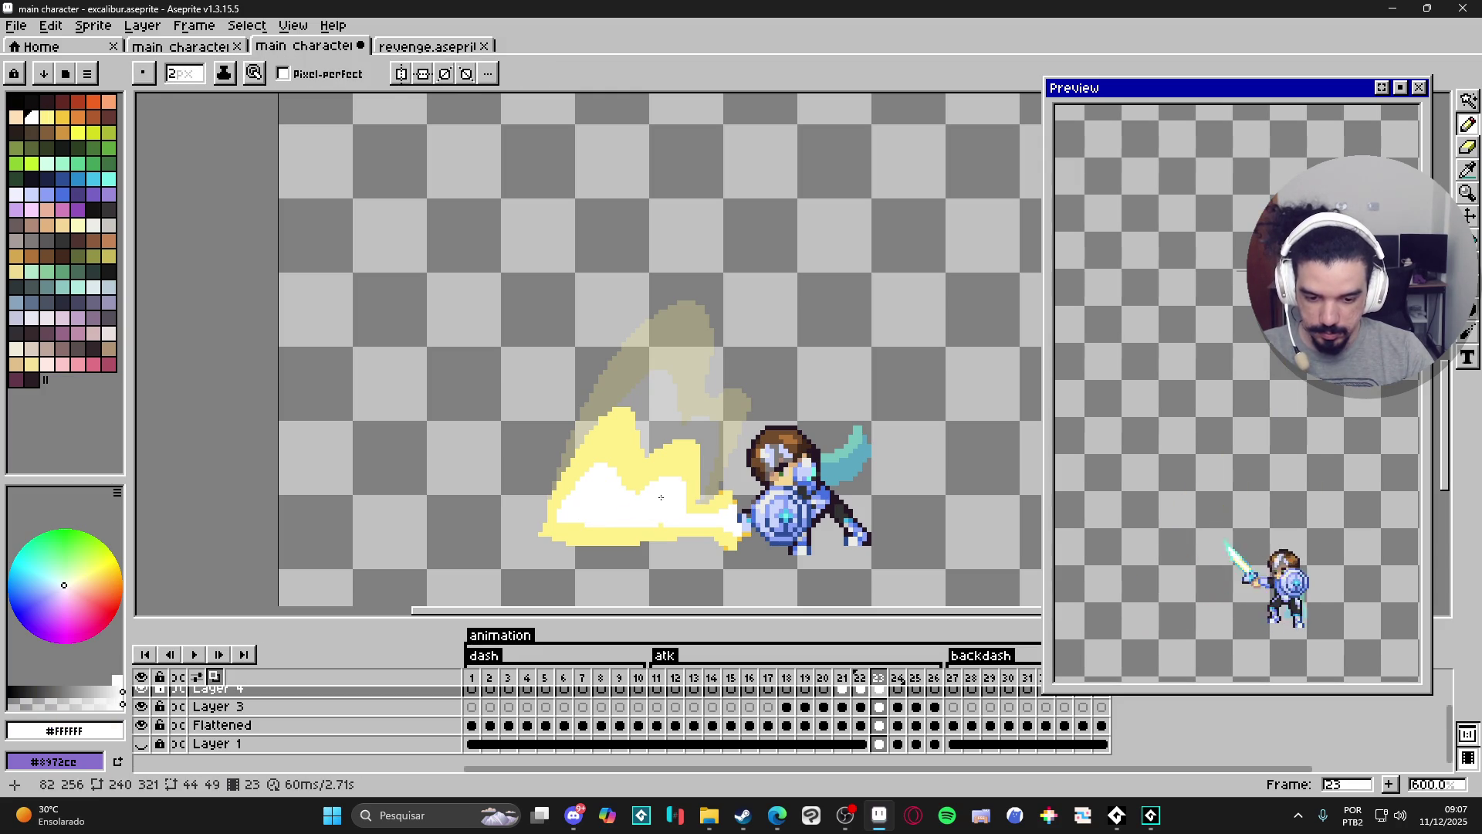
pyautogui.keyDown('alt'); pyautogui.click(678, 459); pyautogui.keyUp('alt')
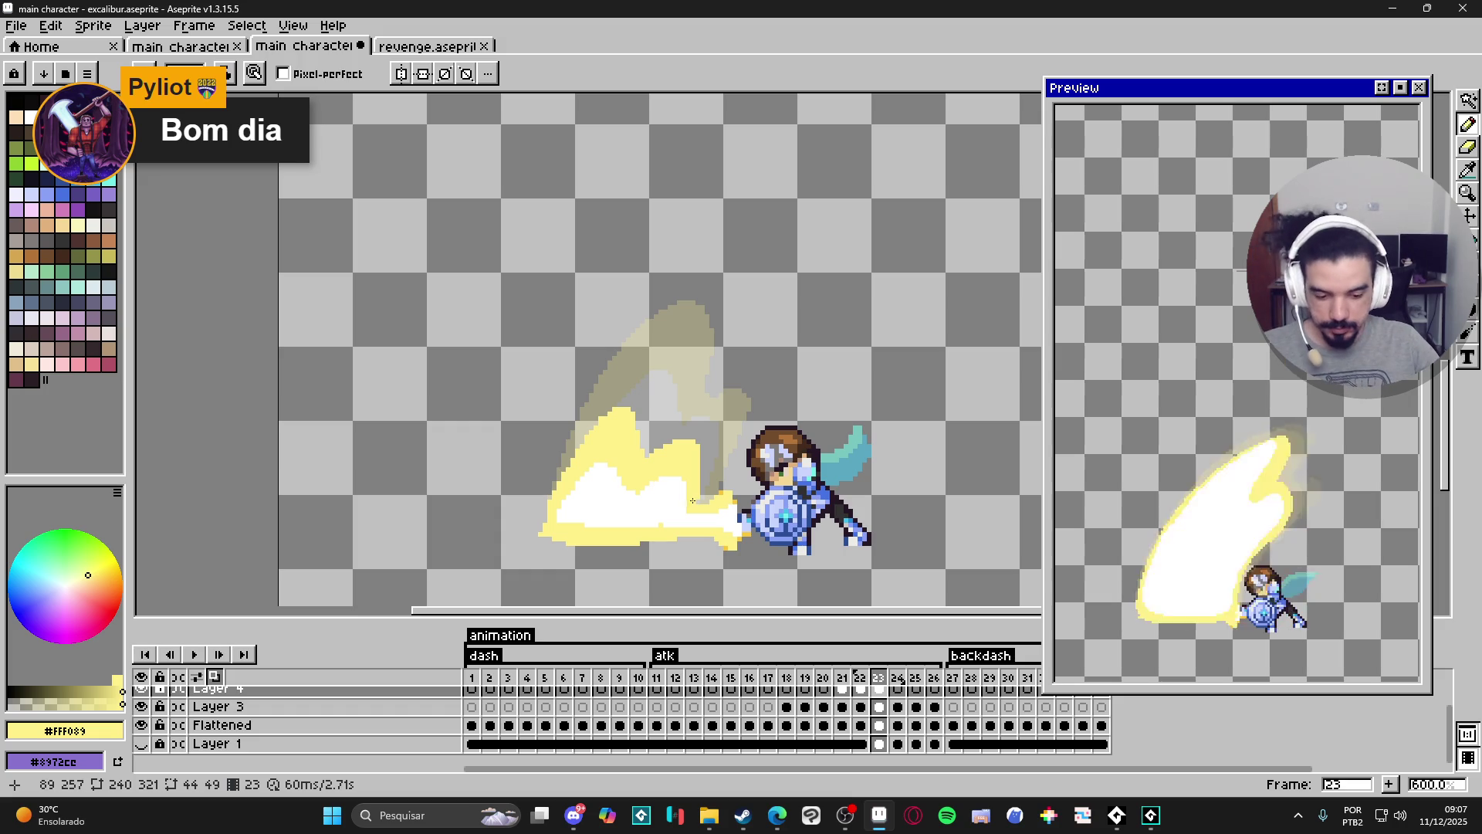
pyautogui.scroll(1, 878, 753)
pyautogui.click(898, 717)
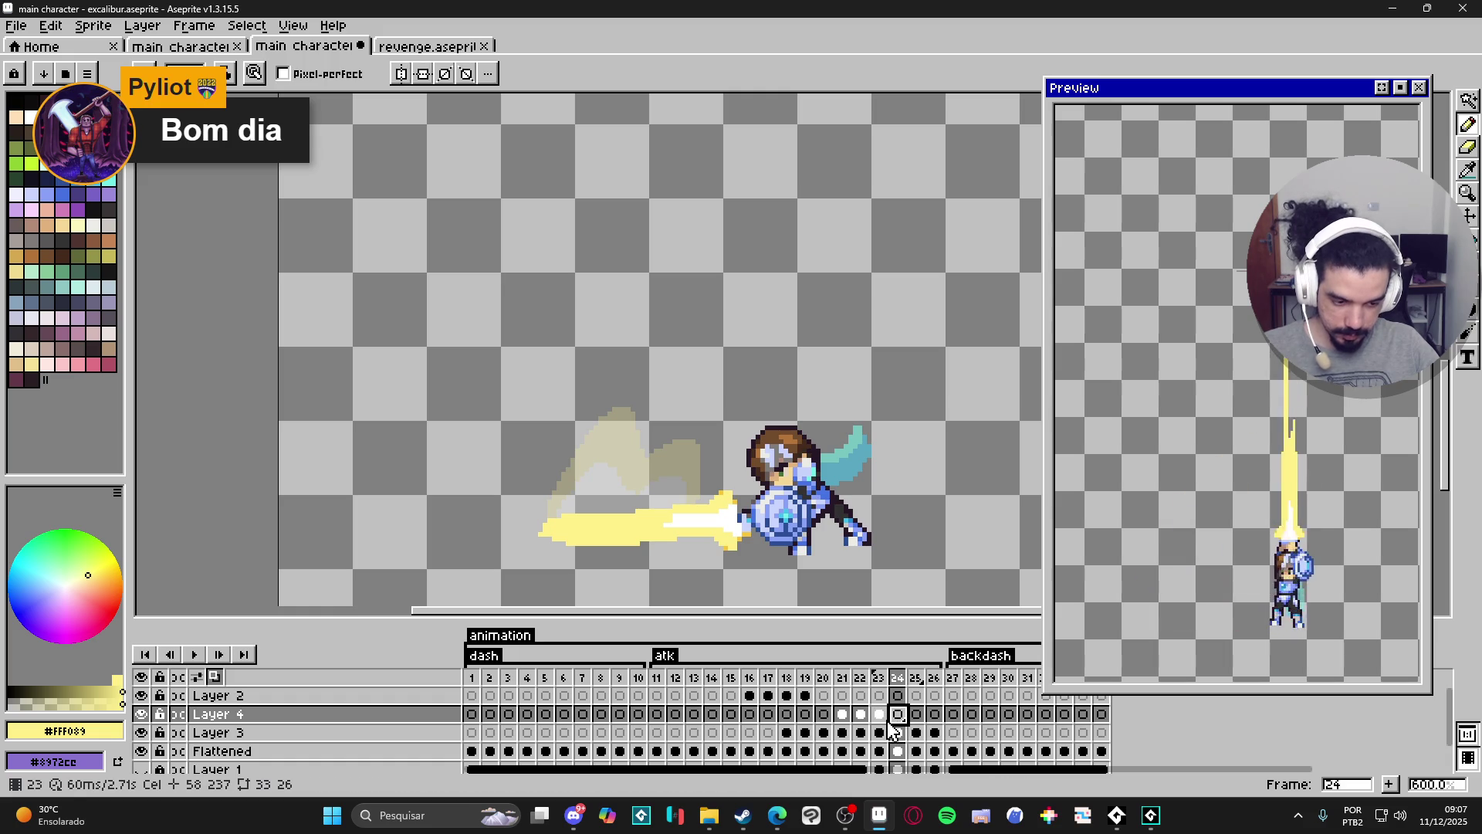
# Give frames 21–24 a 40 ms duration and turn the cave background layer back on.
pyautogui.moveTo(848, 729); pyautogui.dragTo(909, 729)
pyautogui.hotkey('ctrl', 'p')
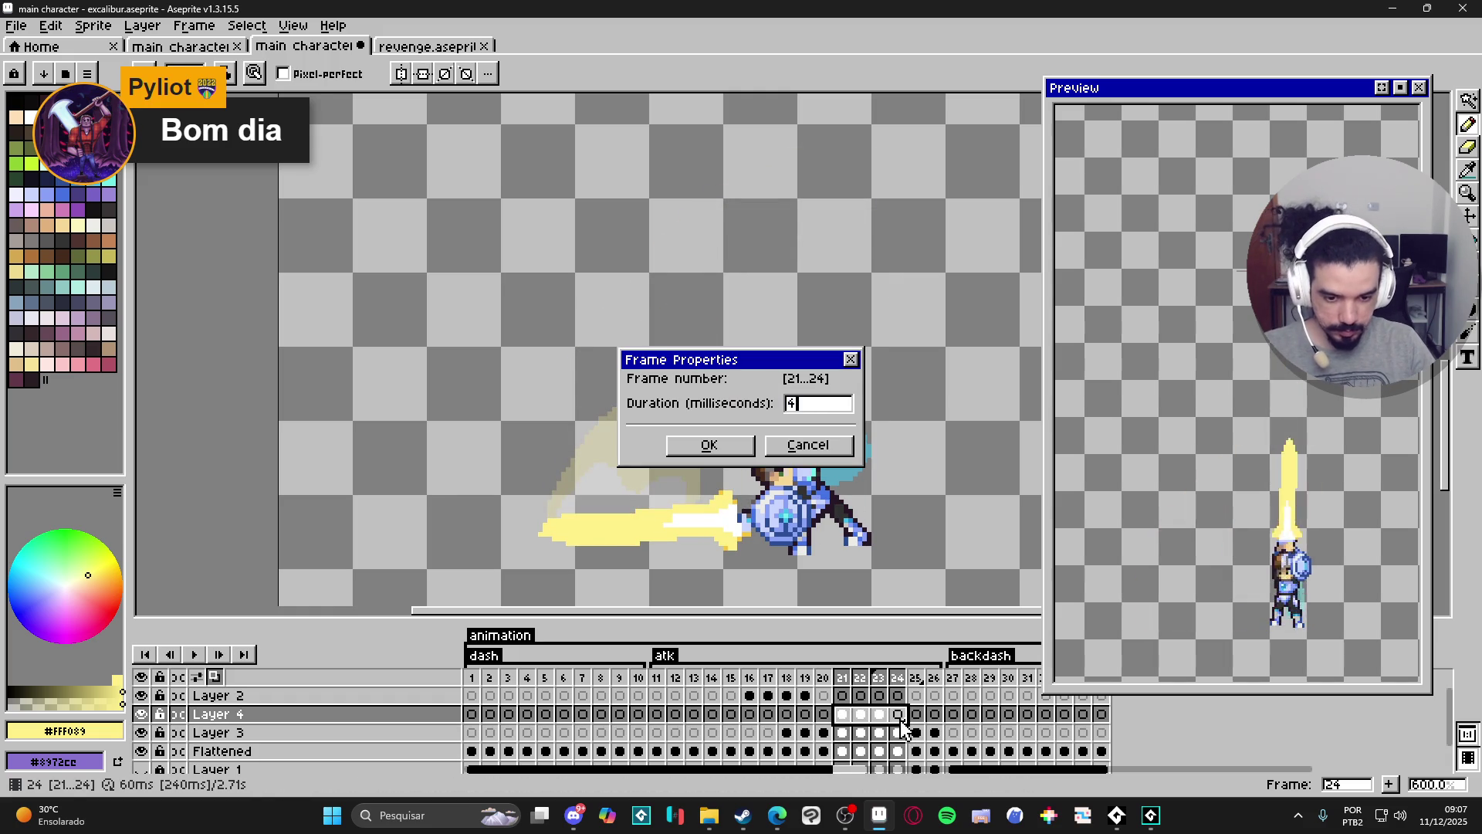
pyautogui.press('Return')
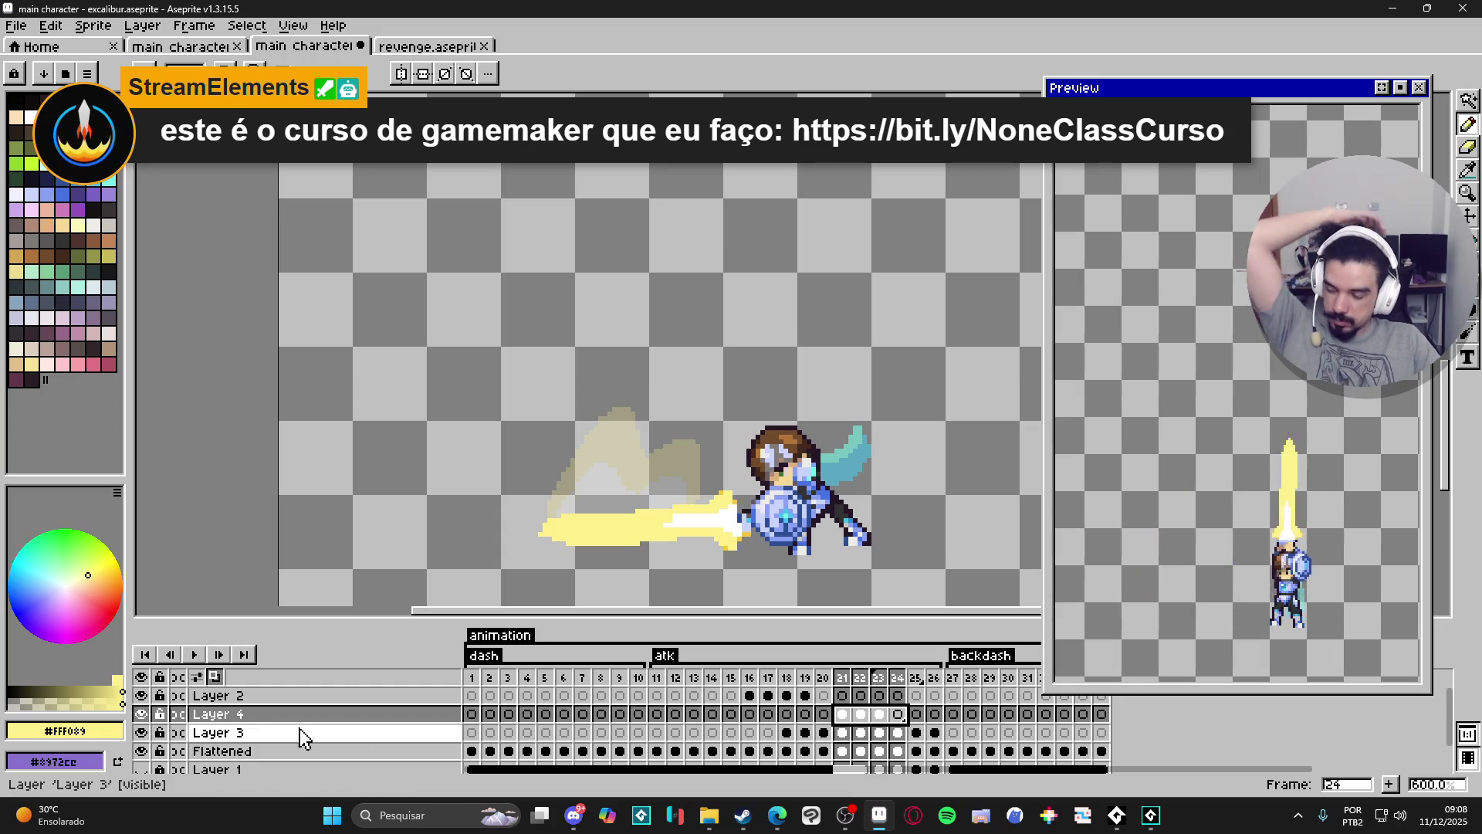
pyautogui.scroll(-1, 325, 733)
pyautogui.click(143, 744)
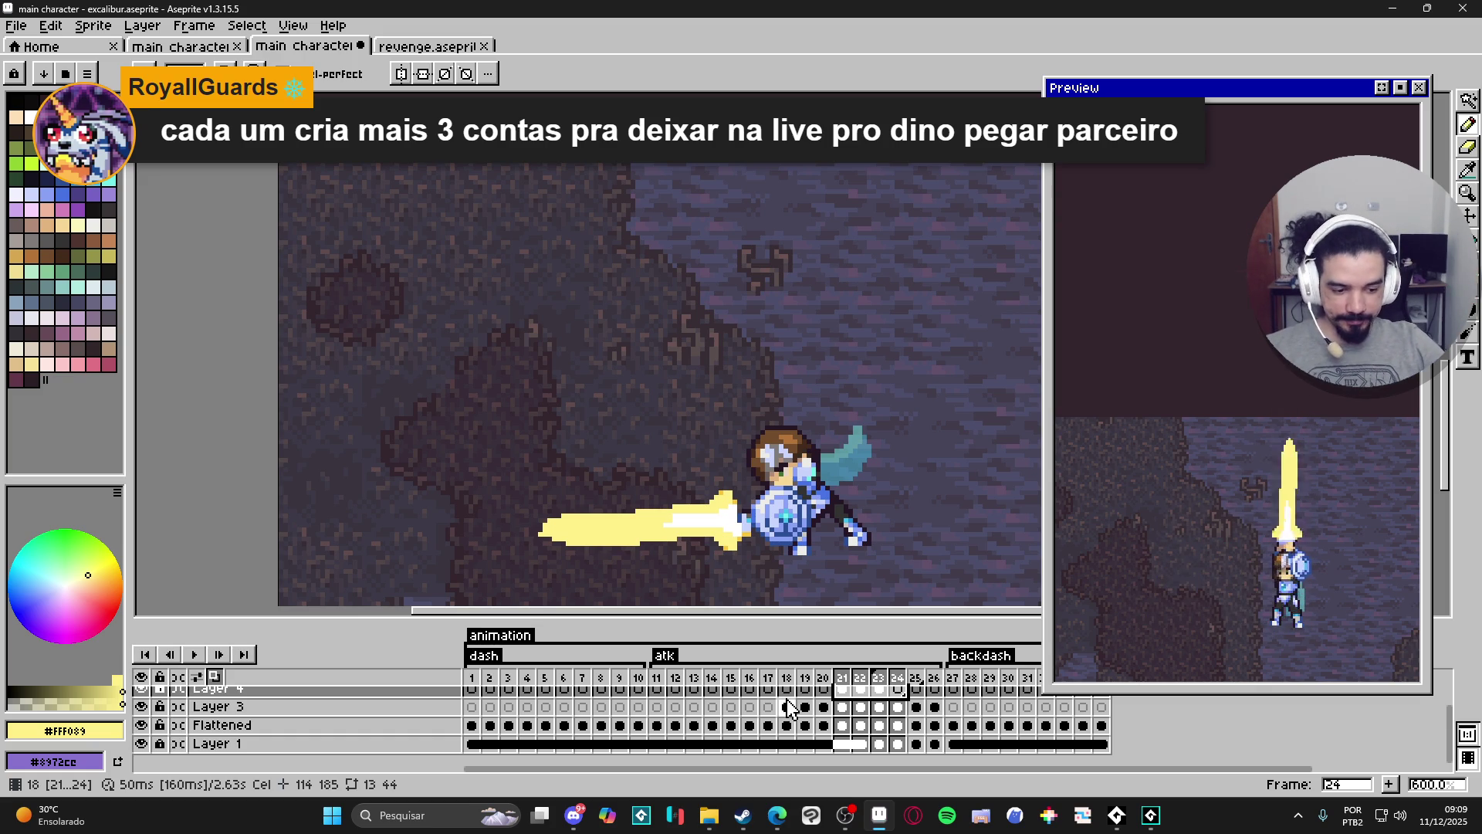
# Zoom out and flip back and forth through slash frames 21 to 24.
pyautogui.press('-')
pyautogui.press('-')
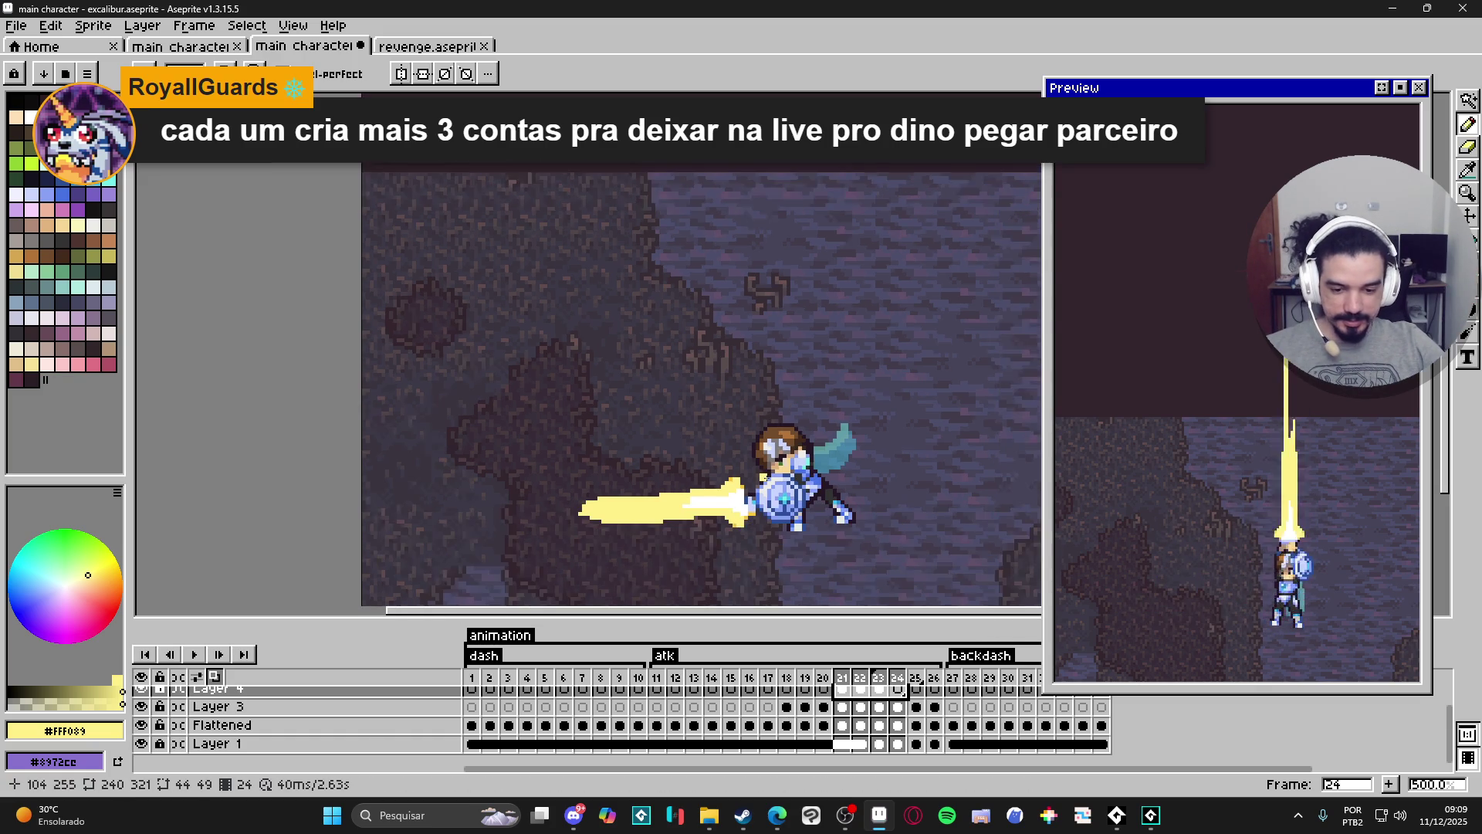
pyautogui.scroll(1, 918, 702)
pyautogui.click(842, 714)
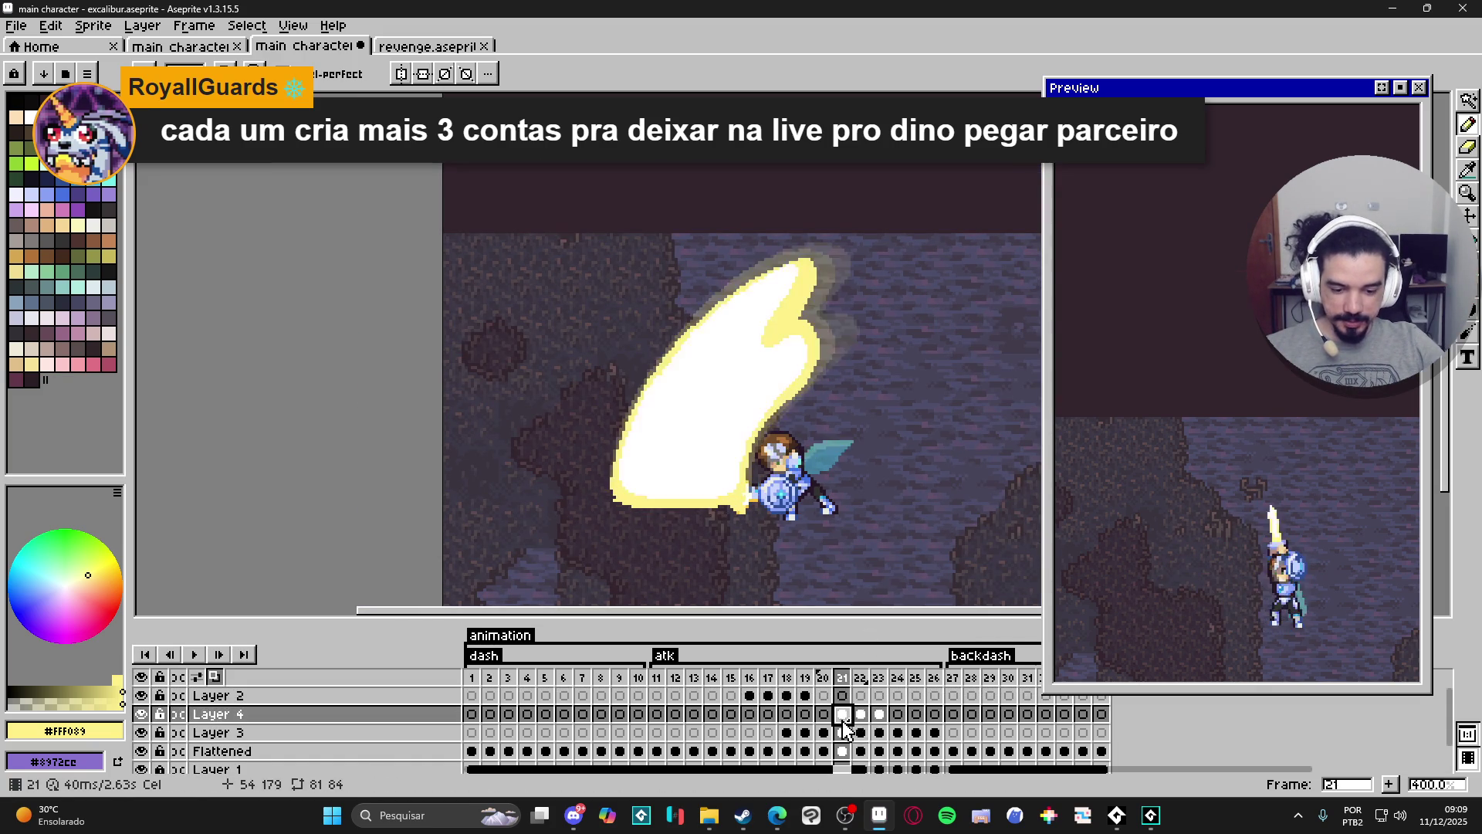
pyautogui.press('Right')
pyautogui.press('Right')
pyautogui.press('Left')
pyautogui.press('Left')
pyautogui.press('Right')
pyautogui.click(878, 716)
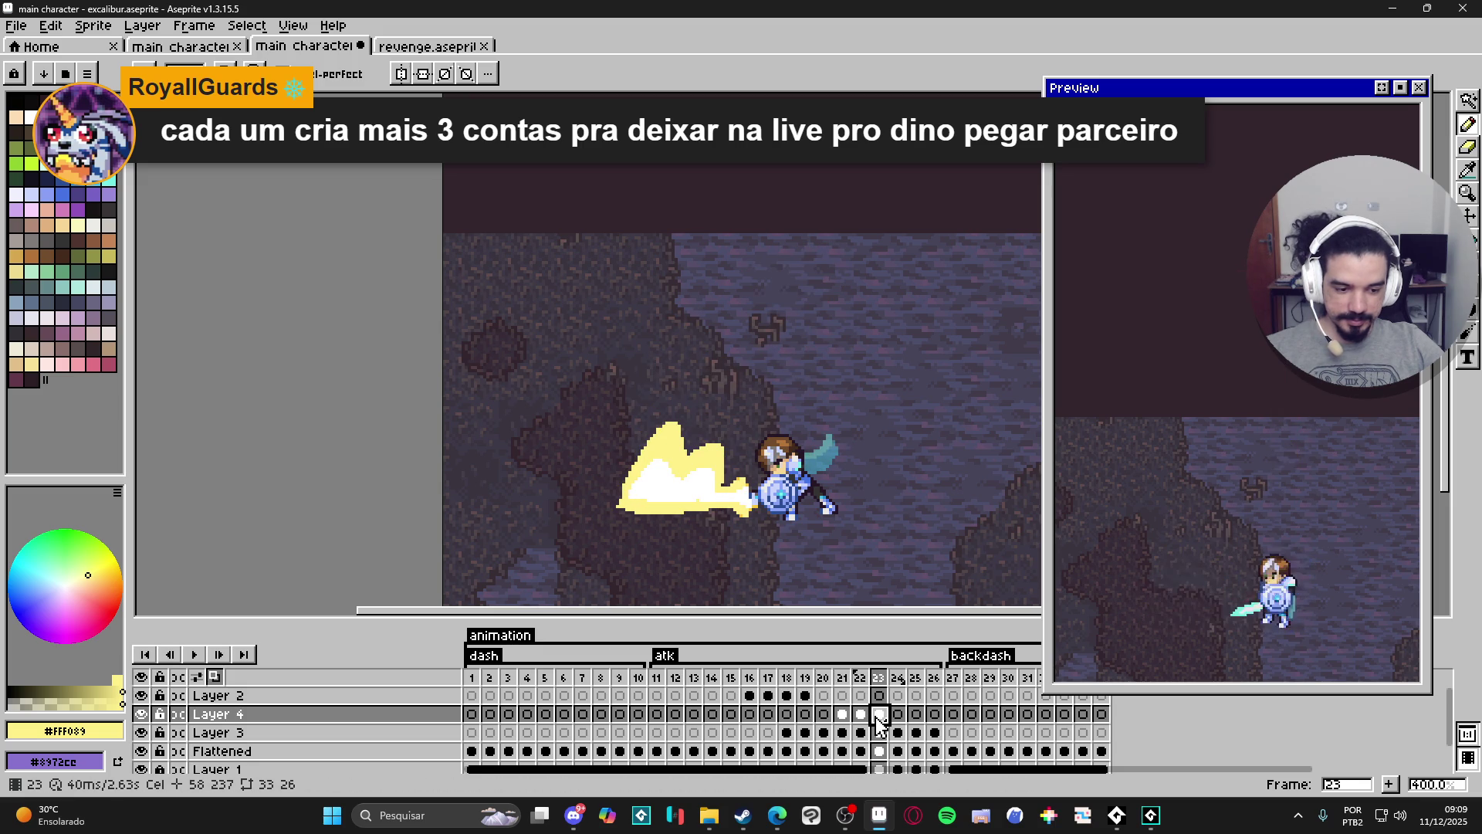
pyautogui.press('Right')
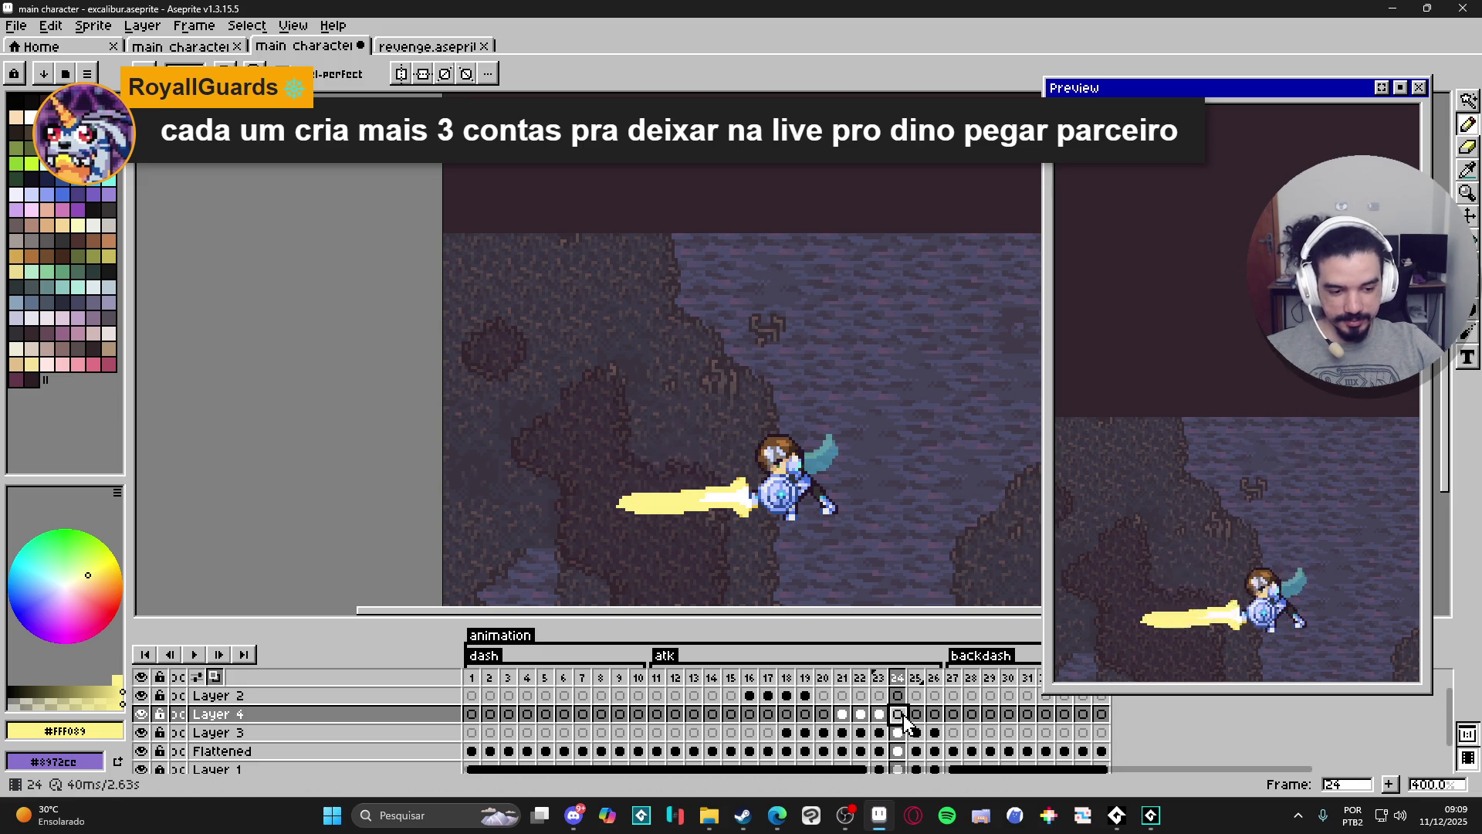
pyautogui.press('Left')
pyautogui.press('Left')
pyautogui.press('Right')
pyautogui.press('Left')
# Sample a cave-rock gray on frame 21, restore the light yellow, and go to frame 22.
pyautogui.click(843, 715)
pyautogui.scroll(1, 800, 320)
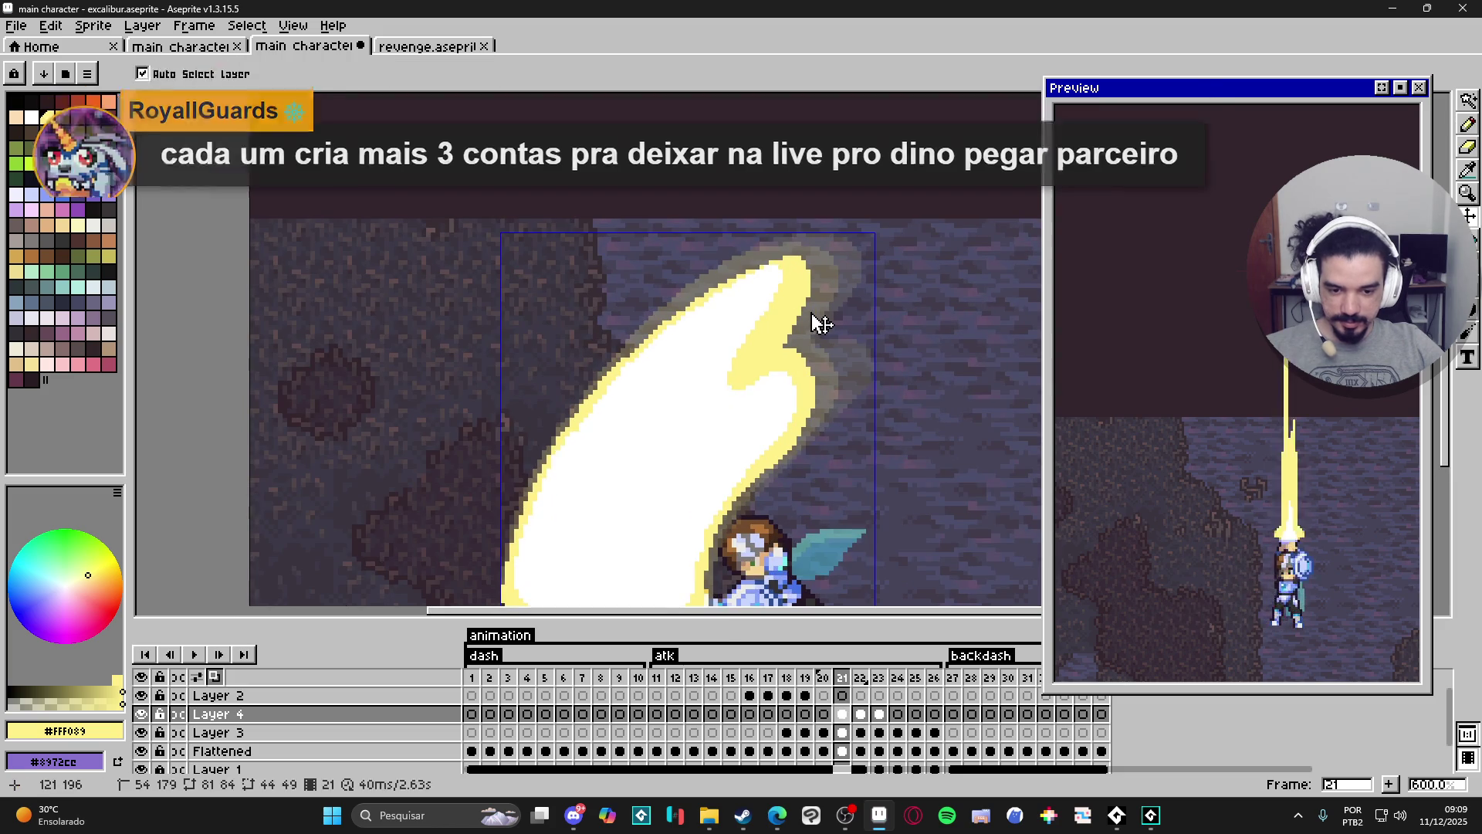
pyautogui.keyDown('alt'); pyautogui.click(810, 311); pyautogui.keyUp('alt')
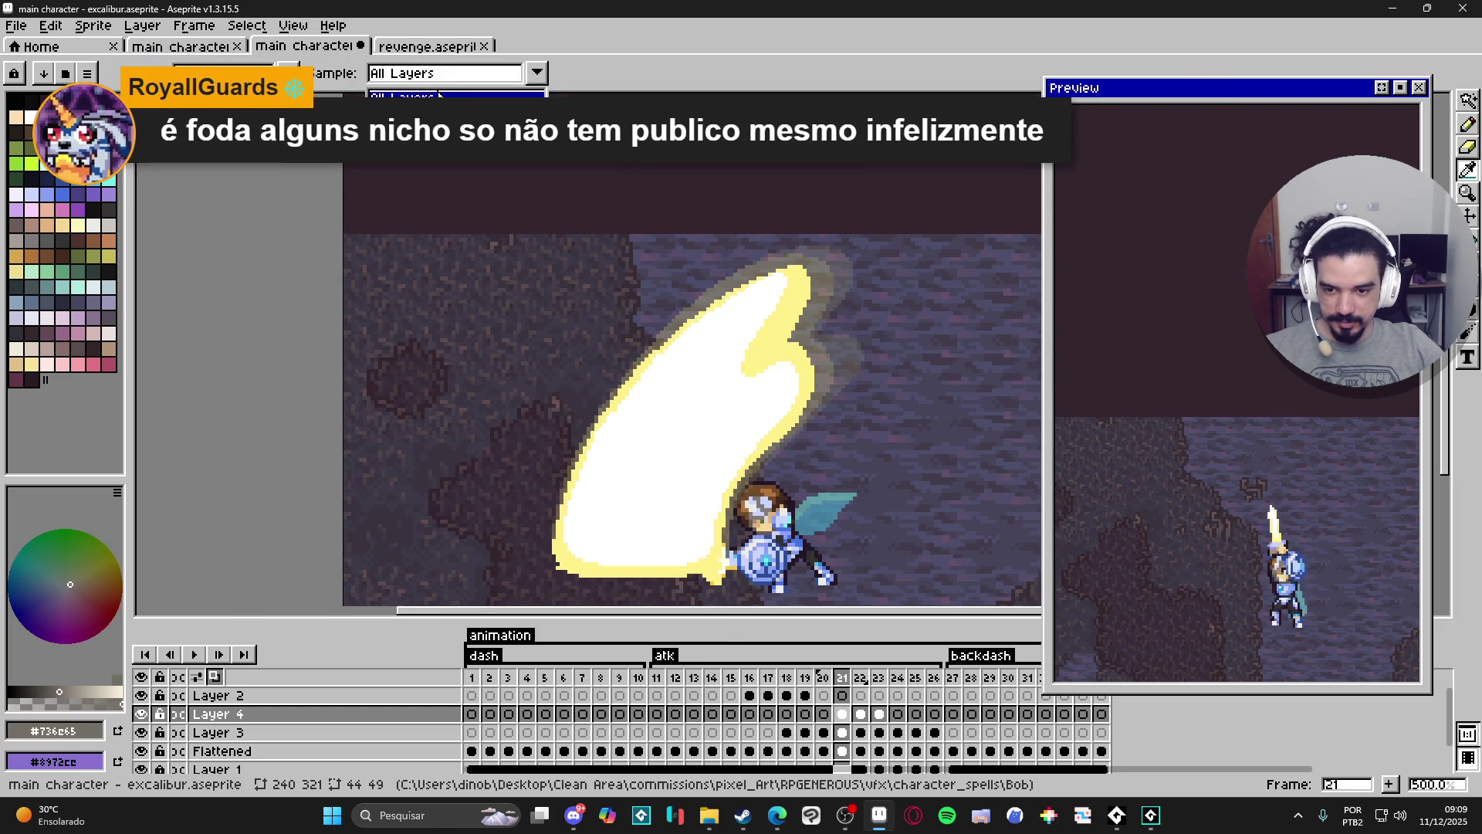
pyautogui.keyDown('alt'); pyautogui.click(812, 306); pyautogui.keyUp('alt')
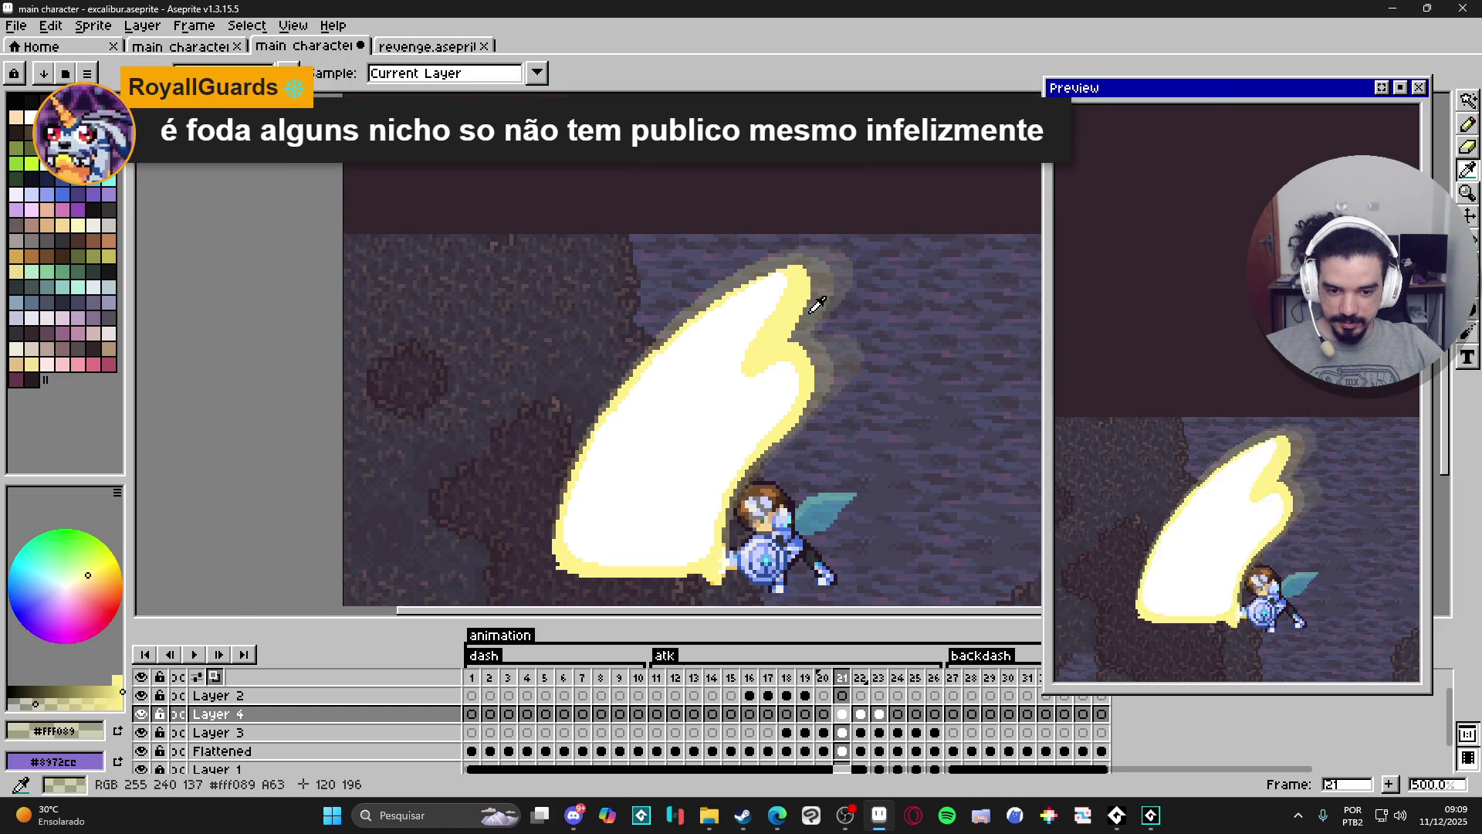
pyautogui.click(861, 712)
pyautogui.press('w')
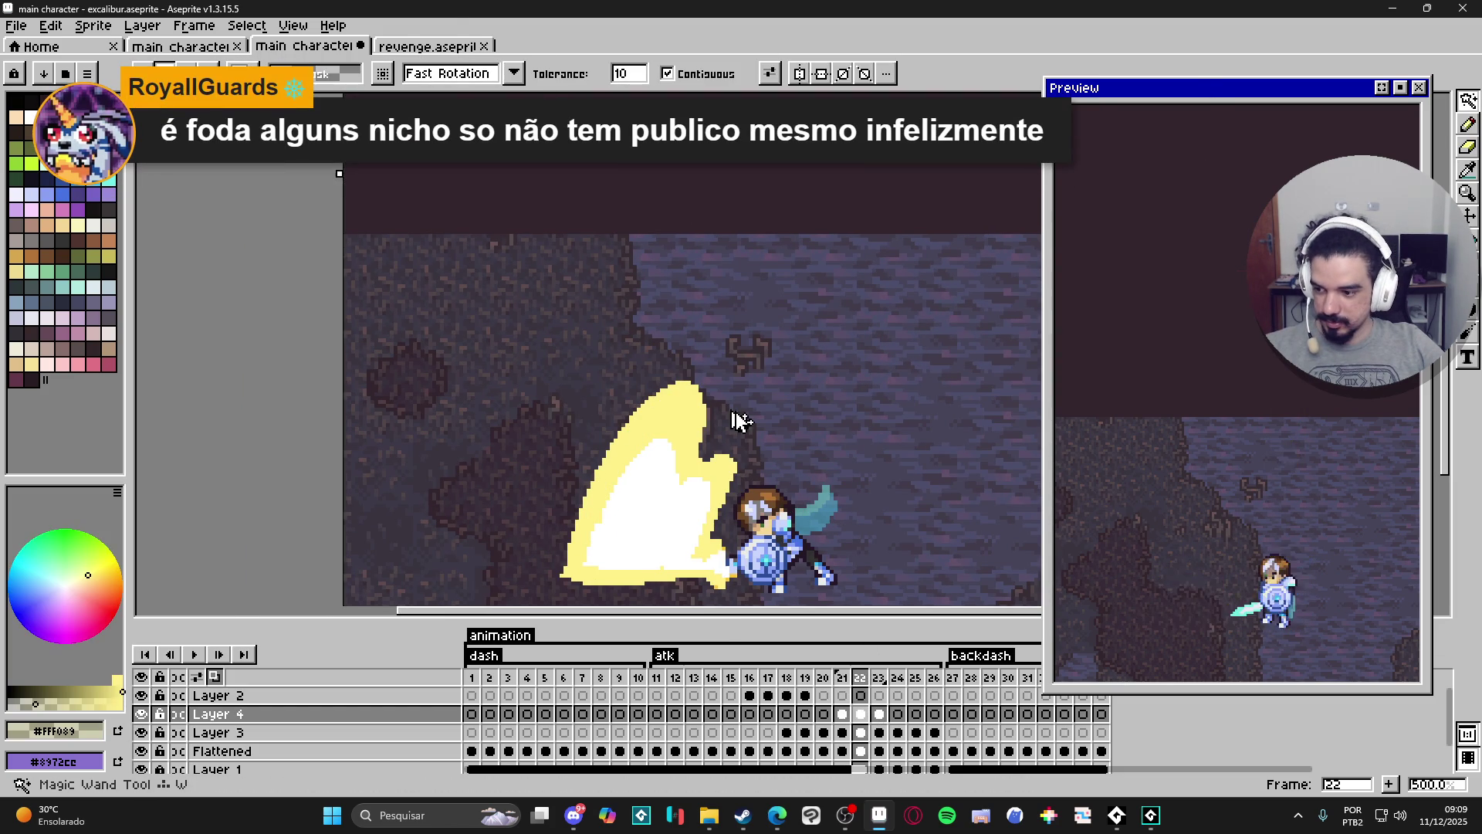
pyautogui.press('b')
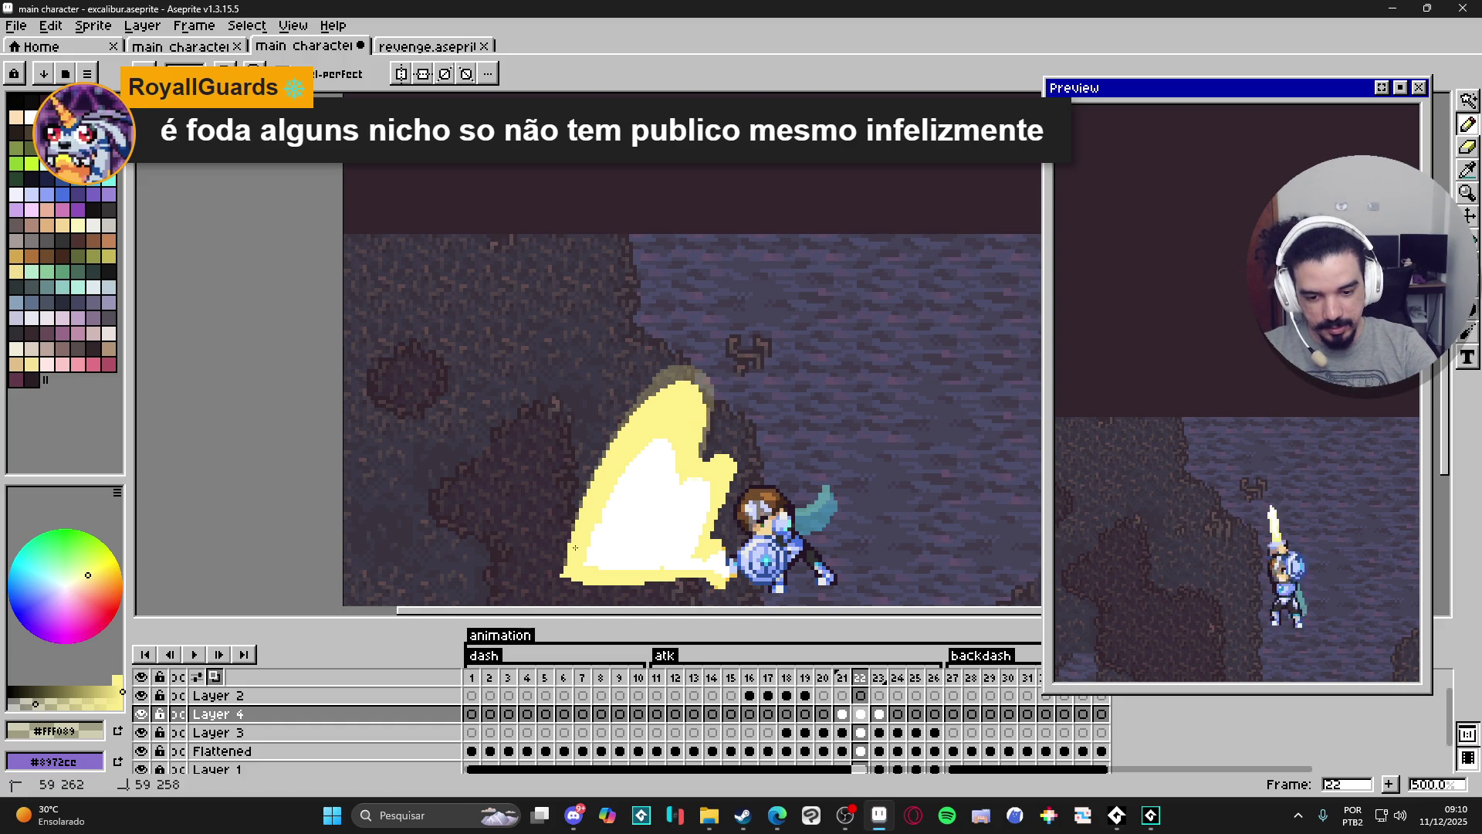
# Paint a translucent glow along the frame 22 slash's top and right edges, checking it against frame 21.
pyautogui.moveTo(641, 402)
pyautogui.mouseDown()
pyautogui.moveTo(679, 364)
pyautogui.moveTo(709, 372)
pyautogui.moveTo(711, 440)
pyautogui.moveTo(729, 445)
pyautogui.mouseUp()
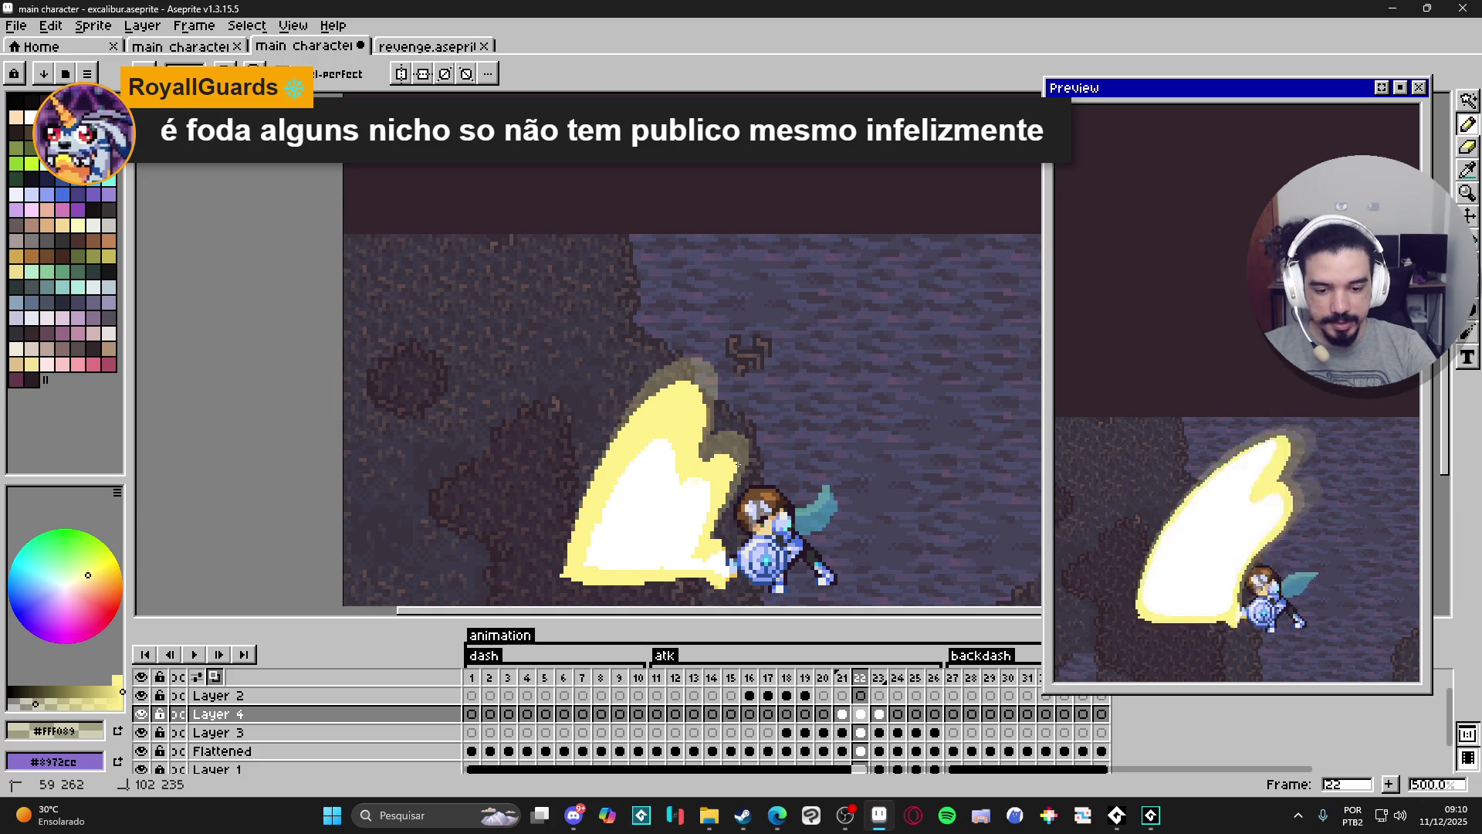
pyautogui.click(846, 714)
pyautogui.press('i')
pyautogui.press('w')
pyautogui.press('Right')
pyautogui.click(826, 428)
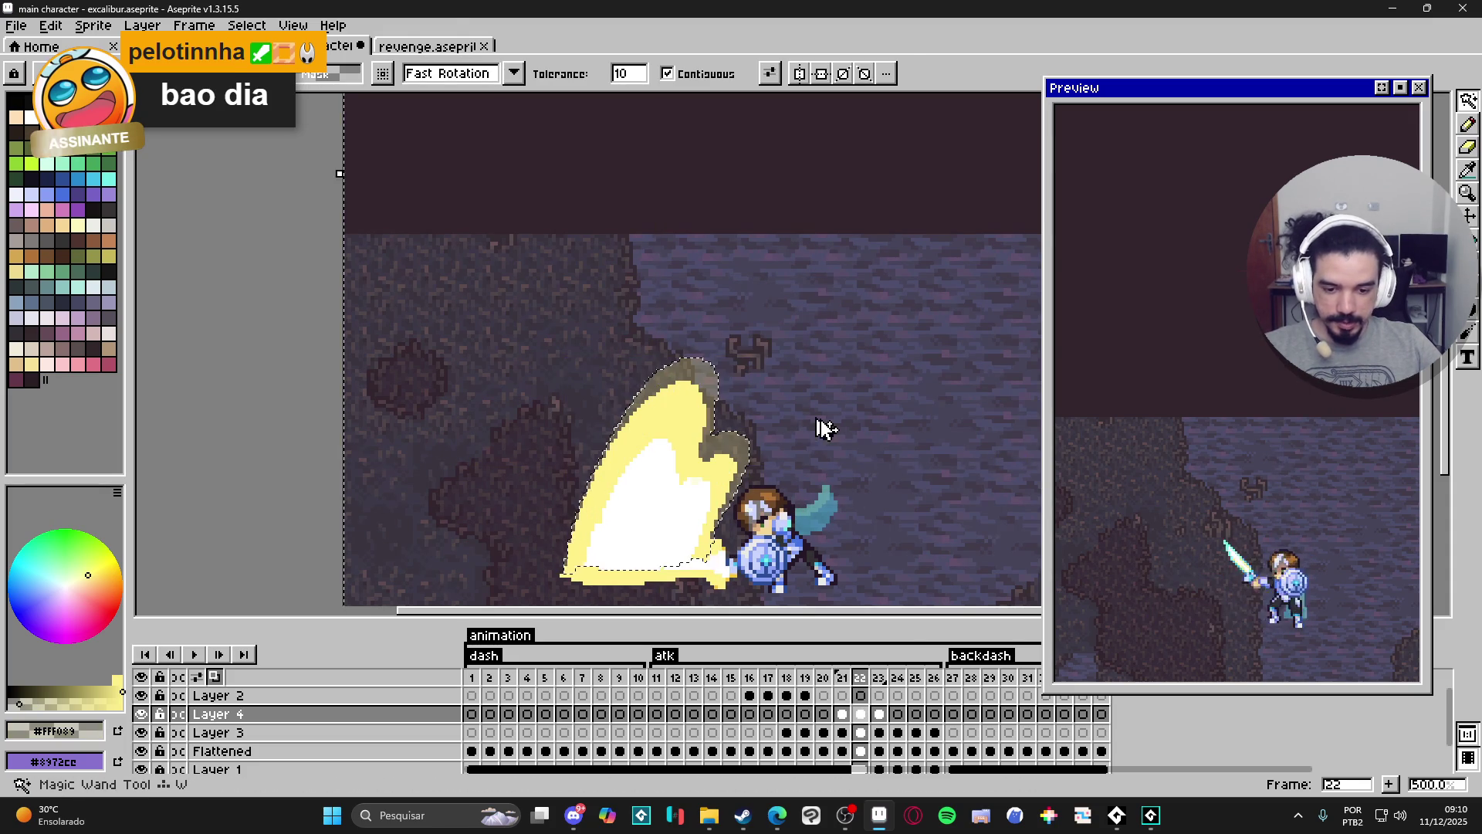
pyautogui.hotkey('ctrl', 'd')
pyautogui.press('b')
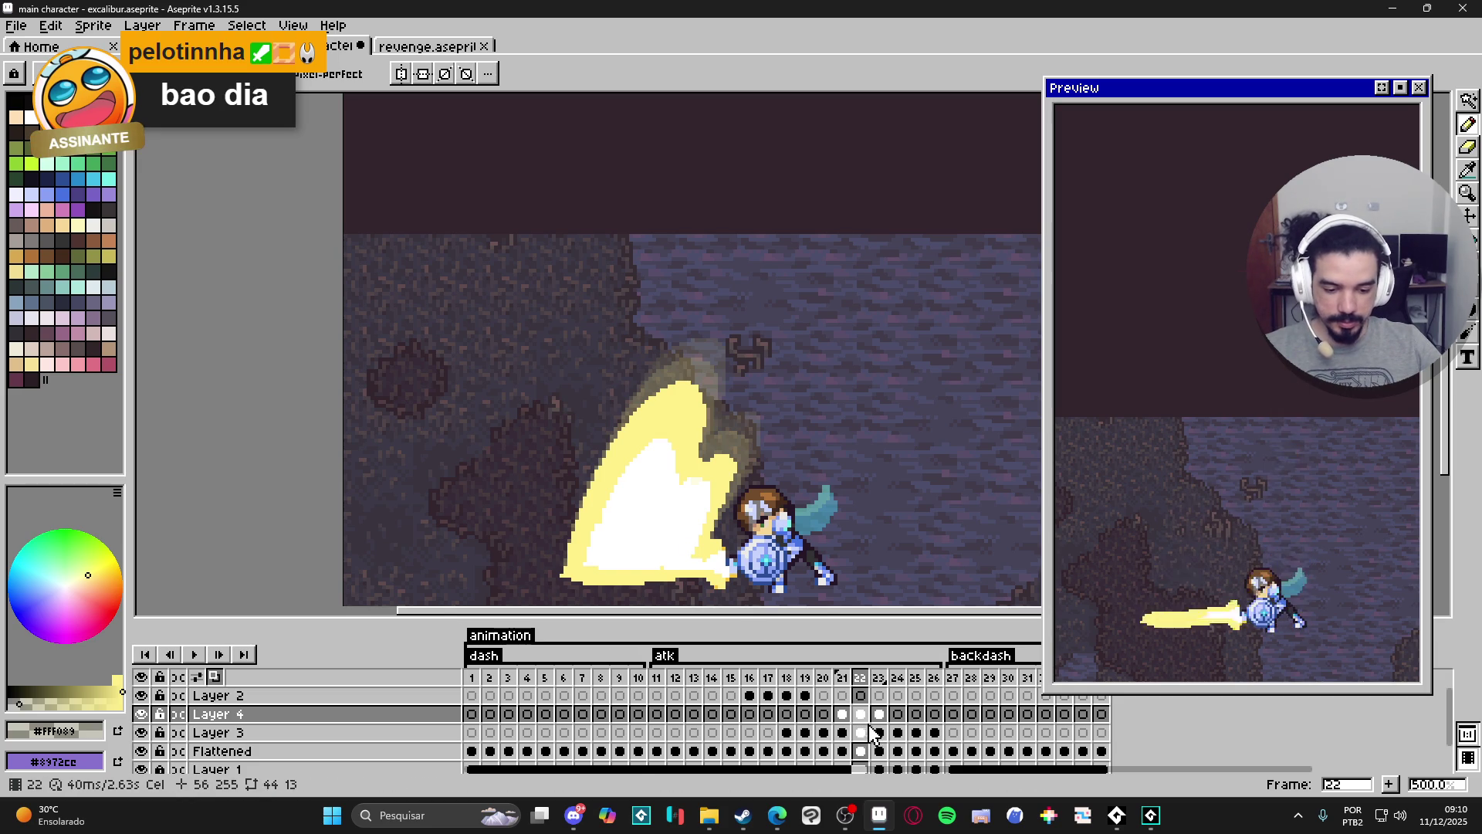
# Compare frames 21, 22 and 23, zooming in on frame 22's slash, then settle on frame 23.
pyautogui.press('Left')
pyautogui.press('Right')
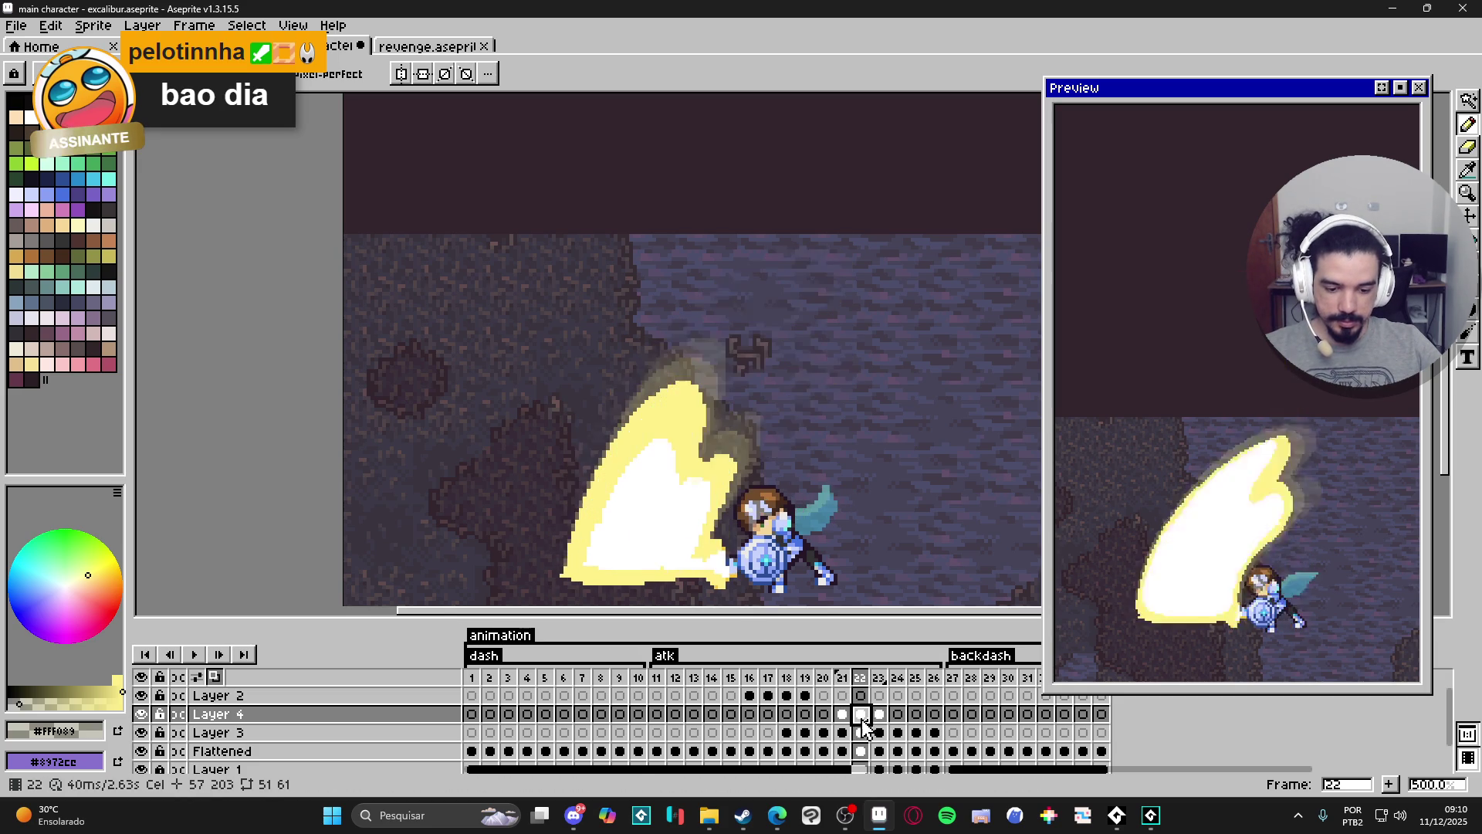
pyautogui.click(881, 718)
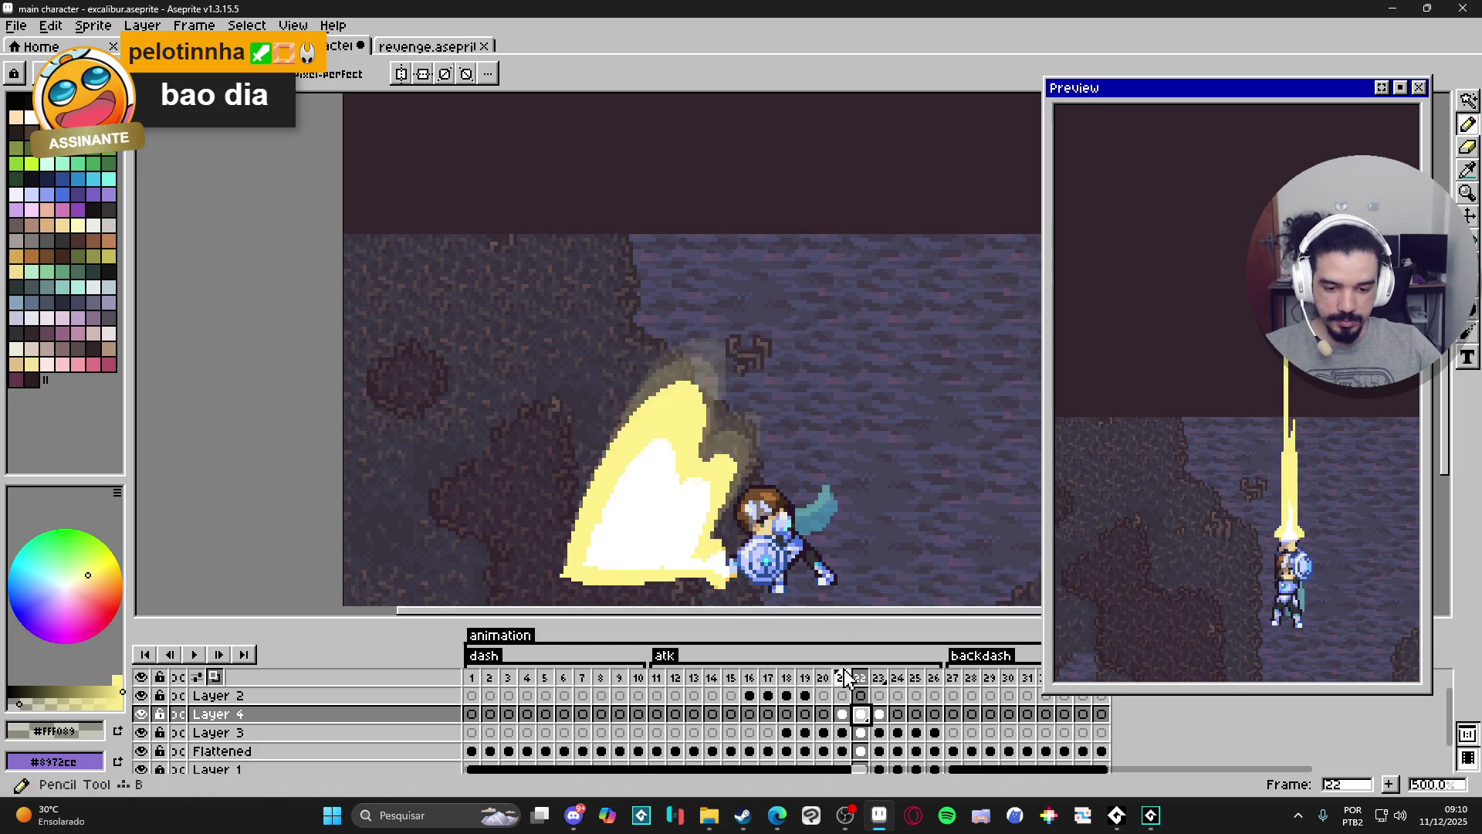
pyautogui.click(861, 714)
pyautogui.press('+')
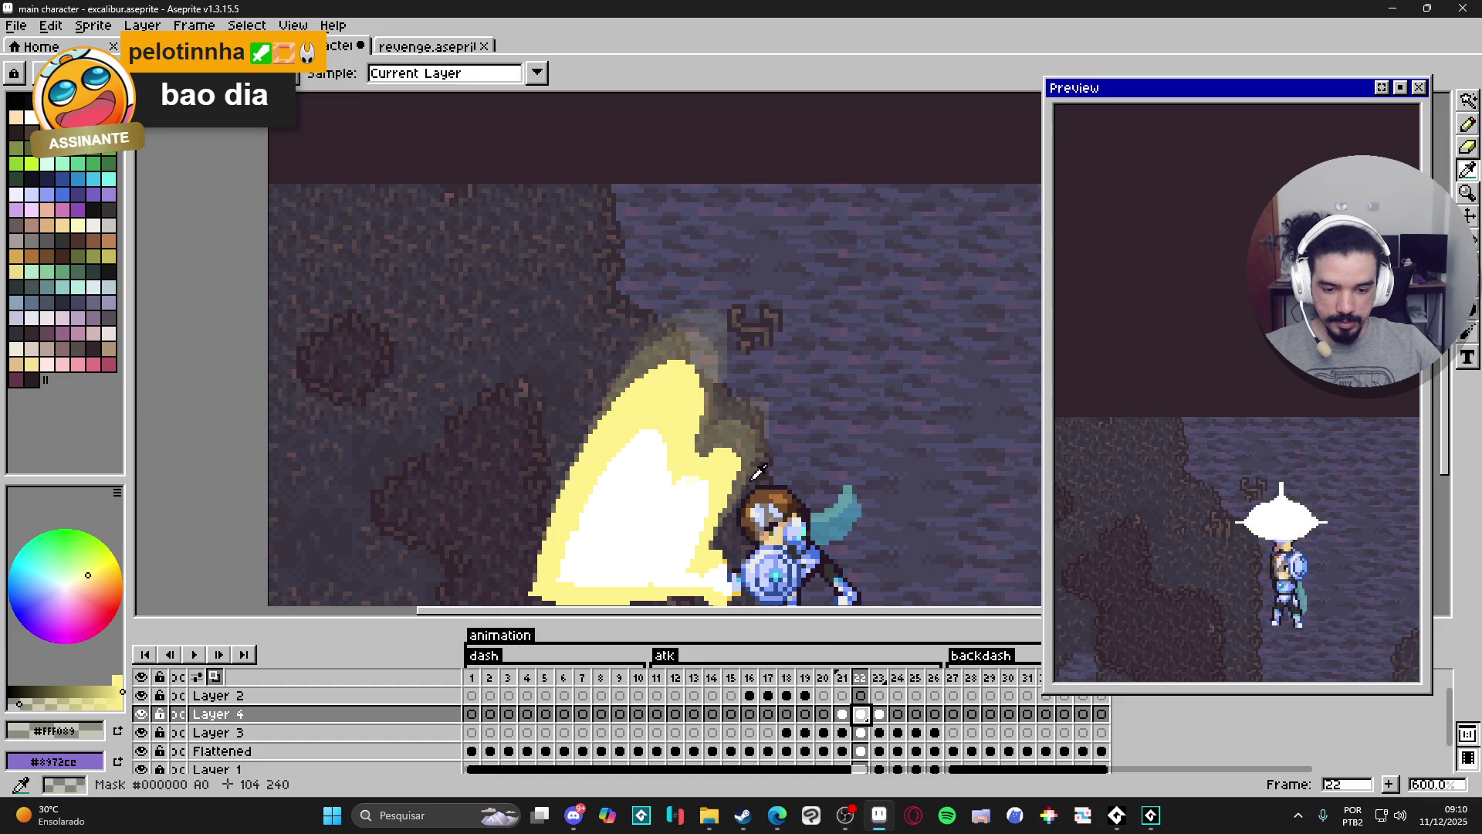
pyautogui.click(883, 714)
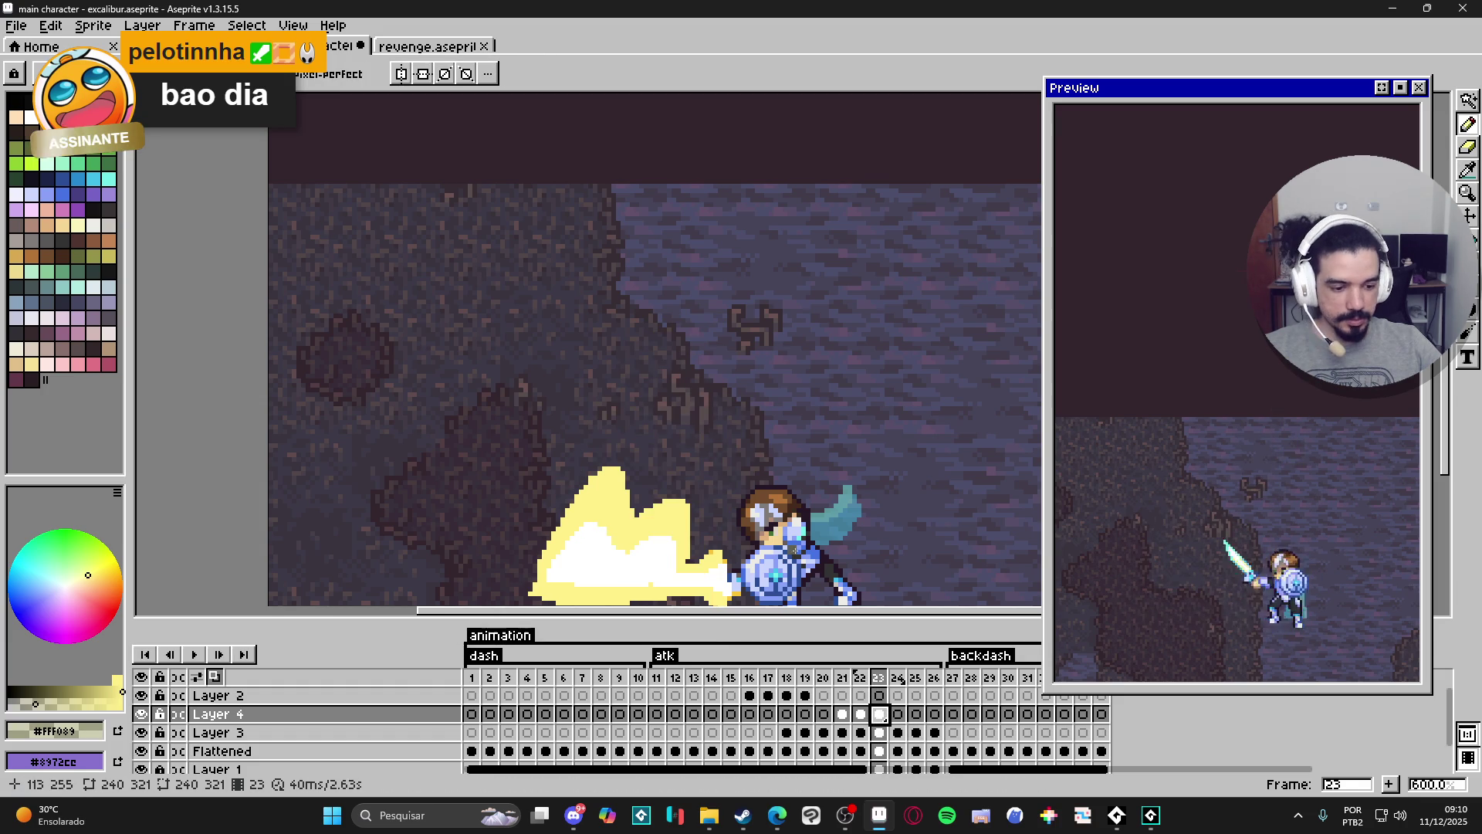
pyautogui.scroll(-1, 773, 522)
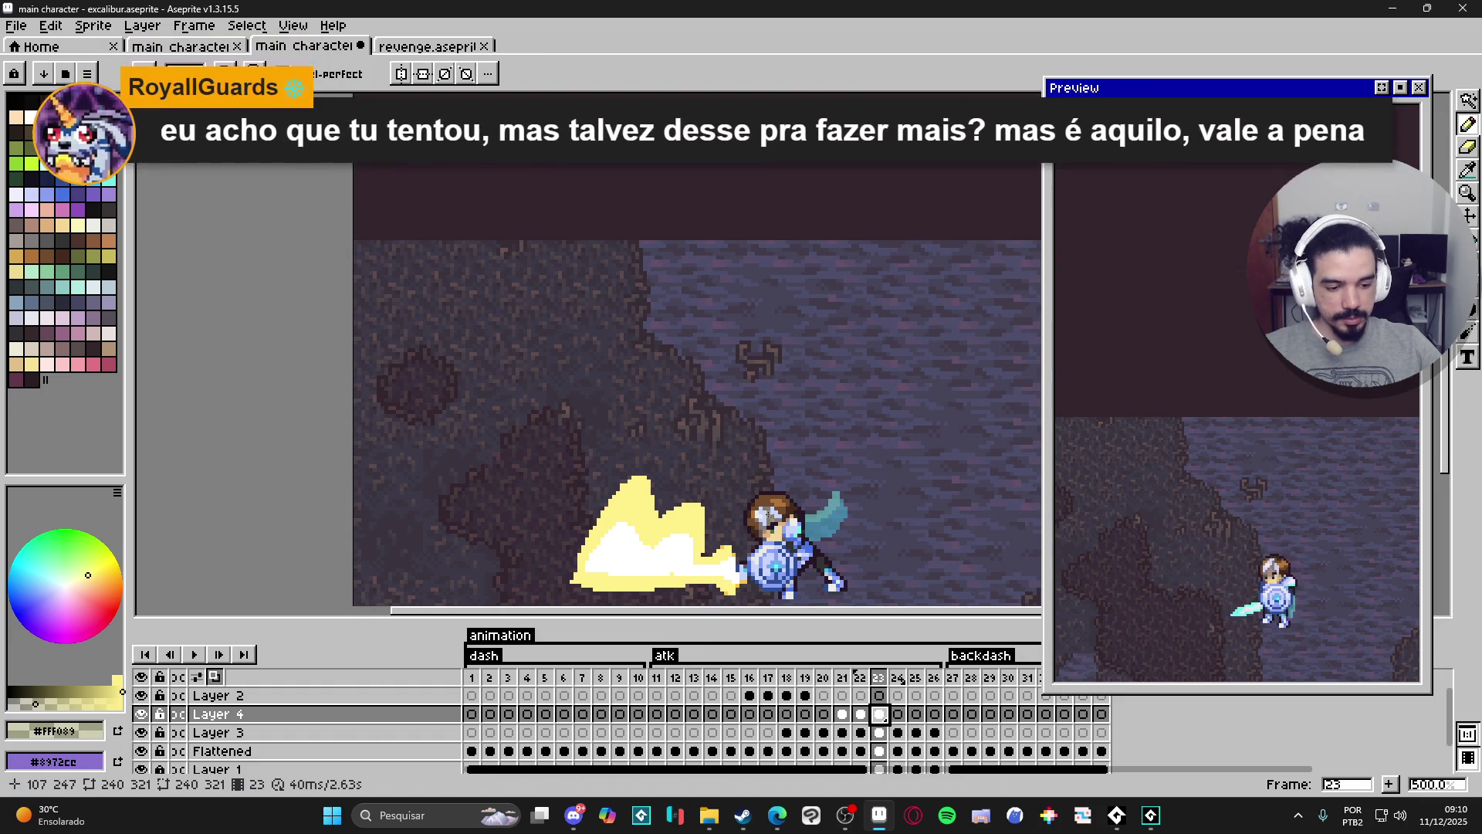
pyautogui.moveTo(773, 522); pyautogui.dragTo(743, 505)
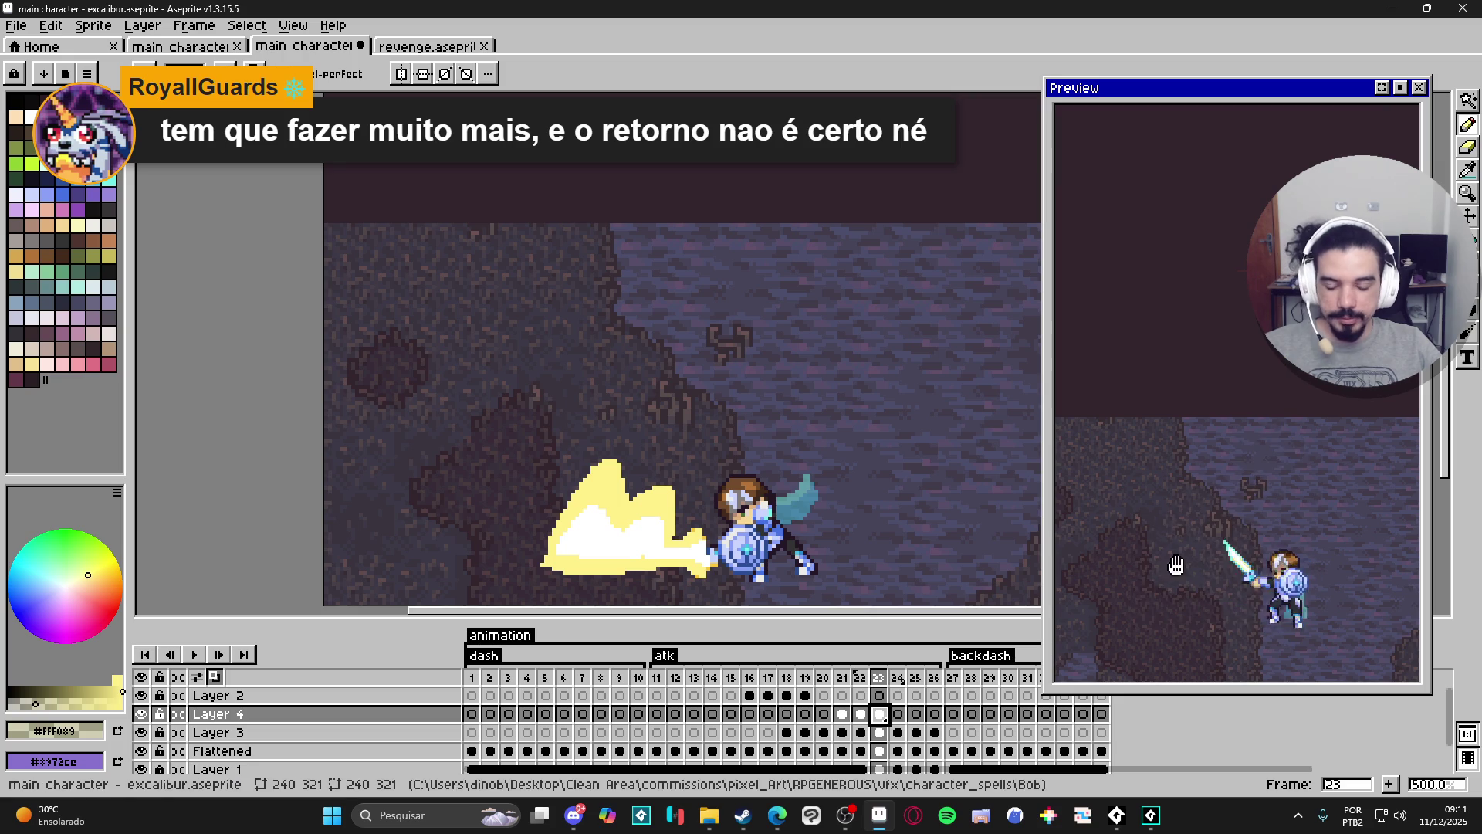
pyautogui.scroll(2, 656, 514)
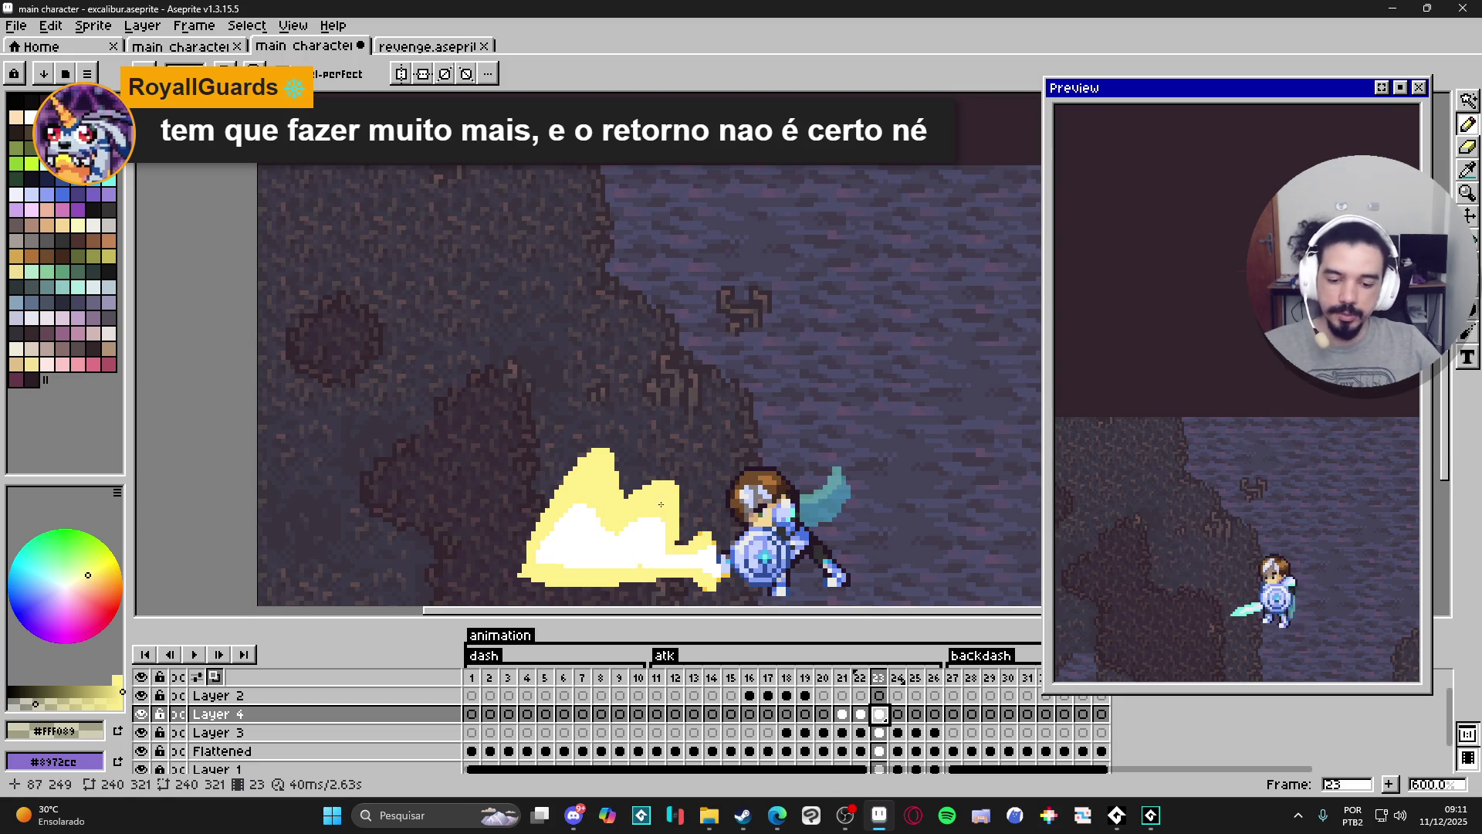
pyautogui.scroll(2, 695, 508)
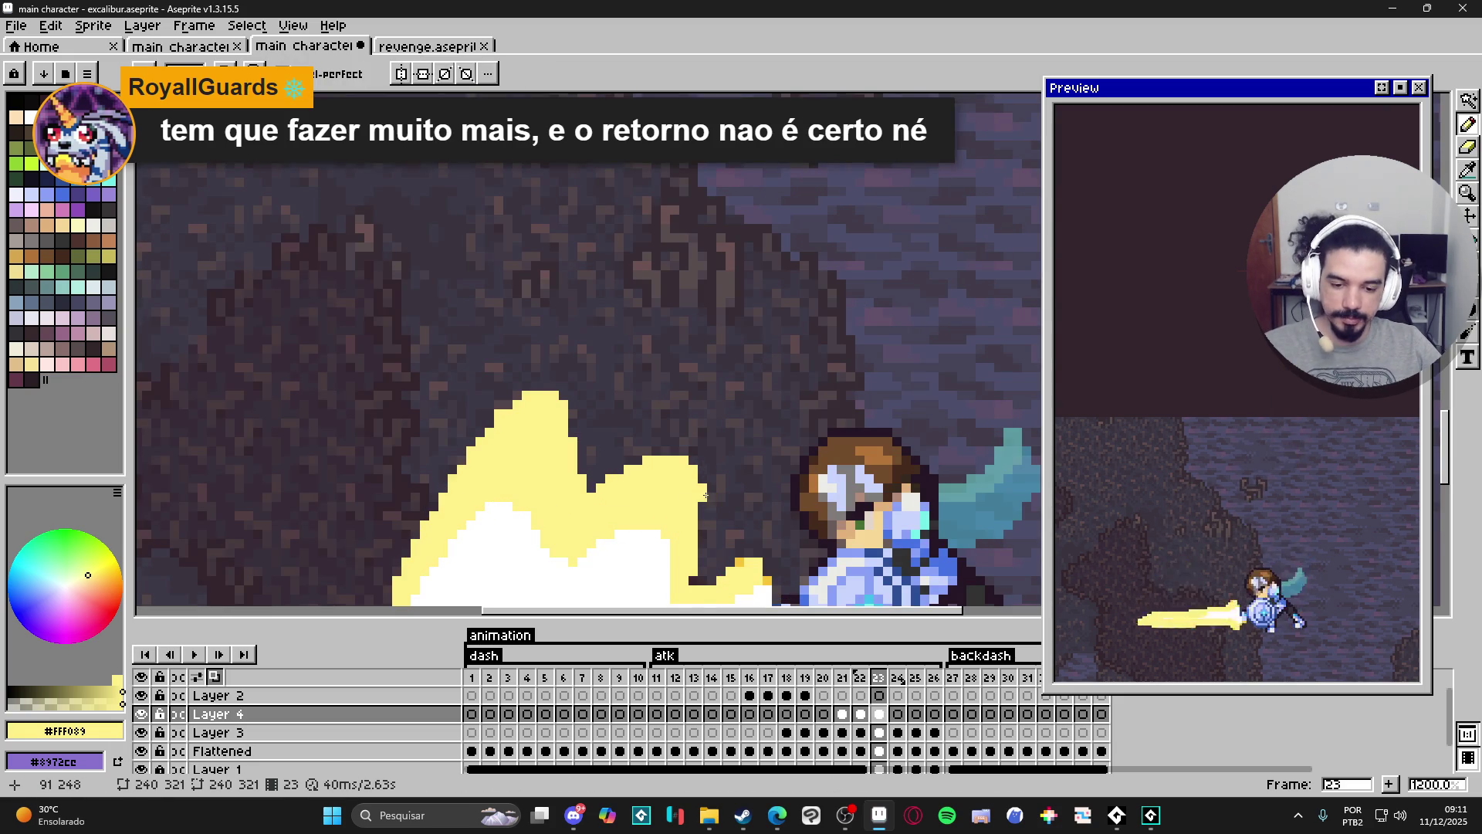
pyautogui.press('b')
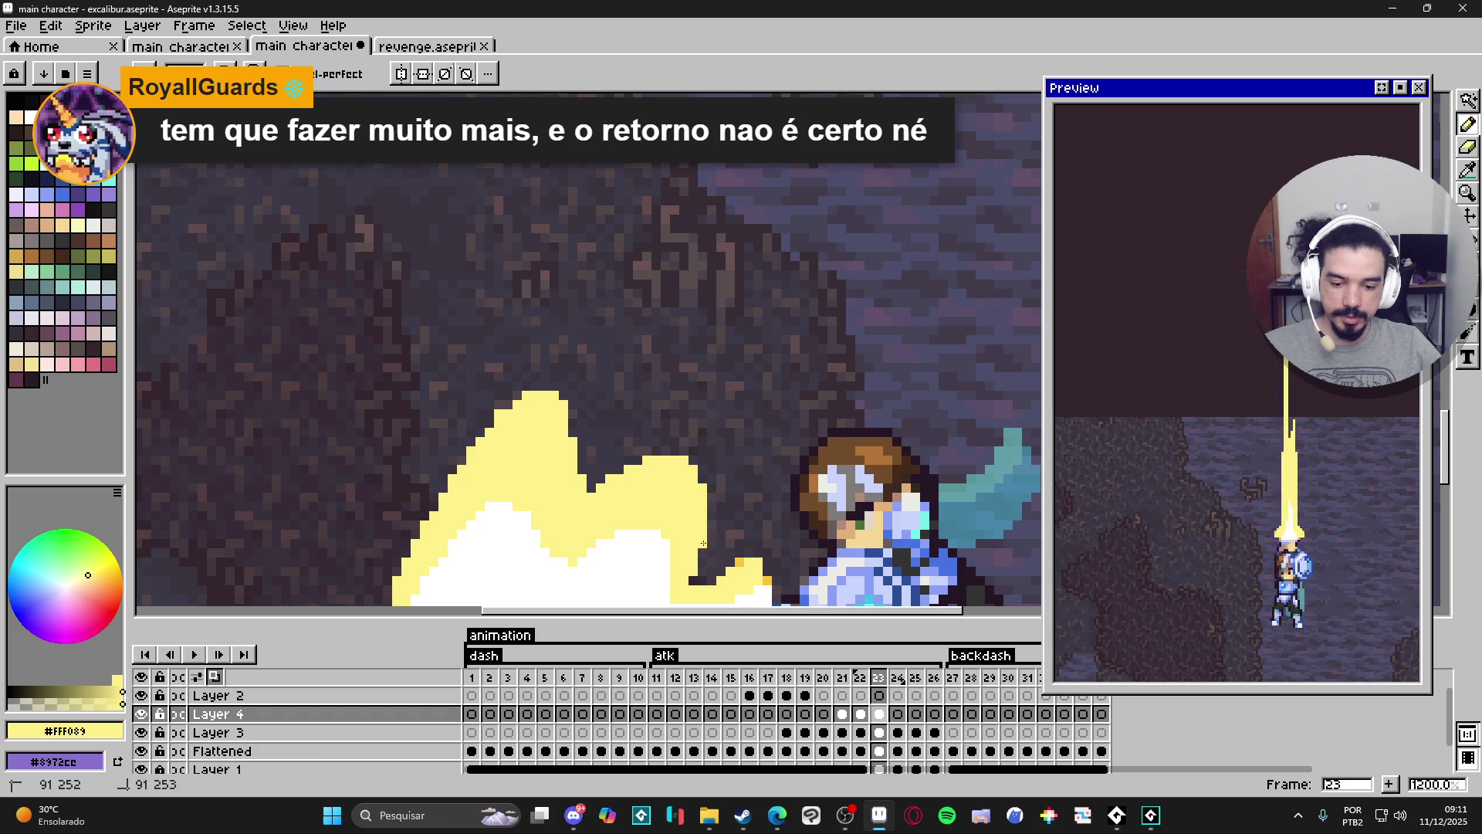
pyautogui.scroll(-2, 703, 537)
pyautogui.scroll(-3, 714, 523)
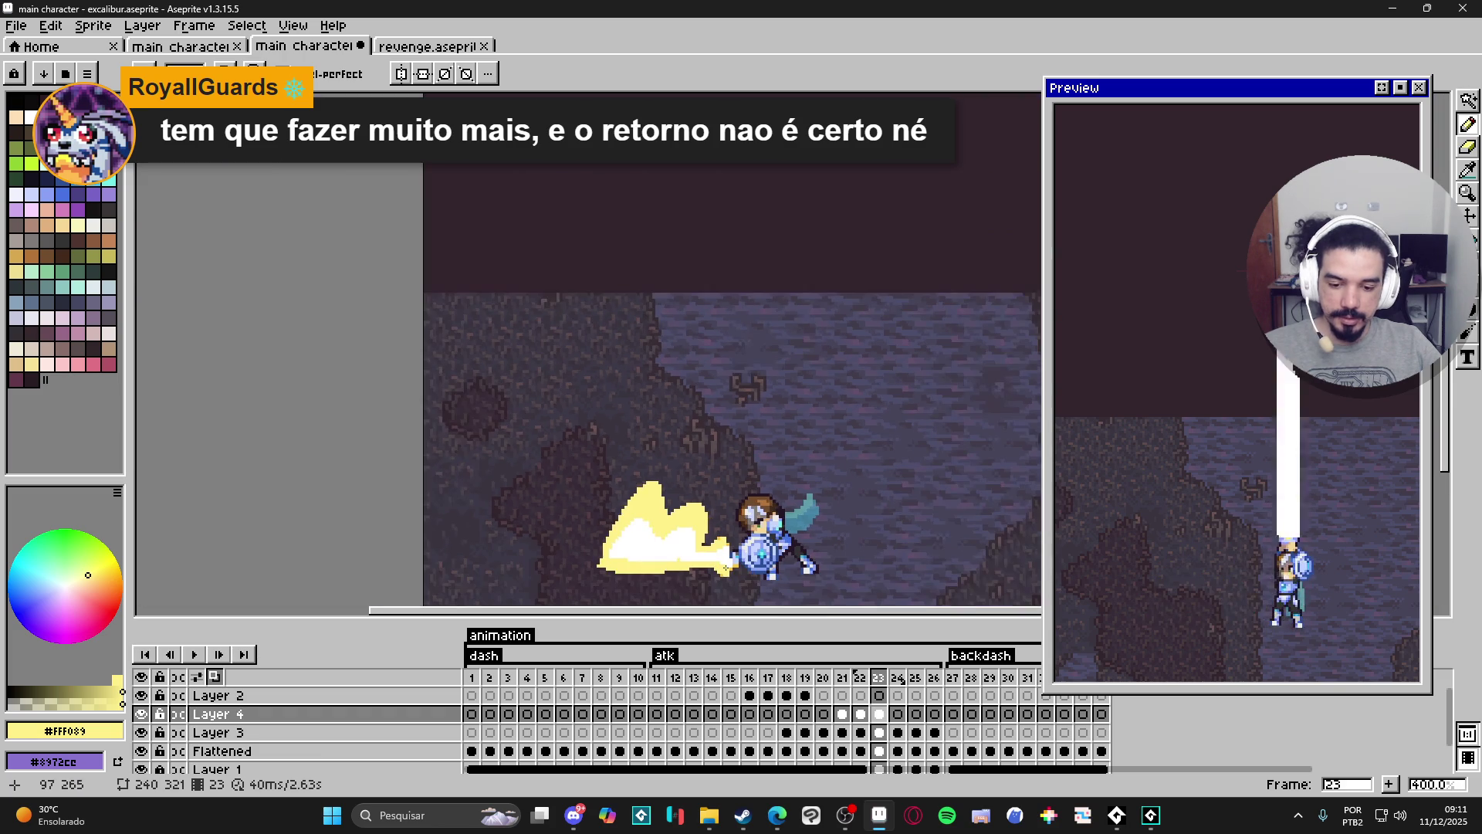
pyautogui.scroll(2, 584, 567)
pyautogui.keyDown('alt'); pyautogui.click(610, 542); pyautogui.keyUp('alt')
pyautogui.keyDown('alt'); pyautogui.click(602, 548); pyautogui.keyUp('alt')
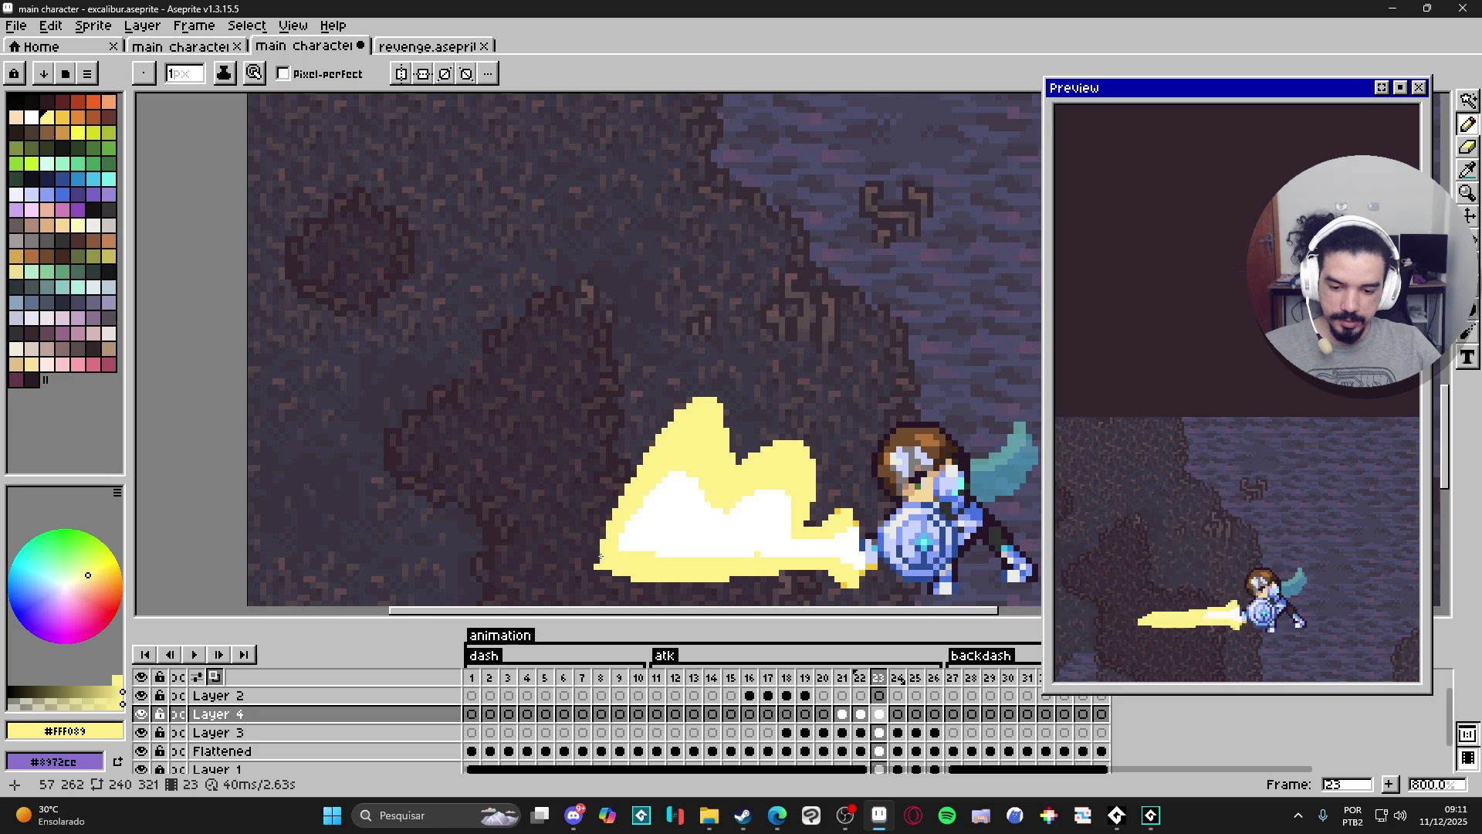
pyautogui.scroll(-2, 804, 509)
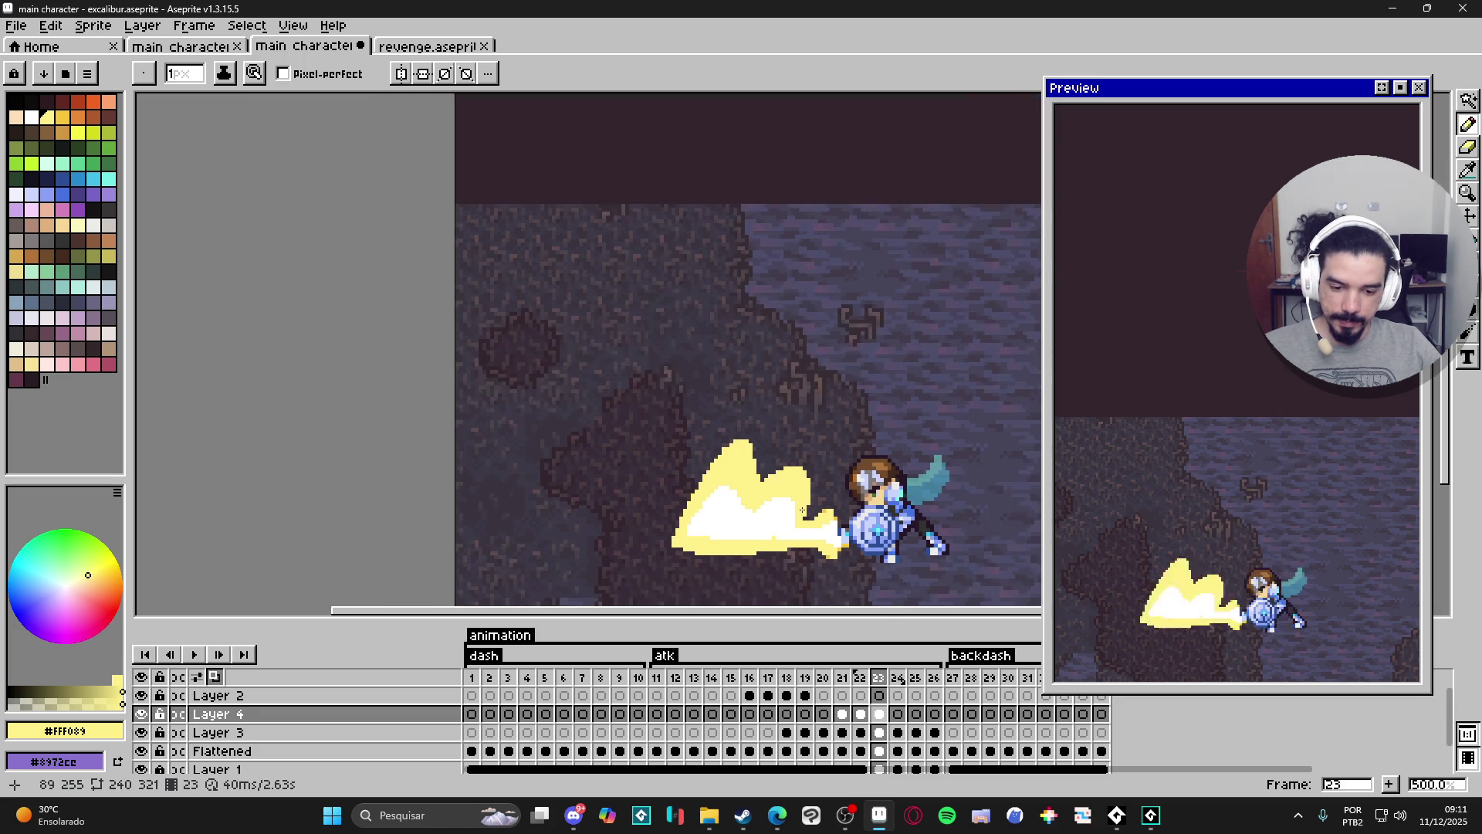
pyautogui.scroll(3, 743, 466)
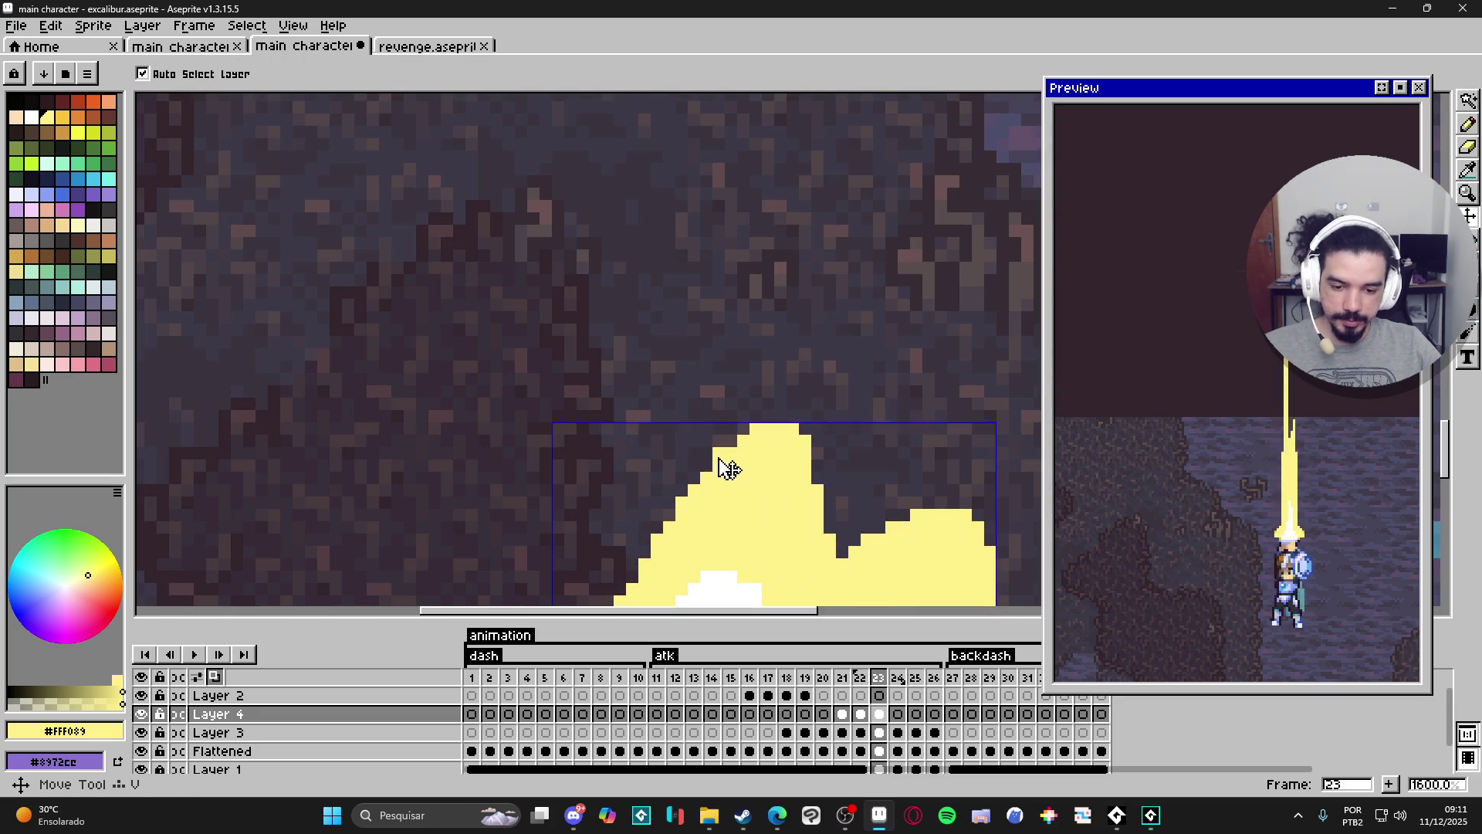
pyautogui.press('b')
pyautogui.scroll(-2, 781, 492)
pyautogui.scroll(1, 781, 491)
pyautogui.press('e')
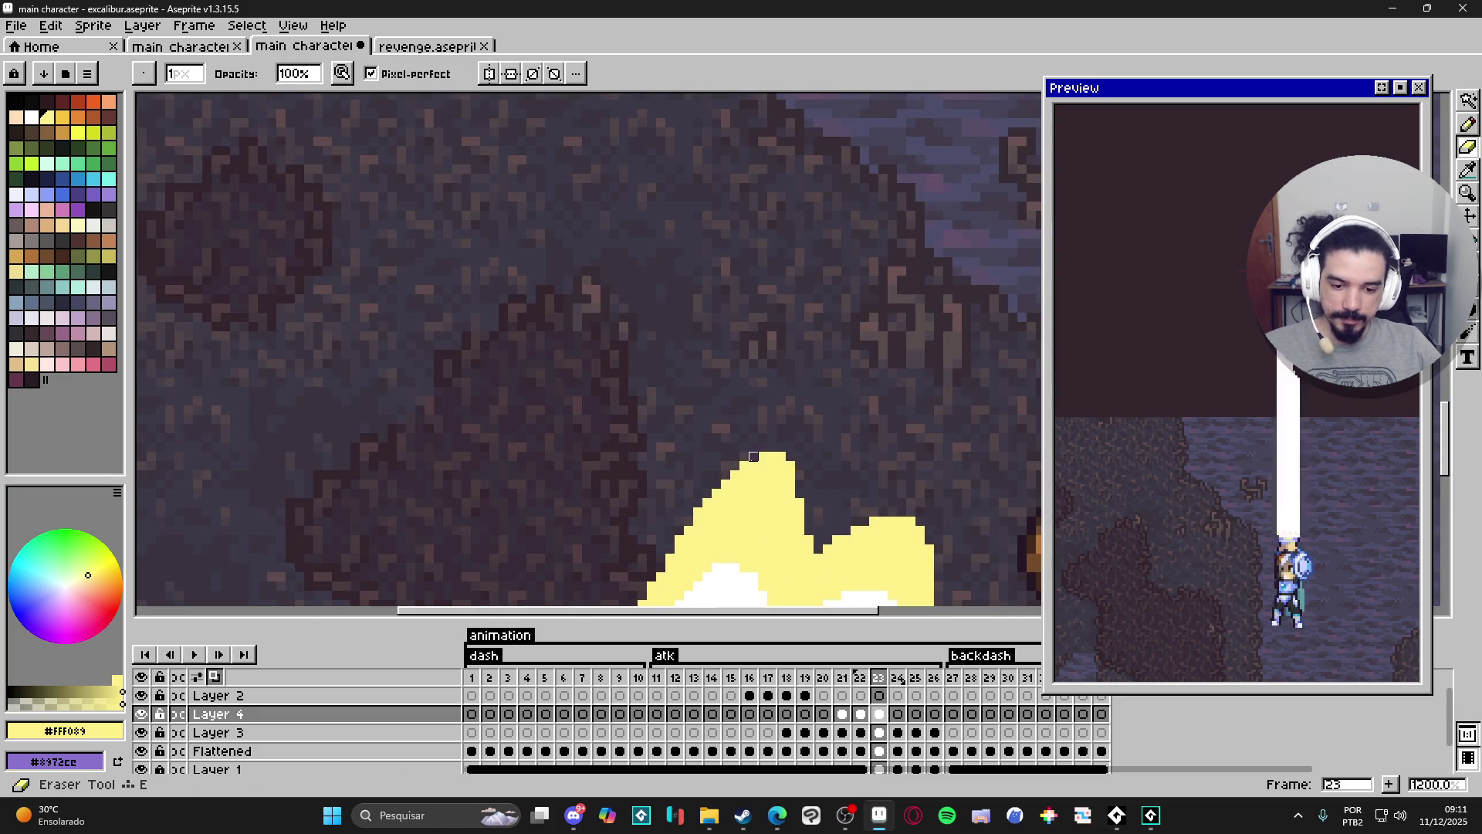
pyautogui.scroll(-2, 756, 472)
pyautogui.scroll(2, 756, 472)
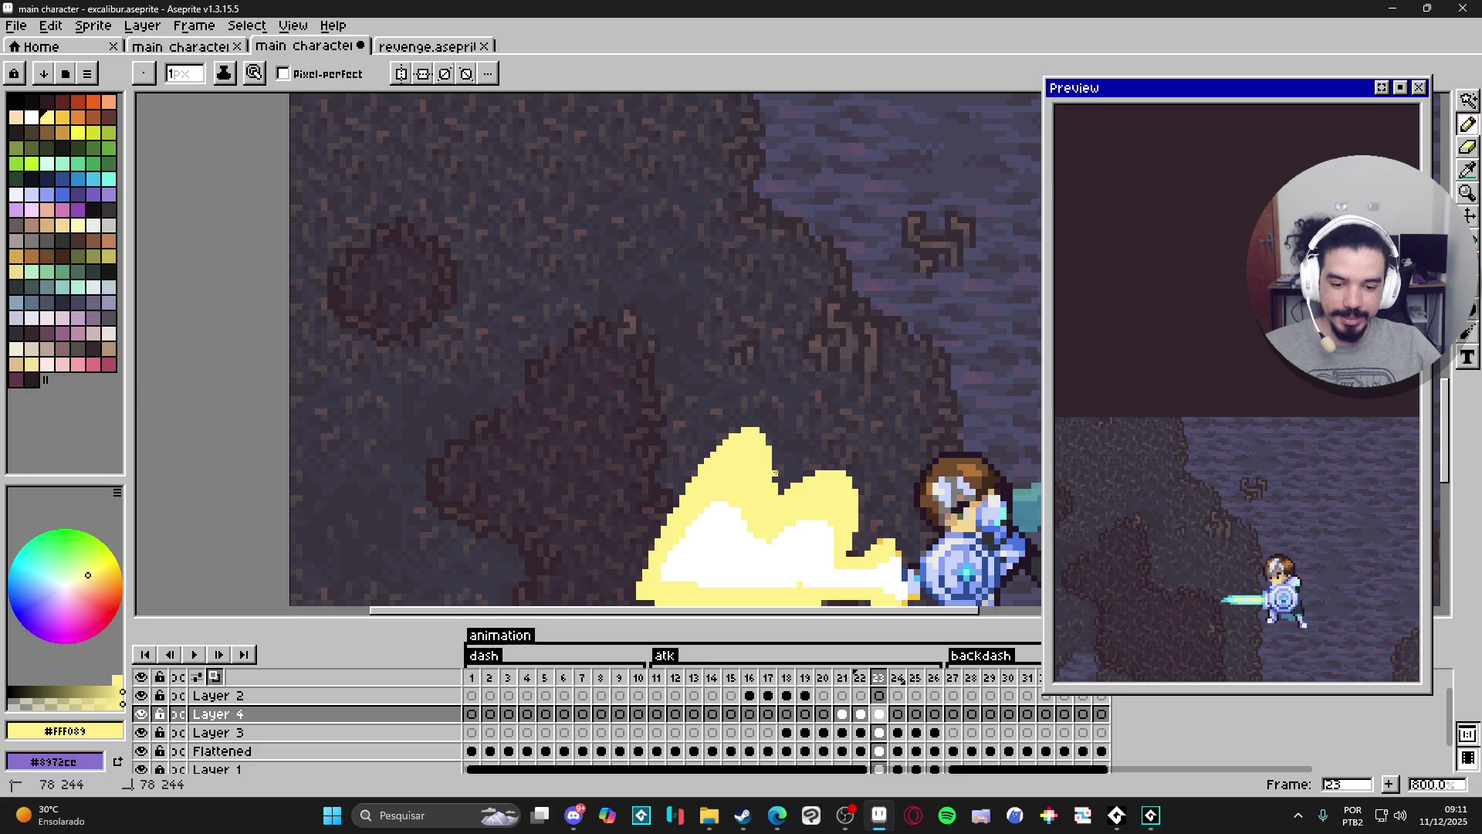
pyautogui.scroll(-3, 780, 491)
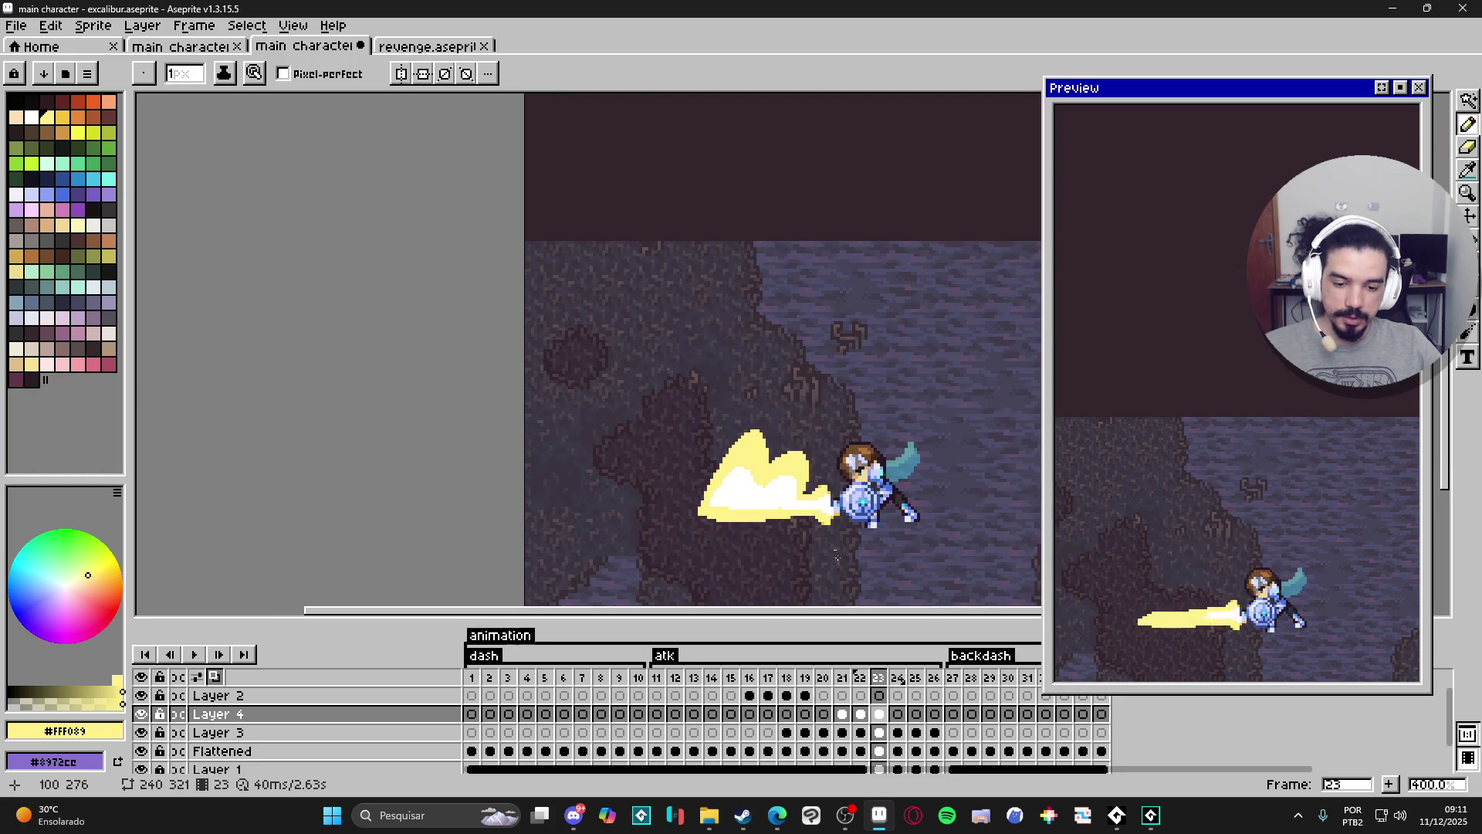
pyautogui.click(865, 679)
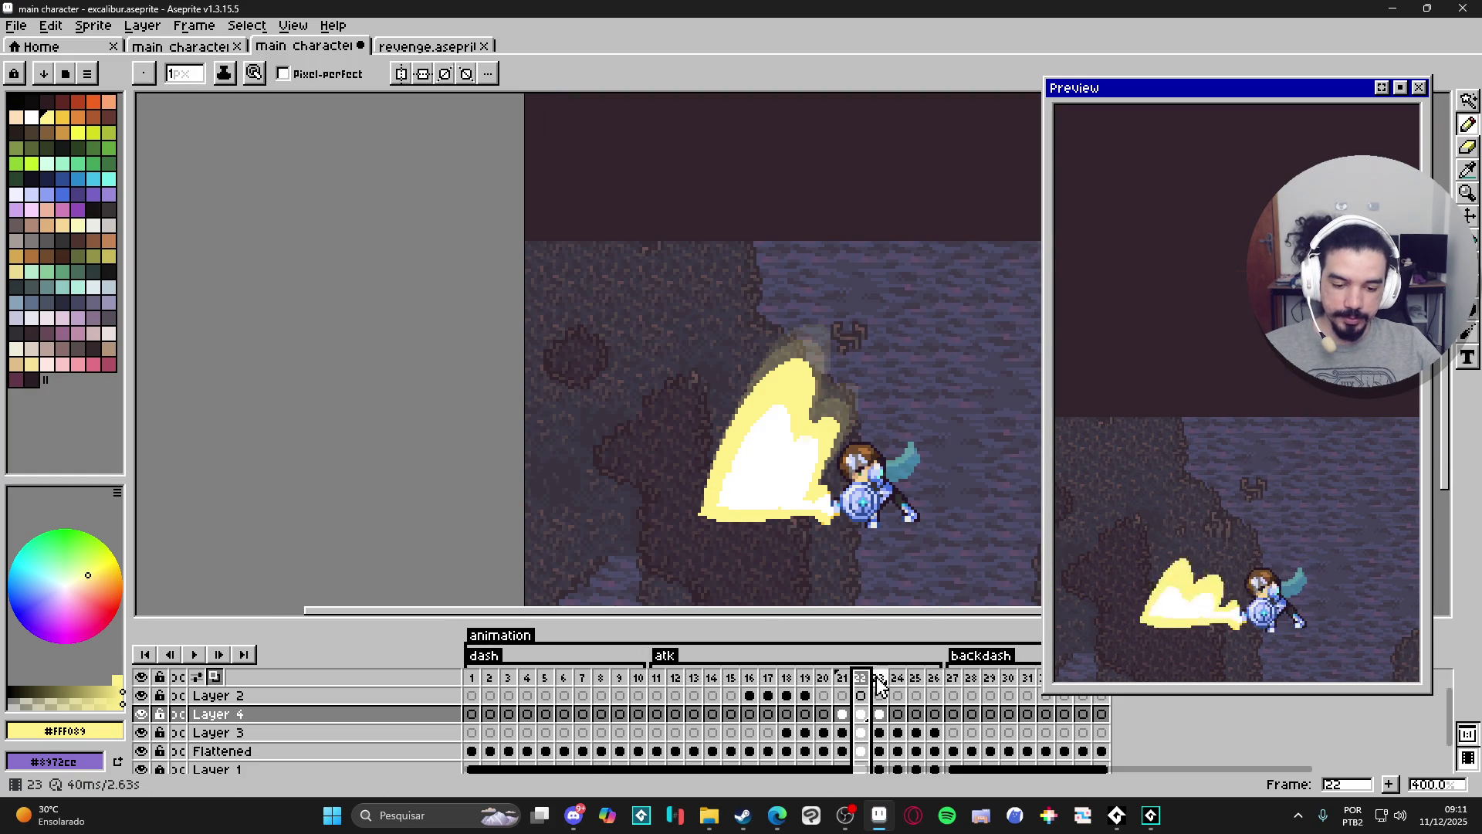
# Review attack frames 20 through 23 in the timeline to compare the slashes.
pyautogui.click(880, 679)
pyautogui.click(844, 683)
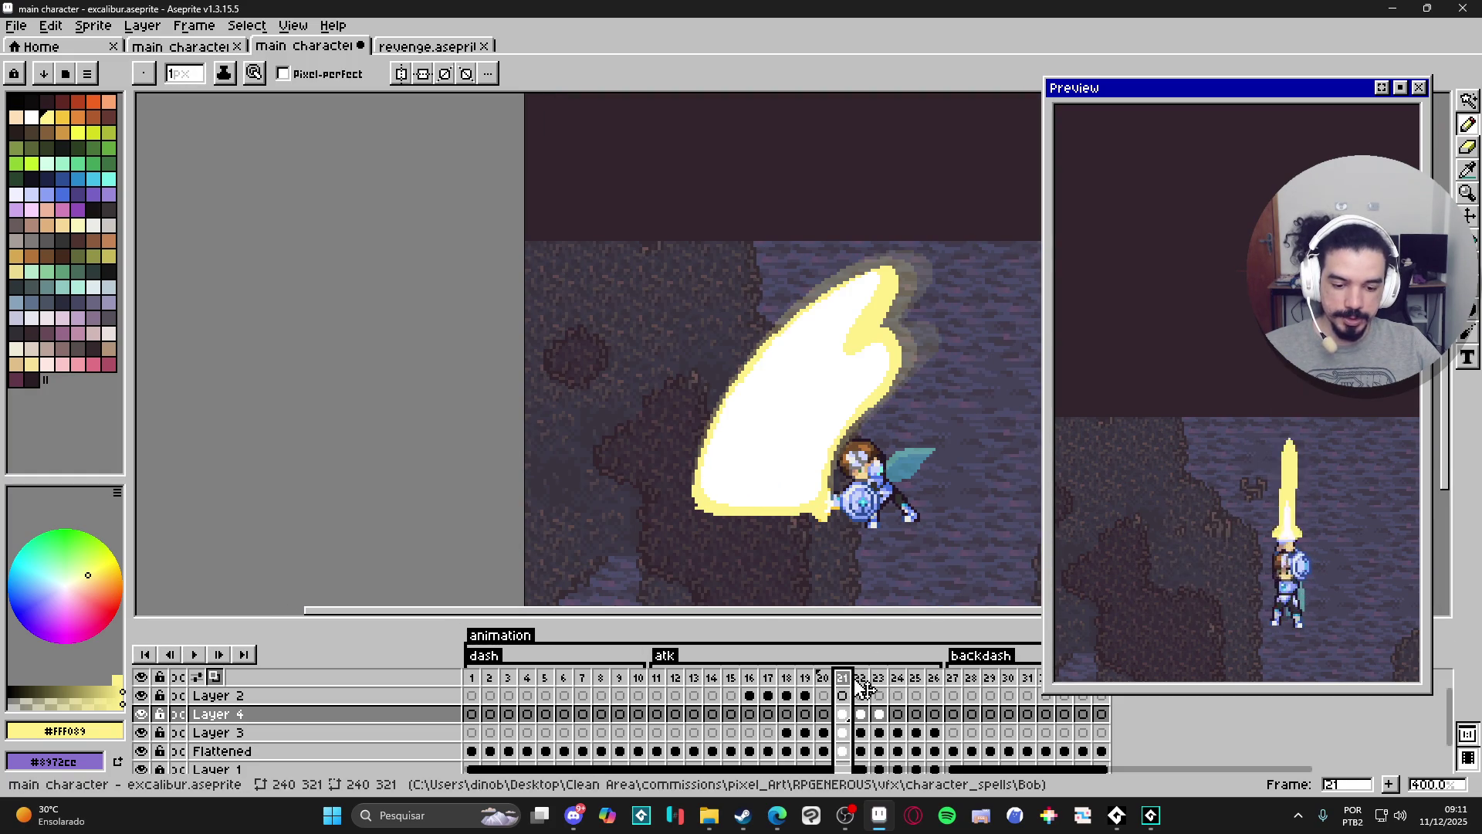
pyautogui.click(862, 685)
pyautogui.click(829, 680)
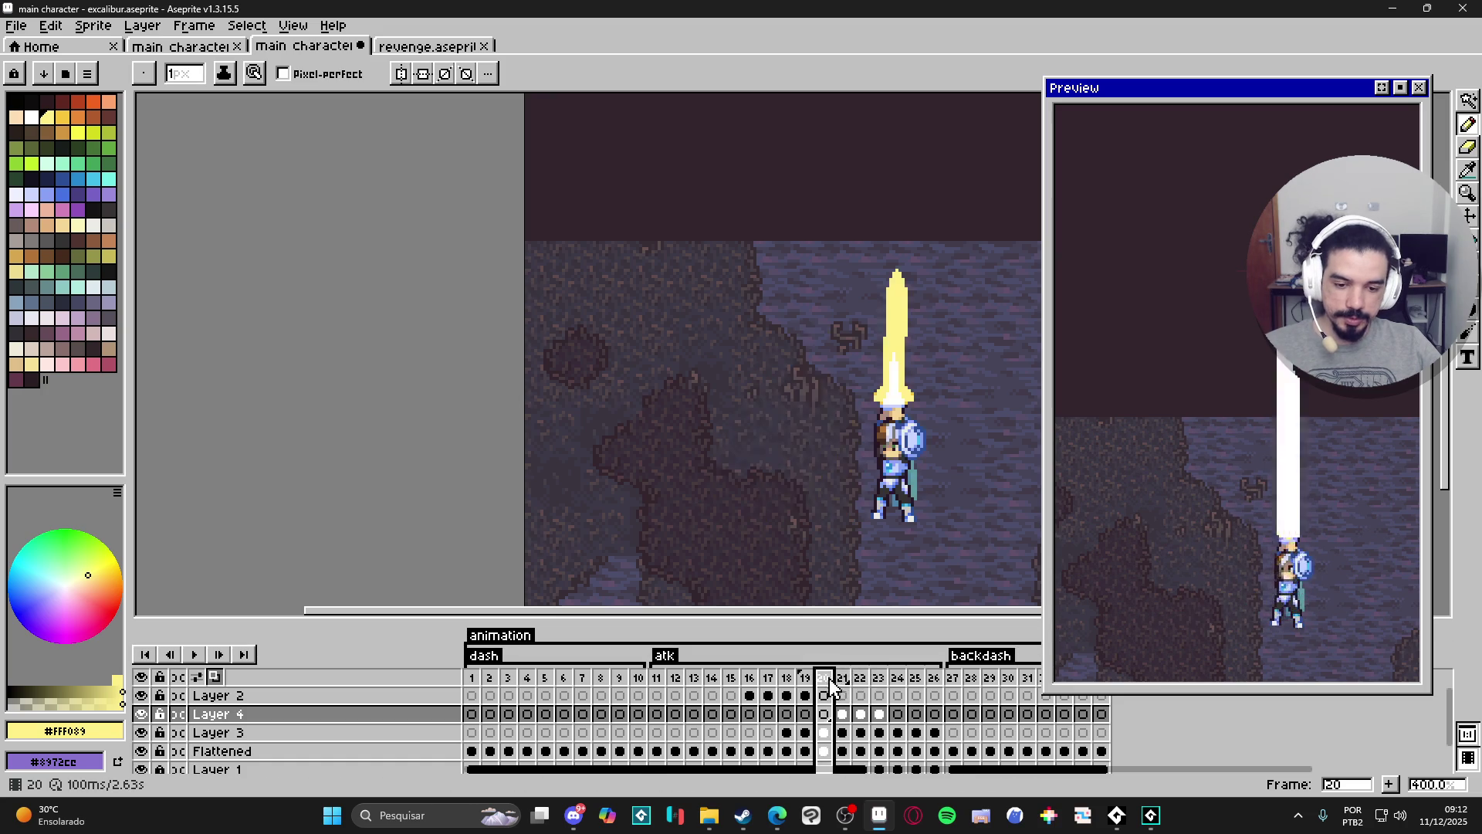
pyautogui.click(843, 681)
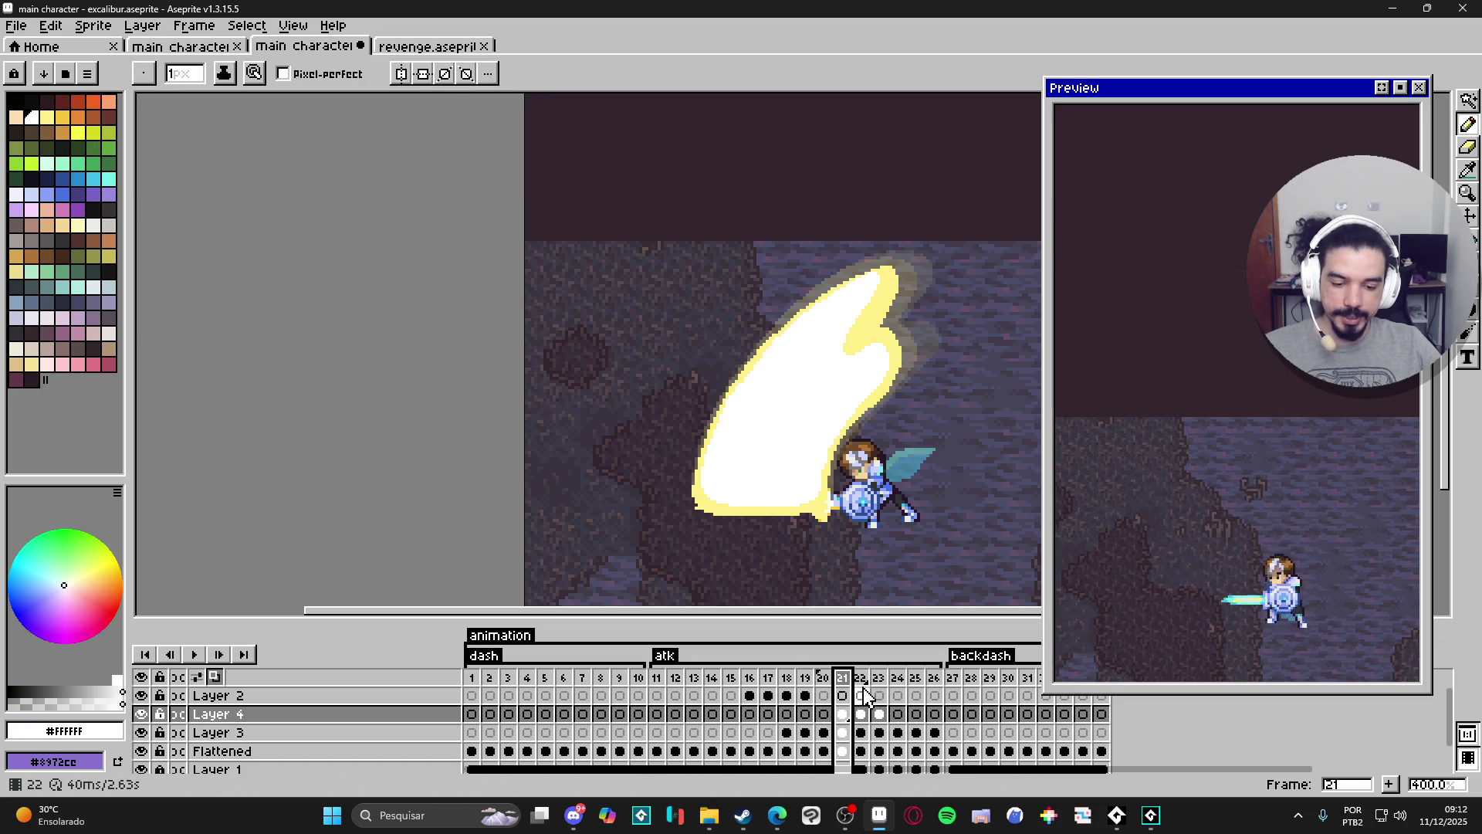
pyautogui.click(862, 696)
# On Layer 4 frame 23, add two white pixels to the slash core.
pyautogui.press('v')
pyautogui.press('Down')
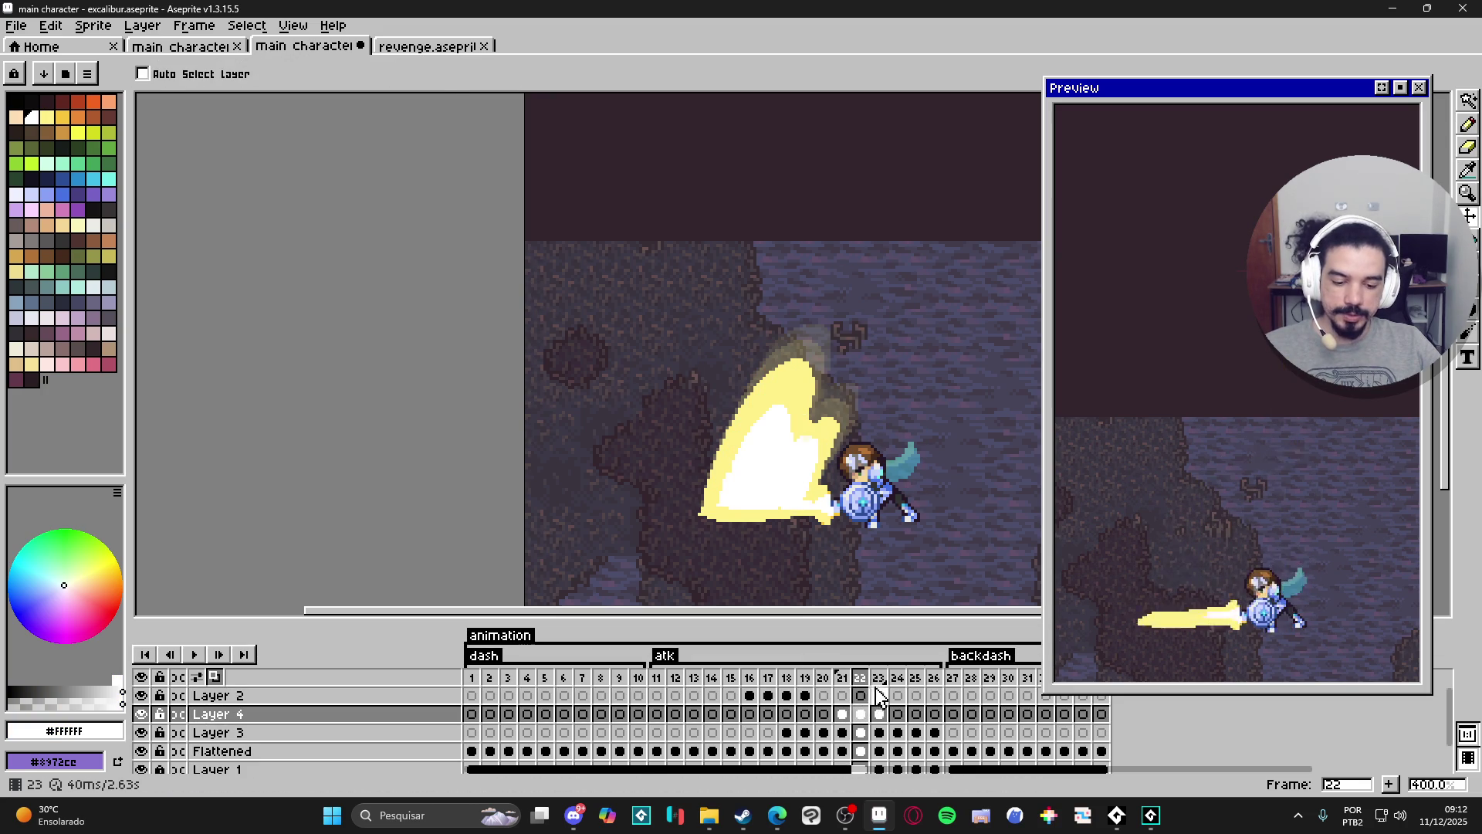
pyautogui.click(879, 679)
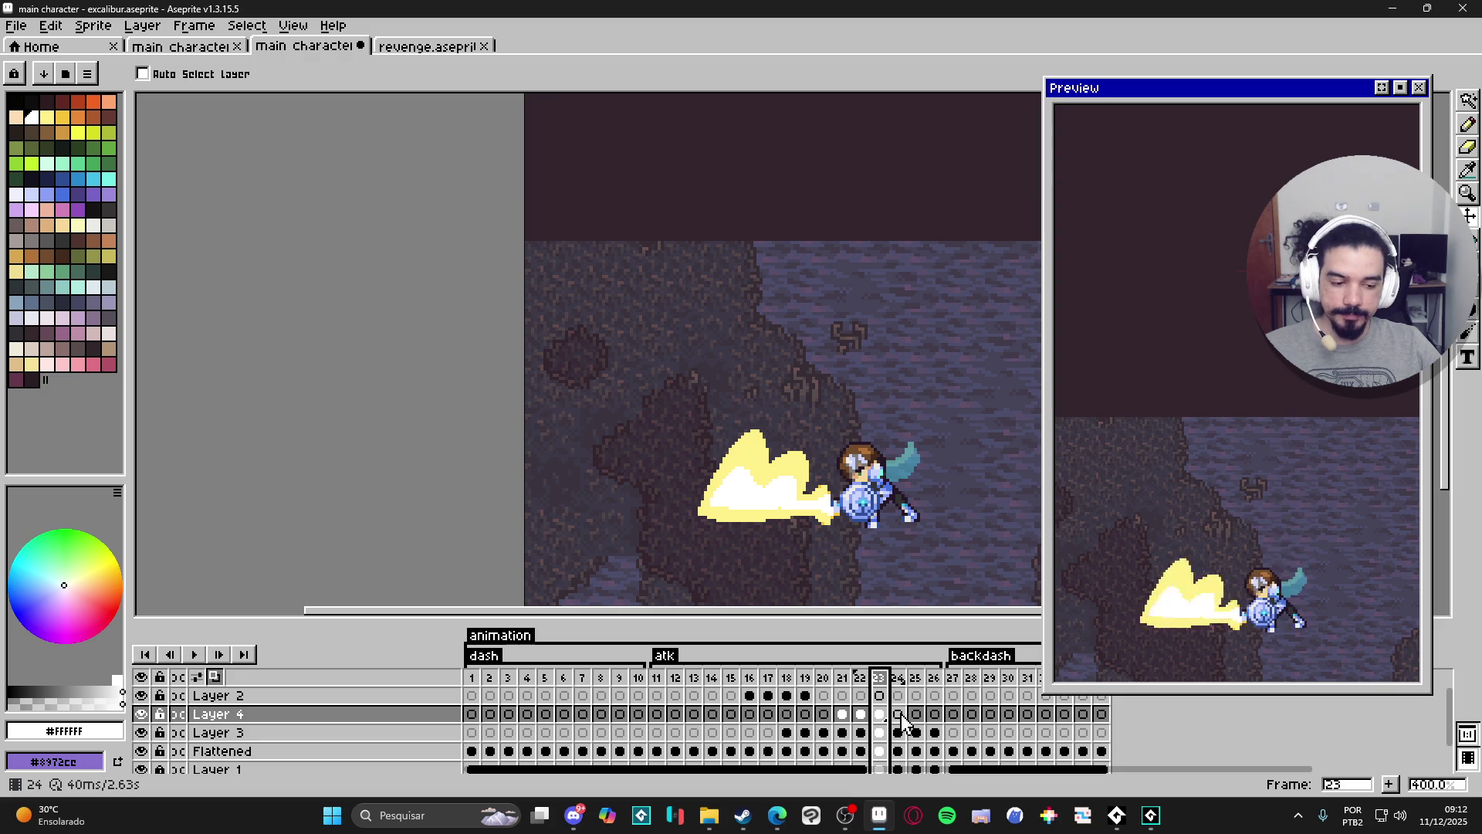
pyautogui.click(899, 715)
pyautogui.click(880, 715)
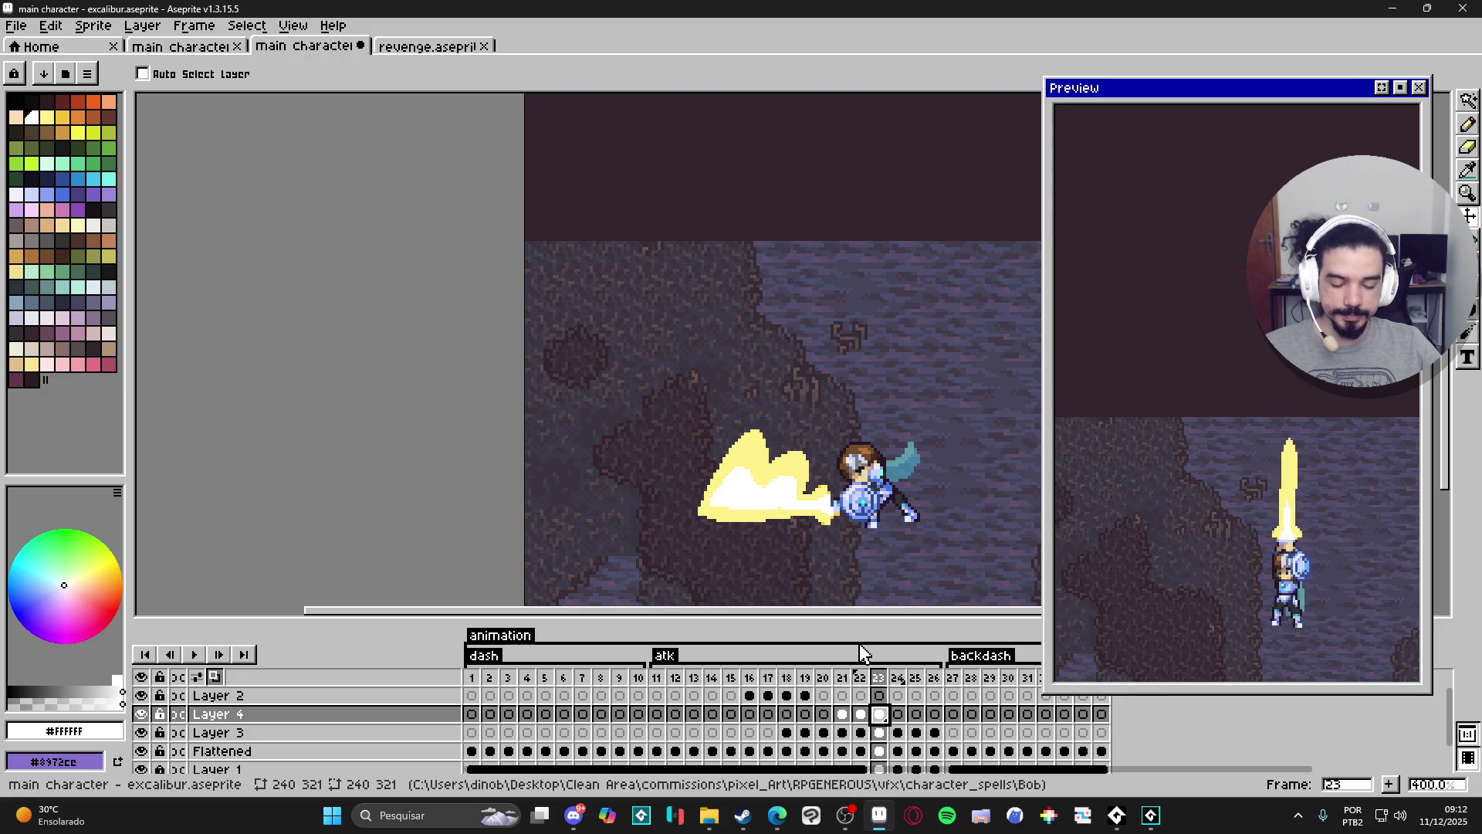
pyautogui.scroll(5, 767, 495)
pyautogui.press('b')
pyautogui.scroll(1, 759, 456)
pyautogui.click(788, 444)
pyautogui.click(812, 431)
pyautogui.scroll(-4, 833, 431)
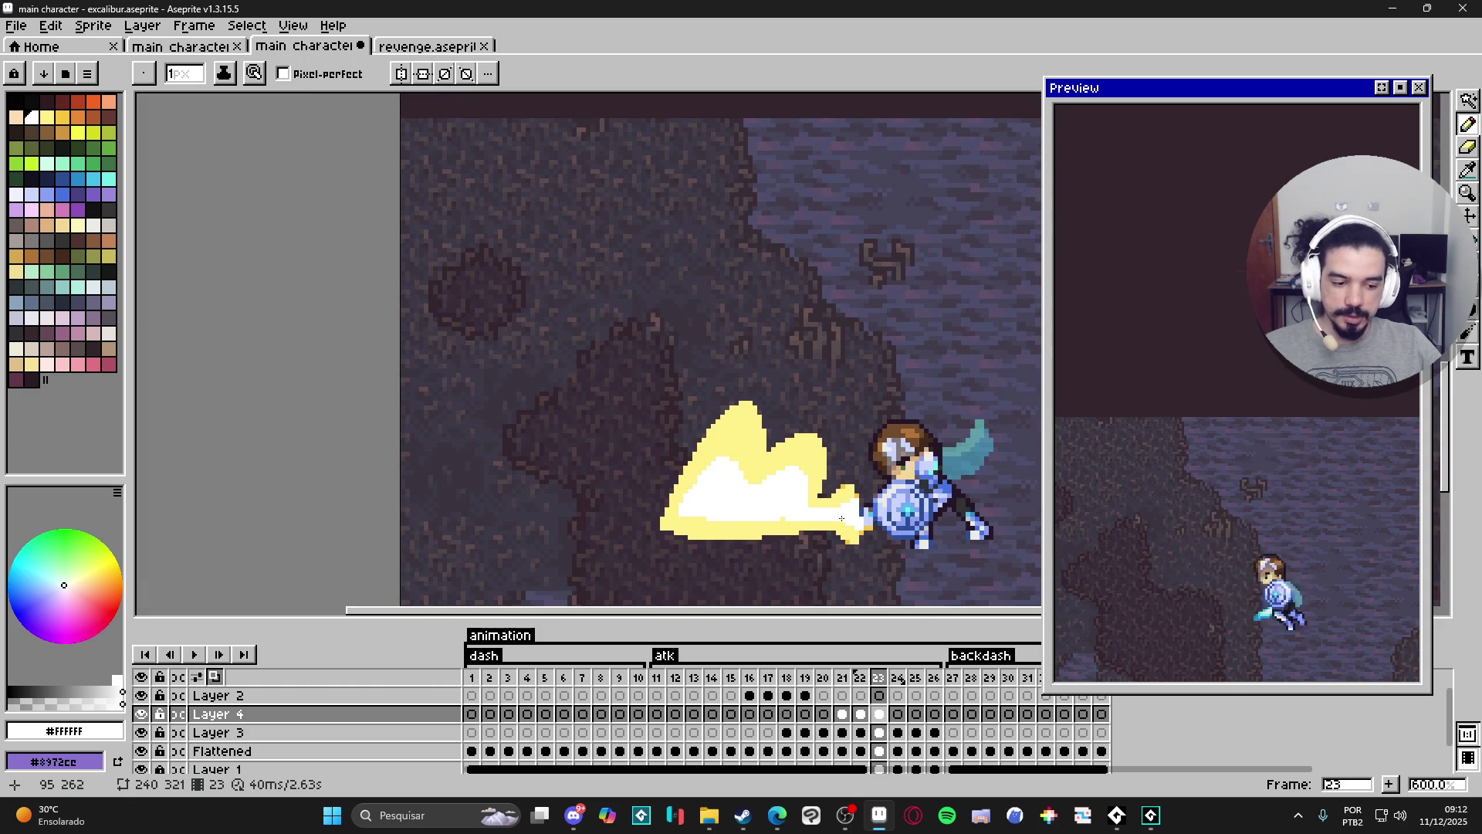
# Compare frame 23 with frame 22, sample the slash's pale yellow, and return to frame 23.
pyautogui.click(862, 714)
pyautogui.click(880, 714)
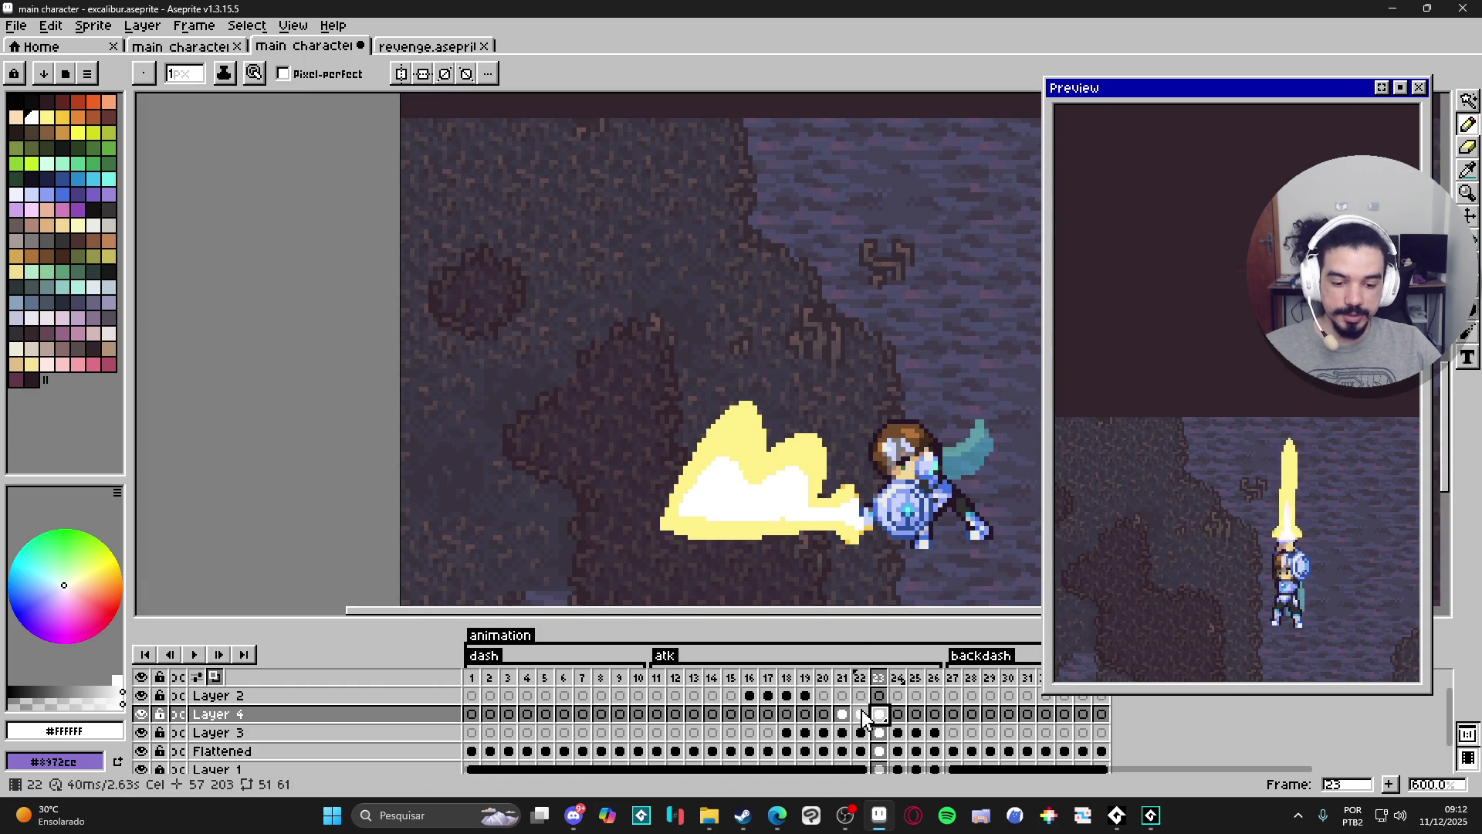
pyautogui.click(862, 714)
pyautogui.press('v')
pyautogui.press('b')
pyautogui.keyDown('alt'); pyautogui.click(819, 432); pyautogui.keyUp('alt')
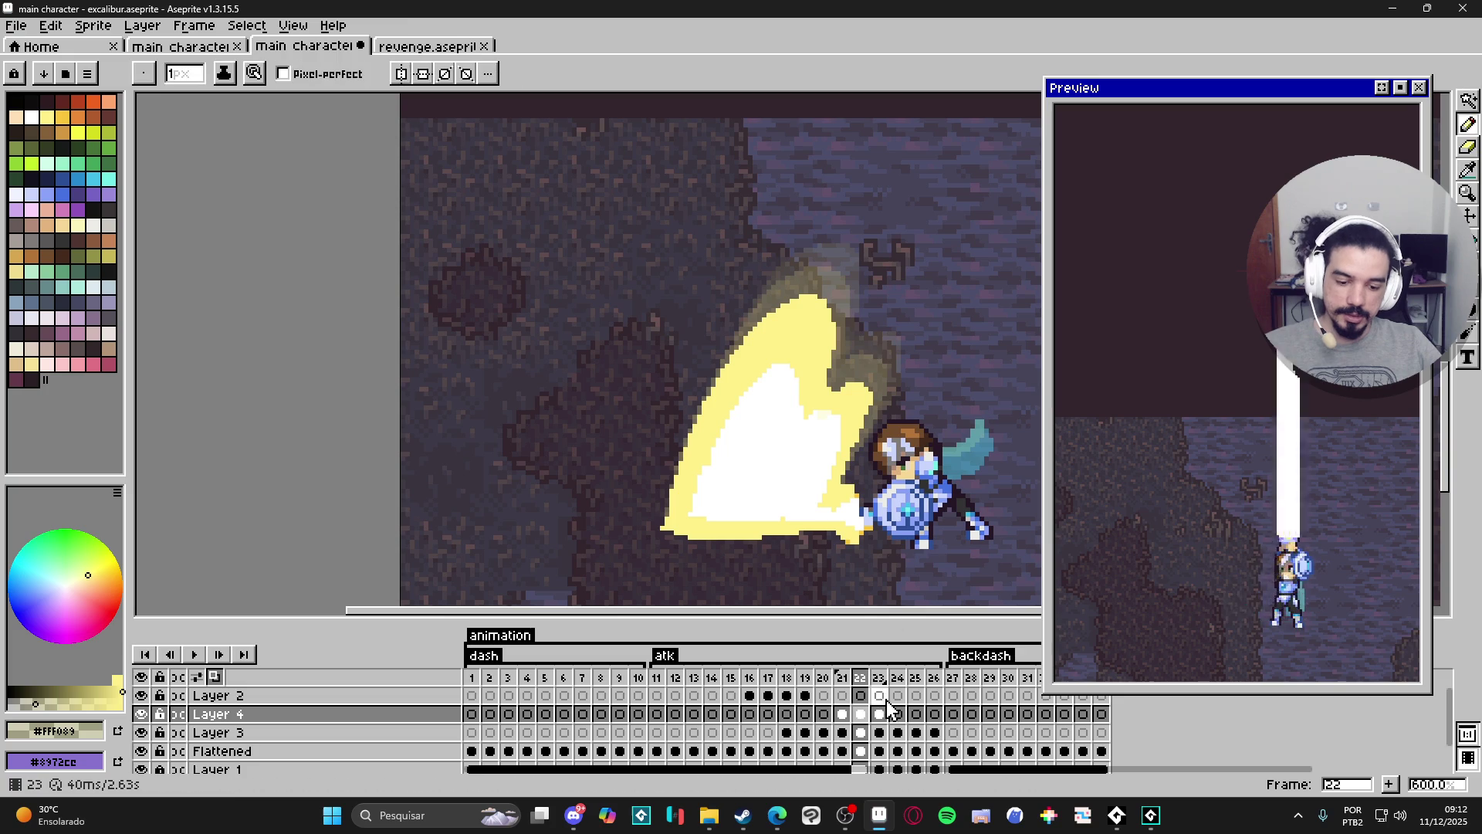
pyautogui.click(880, 714)
pyautogui.press('g')
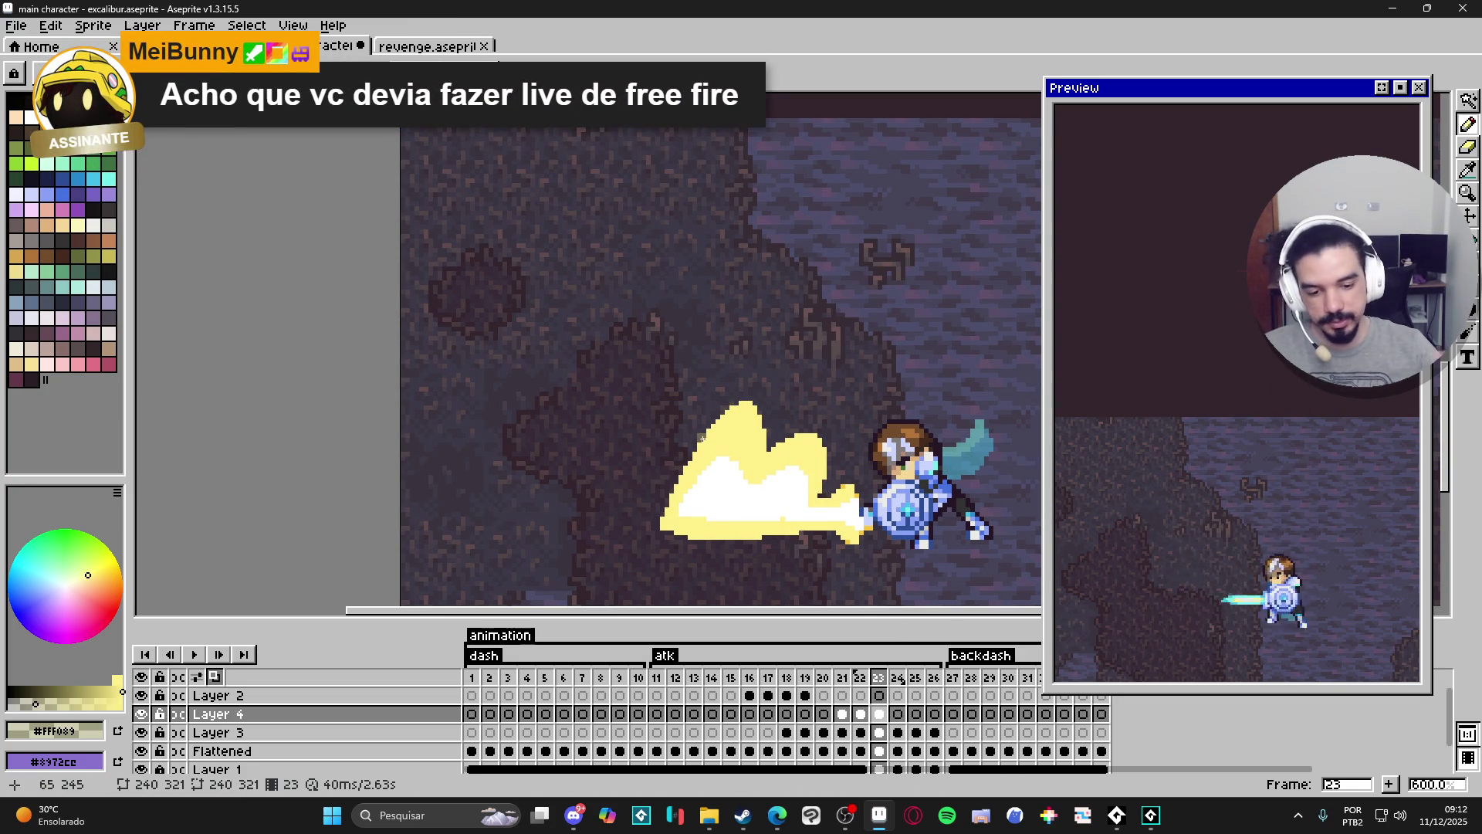
# Paint a translucent glow along the frame 23 slash's upper-left edge and right peak.
pyautogui.moveTo(710, 423)
pyautogui.mouseDown()
pyautogui.moveTo(763, 381)
pyautogui.moveTo(767, 402)
pyautogui.moveTo(749, 391)
pyautogui.moveTo(733, 409)
pyautogui.mouseUp()
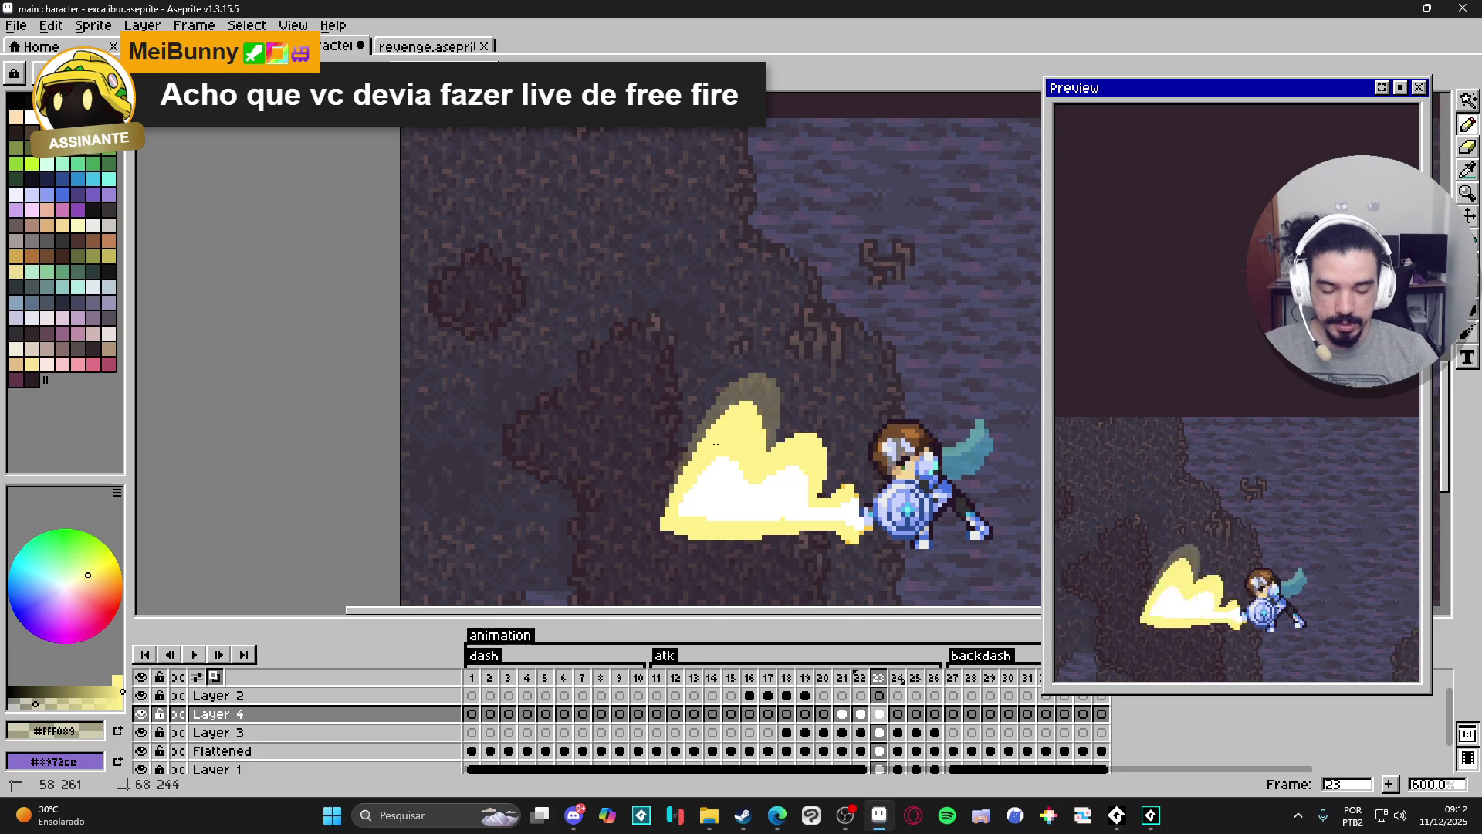
pyautogui.moveTo(787, 458)
pyautogui.mouseDown()
pyautogui.moveTo(783, 445)
pyautogui.moveTo(826, 467)
pyautogui.moveTo(831, 419)
pyautogui.mouseUp()
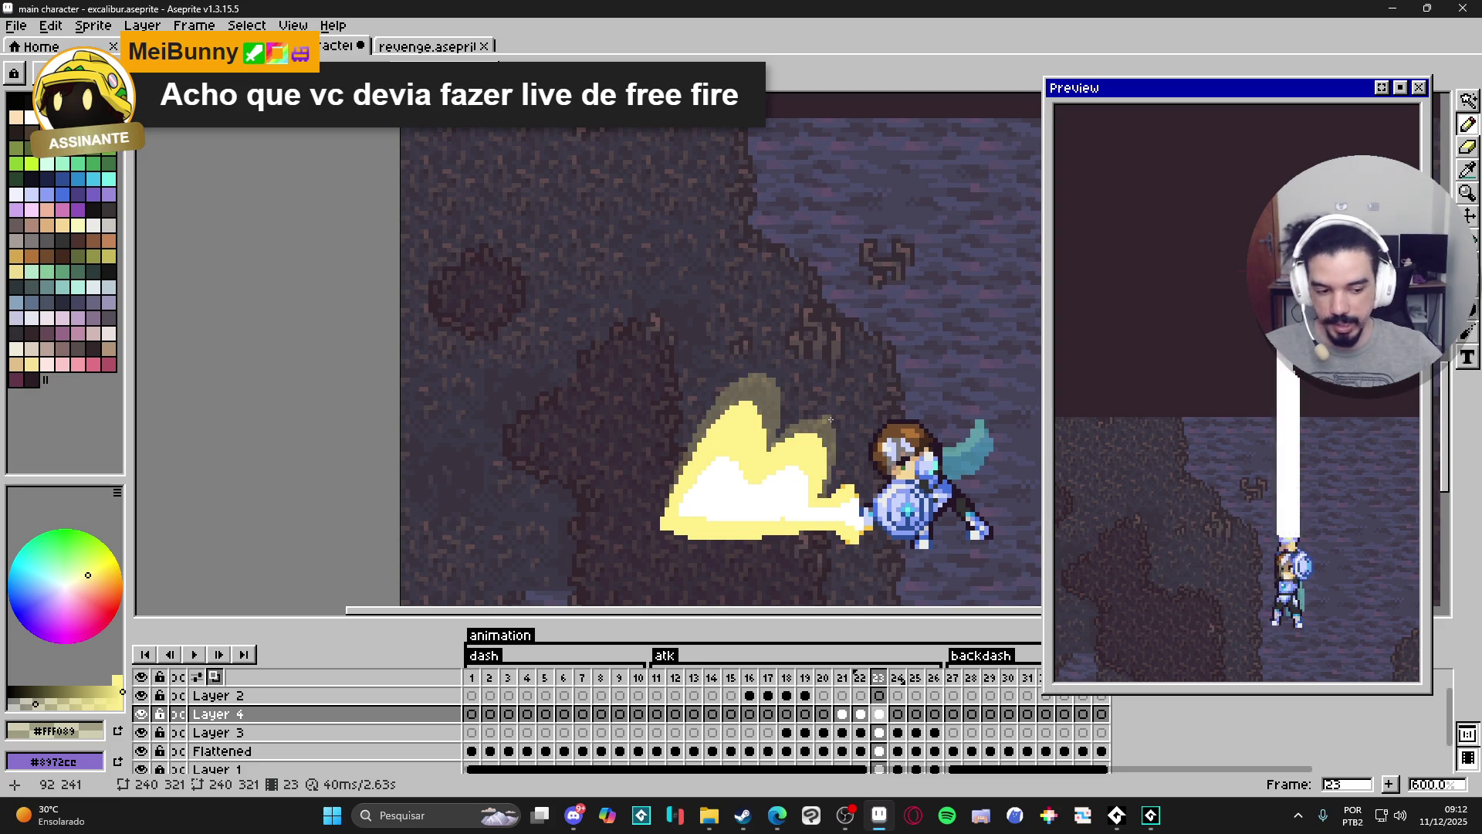
pyautogui.click(860, 713)
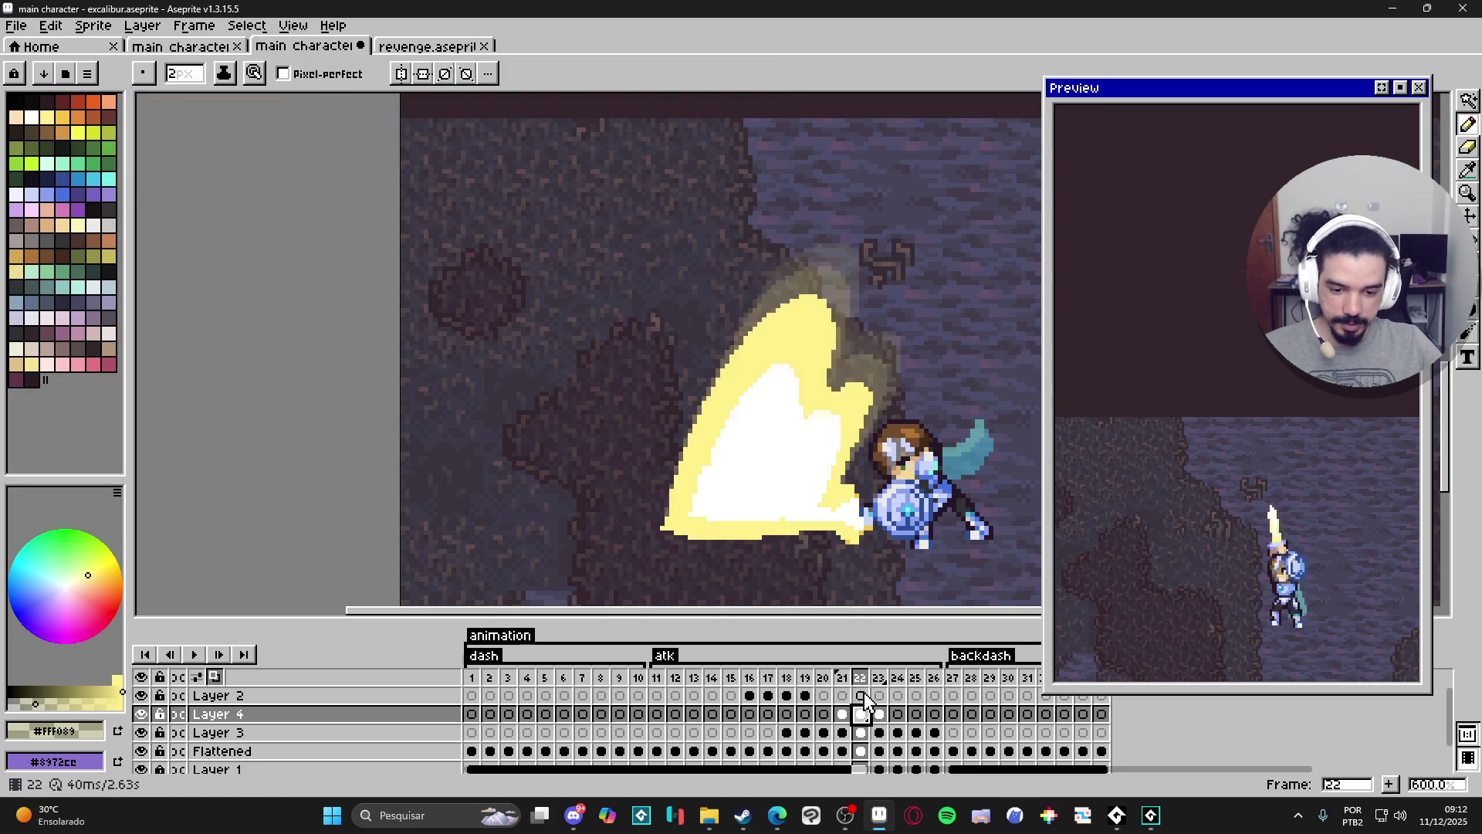
pyautogui.scroll(1, 885, 348)
pyautogui.press('w')
pyautogui.press('.')
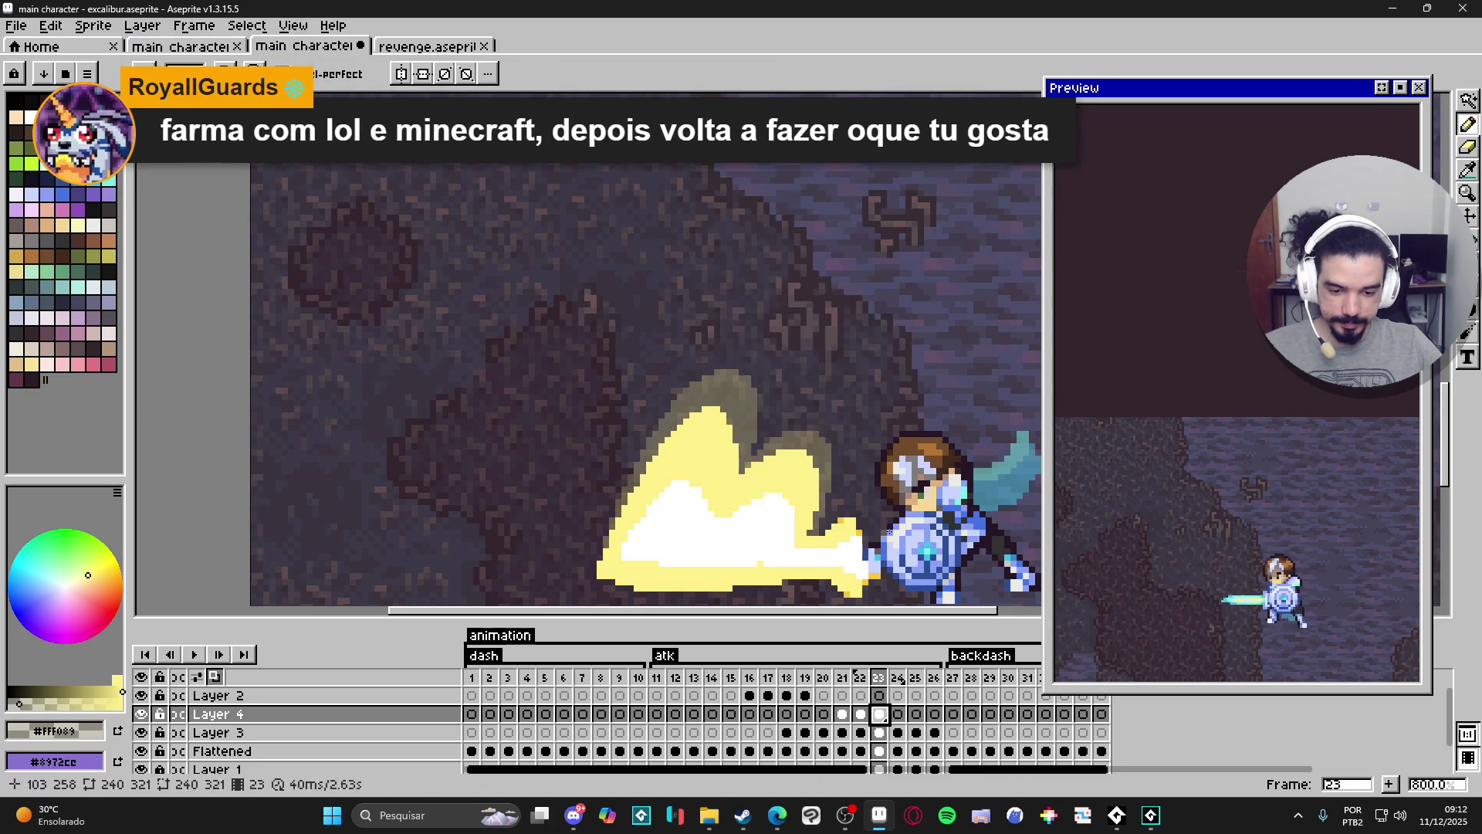
pyautogui.press('b')
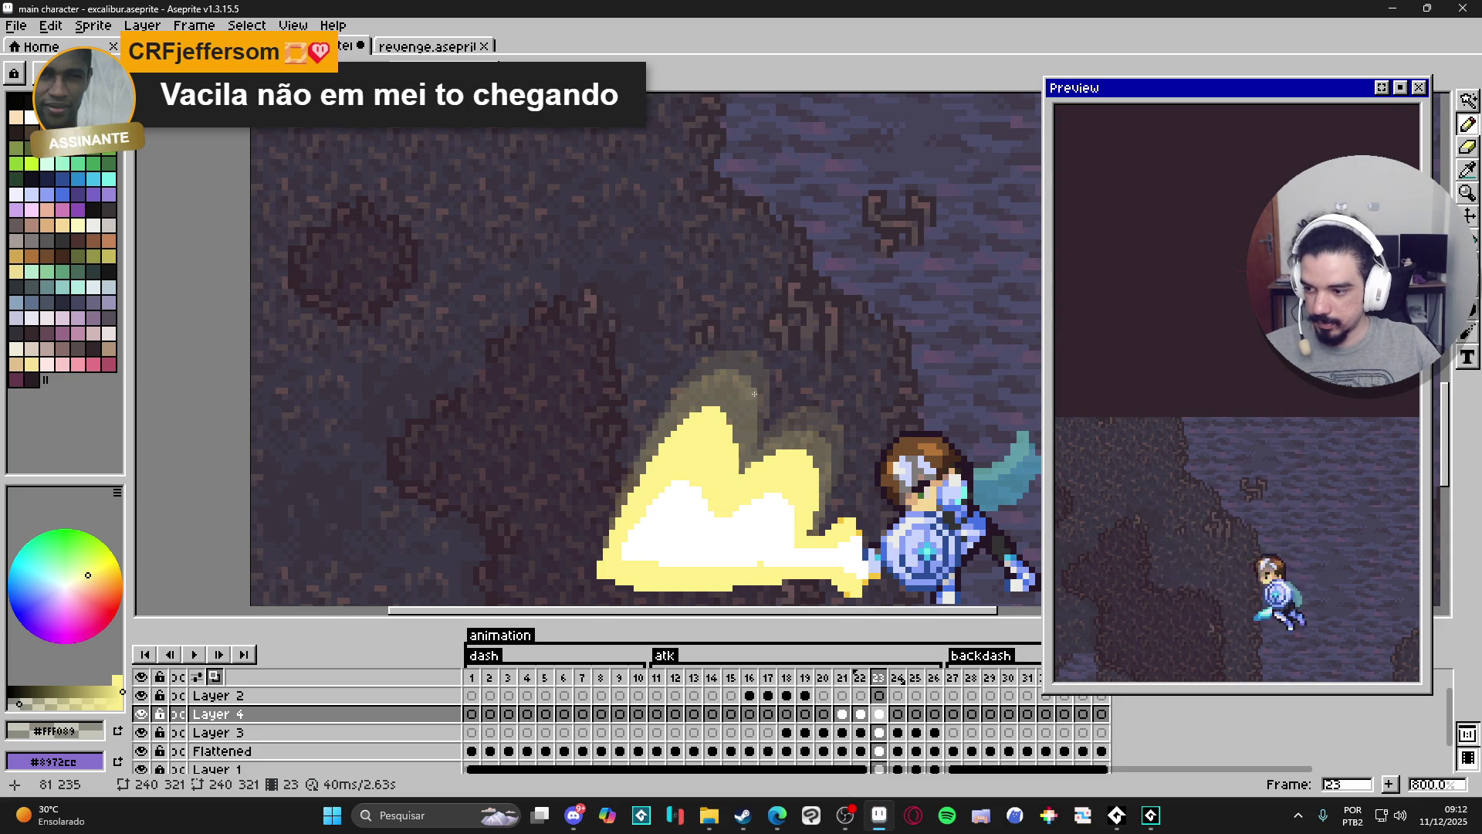
# Save the sprite as main character - excalibur.aseprite.
pyautogui.hscroll(2, 749, 432)
pyautogui.hotkey('ctrl', 's')
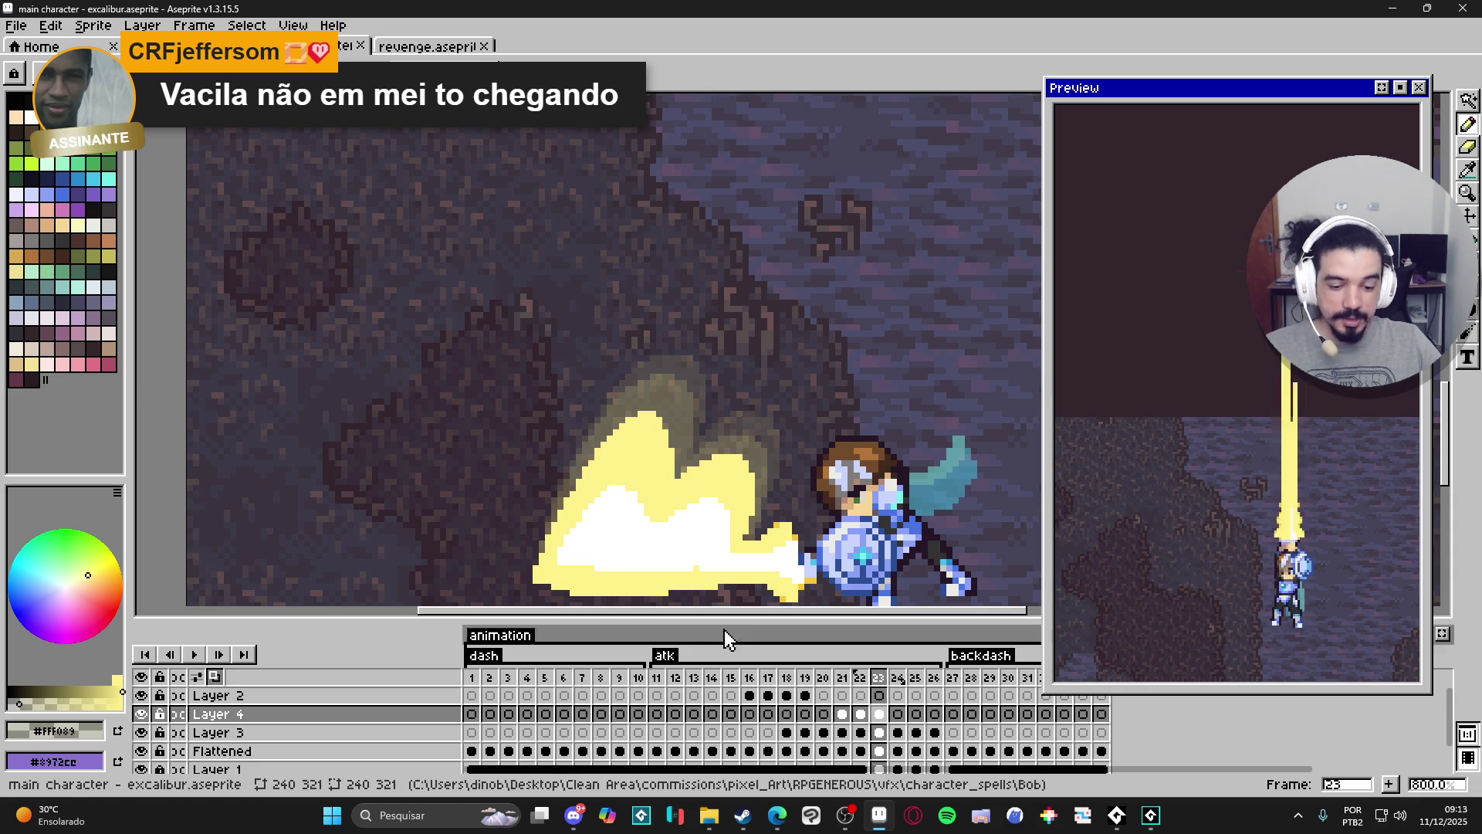
pyautogui.scroll(-2, 800, 498)
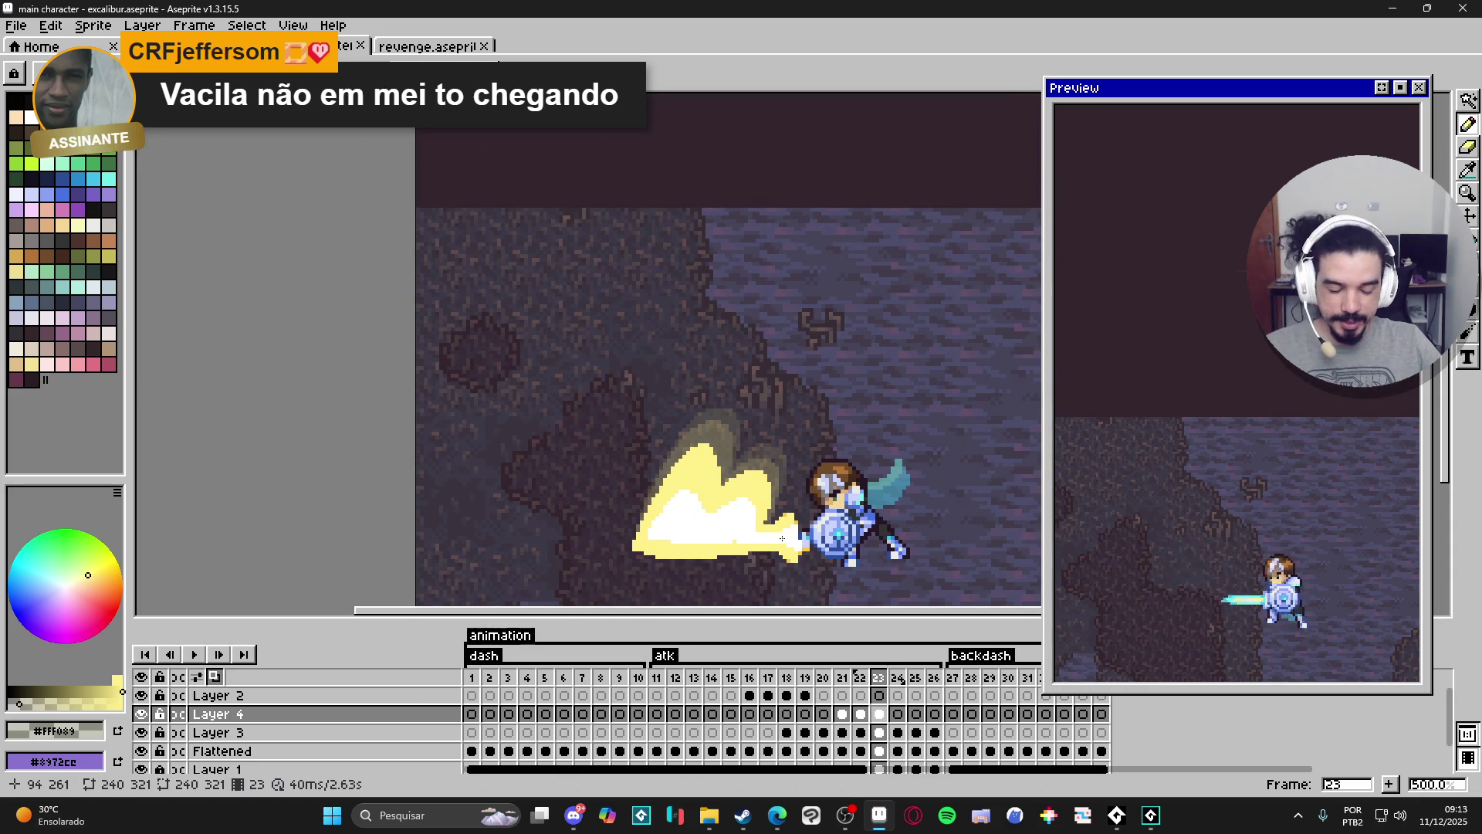
# Go through frames 21 and 22, take the slash's white as drawing colour, and zoom to inspect it.
pyautogui.click(843, 716)
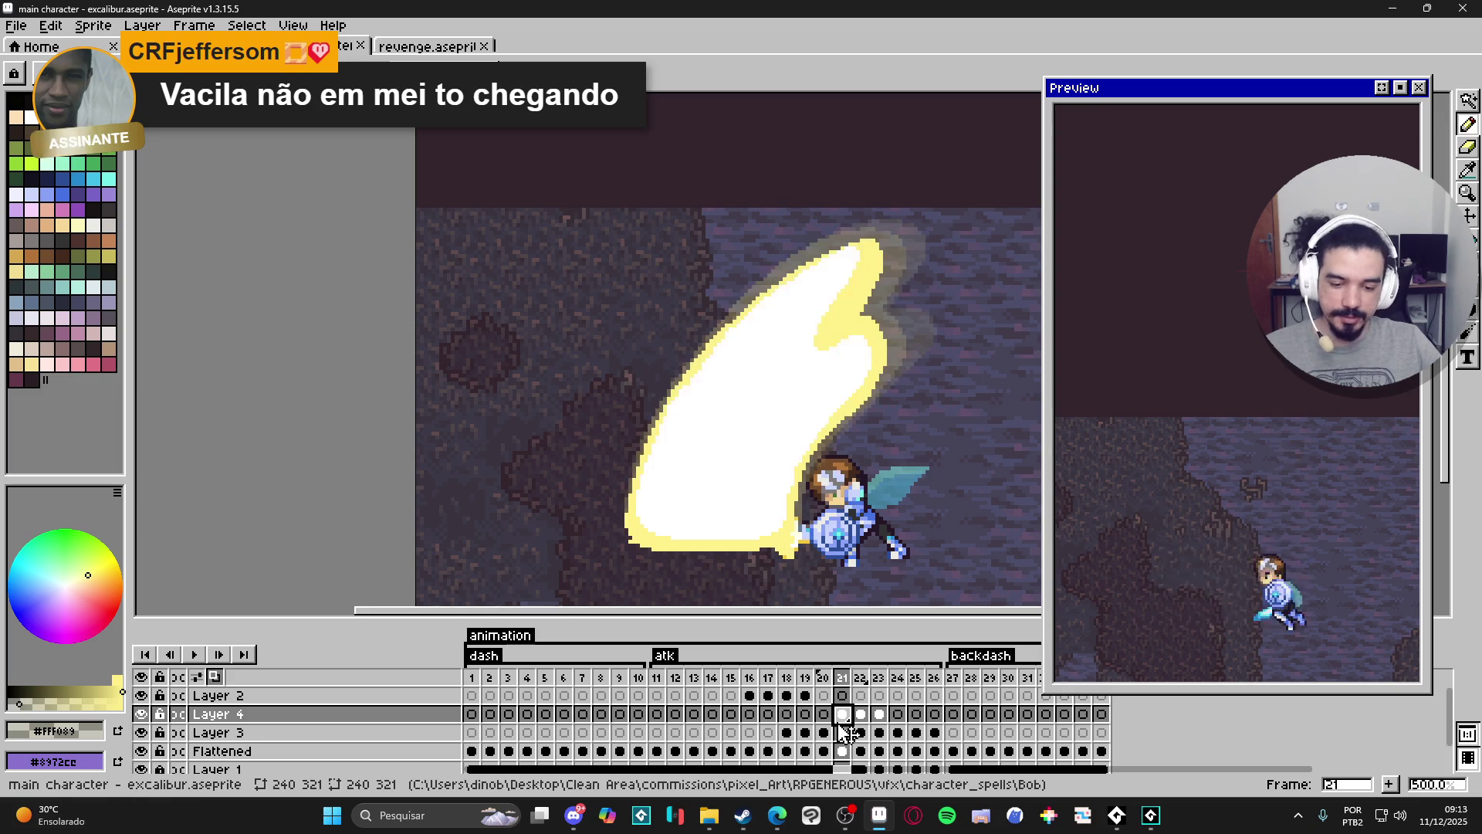
pyautogui.click(862, 716)
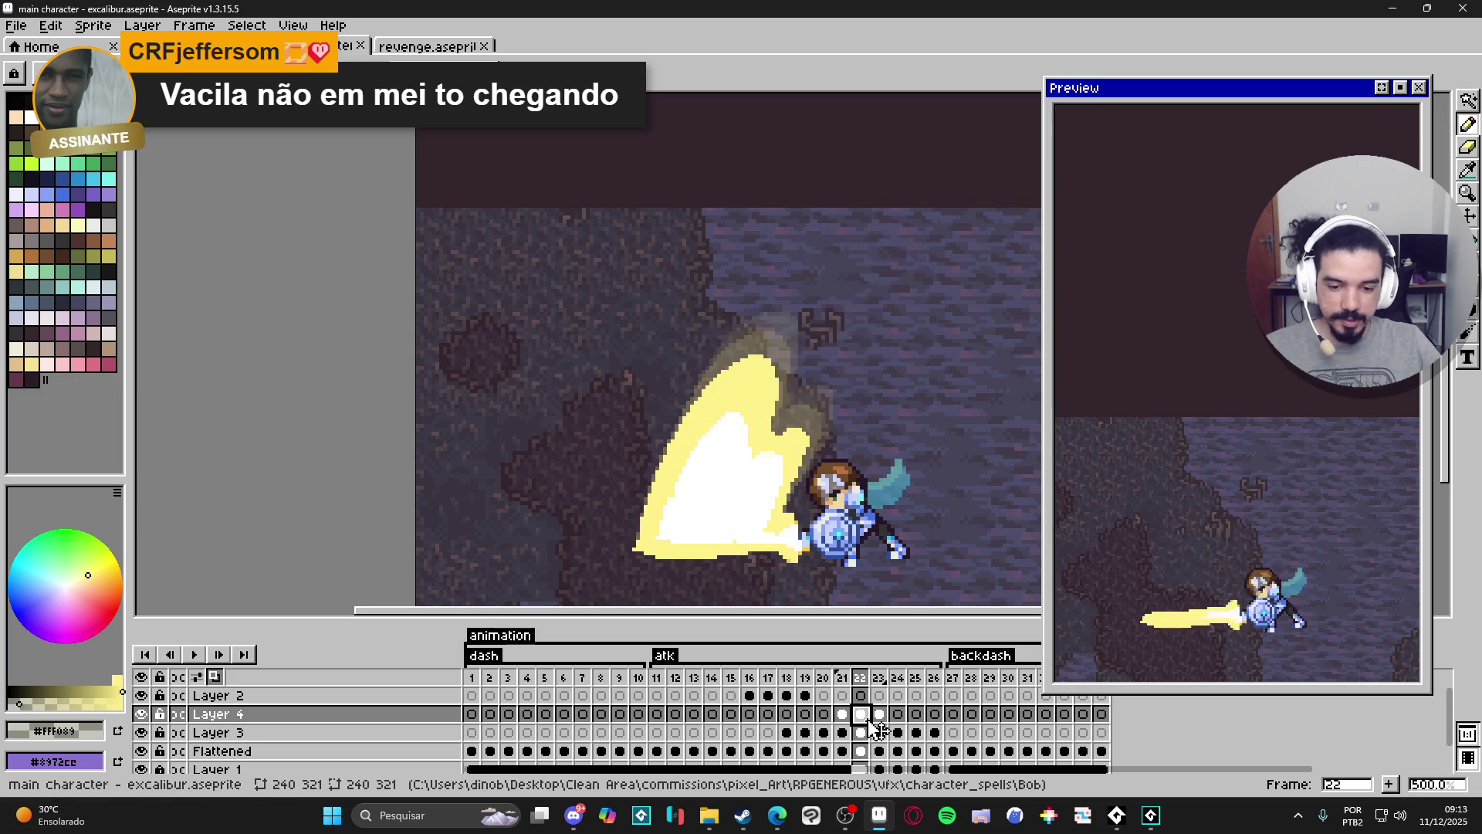
pyautogui.scroll(2, 704, 507)
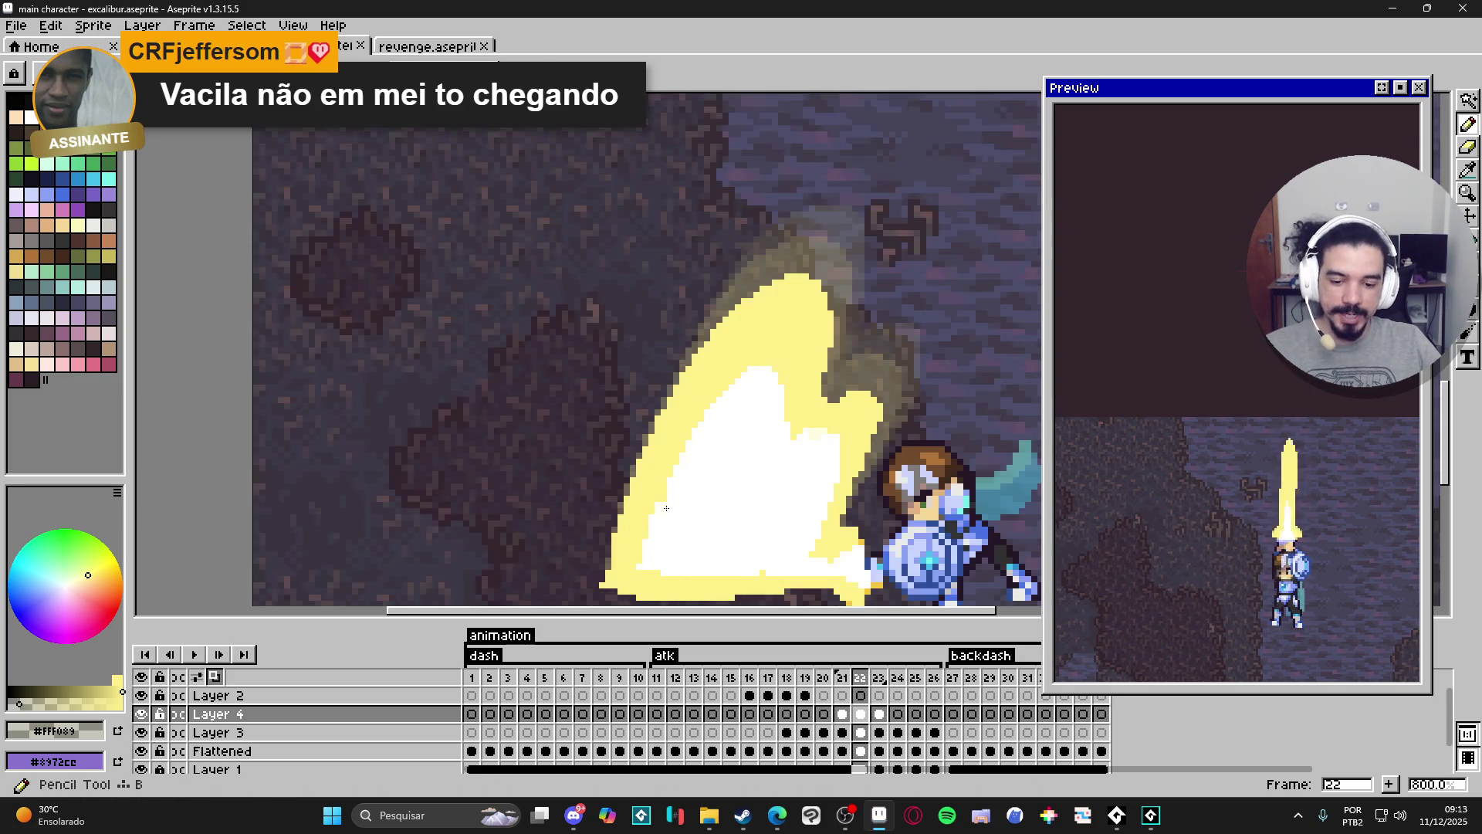
pyautogui.keyDown('alt'); pyautogui.click(694, 502); pyautogui.keyUp('alt')
pyautogui.scroll(2, 664, 495)
pyautogui.scroll(-5, 664, 495)
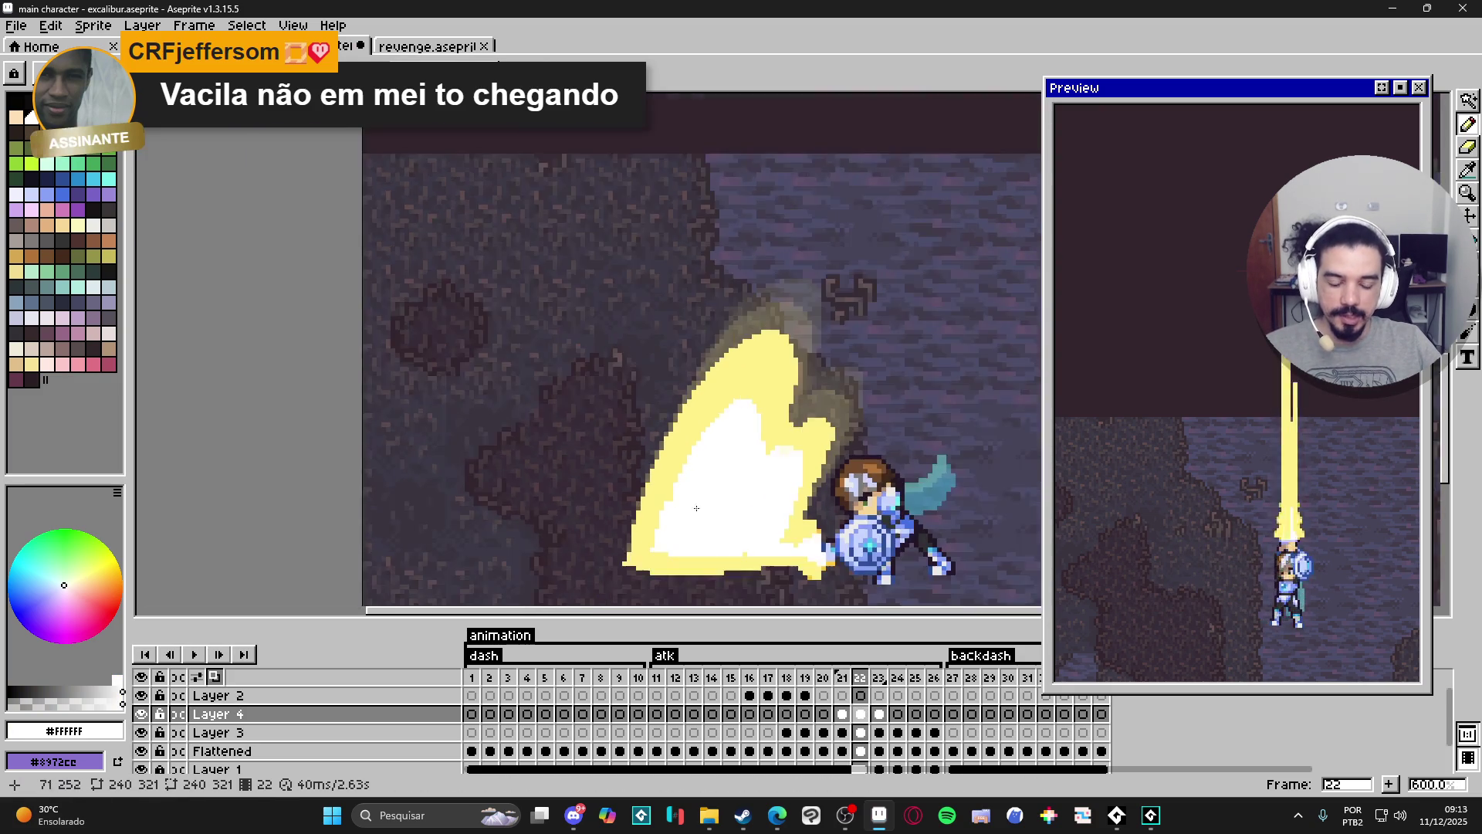
pyautogui.scroll(6, 735, 526)
pyautogui.scroll(-3, 737, 529)
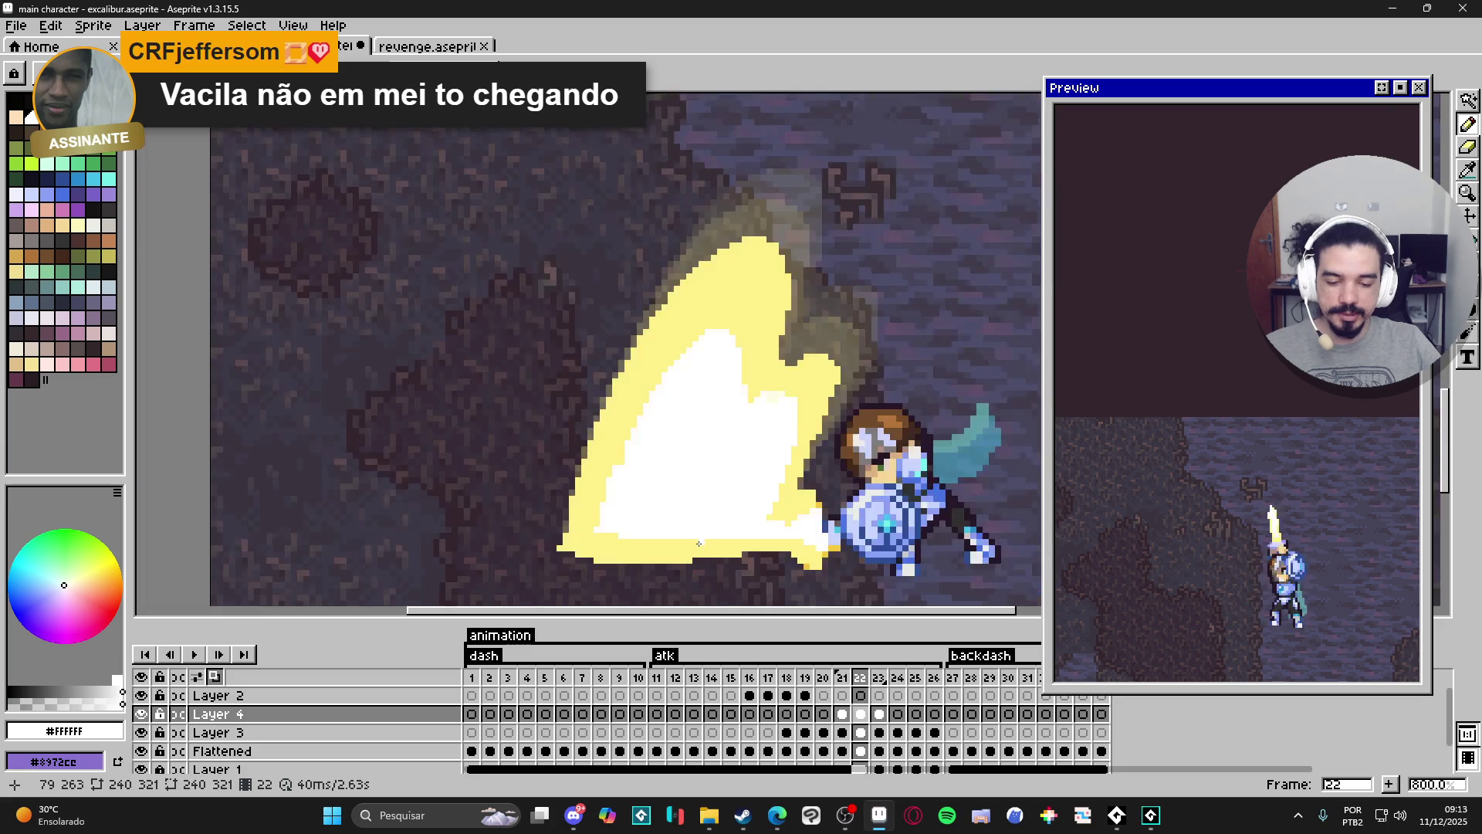
pyautogui.scroll(3, 770, 434)
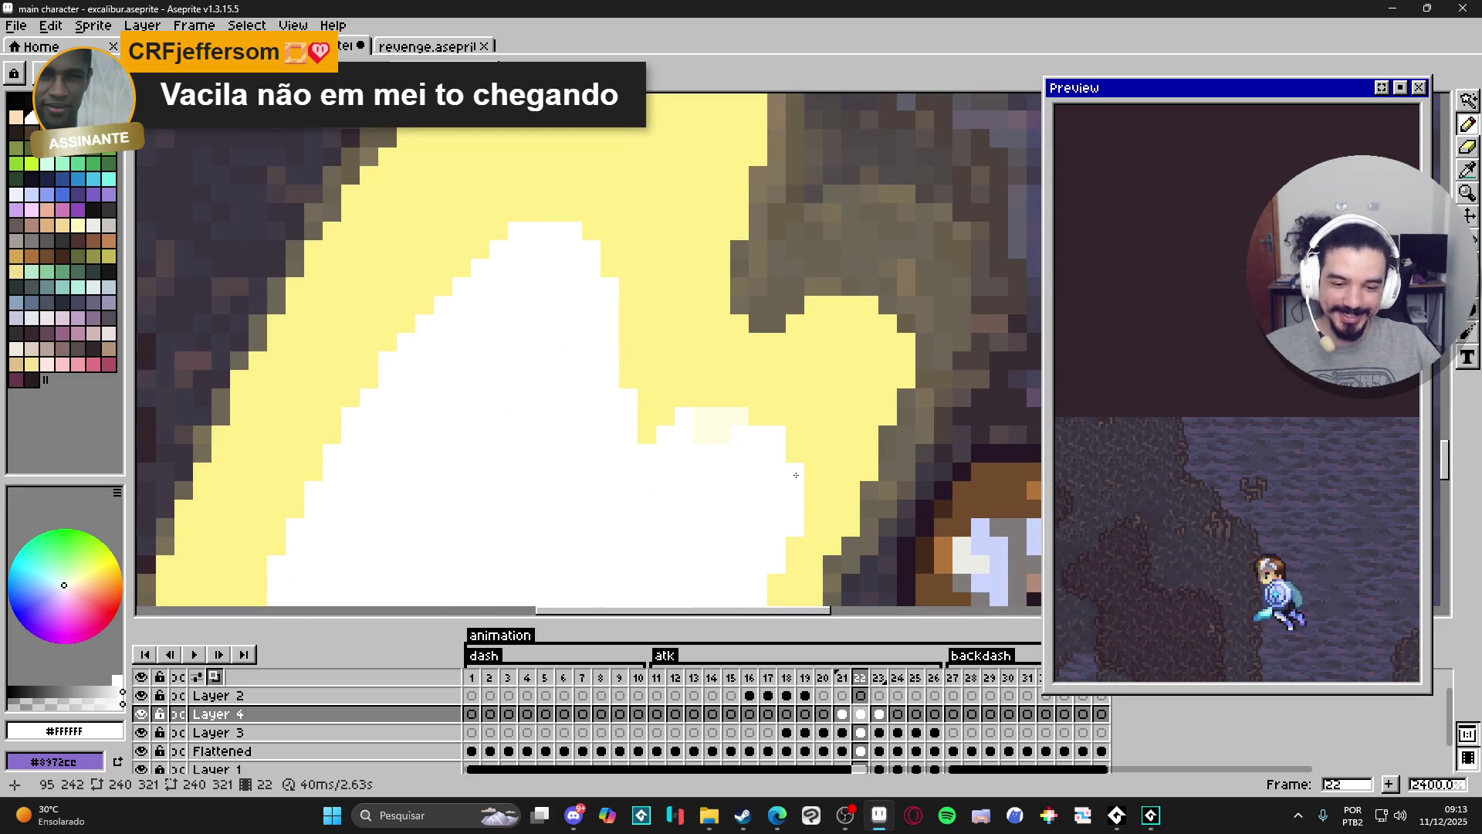
pyautogui.scroll(-3, 744, 458)
pyautogui.scroll(3, 744, 457)
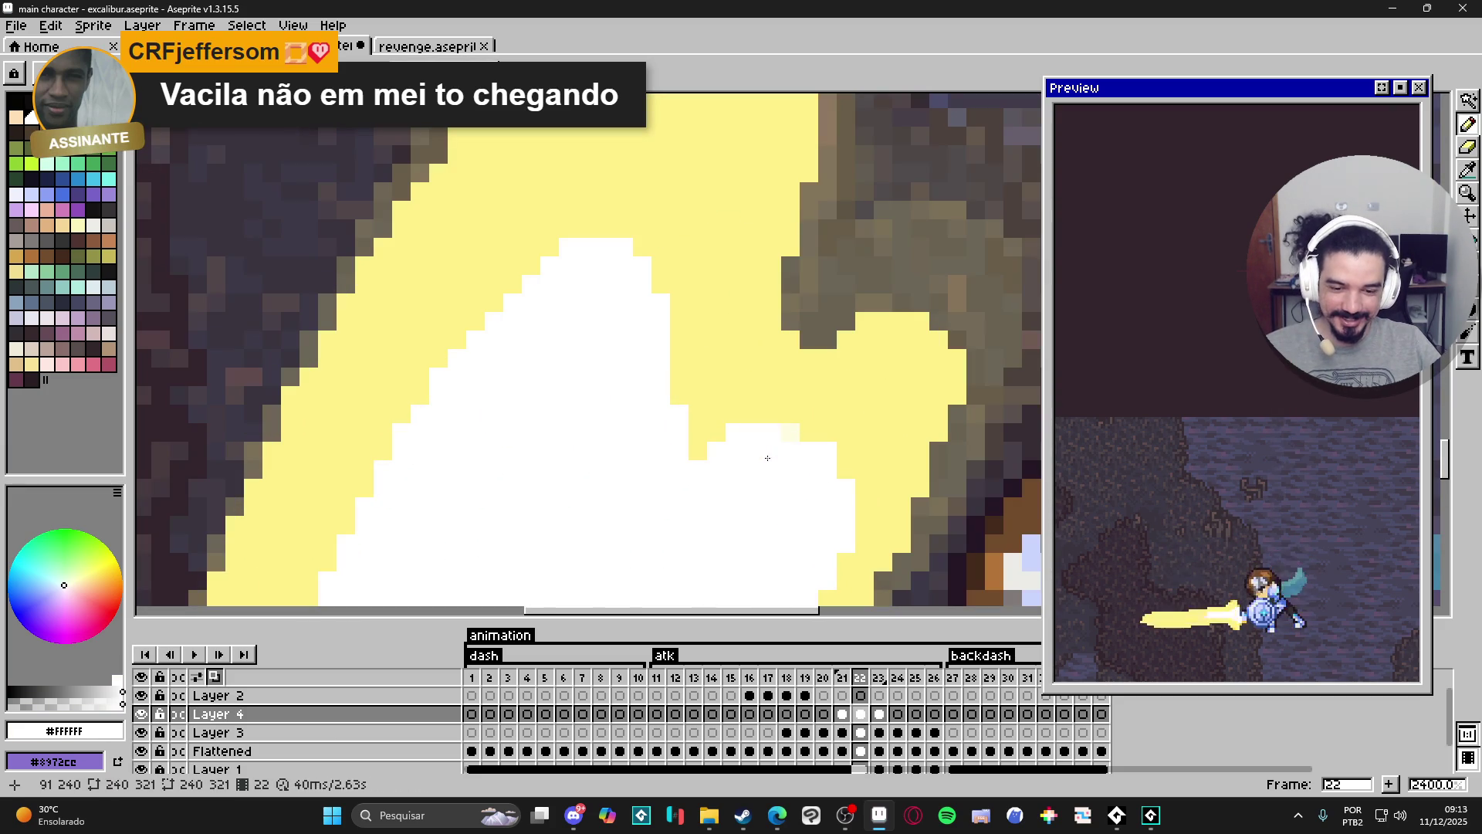
pyautogui.scroll(-4, 781, 457)
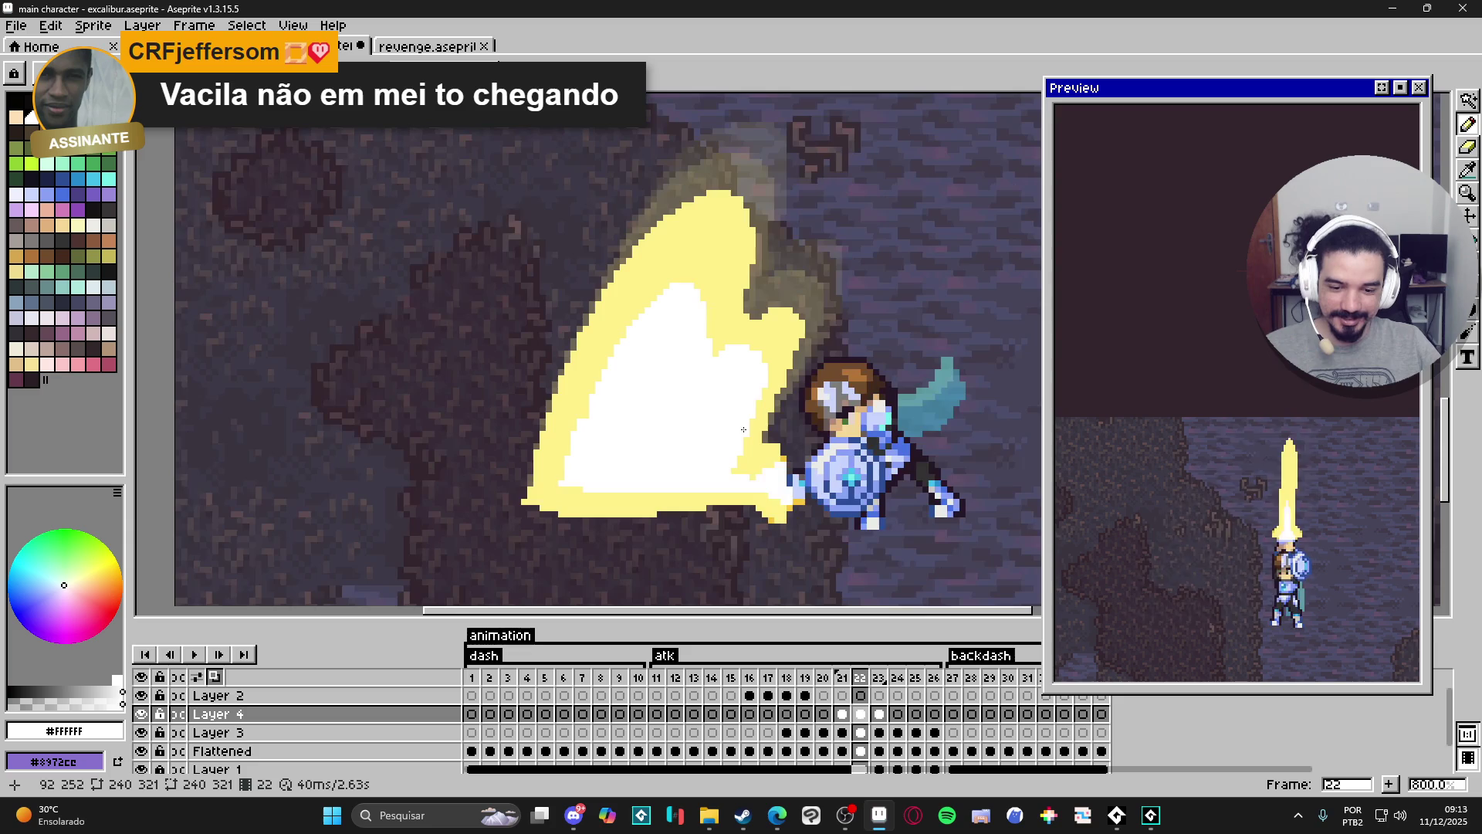
pyautogui.scroll(1, 762, 494)
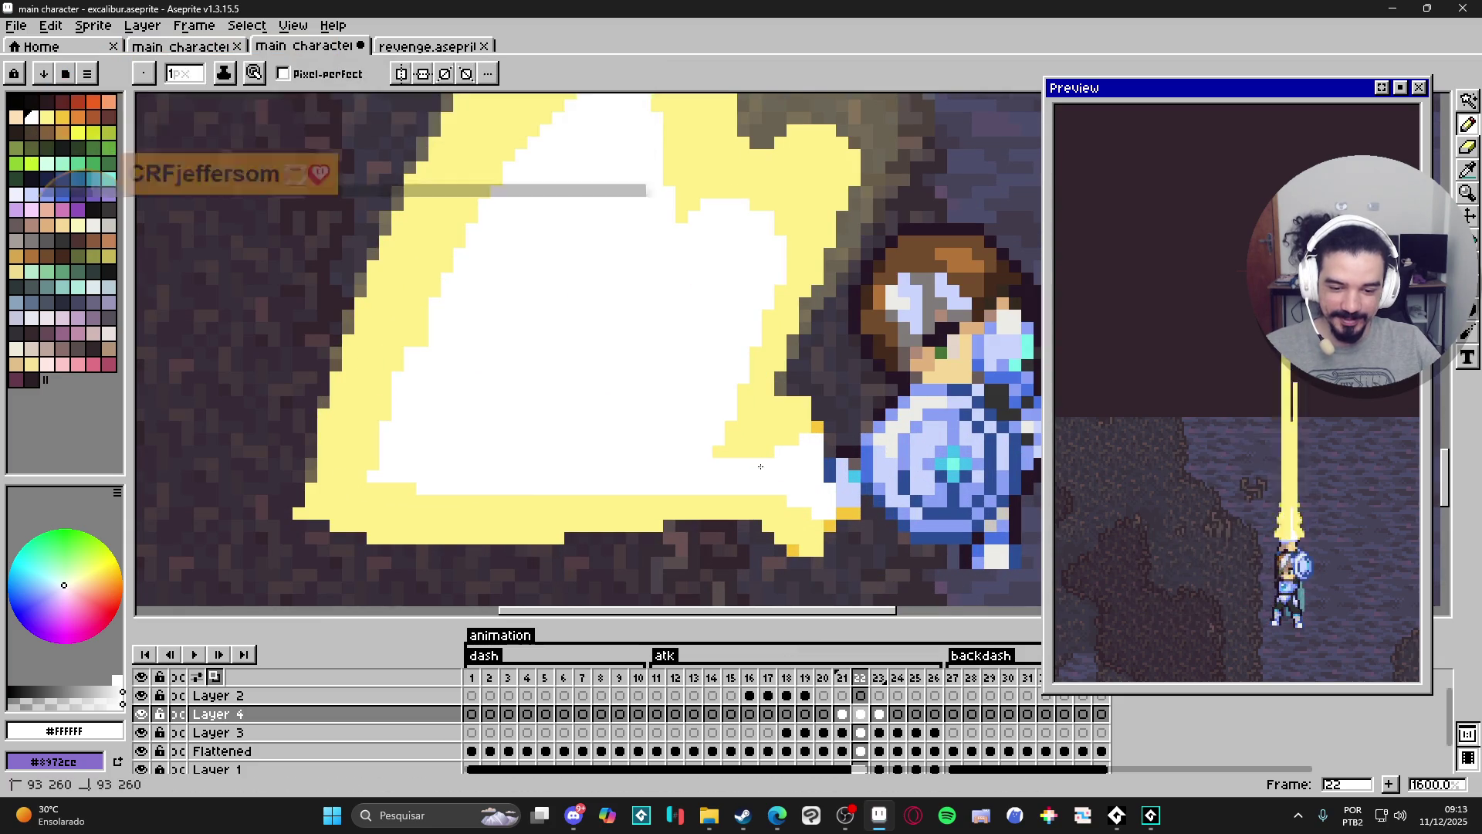
pyautogui.scroll(-1, 762, 494)
pyautogui.scroll(-1, 764, 491)
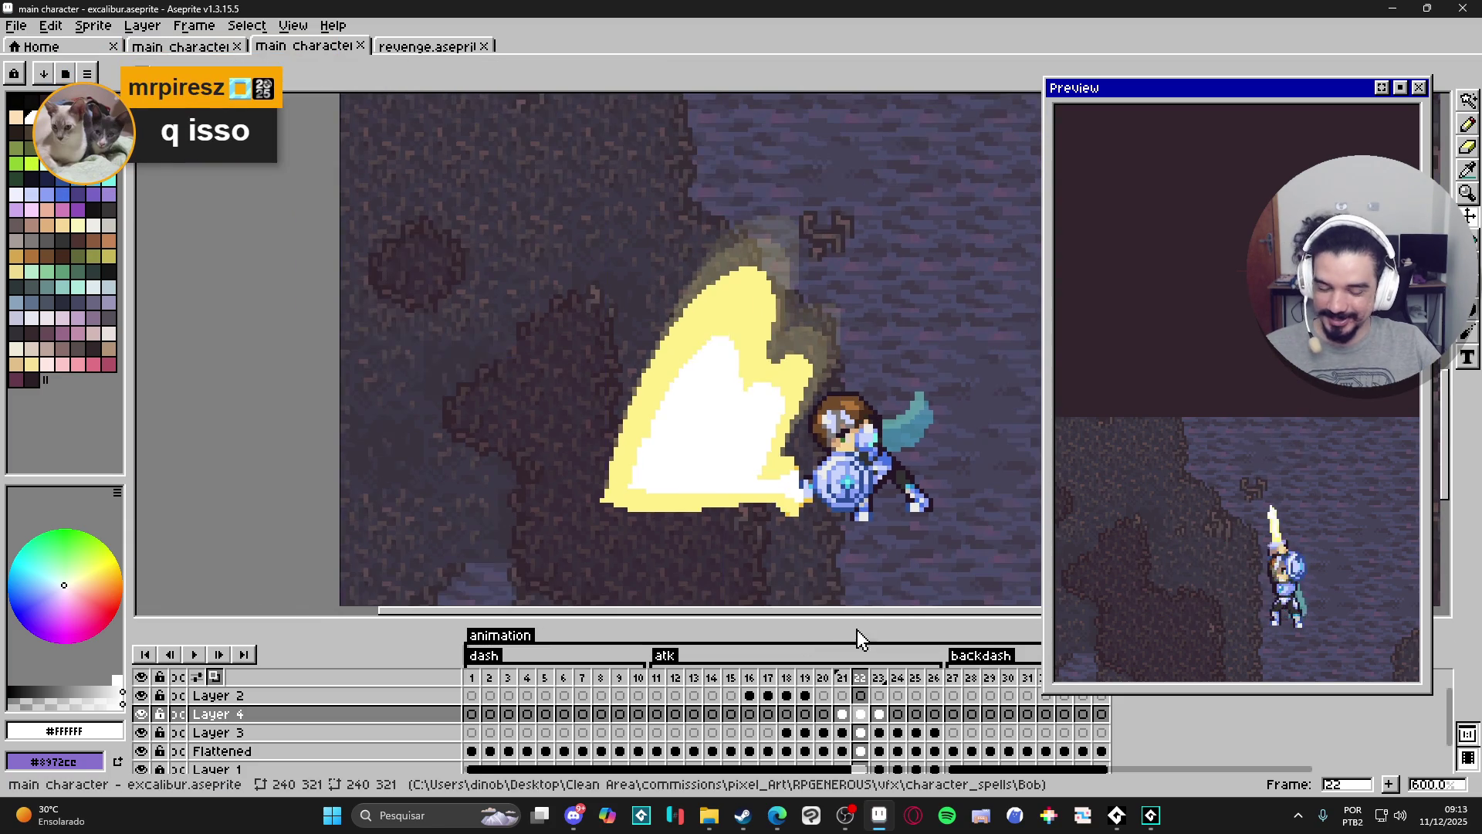
# Flip between frames 21–24 to compare the slashes, ending on frame 24's straight sword.
pyautogui.click(879, 714)
pyautogui.scroll(4, 740, 492)
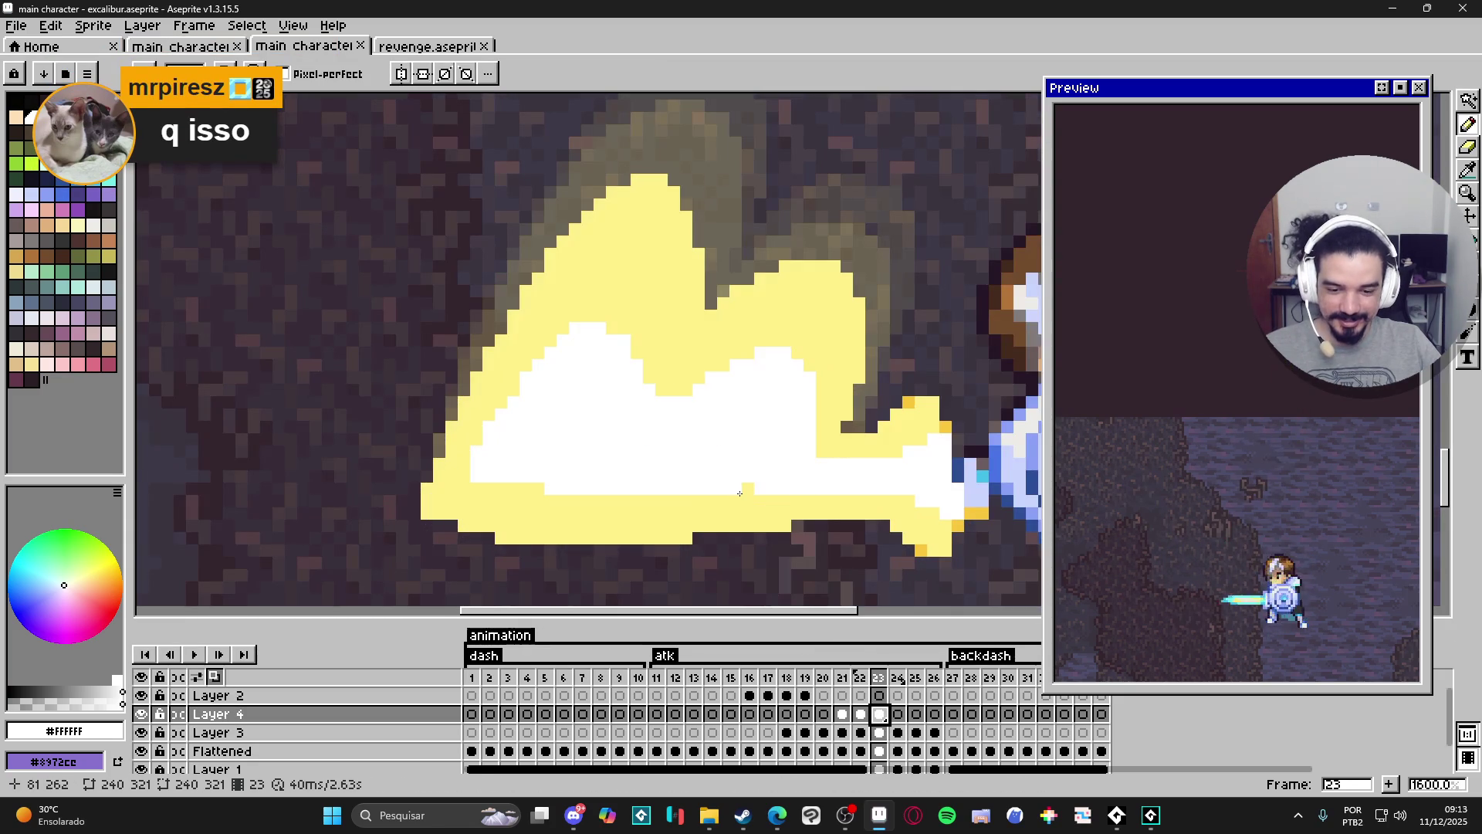
pyautogui.scroll(-4, 745, 493)
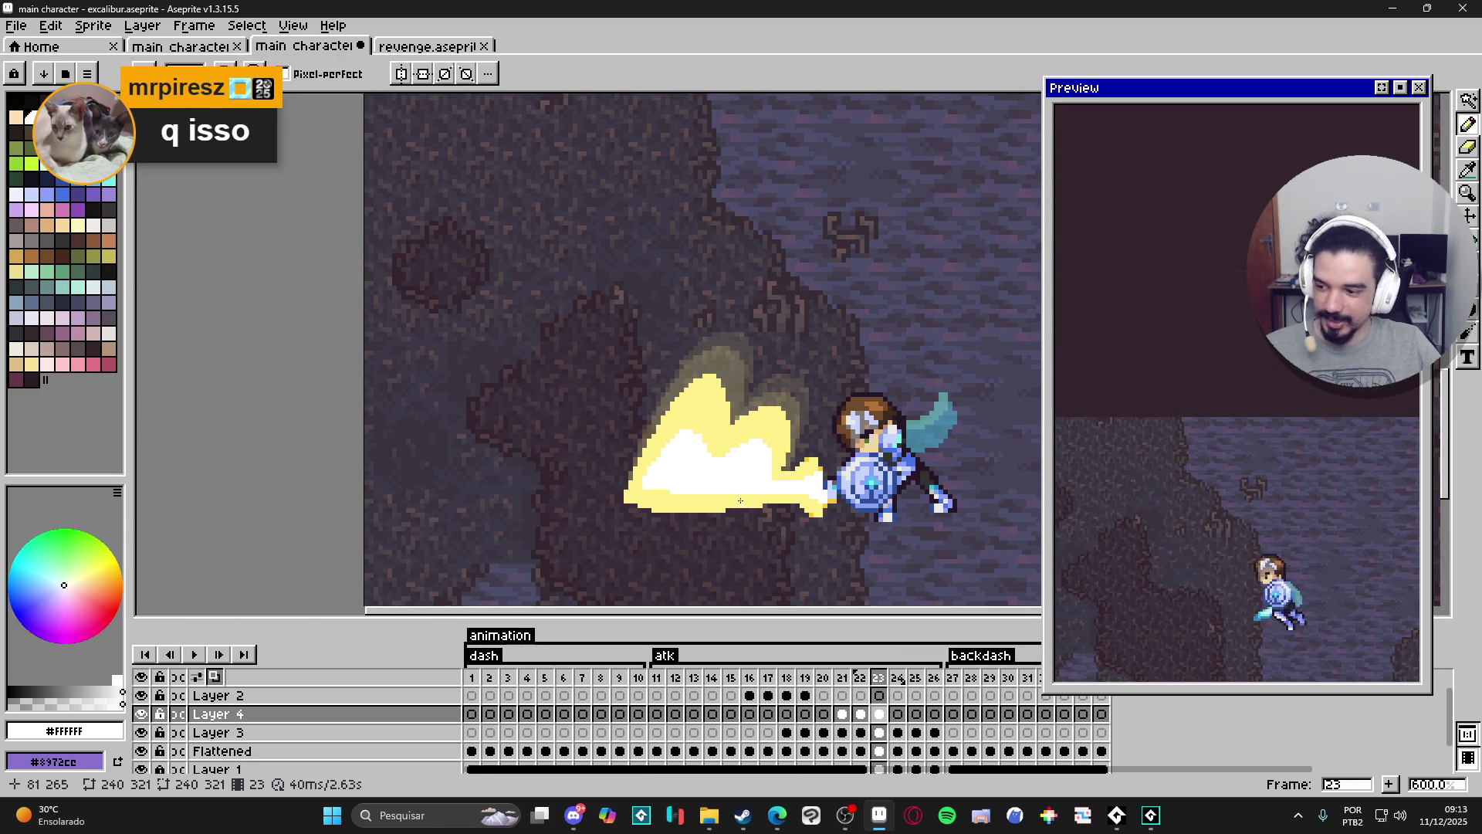
pyautogui.click(897, 714)
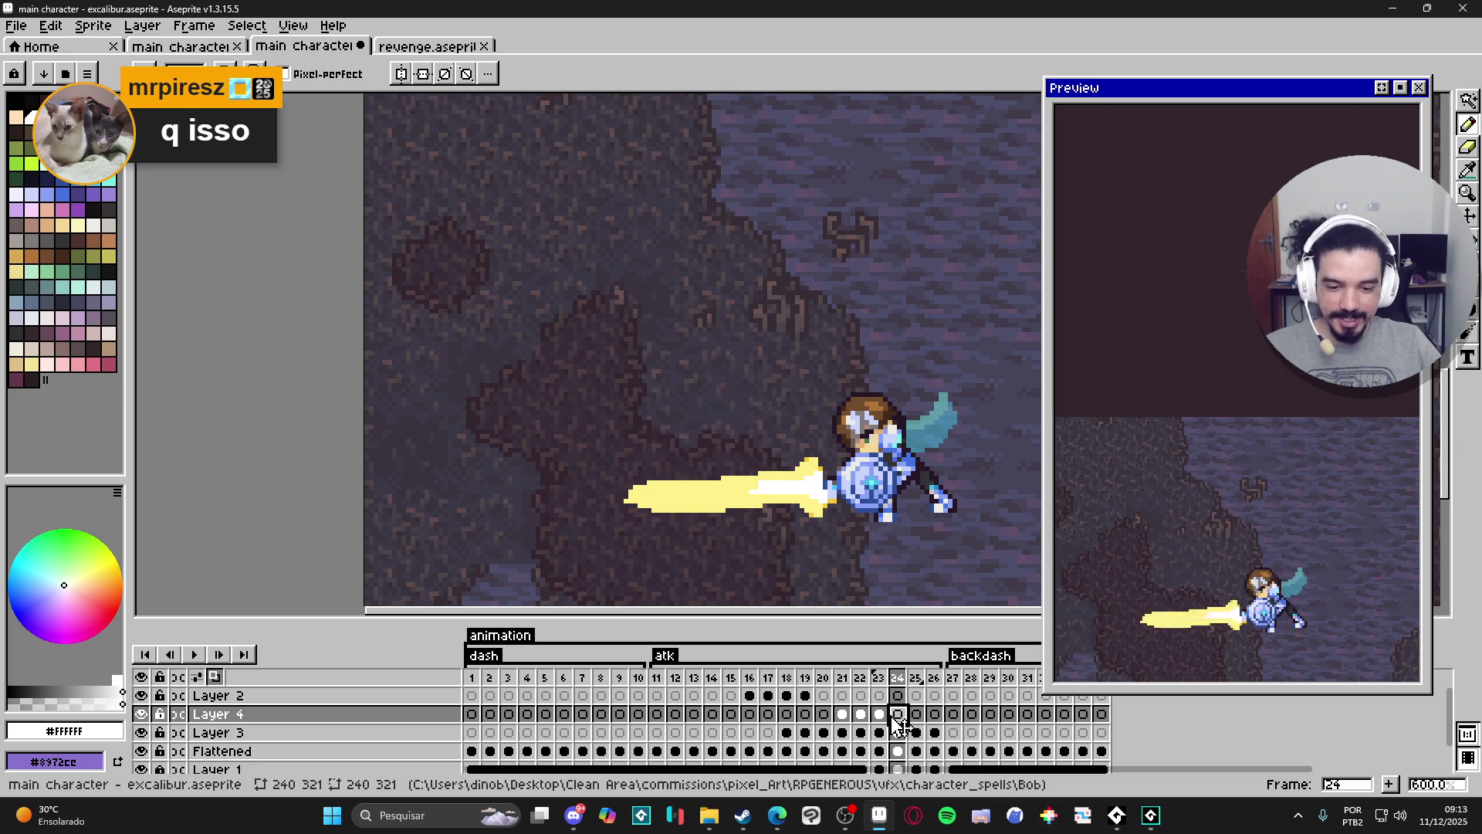
pyautogui.click(879, 715)
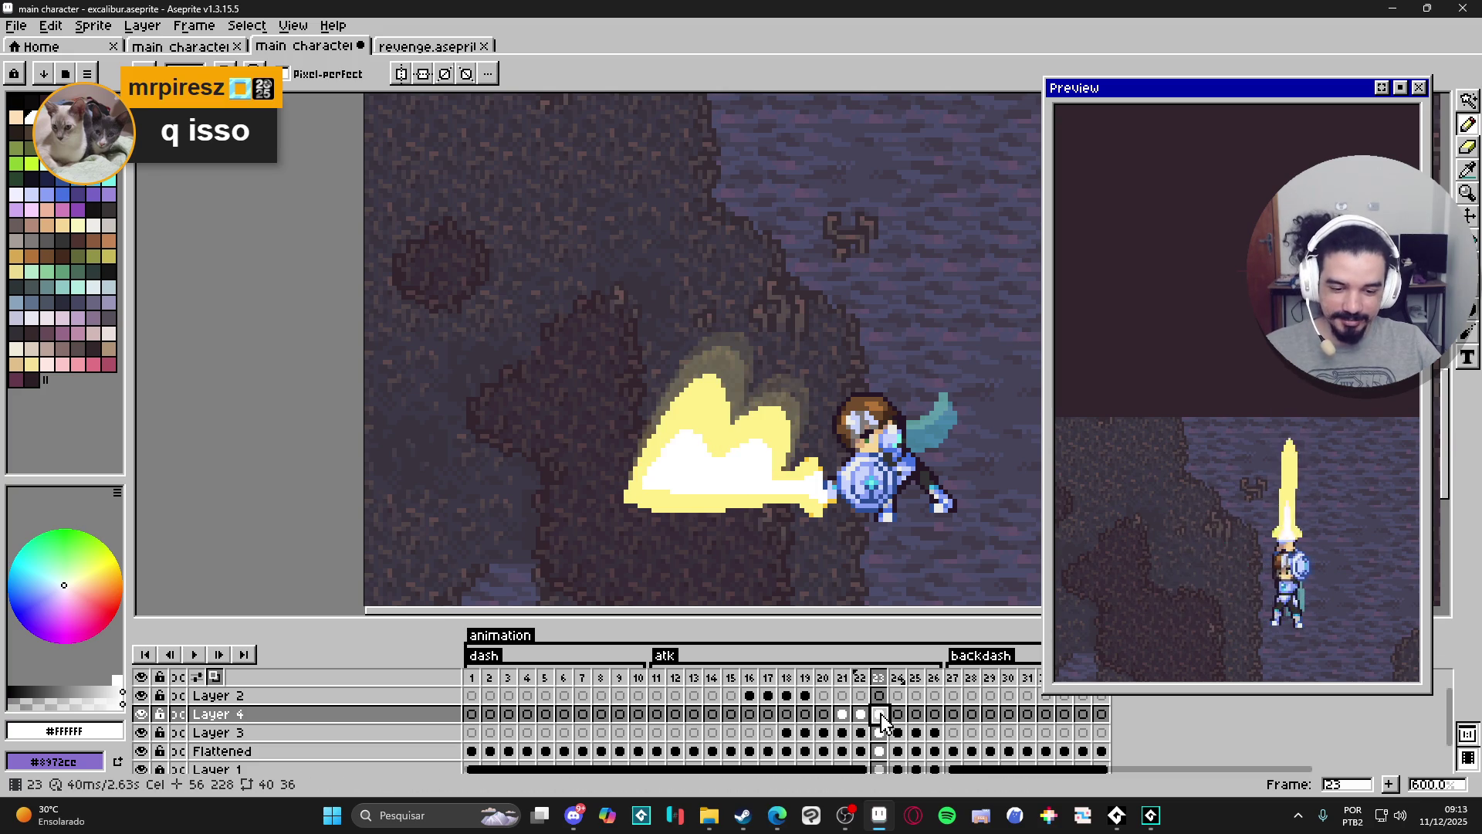
pyautogui.click(897, 714)
pyautogui.click(879, 715)
pyautogui.click(861, 715)
pyautogui.click(843, 716)
pyautogui.click(861, 715)
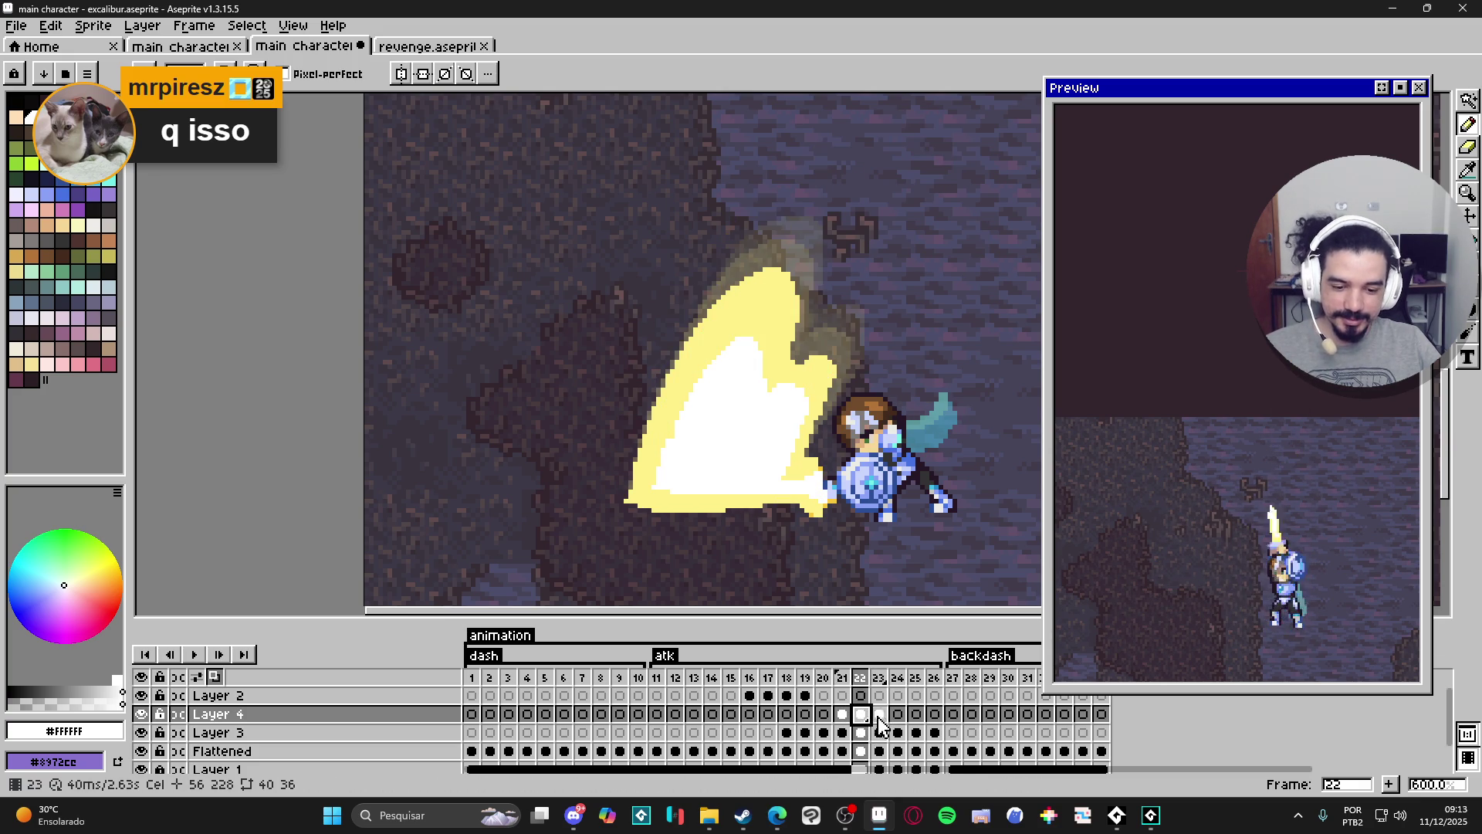
pyautogui.click(879, 715)
pyautogui.click(897, 715)
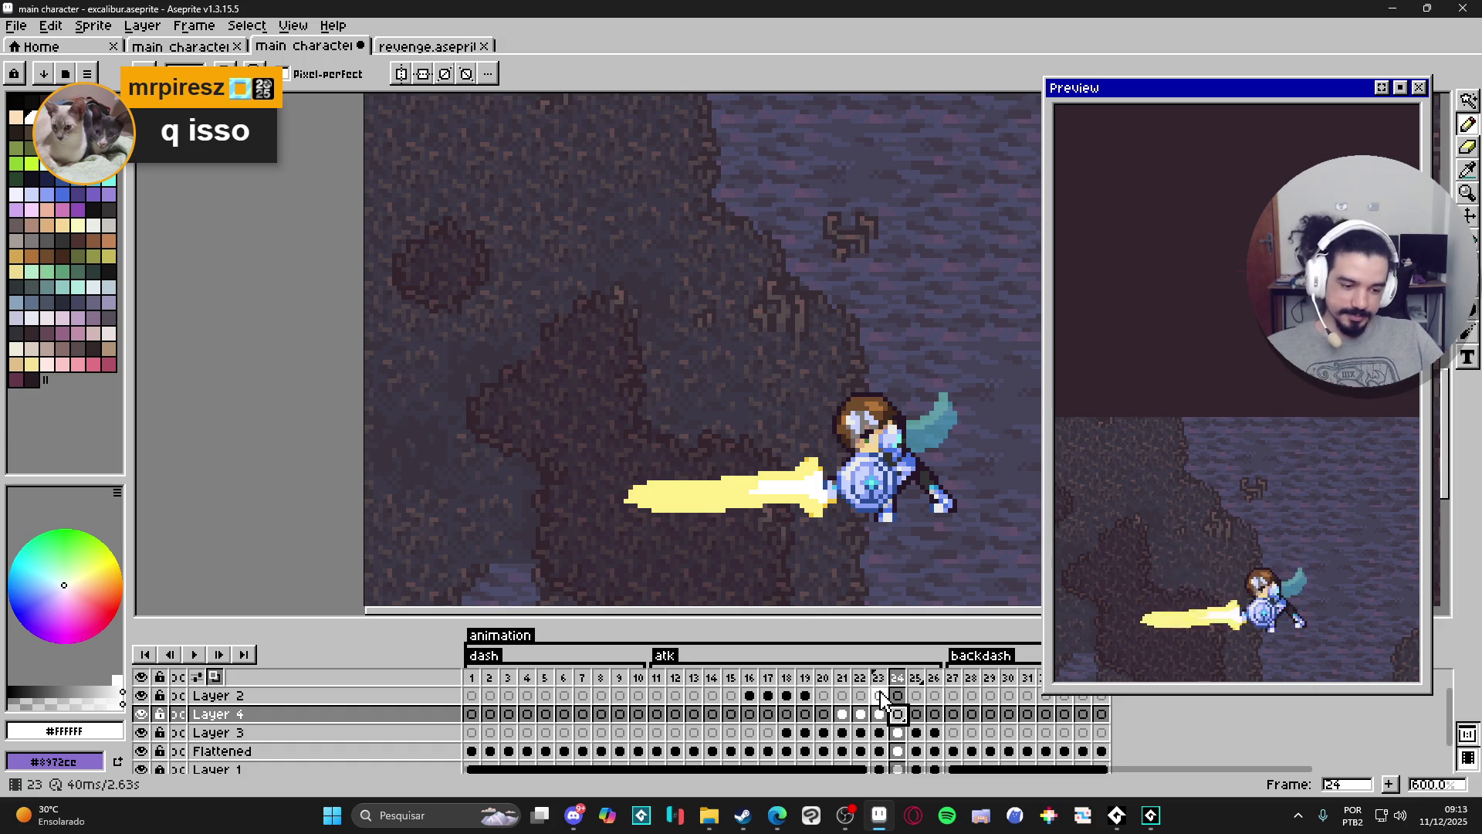
pyautogui.scroll(-1, 757, 503)
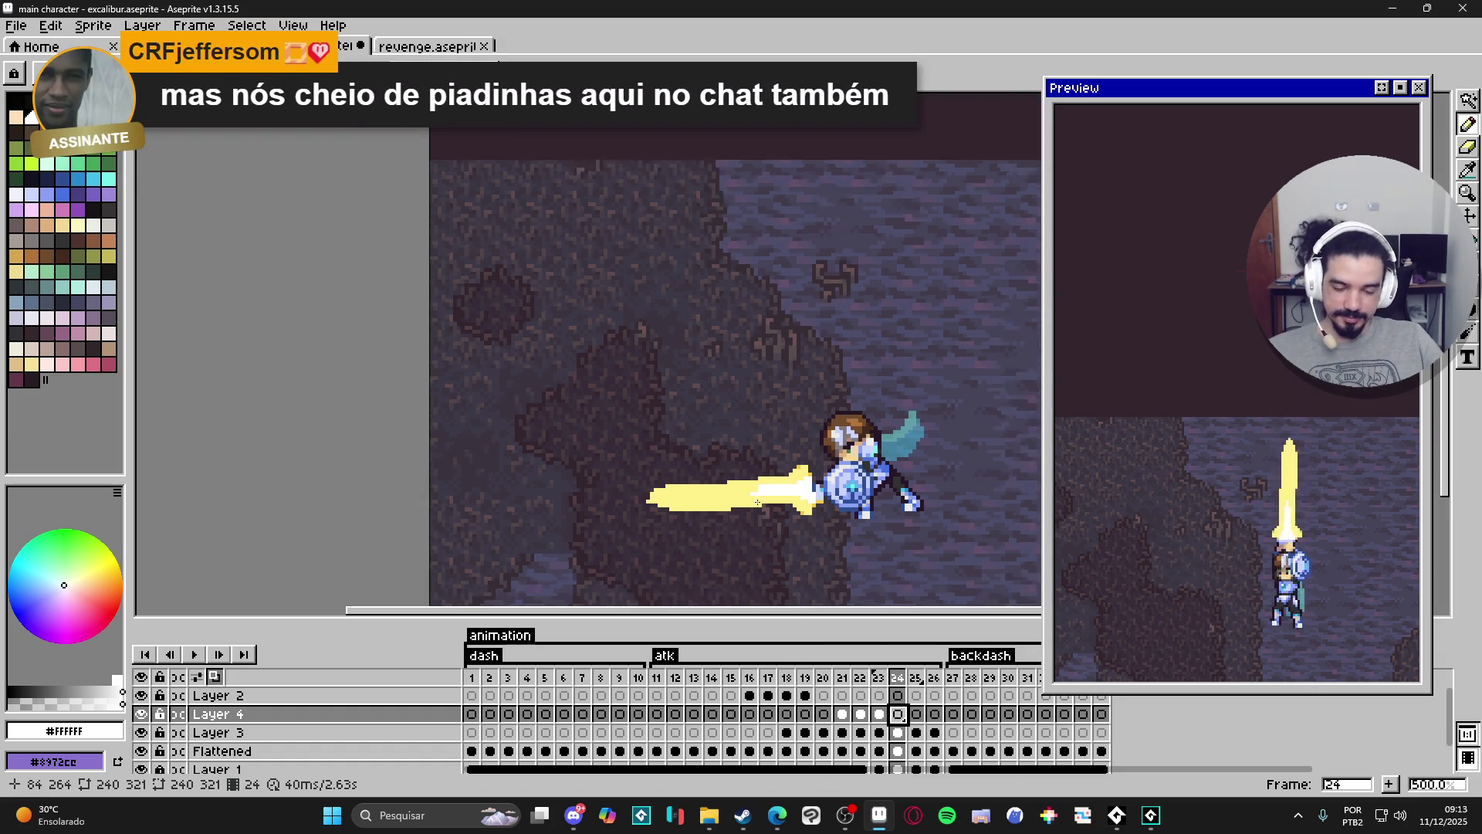
pyautogui.scroll(-1, 757, 503)
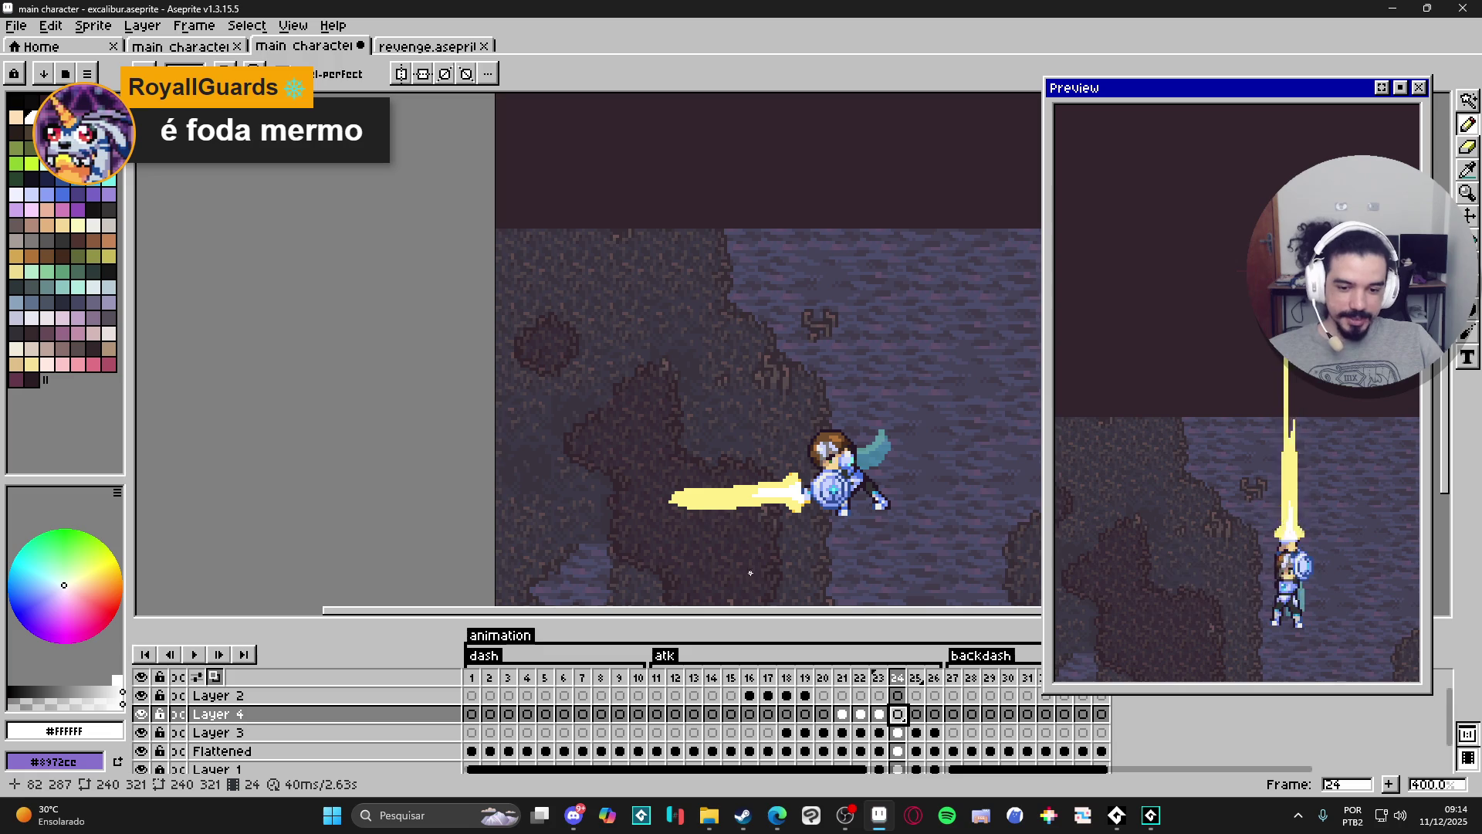
pyautogui.scroll(1, 698, 510)
# On Layer 3, eyedrop the sword's #FFF089 and add pale yellow pixels along its lower-left edge.
pyautogui.keyDown('ctrl'); pyautogui.click(706, 514); pyautogui.keyUp('ctrl')
pyautogui.scroll(2, 687, 505)
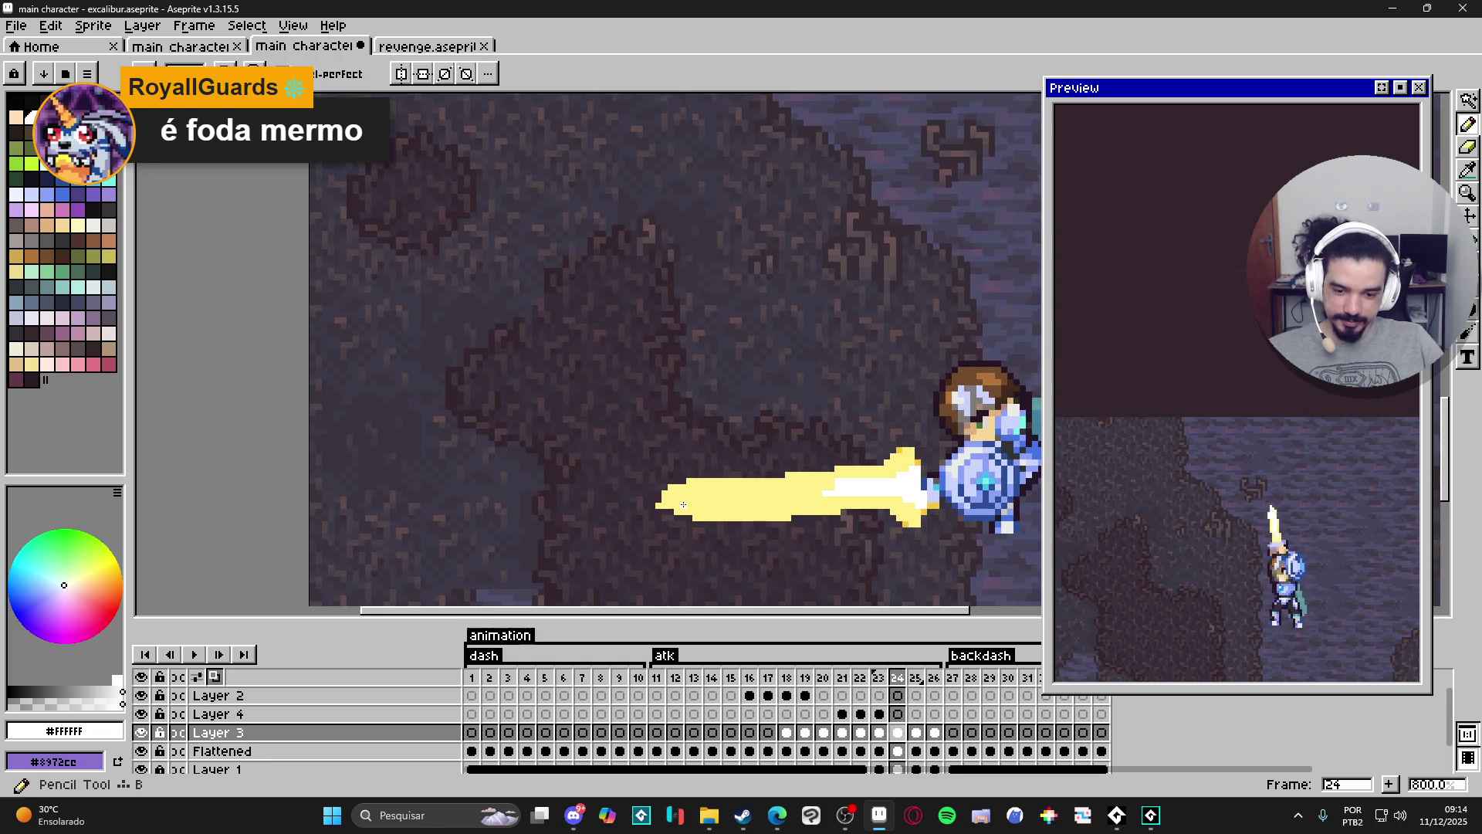
pyautogui.scroll(1, 683, 504)
pyautogui.keyDown('alt'); pyautogui.click(677, 525); pyautogui.keyUp('alt')
pyautogui.moveTo(695, 532); pyautogui.dragTo(639, 518)
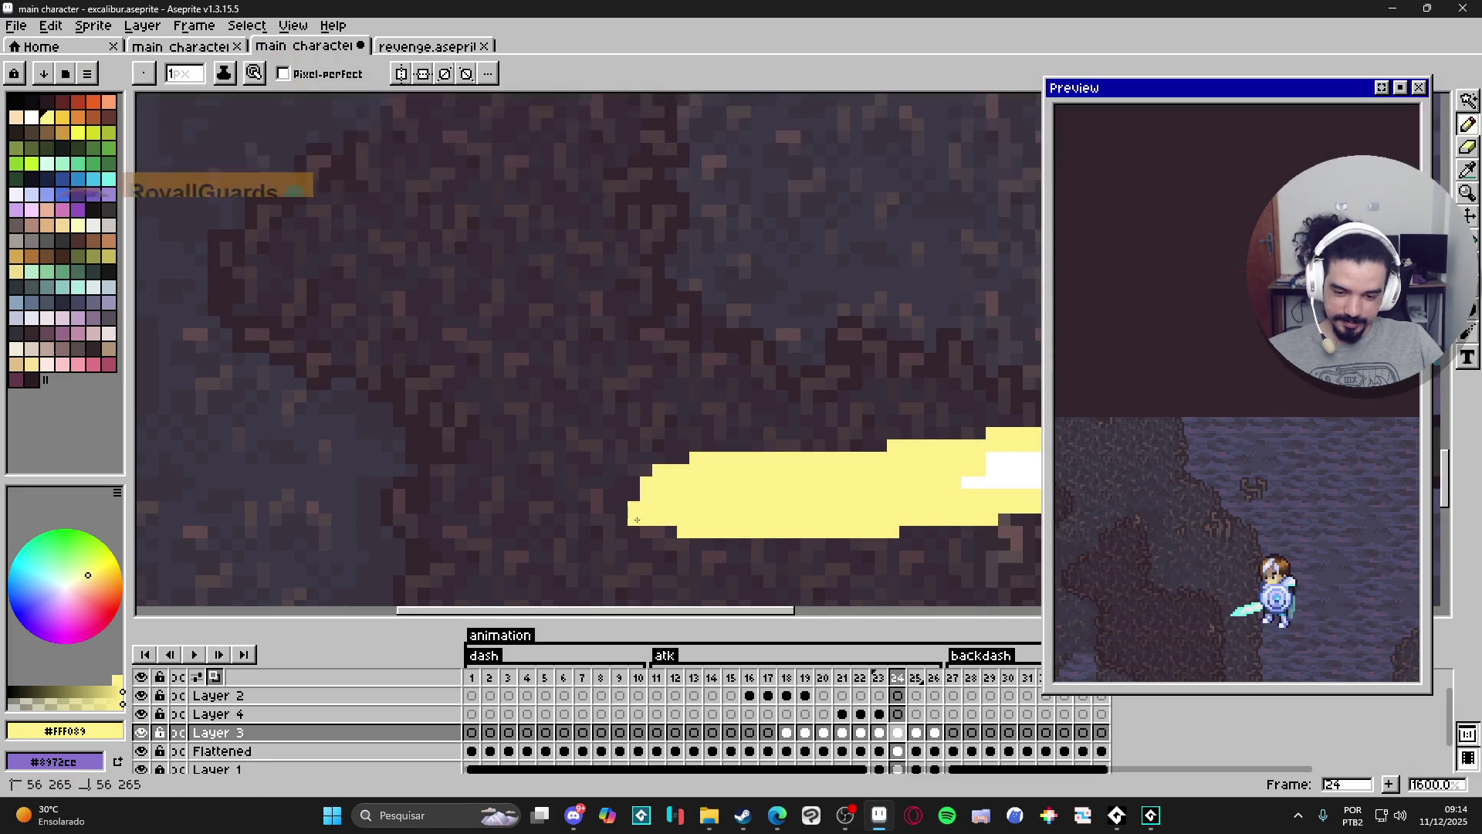
pyautogui.scroll(-2, 628, 513)
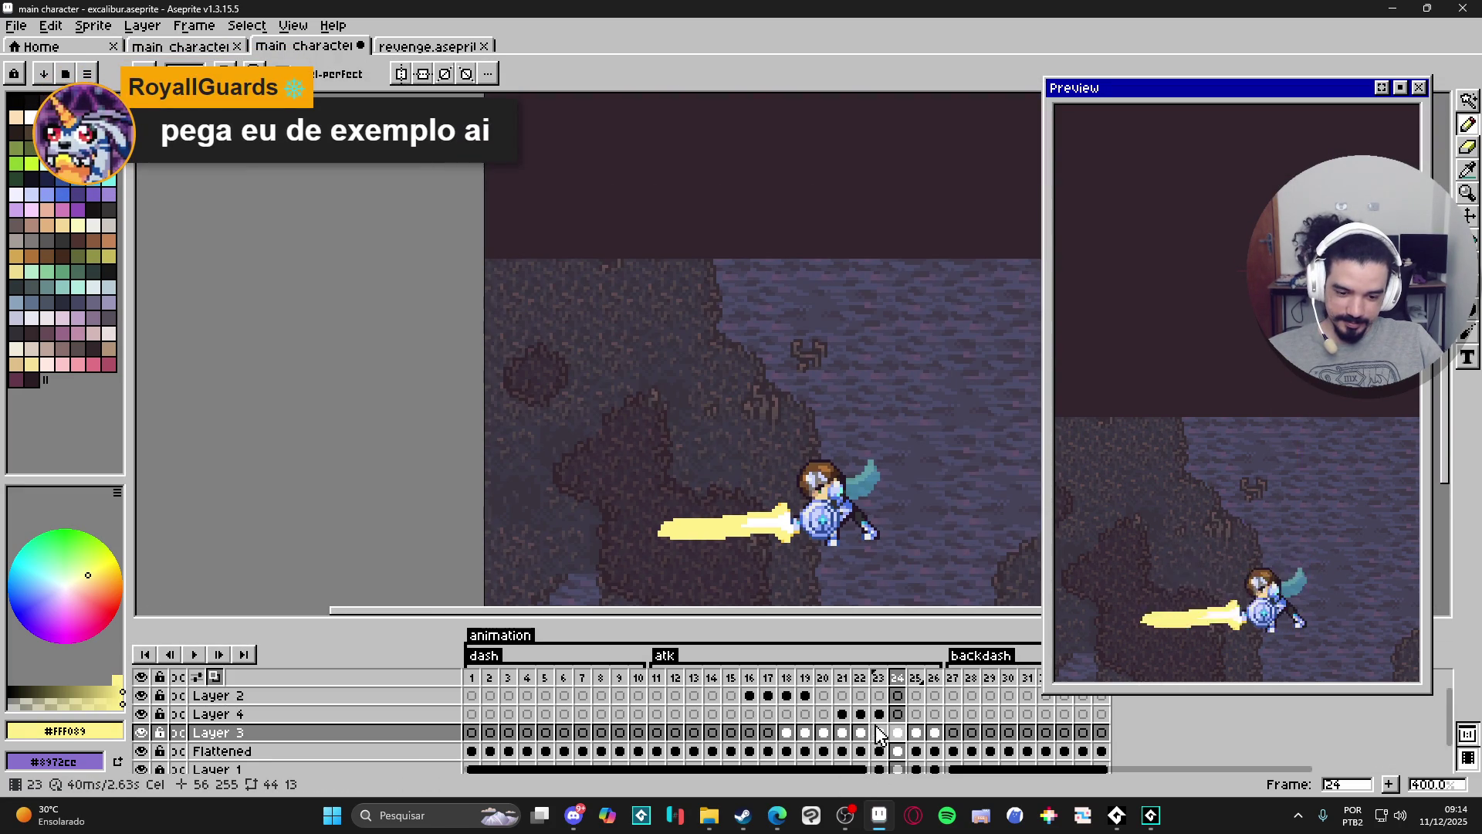
# Toggle Layer 3's visibility and step through frames 21–26 to check the sword.
pyautogui.click(879, 734)
pyautogui.click(899, 739)
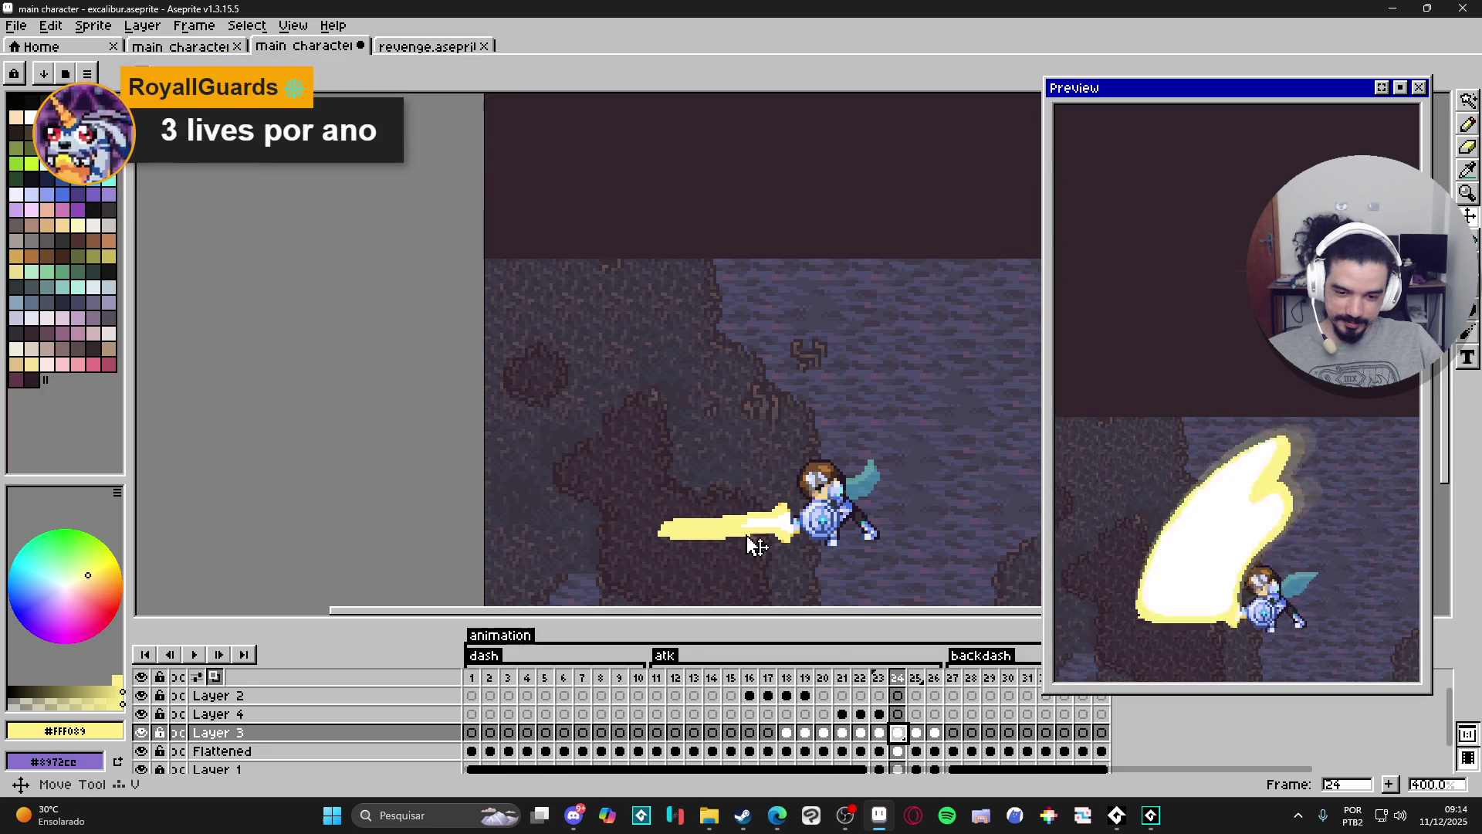
pyautogui.click(141, 732)
pyautogui.click(142, 732)
pyautogui.click(881, 735)
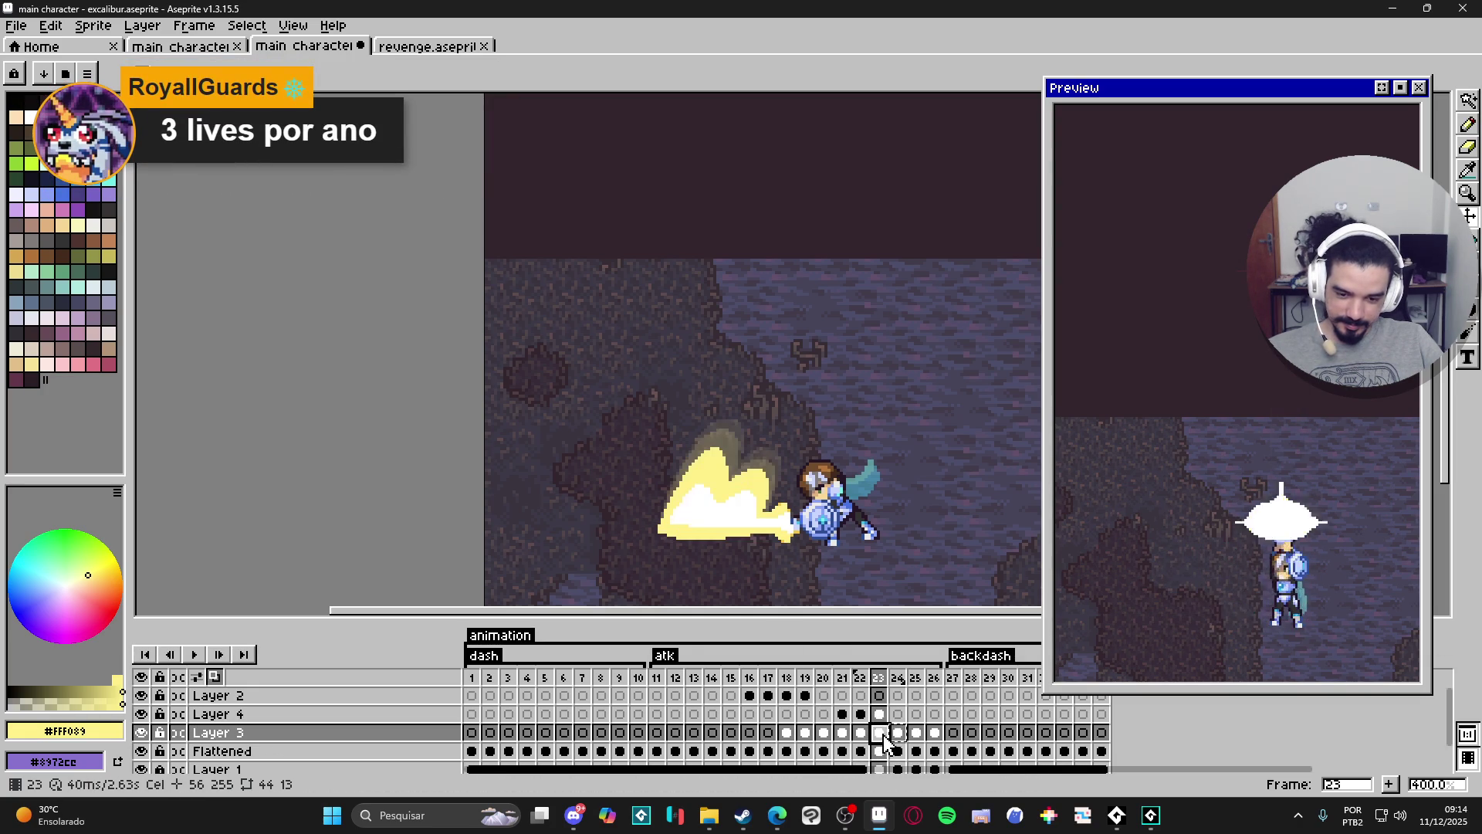
pyautogui.click(861, 735)
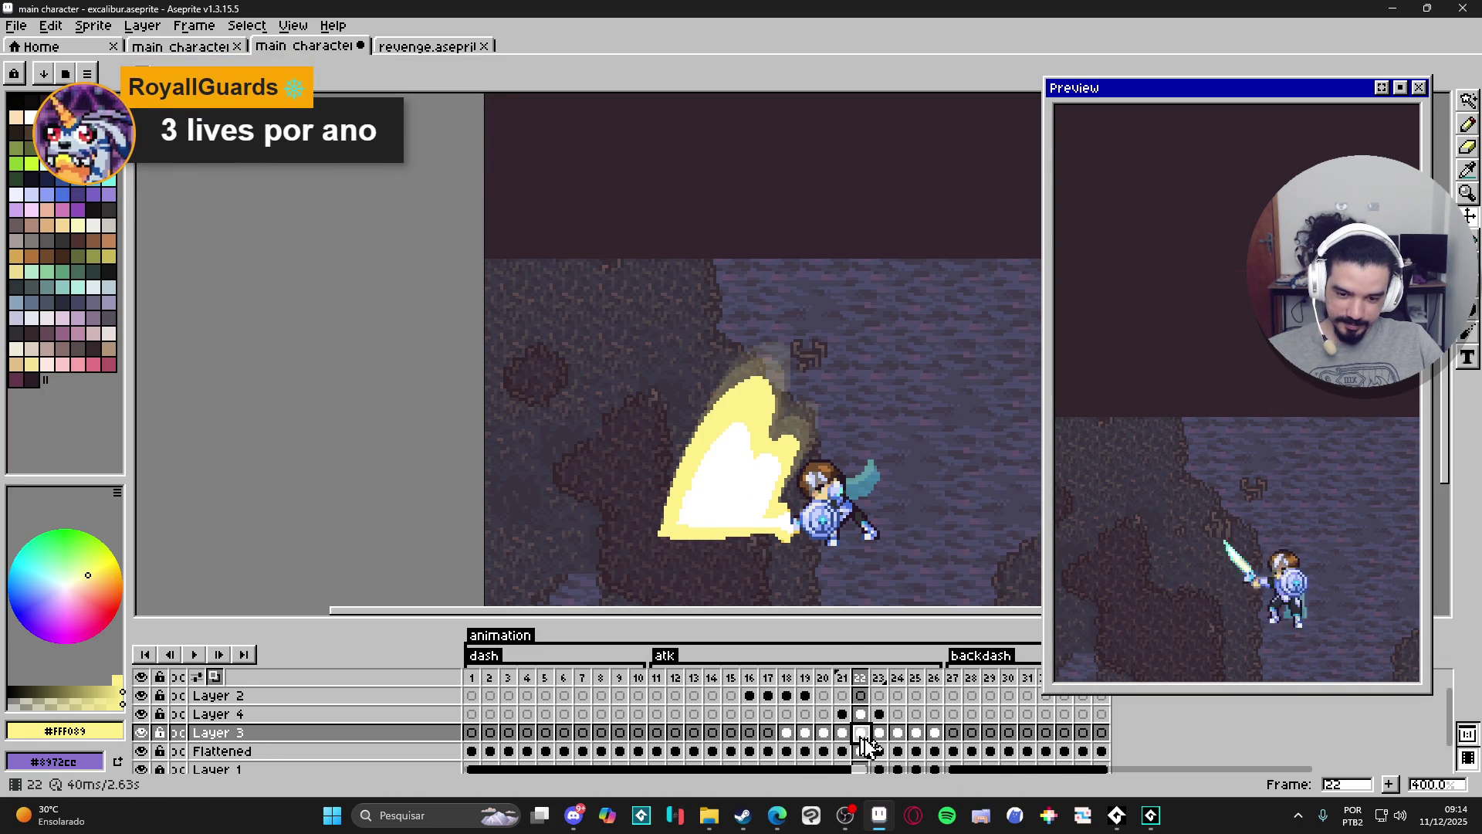
pyautogui.click(844, 738)
pyautogui.click(895, 735)
pyautogui.click(916, 735)
pyautogui.click(935, 738)
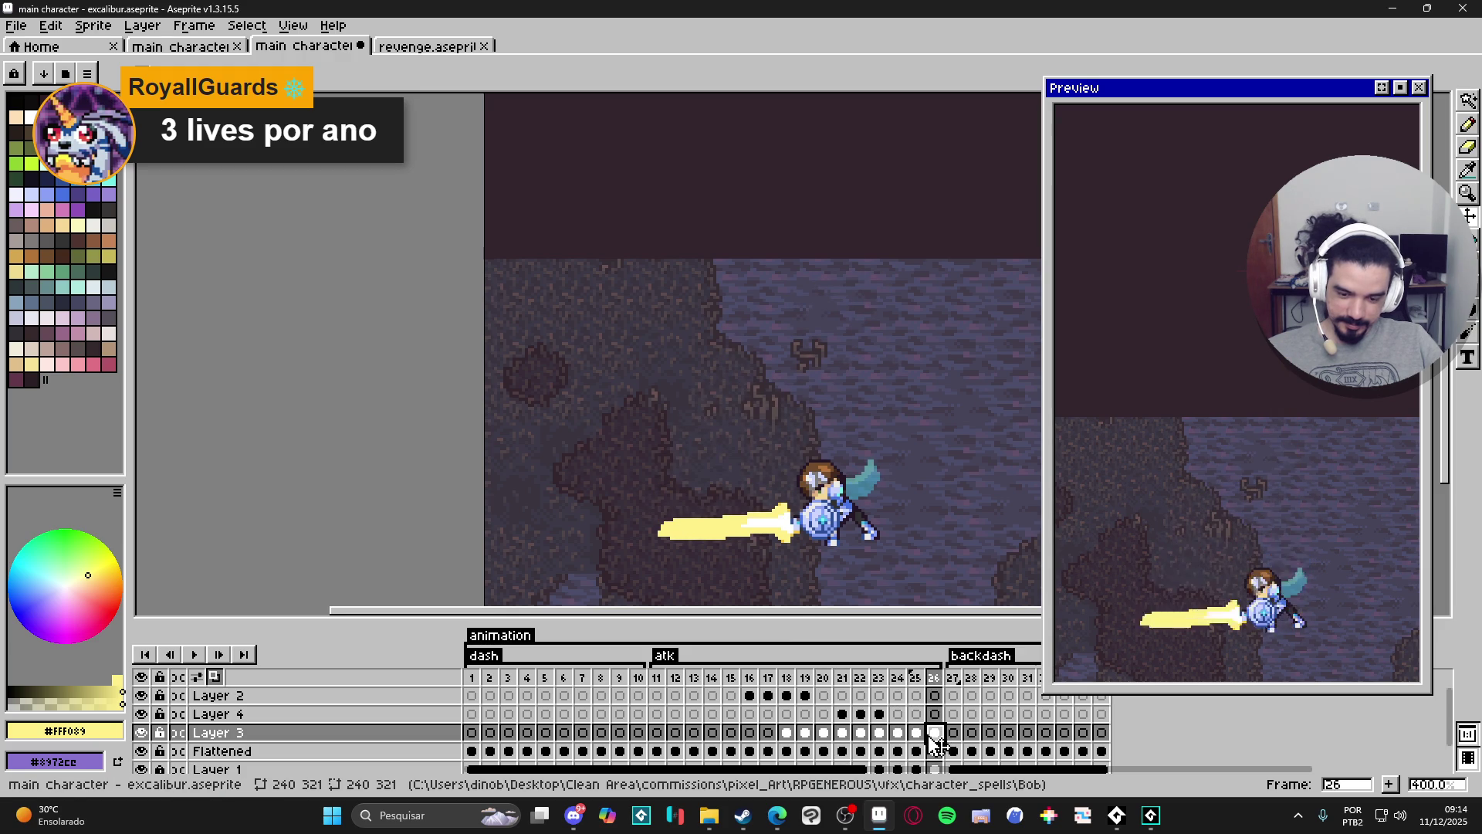
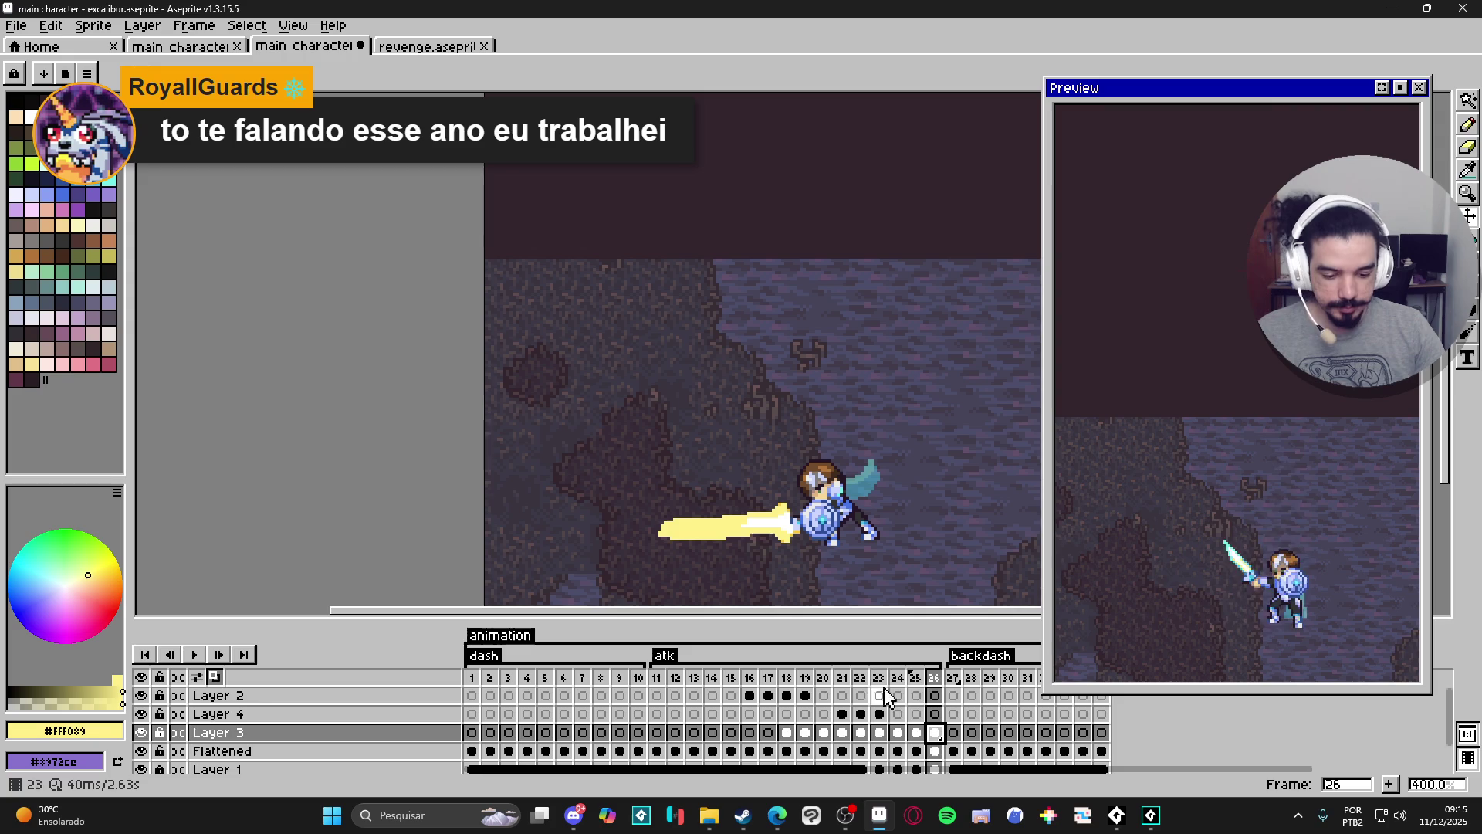
# Step back from frame 25 to 22, check frame 18, then settle on frame 21's slash arc.
pyautogui.click(917, 685)
pyautogui.click(897, 685)
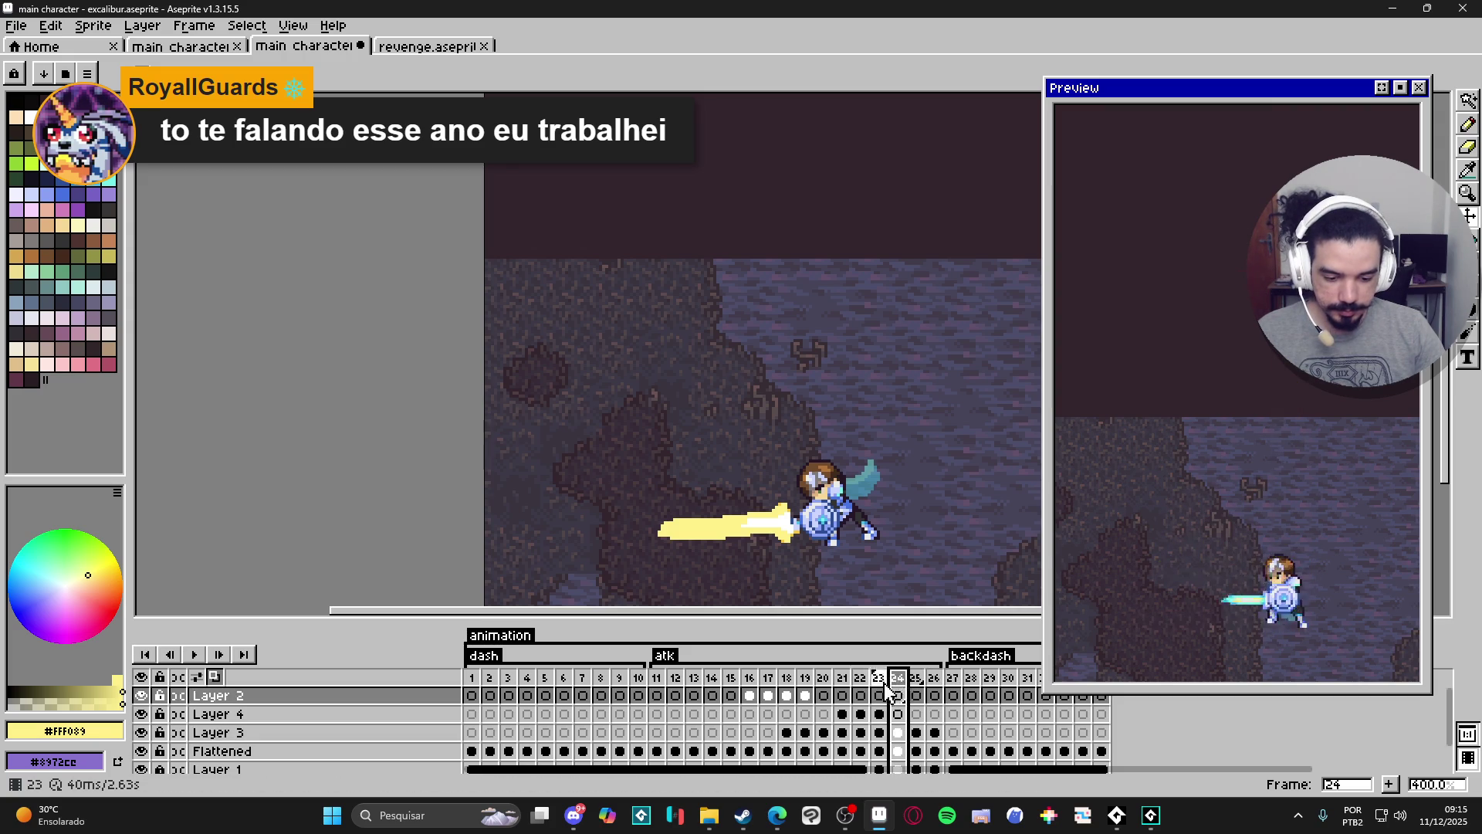
pyautogui.click(878, 684)
pyautogui.click(861, 685)
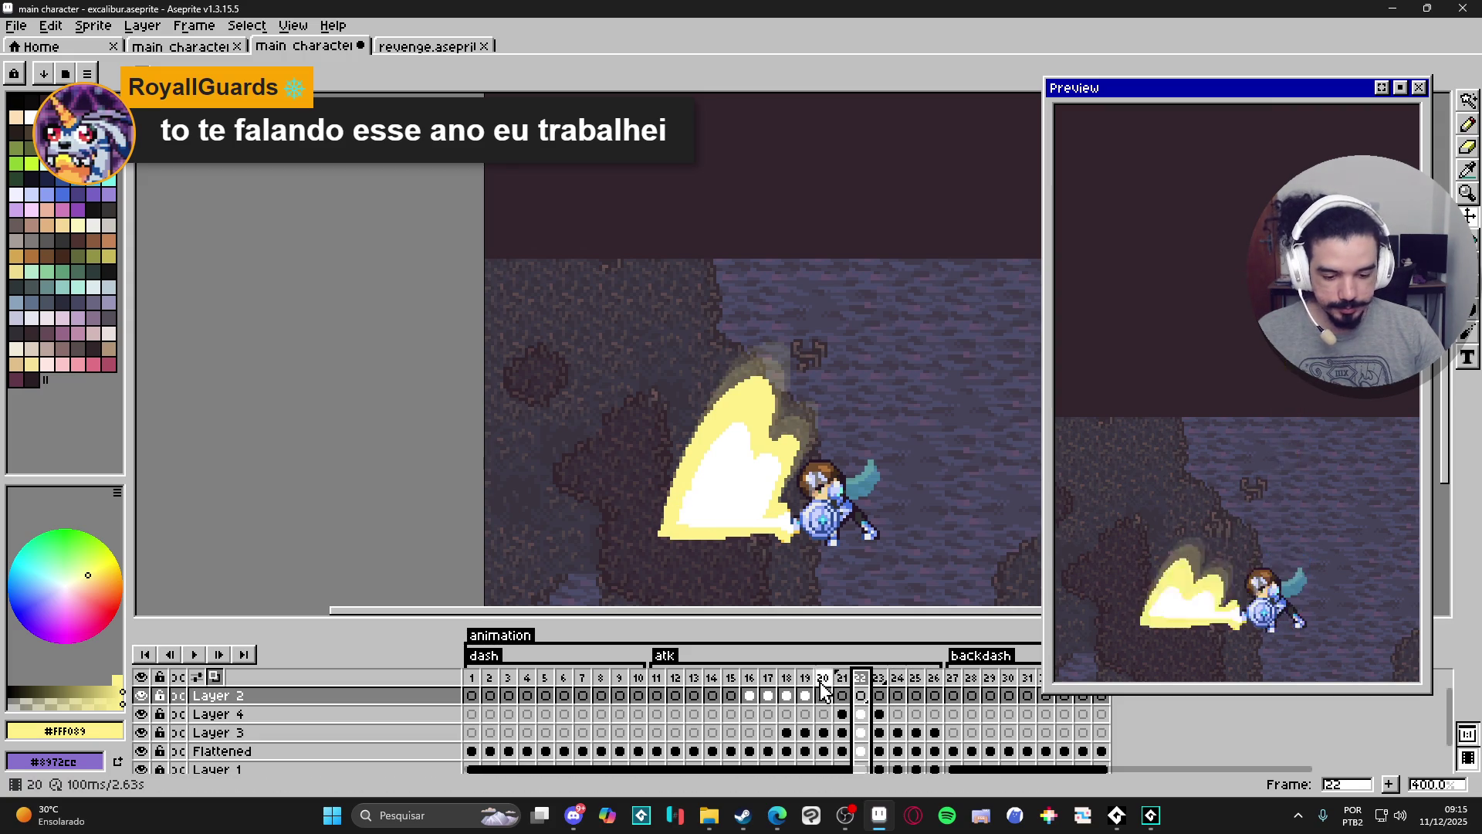
pyautogui.click(787, 678)
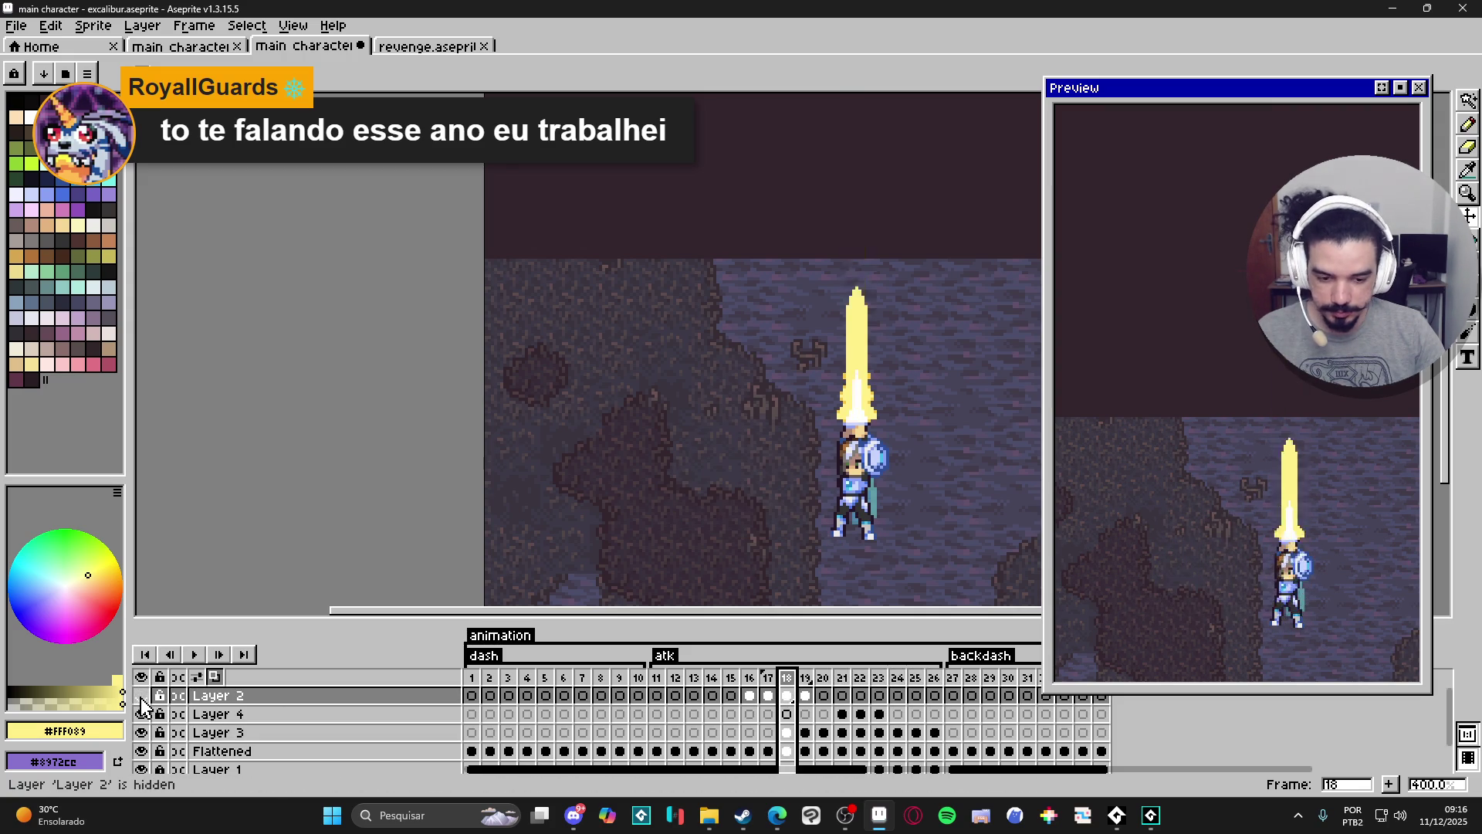
pyautogui.click(842, 714)
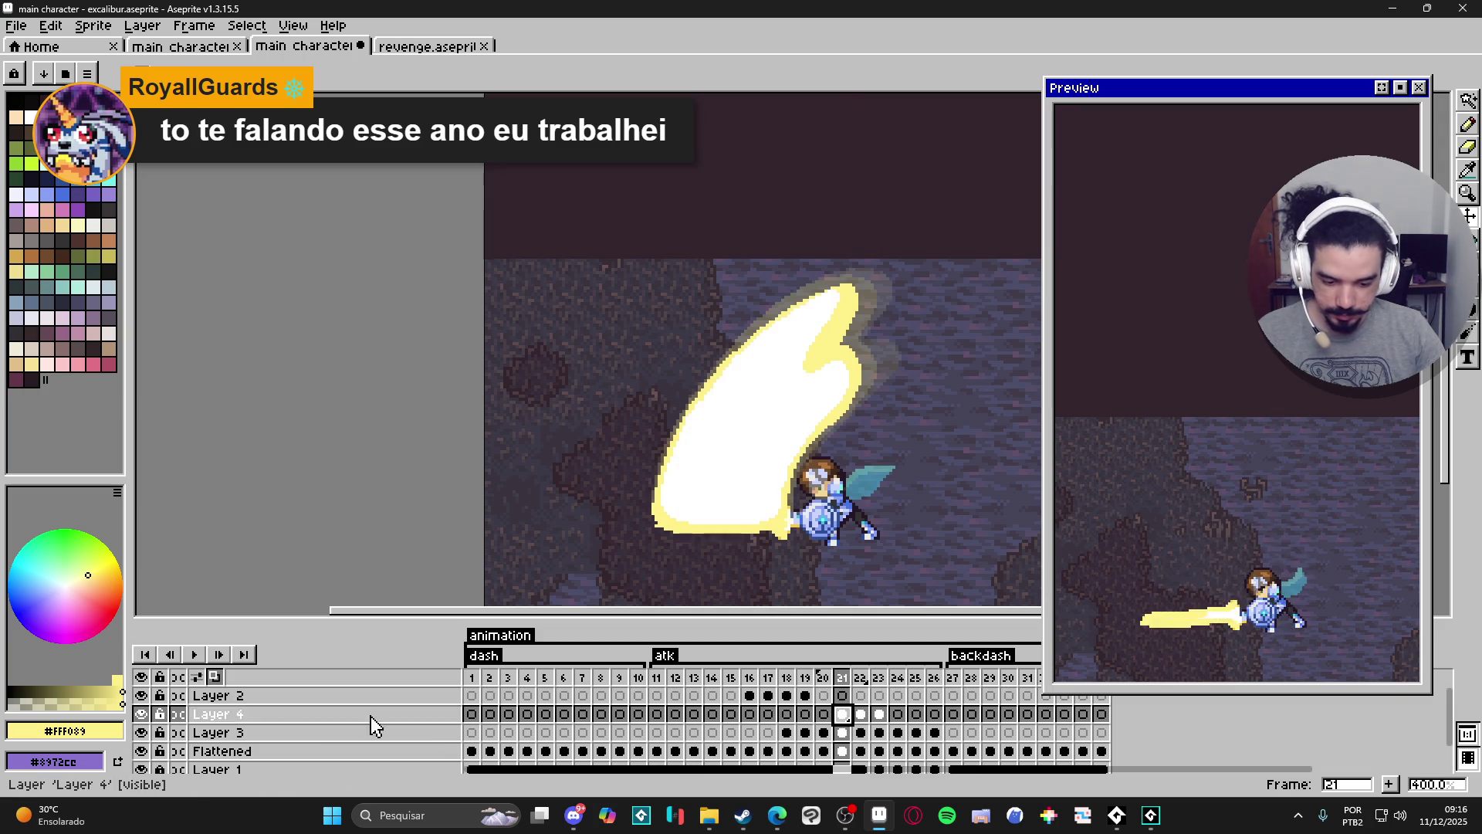
# Toggle Layer 4's visibility off and on to compare the frame 21 slash.
pyautogui.click(141, 715)
pyautogui.click(141, 715)
pyautogui.hscroll(2, 788, 414)
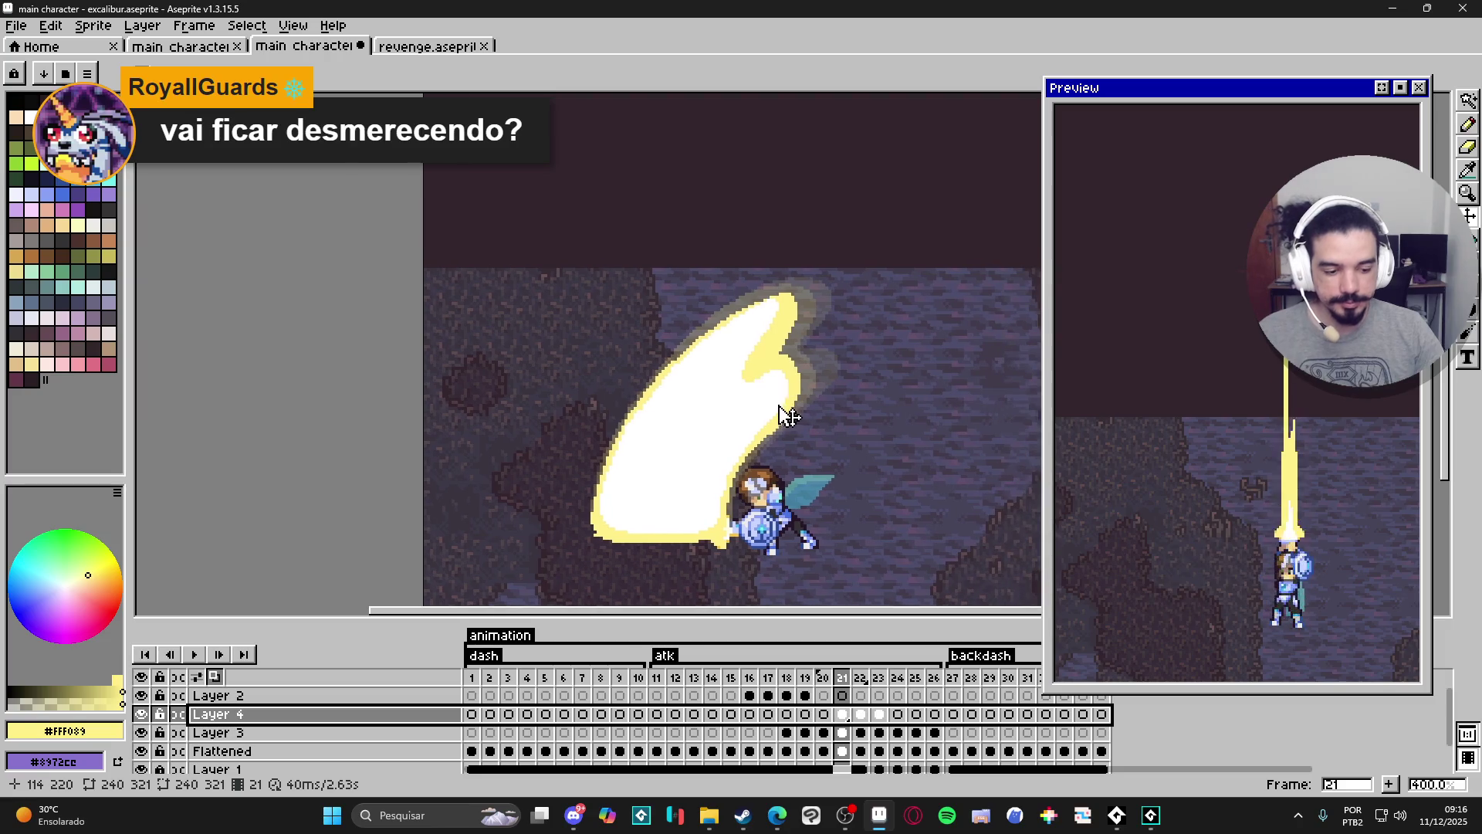
pyautogui.hscroll(1, 772, 388)
# Save excalibur.aseprite, jump back to frame 1 and reset the Preview window's view.
pyautogui.hotkey('ctrl', 's')
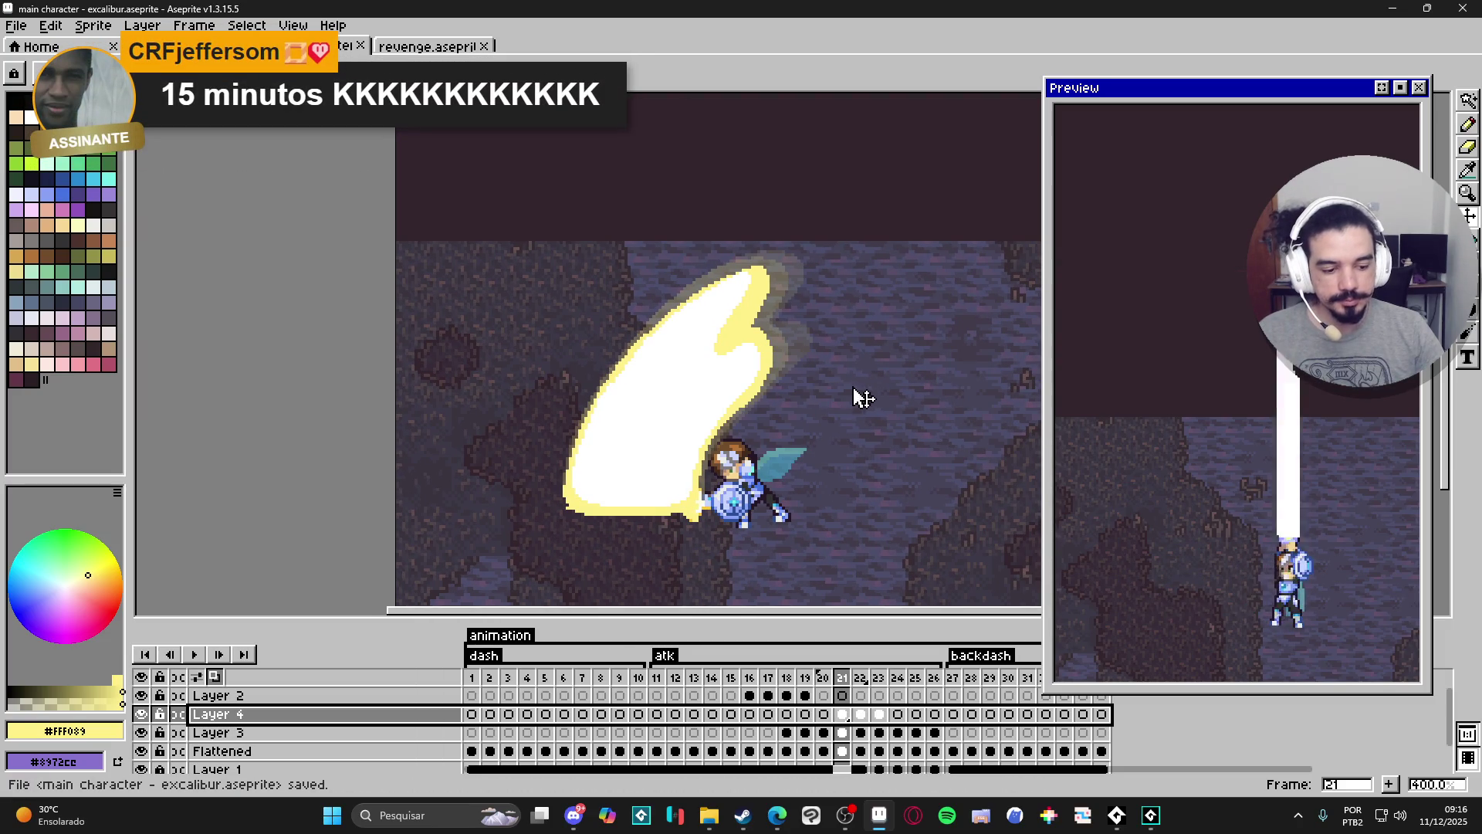
pyautogui.hscroll(1, 841, 424)
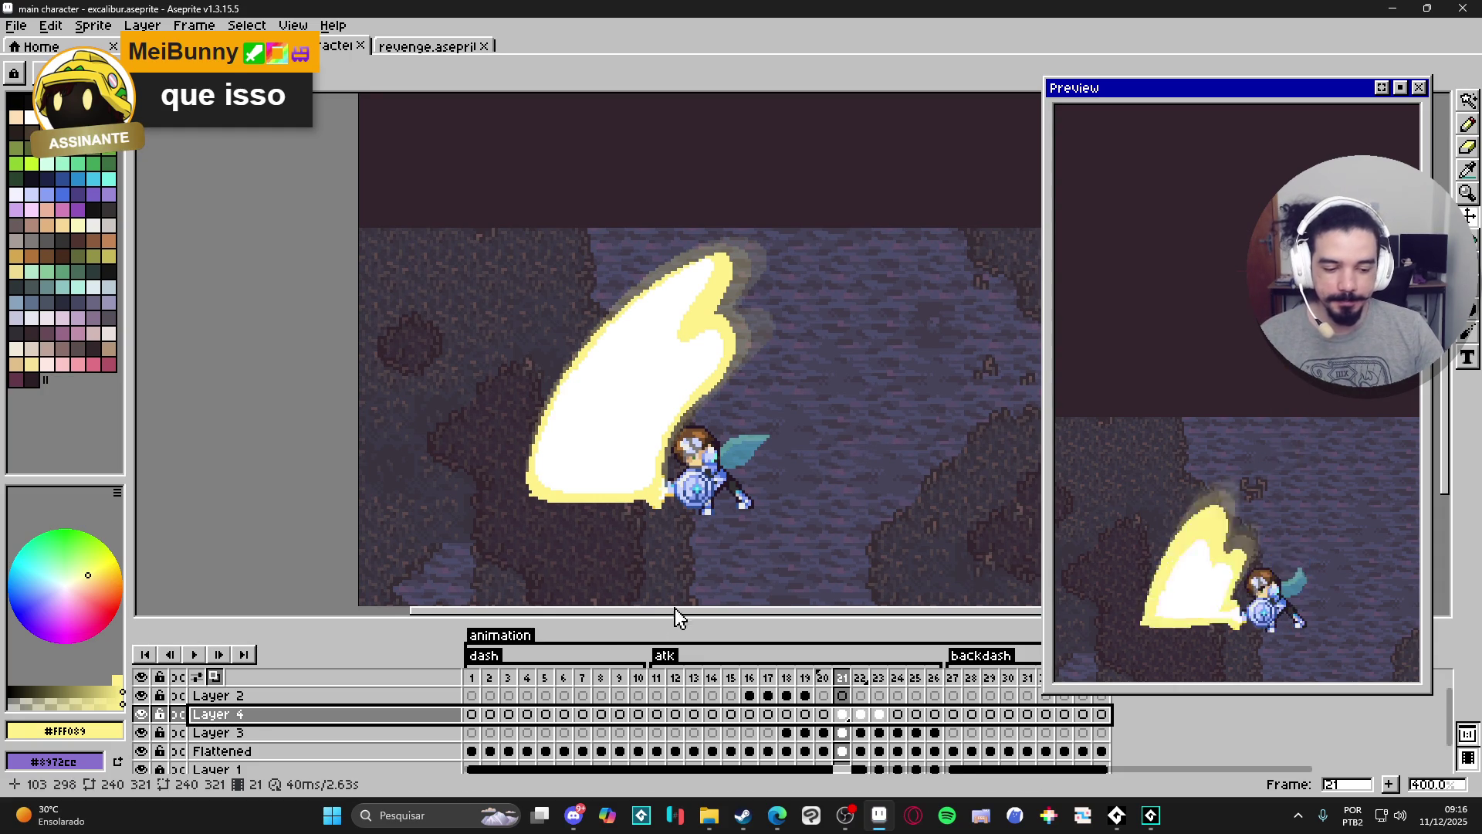
pyautogui.press('Home')
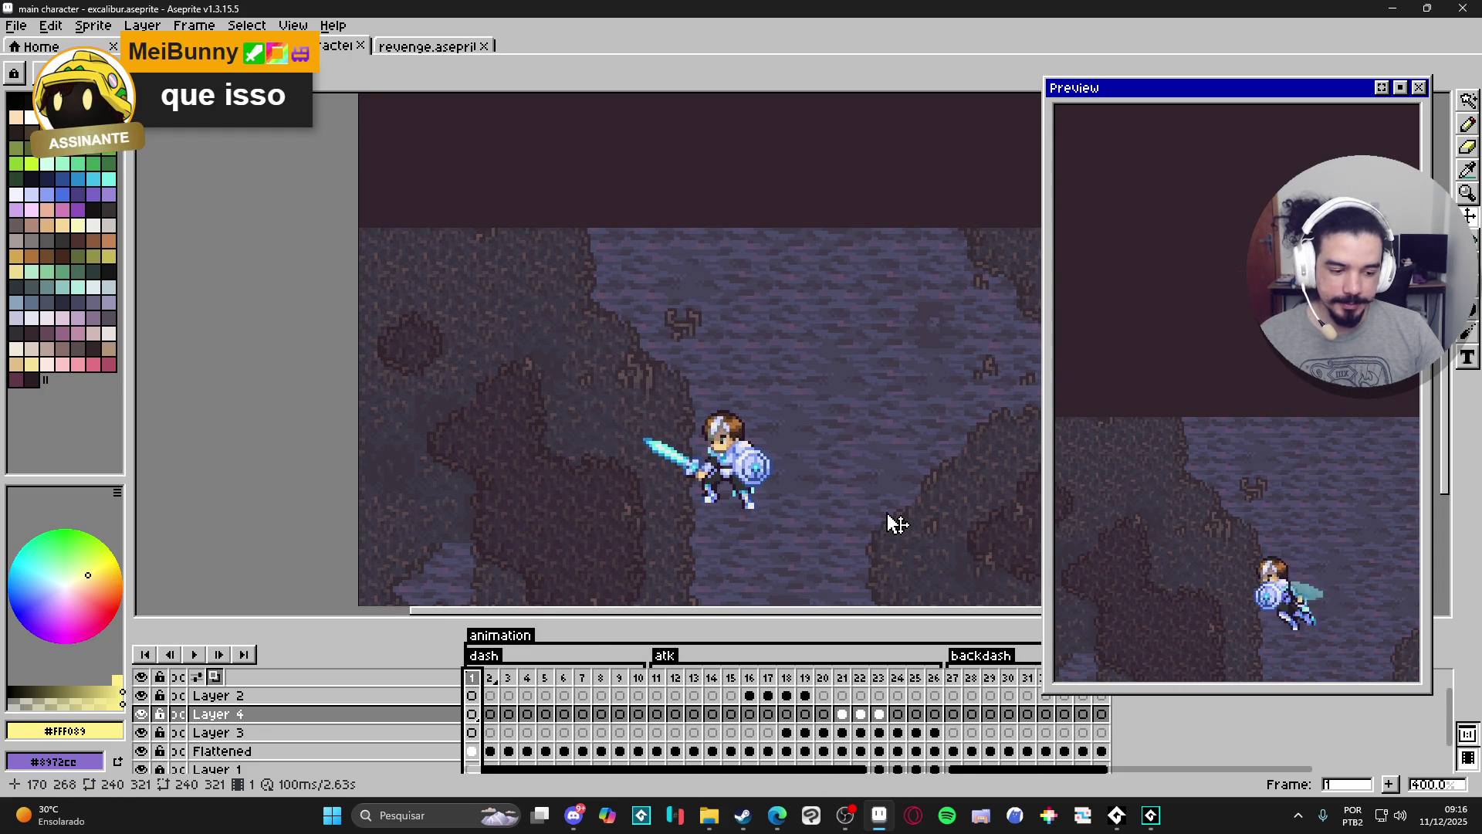
pyautogui.click(1380, 88)
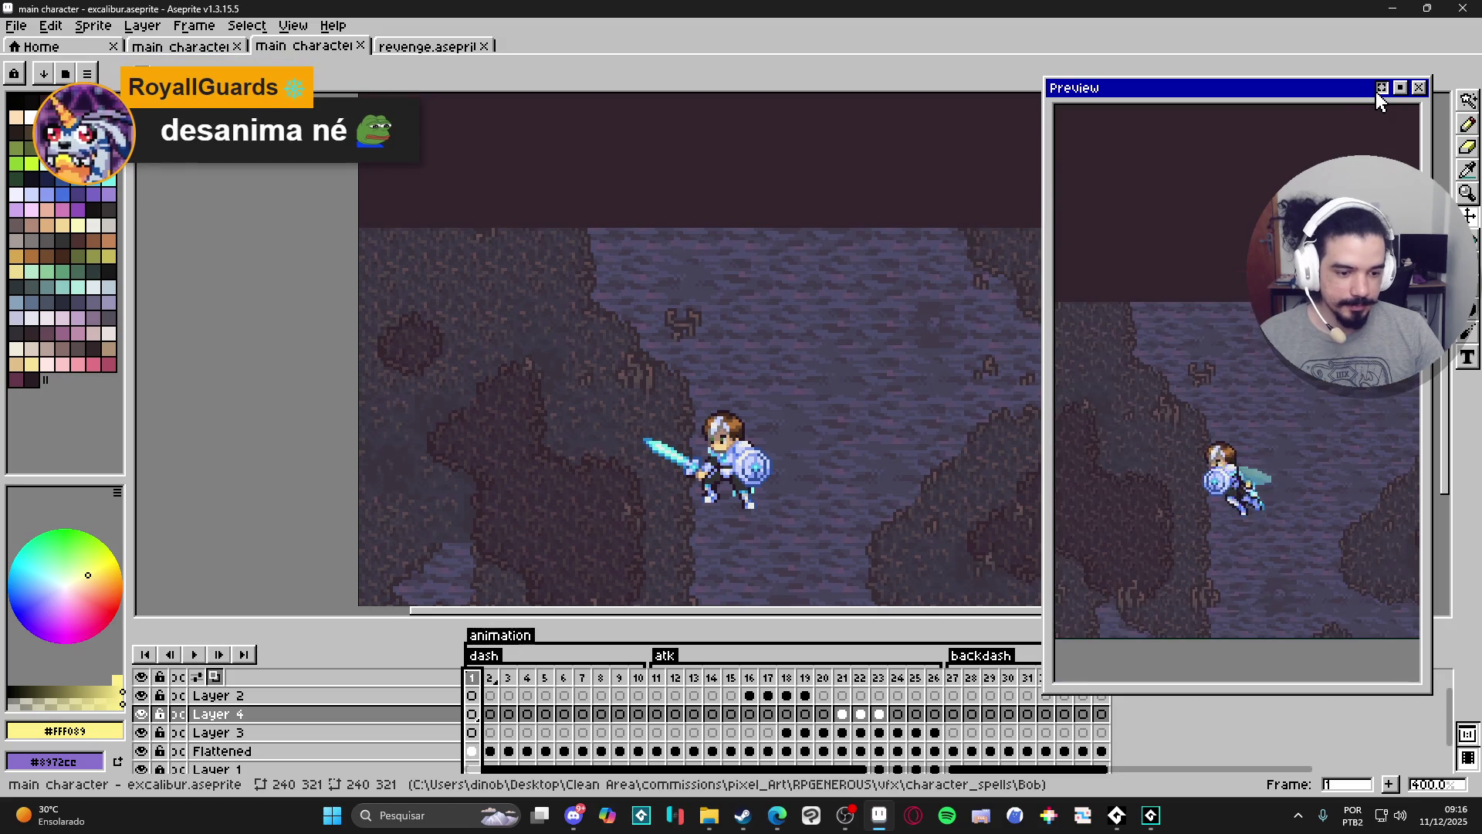
# Play the character animation from frame 1, then switch over to GameMaker.
pyautogui.click(193, 655)
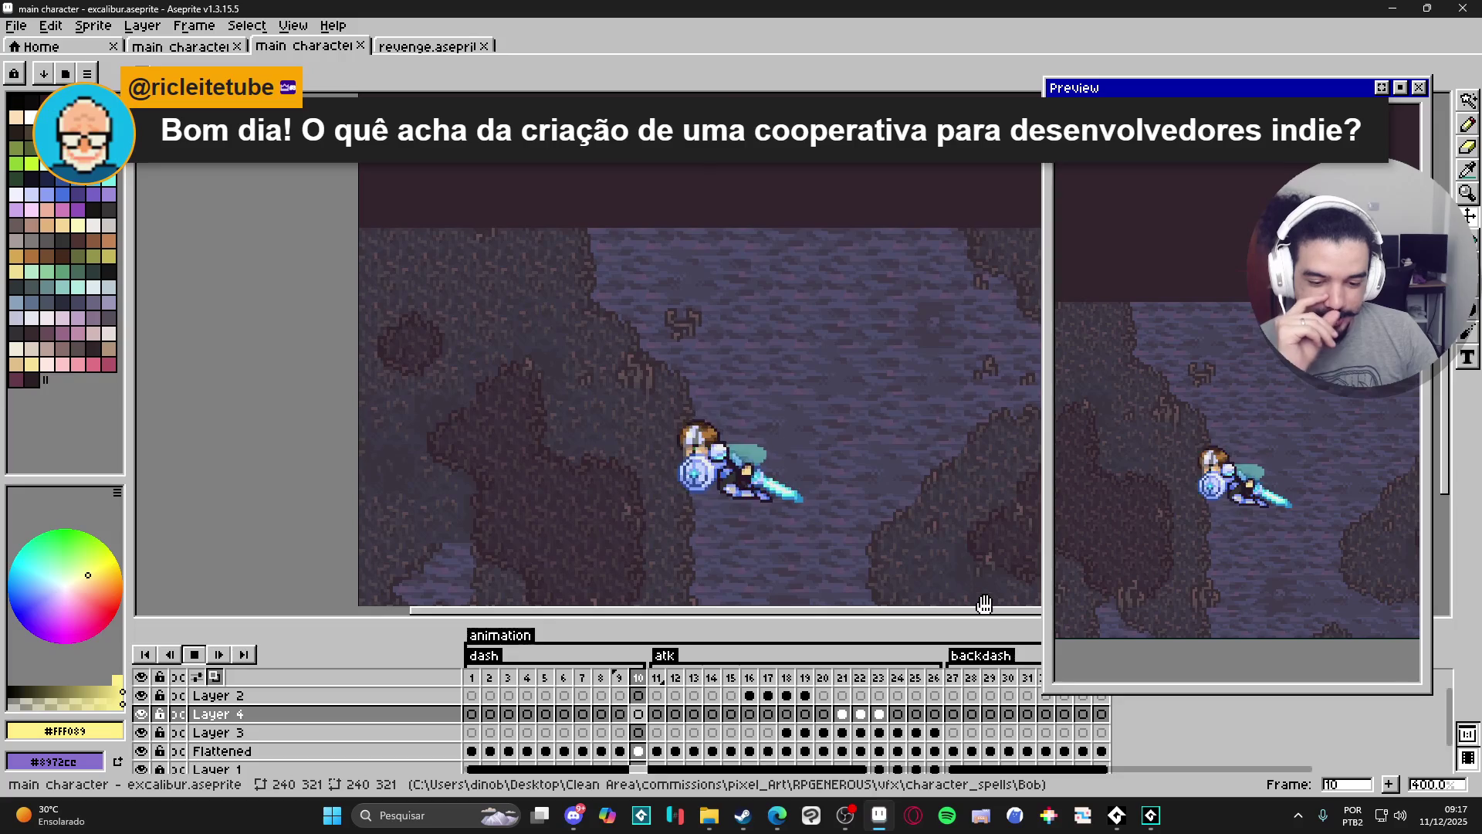
pyautogui.click(1154, 814)
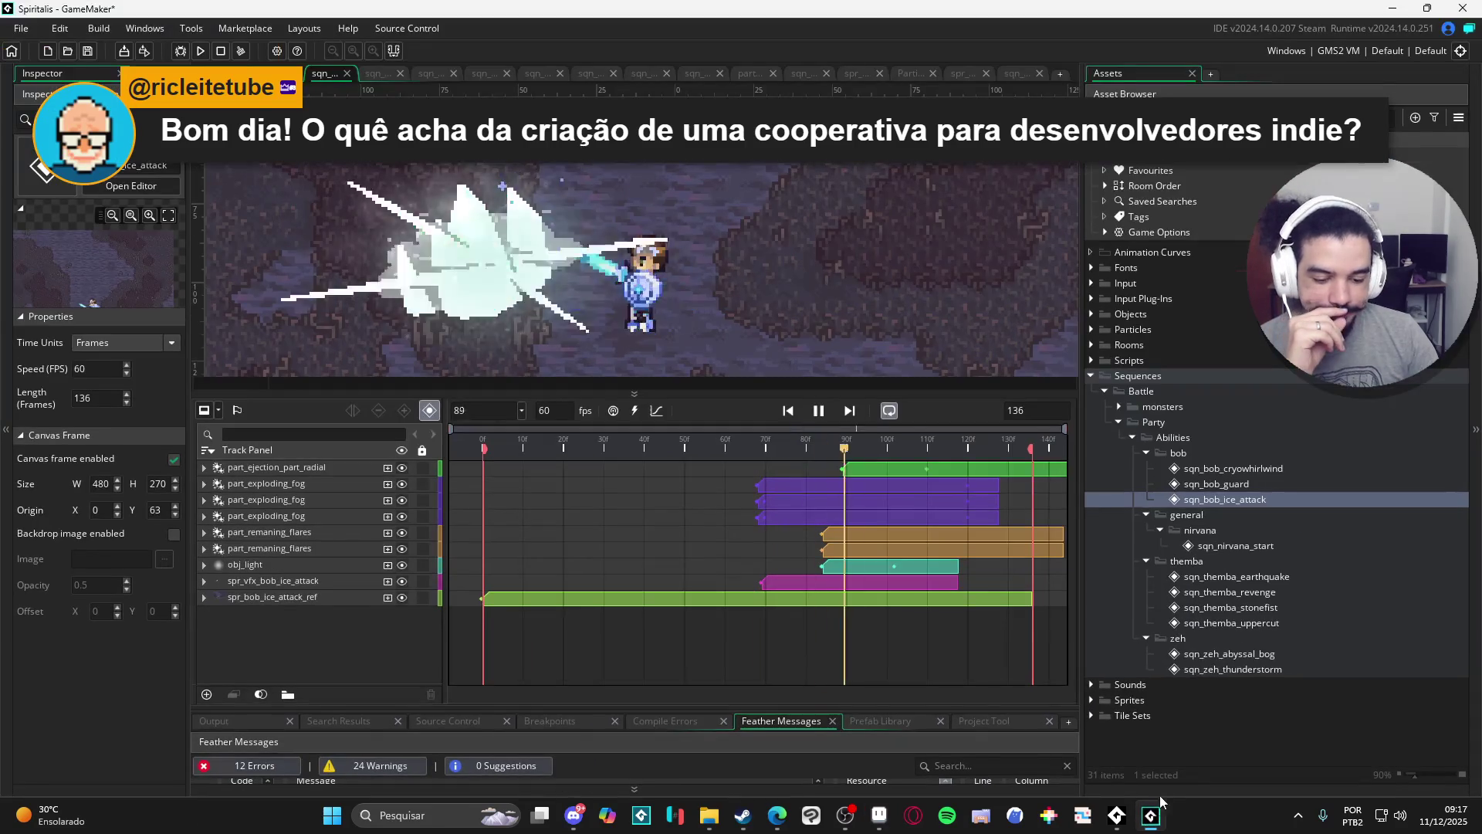
# Open the cryowhirlwind, guard, ice_attack and nirvana_start sequences in turn to preview them.
pyautogui.doubleClick(1266, 468)
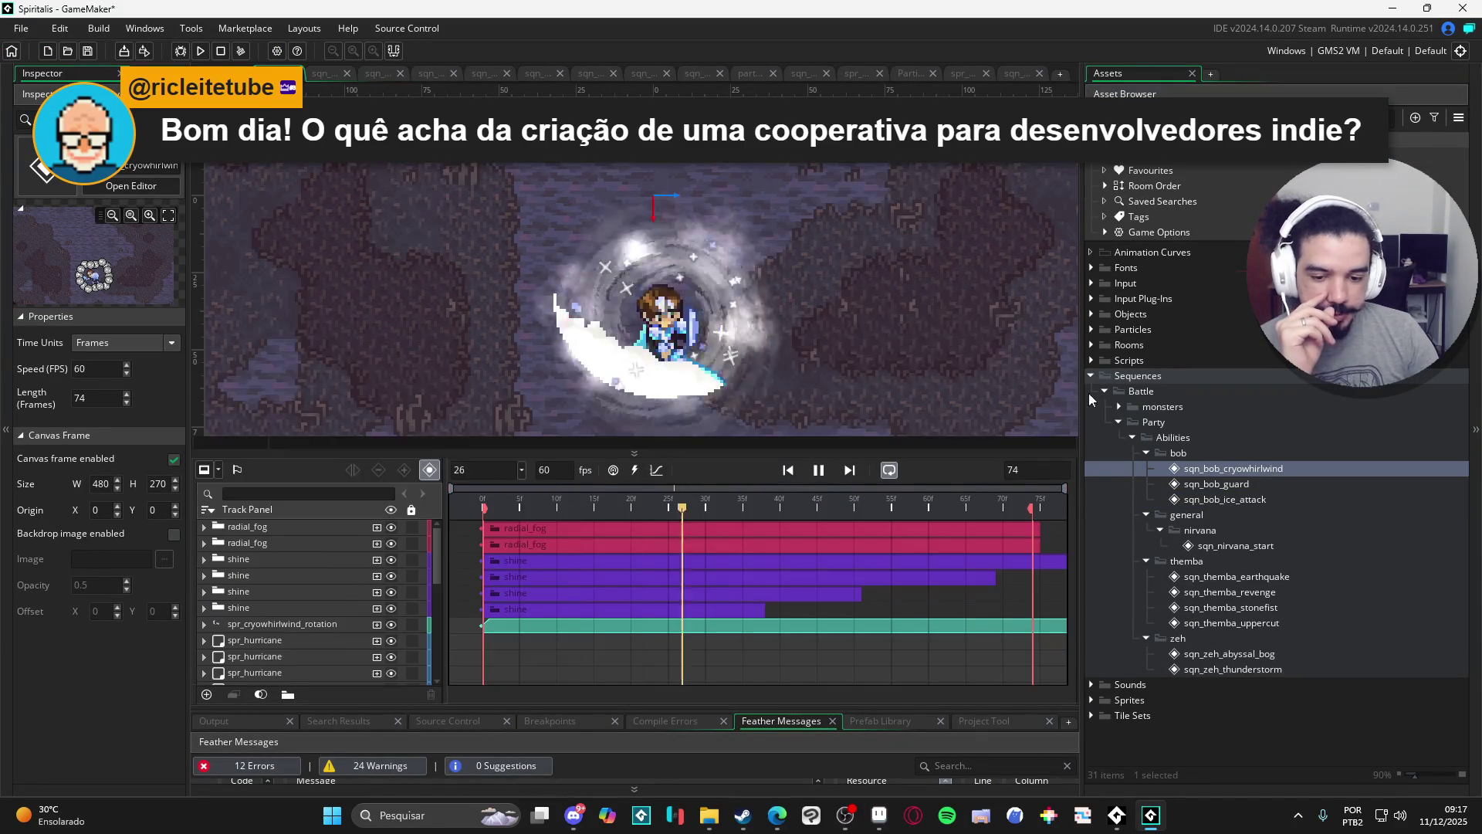
pyautogui.doubleClick(1261, 484)
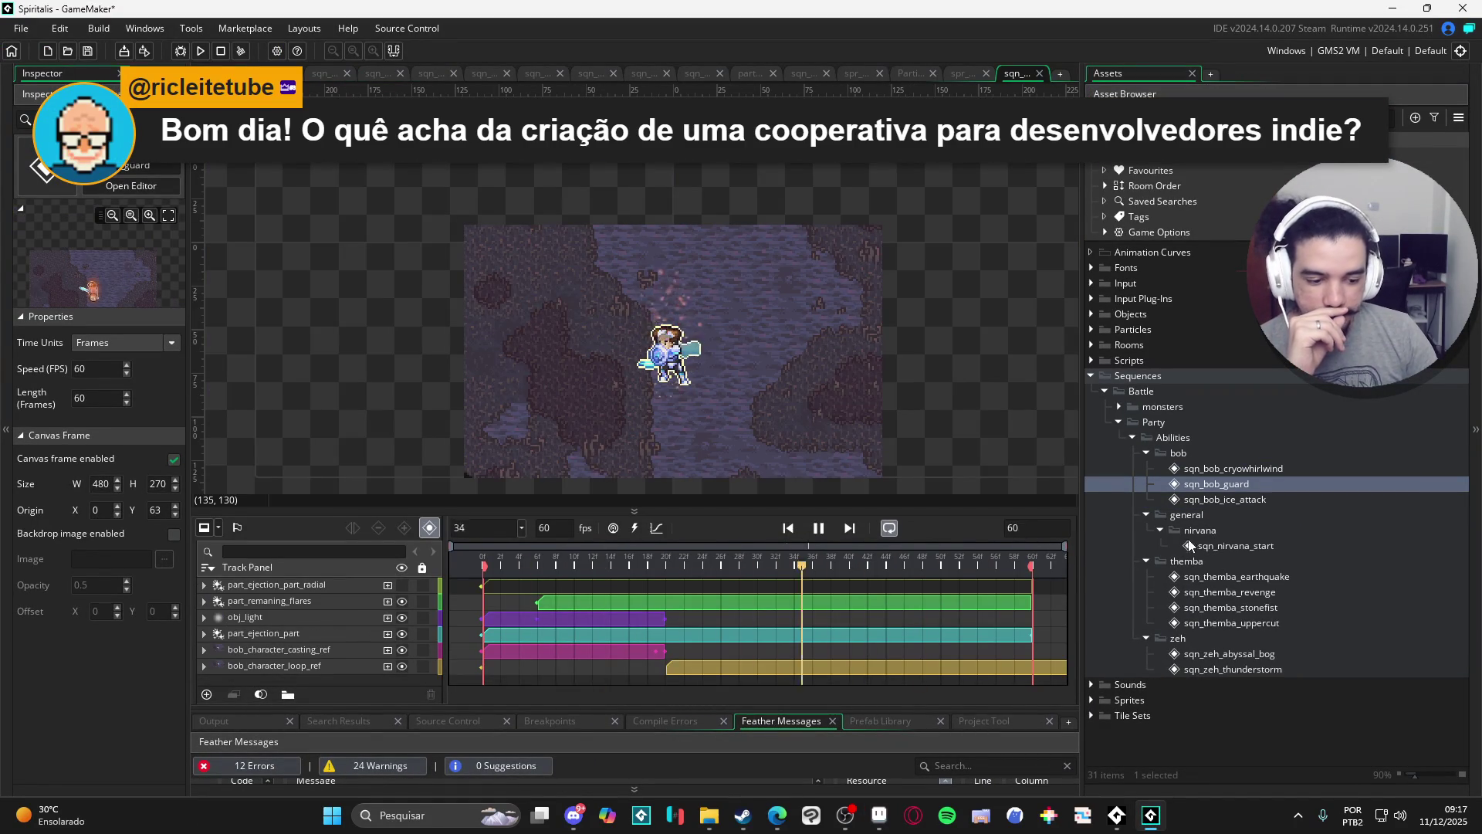
pyautogui.doubleClick(1245, 499)
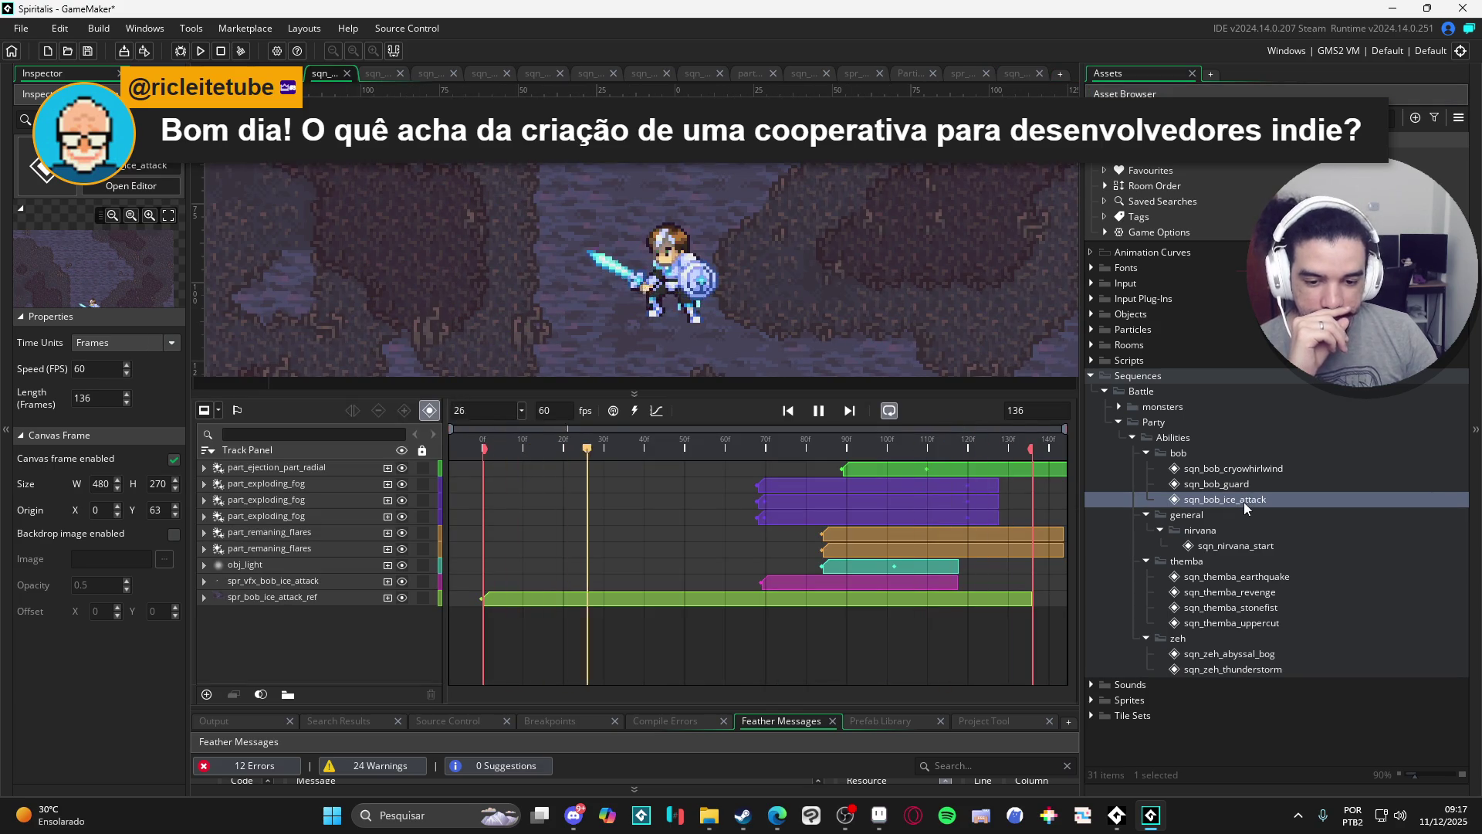
pyautogui.doubleClick(1231, 547)
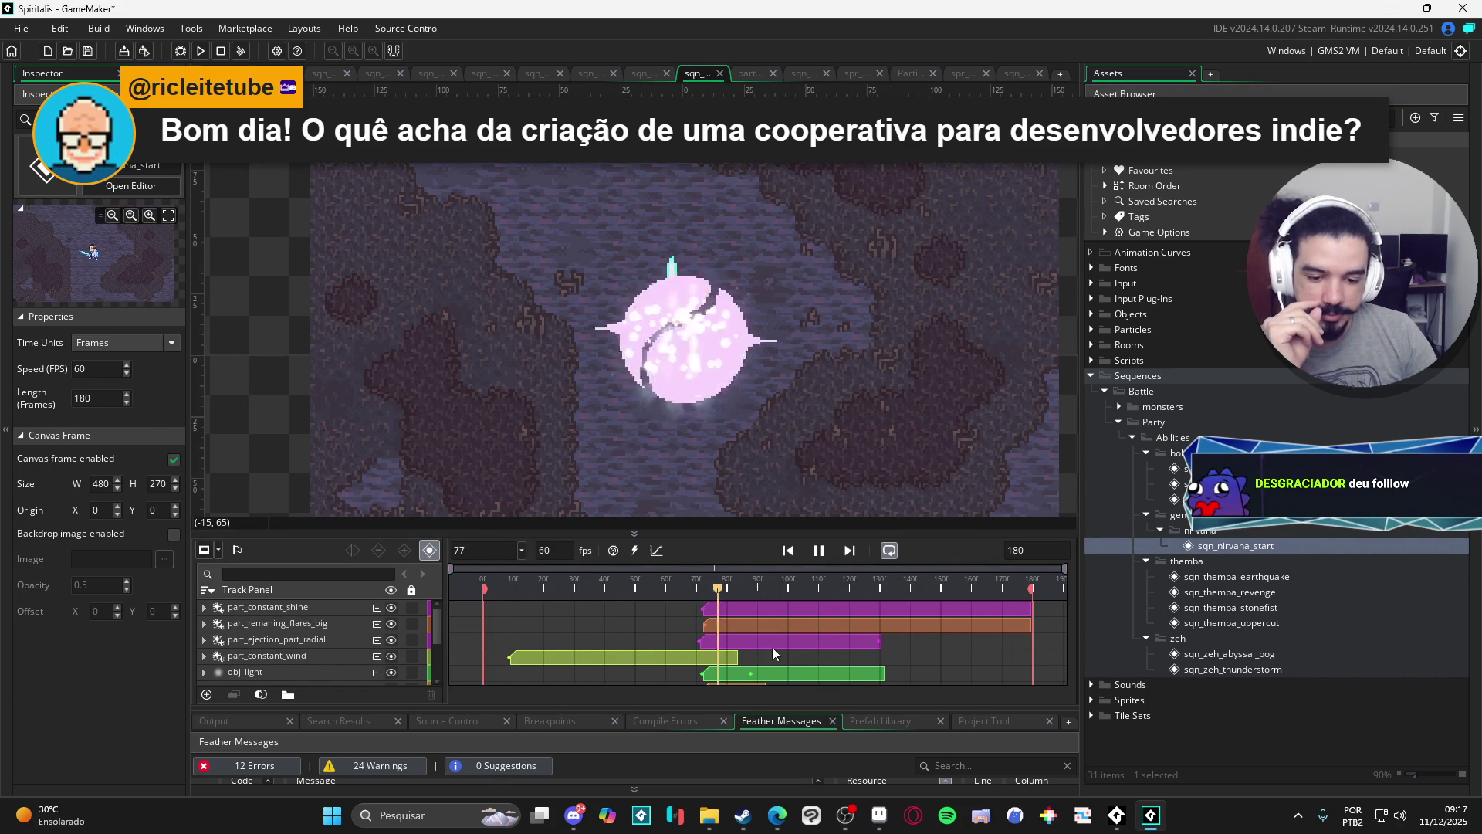
# Briefly show and hide the revenge folder in File Explorer, then switch to Discord.
pyautogui.click(704, 823)
pyautogui.click(709, 816)
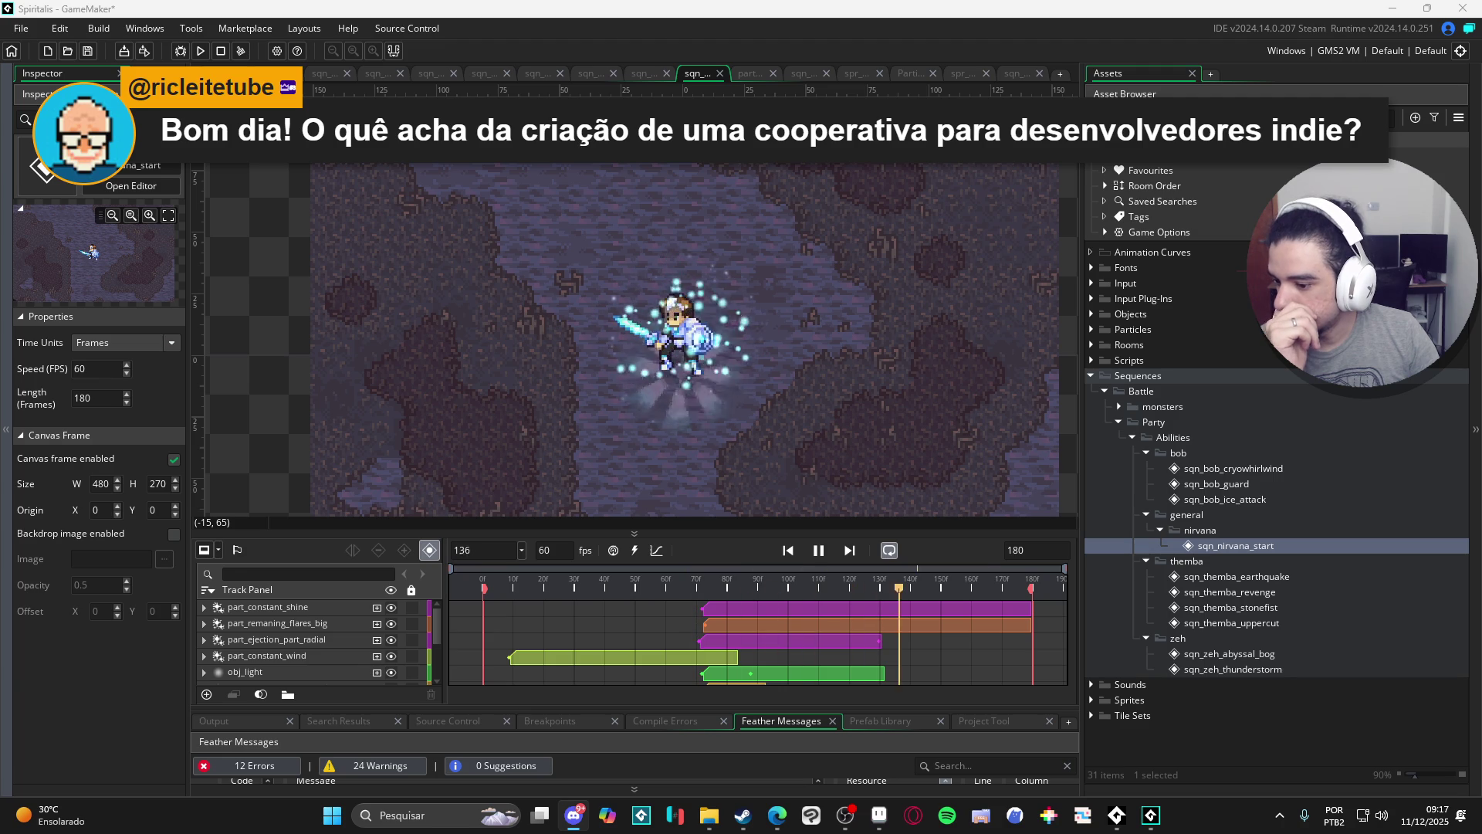
pyautogui.hotkey('alt', 'Tab')
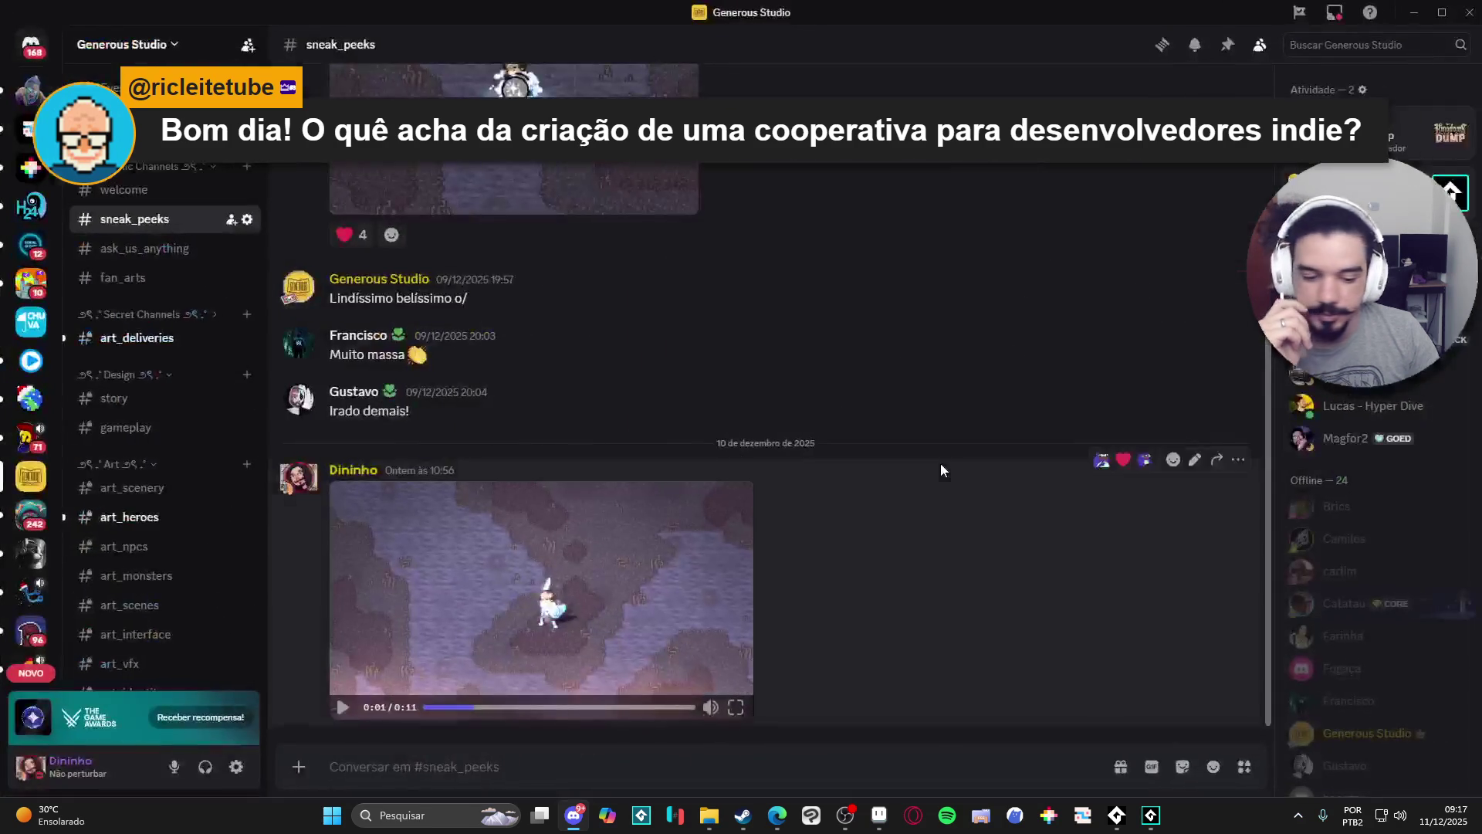
# Watch the #sneak_peeks gameplay clip full screen, exit it, and return to GameMaker.
pyautogui.click(728, 704)
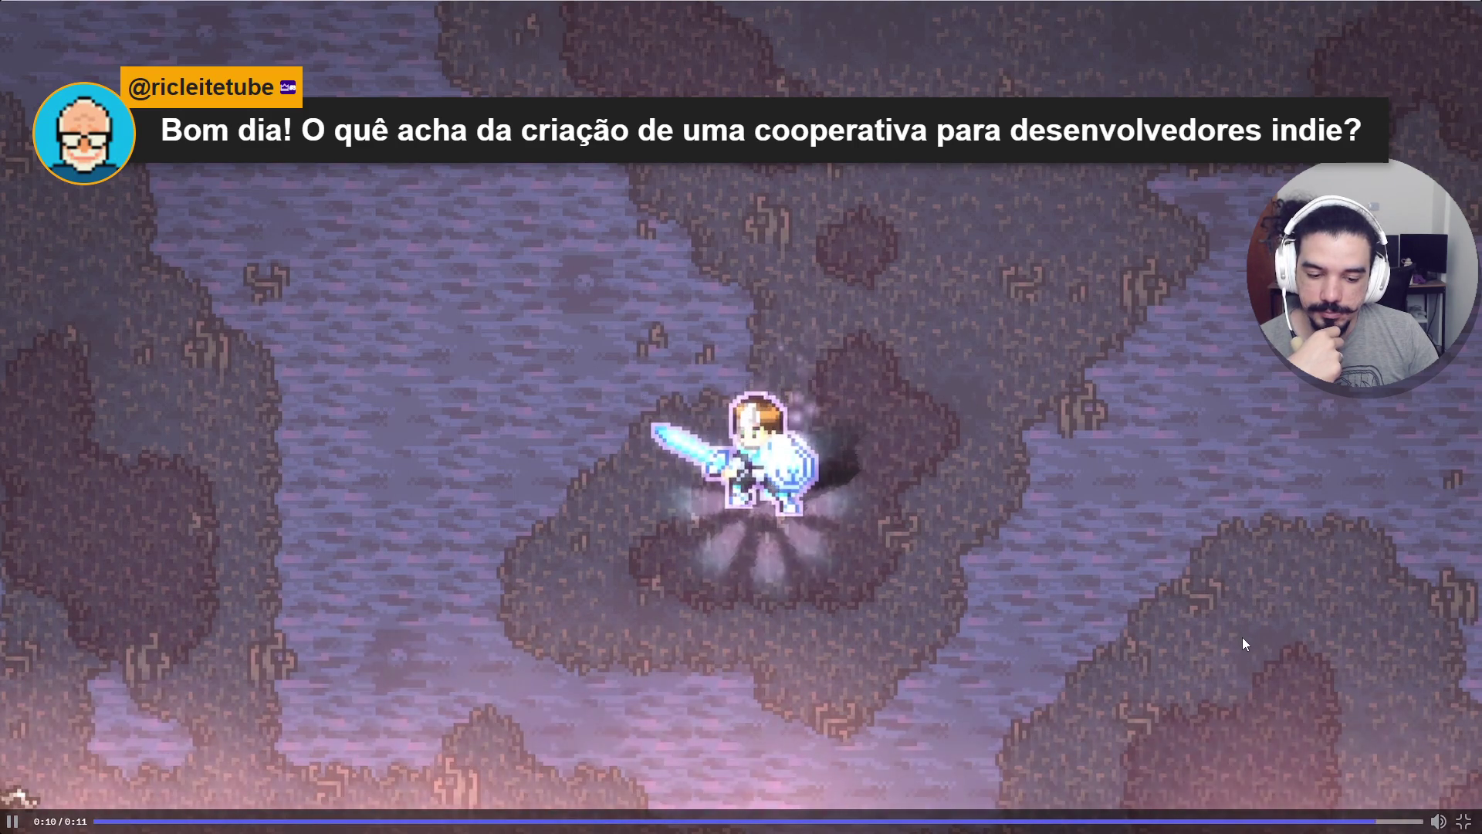
pyautogui.press('Escape')
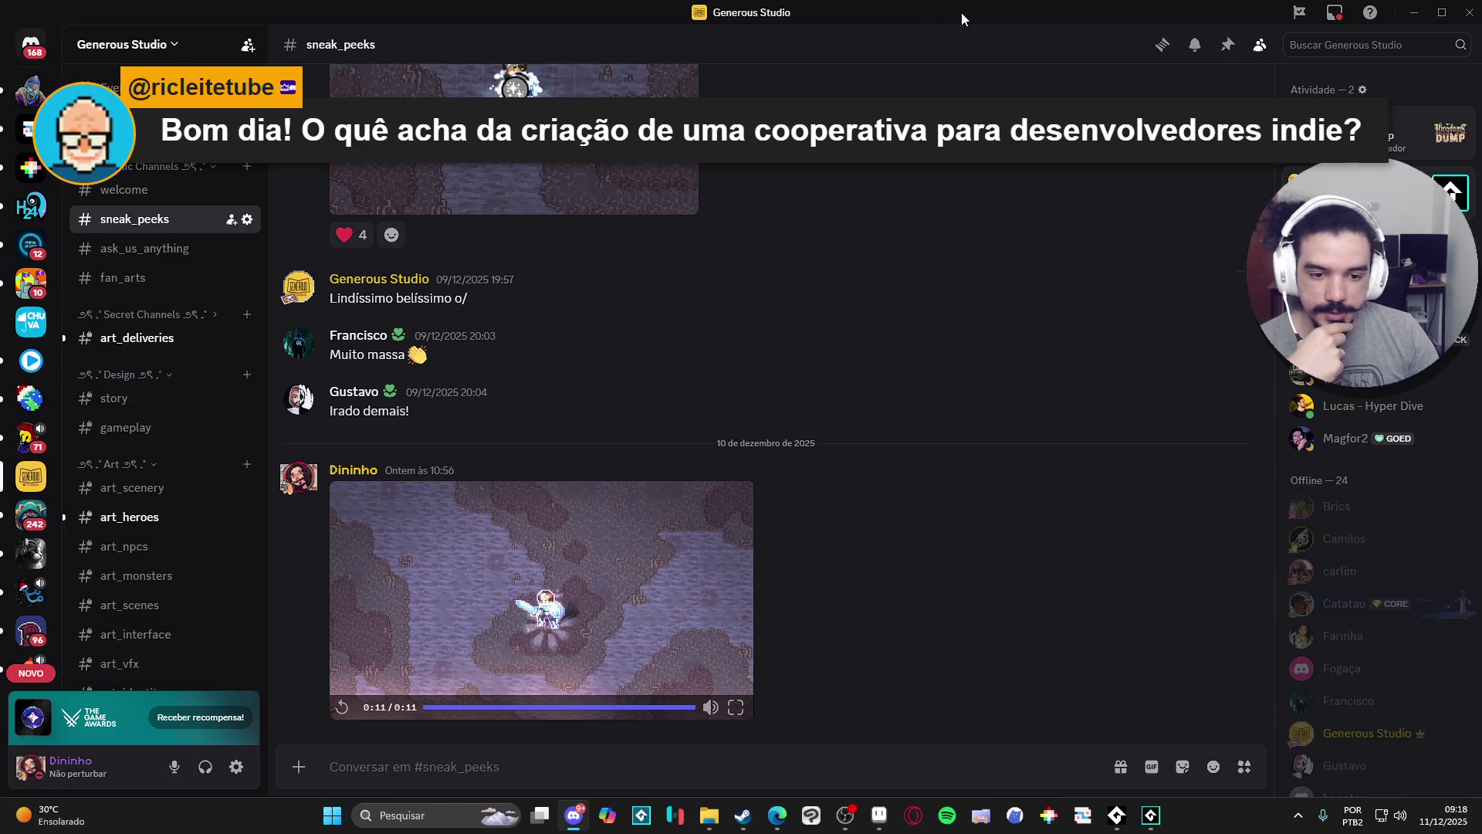
pyautogui.hotkey('alt', 'Tab')
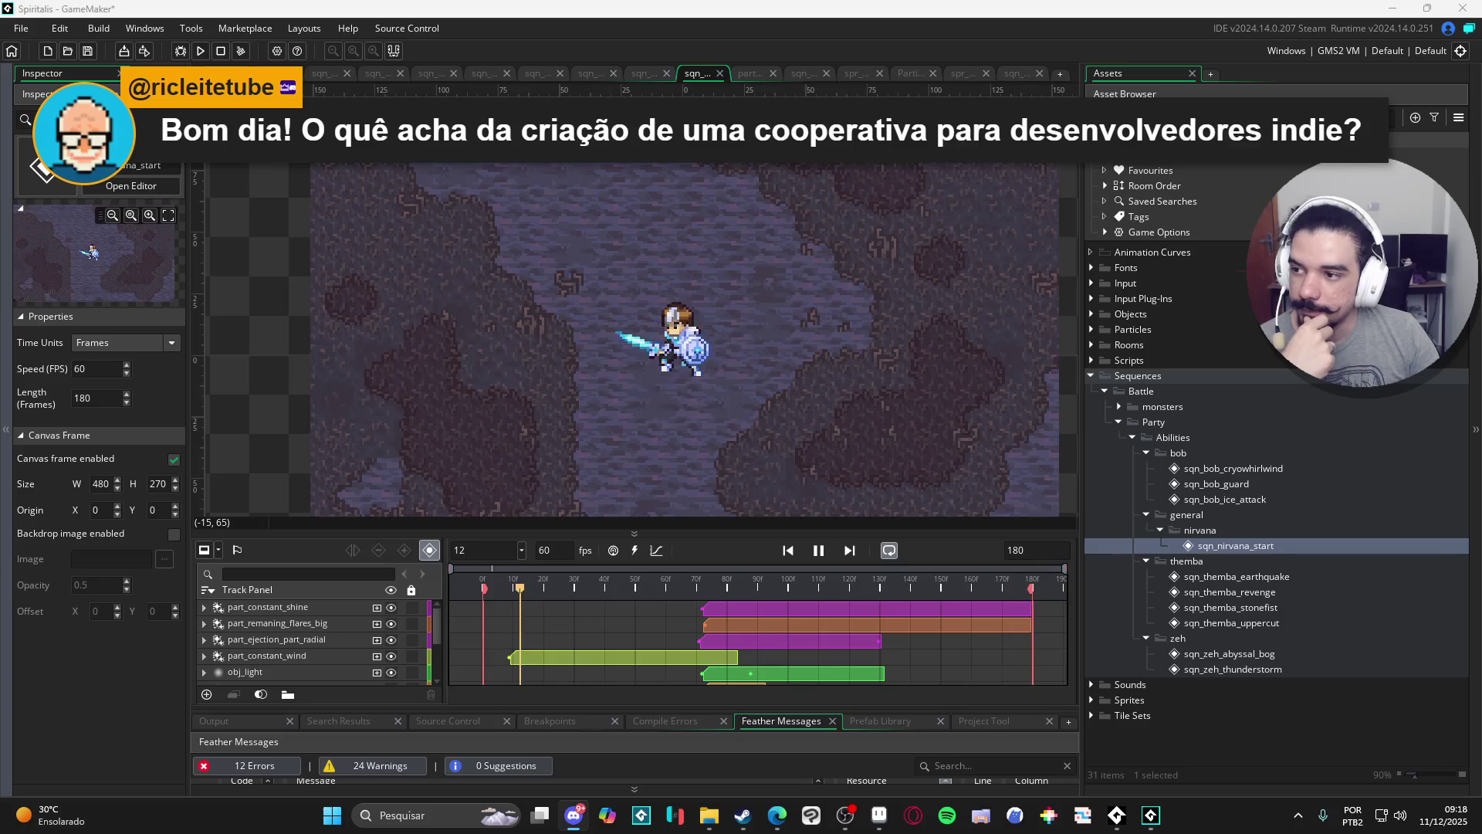
# Open the Themba earthquake, revenge, stonefist and uppercut sequences one after another.
pyautogui.doubleClick(1277, 579)
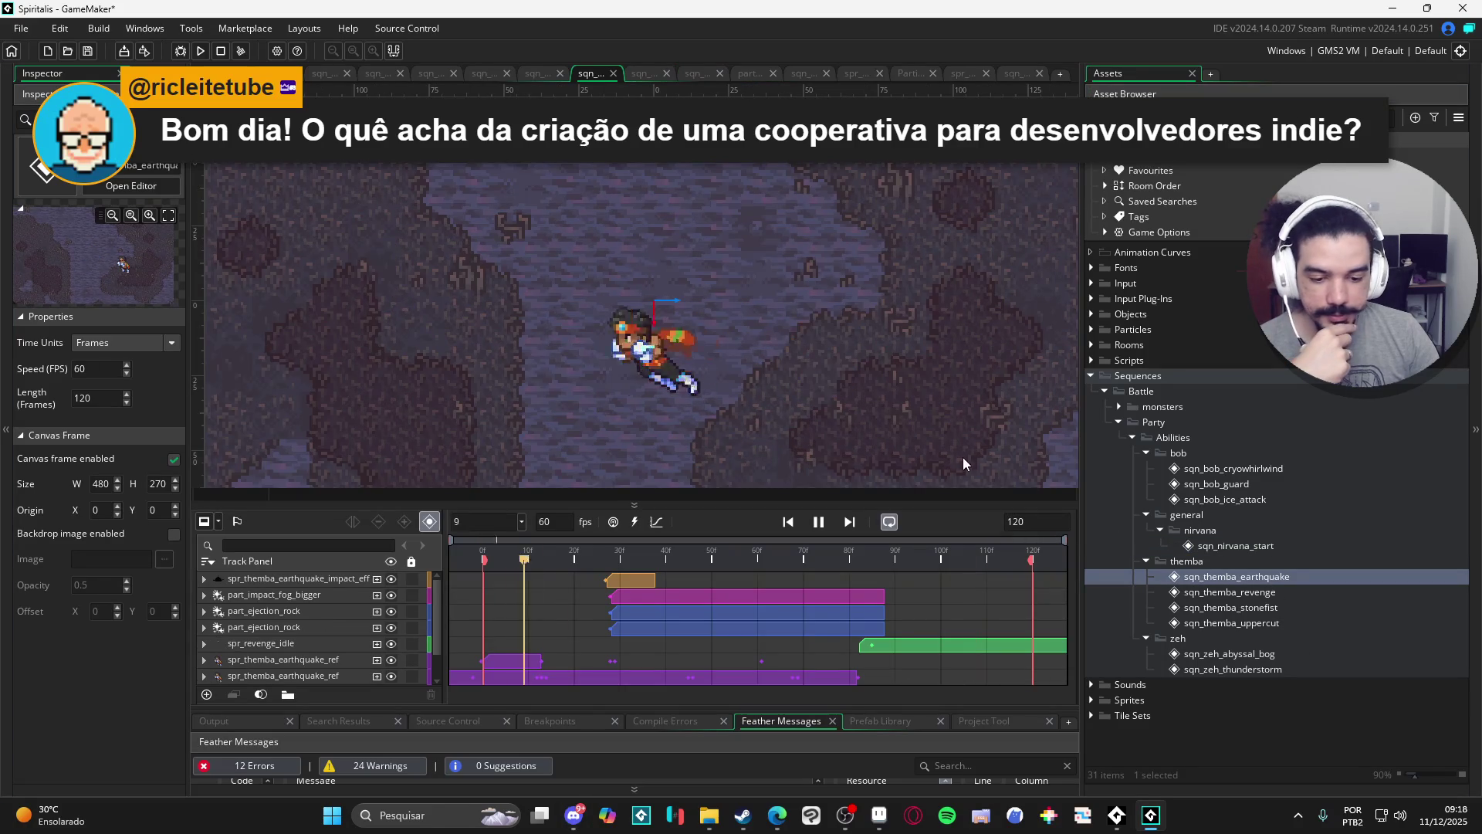
pyautogui.doubleClick(1249, 591)
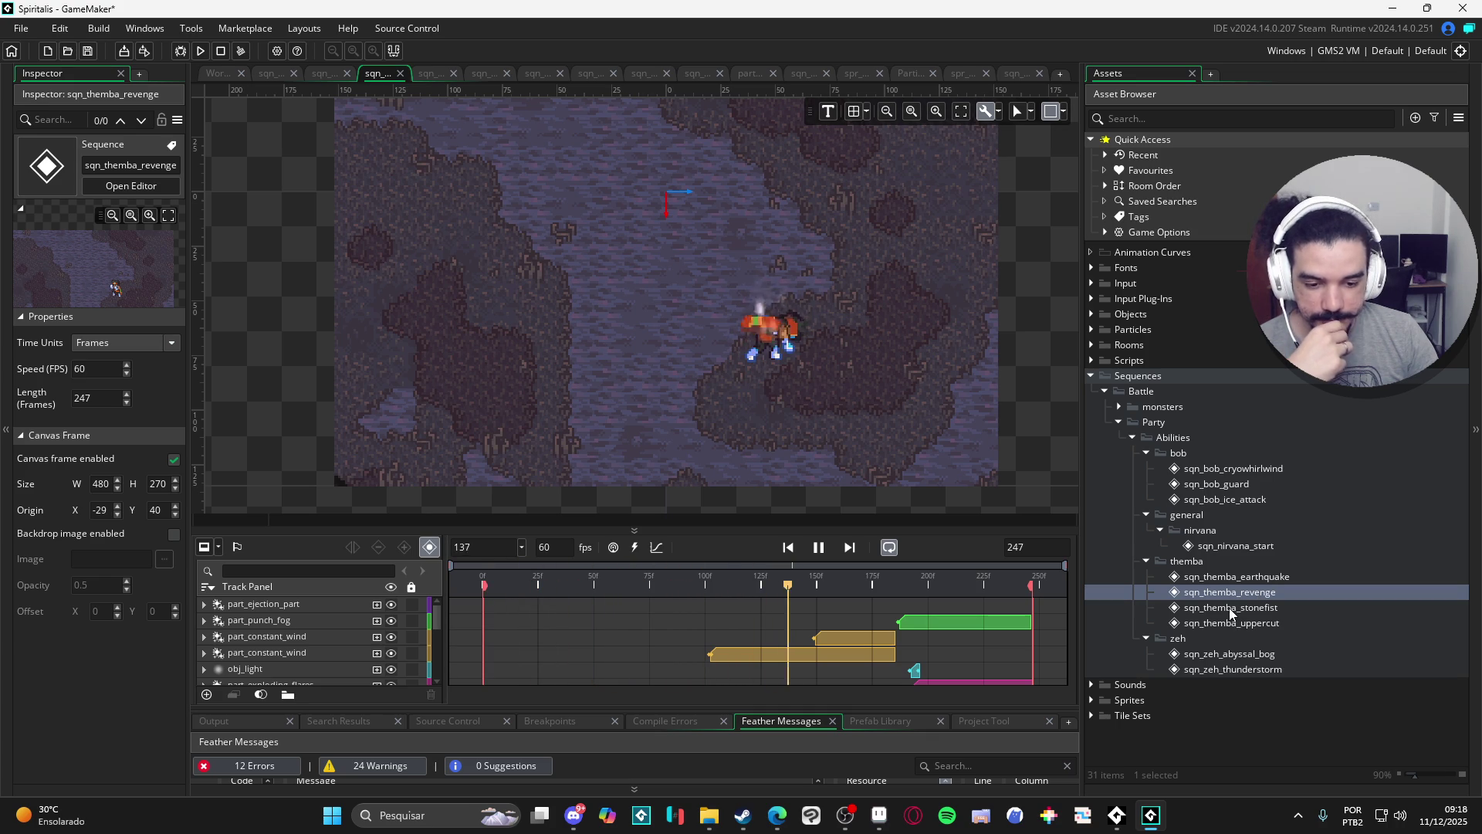
pyautogui.doubleClick(1230, 608)
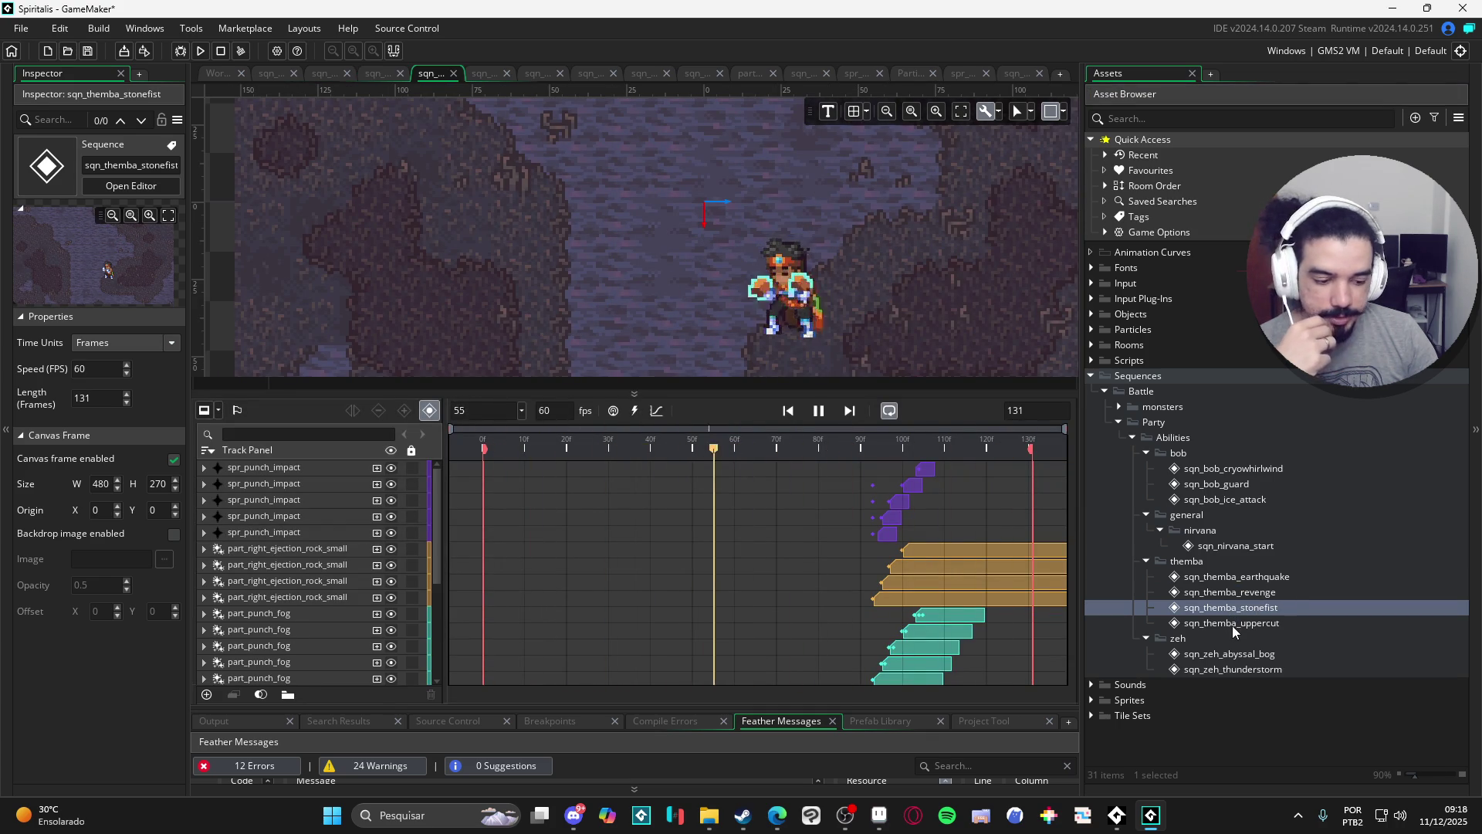
pyautogui.doubleClick(1232, 624)
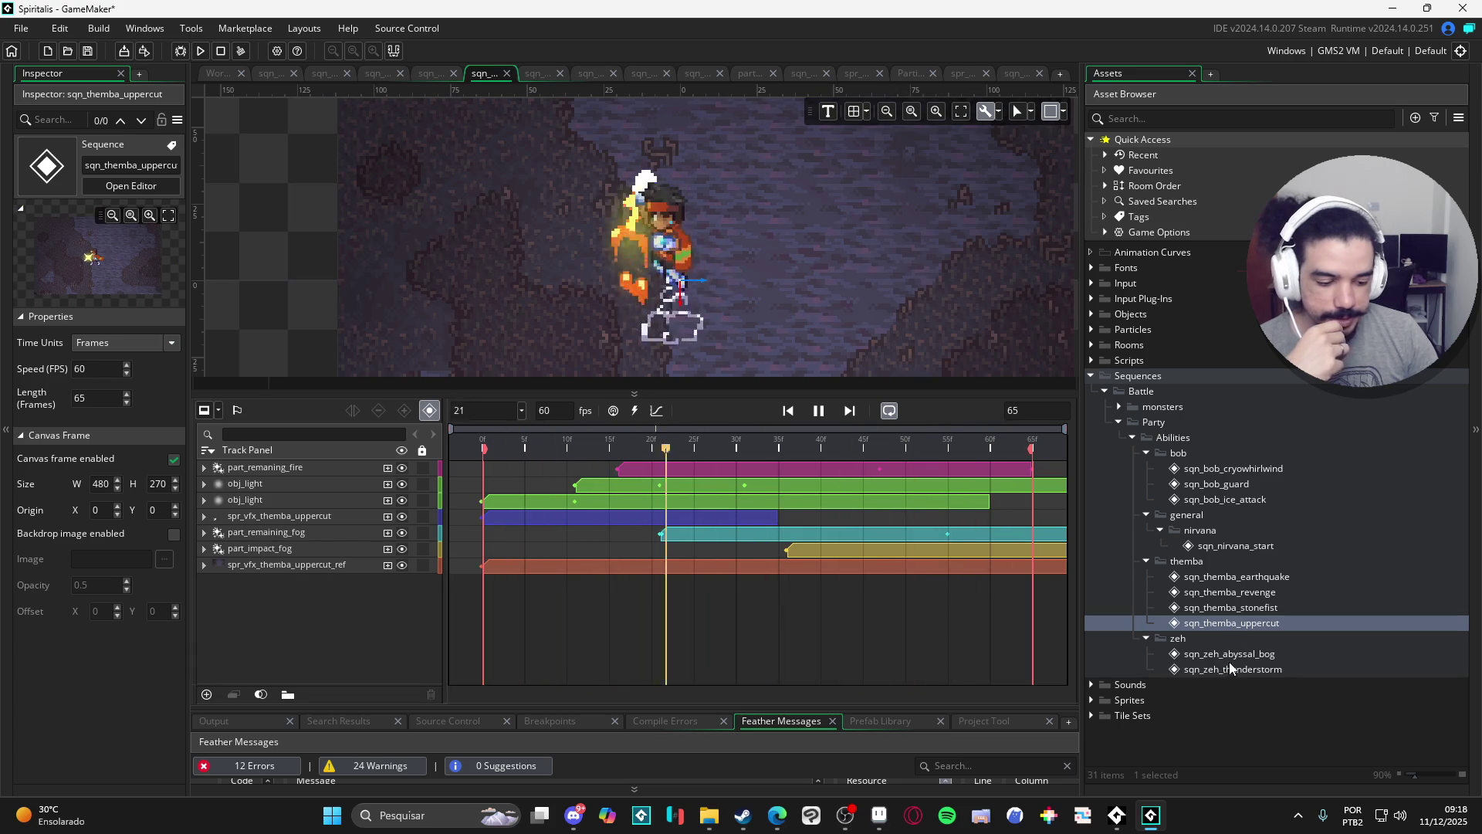
# Play sqn_zeh_thunderstorm, pause it at frame 17, and minimize GameMaker to reveal Aseprite.
pyautogui.doubleClick(1254, 670)
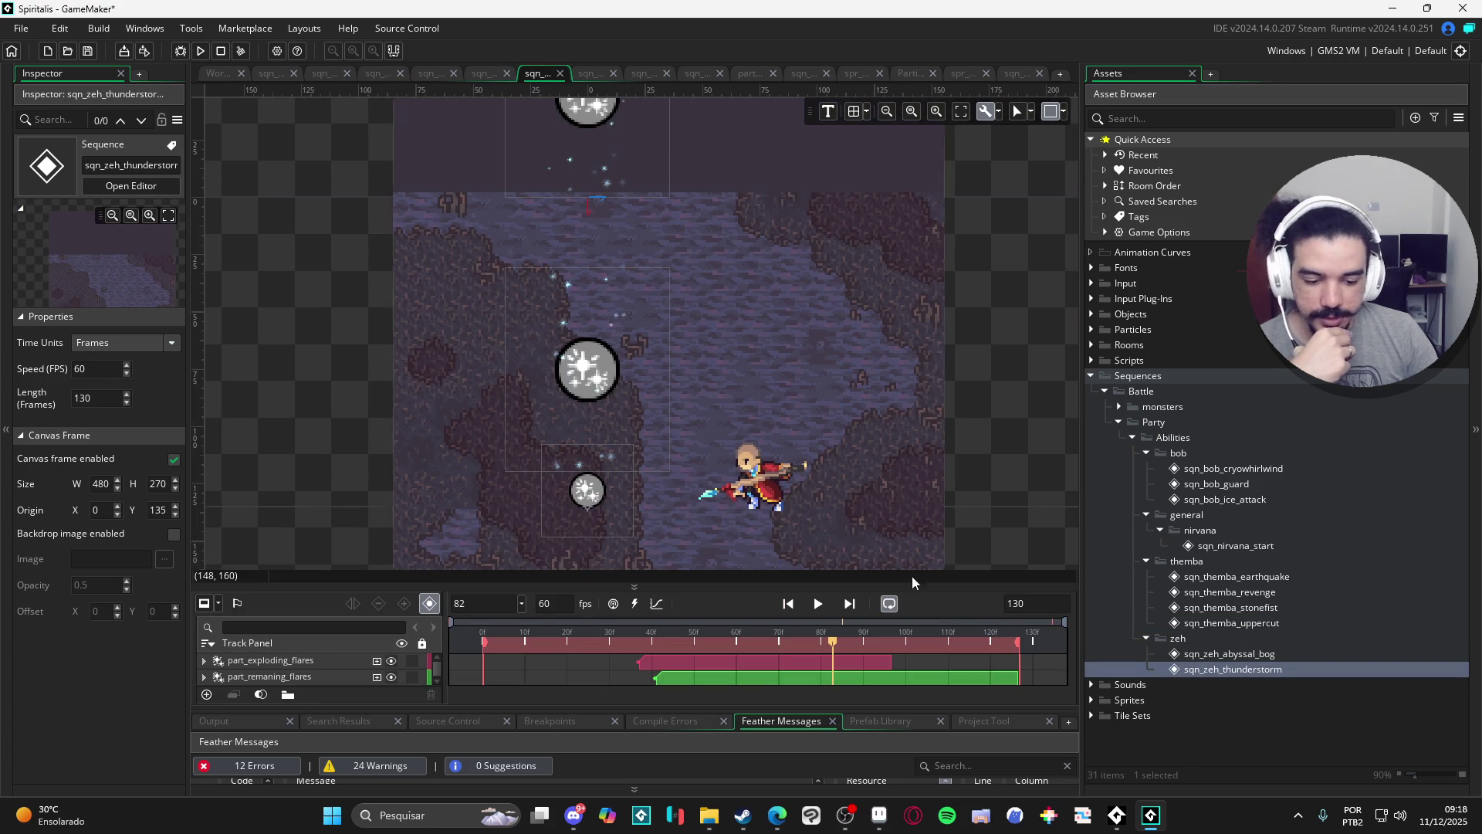
pyautogui.click(818, 604)
pyautogui.moveTo(1427, 6)
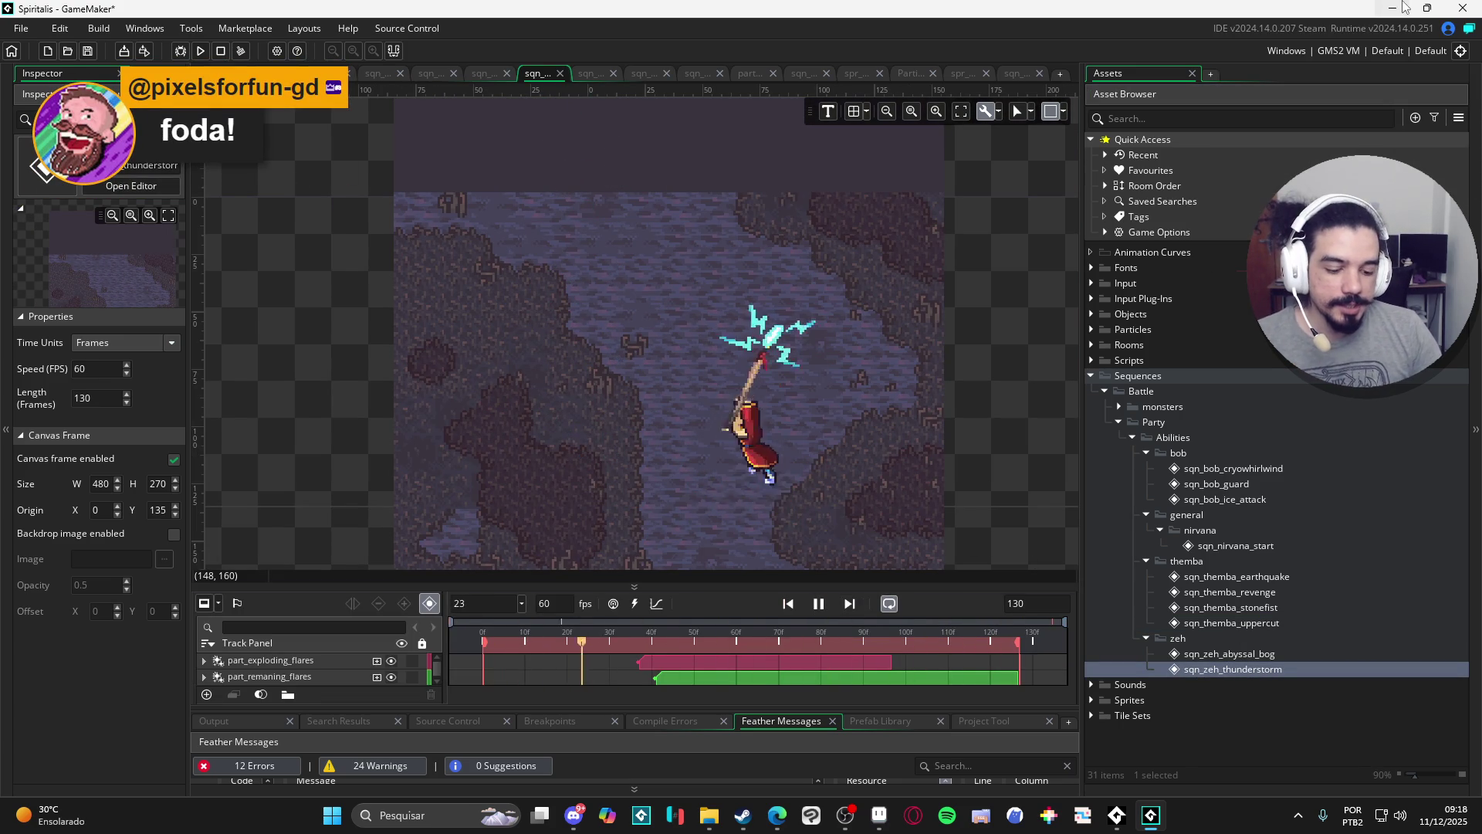
pyautogui.click(819, 603)
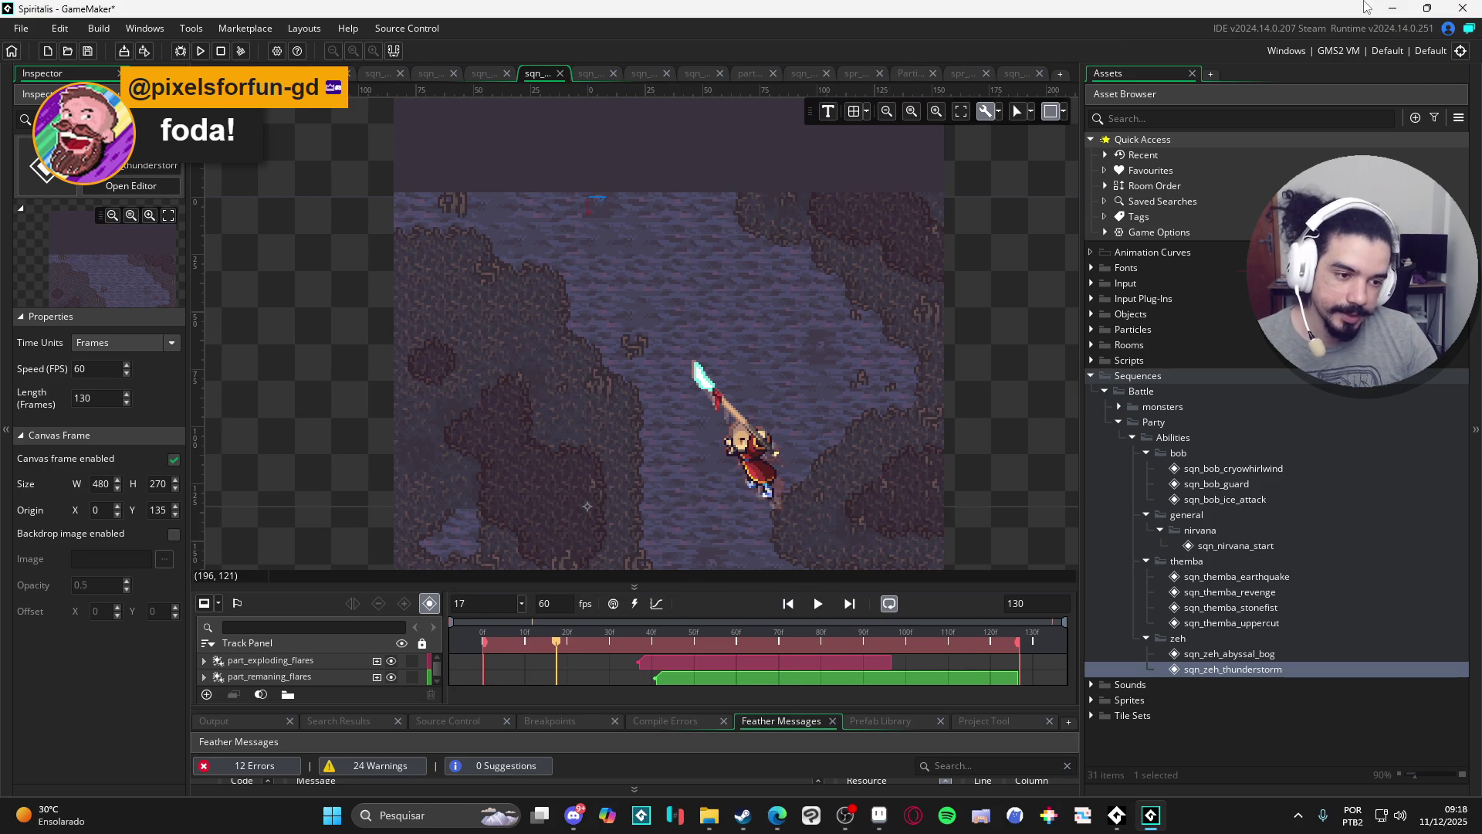
pyautogui.click(1388, 8)
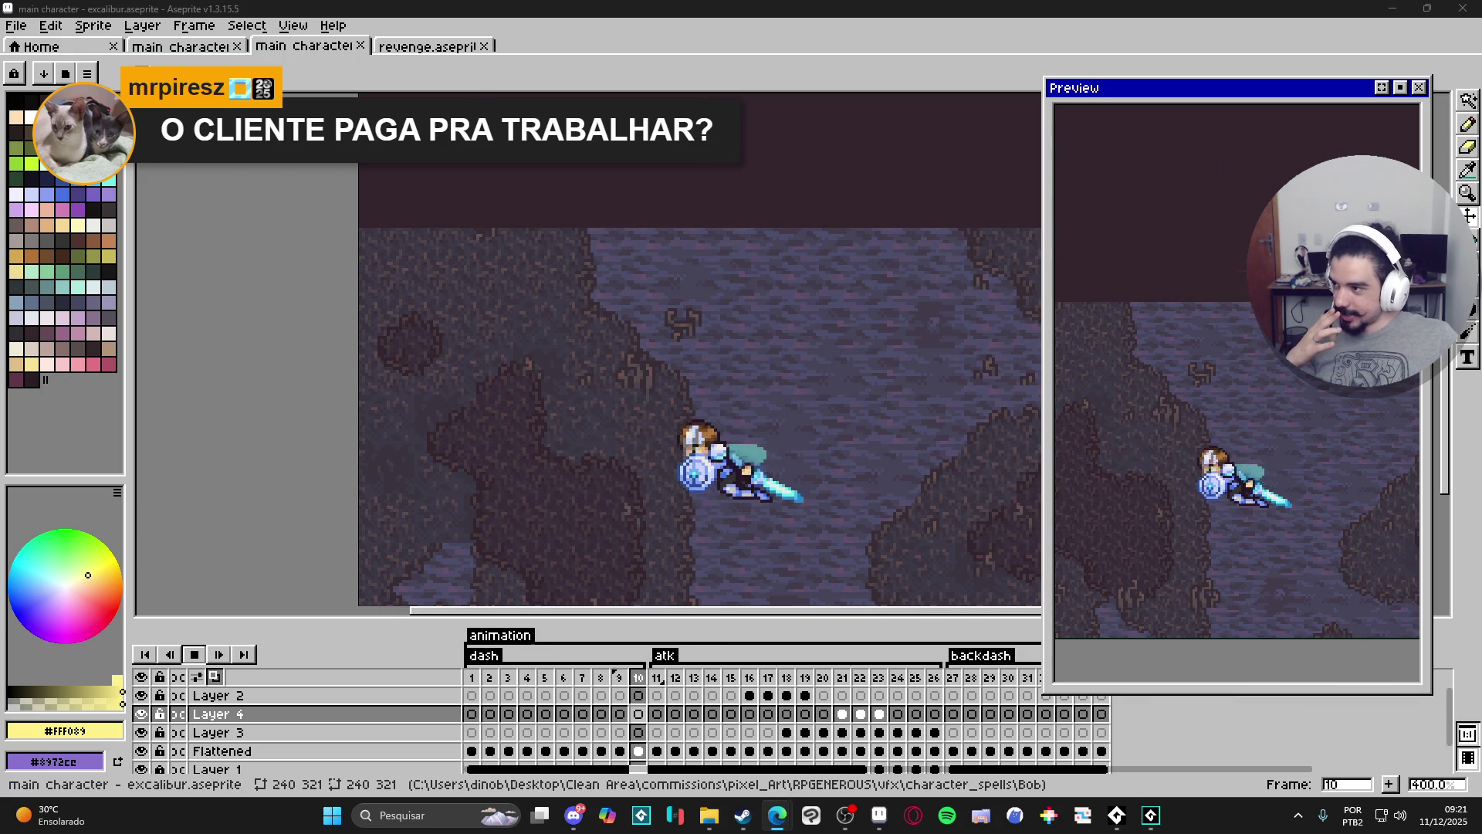
# Drag the browser window with the TikTok video post over Aseprite.
pyautogui.moveTo(572, 0); pyautogui.dragTo(573, 7)
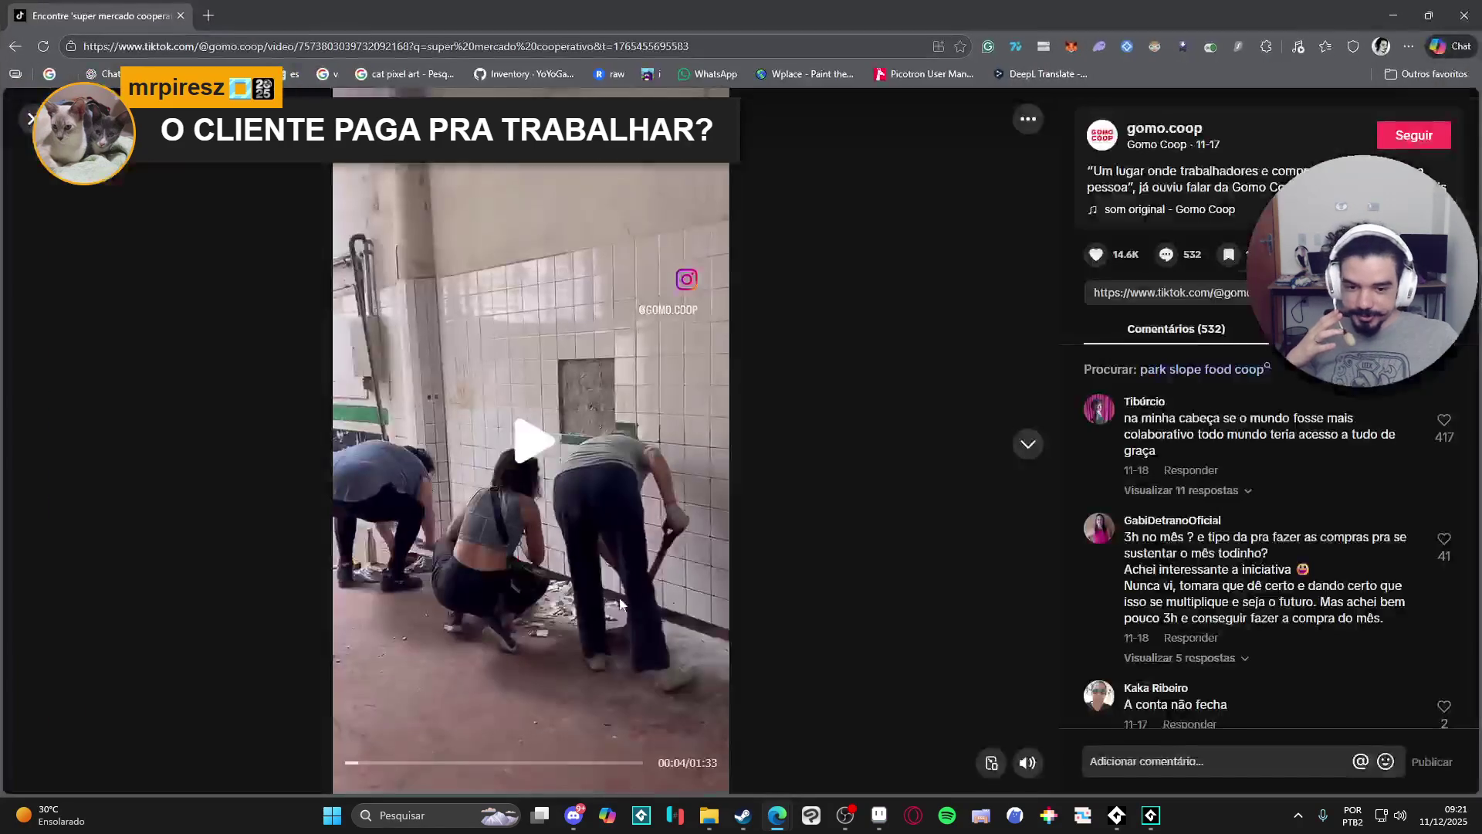
# Play and then pause the cooperative supermarket TikTok video, then return to Aseprite.
pyautogui.click(813, 512)
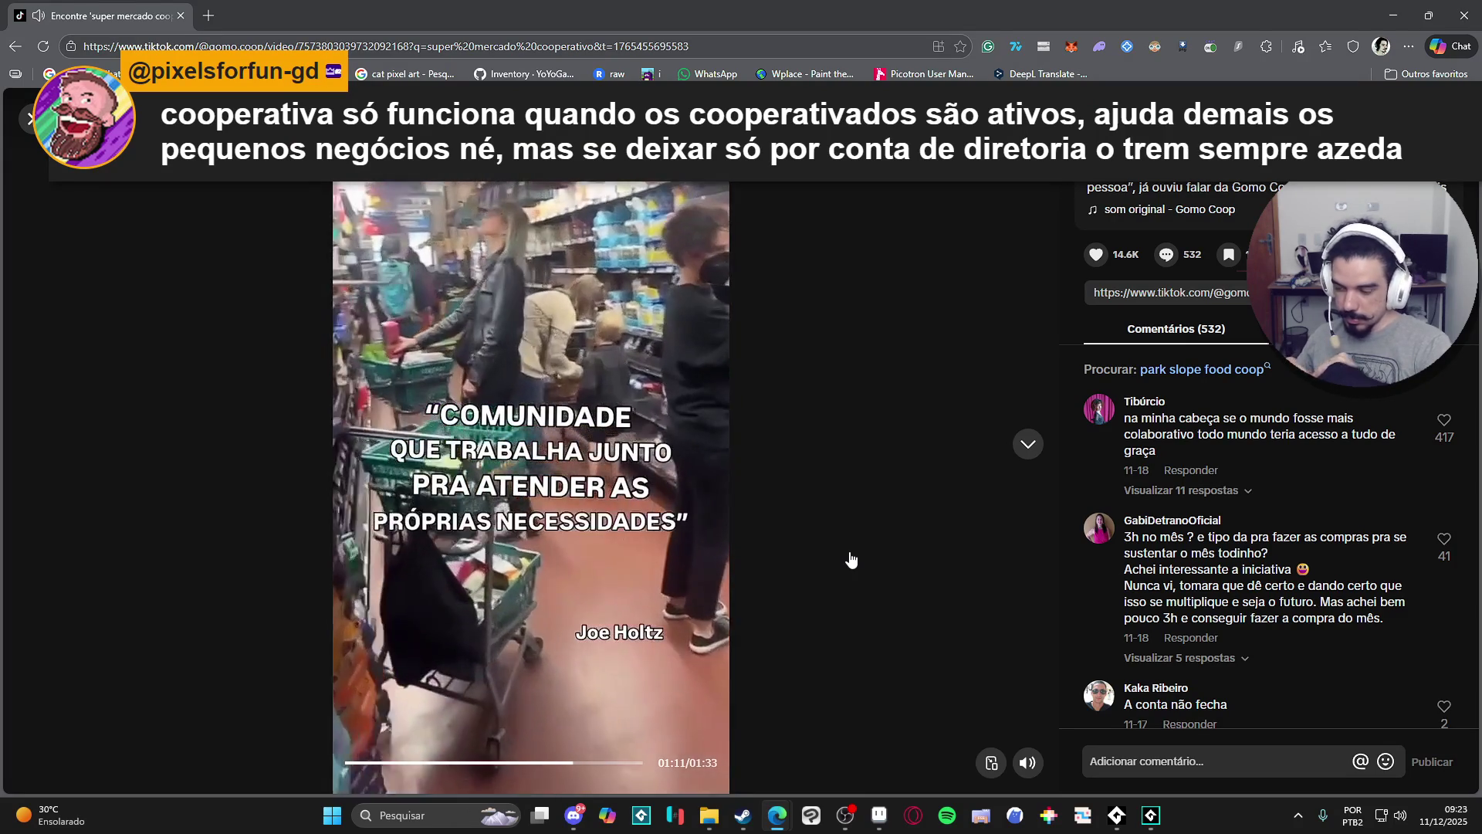
pyautogui.click(849, 553)
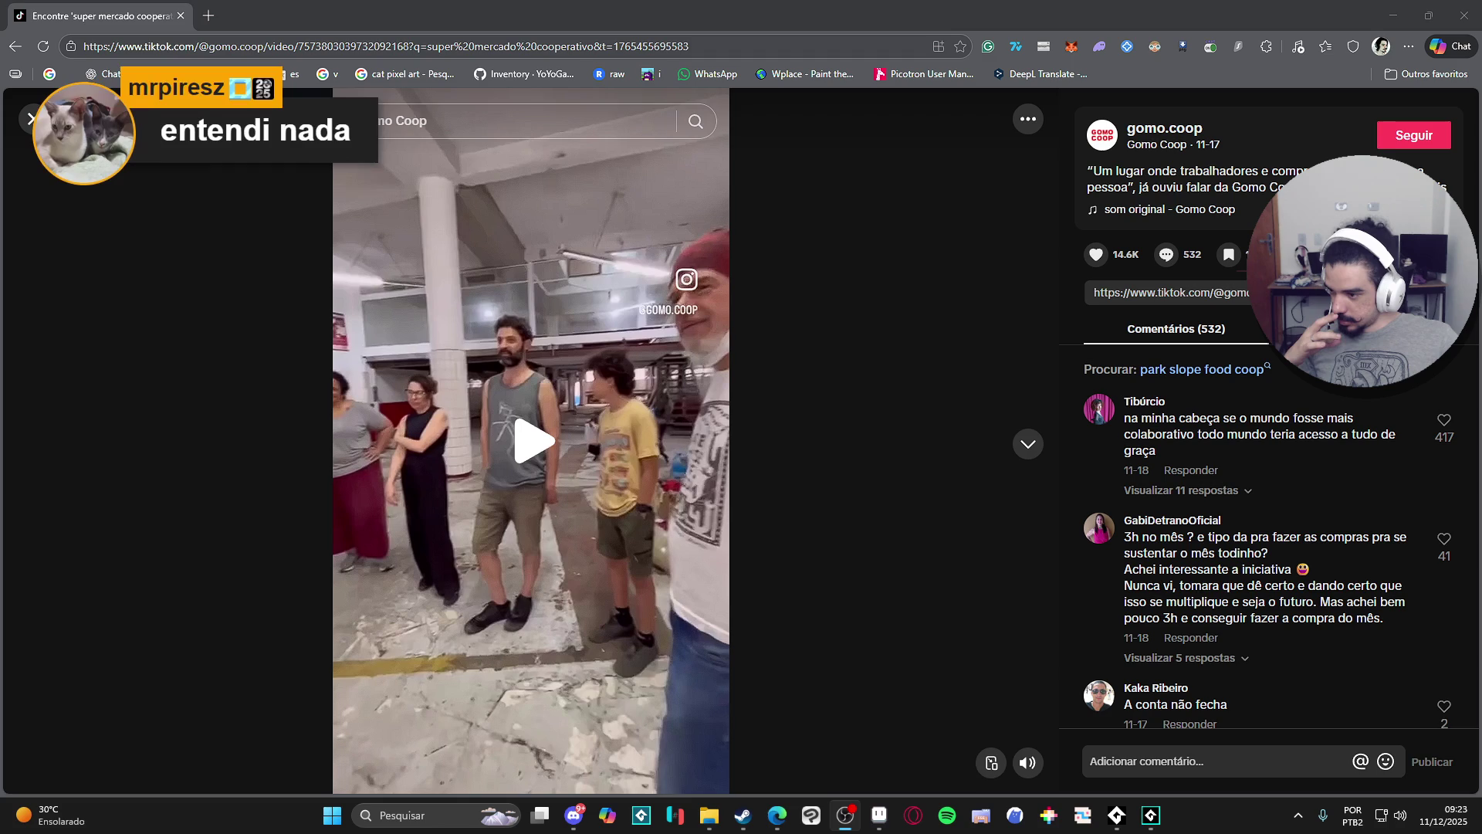
pyautogui.hotkey('alt', 'Tab')
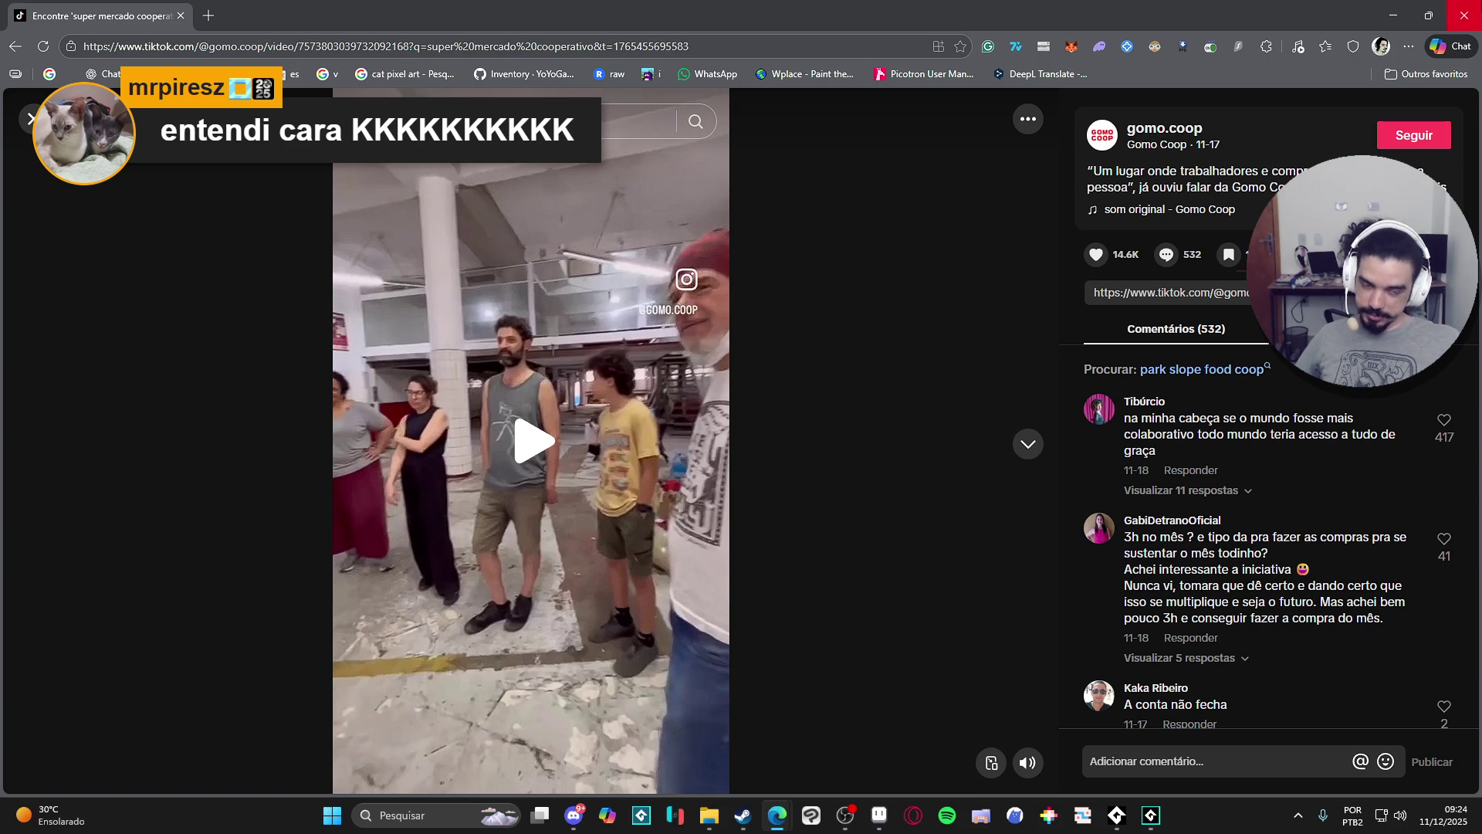
pyautogui.hotkey('alt', 'Tab')
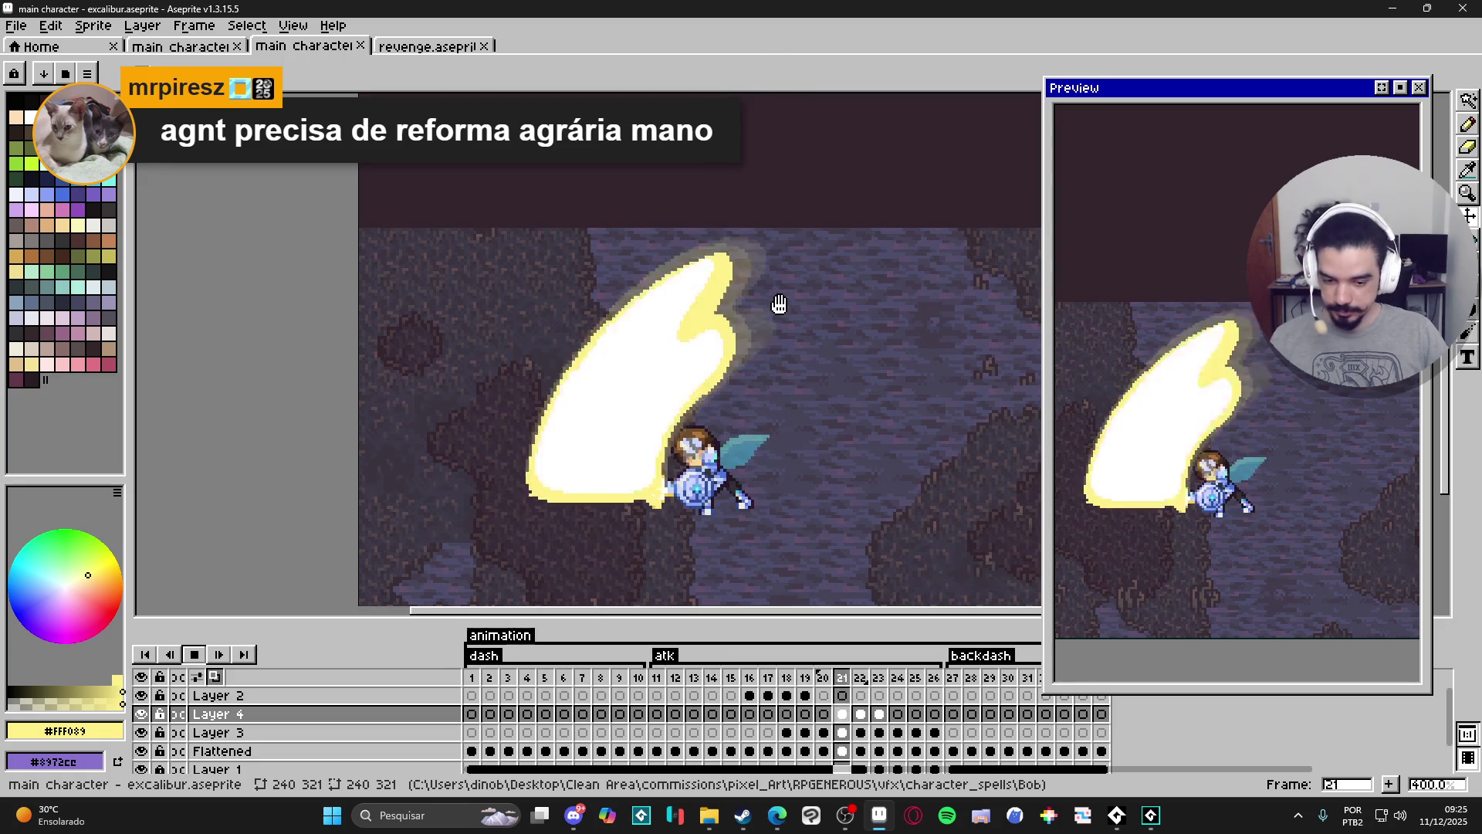
# Stop playback on frame 13, make the timeline slightly taller, and pan the character on the canvas.
pyautogui.click(195, 654)
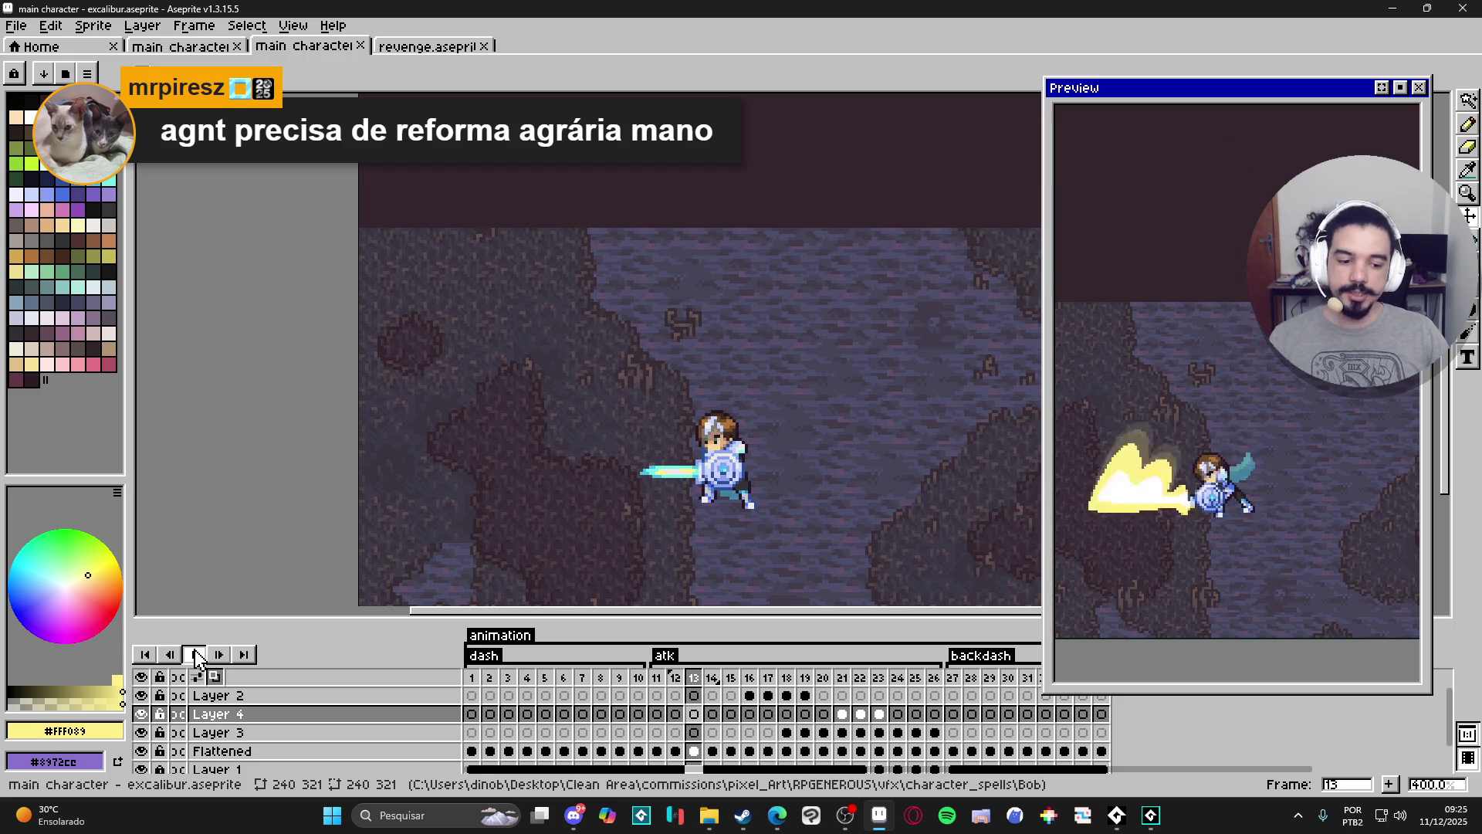
pyautogui.moveTo(345, 624)
pyautogui.mouseDown()
pyautogui.moveTo(349, 591)
pyautogui.moveTo(360, 599)
pyautogui.mouseUp()
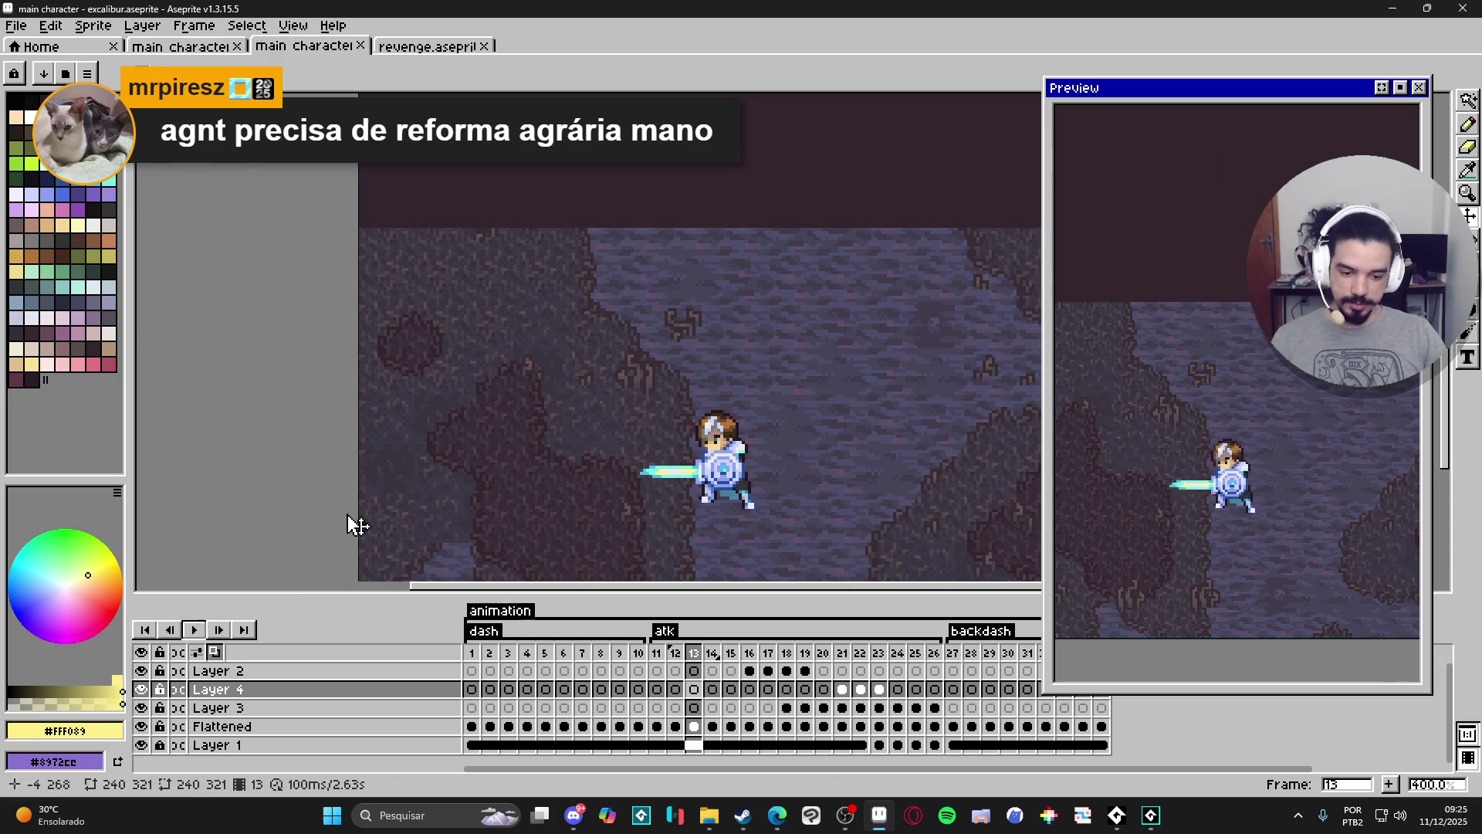
pyautogui.moveTo(325, 509)
pyautogui.mouseDown()
pyautogui.moveTo(322, 472)
pyautogui.moveTo(348, 486)
pyautogui.mouseUp()
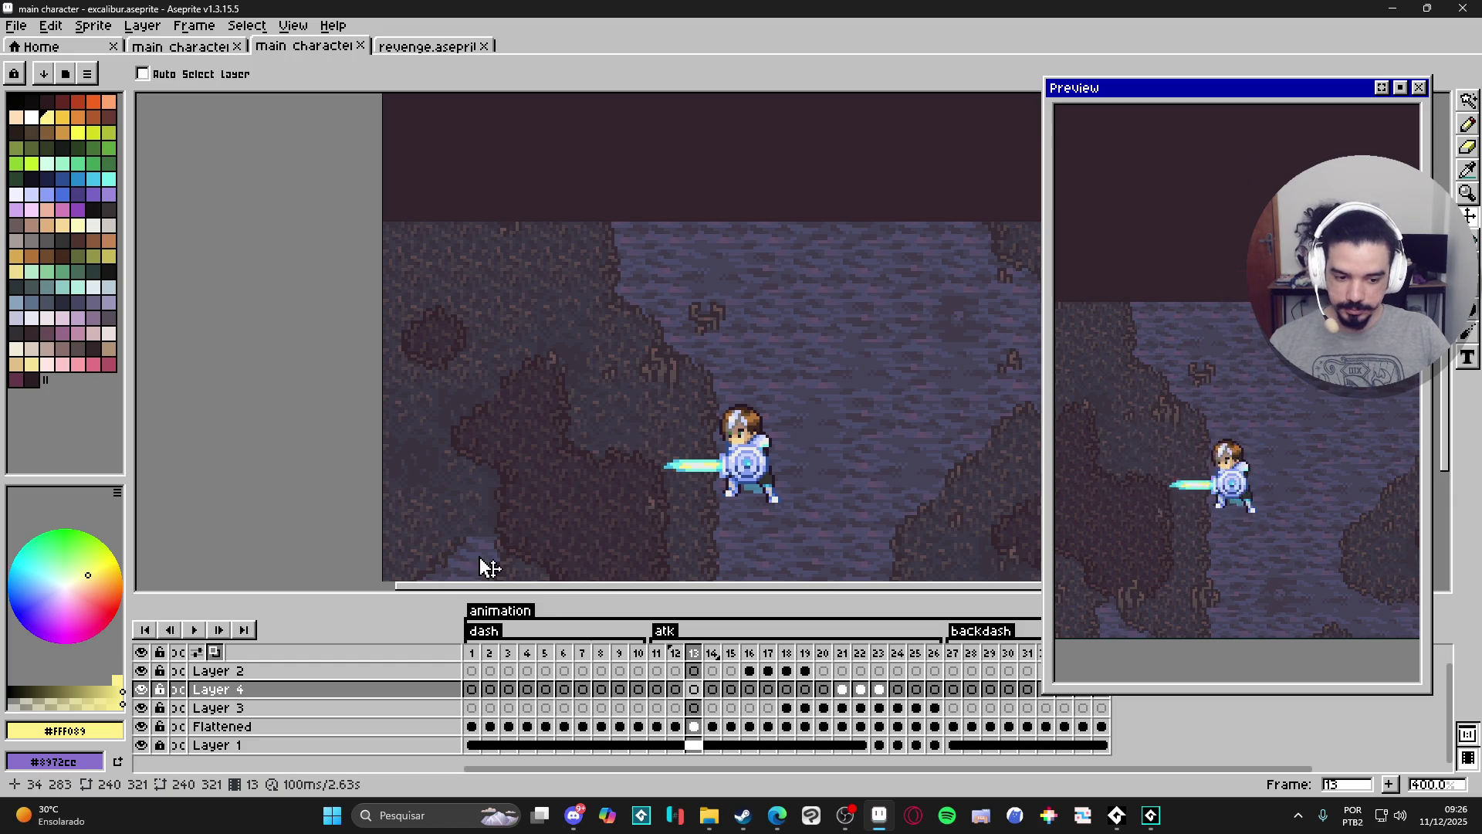
# Play the attack, jump to frame 22 and step through the slash frames, ending on frame 20.
pyautogui.click(194, 630)
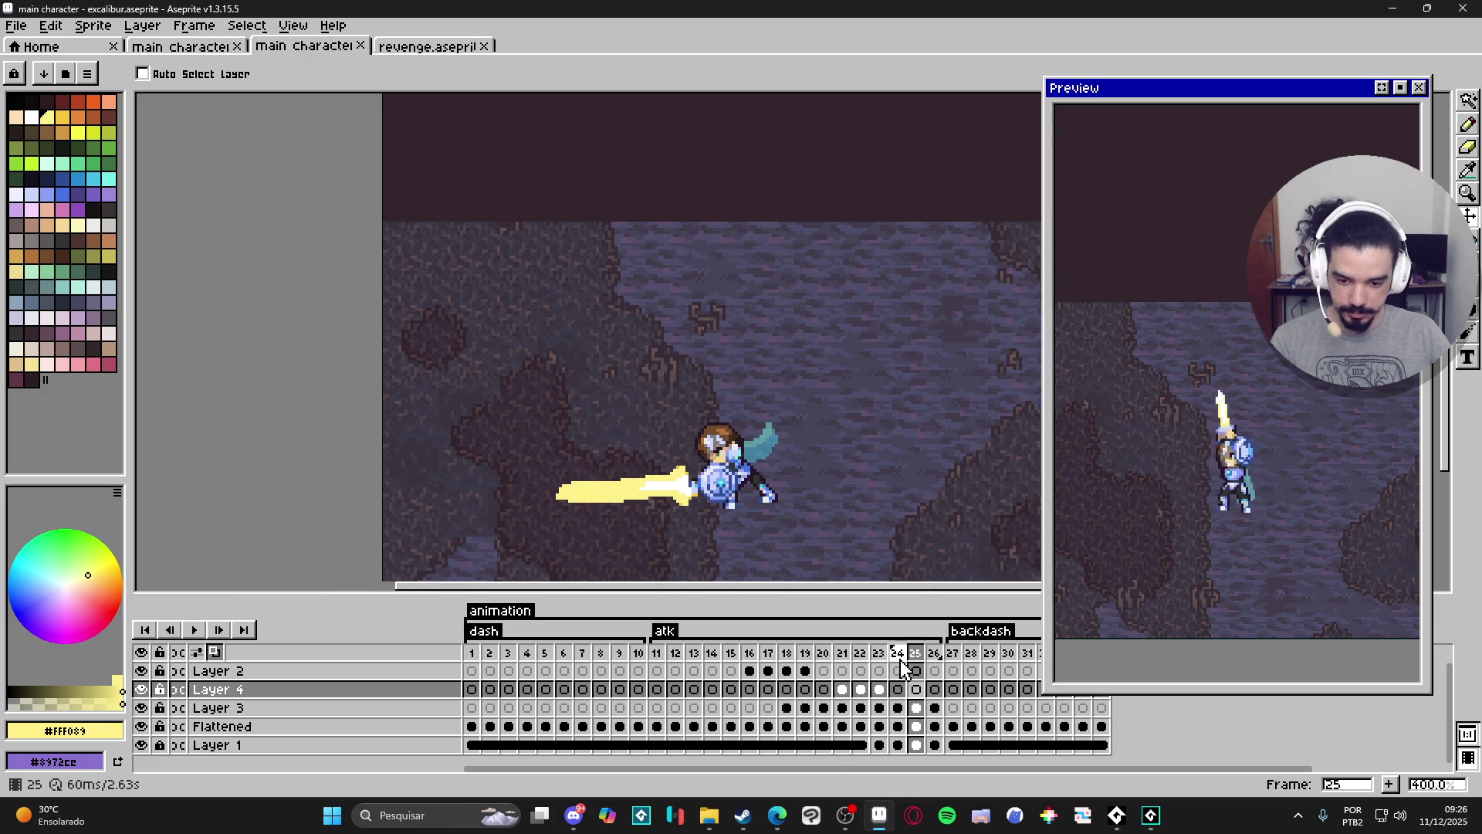
pyautogui.click(861, 660)
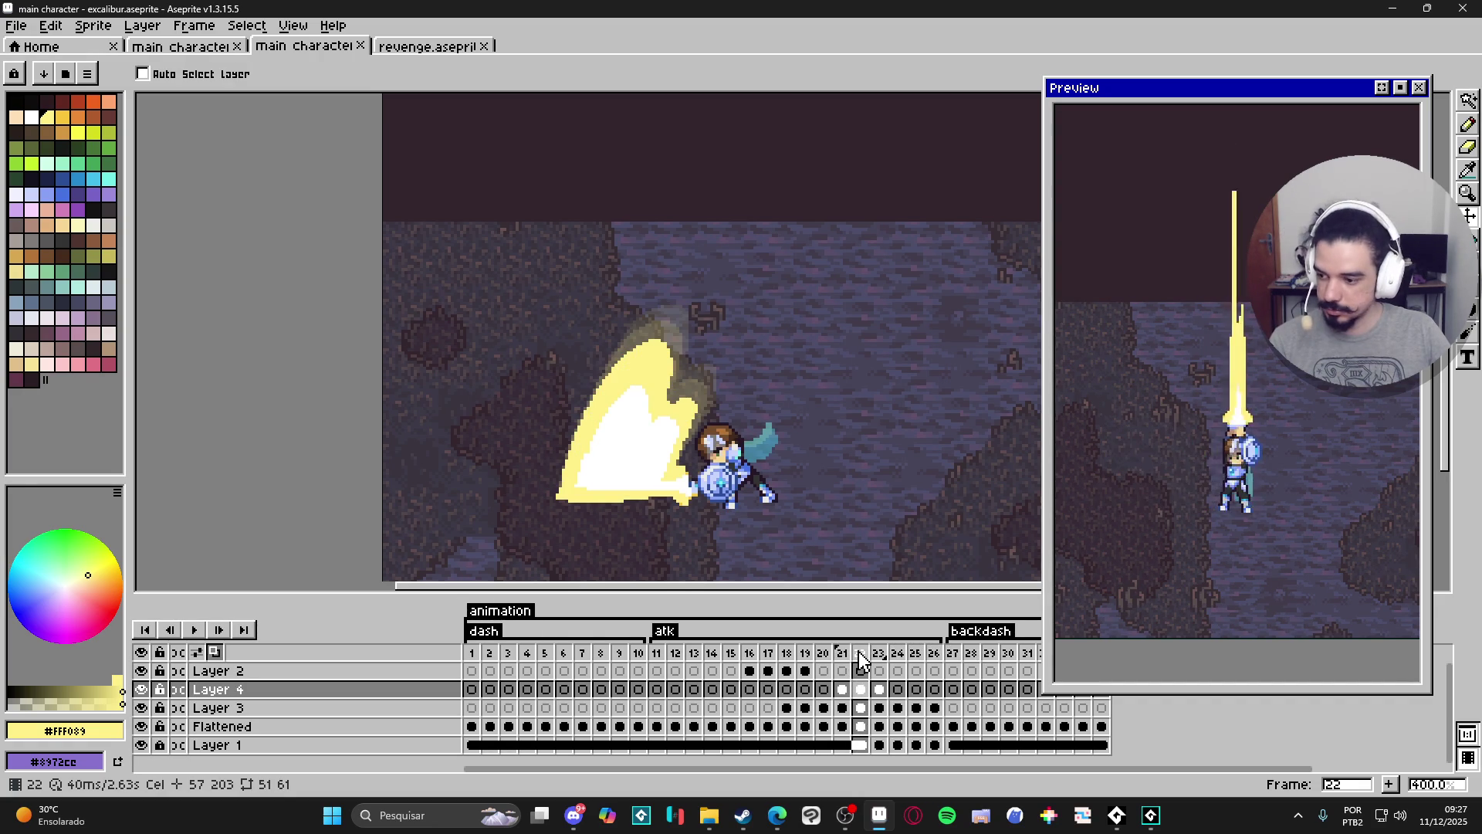
pyautogui.press('Left')
pyautogui.press('Left')
pyautogui.press('Left')
pyautogui.press('Right')
pyautogui.press('Right')
pyautogui.press('Right')
pyautogui.press('Right')
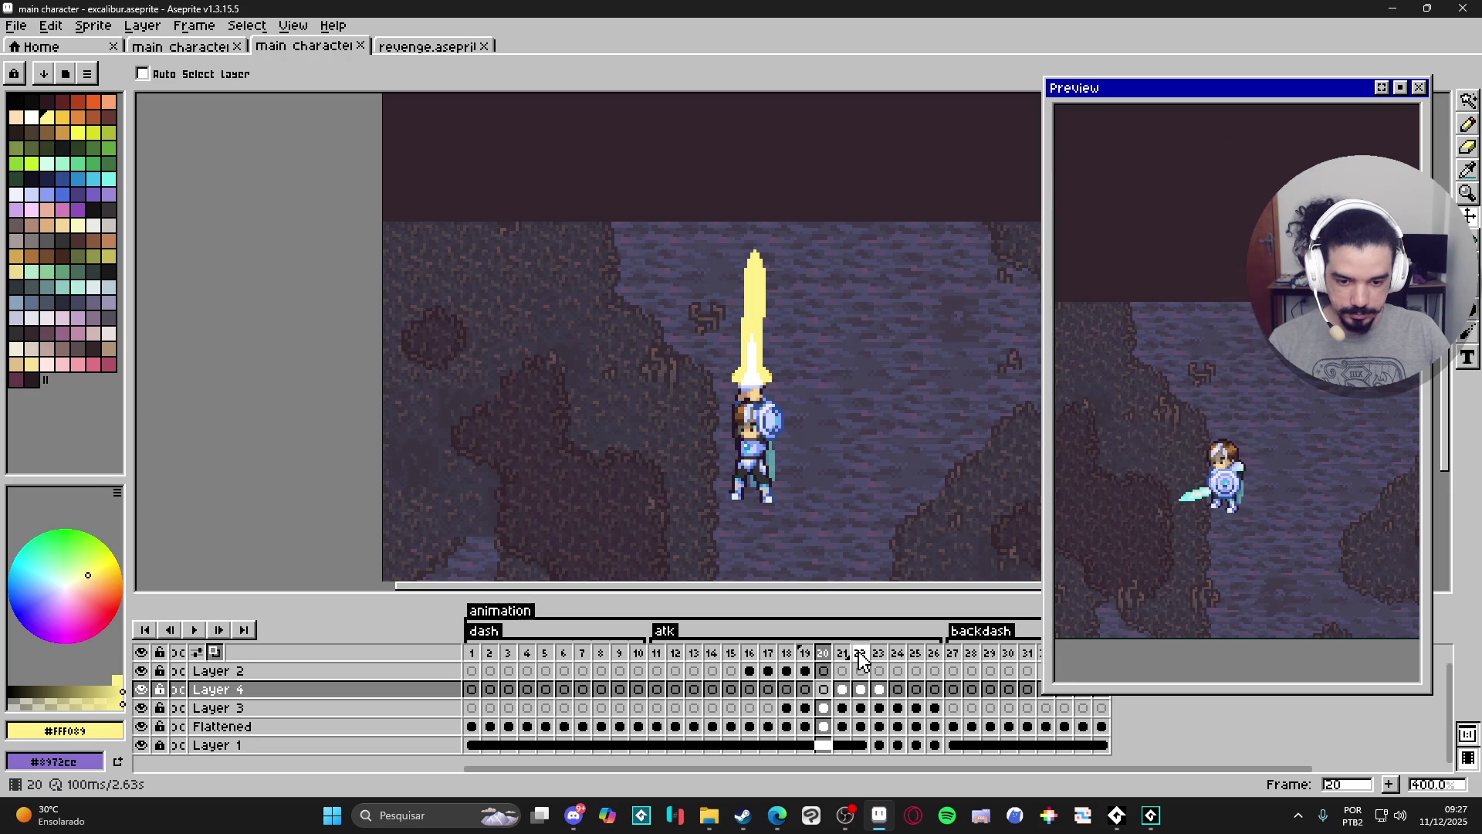
pyautogui.press('Right')
pyautogui.press('Right')
pyautogui.press('Right')
pyautogui.press('Left')
pyautogui.press('Left')
pyautogui.press('Left')
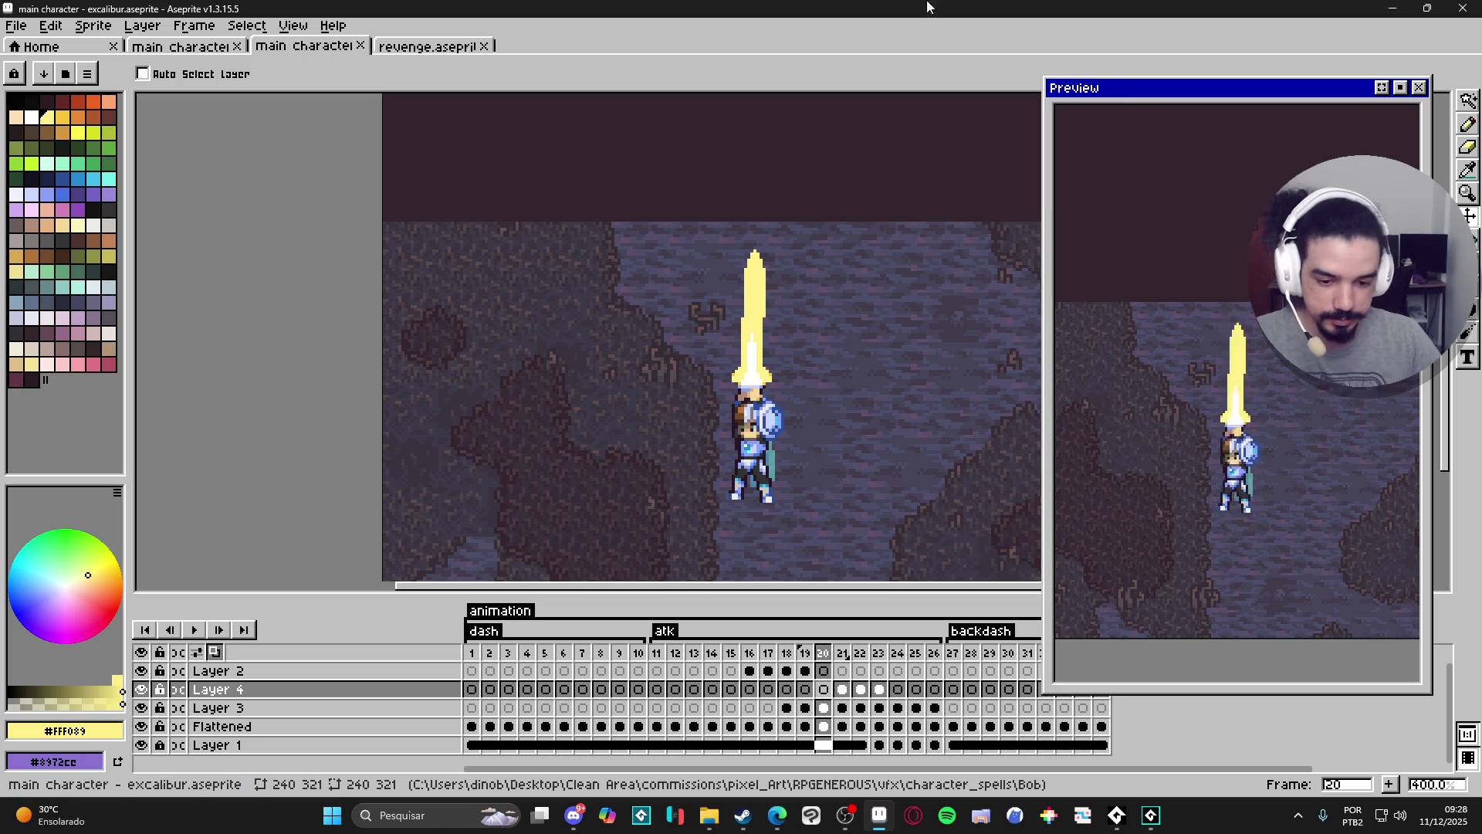
# Pan the canvas, then resize the Preview's bottom, top and right edges to frame the animation tightly.
pyautogui.scroll(-1, 847, 175)
pyautogui.moveTo(800, 287); pyautogui.dragTo(640, 320)
pyautogui.scroll(1, 641, 320)
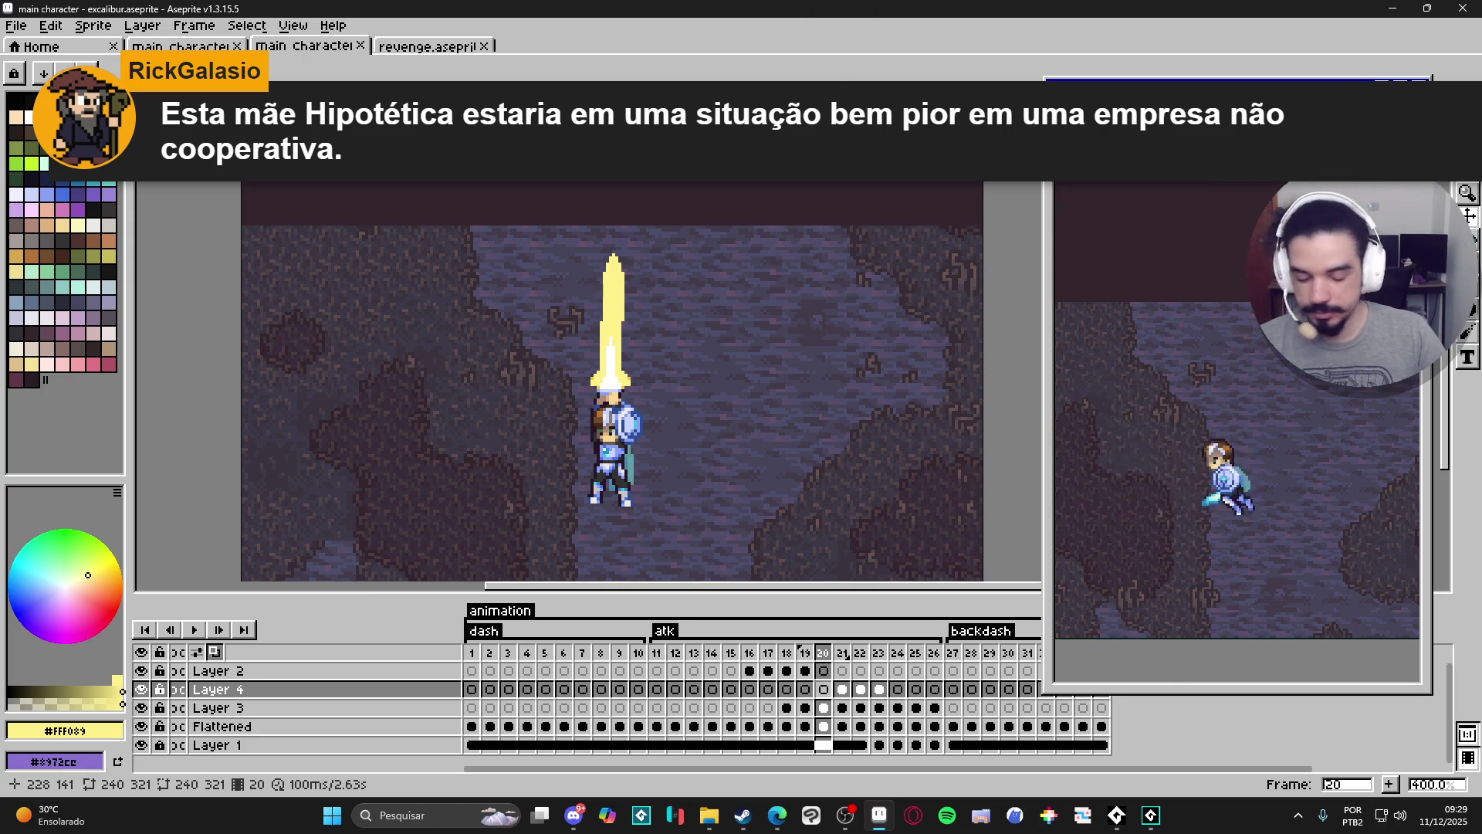
pyautogui.moveTo(1166, 691); pyautogui.dragTo(1163, 572)
pyautogui.moveTo(1290, 71); pyautogui.dragTo(1290, 123)
pyautogui.moveTo(1432, 510); pyautogui.dragTo(1437, 510)
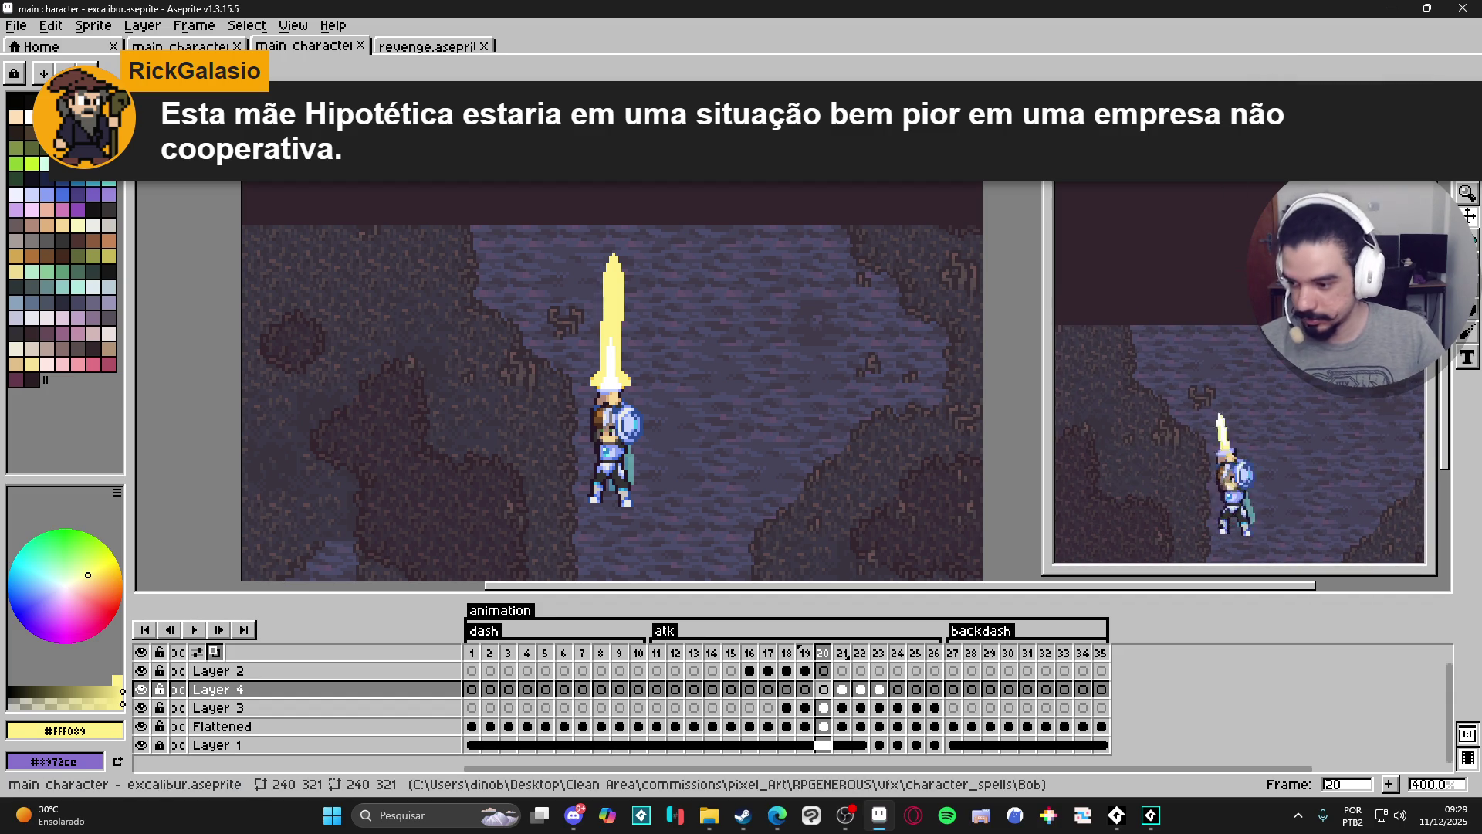